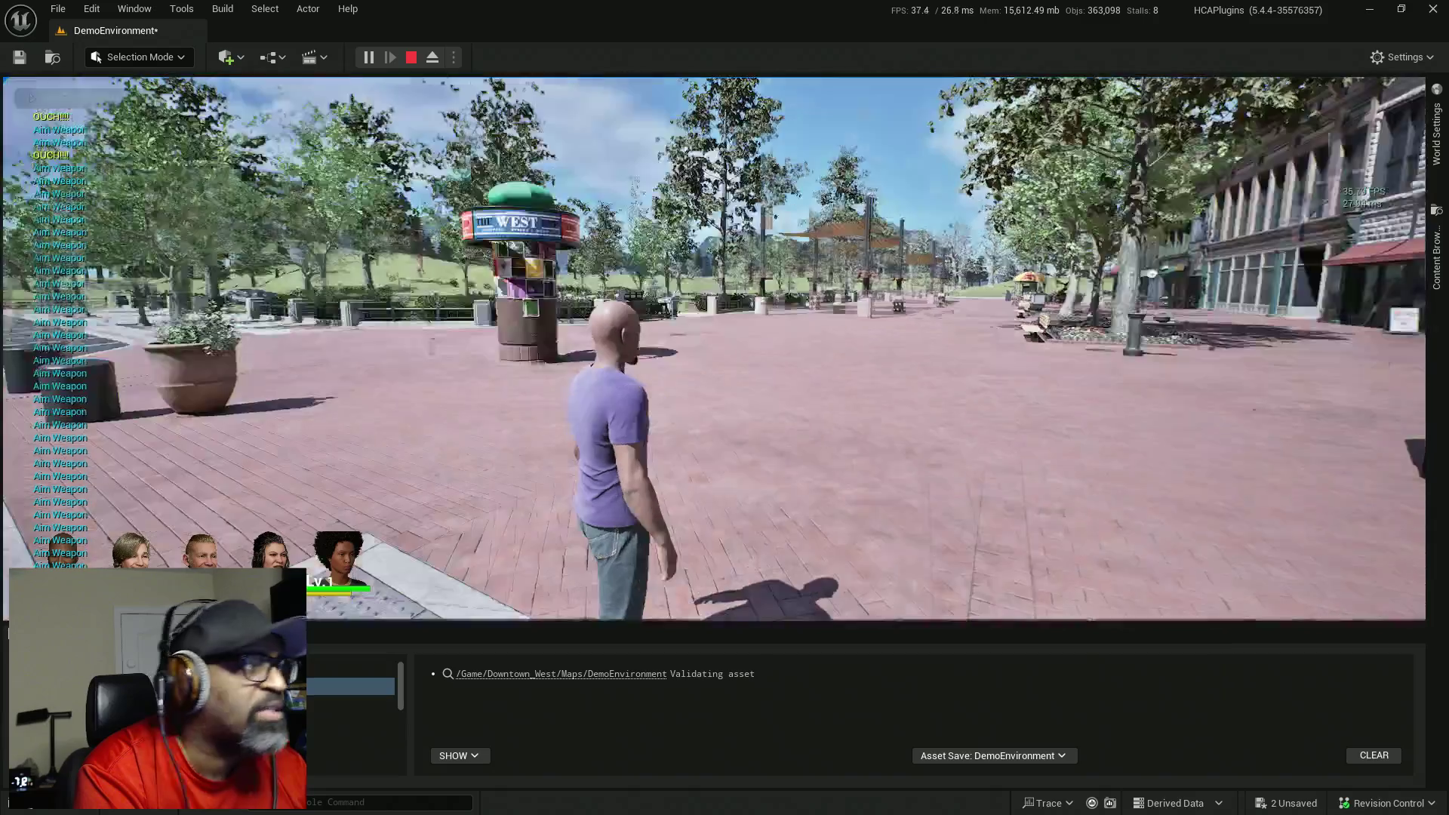
# - Stop the play test and duplicate the OUCH!!! Print String from the damage event nodes
pyautogui.press('Escape')
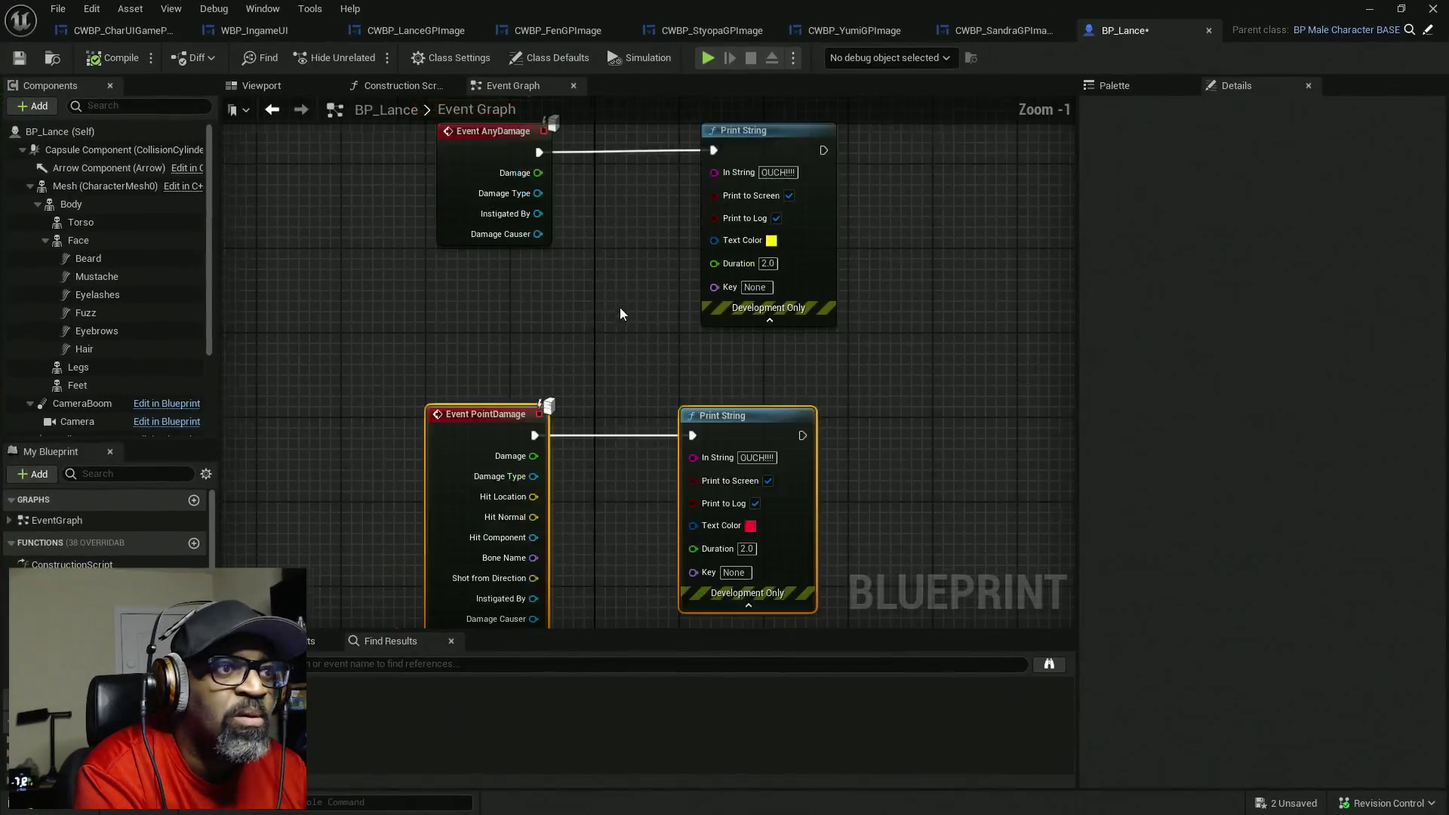
pyautogui.moveTo(446, 172); pyautogui.dragTo(838, 271)
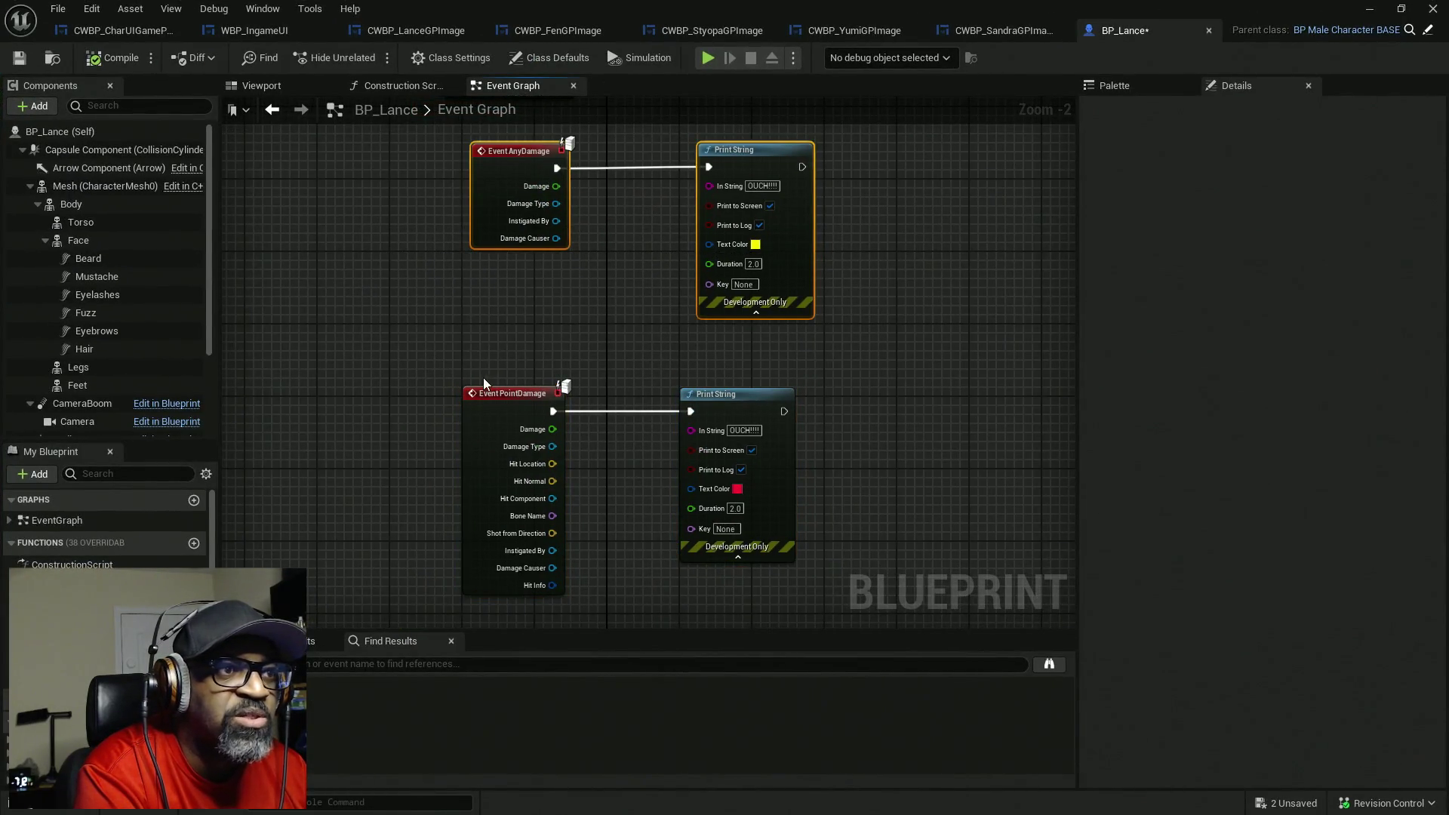
pyautogui.moveTo(420, 256); pyautogui.dragTo(803, 395)
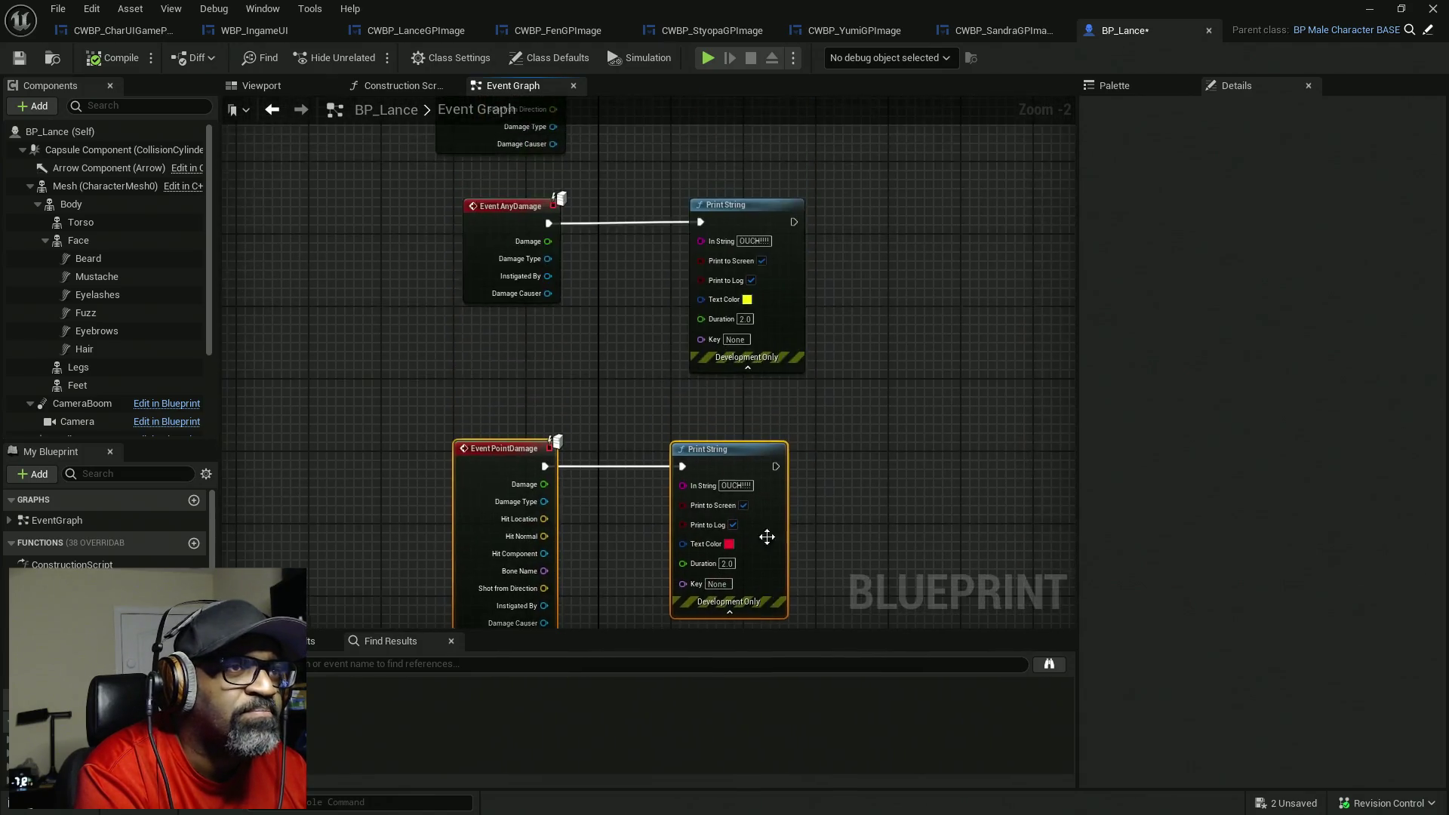
pyautogui.scroll(-3, 685, 378)
pyautogui.scroll(2, 727, 390)
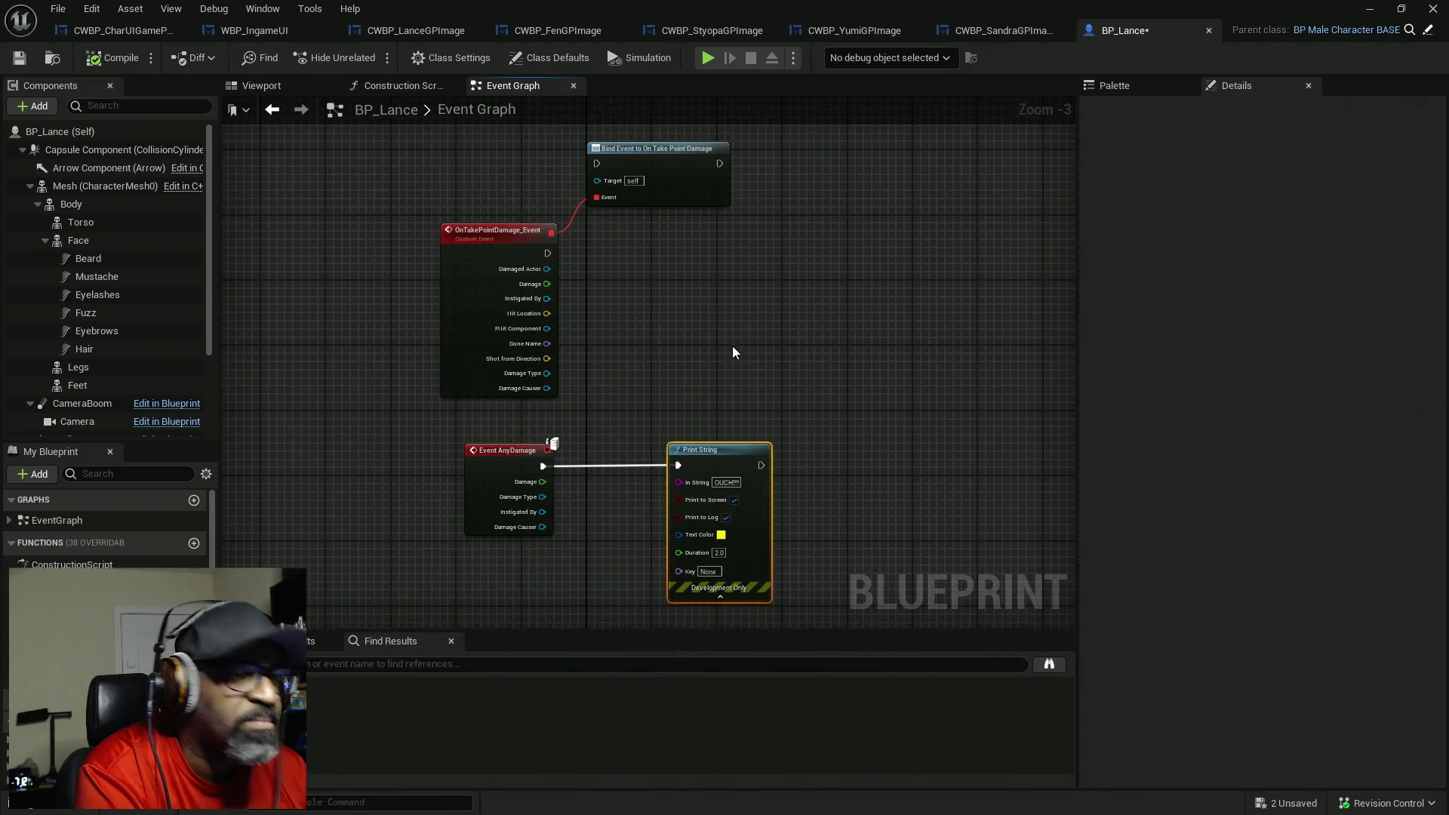
pyautogui.hotkey('ctrl', 'c')
pyautogui.hotkey('ctrl', 'v')
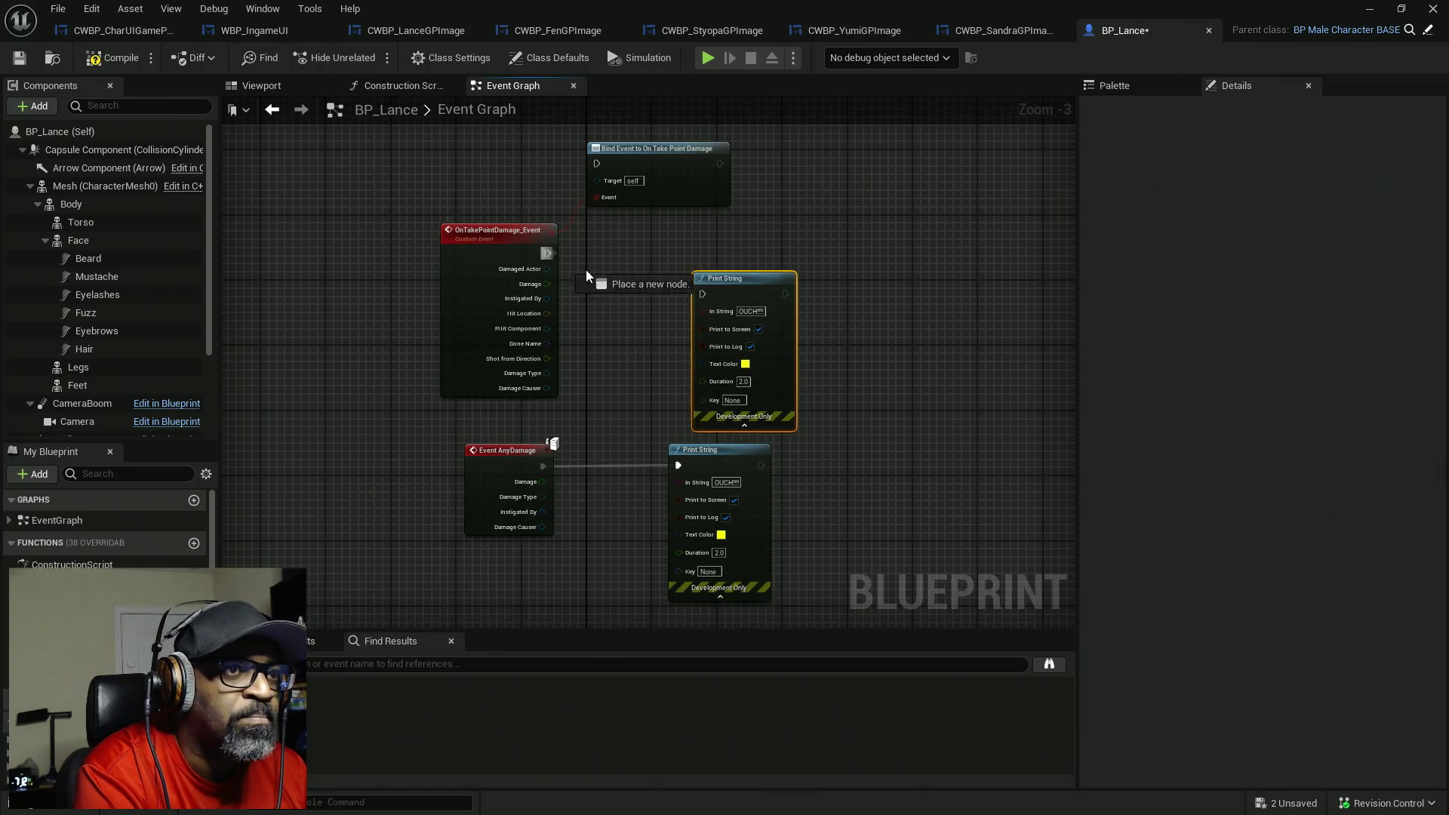
# - Wire OnTakePointDamage into the new Print String, then select the custom event and Bind Event nodes
pyautogui.moveTo(697, 292); pyautogui.dragTo(702, 294)
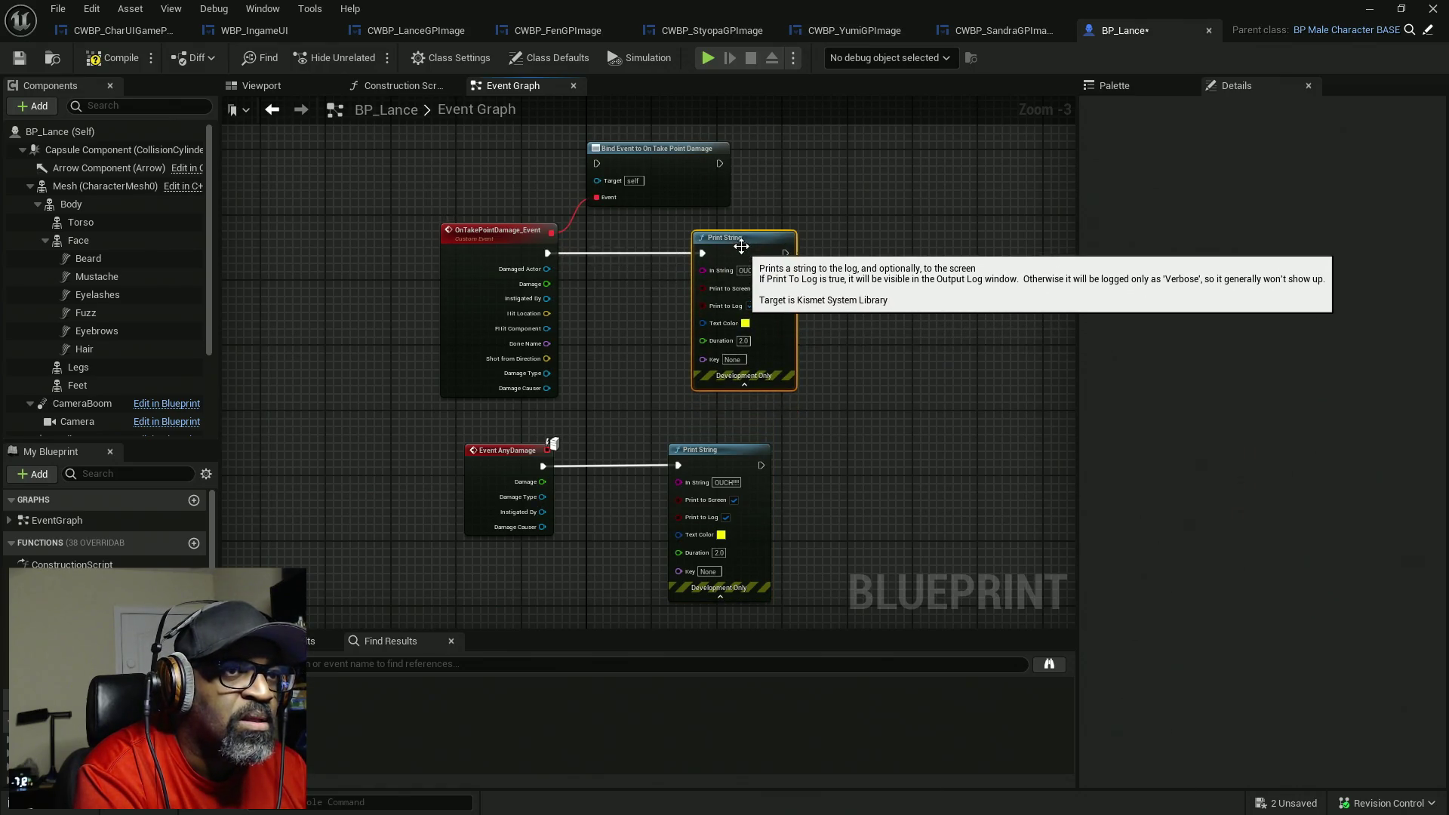
pyautogui.scroll(2, 663, 306)
pyautogui.moveTo(478, 220)
pyautogui.mouseDown()
pyautogui.moveTo(550, 333)
pyautogui.moveTo(639, 307)
pyautogui.mouseUp()
pyautogui.moveTo(528, 169)
pyautogui.mouseDown()
pyautogui.moveTo(1111, 252)
pyautogui.moveTo(830, 264)
pyautogui.mouseUp()
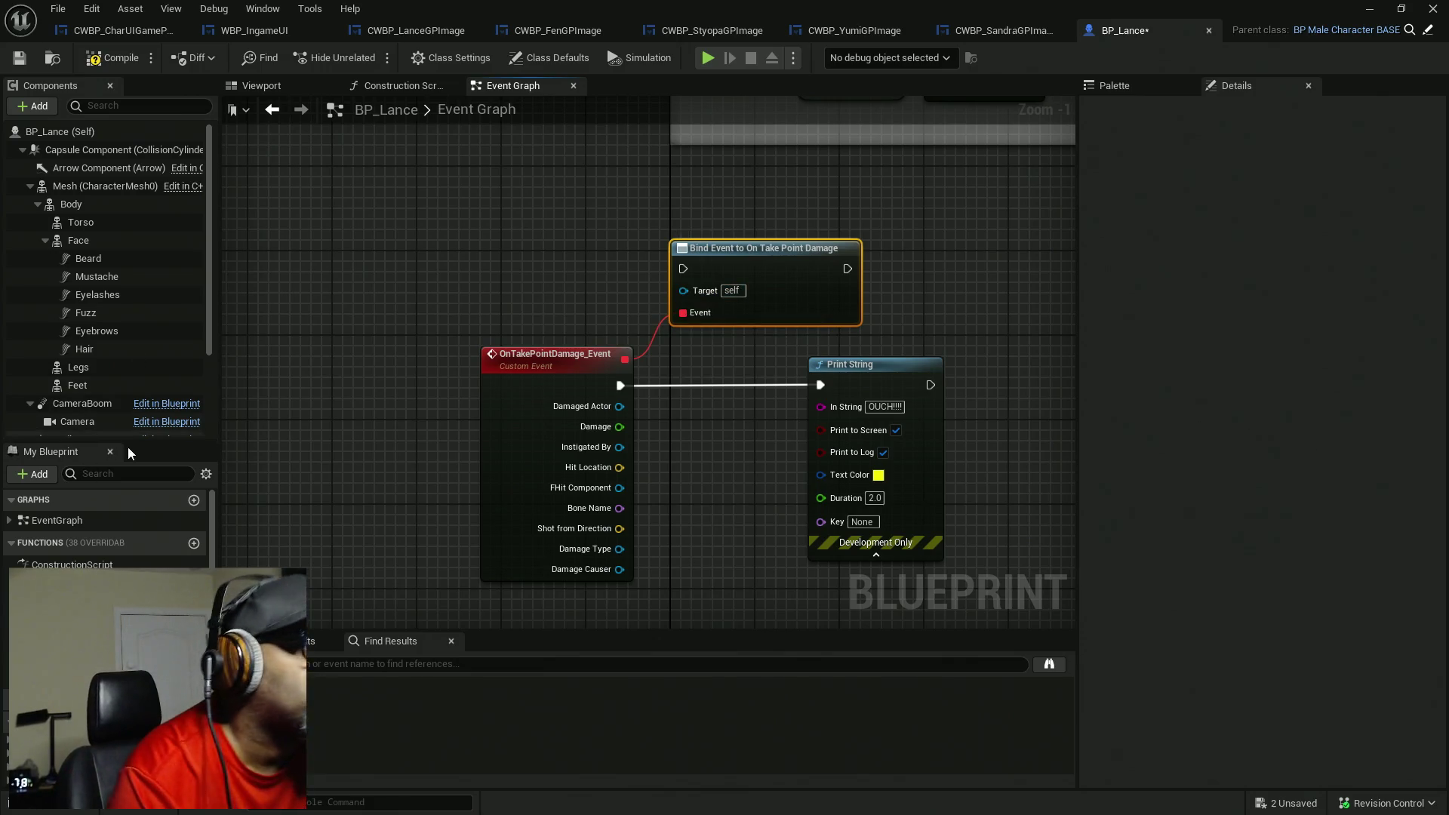
# - Browse the overridable functions and the Capsule Component and Mesh properties
pyautogui.click(160, 543)
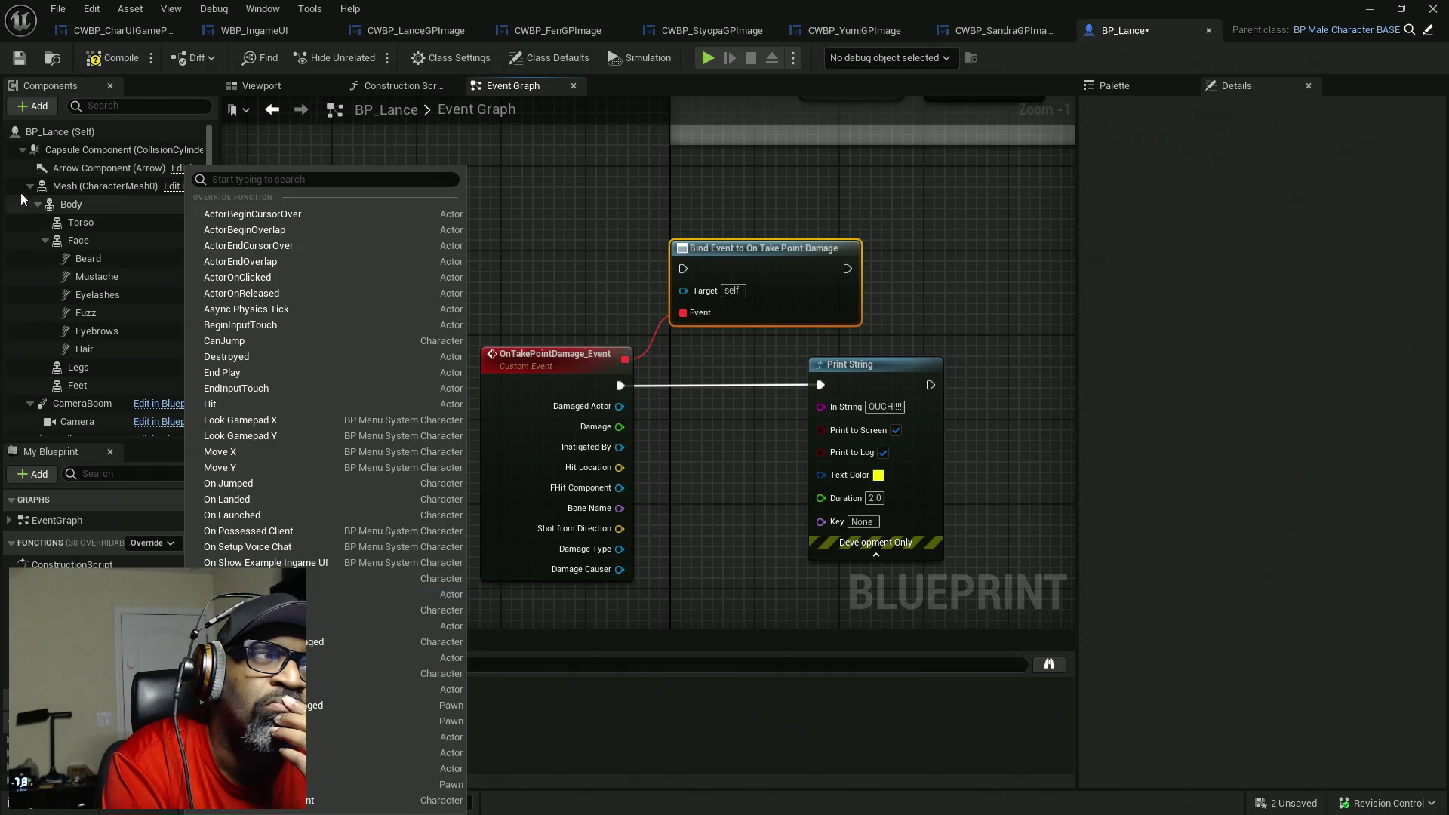
pyautogui.click(106, 149)
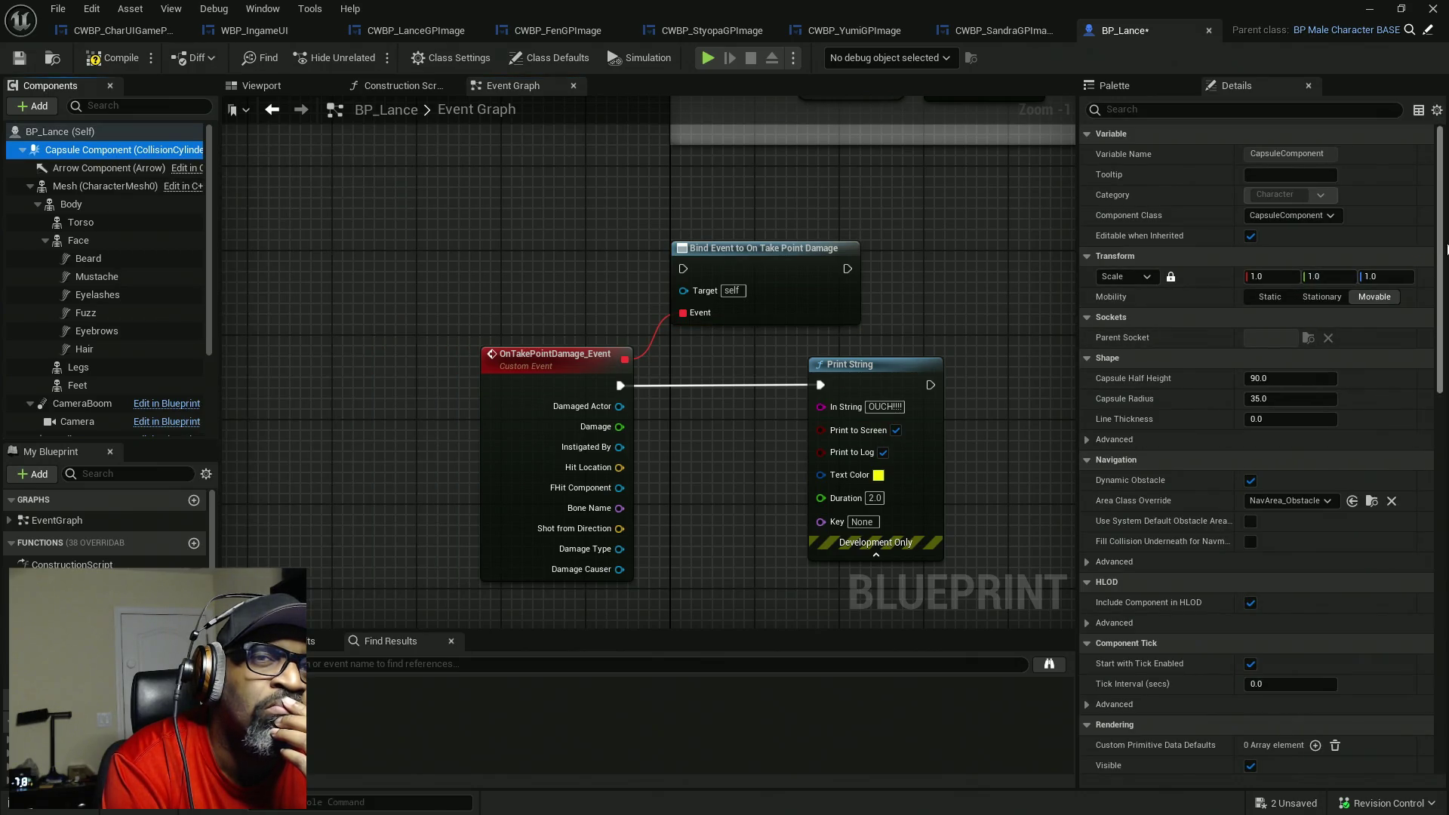
pyautogui.scroll(-10, 1249, 510)
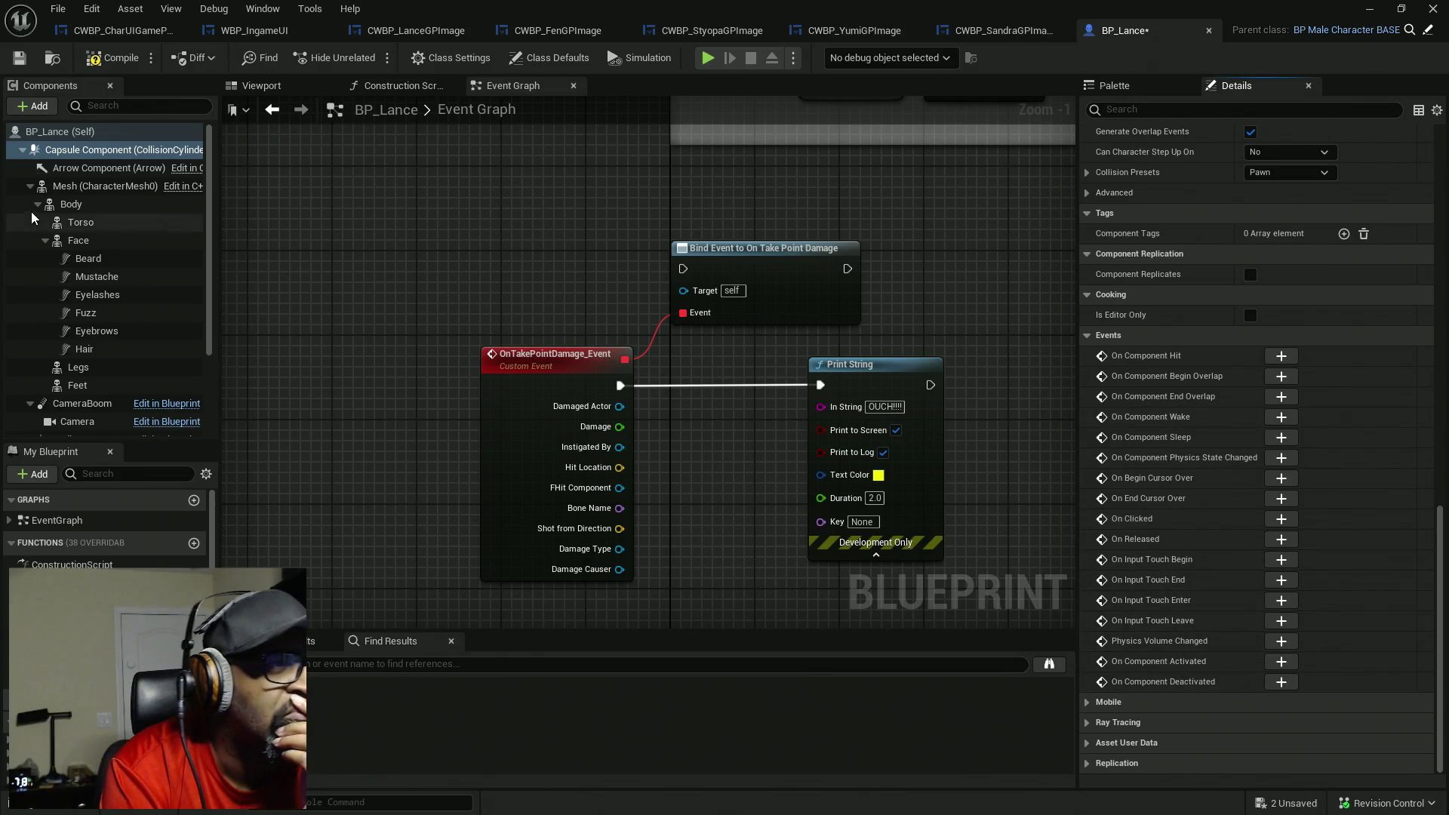
pyautogui.click(83, 185)
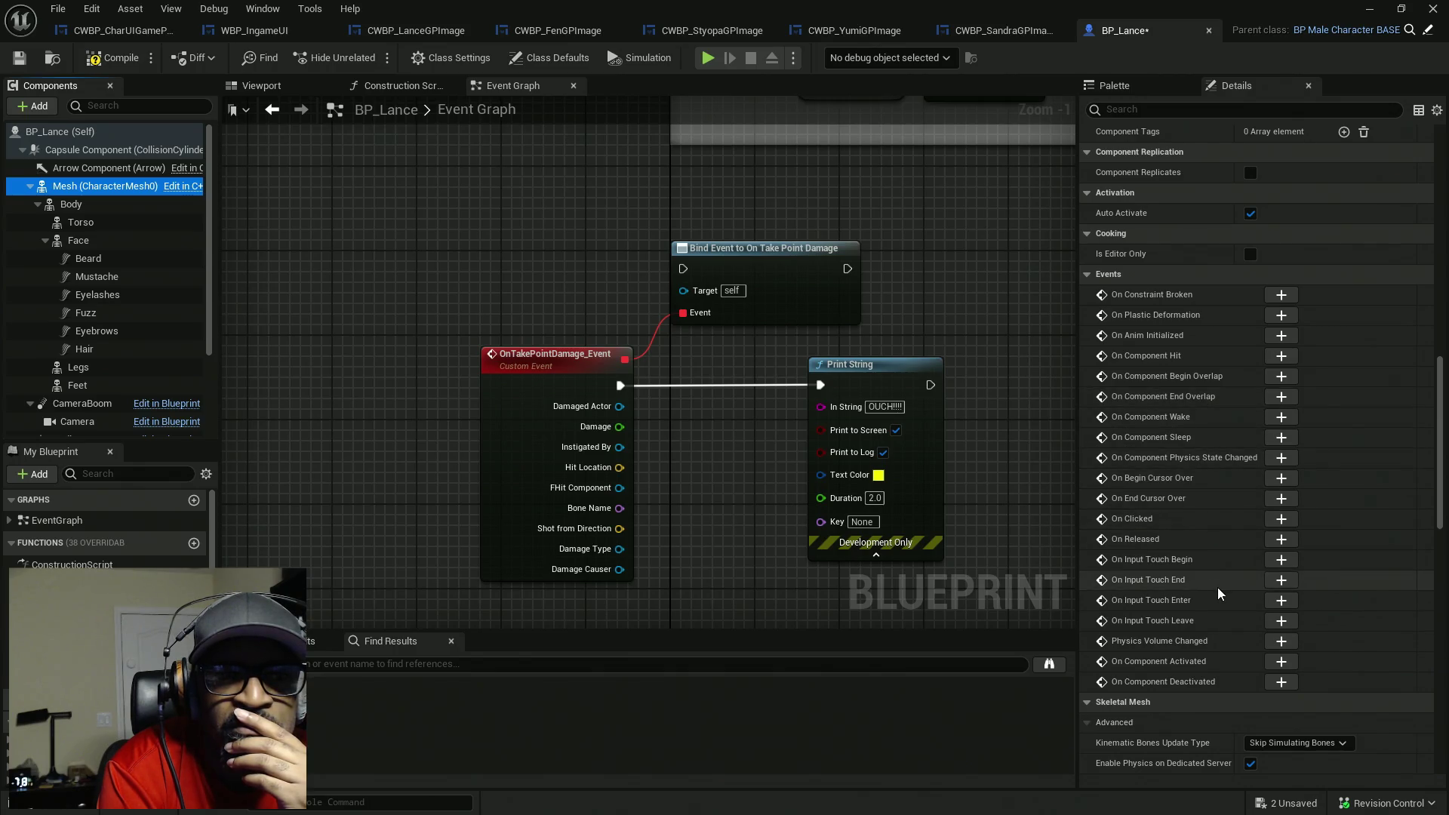
pyautogui.scroll(-2, 1193, 574)
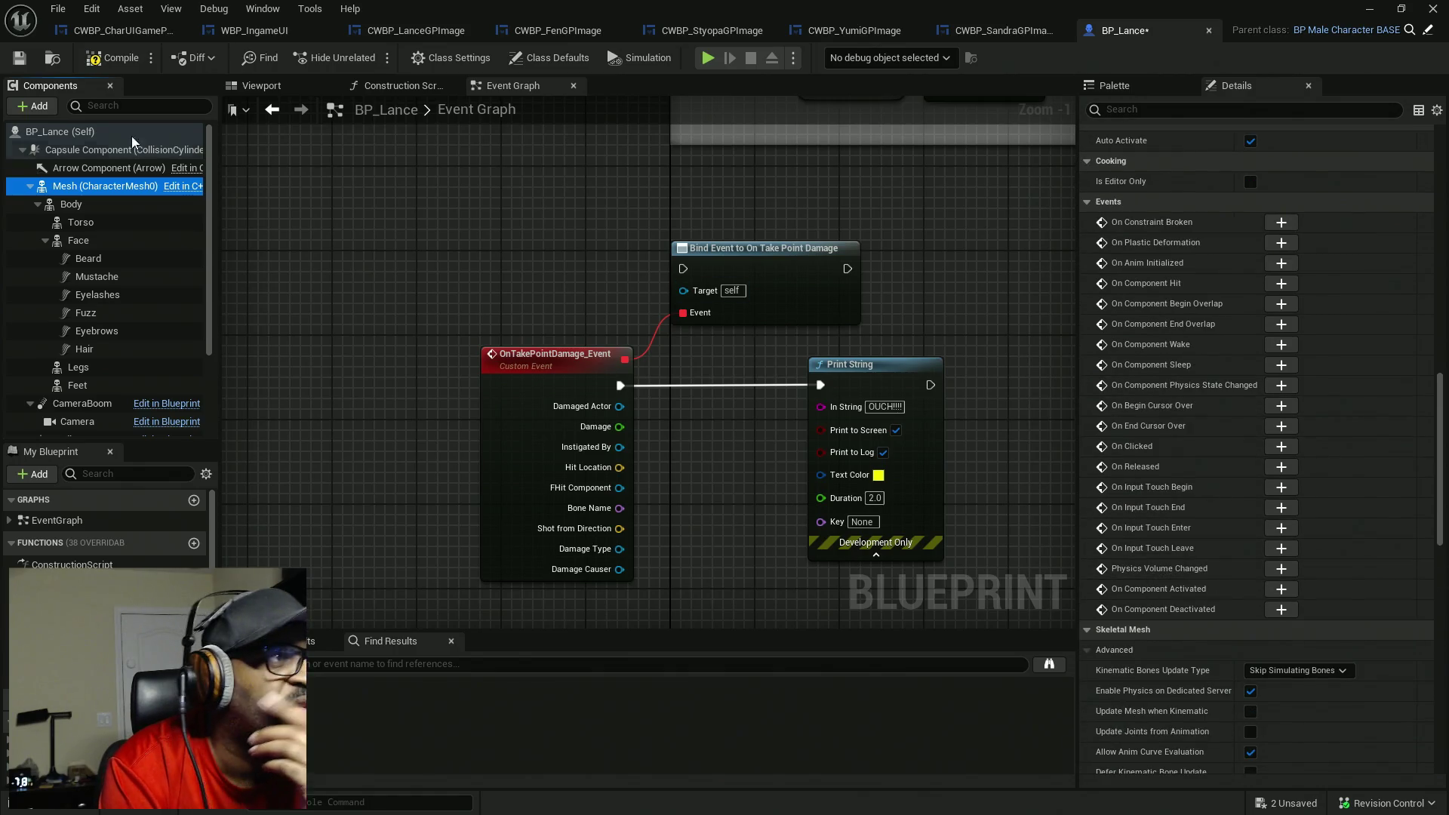
# - Show BP_Lance's class-default events and add a bound On Take Point Damage event
pyautogui.click(60, 131)
pyautogui.moveTo(1439, 242); pyautogui.dragTo(1442, 710)
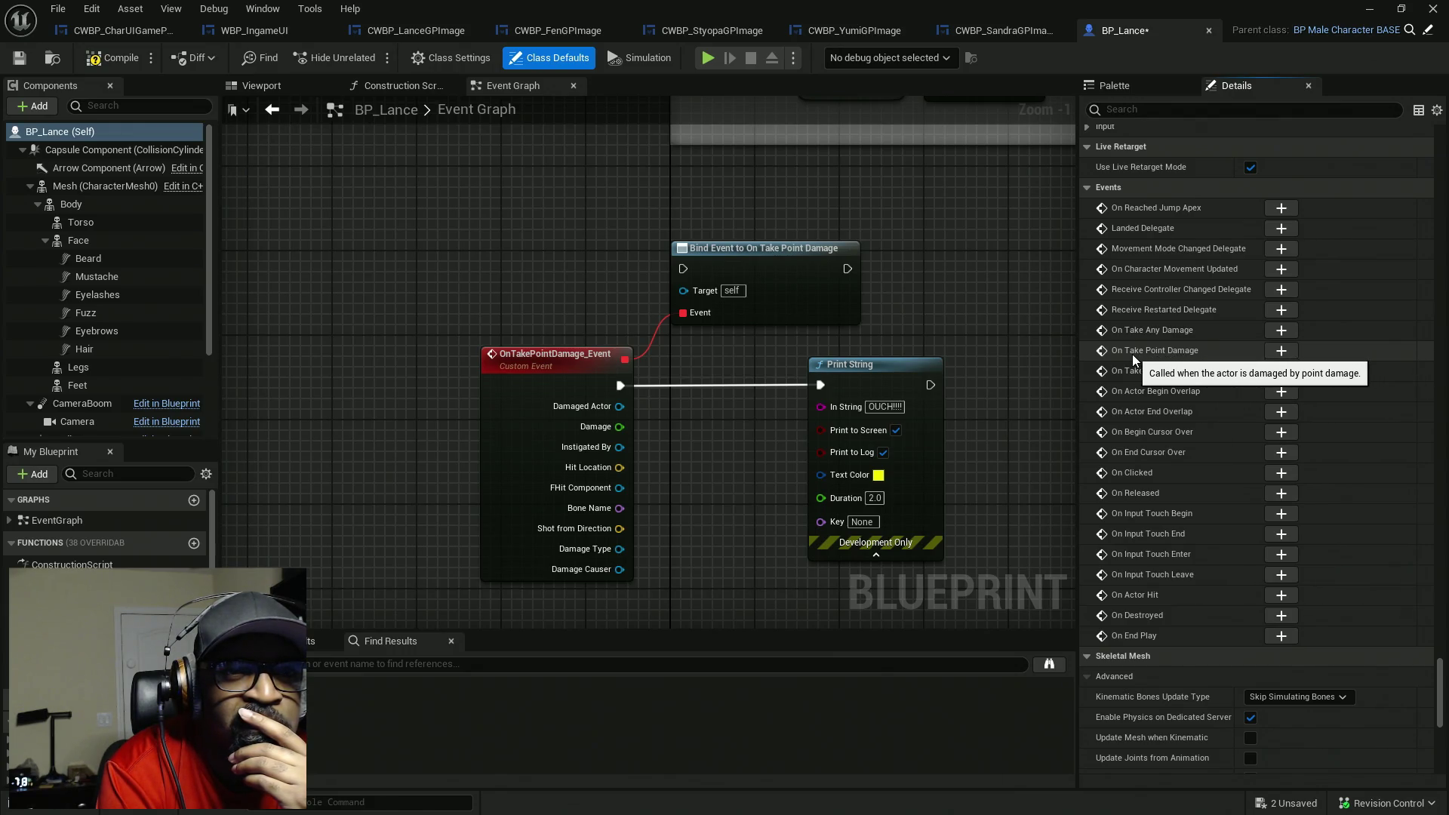
pyautogui.click(1281, 352)
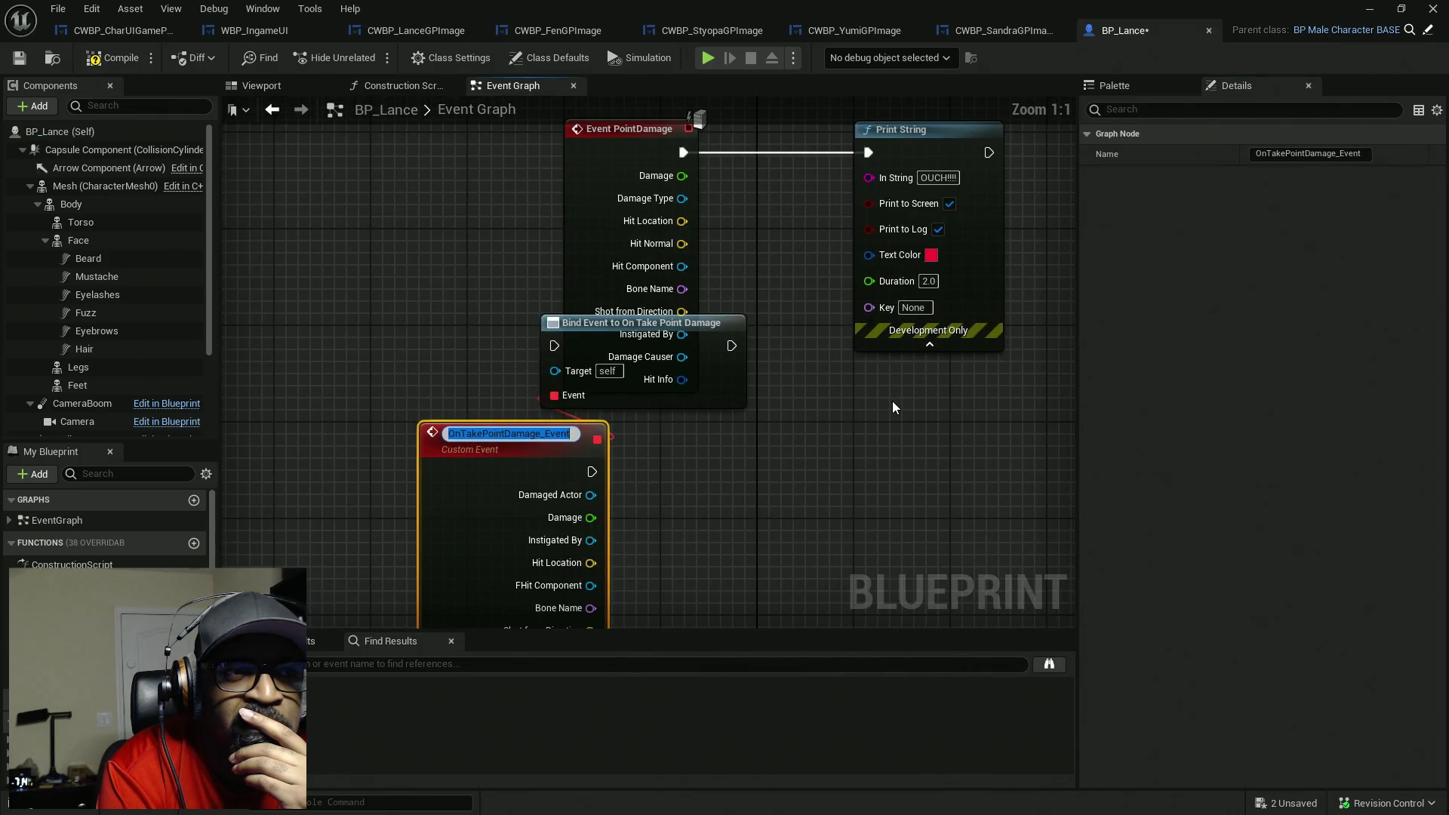
# - Move the new damage custom event beside the others, then delete all bind and custom event nodes
pyautogui.scroll(-2, 893, 407)
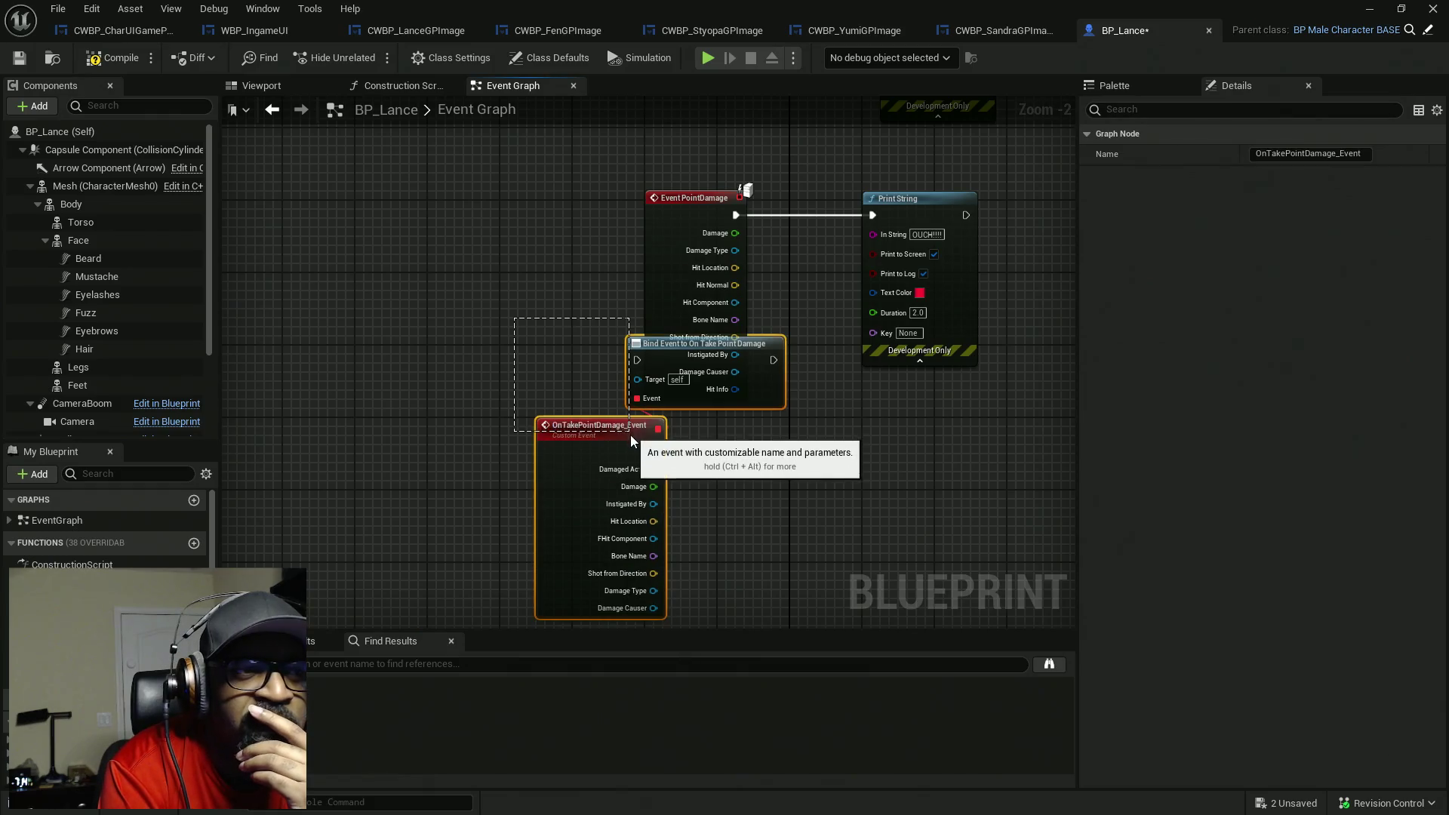
pyautogui.scroll(-3, 631, 434)
pyautogui.moveTo(608, 544)
pyautogui.mouseDown()
pyautogui.moveTo(531, 256)
pyautogui.moveTo(541, 207)
pyautogui.moveTo(558, 314)
pyautogui.moveTo(543, 320)
pyautogui.moveTo(560, 333)
pyautogui.mouseUp()
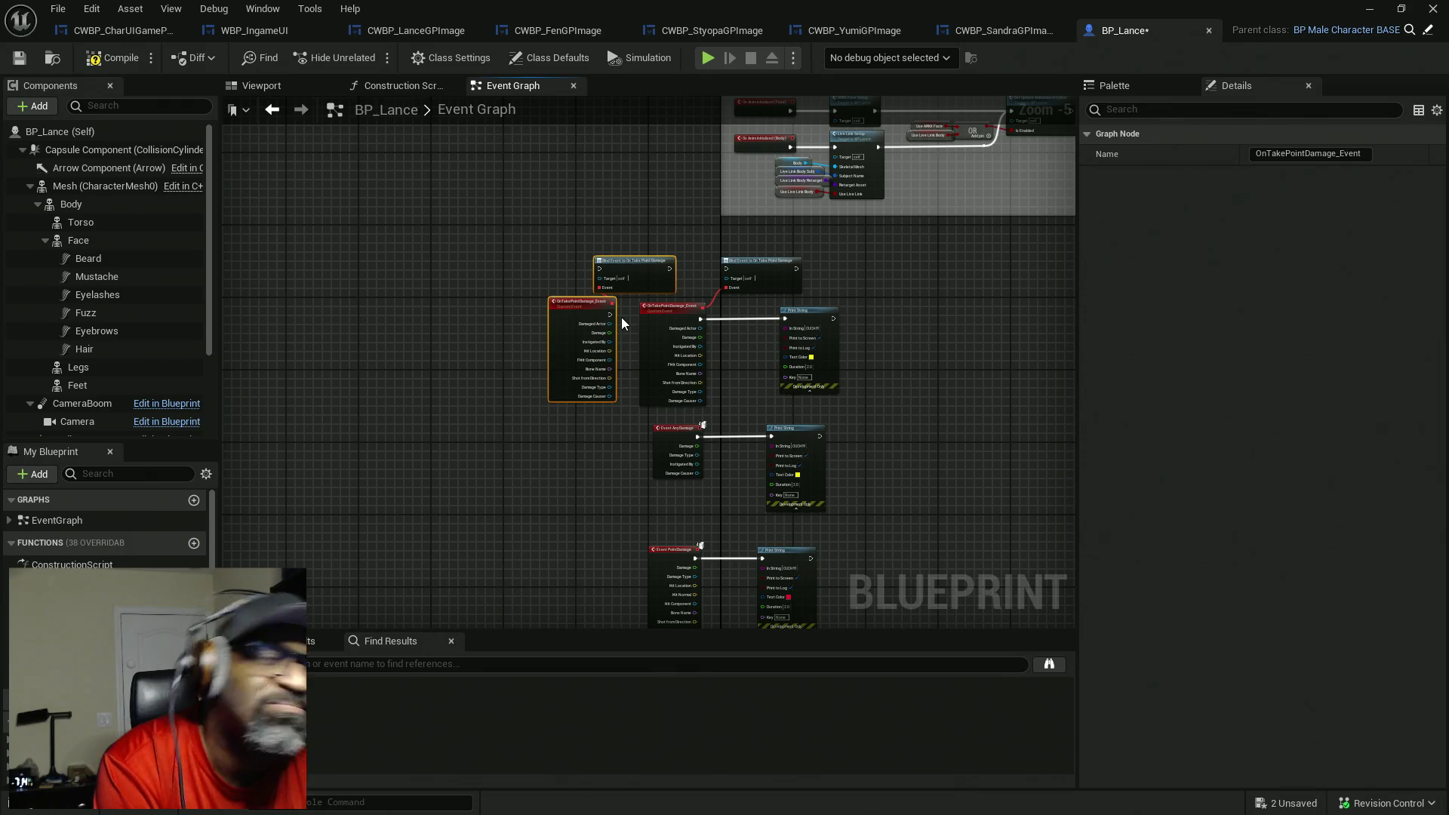
pyautogui.scroll(4, 623, 323)
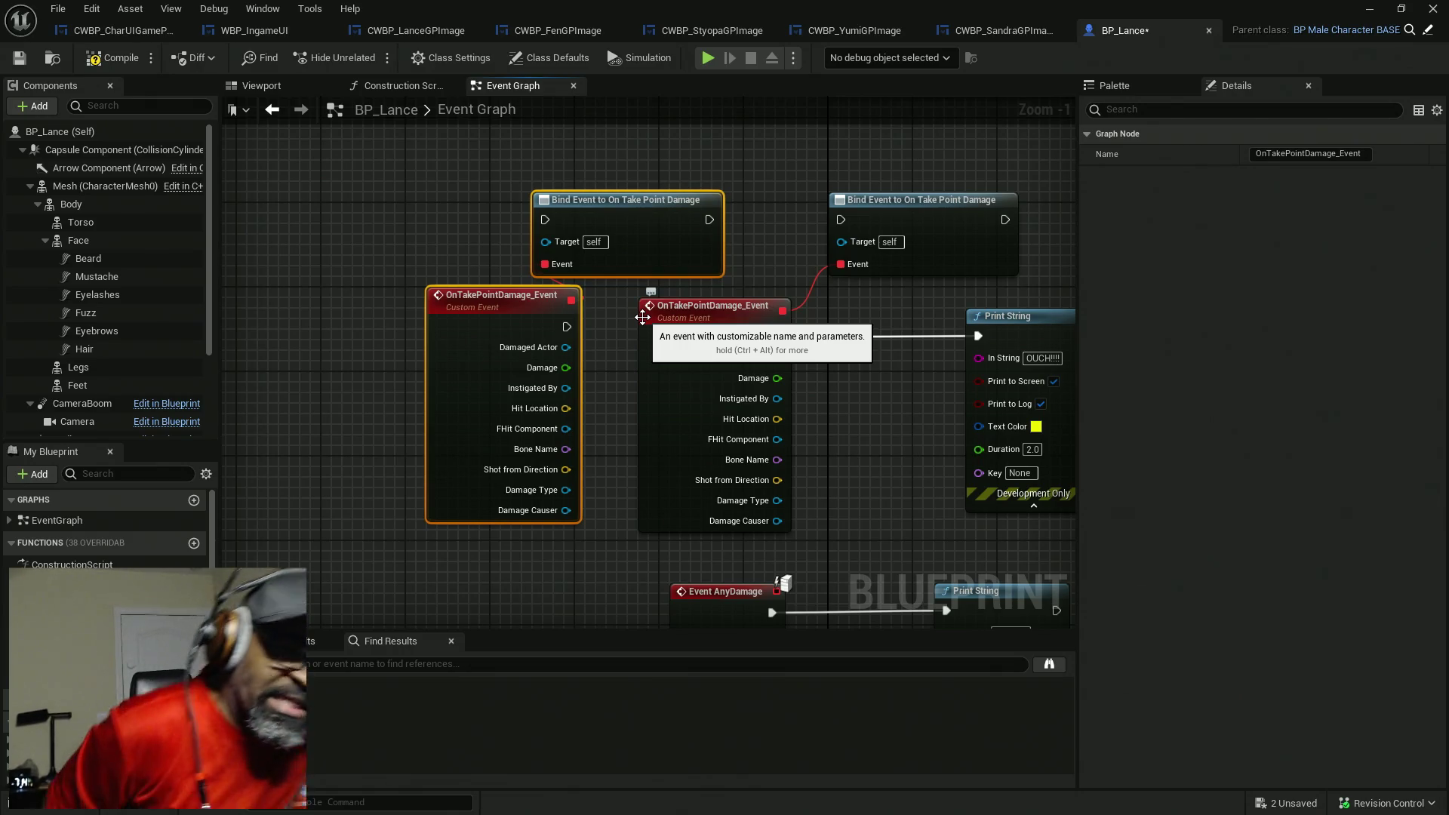
pyautogui.moveTo(416, 163)
pyautogui.mouseDown()
pyautogui.moveTo(897, 424)
pyautogui.moveTo(1004, 449)
pyautogui.moveTo(858, 352)
pyautogui.moveTo(762, 341)
pyautogui.moveTo(769, 424)
pyautogui.mouseUp()
pyautogui.press('Delete')
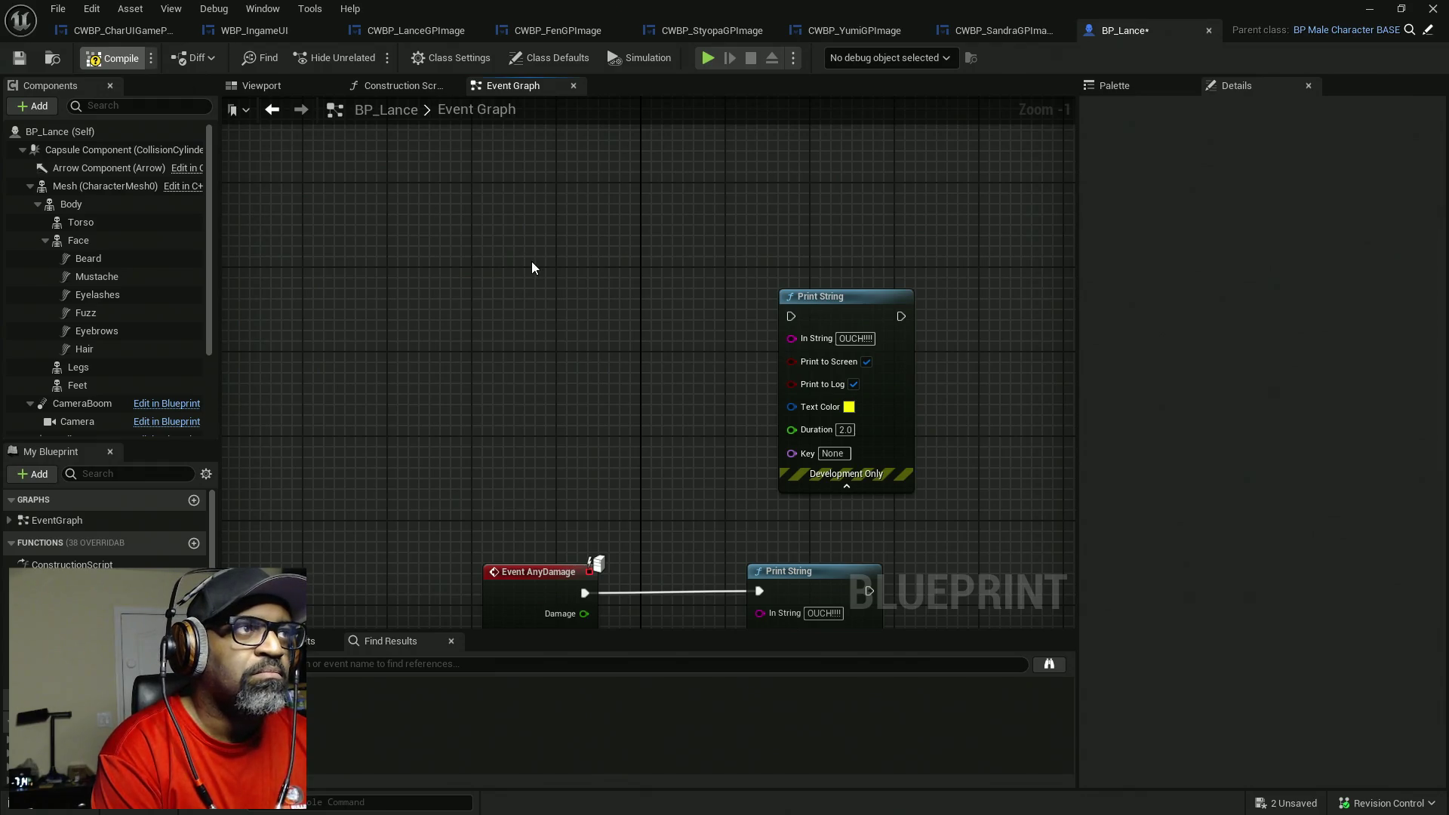
# - Compile and save all, then pull back the level view to the PainCausingVolume's properties
pyautogui.hotkey('ctrl', 'shift', 's')
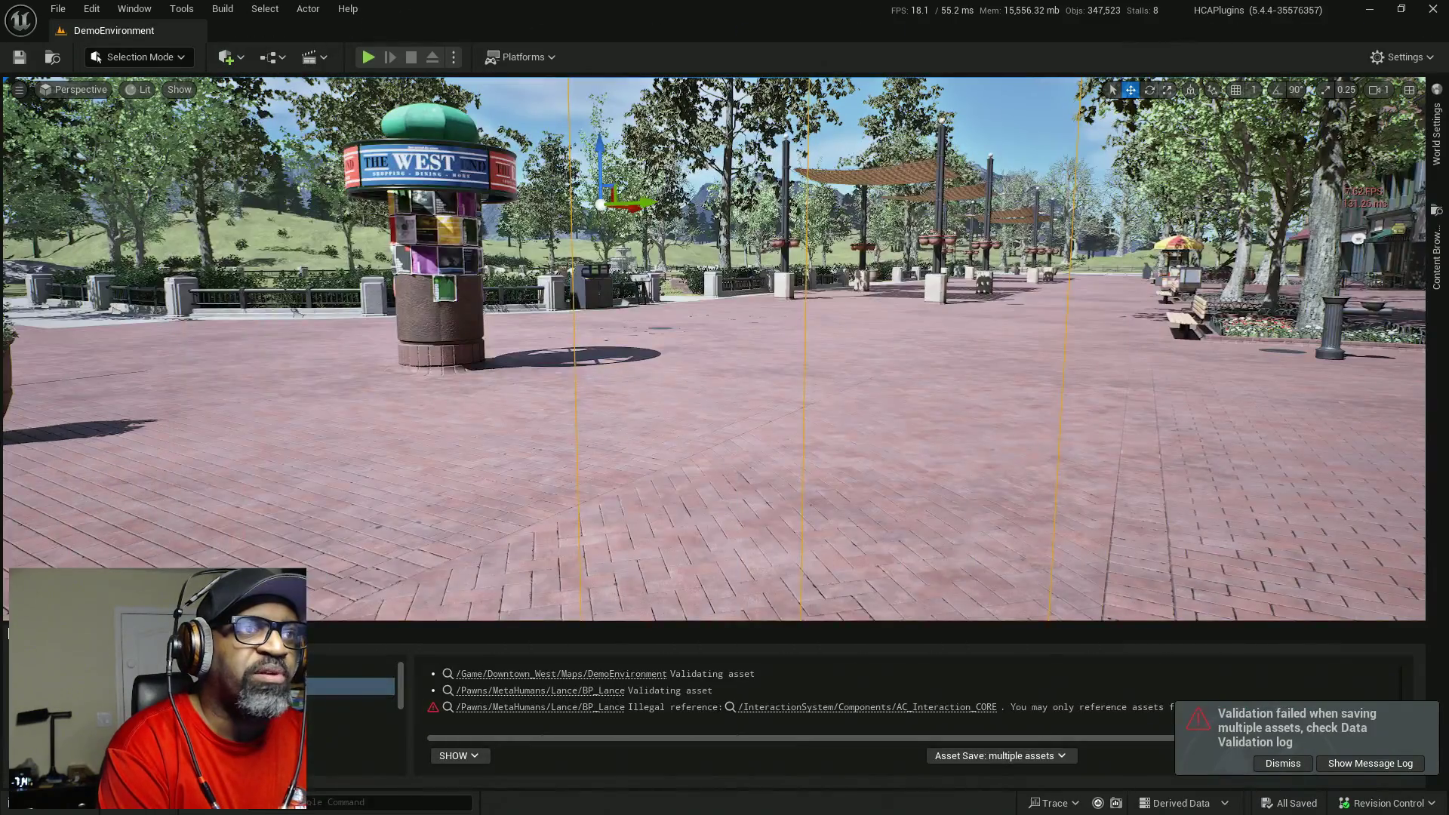
pyautogui.press('s')
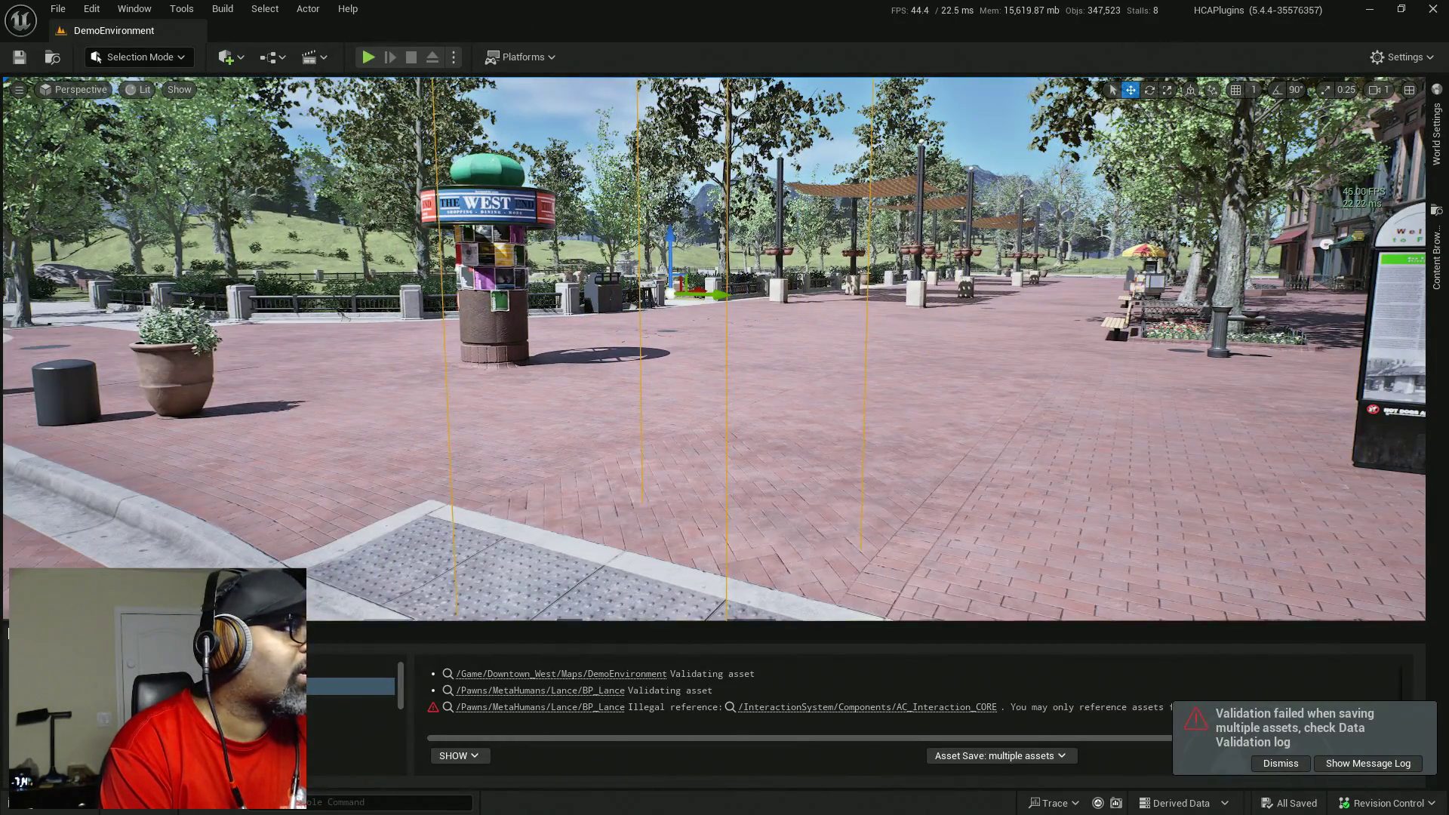
pyautogui.hotkey('alt', 'Tab')
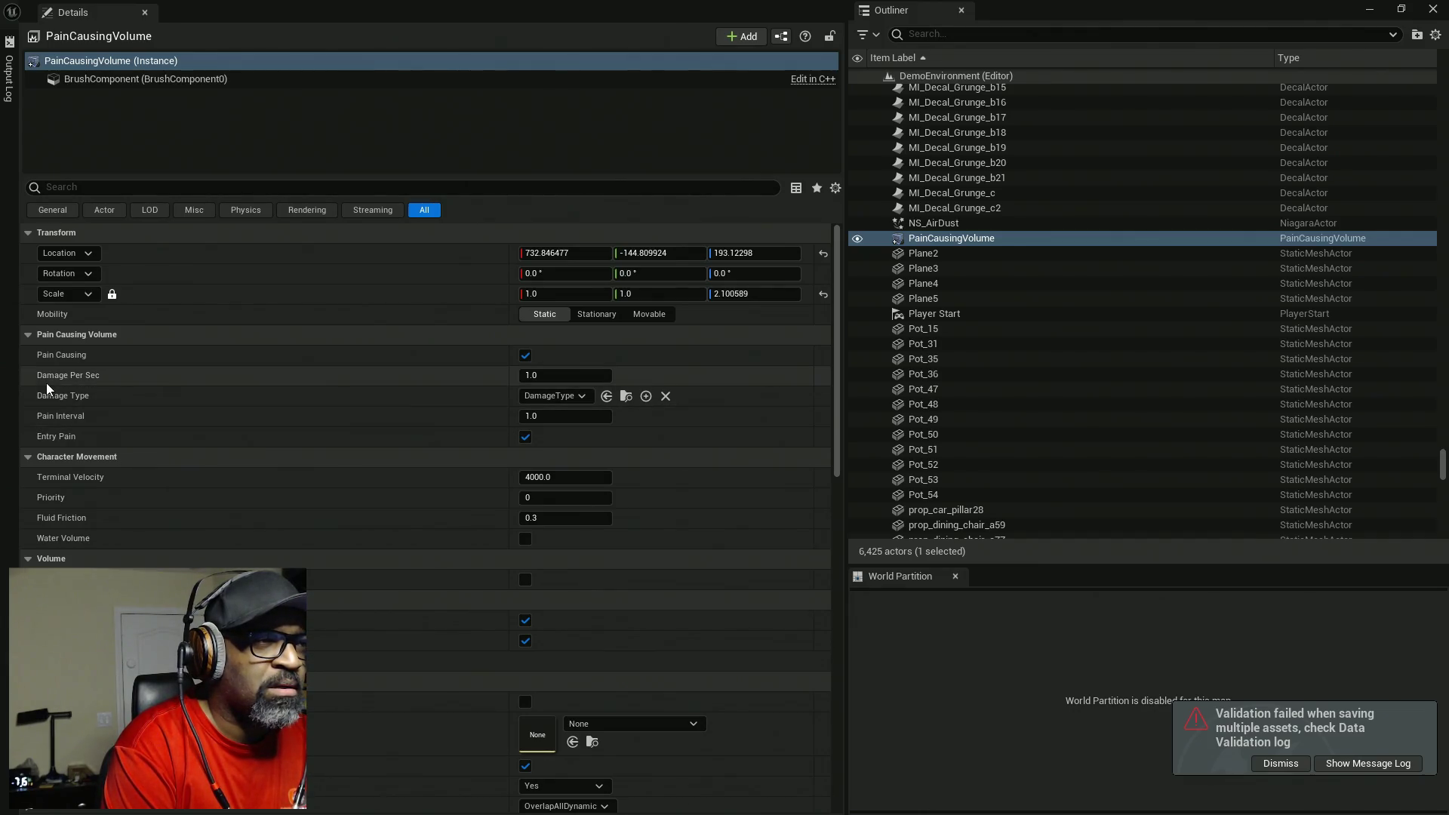
# - Review the volume's Damage Type and Collision Presets choices unchanged, then restore BP_Lance's editor full size
pyautogui.click(570, 400)
pyautogui.click(570, 400)
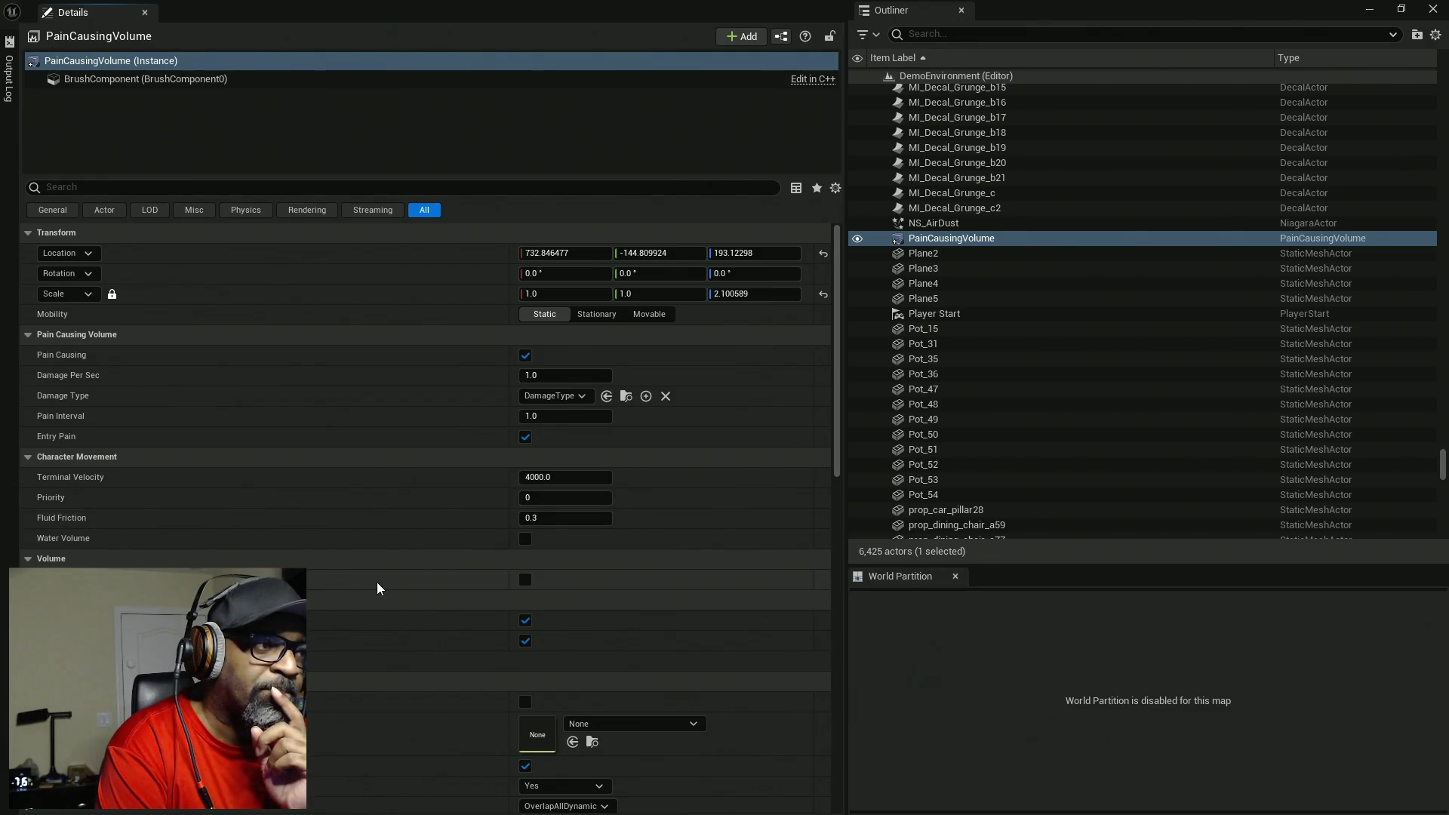
pyautogui.scroll(-10, 379, 581)
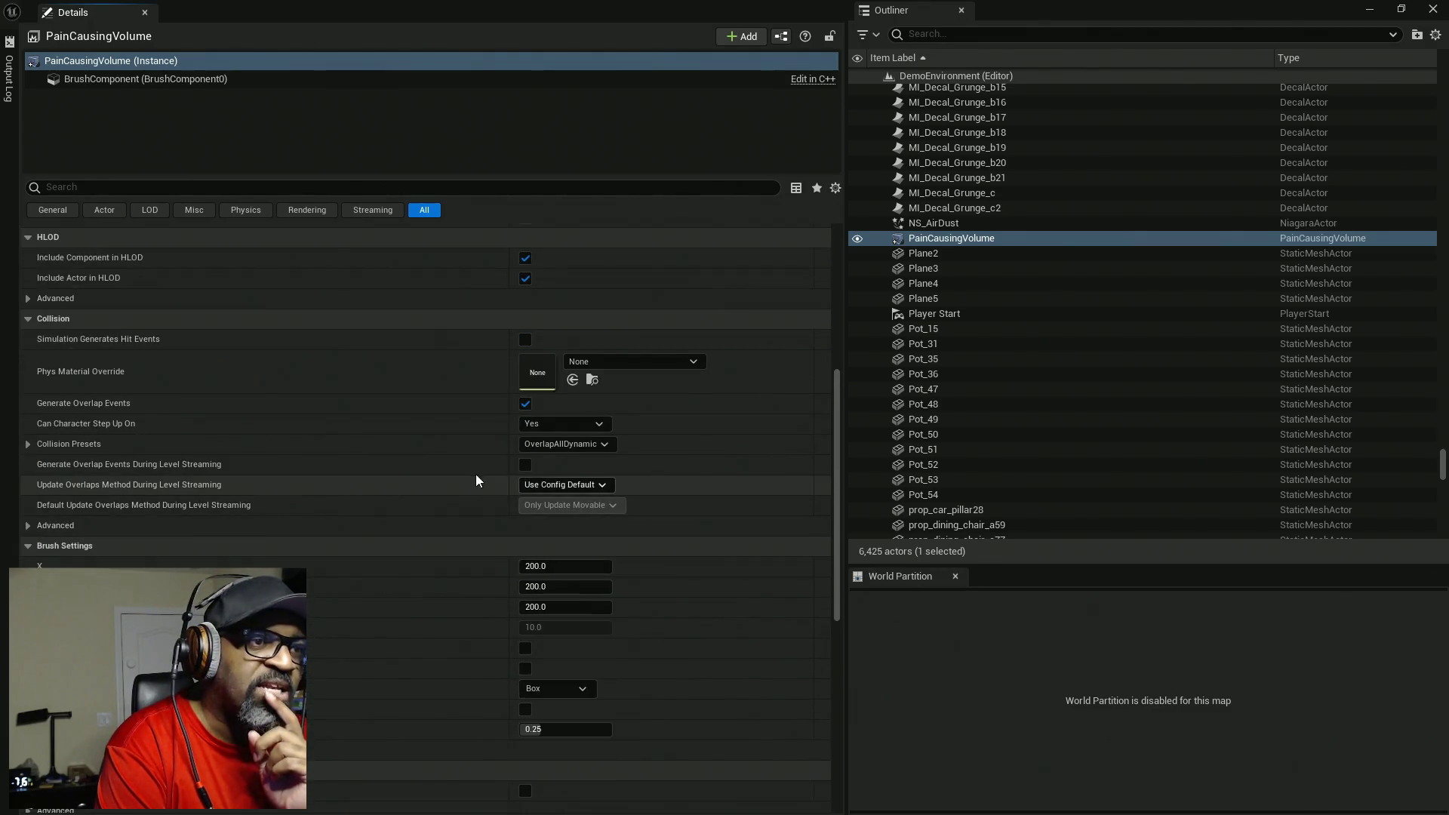
pyautogui.click(585, 445)
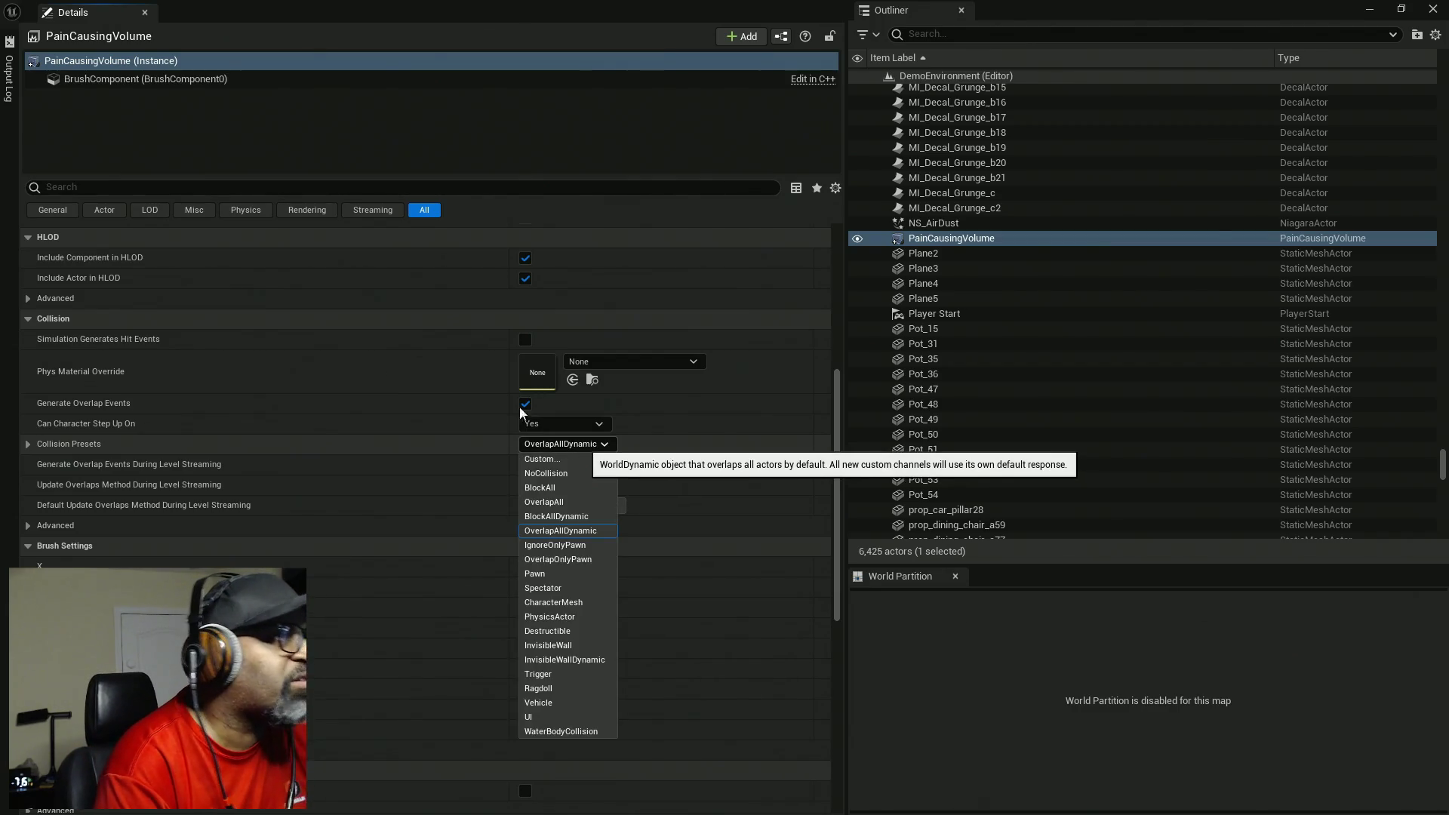
pyautogui.moveTo(632, 192)
pyautogui.mouseDown()
pyautogui.moveTo(803, 51)
pyautogui.moveTo(803, 2)
pyautogui.mouseUp()
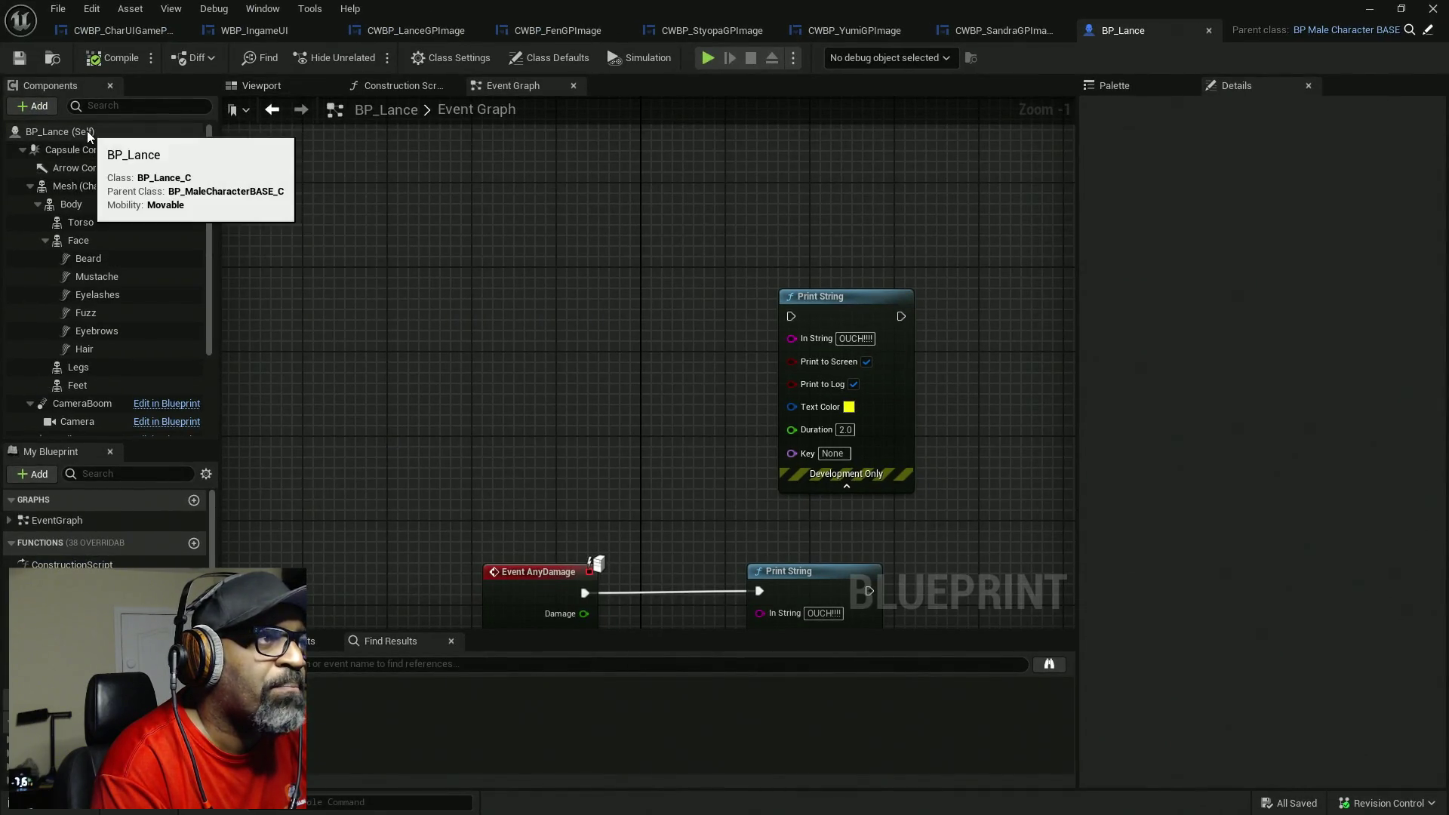
# - Scroll BP_Lance's class defaults down to the mesh collision settings and widen the property names
pyautogui.click(61, 132)
pyautogui.scroll(-5, 1166, 450)
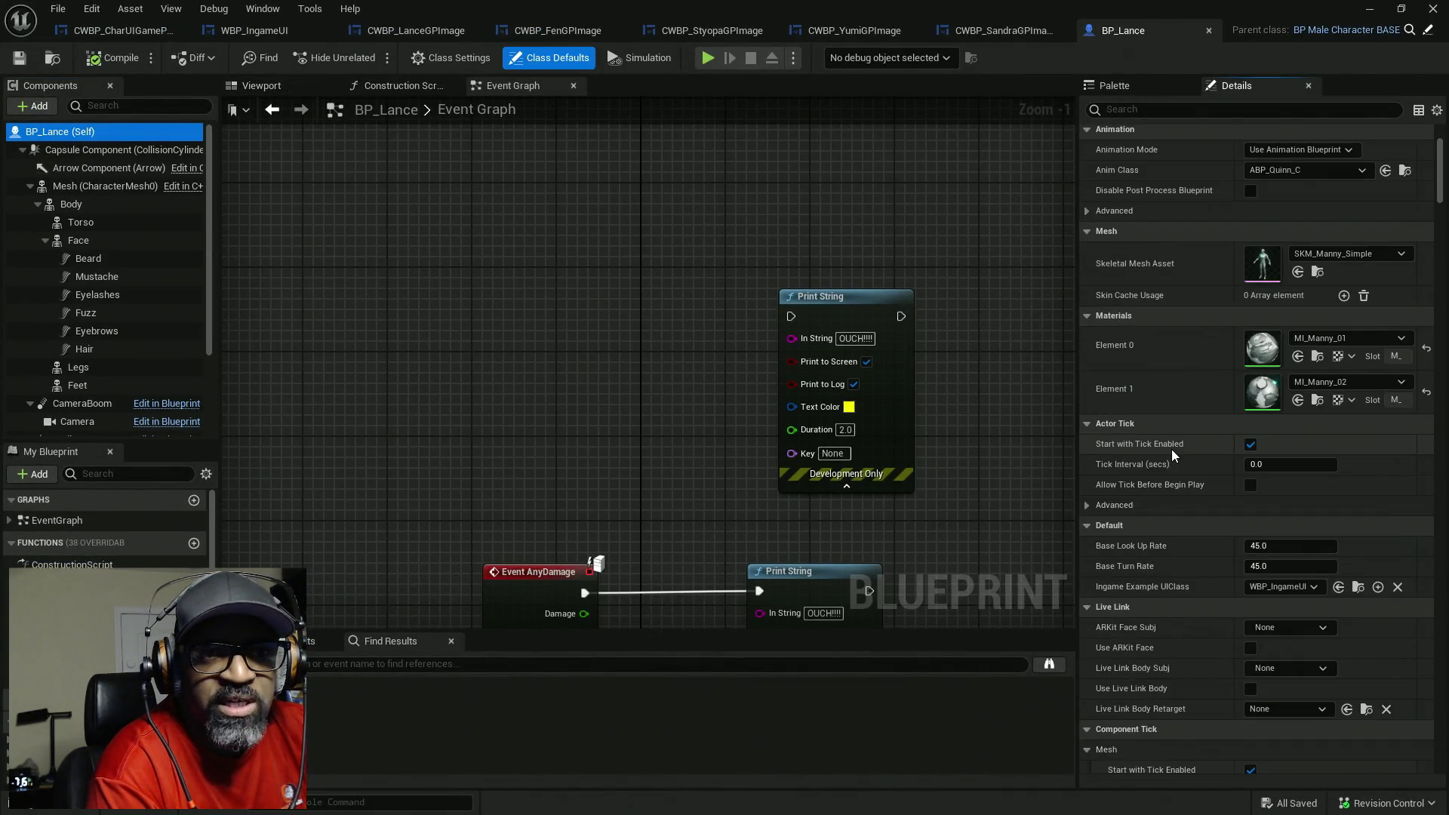
pyautogui.scroll(-2, 1170, 451)
pyautogui.scroll(-4, 1171, 452)
pyautogui.scroll(-10, 1171, 449)
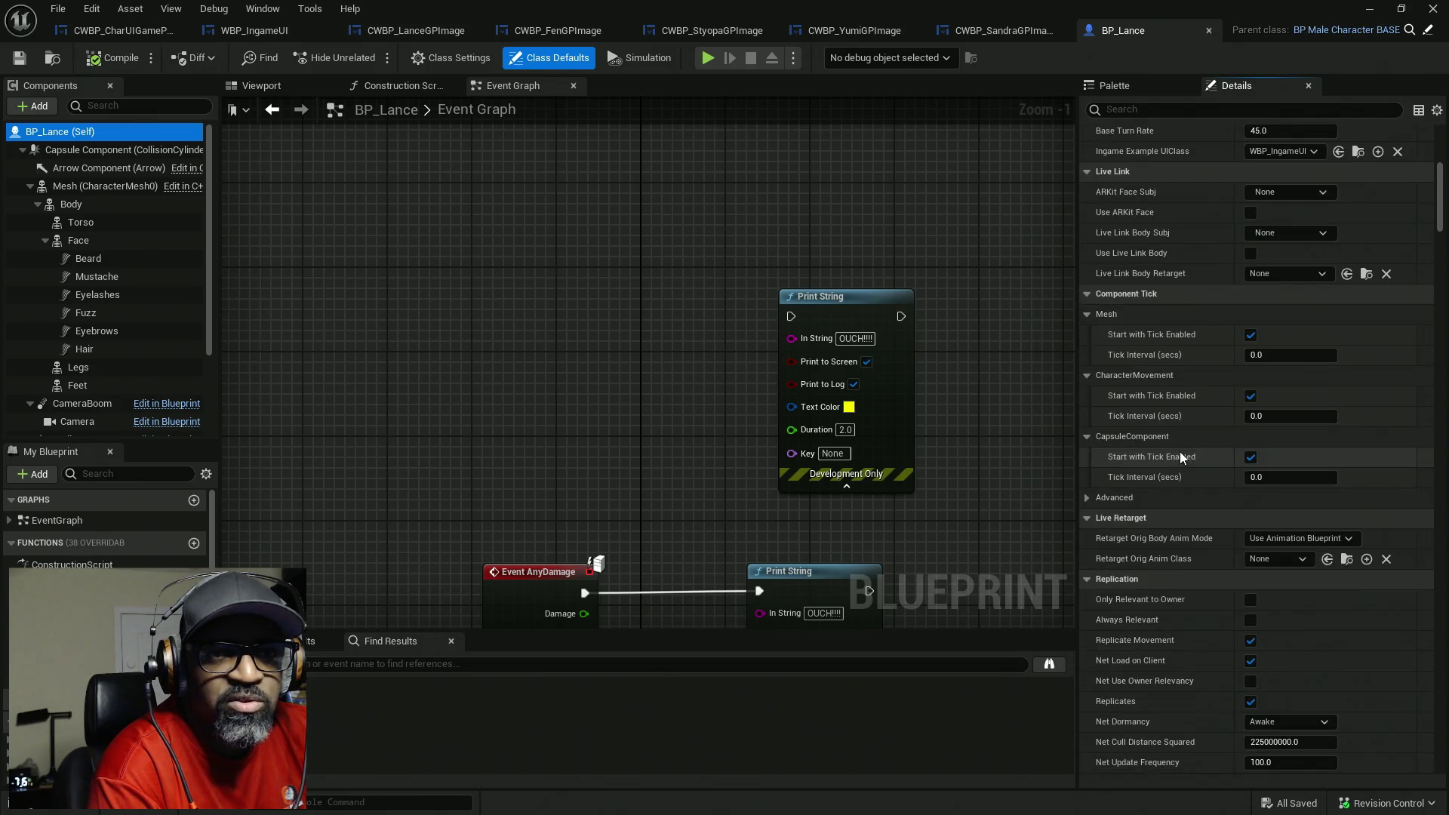
pyautogui.scroll(-3, 1179, 450)
pyautogui.scroll(-7, 1184, 449)
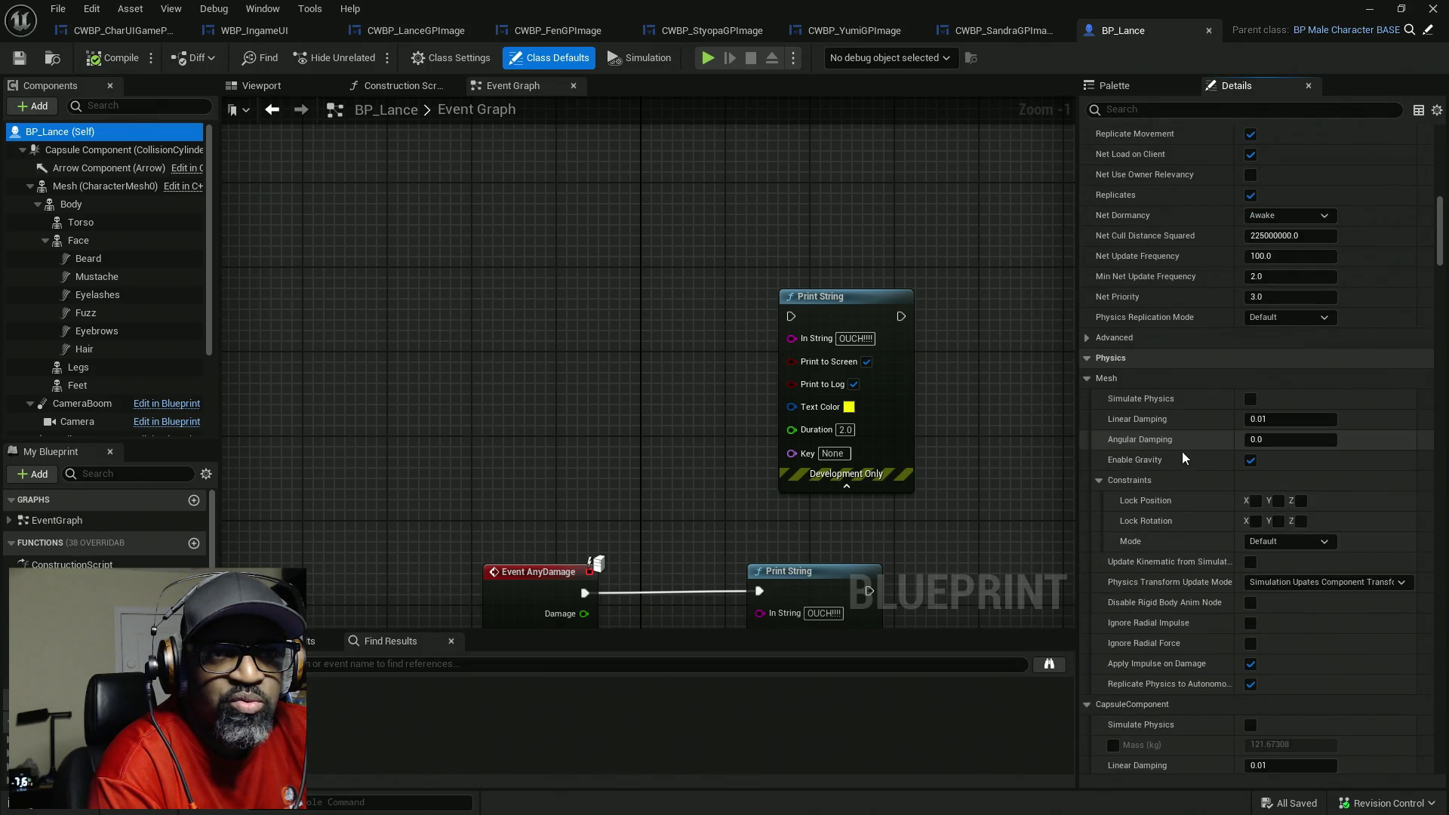
pyautogui.scroll(-8, 1185, 450)
pyautogui.scroll(-4, 1190, 452)
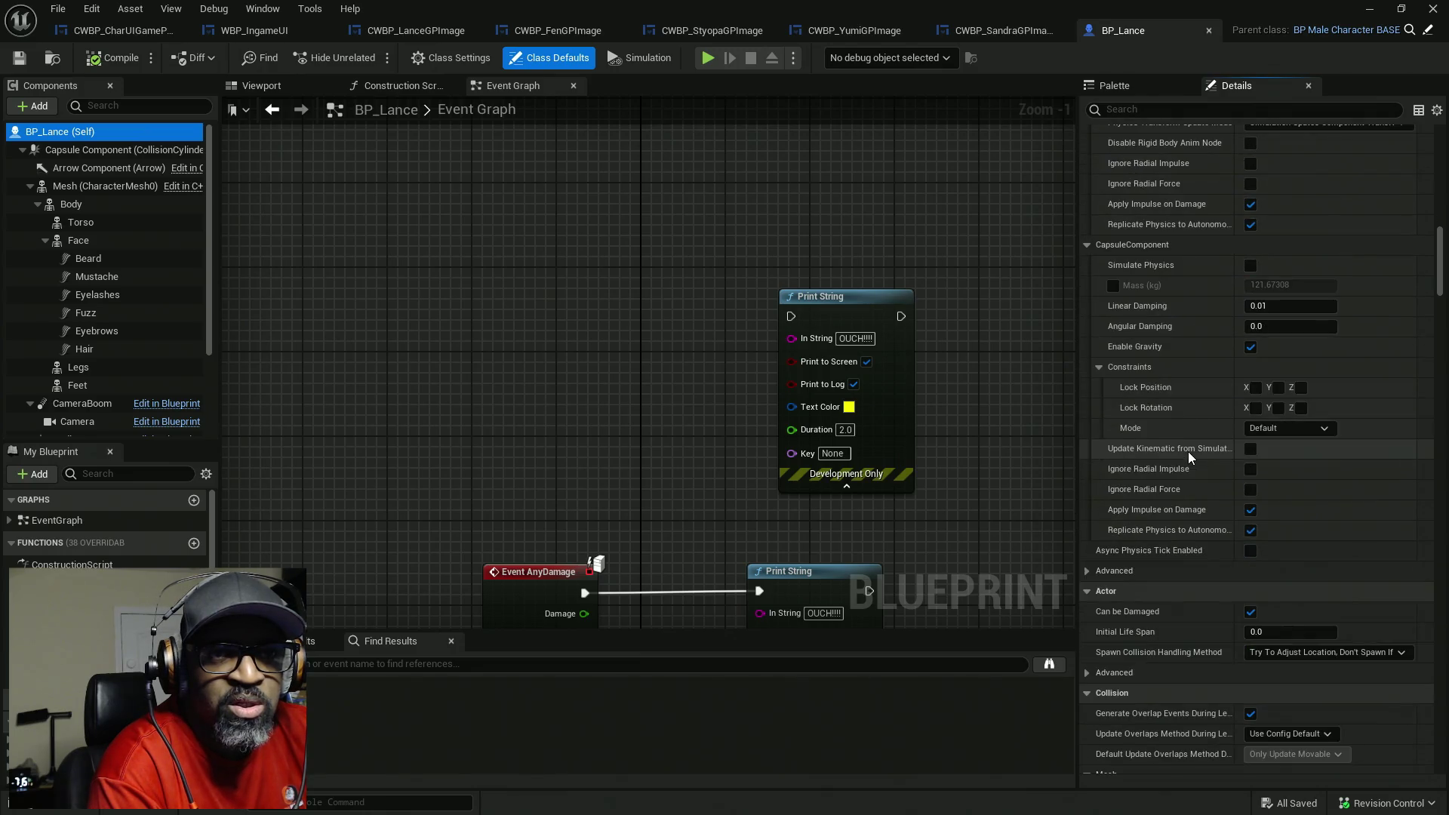
pyautogui.scroll(-6, 1188, 454)
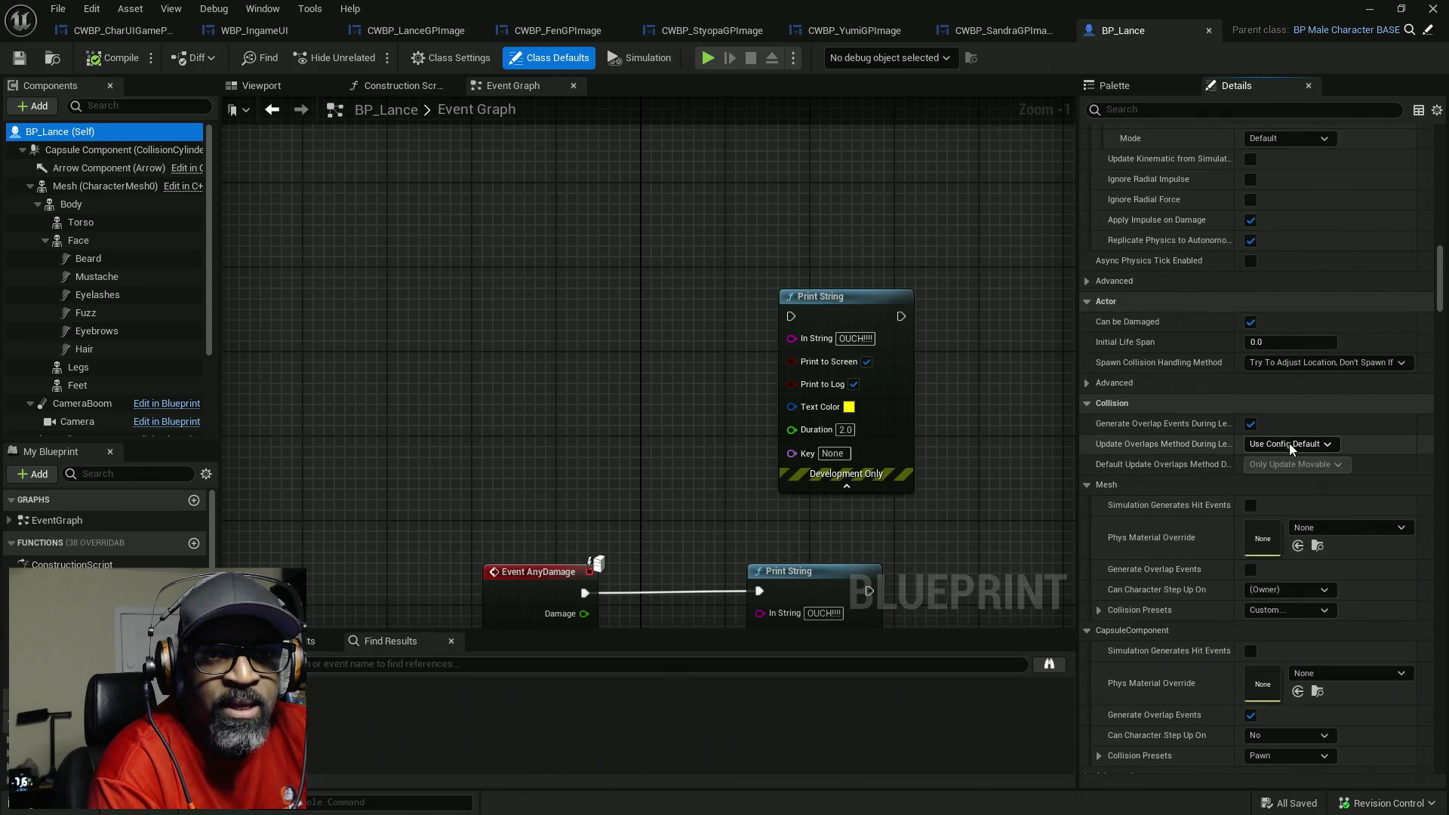
pyautogui.click(1290, 444)
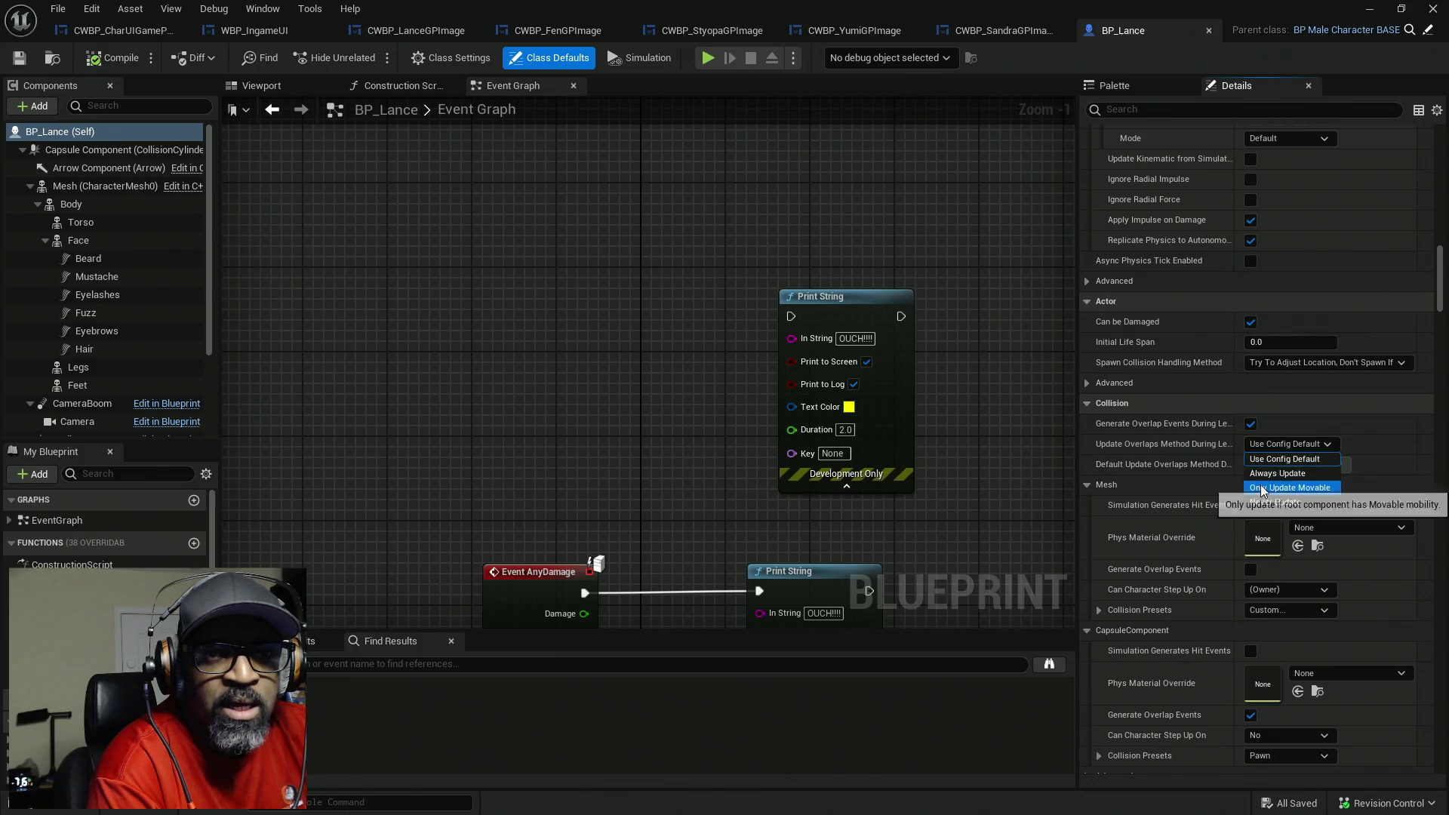
pyautogui.click(1178, 446)
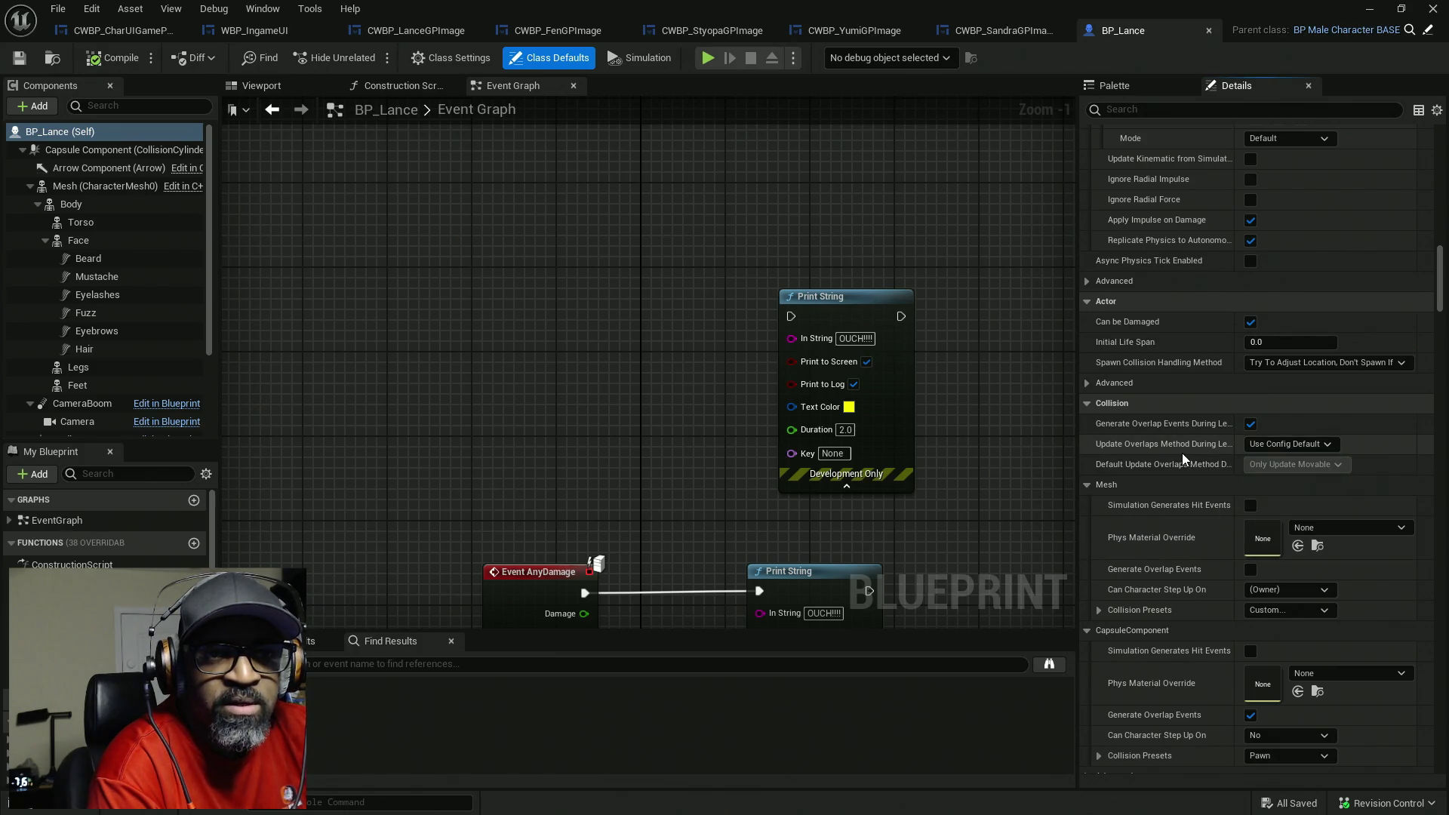
pyautogui.moveTo(1233, 423); pyautogui.dragTo(1293, 419)
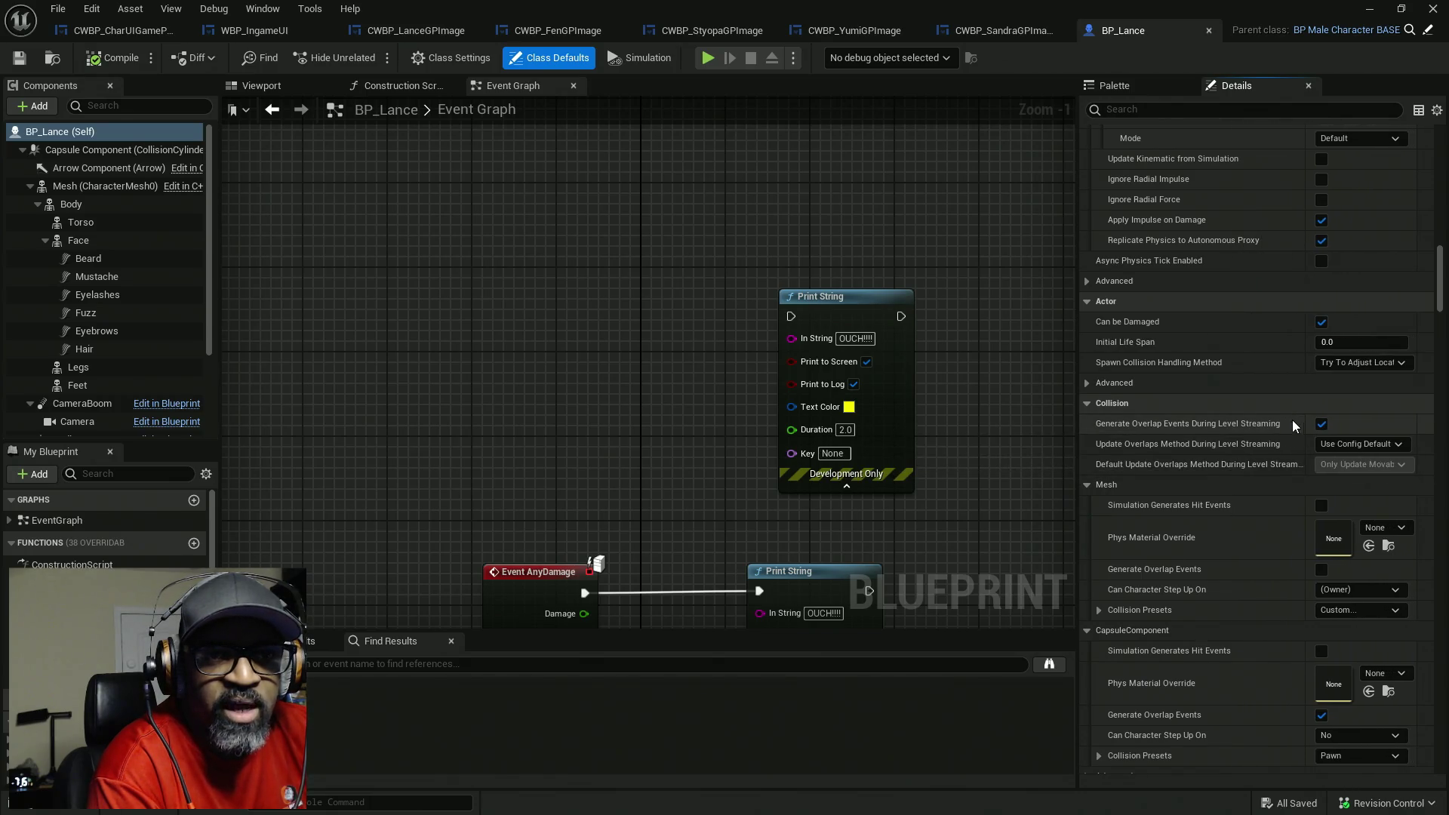
# - Expand the mesh Collision Presets and set the Vehicle object response to Overlap
pyautogui.scroll(-5, 1162, 492)
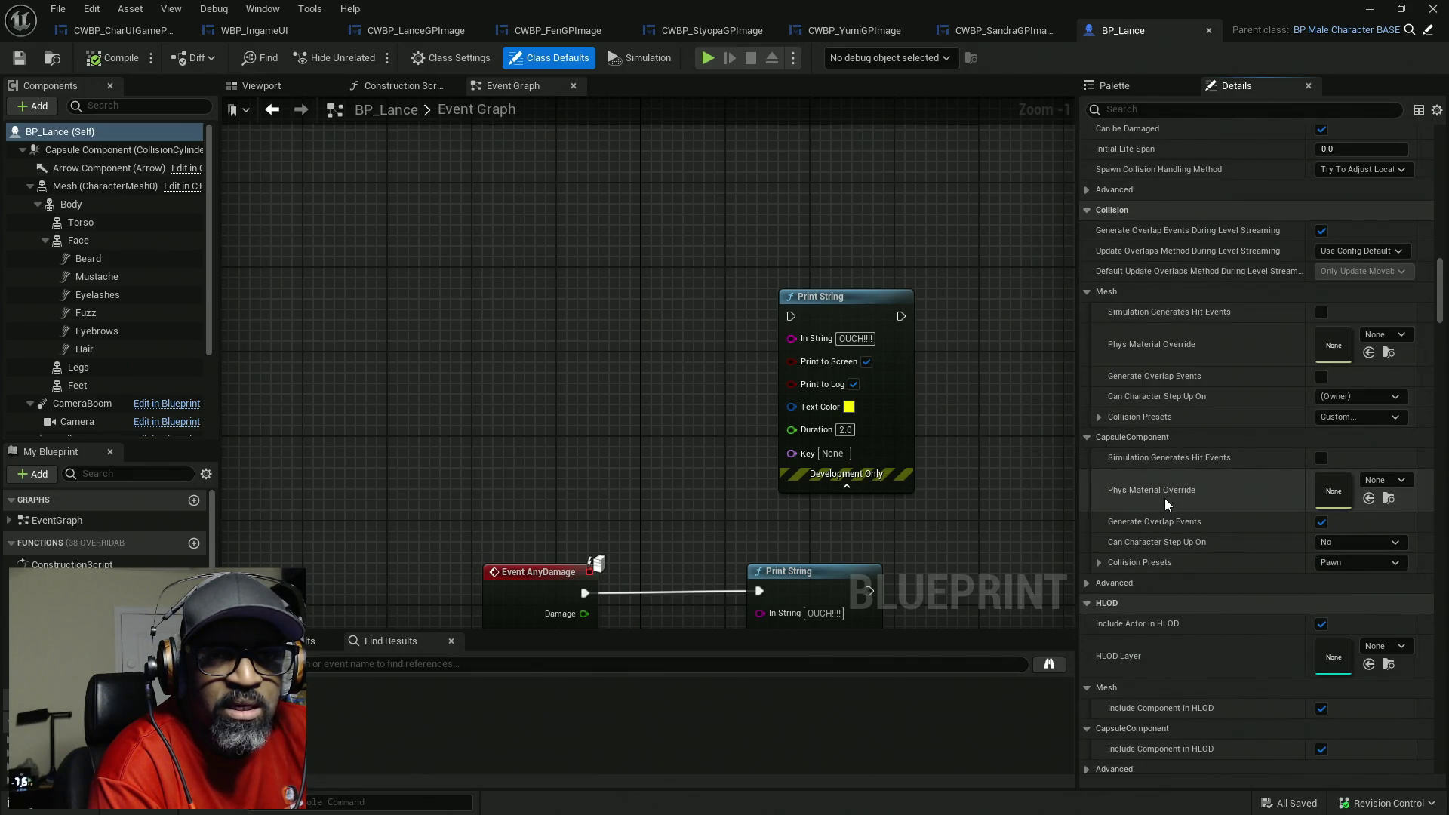
pyautogui.click(1100, 416)
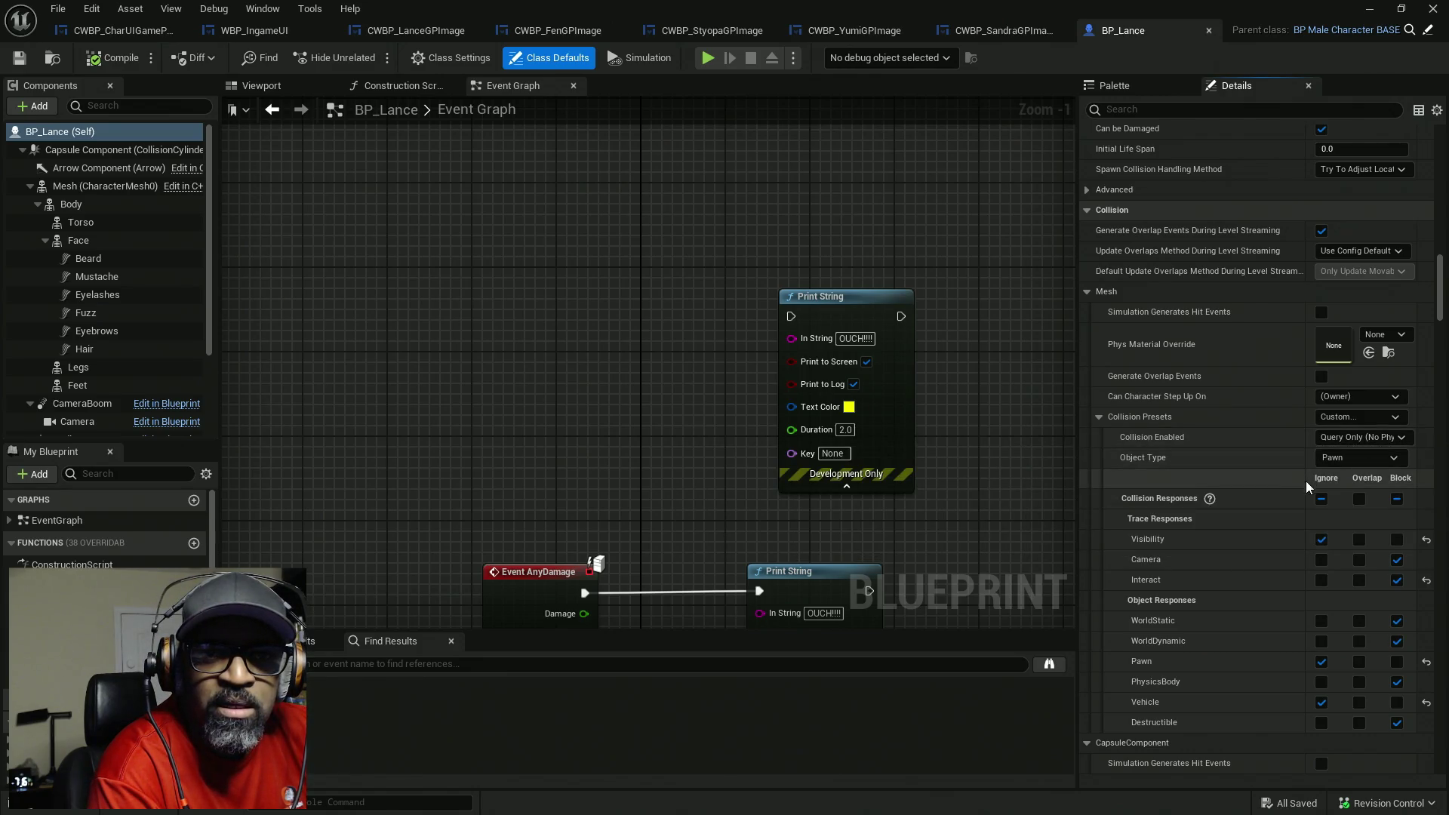
pyautogui.scroll(-2, 1285, 483)
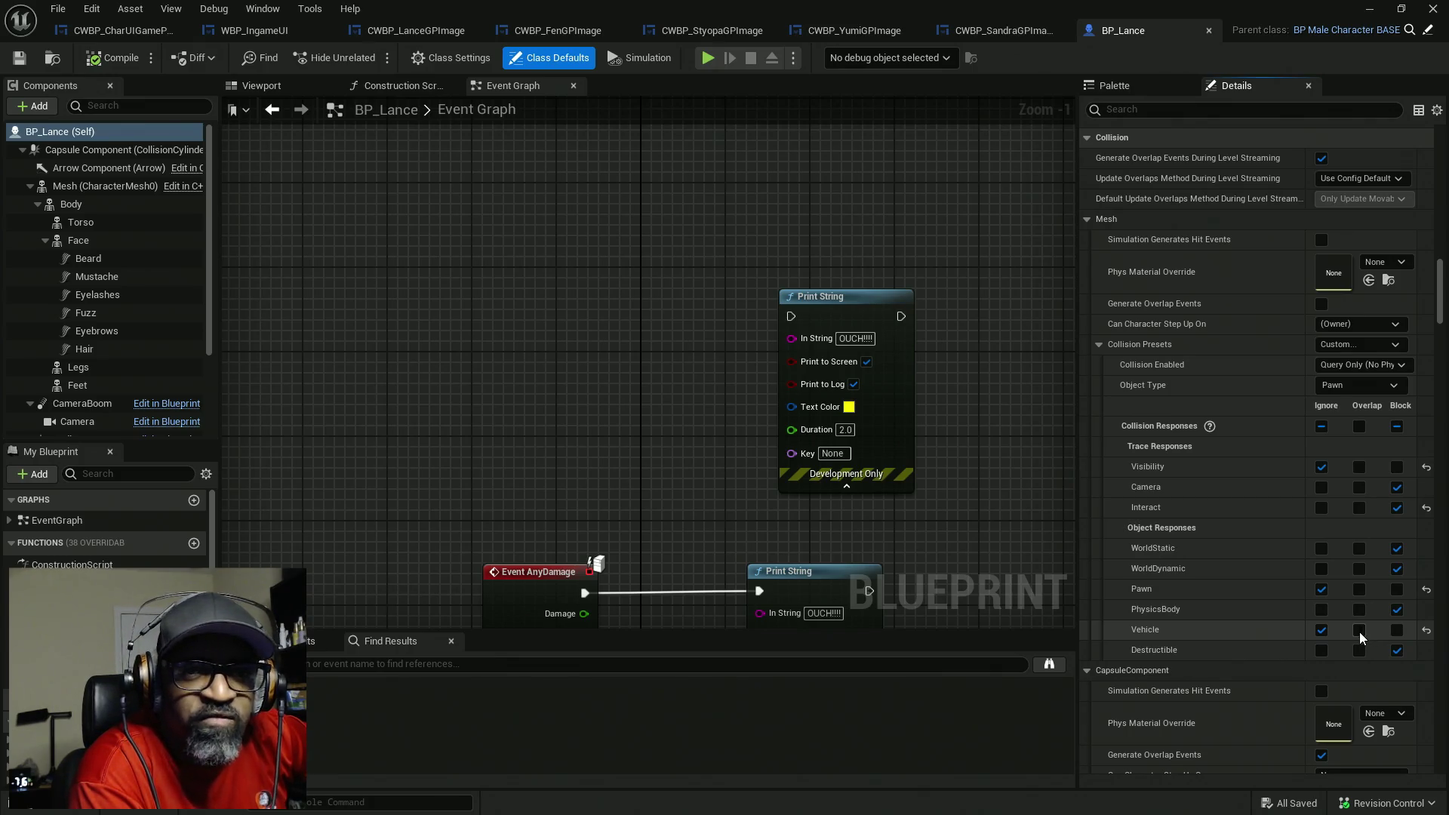
pyautogui.click(1359, 630)
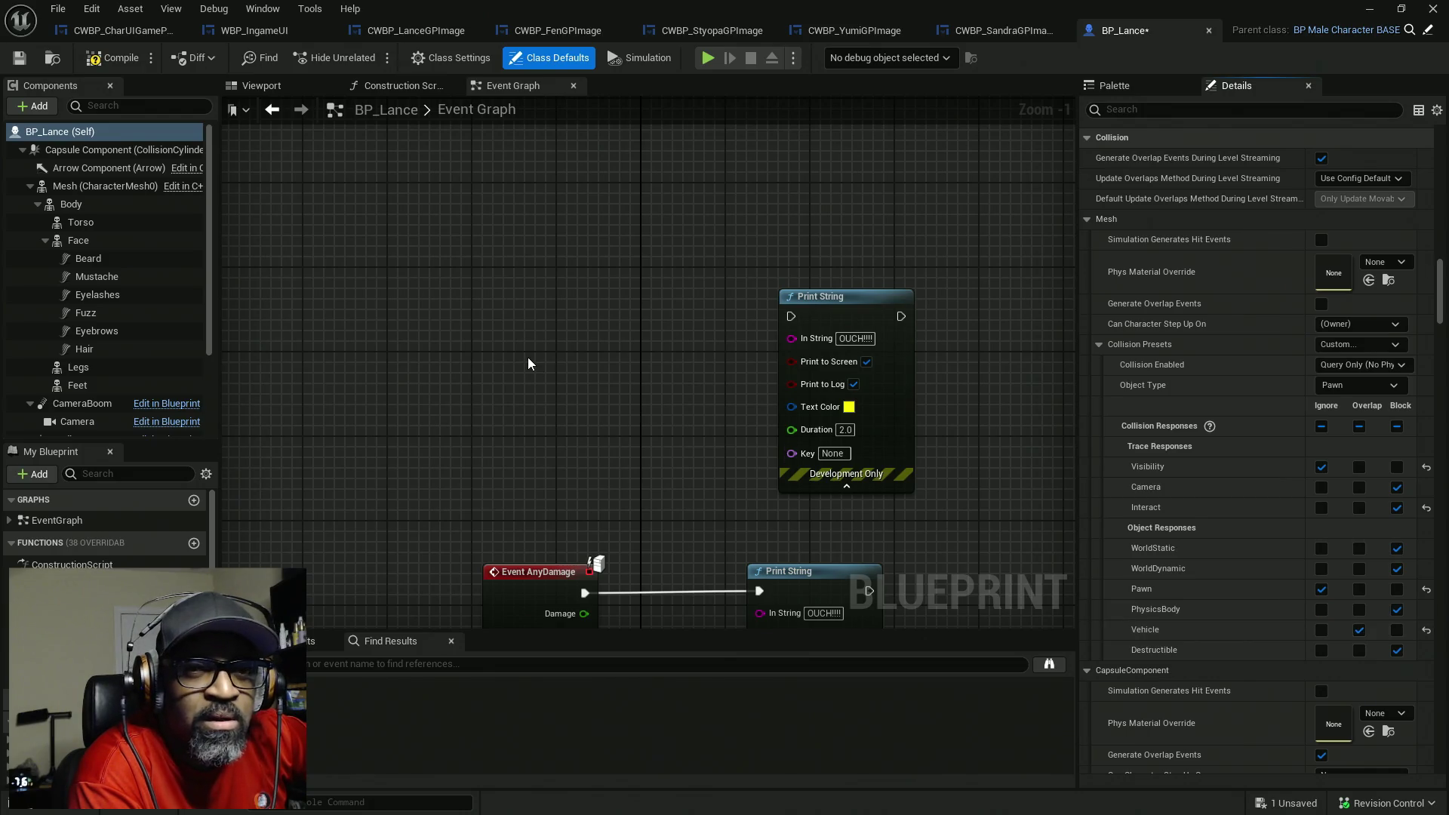
# - Compile BP_Lance and give the PainCausingVolume a Custom collision preset with Vehicle object type
pyautogui.click(114, 59)
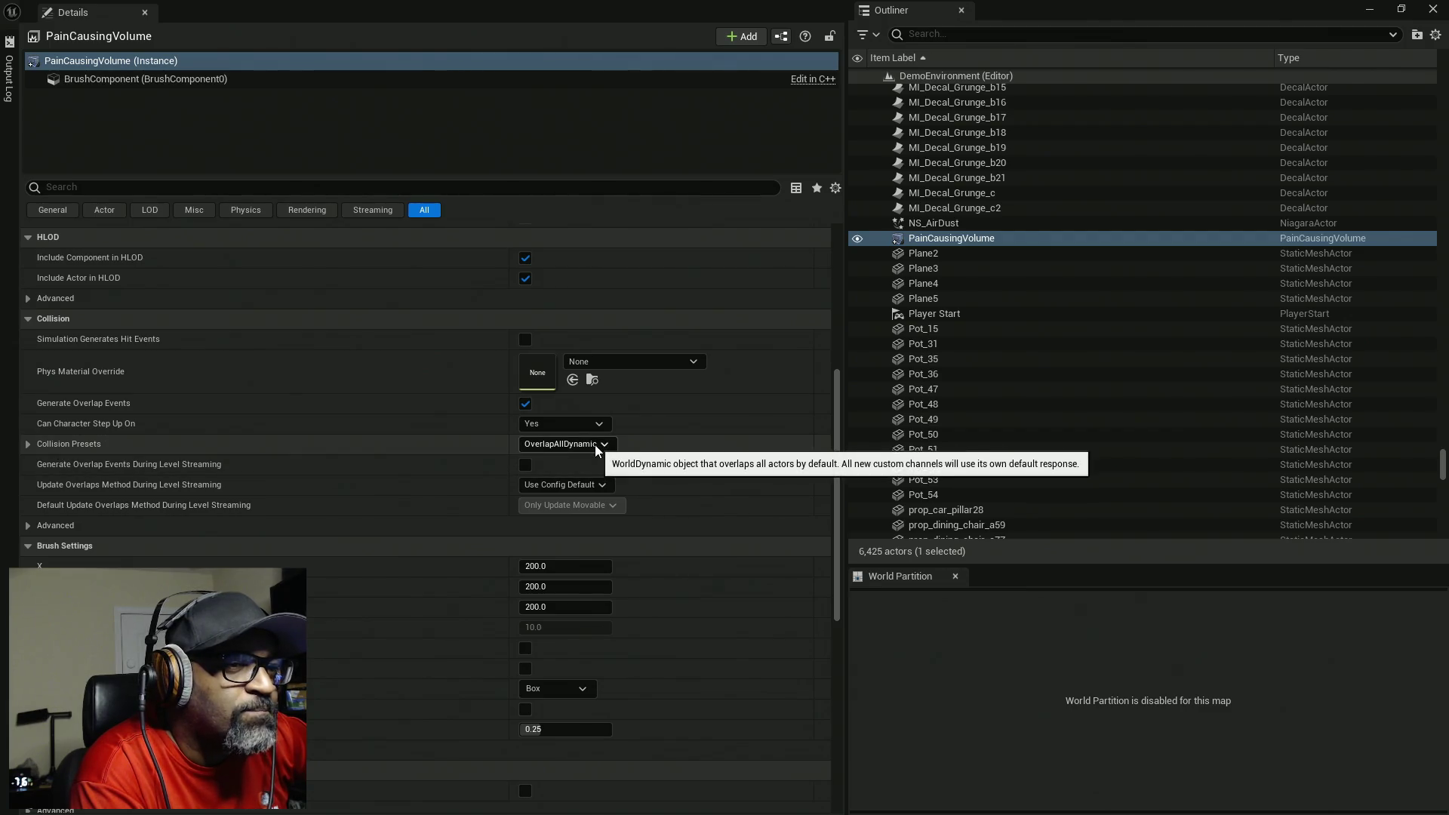
pyautogui.click(554, 445)
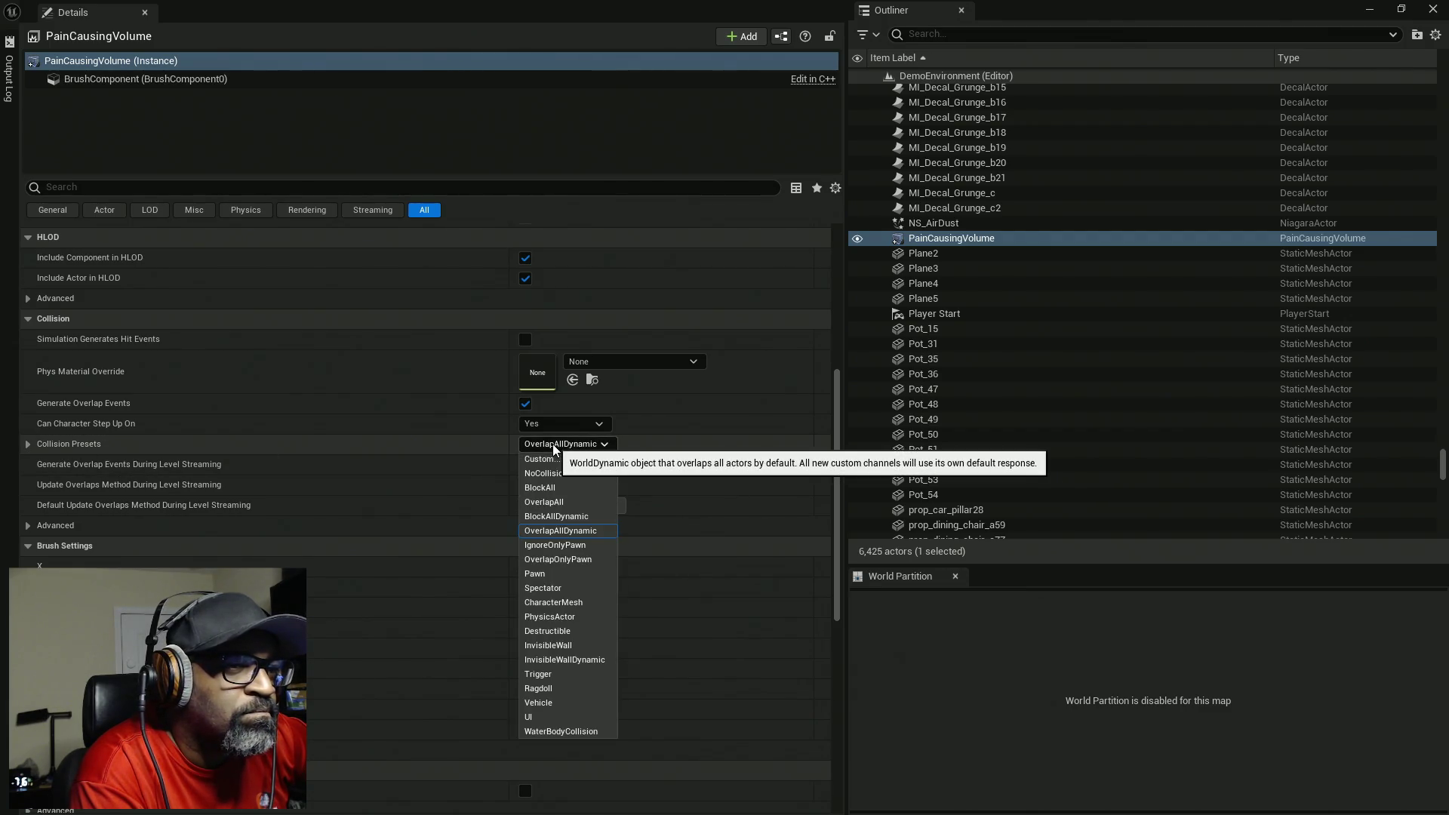
pyautogui.click(540, 459)
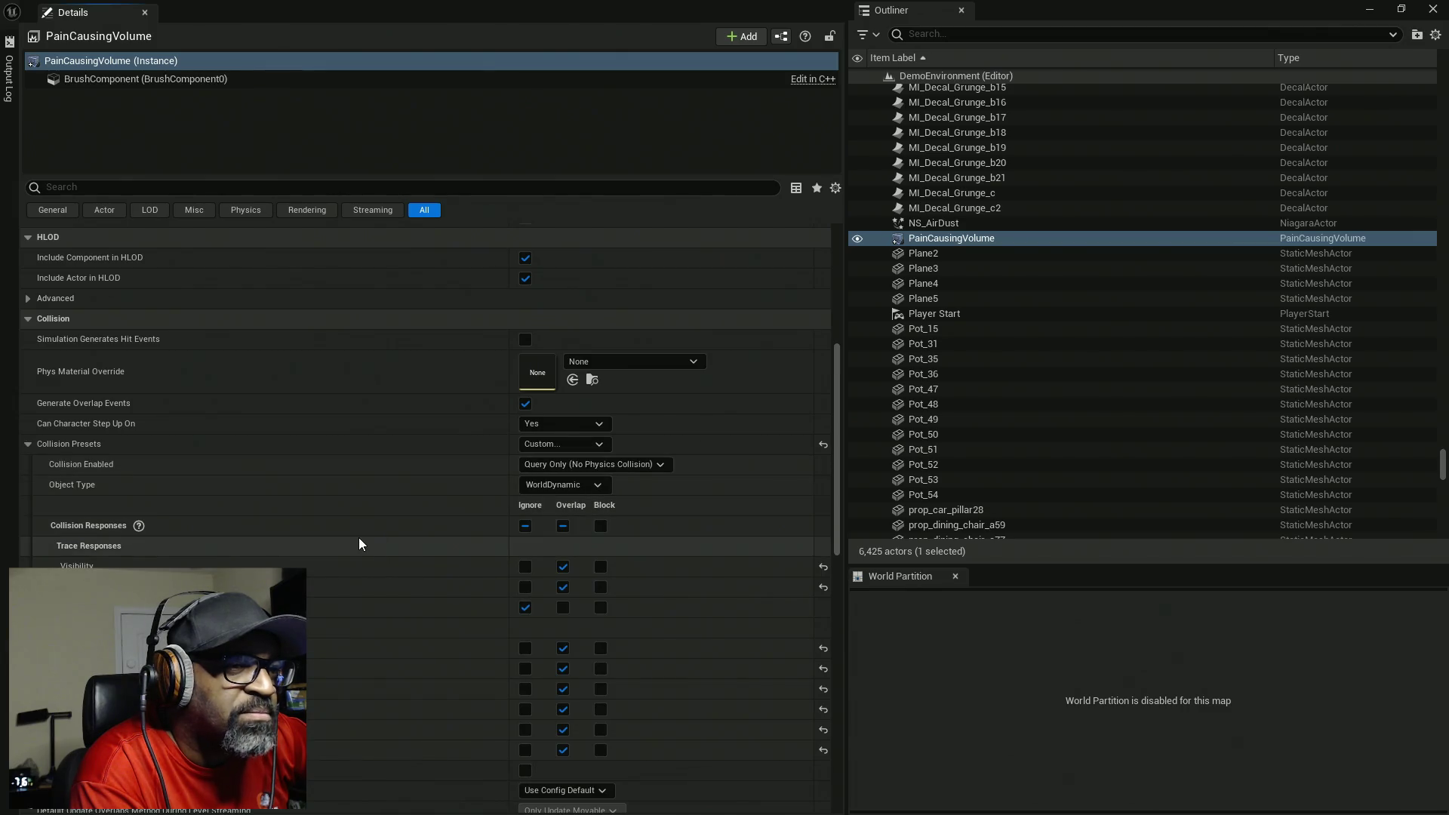
pyautogui.click(557, 485)
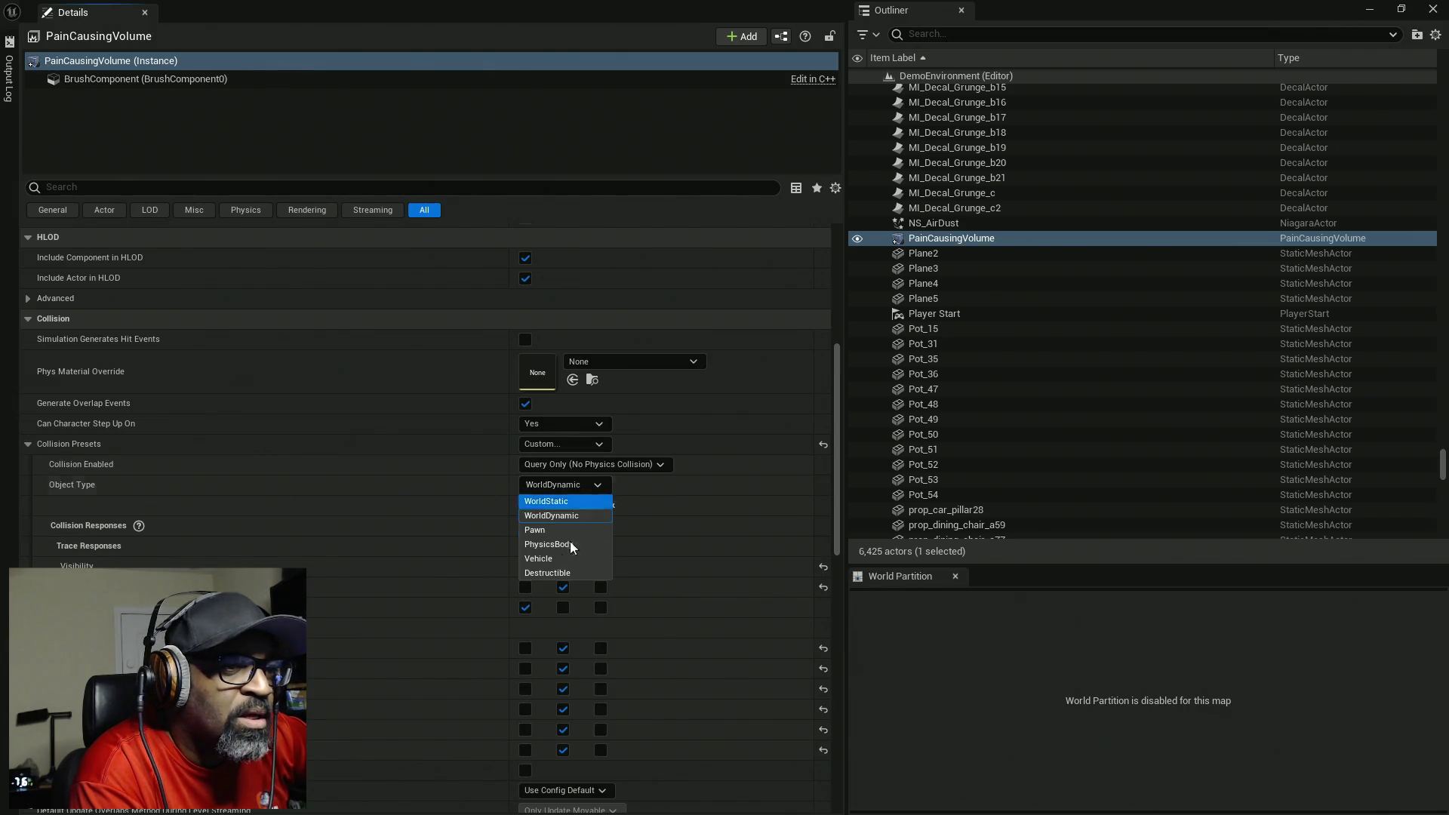
pyautogui.click(557, 563)
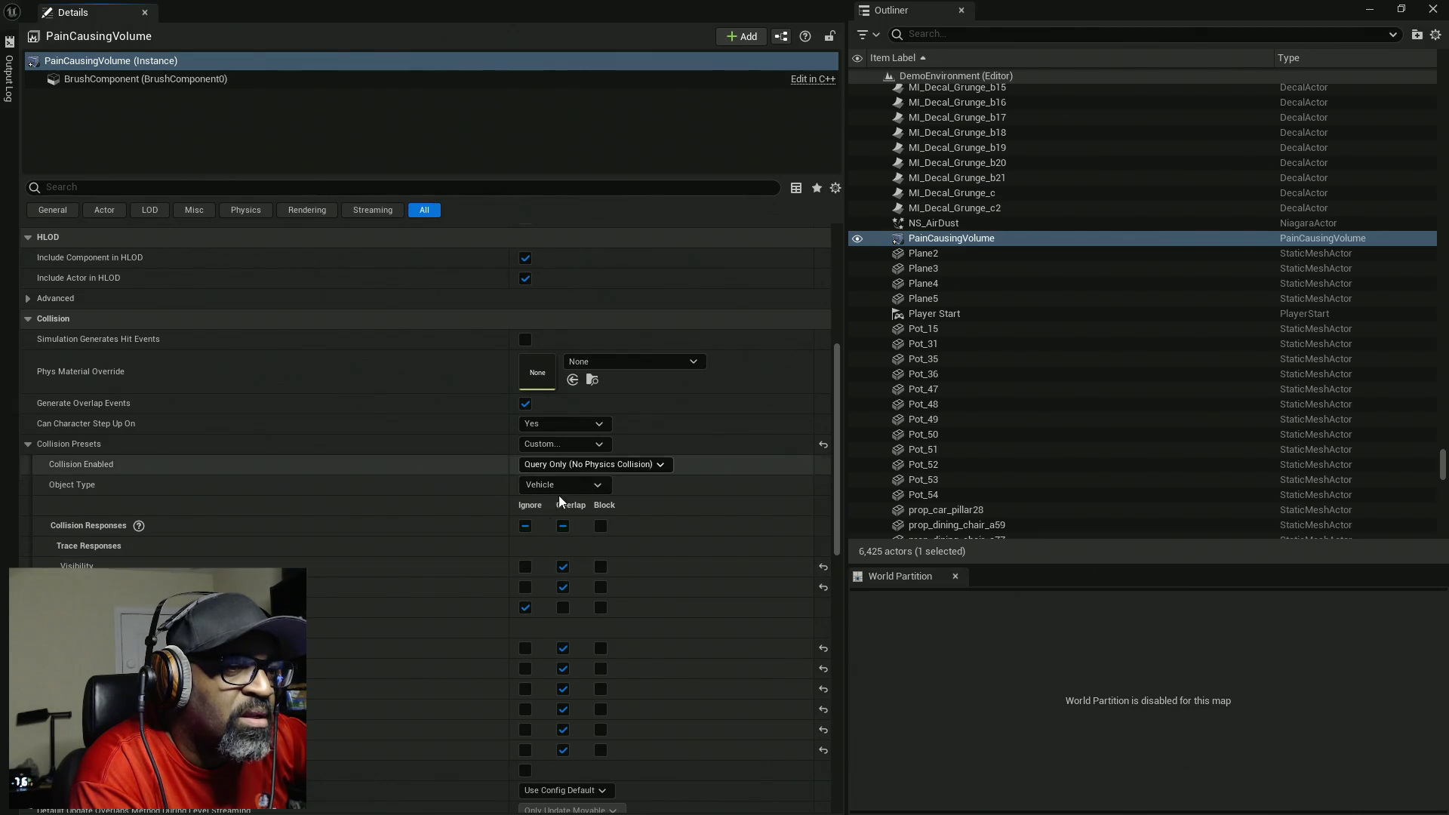
# - Set all the volume's collision responses to Ignore, with one object channel set to Overlap
pyautogui.scroll(-3, 529, 585)
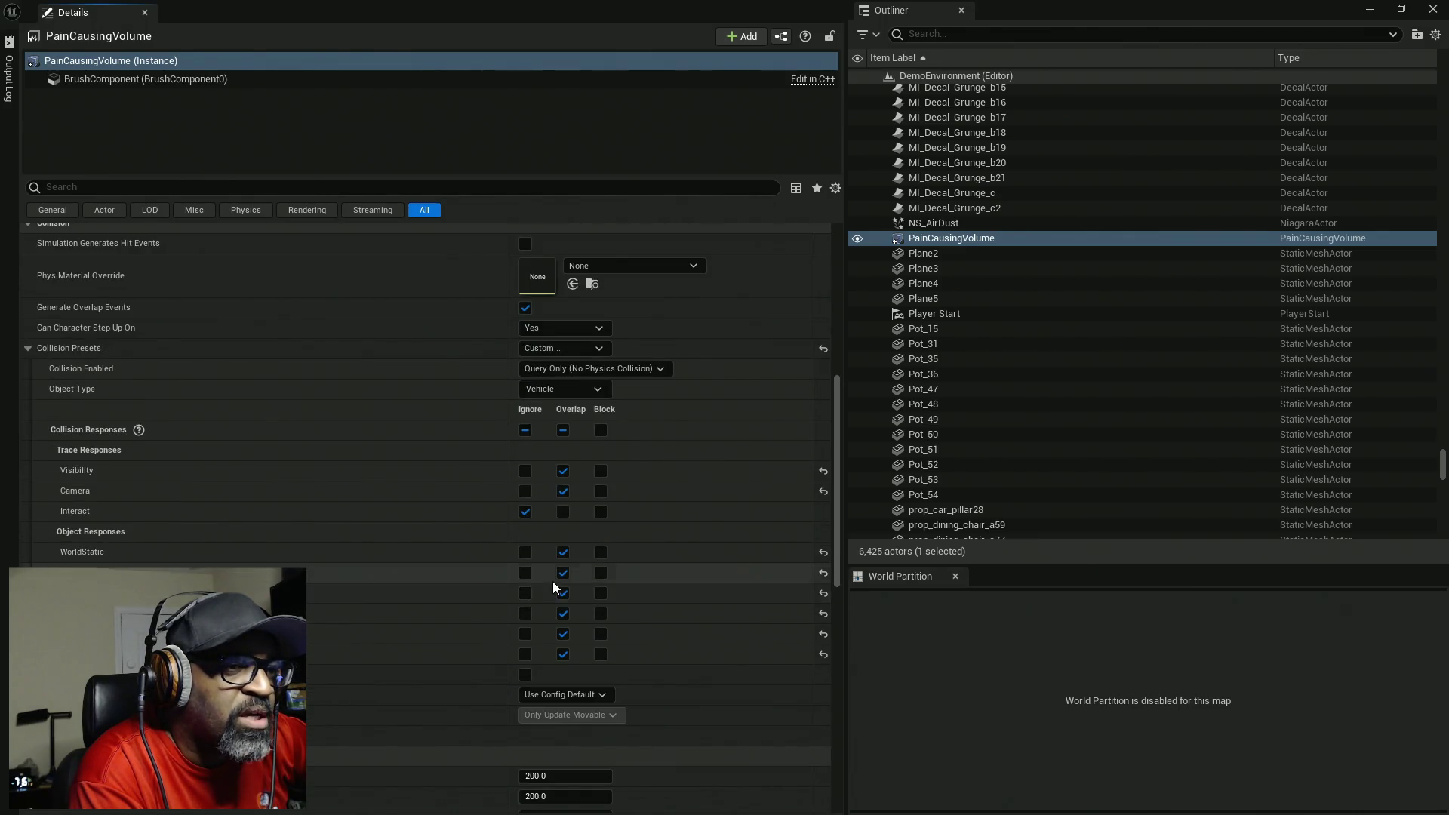
pyautogui.click(525, 430)
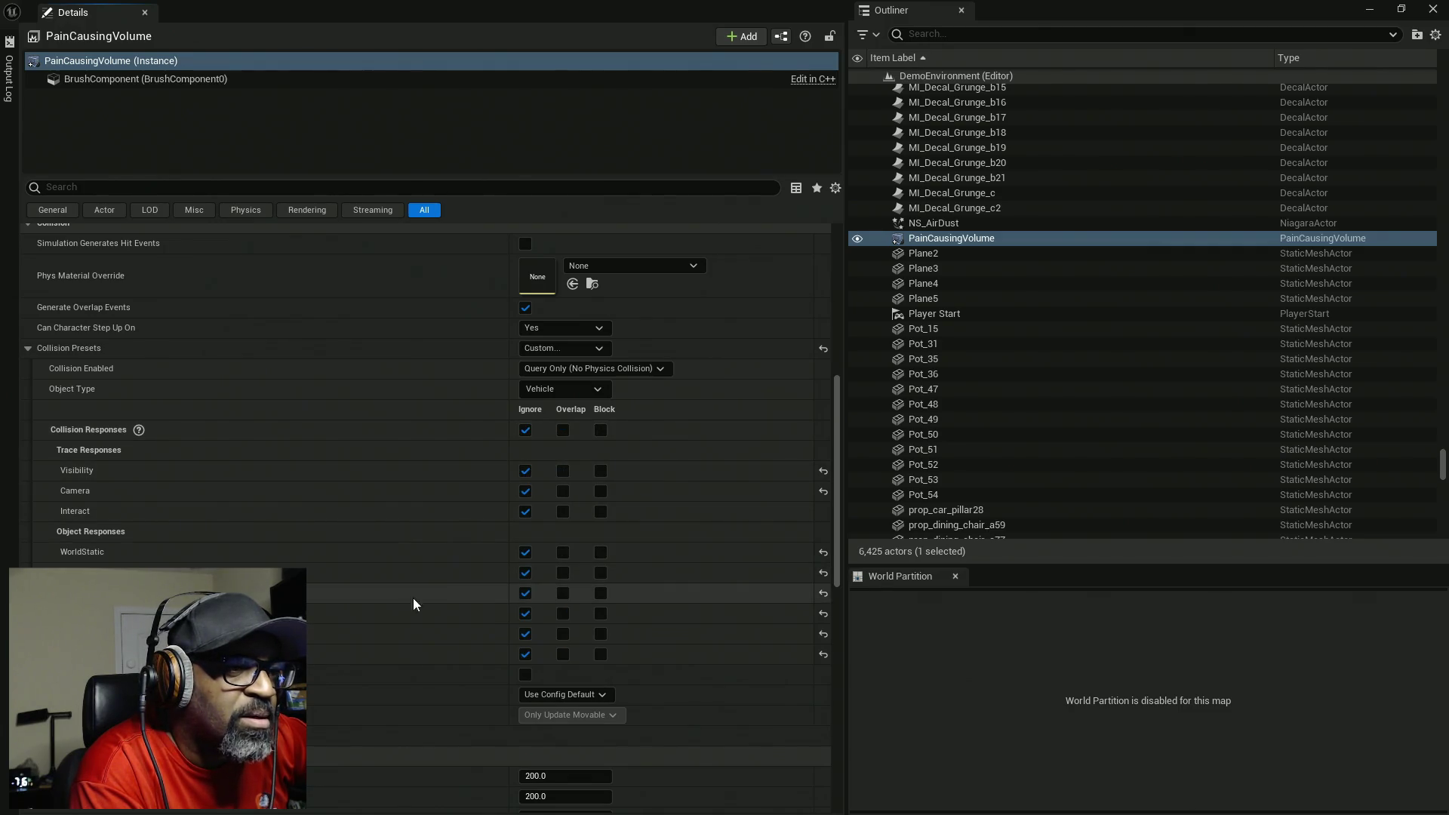
pyautogui.click(565, 593)
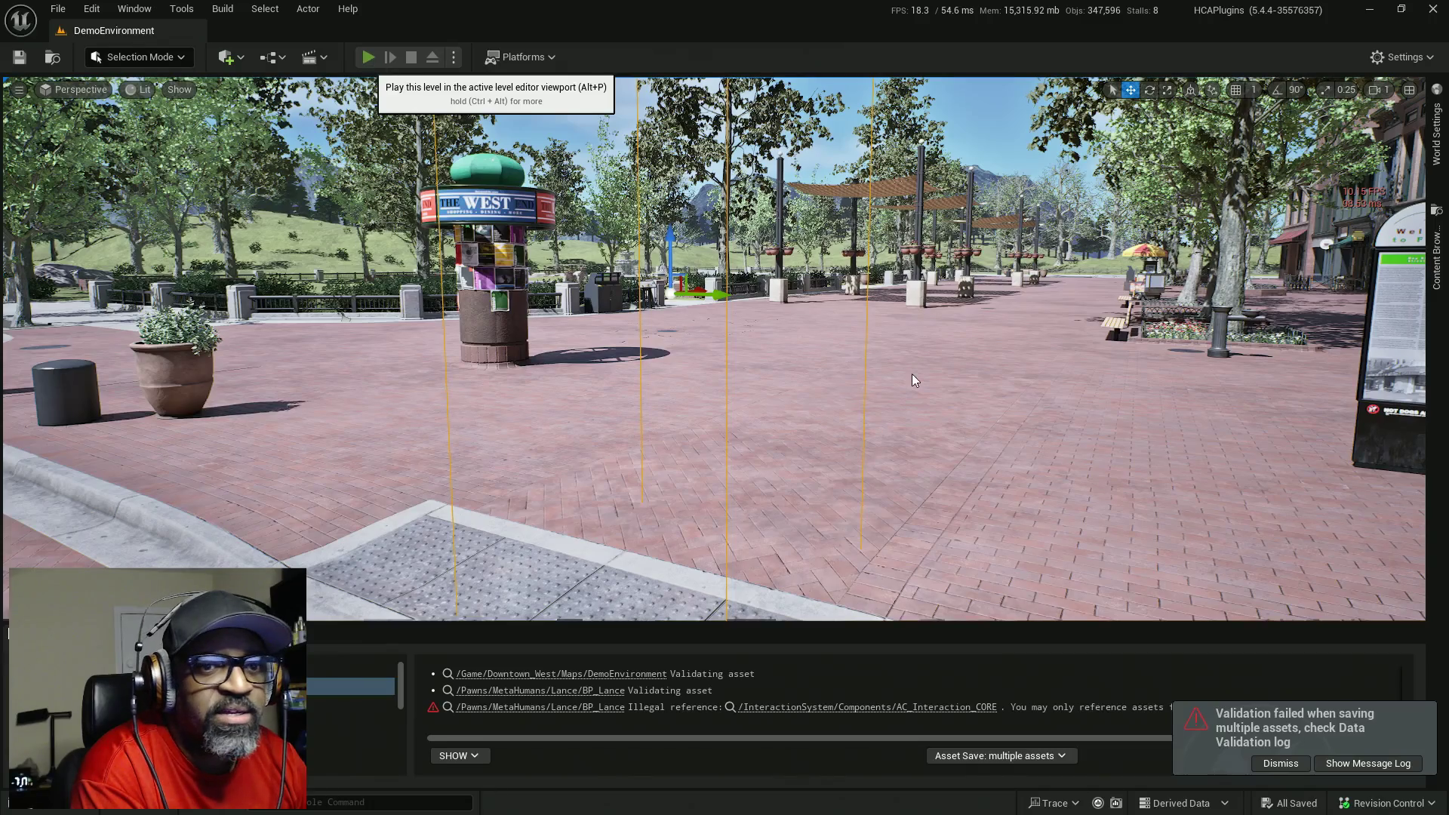
# - Play the level, walk the character into the pain volume, stop, and return to BP_Lance
pyautogui.click(368, 58)
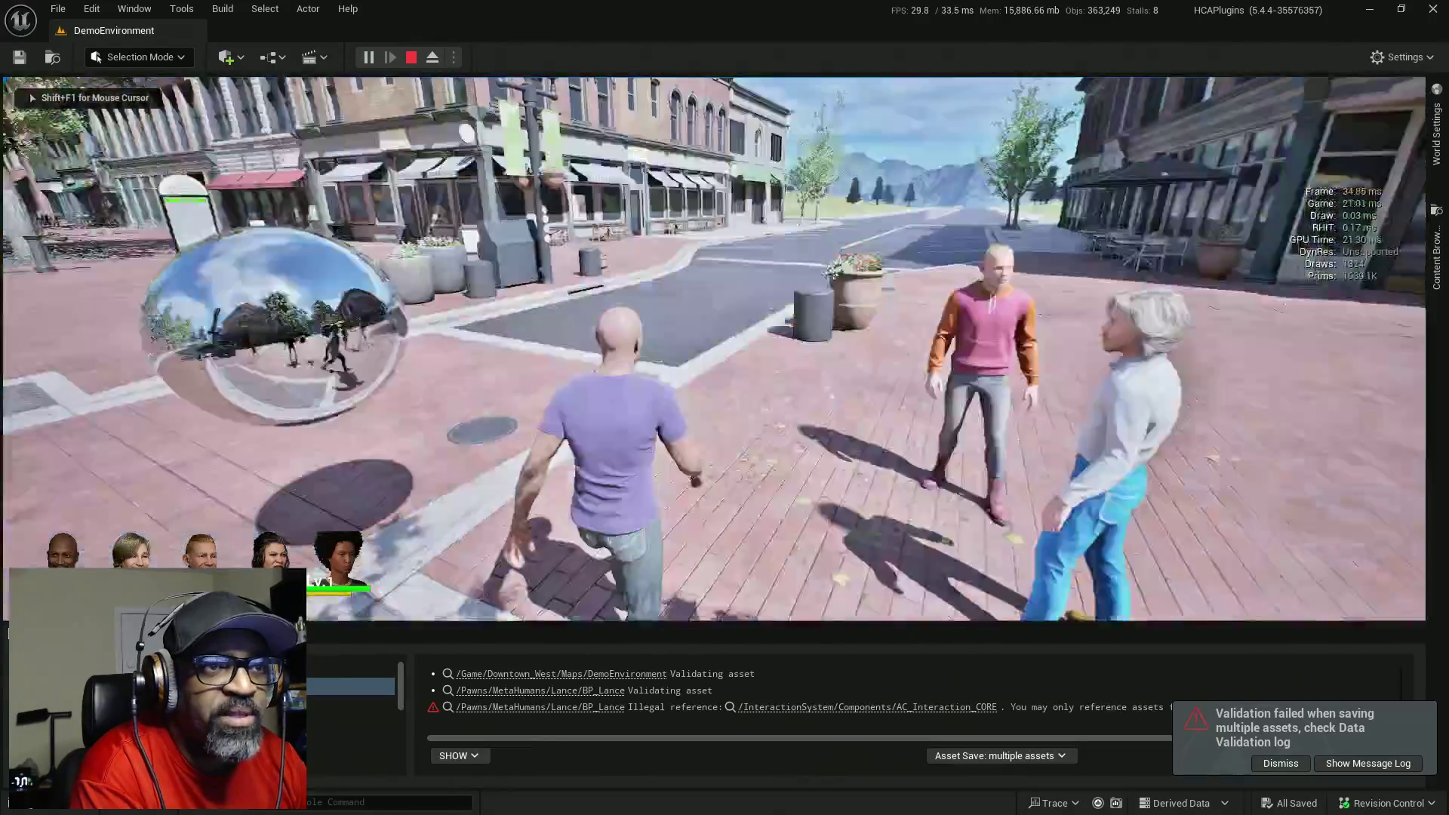
pyautogui.press('w')
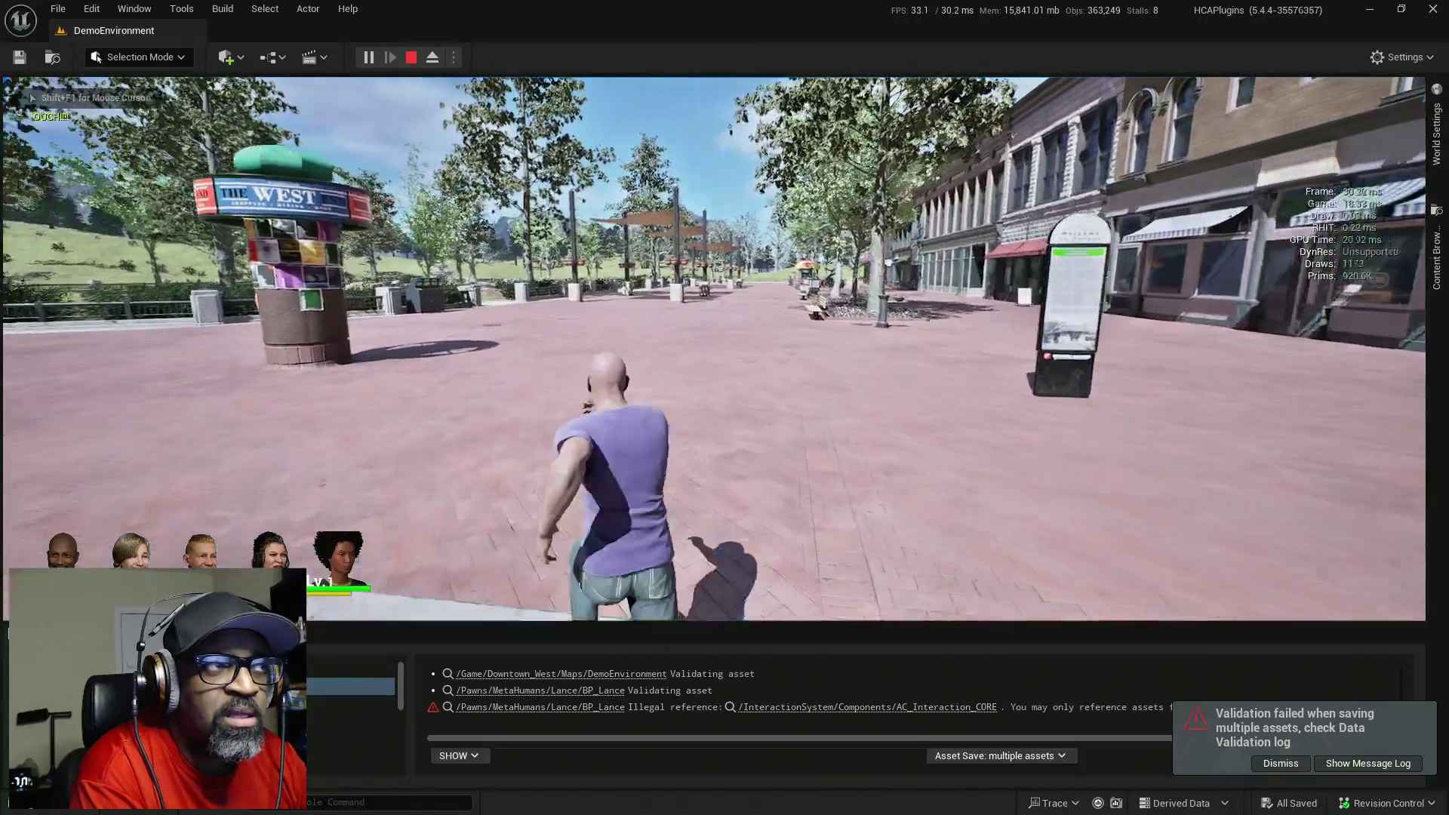
pyautogui.press('Escape')
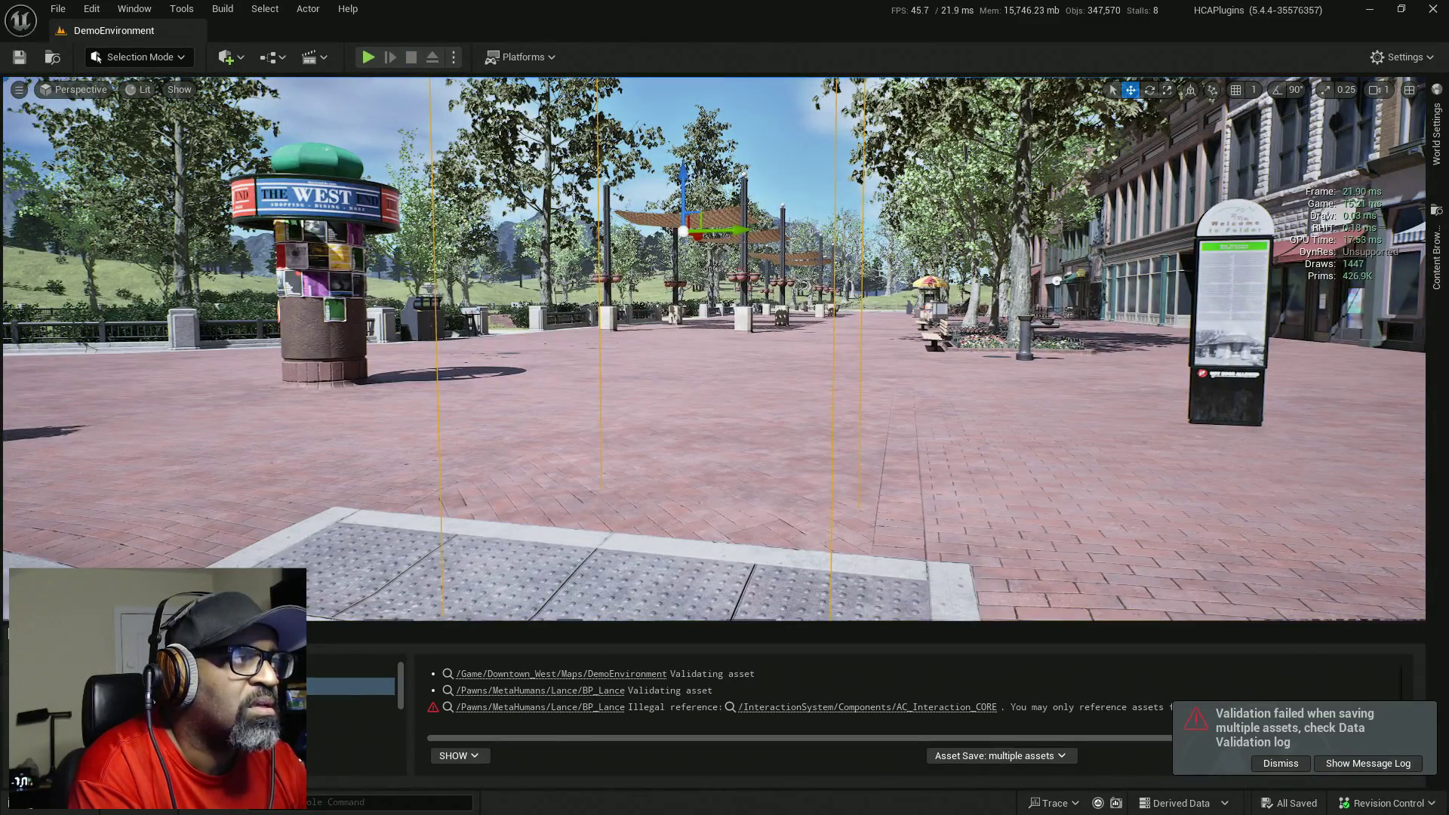
pyautogui.click(539, 706)
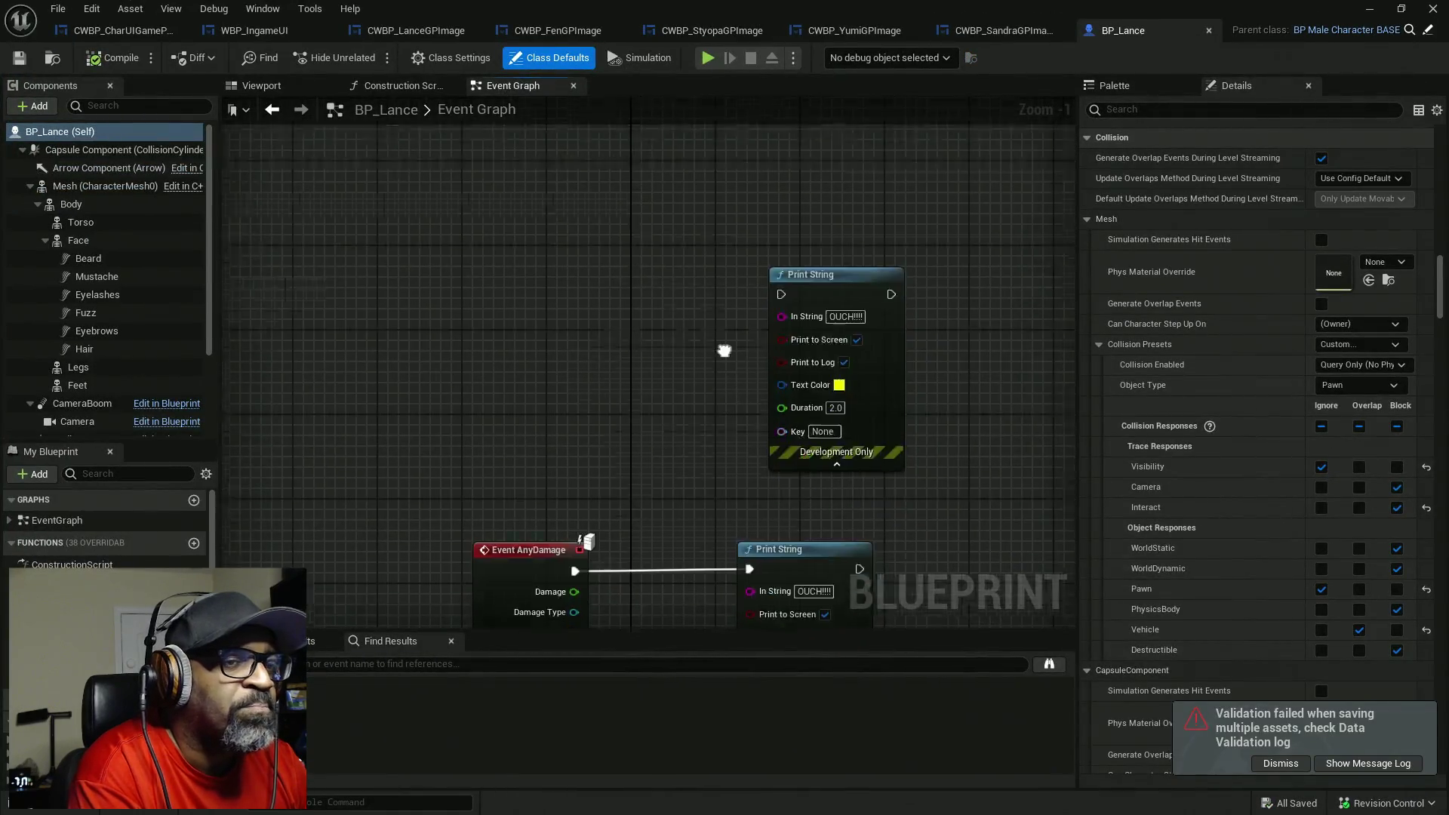
# - Delete the standalone Print String and the PointDamage event with its Print String
pyautogui.scroll(-3, 724, 350)
pyautogui.moveTo(642, 162); pyautogui.dragTo(938, 333)
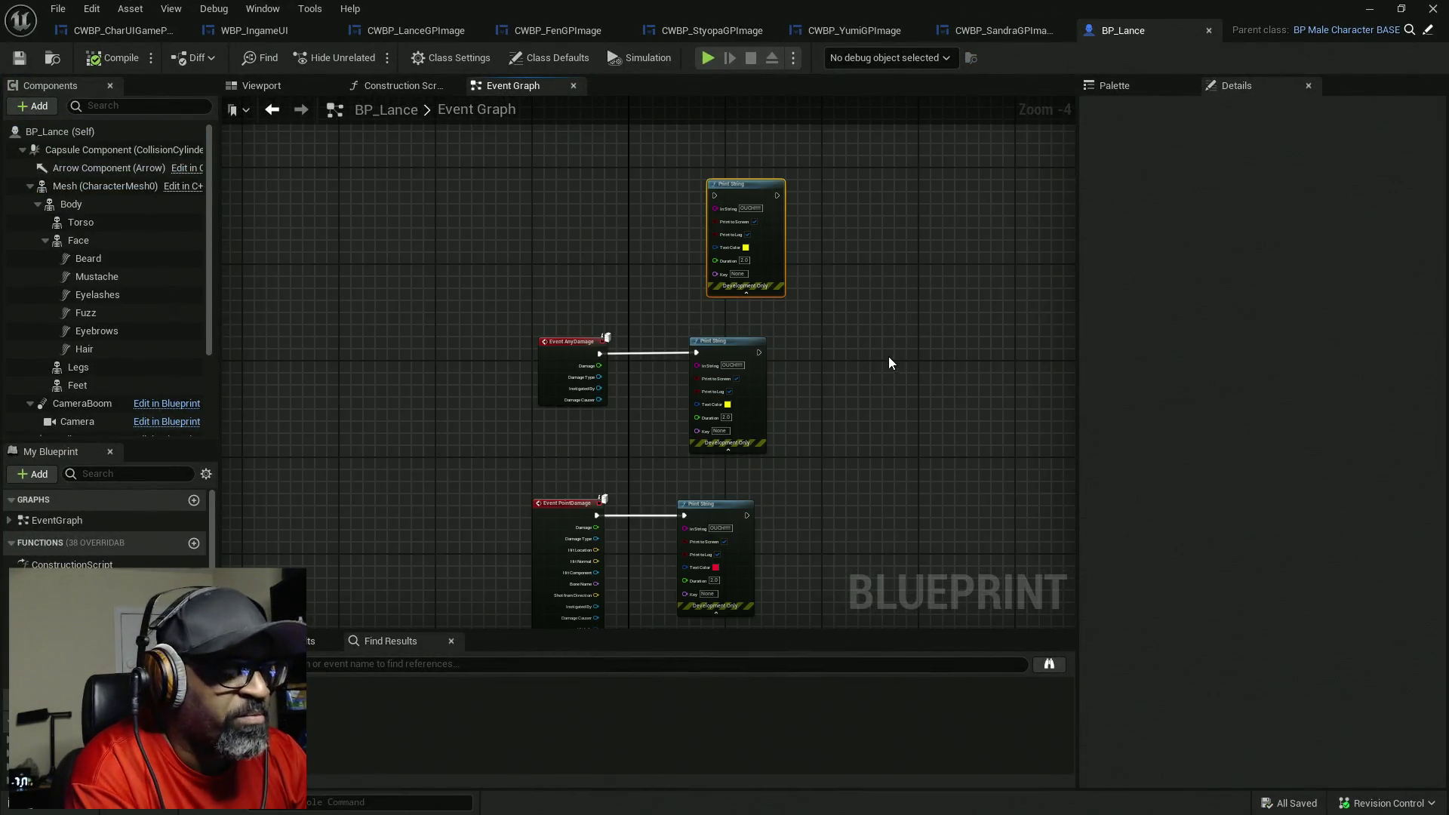
pyautogui.press('Delete')
pyautogui.moveTo(785, 483); pyautogui.dragTo(550, 577)
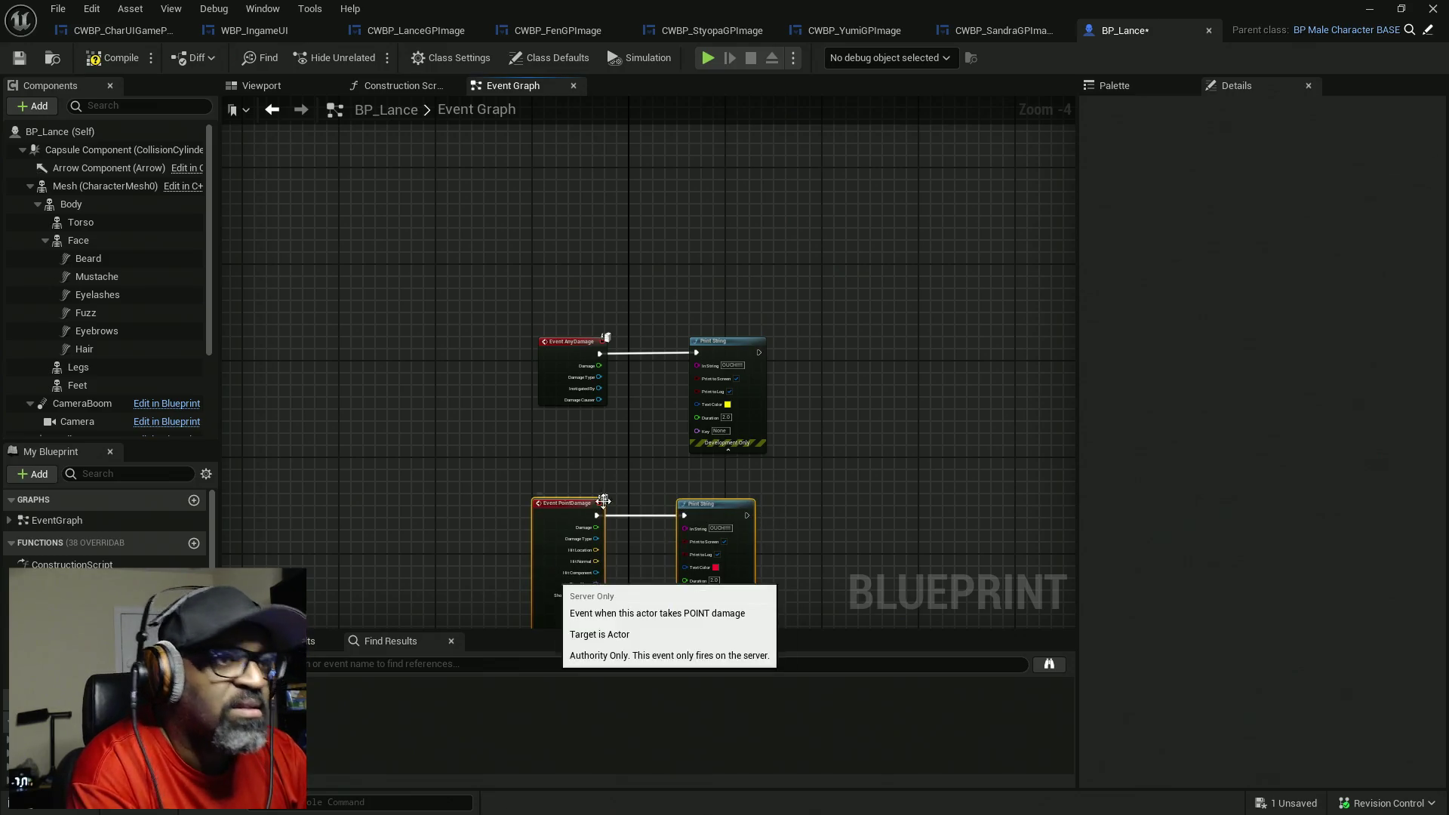
pyautogui.press('Delete')
# - Wrap Event AnyDamage and its Print String in a comment titled 'UI Heal/Damage TESTING'
pyautogui.moveTo(514, 285)
pyautogui.mouseDown()
pyautogui.moveTo(823, 448)
pyautogui.moveTo(729, 328)
pyautogui.moveTo(874, 348)
pyautogui.moveTo(819, 409)
pyautogui.moveTo(820, 436)
pyautogui.mouseUp()
pyautogui.press('f')
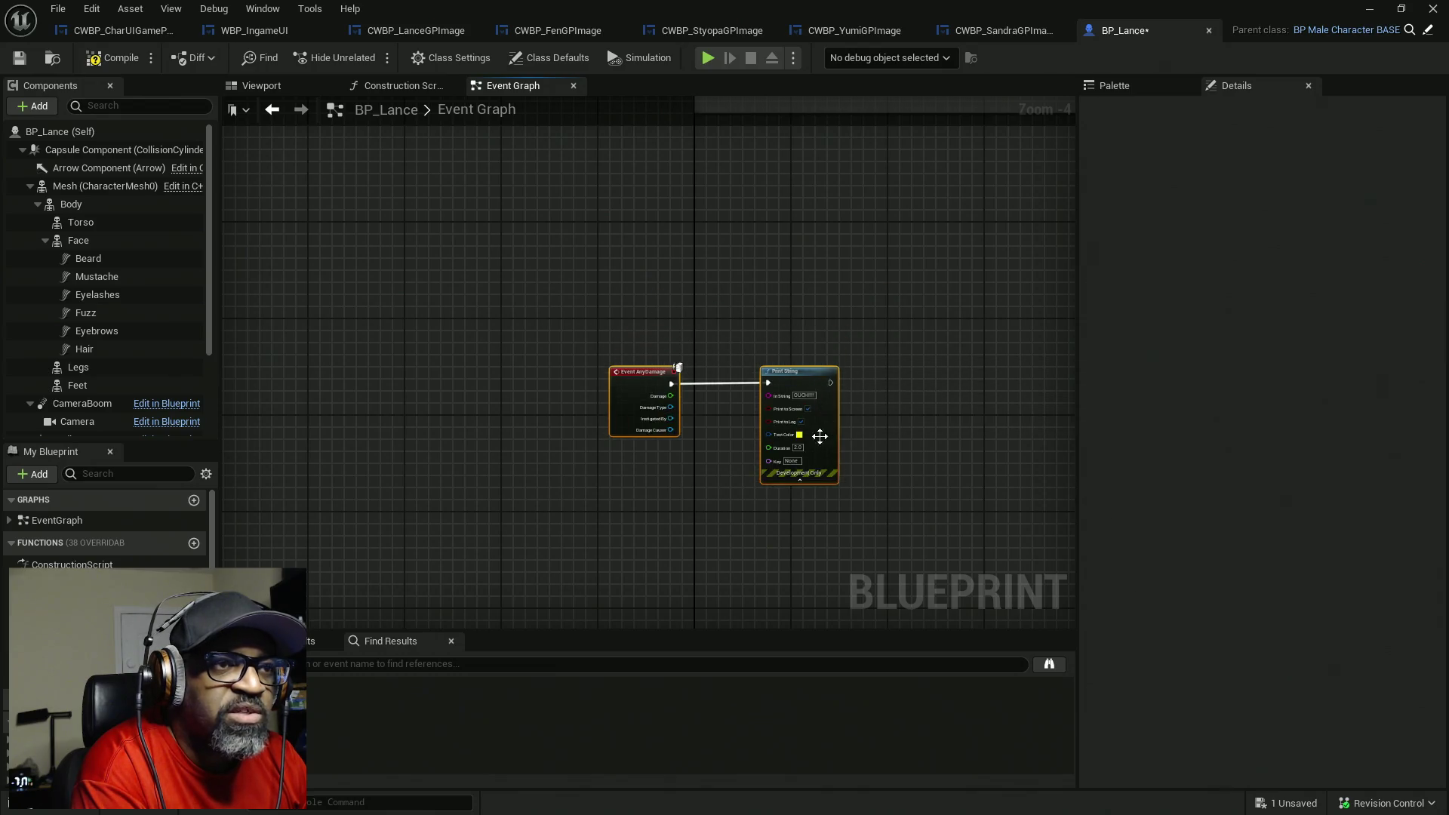
pyautogui.scroll(-4, 819, 436)
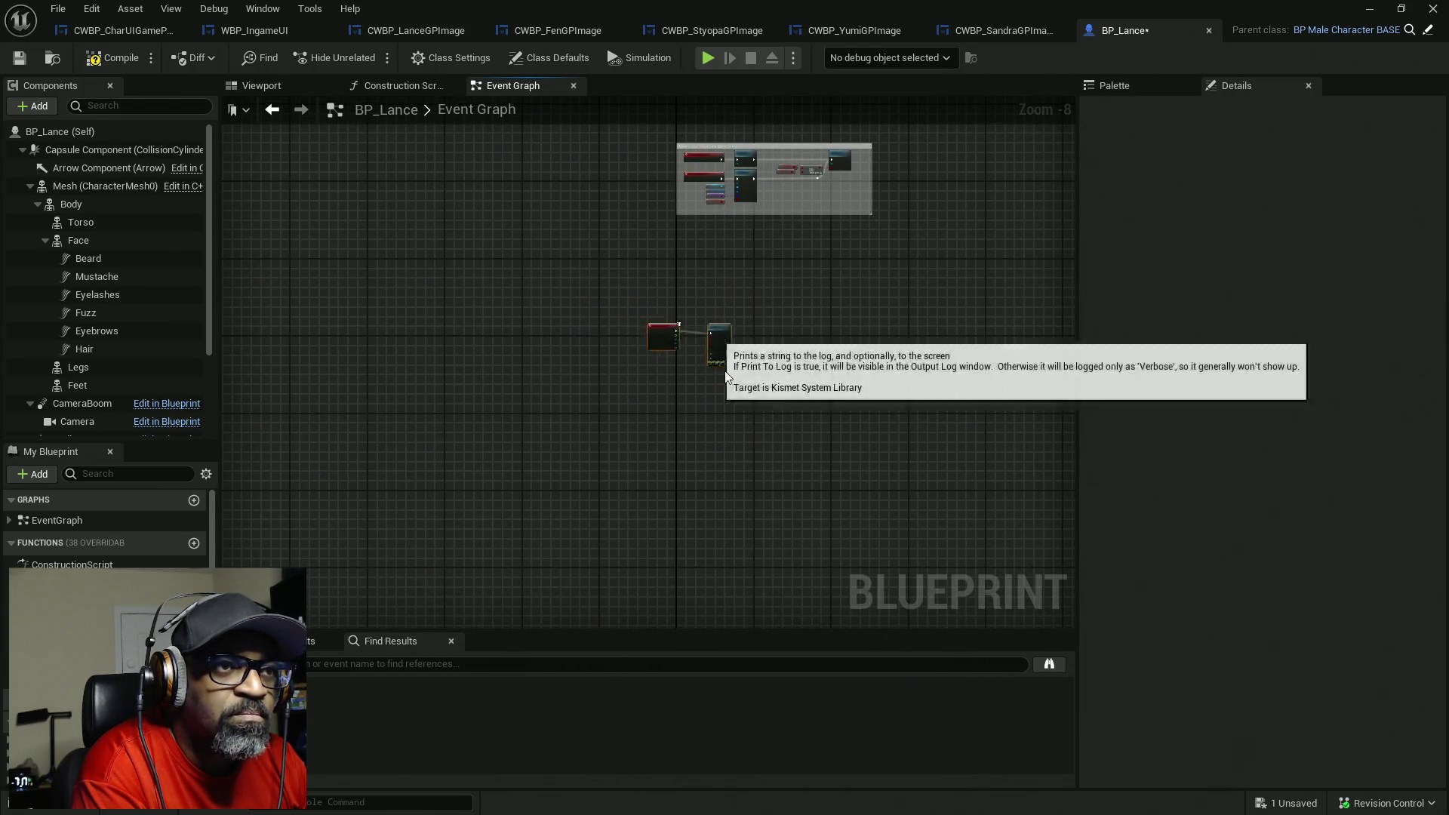
pyautogui.press('c')
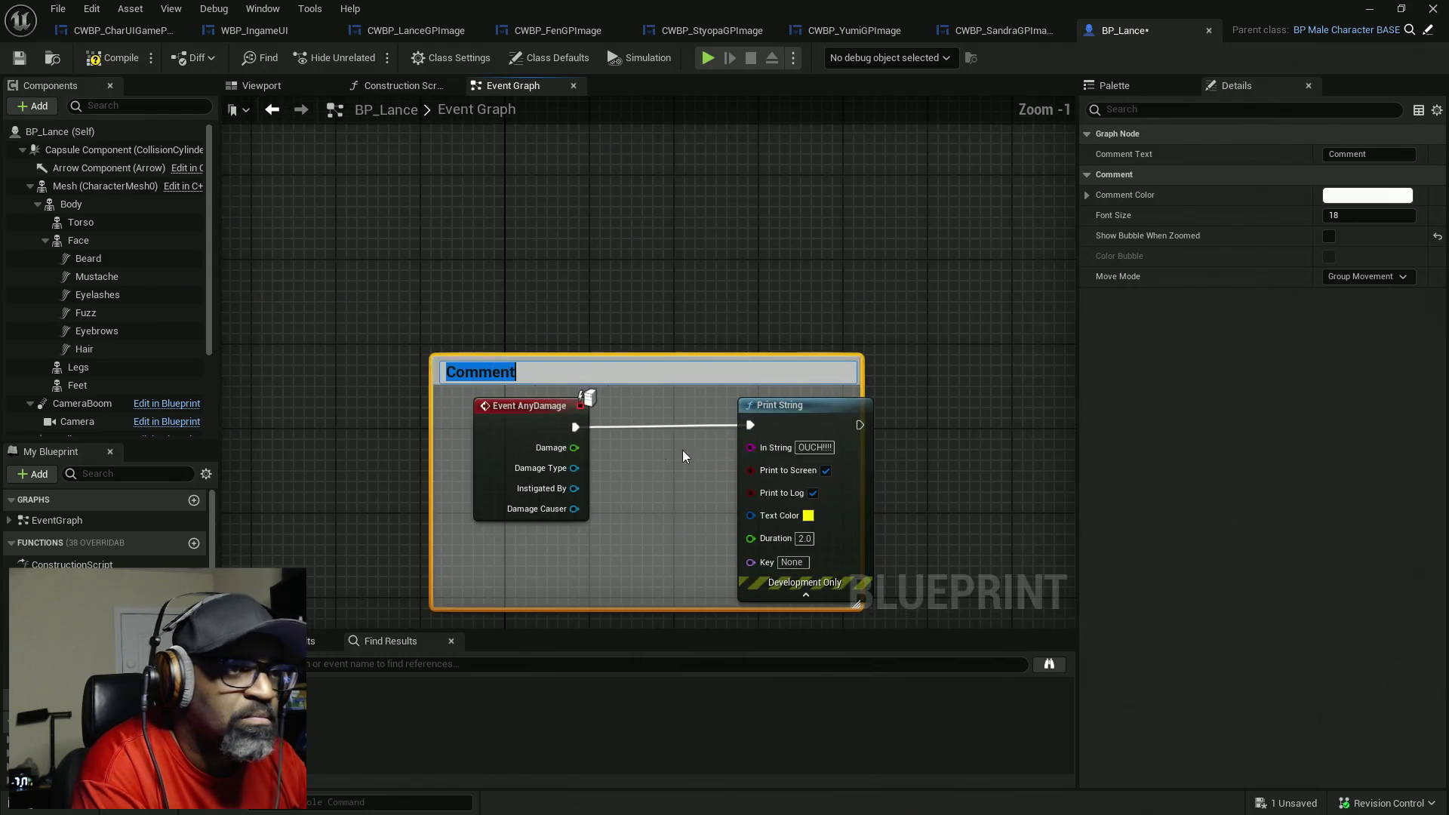
pyautogui.write('UI')
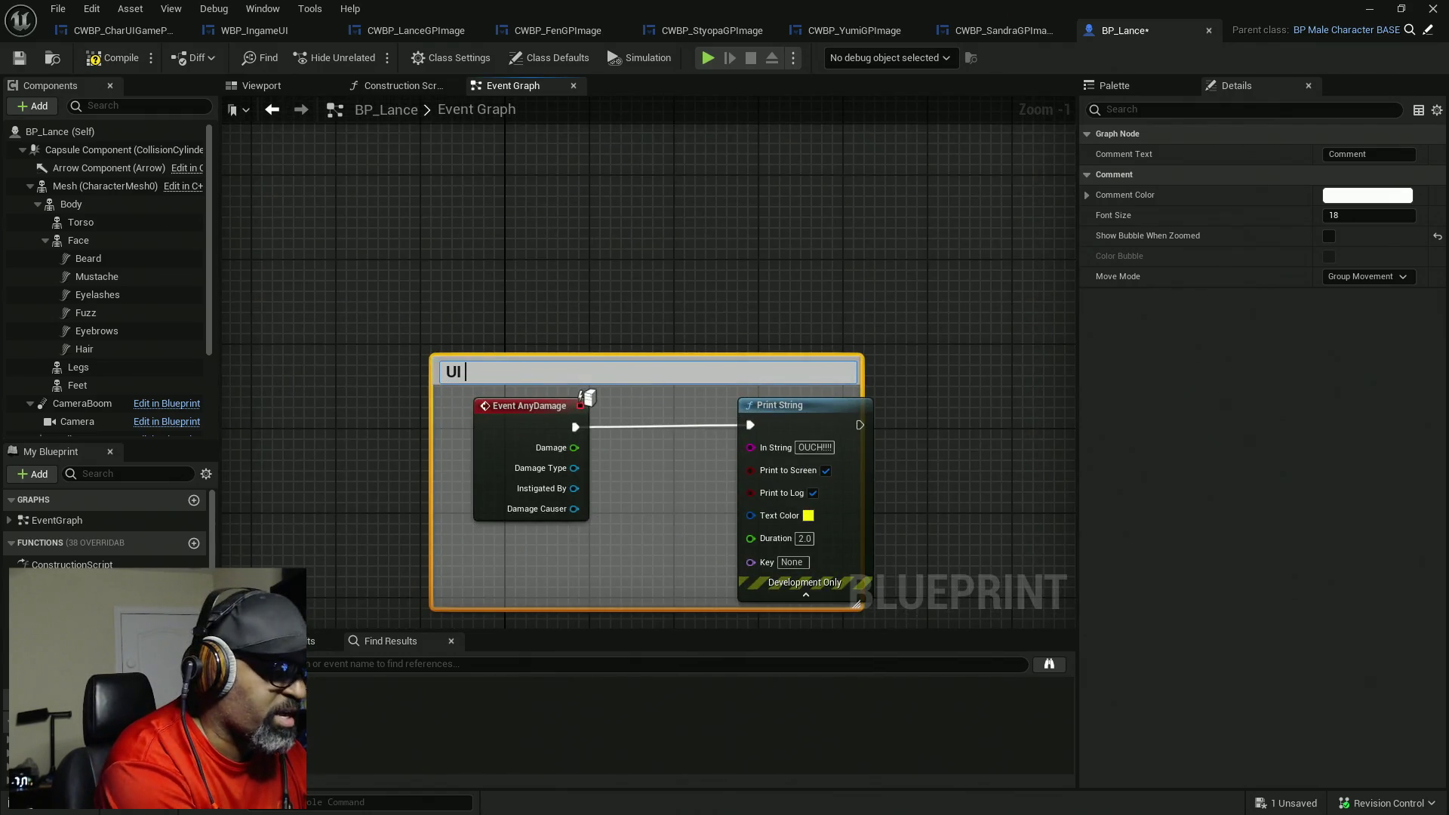
pyautogui.write(' Heal')
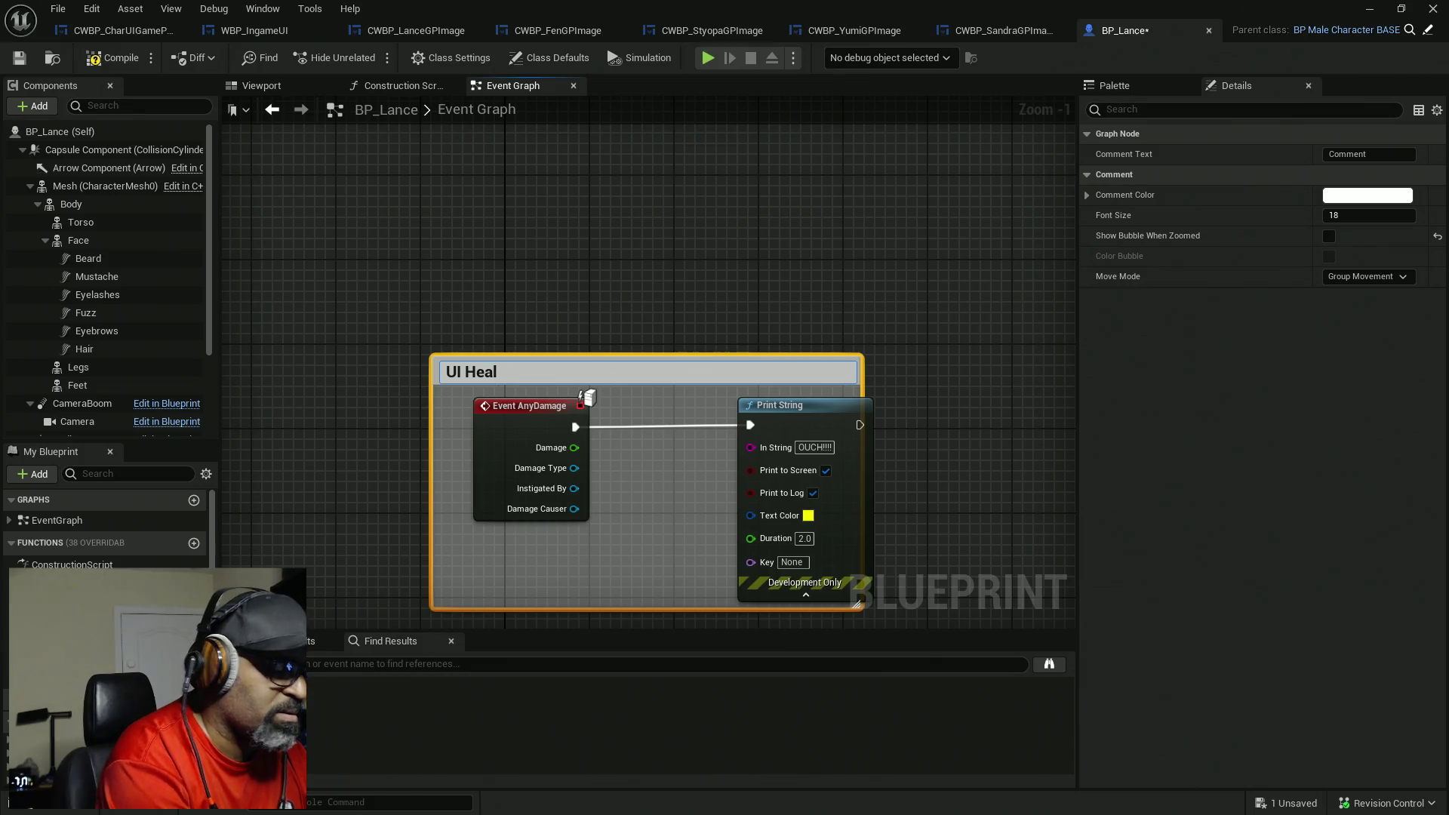
pyautogui.write('/Damage')
pyautogui.press('Return')
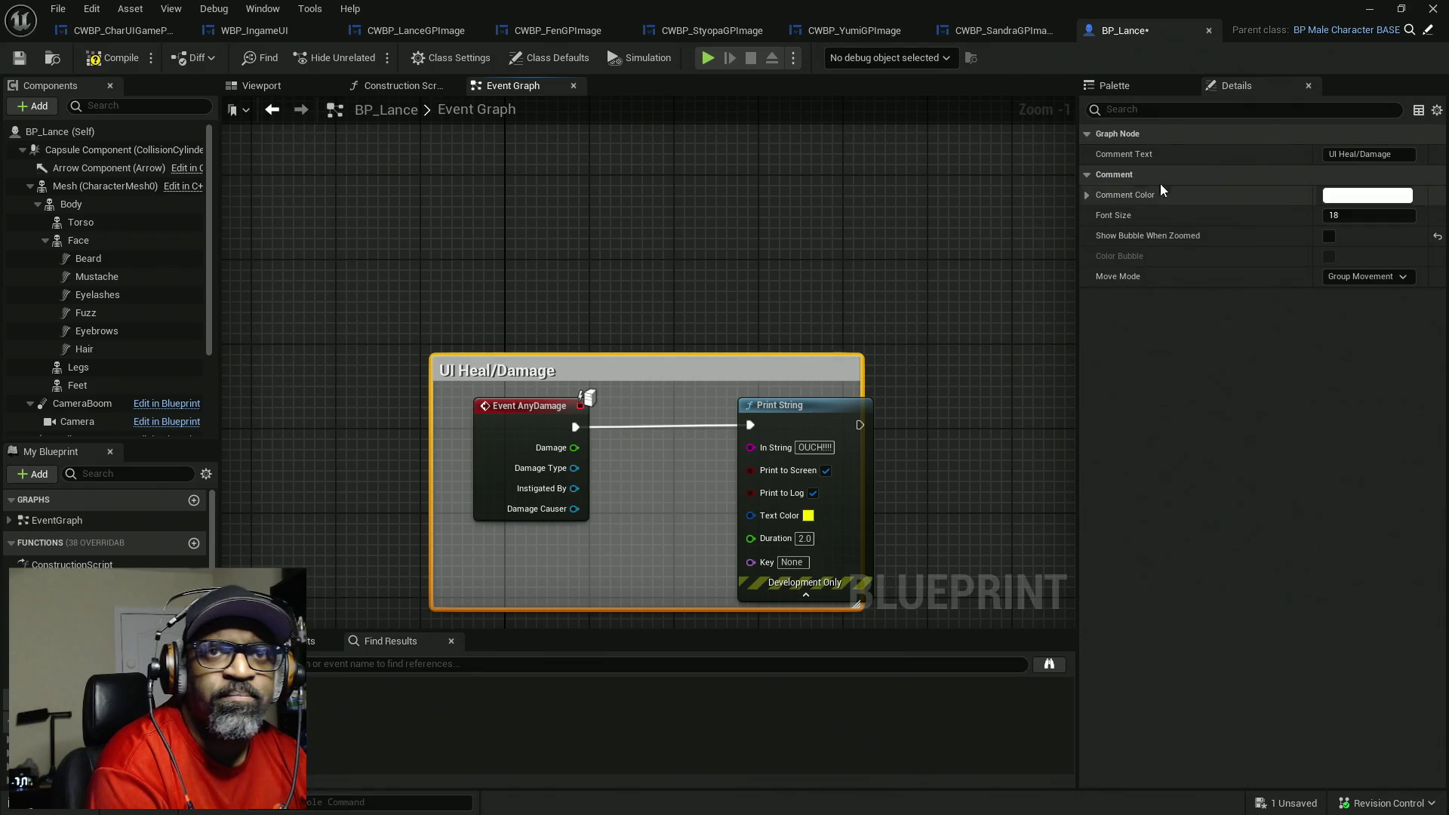
pyautogui.click(1368, 154)
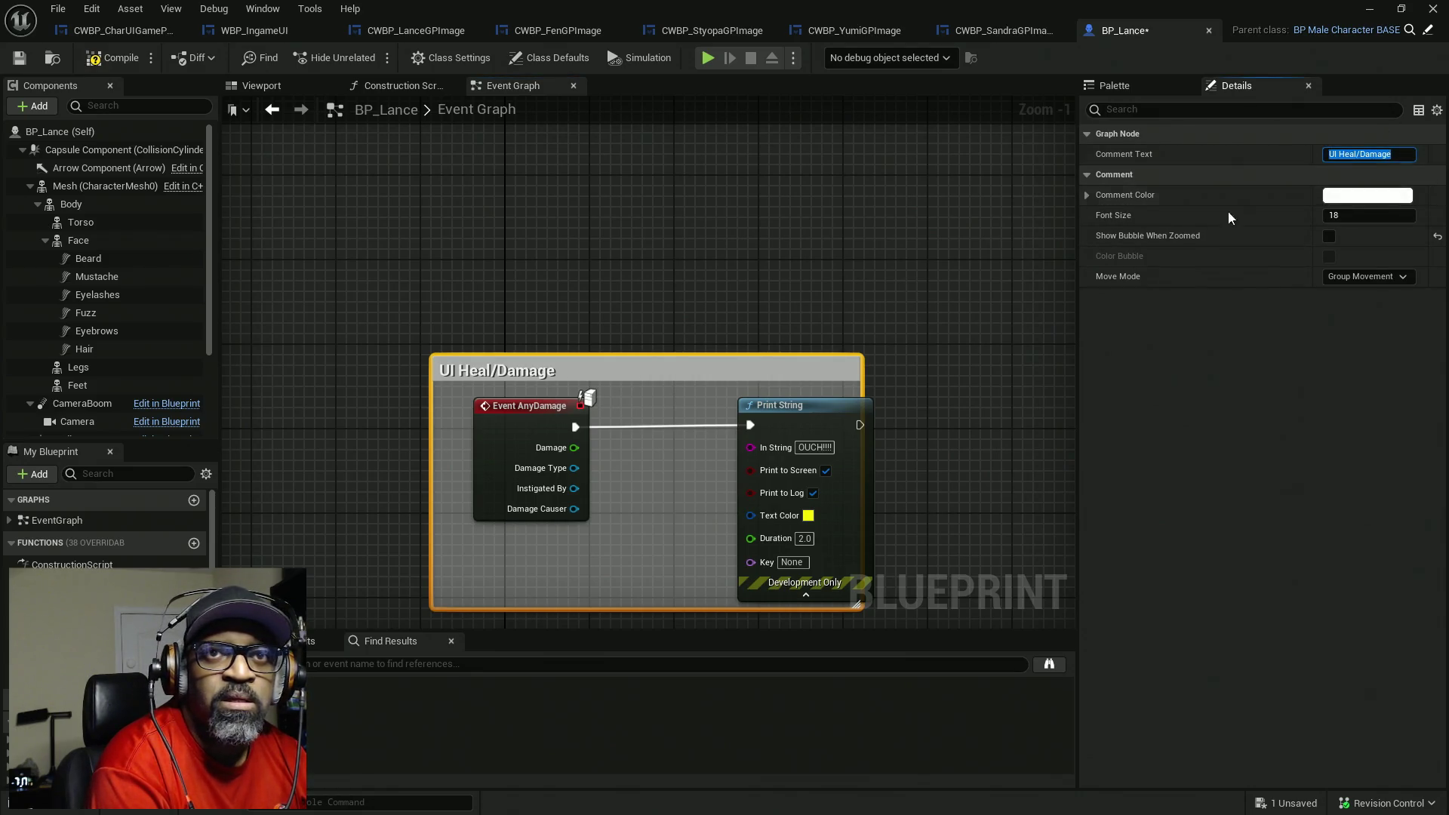
pyautogui.press('End')
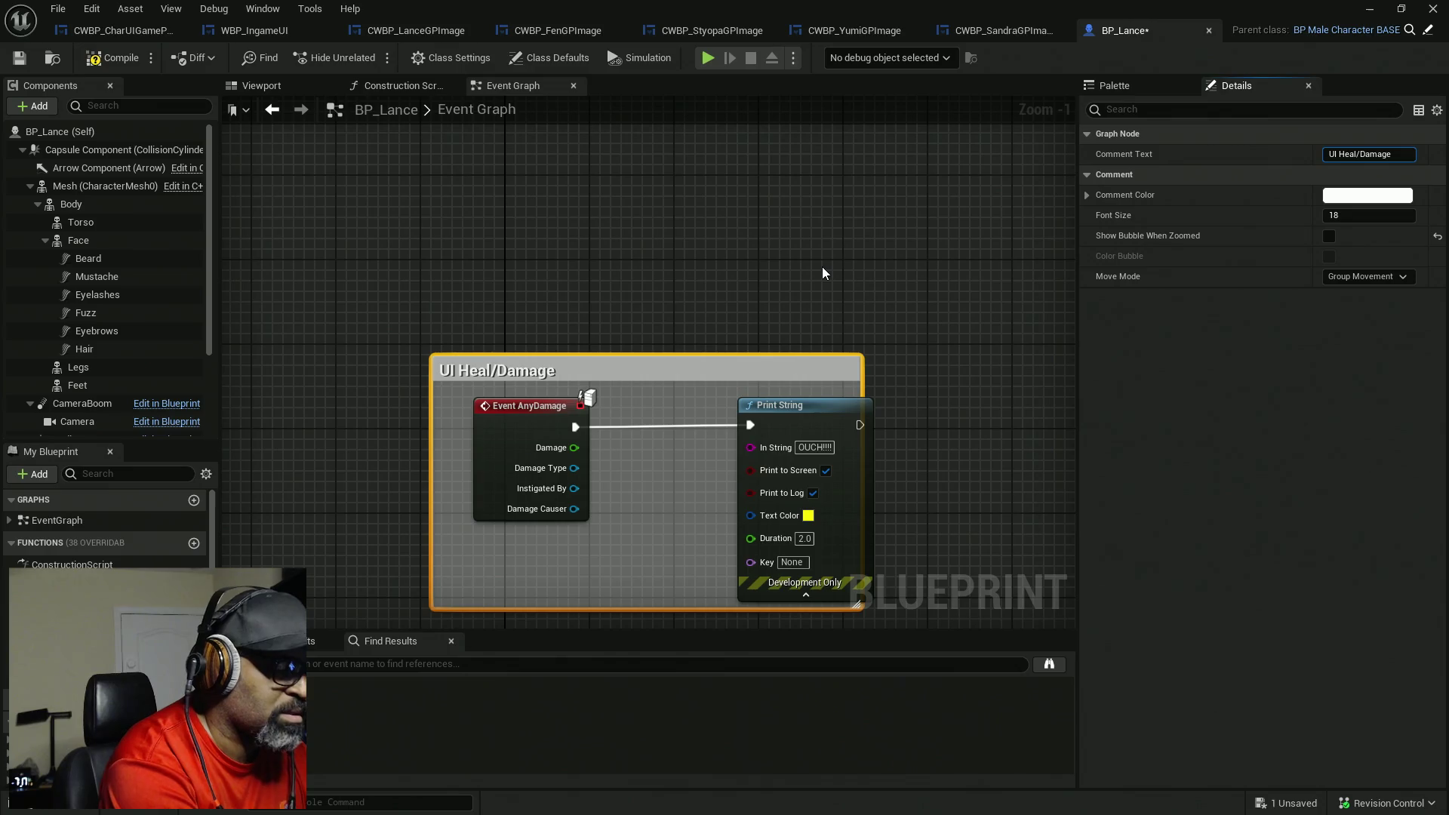
pyautogui.write('ESTING')
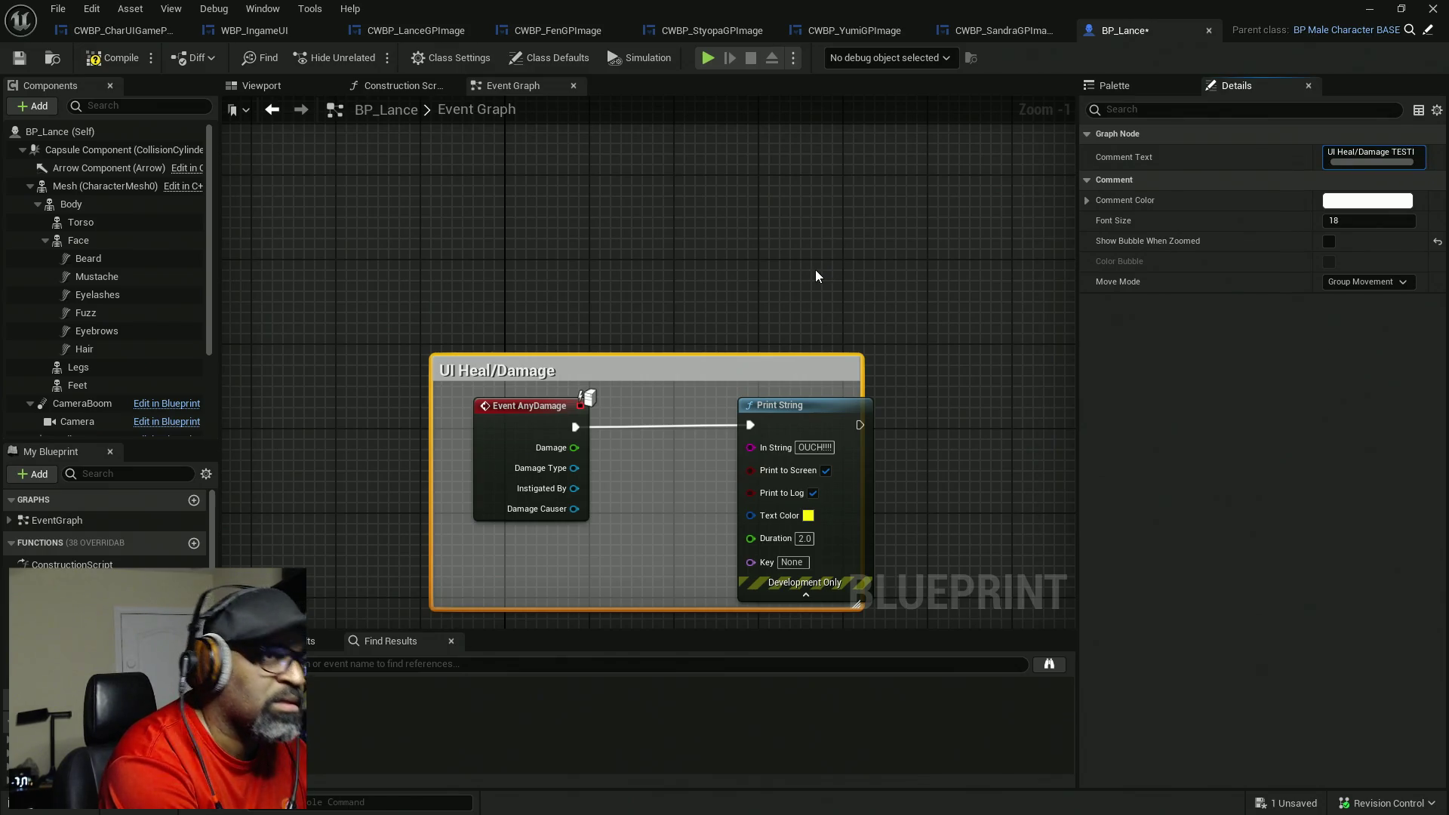
pyautogui.press('Return')
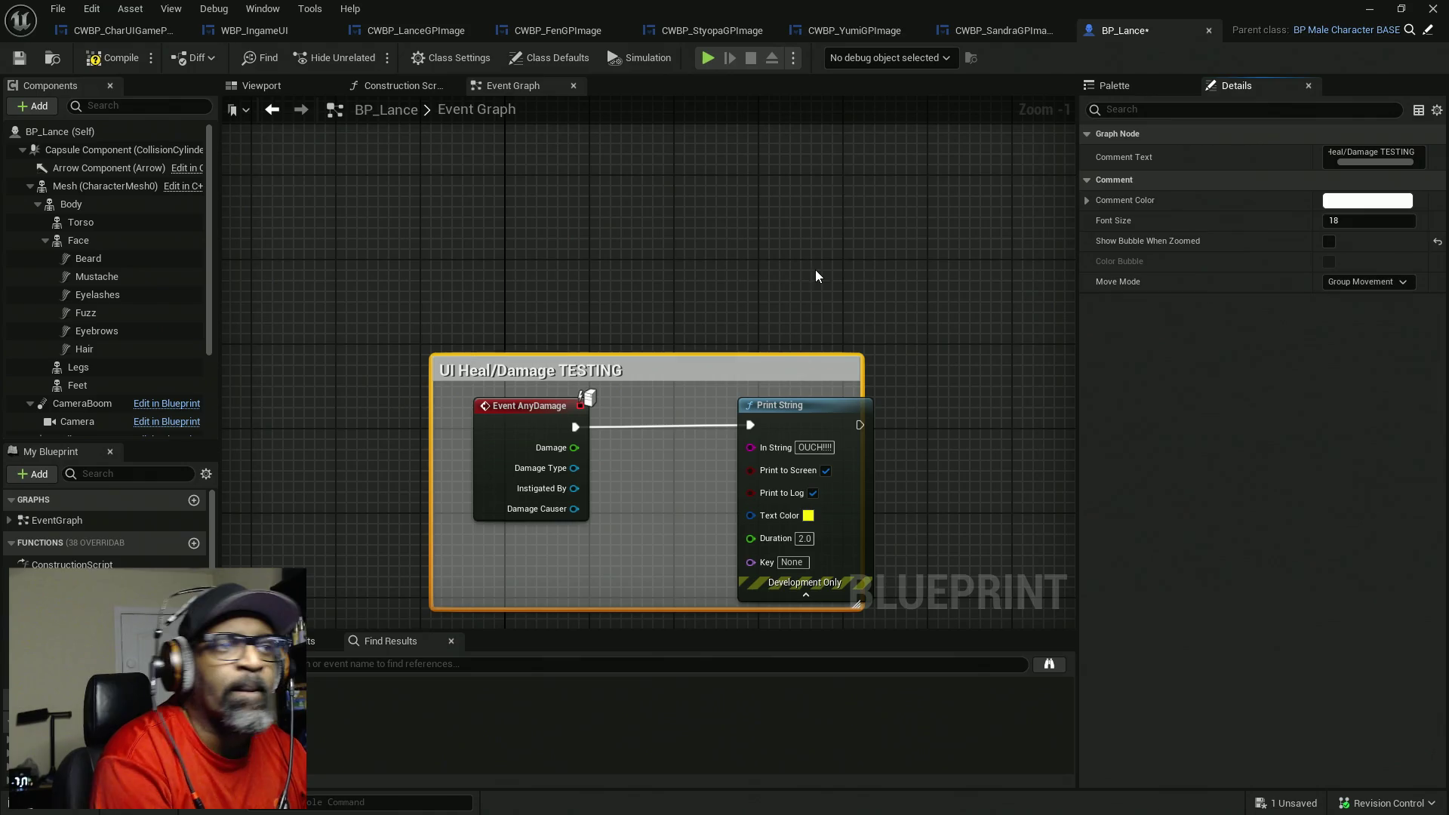
pyautogui.scroll(-3, 894, 300)
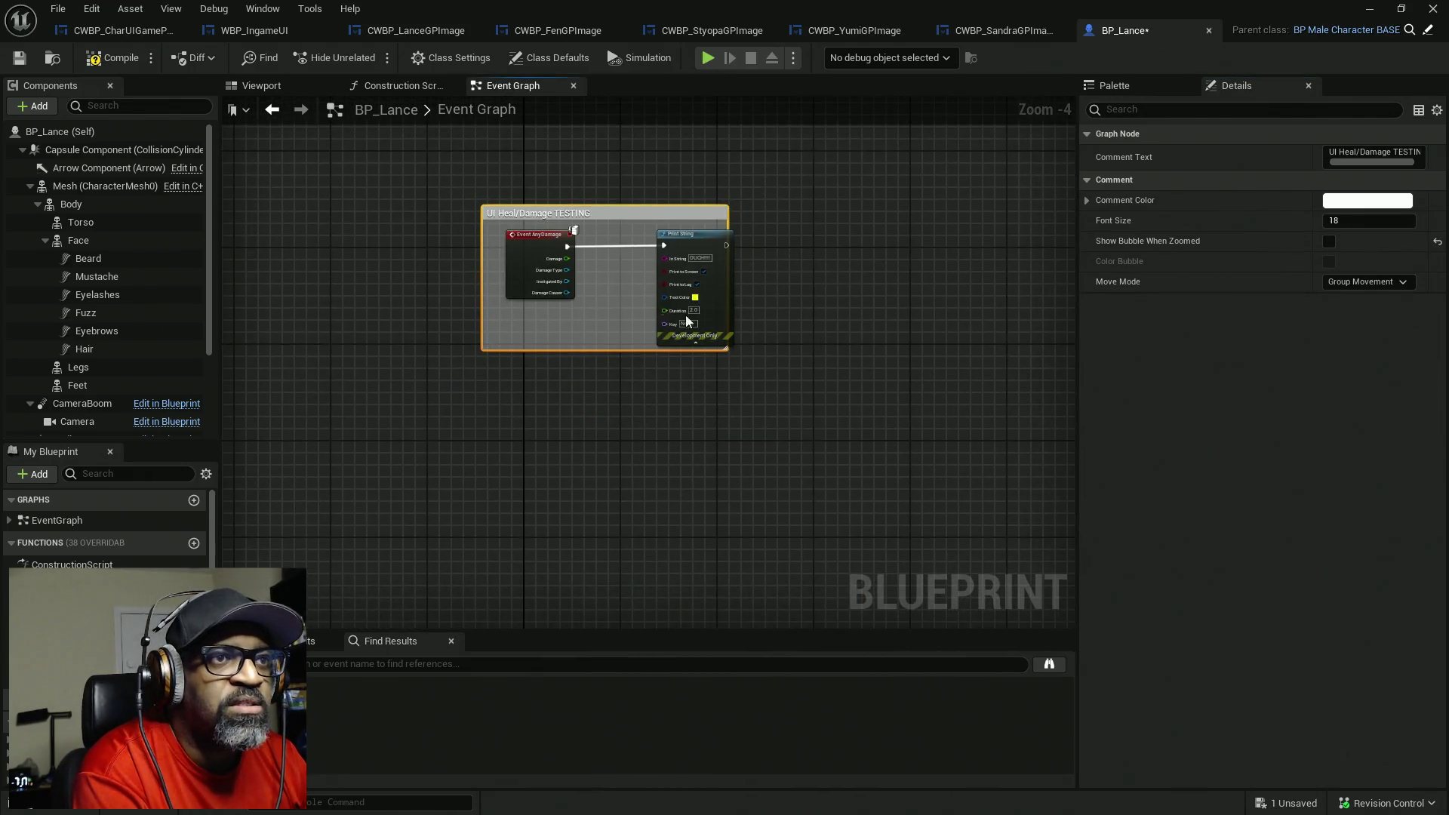
# - Enlarge the comment, unlink Print String from Event AnyDamage, move it outside to the left, and save
pyautogui.moveTo(652, 352)
pyautogui.mouseDown()
pyautogui.moveTo(655, 440)
pyautogui.moveTo(1130, 586)
pyautogui.moveTo(1061, 560)
pyautogui.mouseUp()
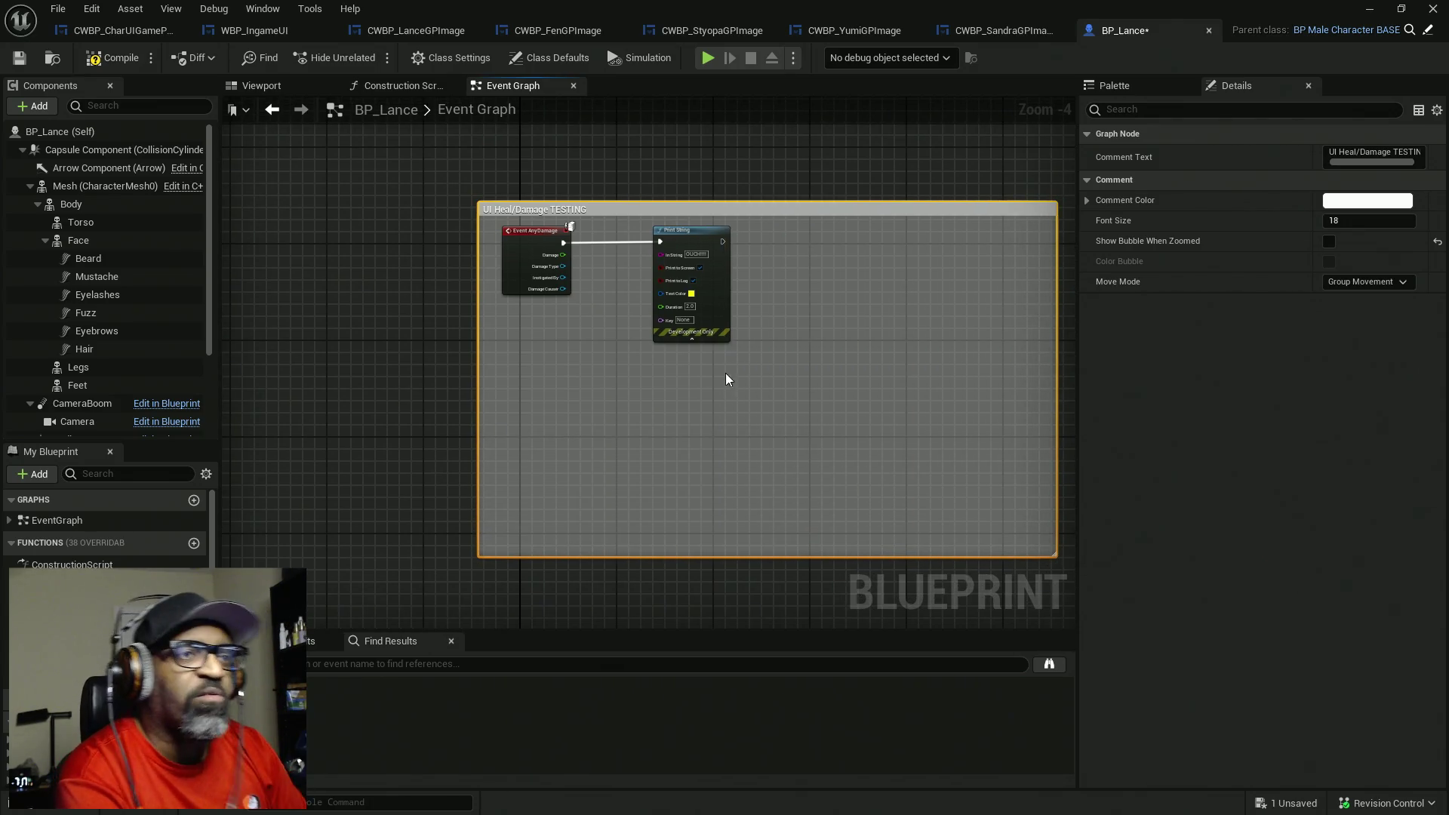
pyautogui.keyDown('alt'); pyautogui.click(661, 241); pyautogui.keyUp('alt')
pyautogui.moveTo(699, 247)
pyautogui.mouseDown()
pyautogui.moveTo(270, 256)
pyautogui.moveTo(412, 268)
pyautogui.mouseUp()
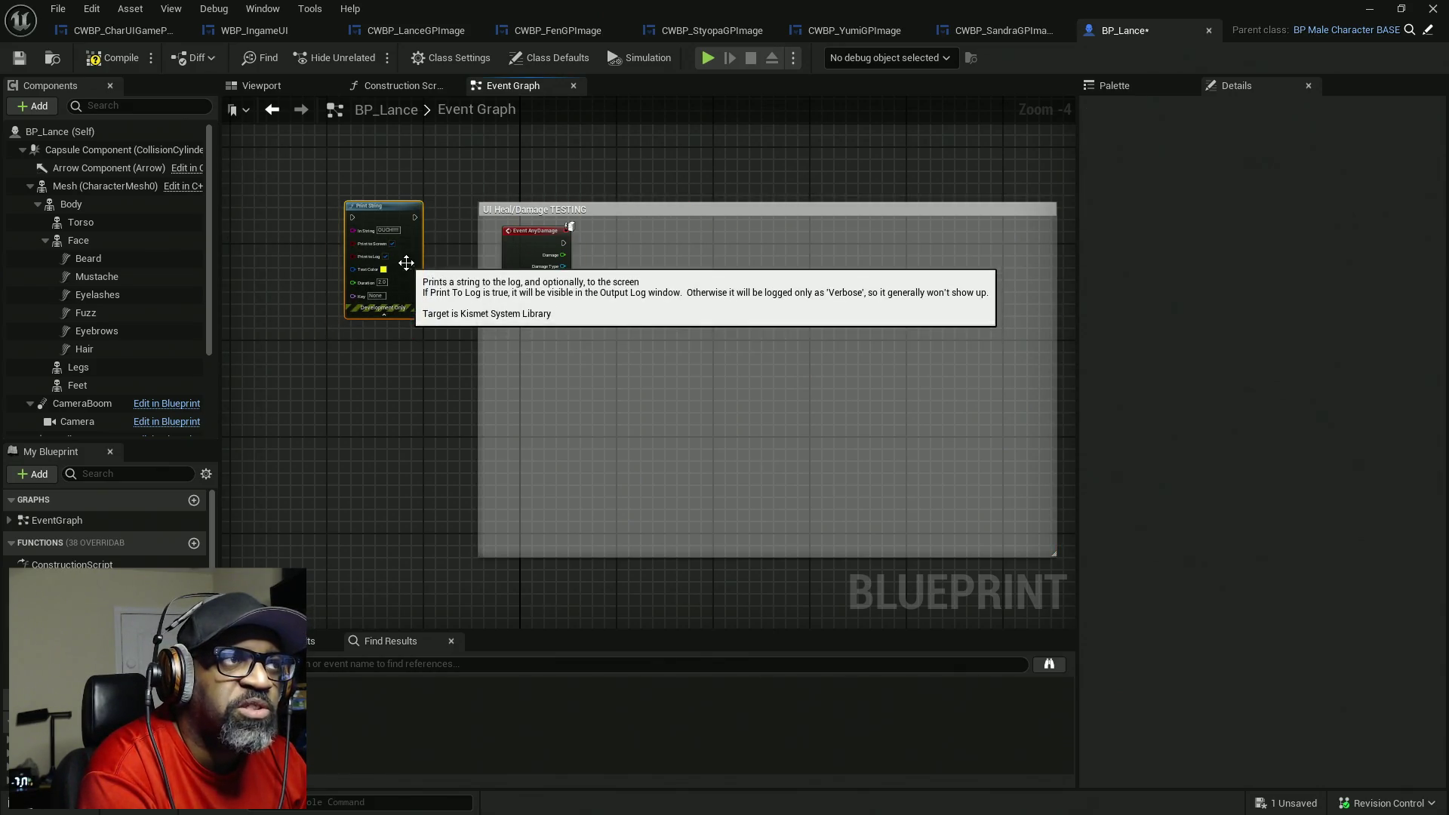
pyautogui.hotkey('ctrl', 's')
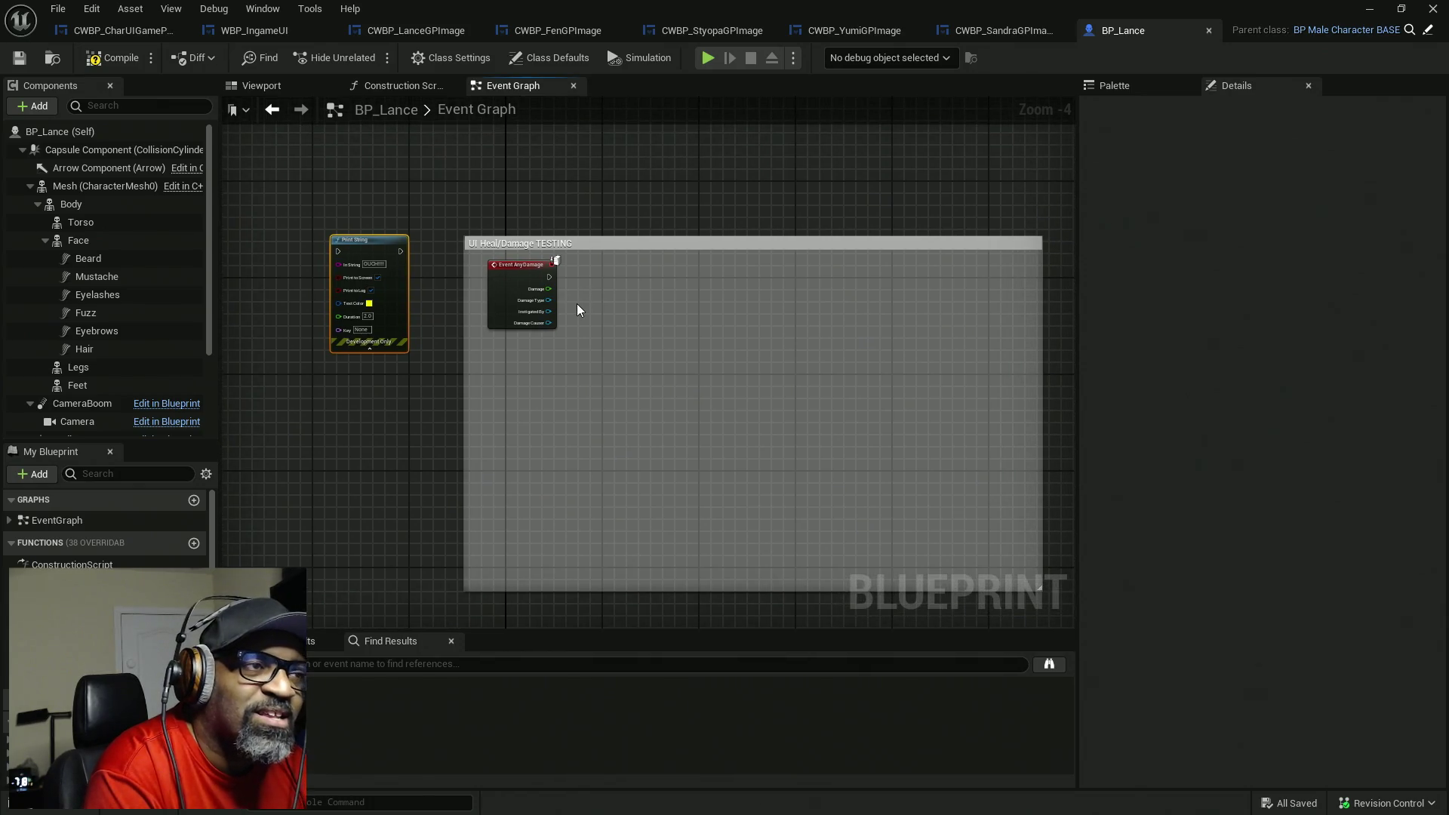
# - Reposition Event AnyDamage slightly left and down beside the comment in BP_Lance's graph
pyautogui.scroll(2, 576, 304)
pyautogui.moveTo(576, 301)
pyautogui.mouseDown()
pyautogui.moveTo(640, 225)
pyautogui.moveTo(643, 292)
pyautogui.mouseUp()
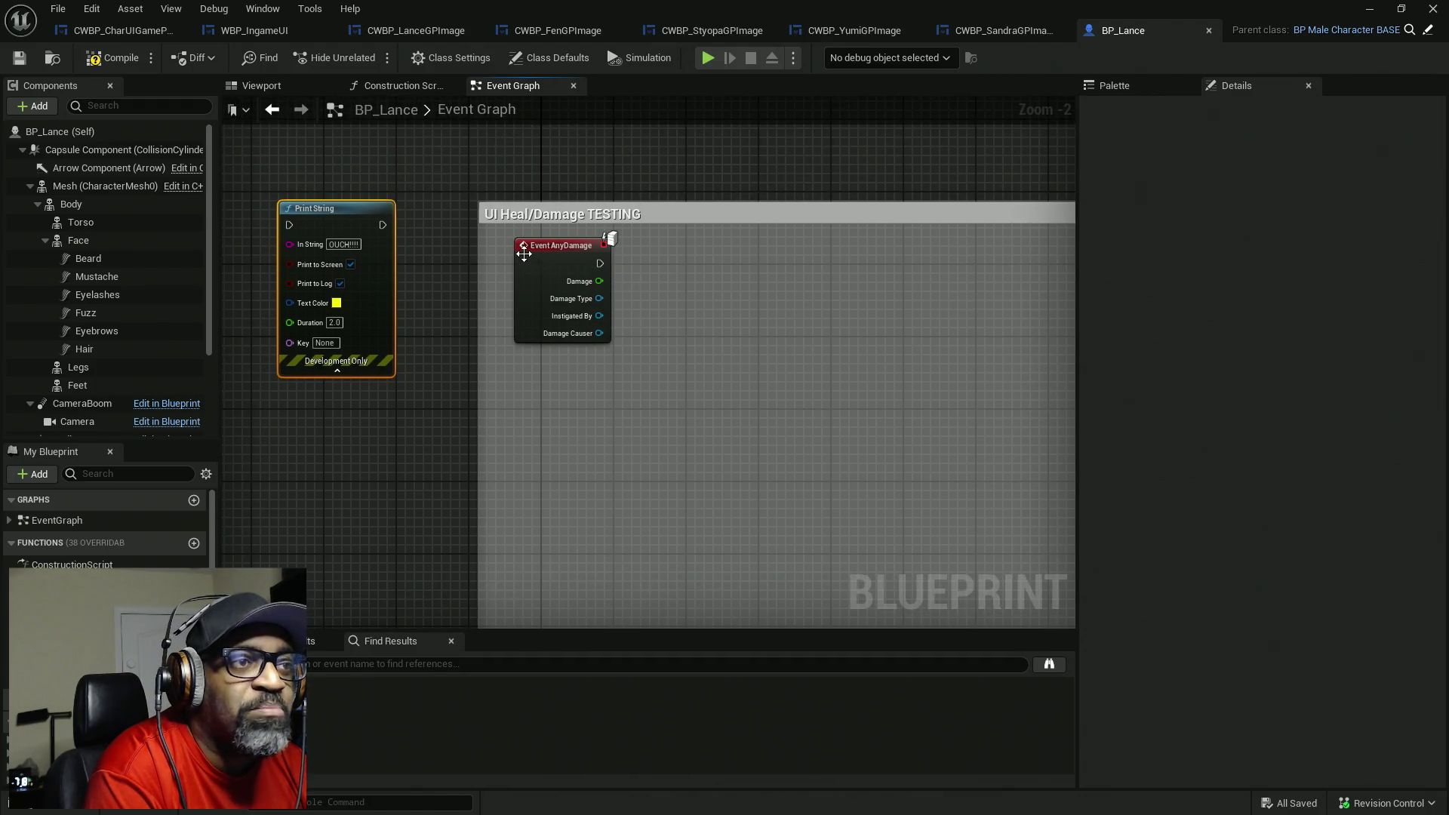
pyautogui.moveTo(567, 261); pyautogui.dragTo(550, 261)
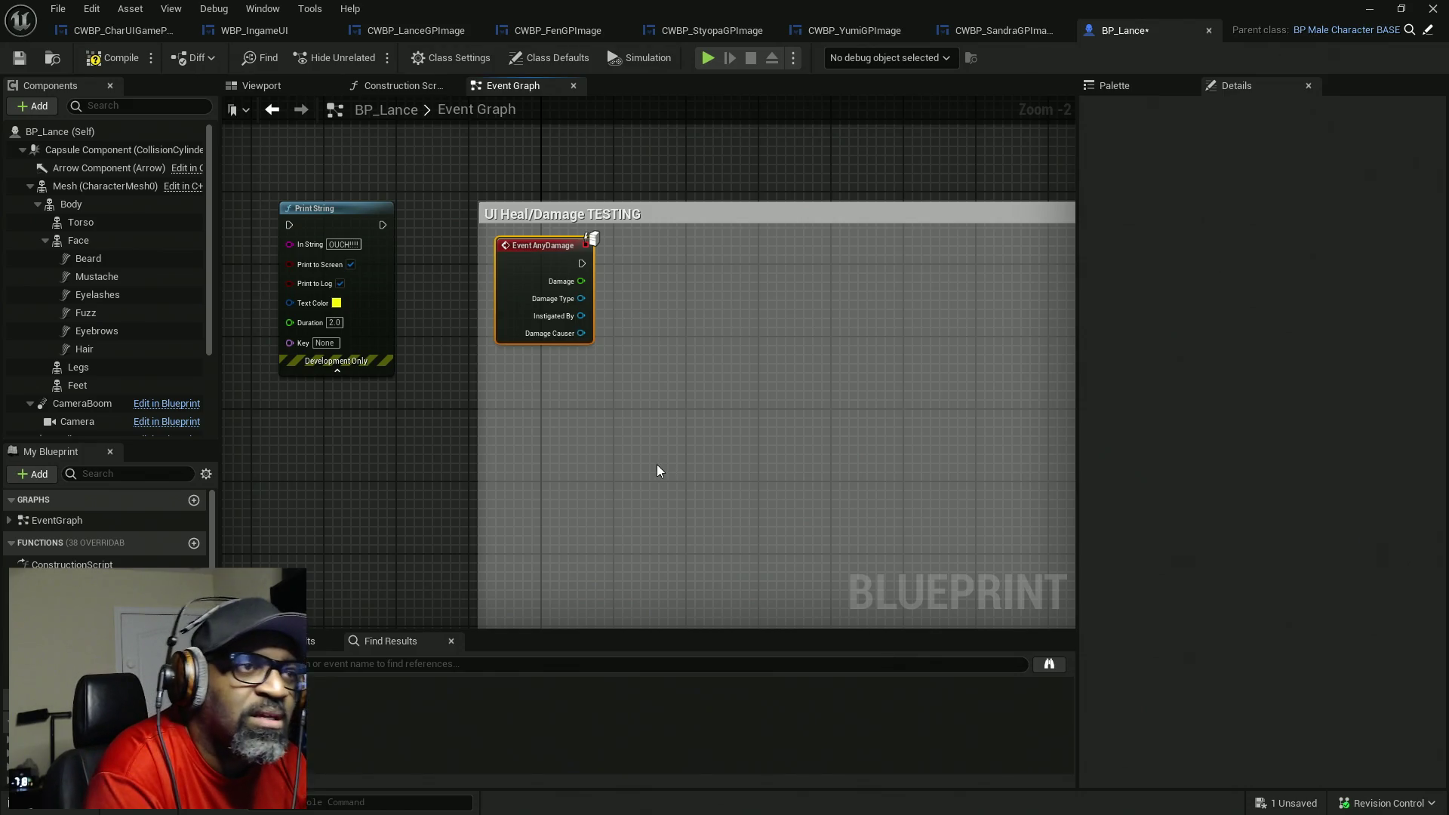
pyautogui.moveTo(657, 471)
pyautogui.mouseDown()
pyautogui.moveTo(512, 474)
pyautogui.moveTo(613, 462)
pyautogui.mouseUp()
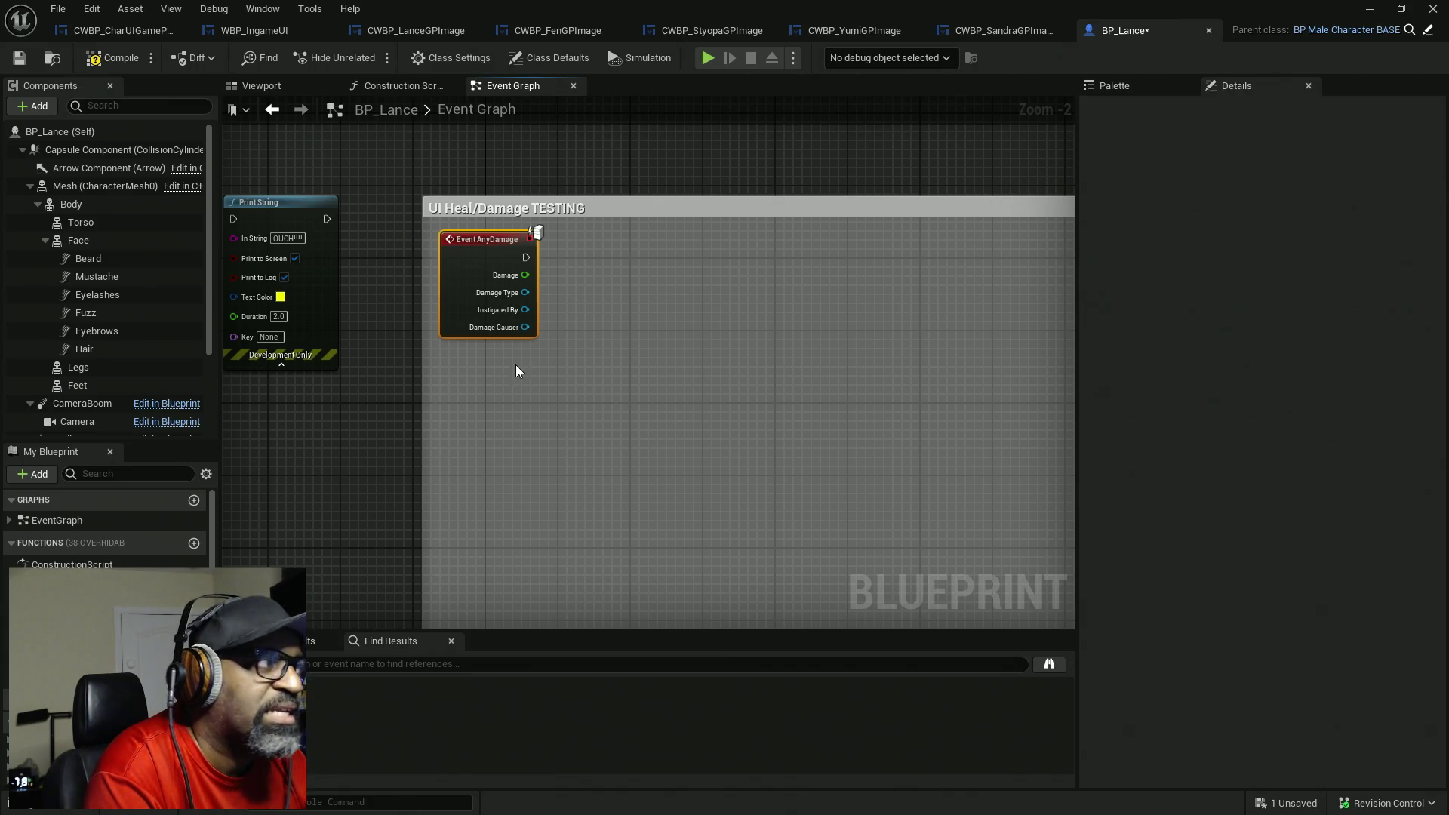
pyautogui.moveTo(495, 258); pyautogui.dragTo(505, 272)
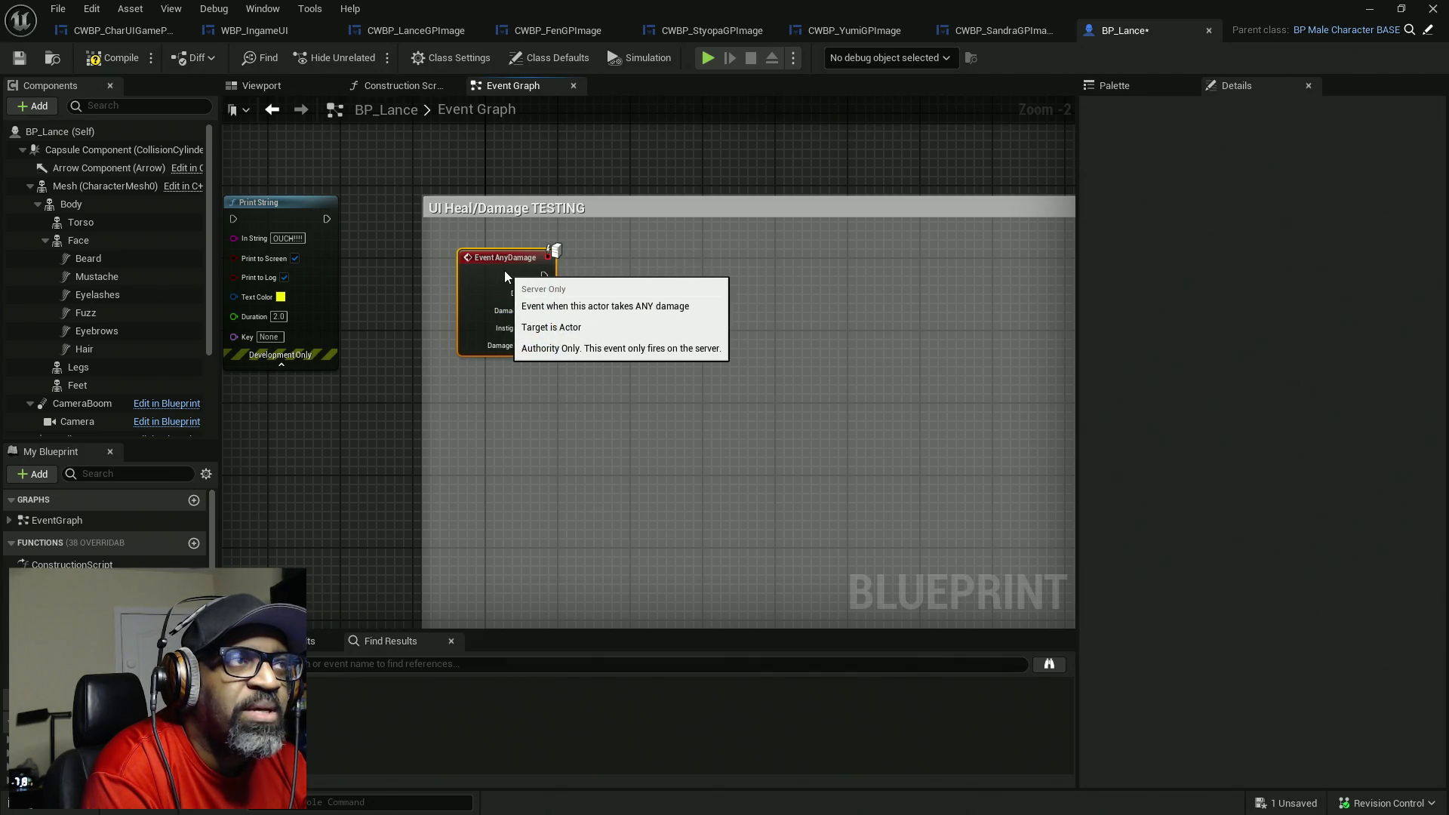
# - Compile and save BP_Lance, then move the Blueprint editor aside to reveal the level editor
pyautogui.click(112, 58)
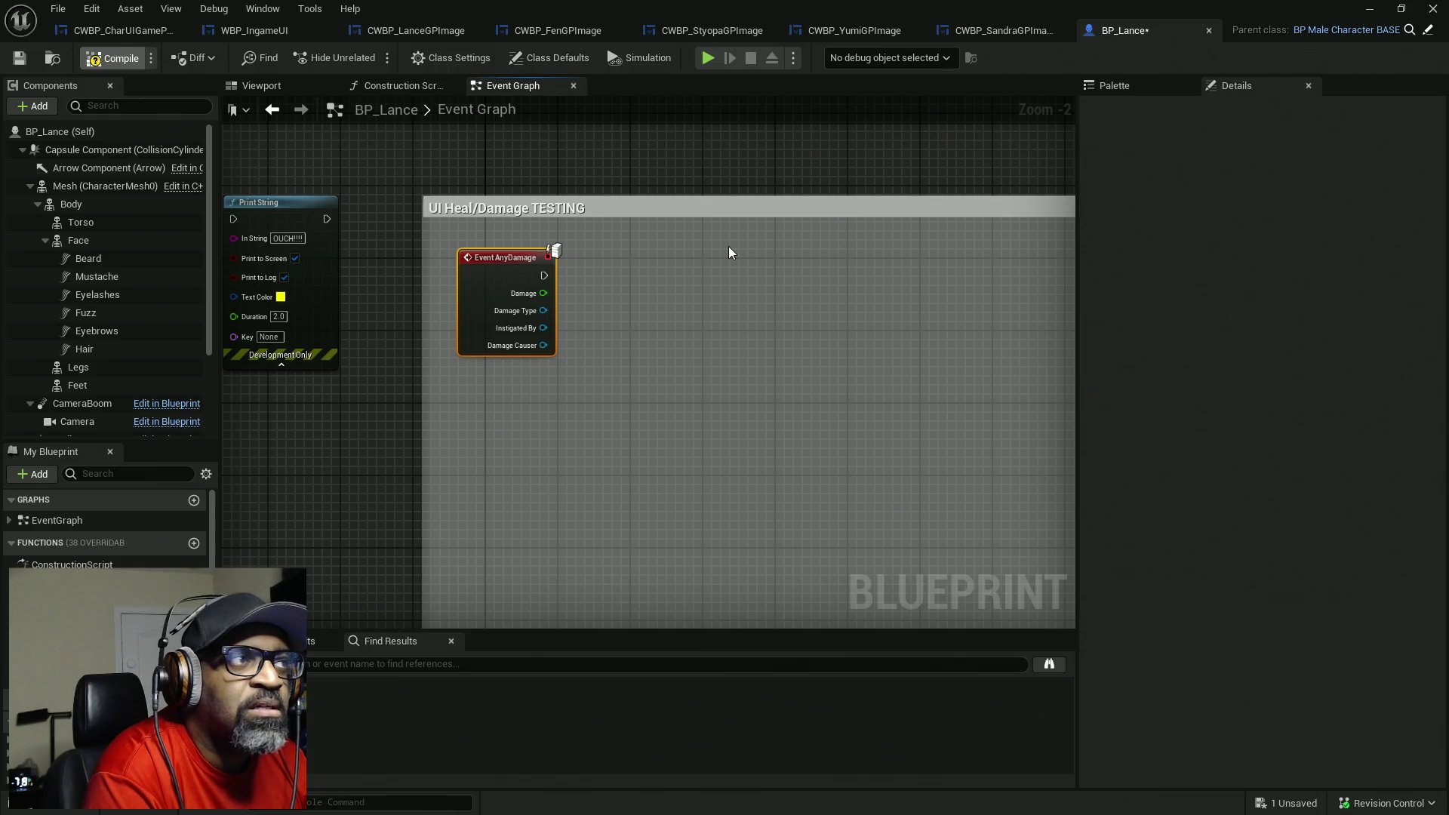
pyautogui.hotkey('ctrl', 's')
pyautogui.moveTo(731, 11); pyautogui.dragTo(0, 181)
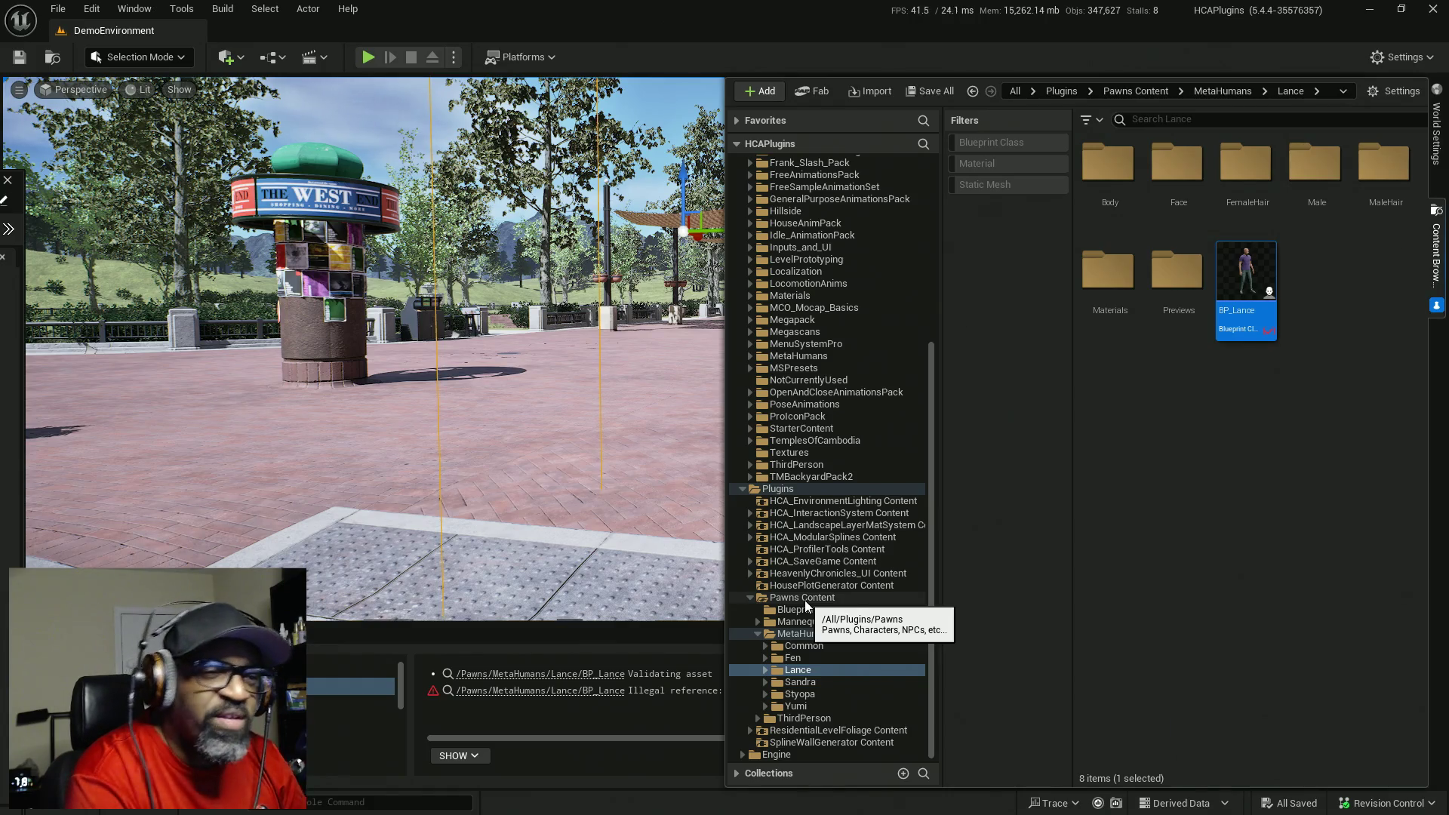
# - Expand HeavenlyChronicles_UI Content and select its Blueprints folder holding HCA_HUD
pyautogui.click(823, 573)
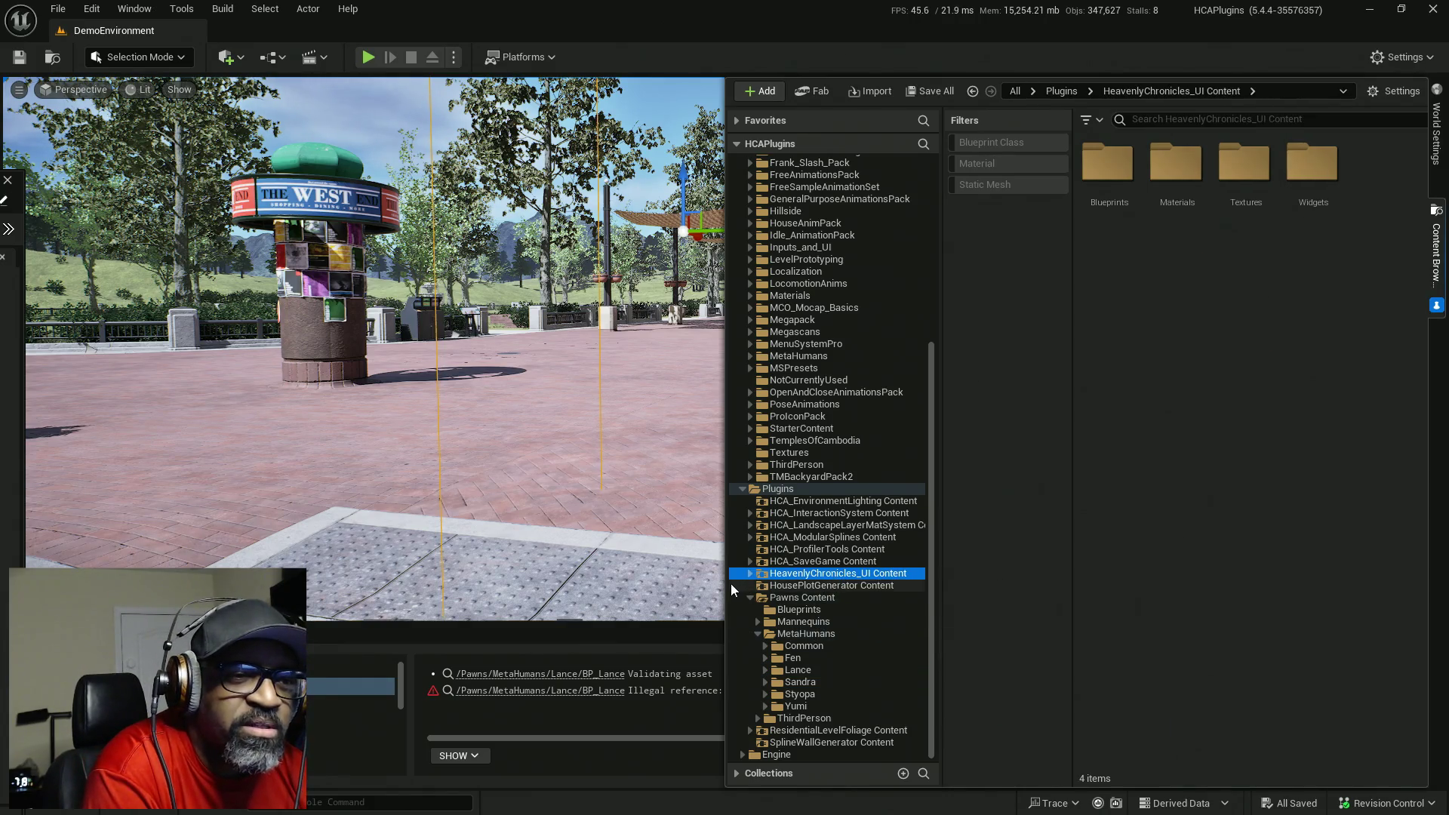
pyautogui.click(750, 574)
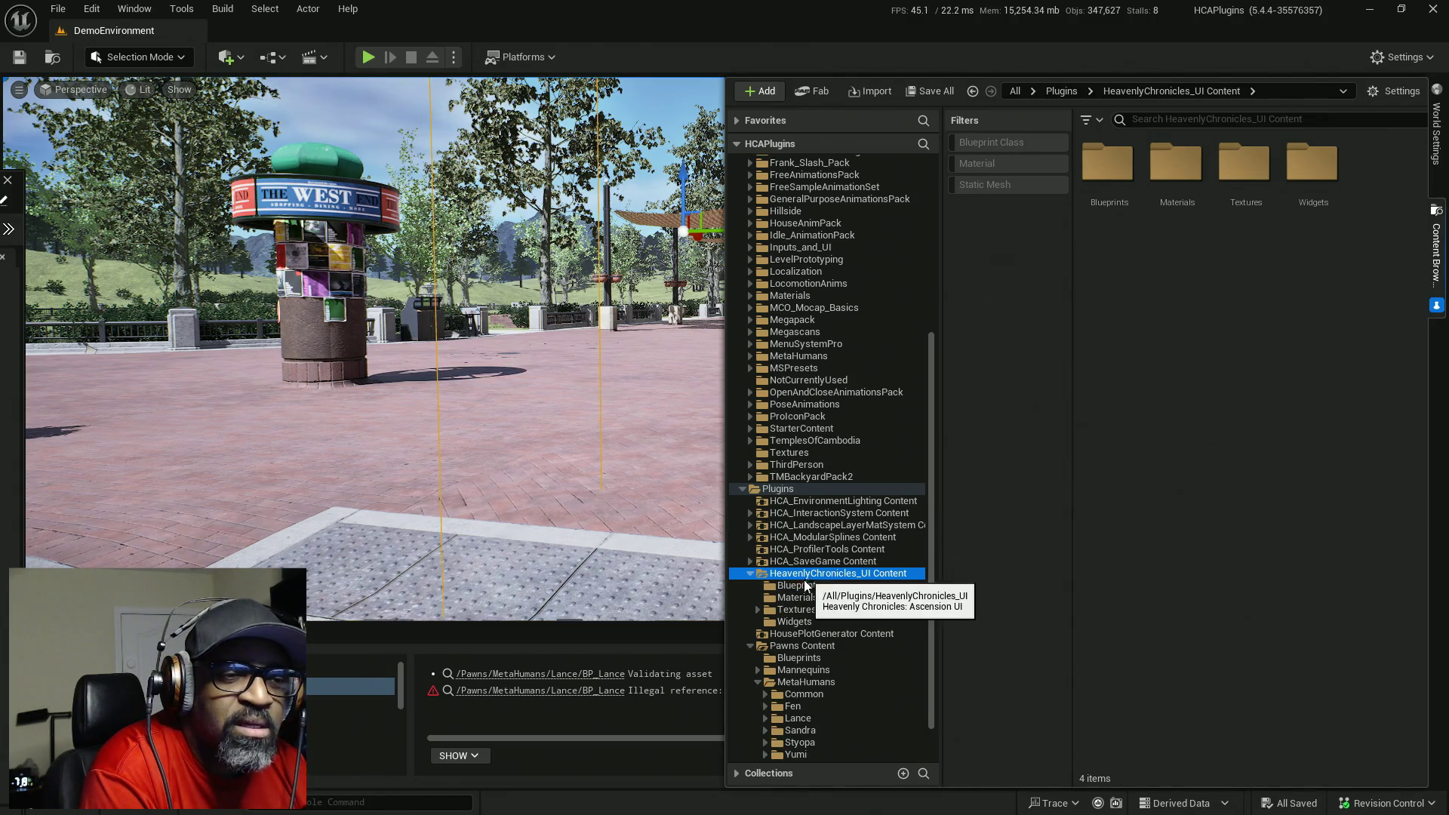
pyautogui.click(800, 587)
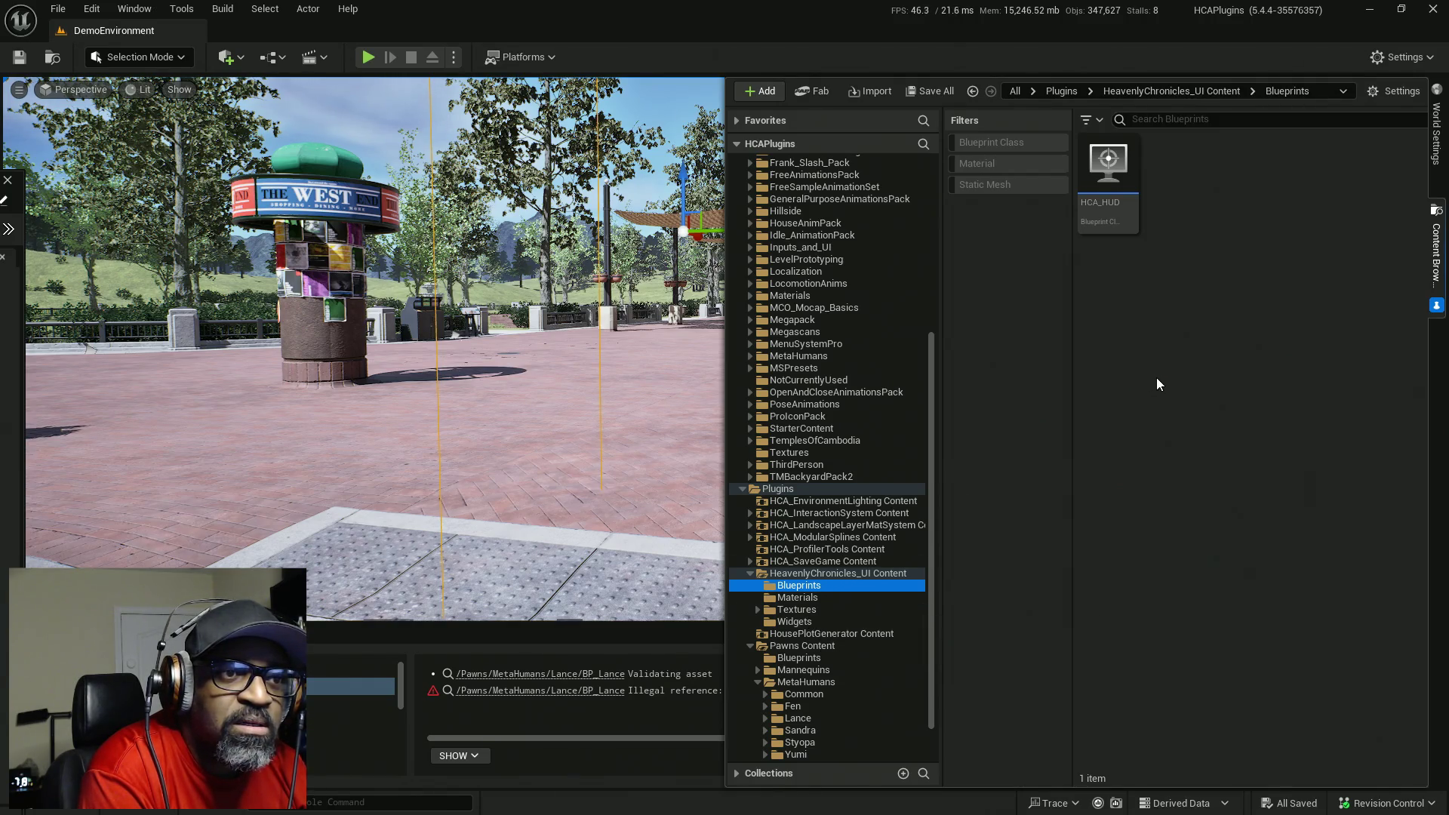
pyautogui.rightClick(1221, 239)
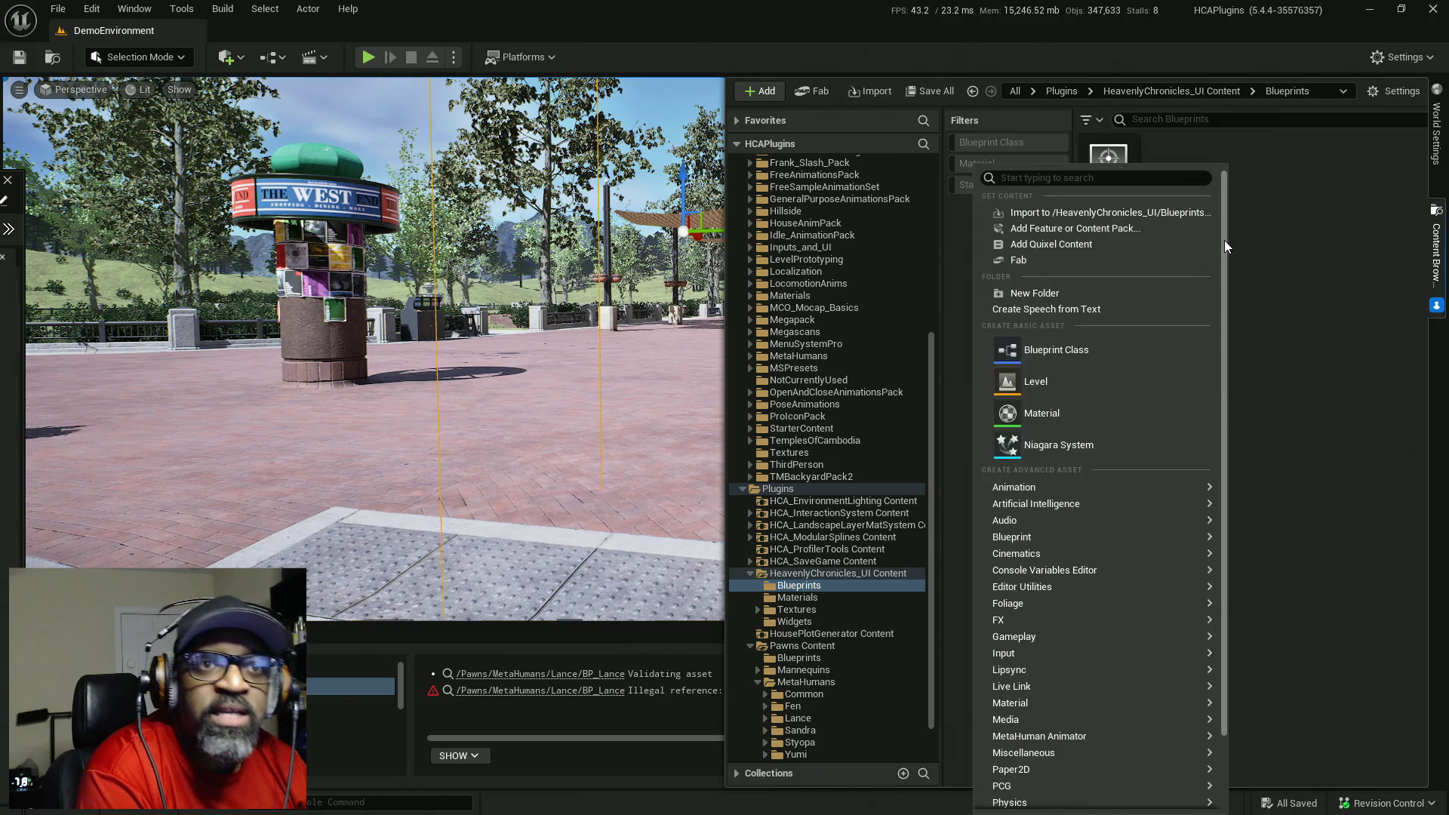
# - Abandon a new Blueprint Class and create a Blueprint Interface asset instead
pyautogui.click(1122, 359)
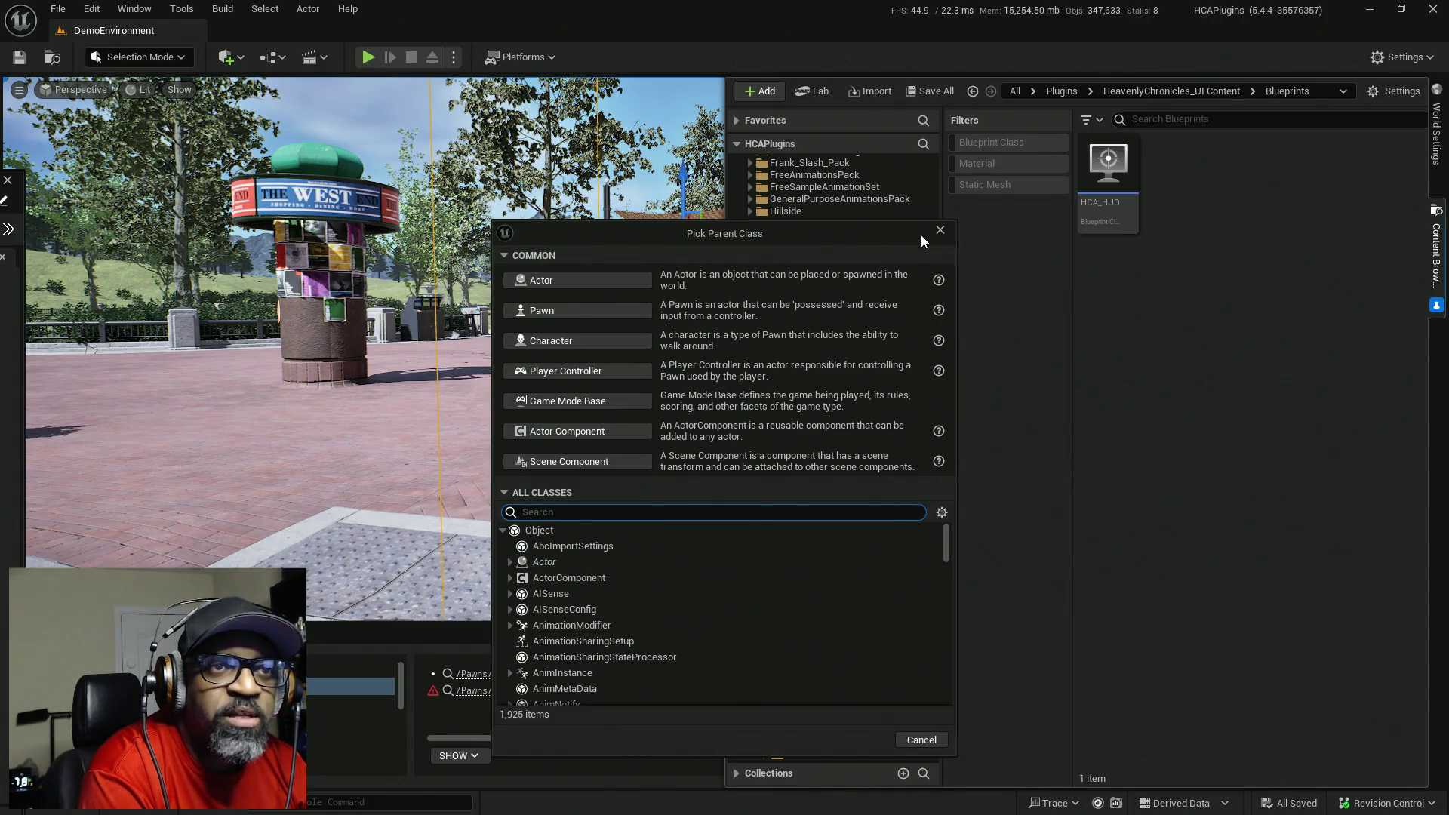
pyautogui.click(939, 229)
pyautogui.rightClick(1189, 258)
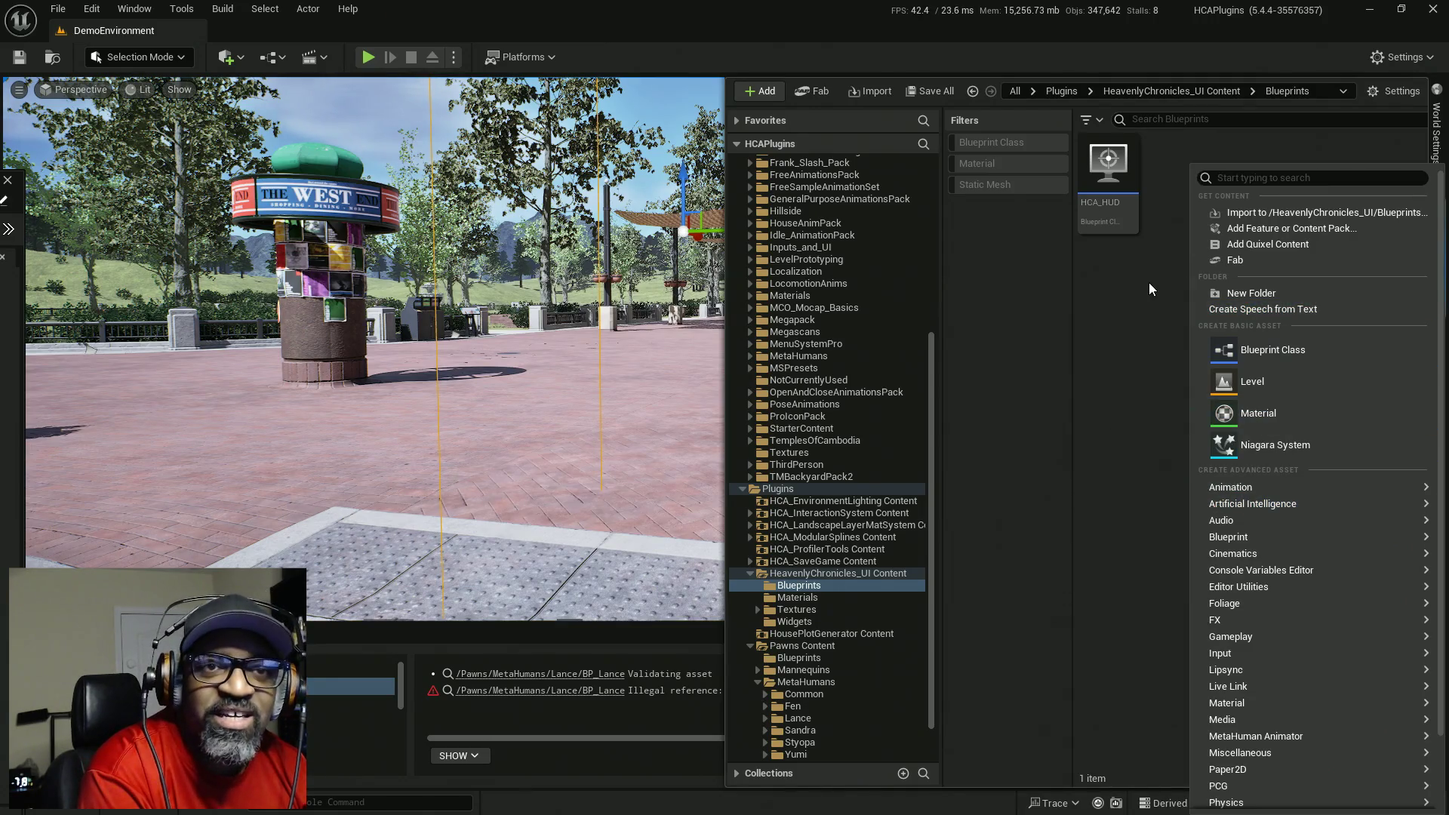
pyautogui.moveTo(1221, 520)
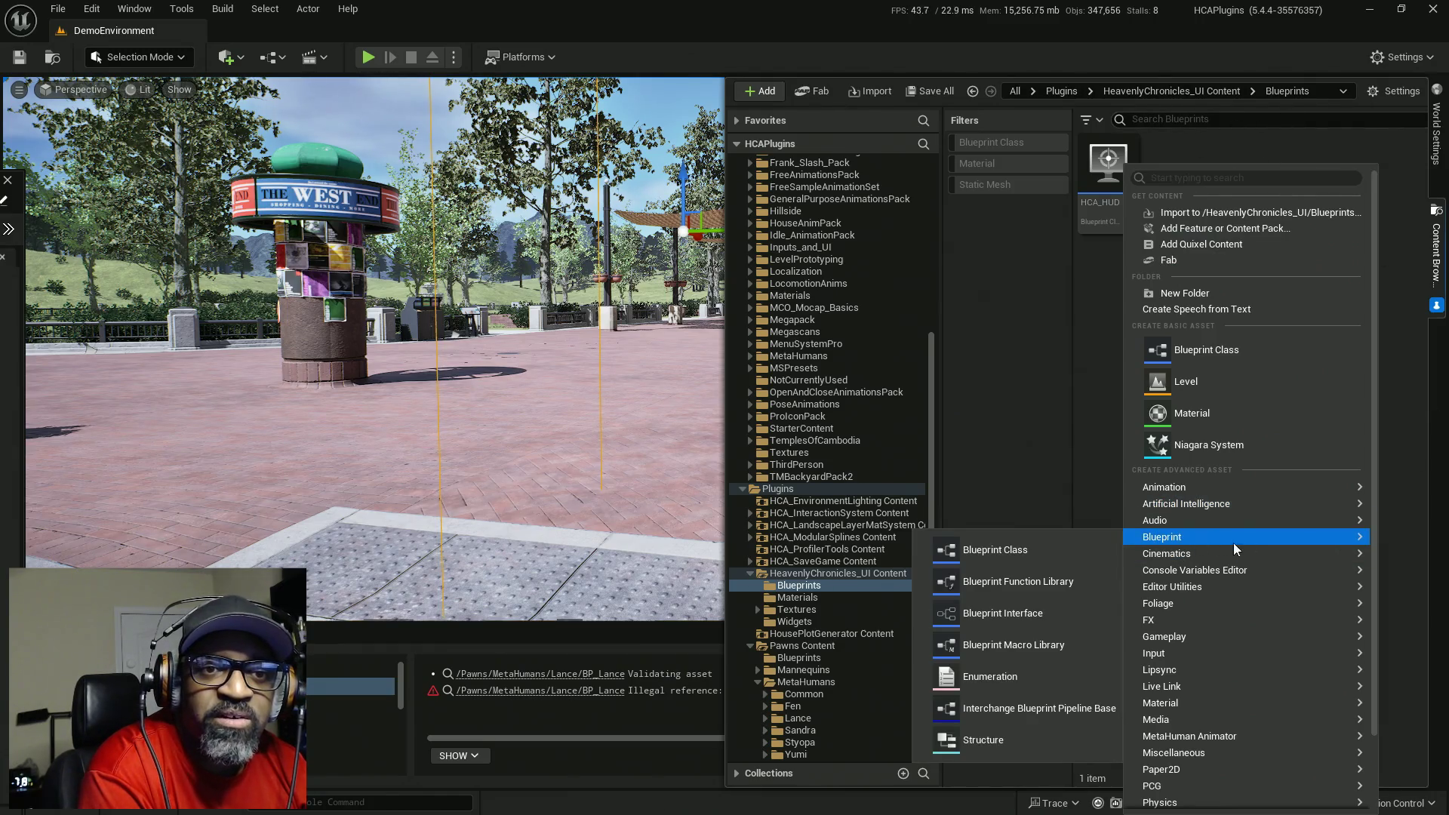
pyautogui.click(1006, 614)
# - Name the new interface BPI_InGameUI and check out the selected assets
pyautogui.write('BPI_')
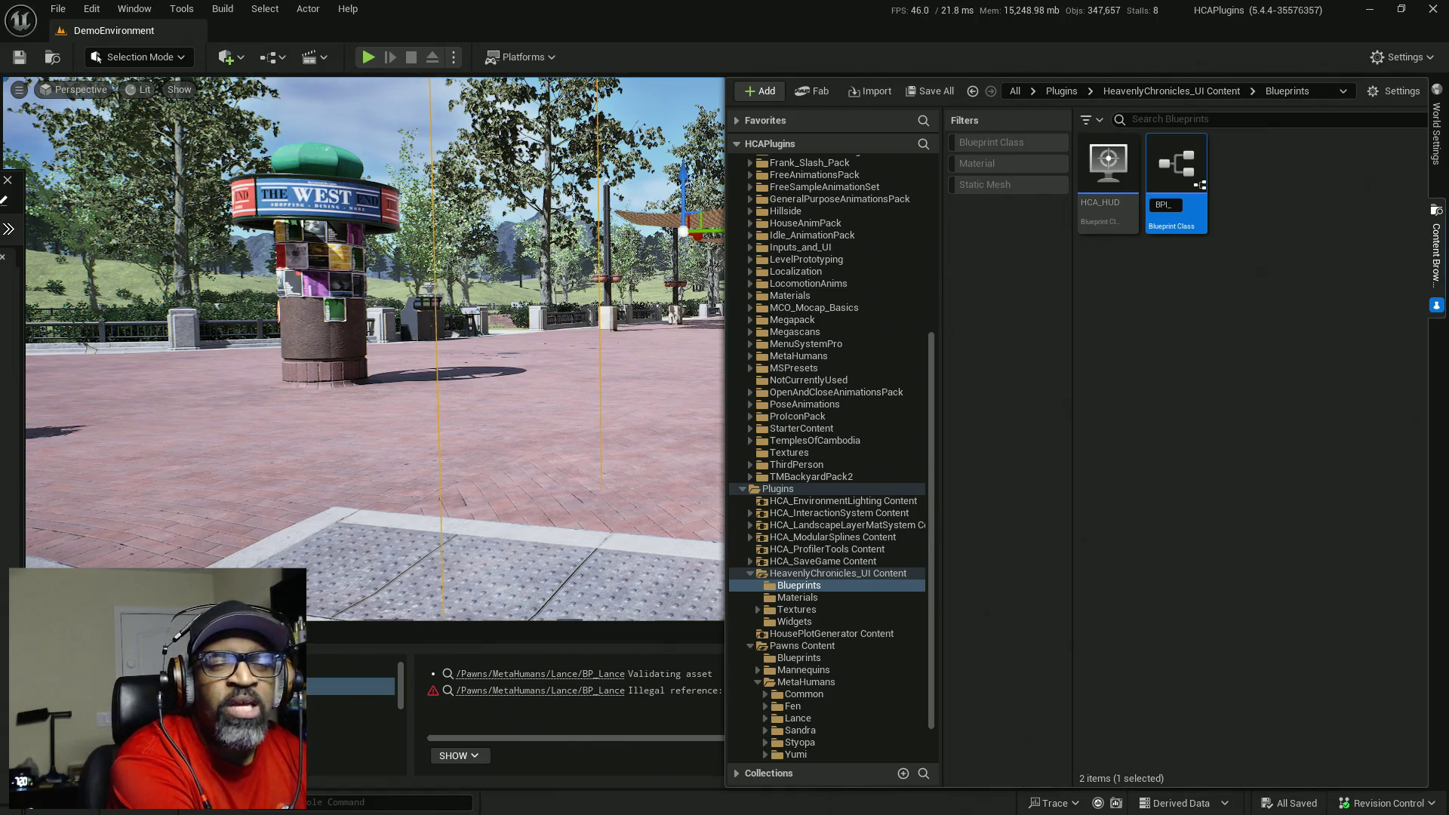
pyautogui.write('UI')
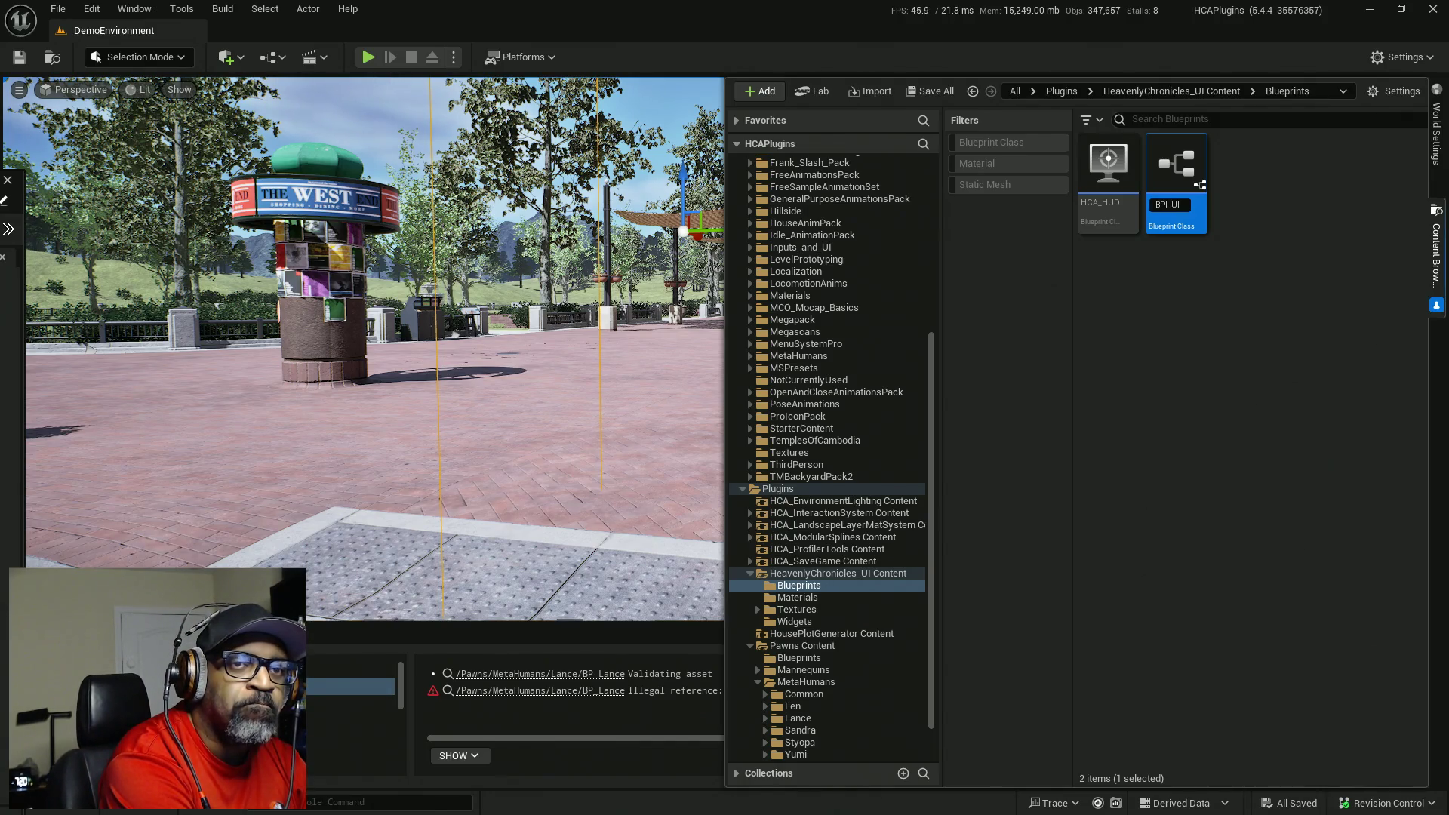
pyautogui.press('BackSpace')
pyautogui.press('BackSpace')
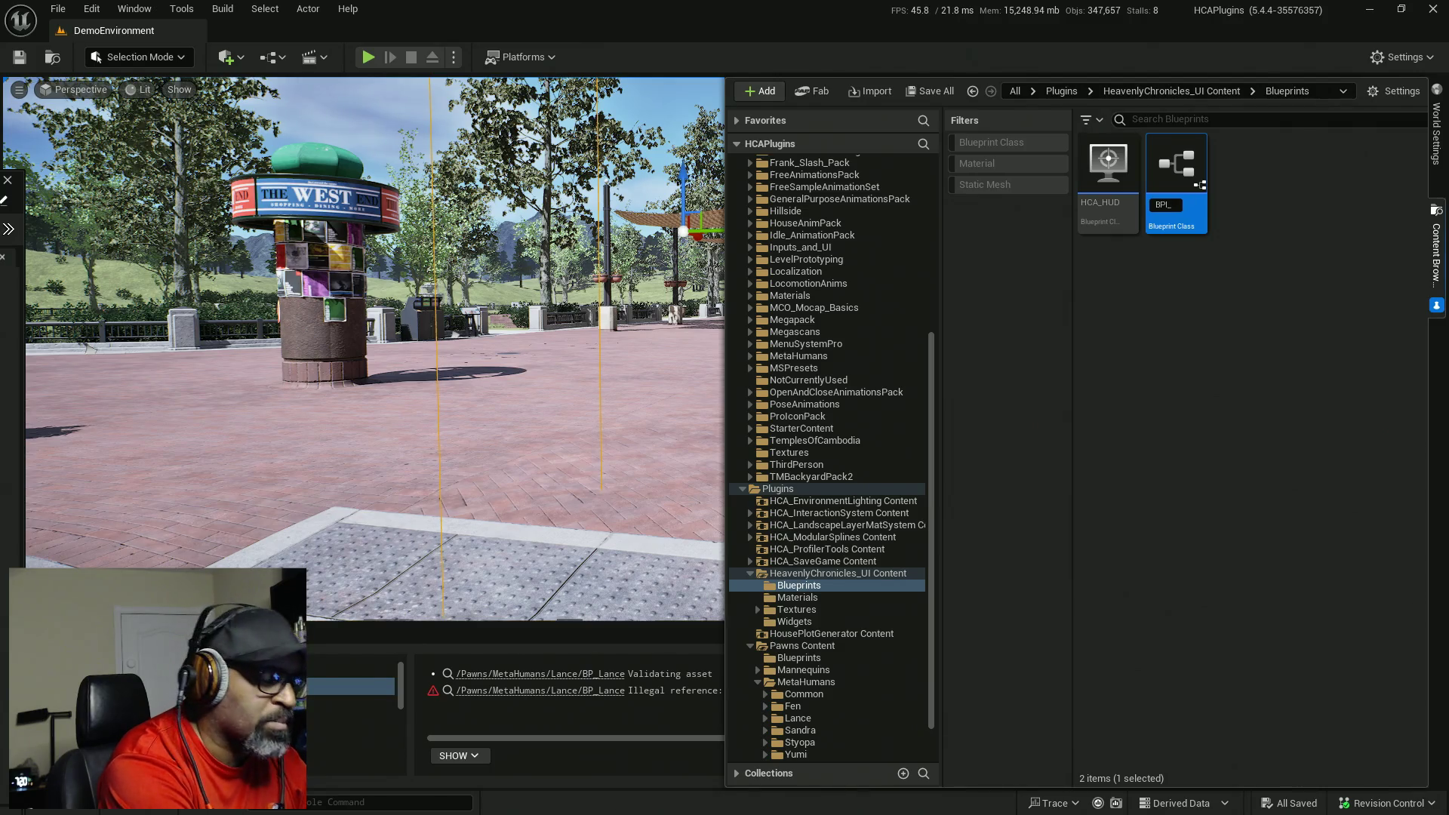
pyautogui.write('InGame')
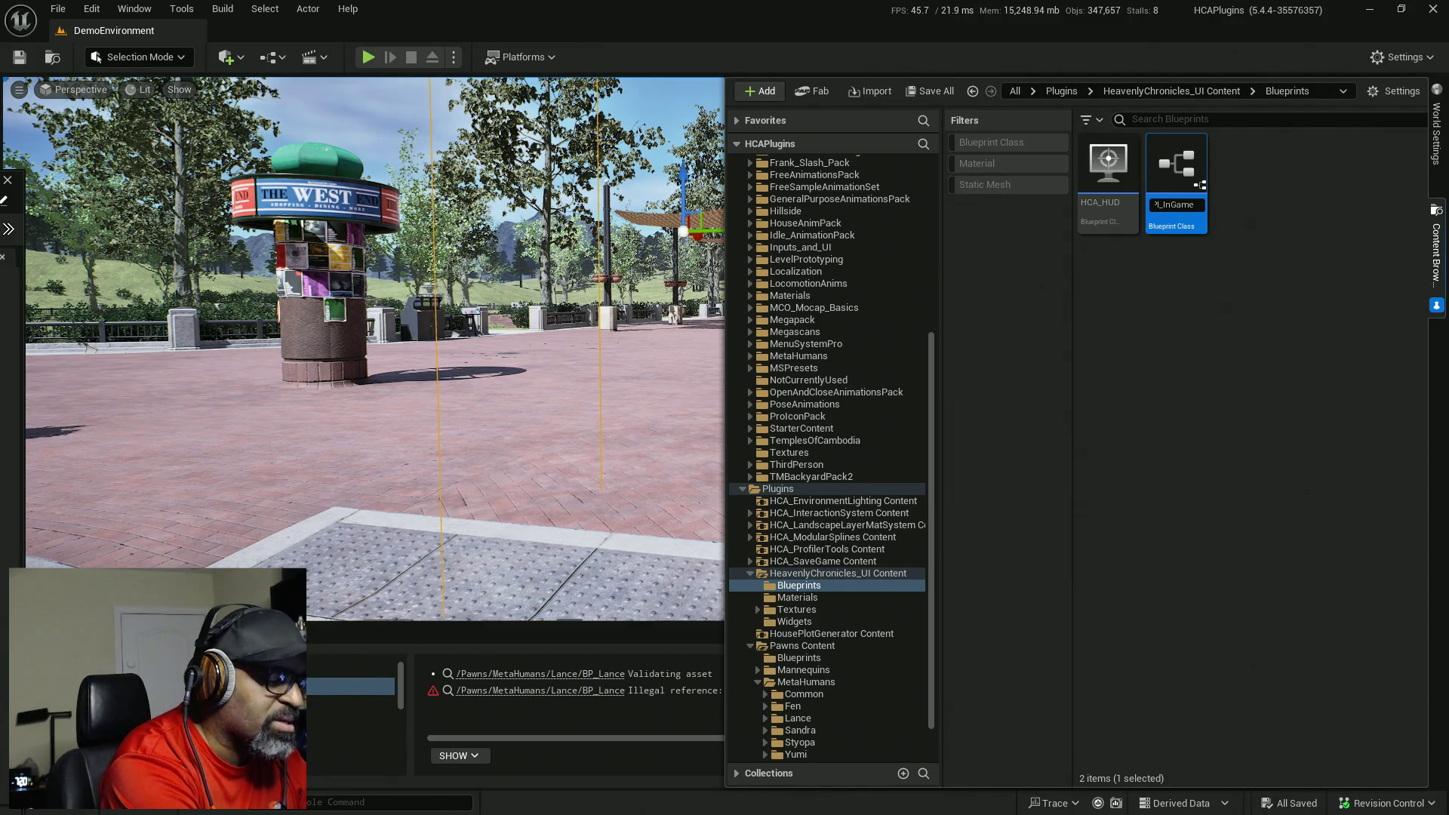
pyautogui.write('UI')
pyautogui.press('Return')
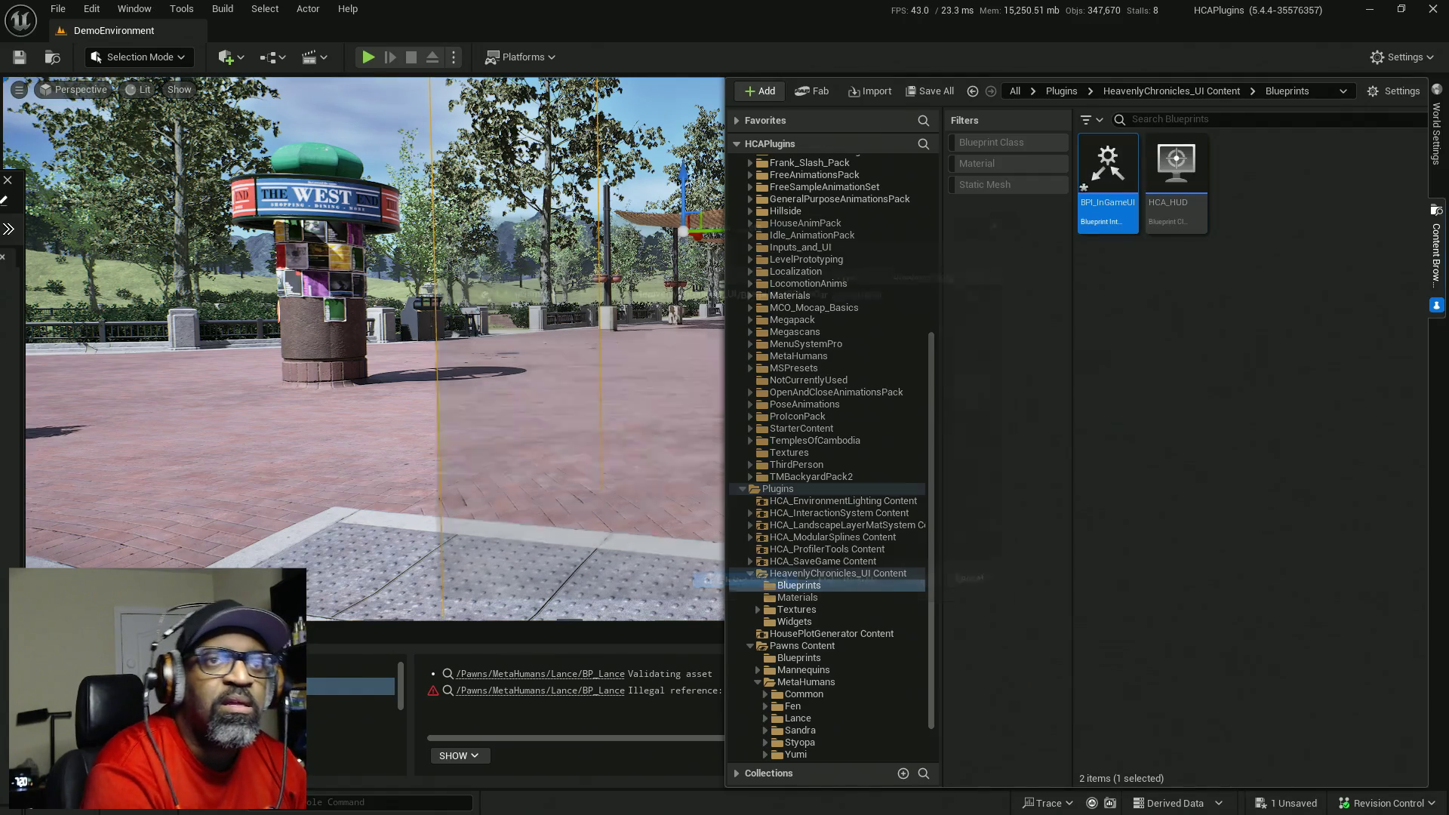
pyautogui.click(780, 588)
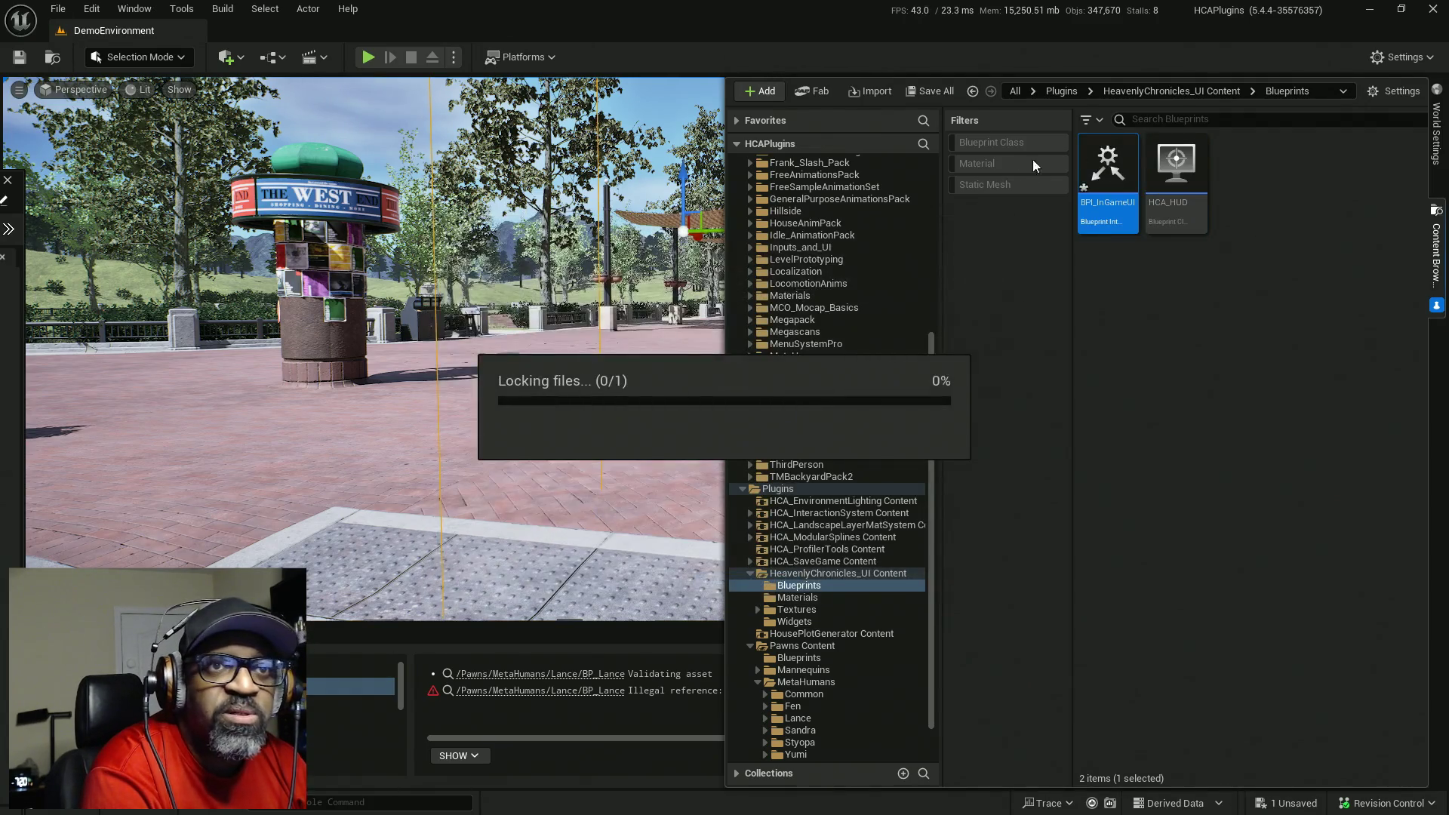
# - Open BPI_InGameUI, rename NewFunction to HealthUpdate, then compile and save the interface
pyautogui.doubleClick(1107, 161)
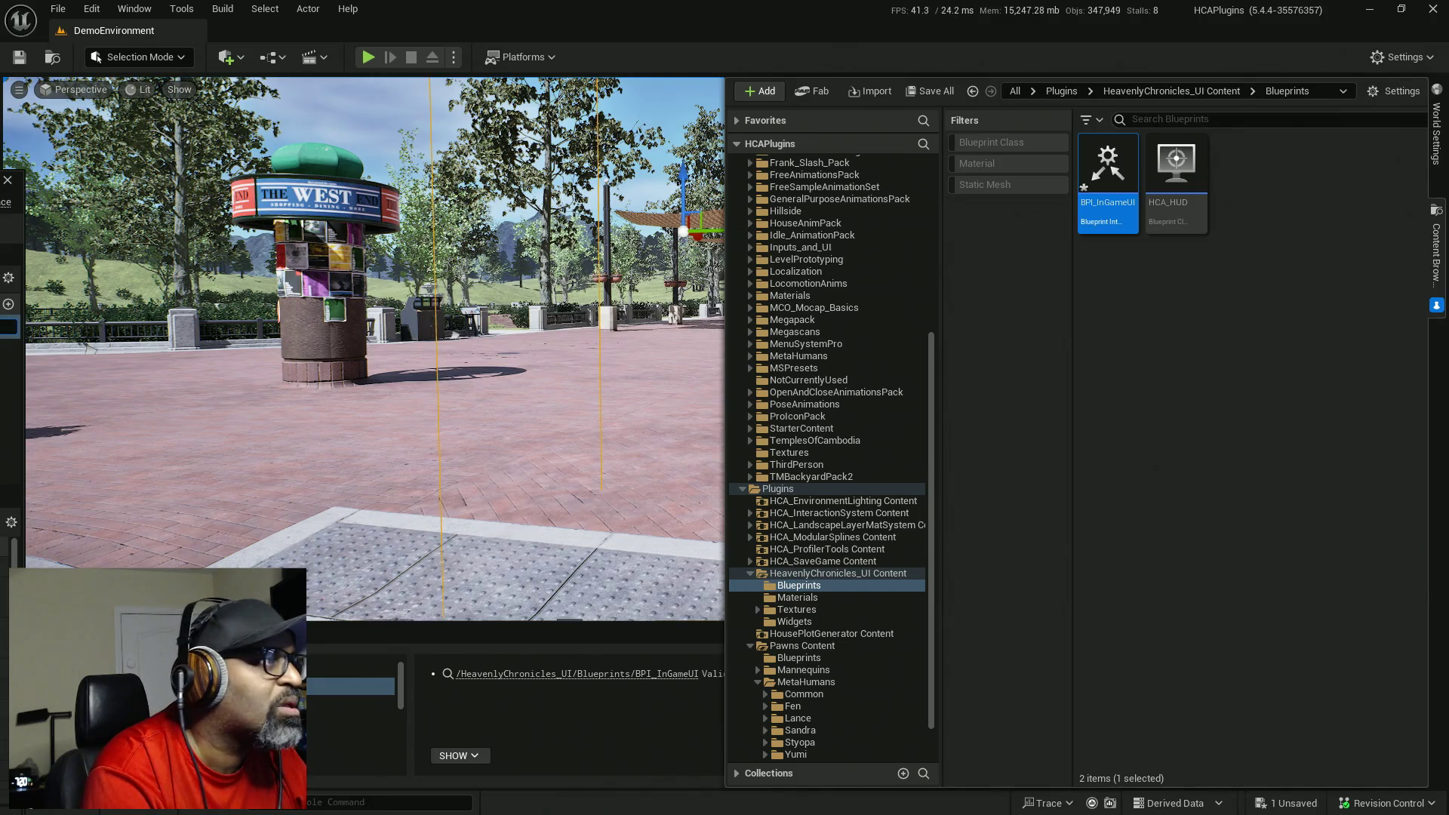
pyautogui.press('Return')
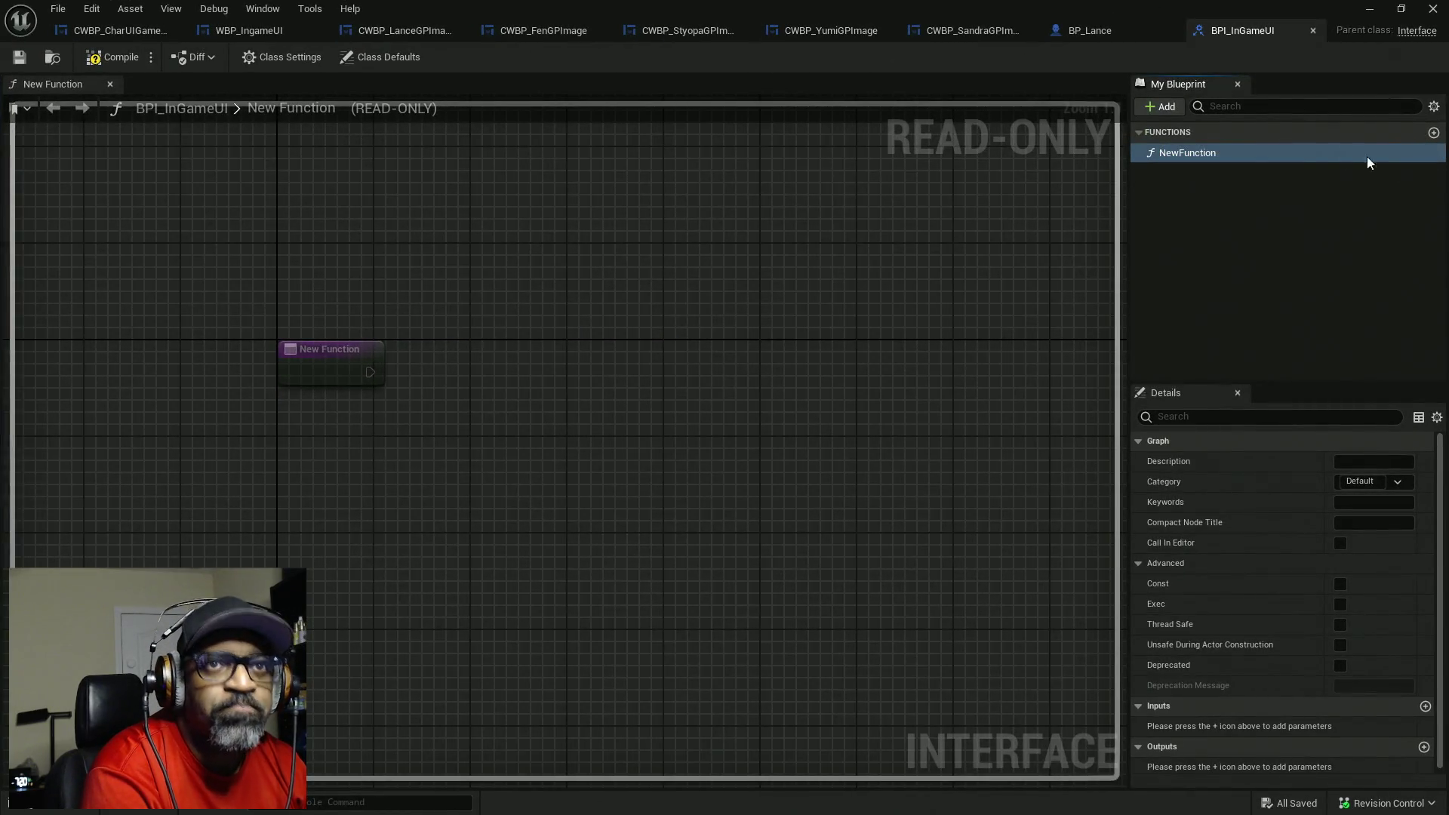
pyautogui.hotkey('ctrl', 's')
pyautogui.click(1188, 155)
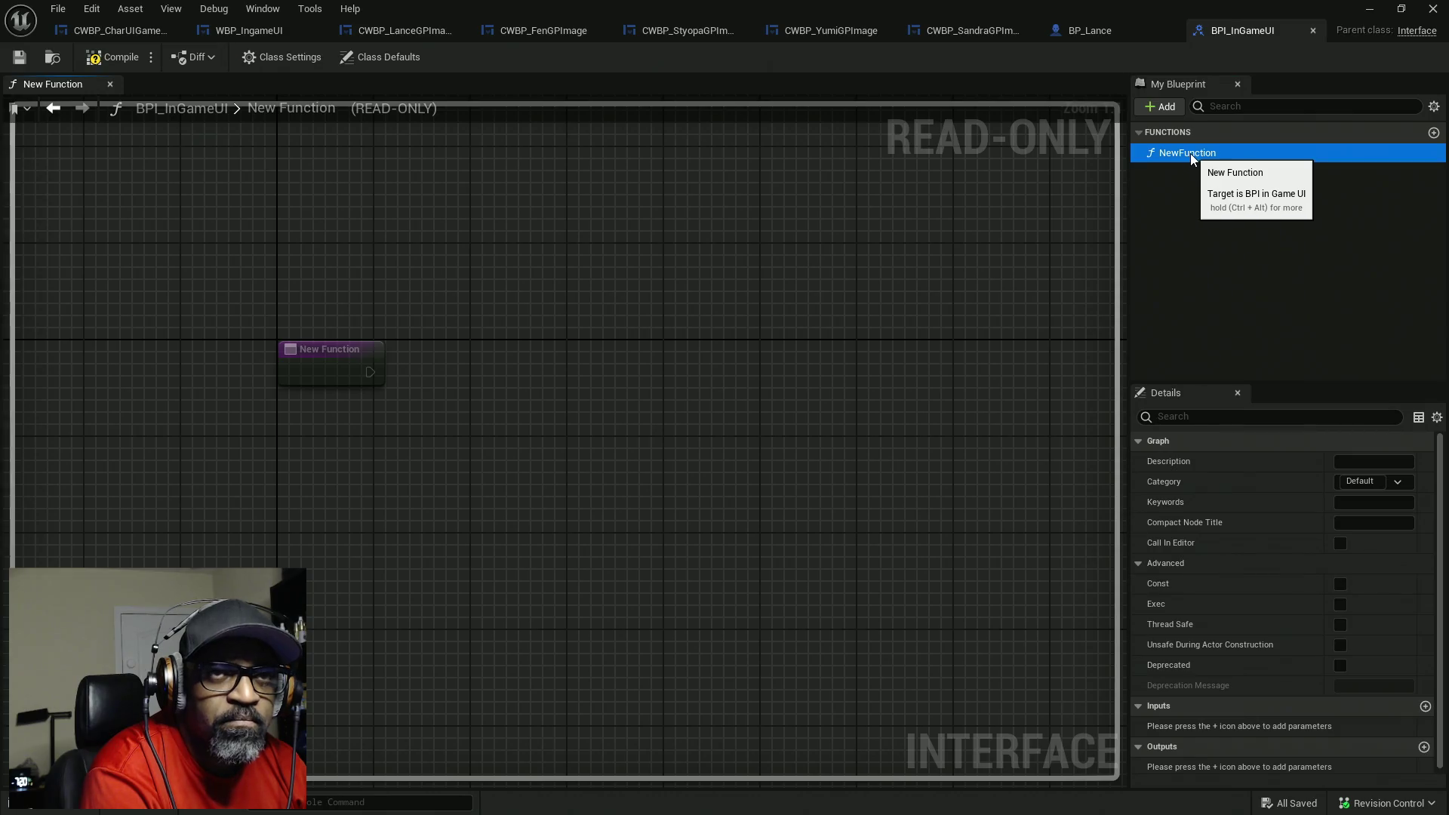
pyautogui.press('F2')
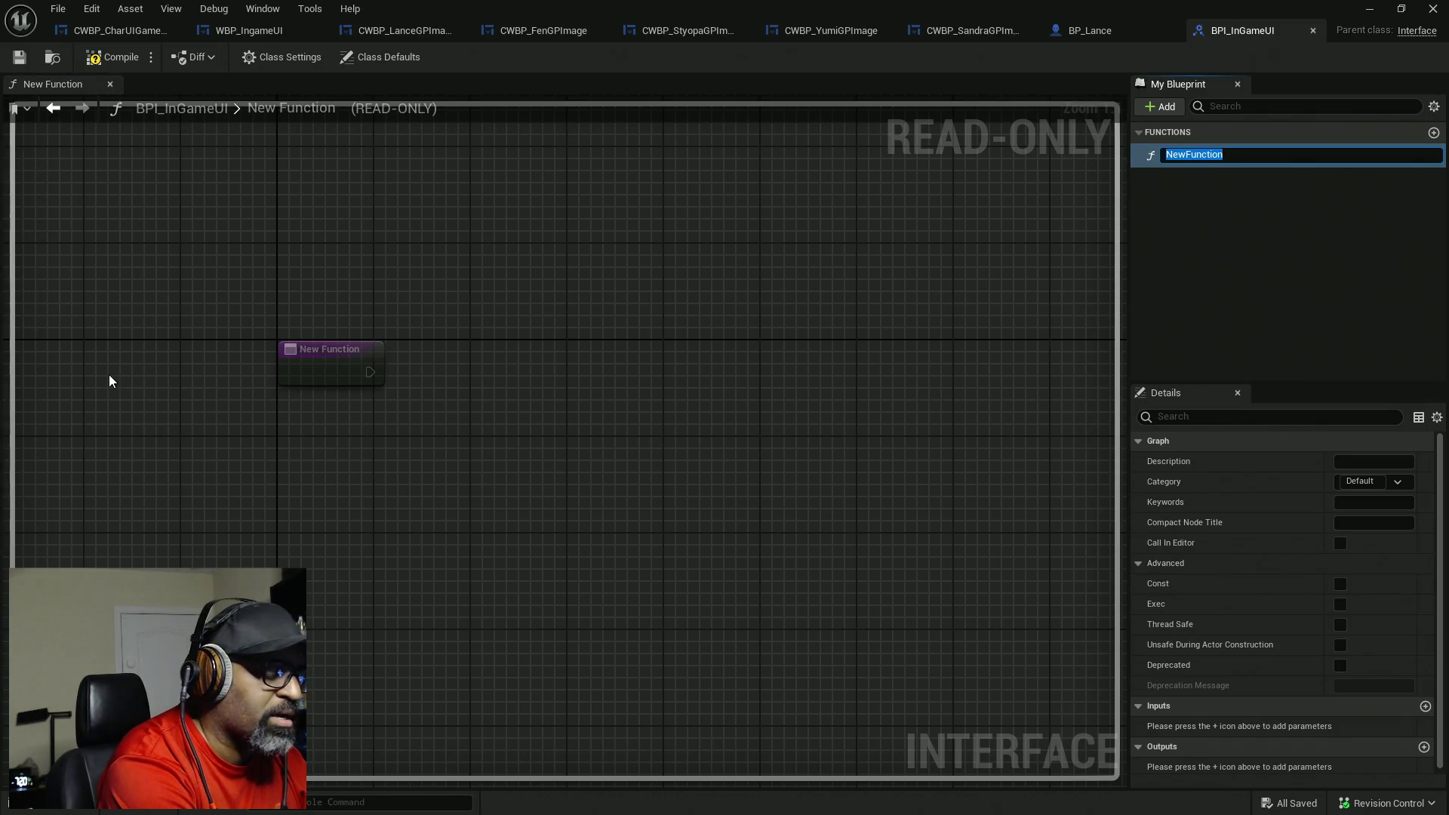
pyautogui.write('Hea')
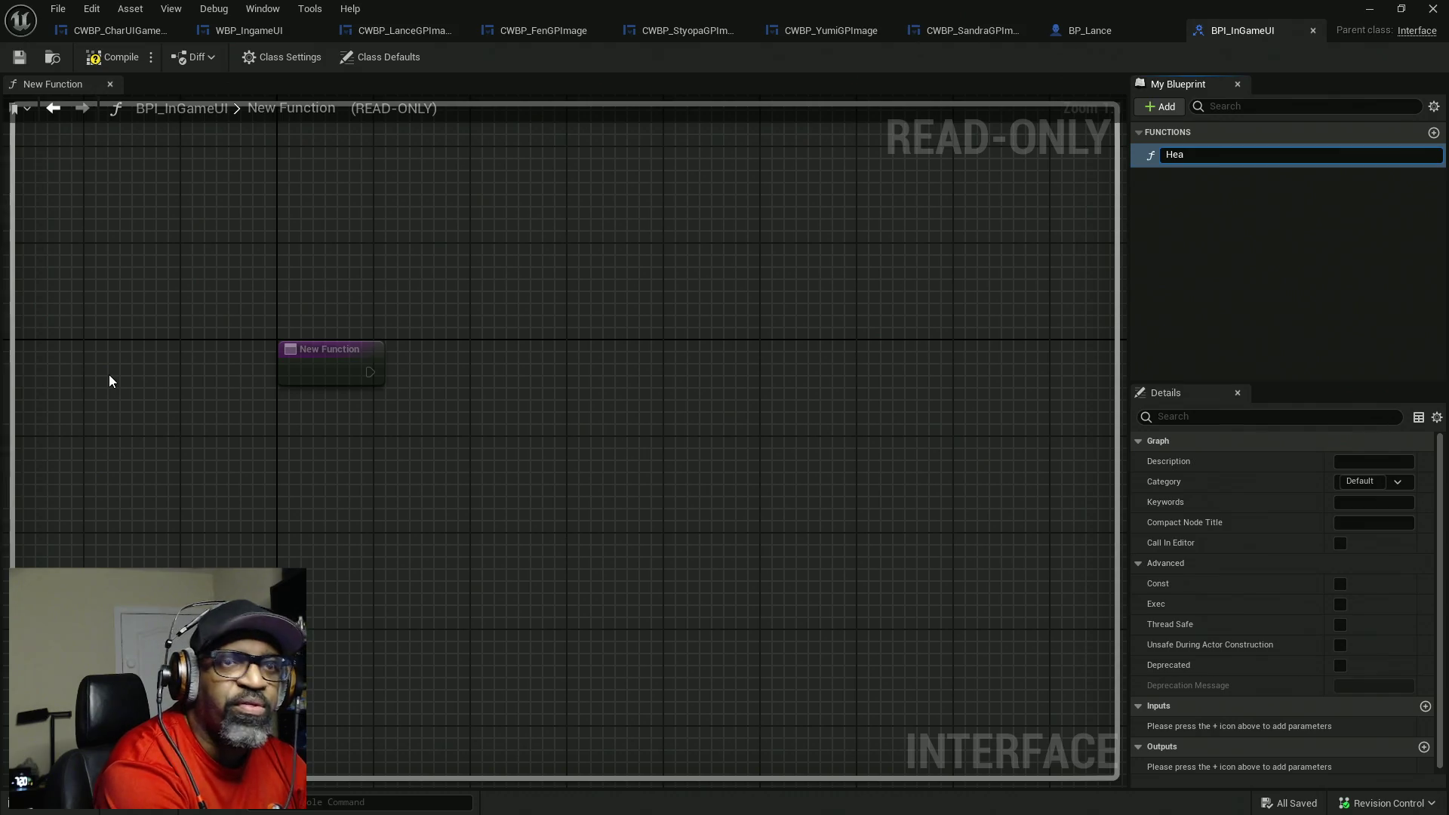
pyautogui.write('lth')
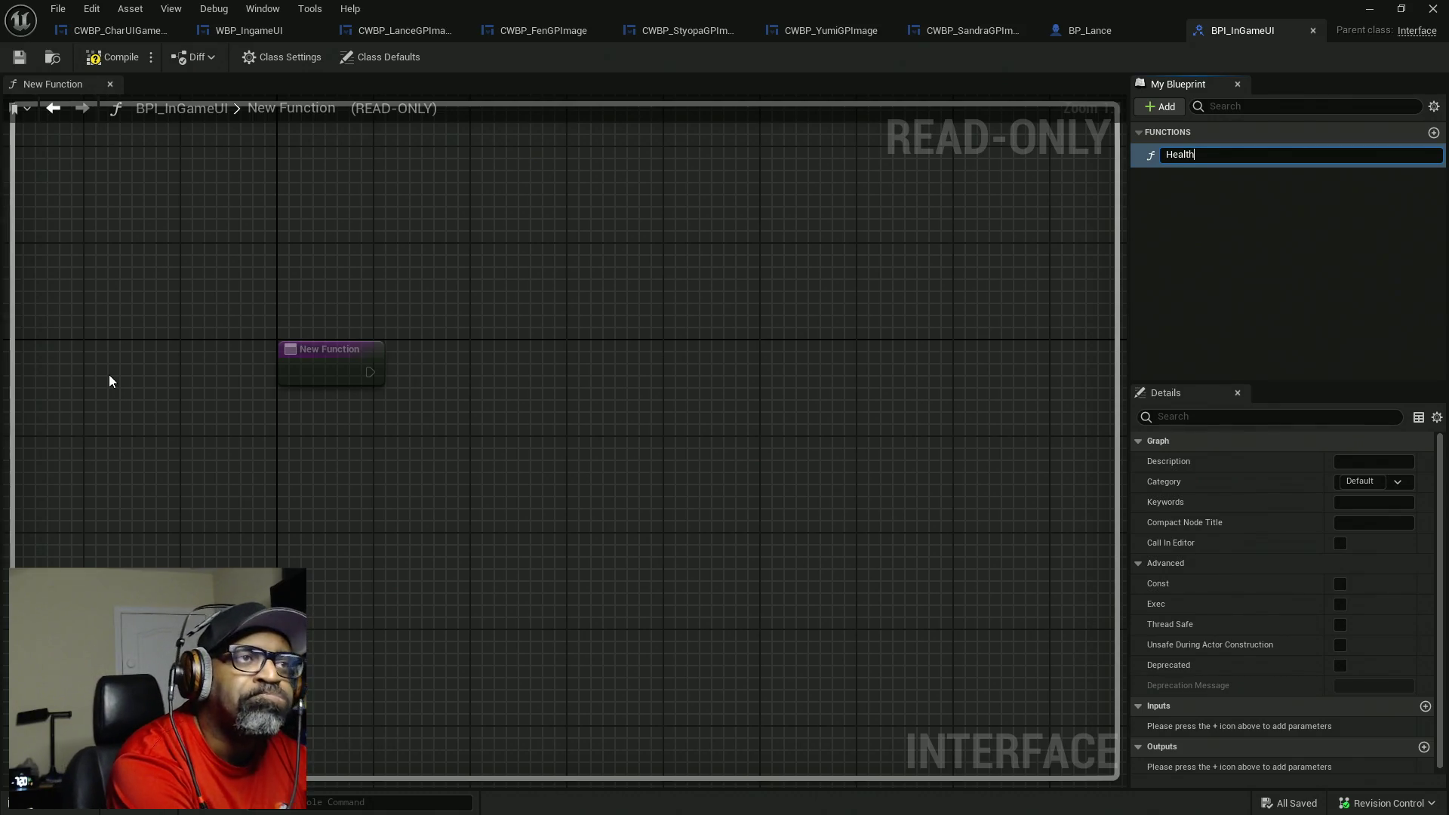
pyautogui.write('Update')
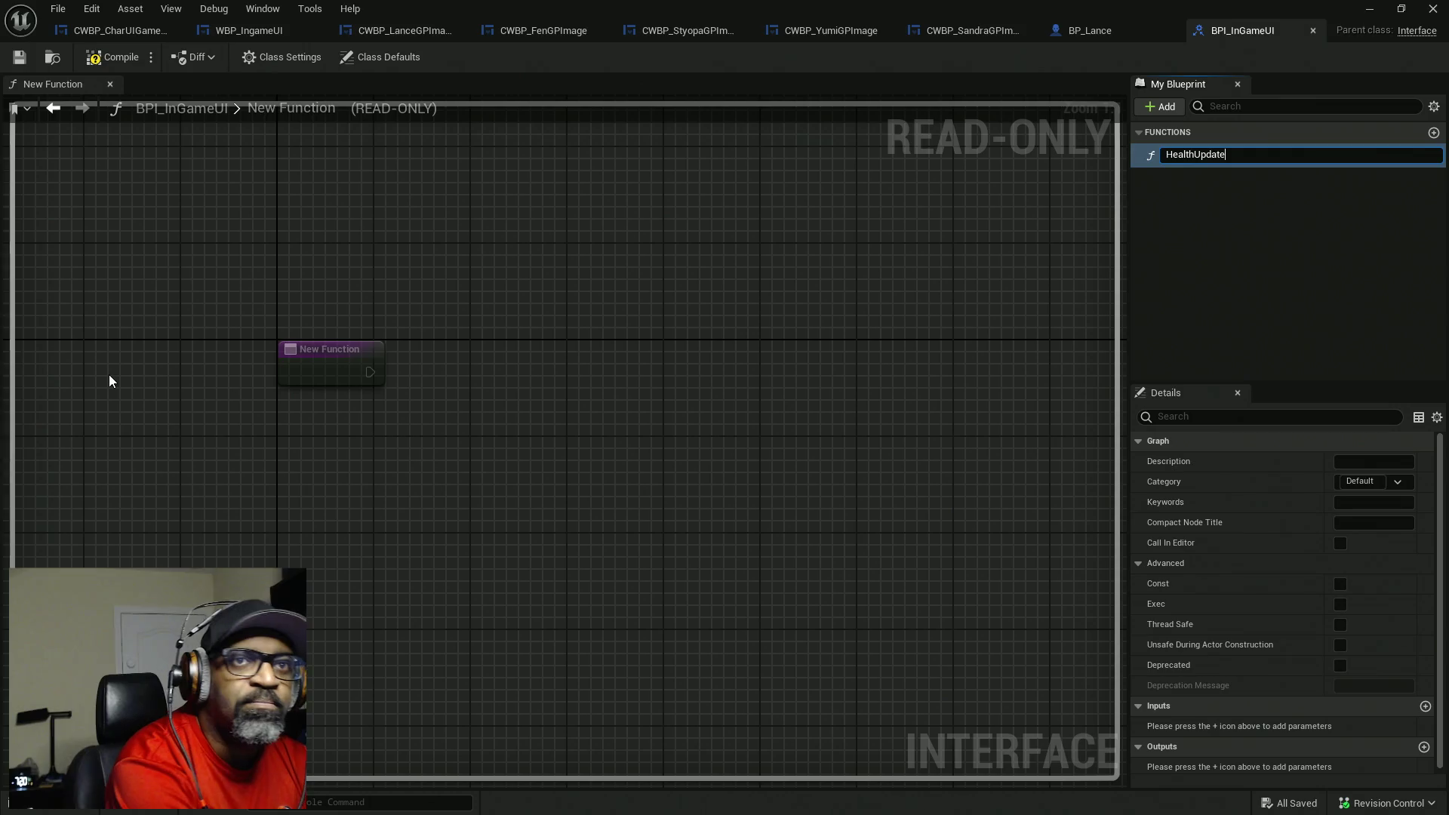
pyautogui.press('Return')
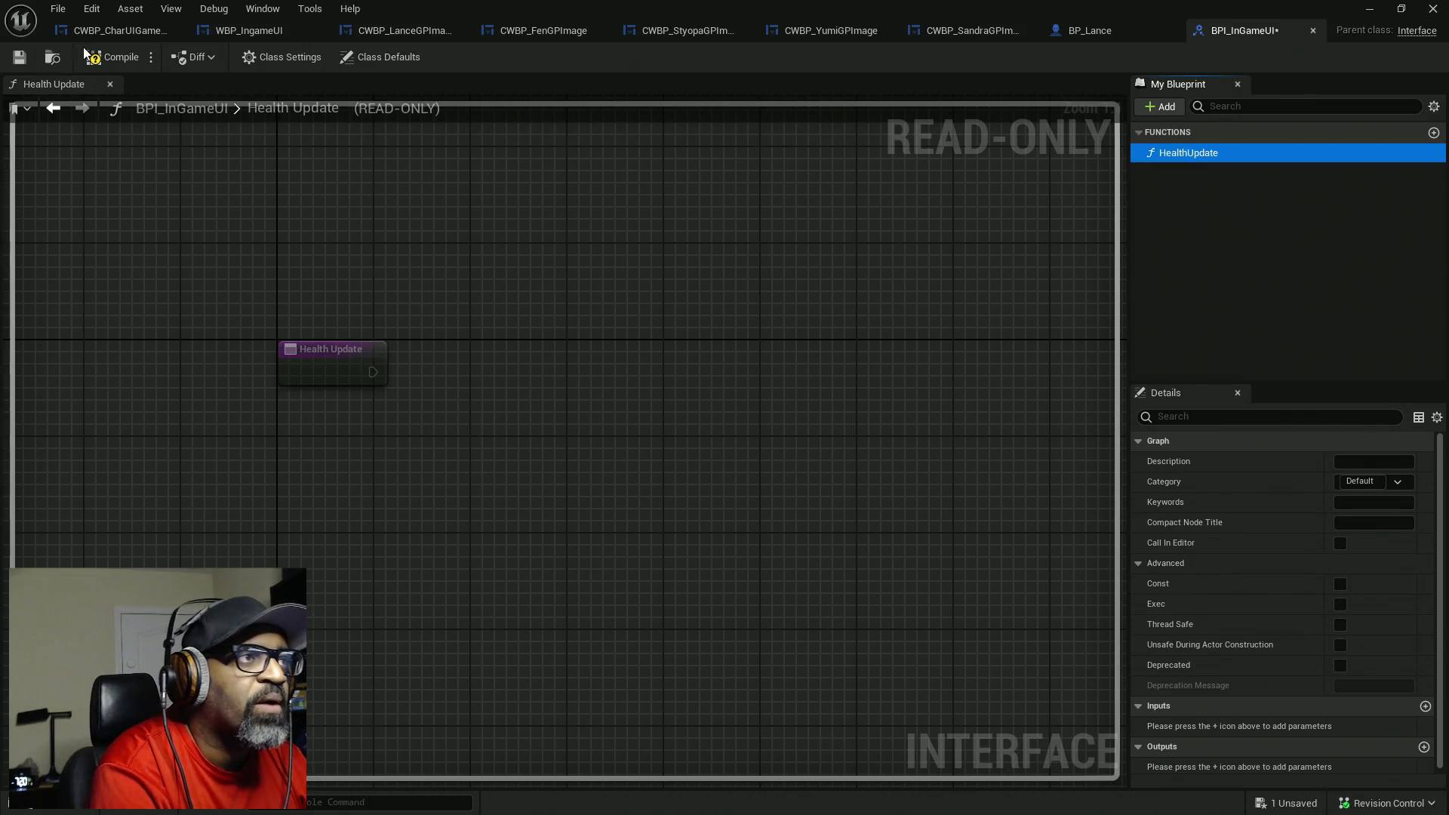
pyautogui.click(110, 58)
pyautogui.hotkey('ctrl', 's')
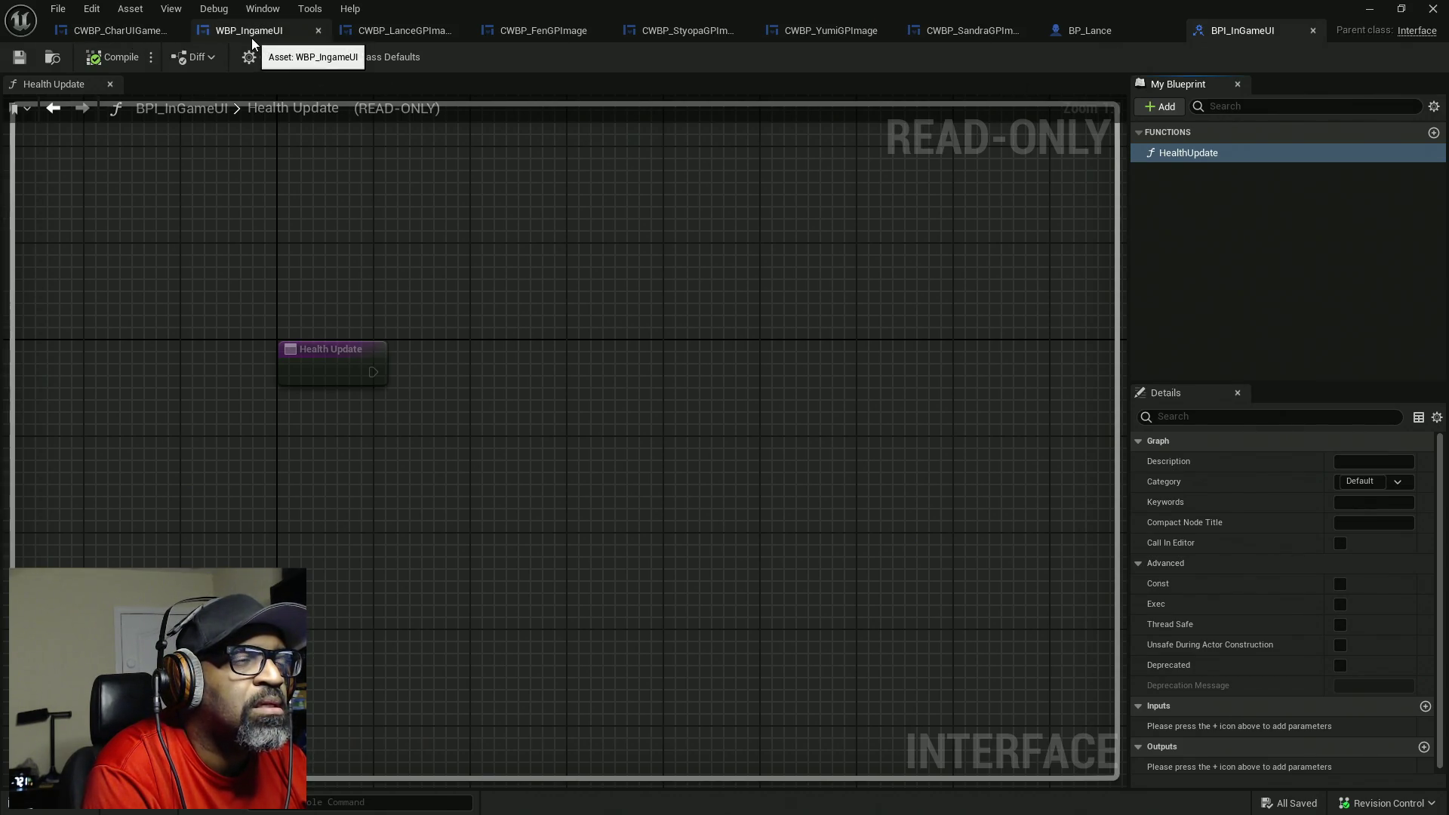
# - Select the CharacterHealth progress bar in CWBP_CharUIGamePlay and zoom in on it
pyautogui.click(117, 33)
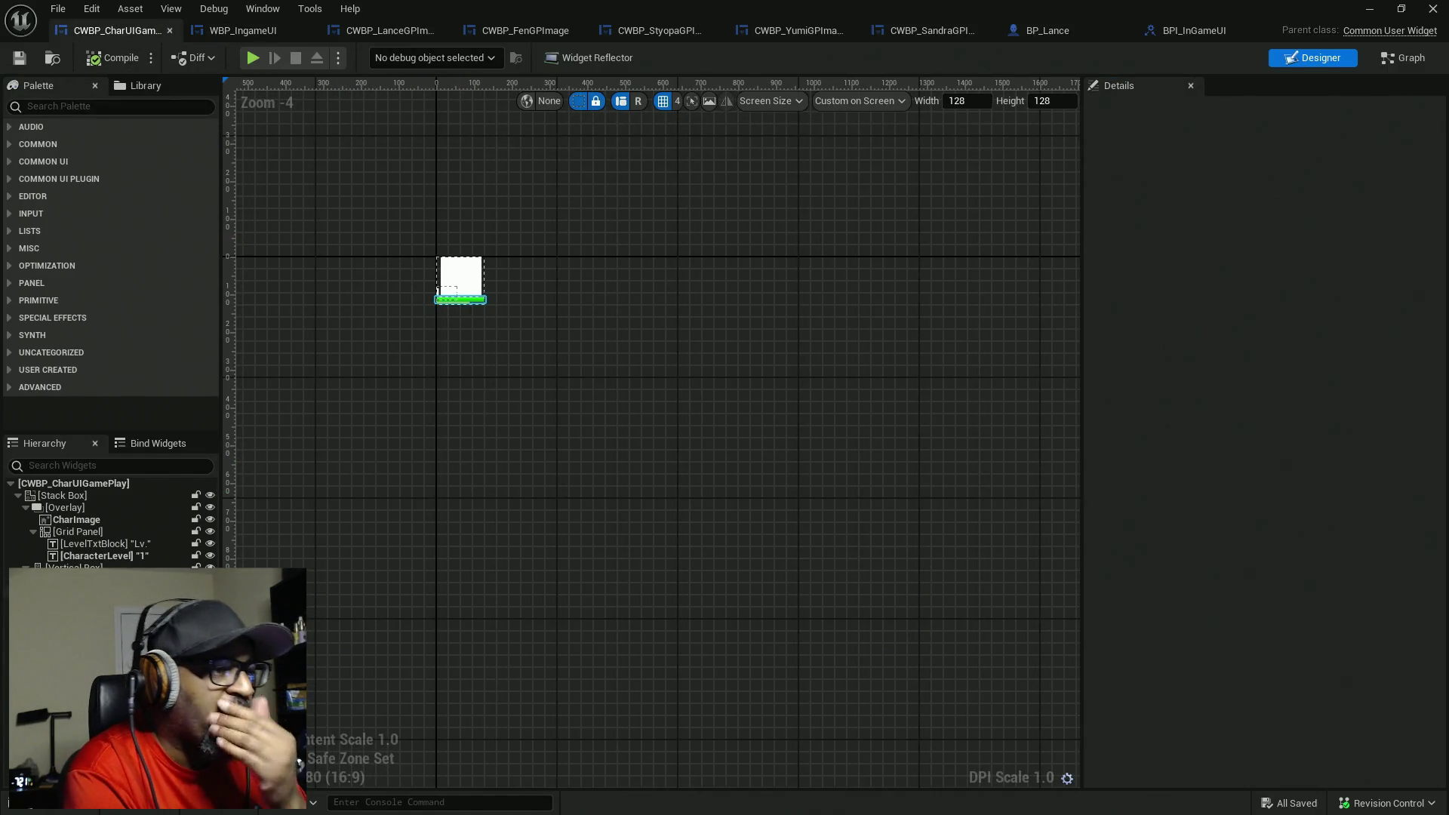
pyautogui.click(151, 592)
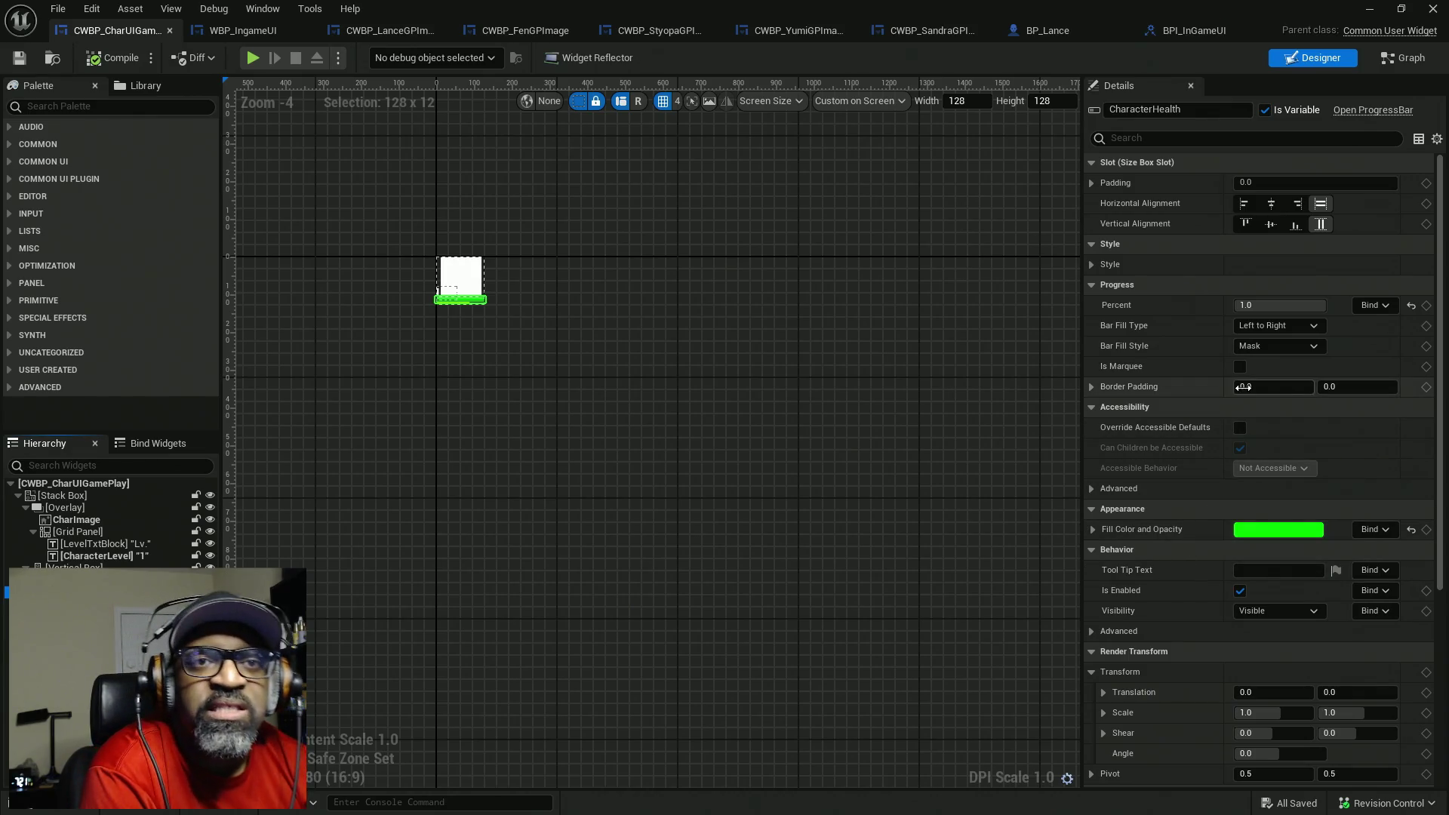
pyautogui.scroll(4, 491, 311)
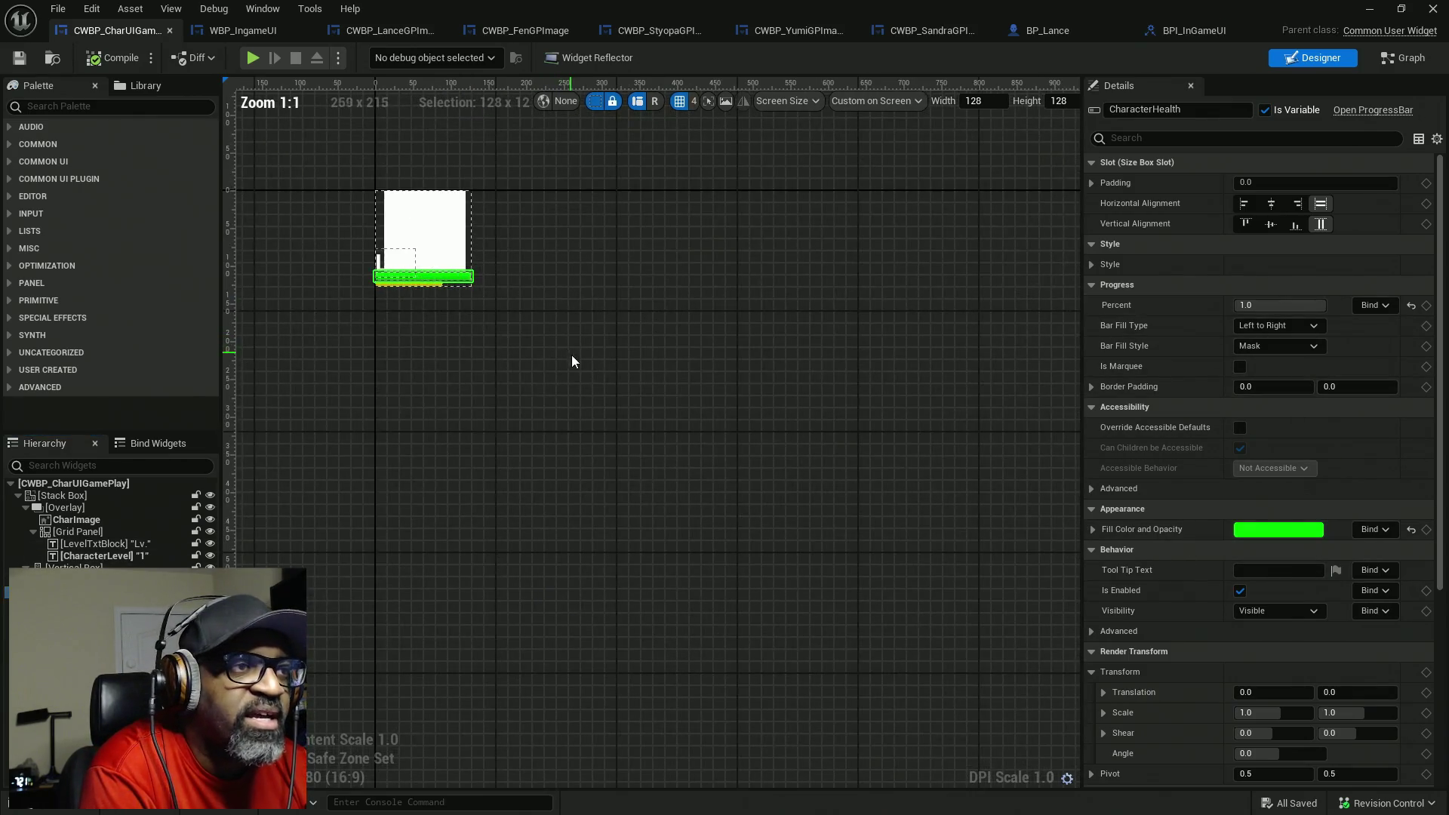
pyautogui.moveTo(517, 358); pyautogui.dragTo(781, 461)
pyautogui.scroll(5, 709, 409)
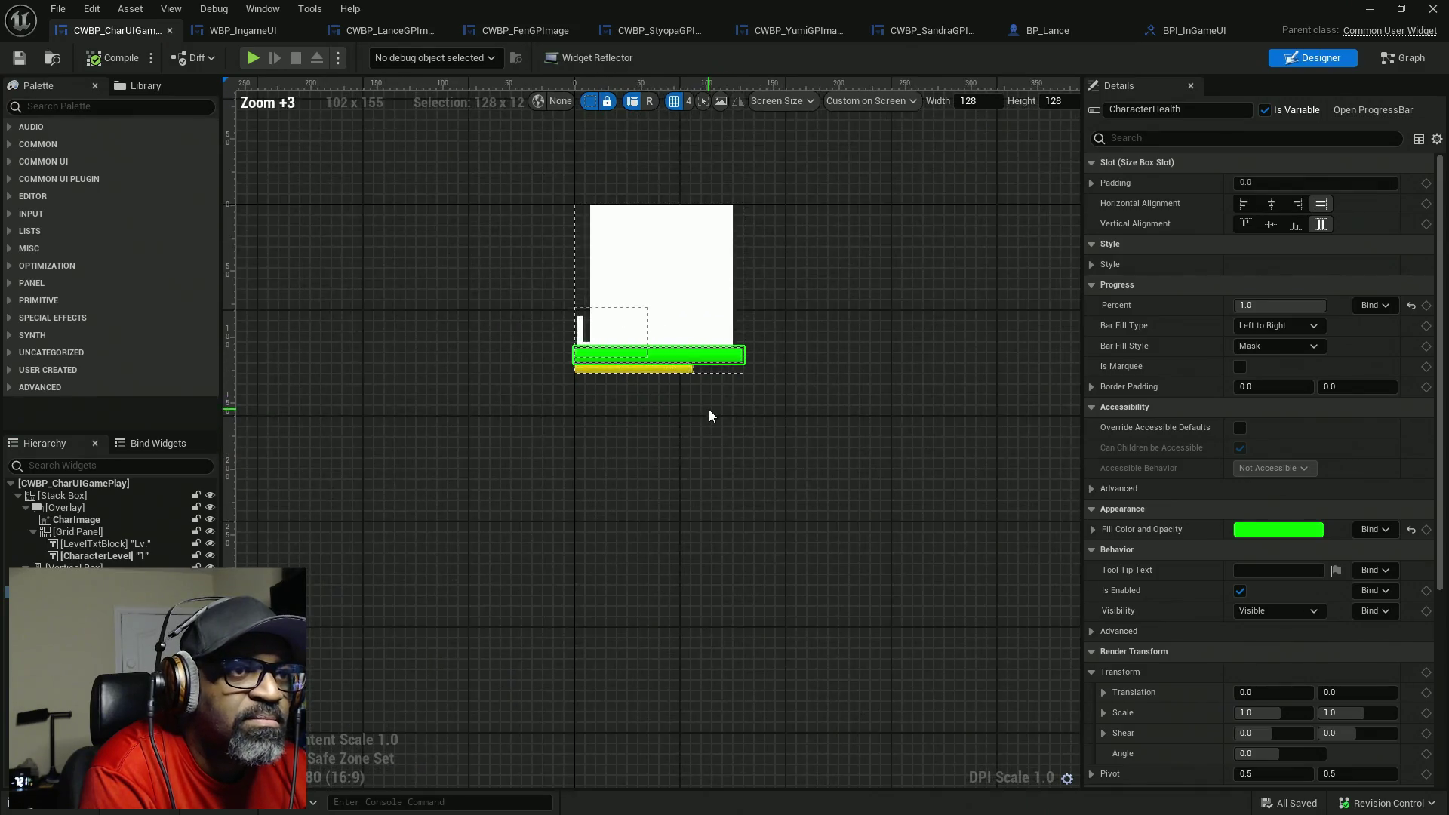
pyautogui.moveTo(709, 406); pyautogui.dragTo(738, 541)
# - Test the bar's Percent slider, save the widget, and return to BPI_InGameUI
pyautogui.moveTo(1283, 305)
pyautogui.mouseDown()
pyautogui.moveTo(1248, 305)
pyautogui.moveTo(1327, 305)
pyautogui.mouseUp()
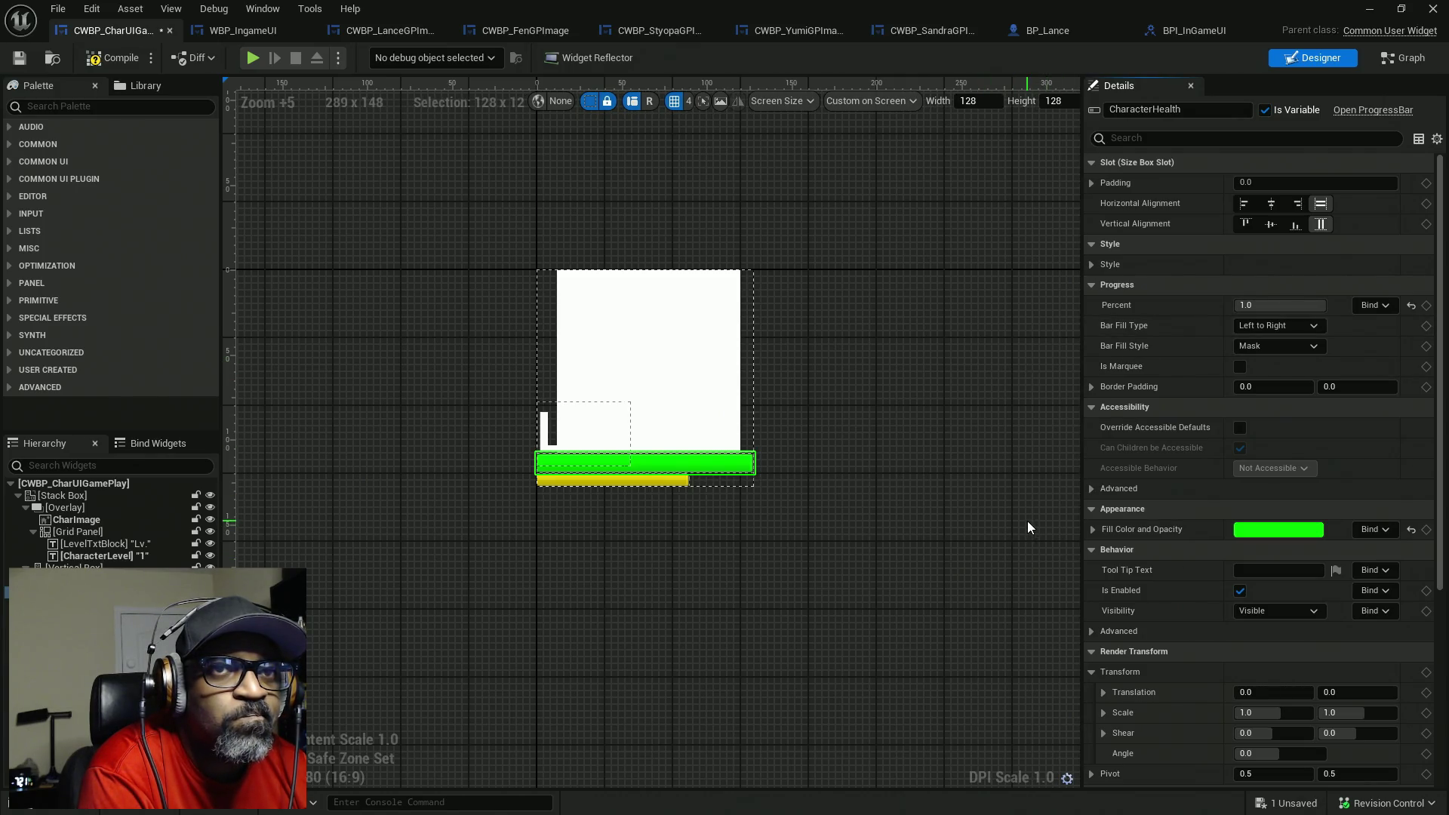
pyautogui.hotkey('ctrl', 's')
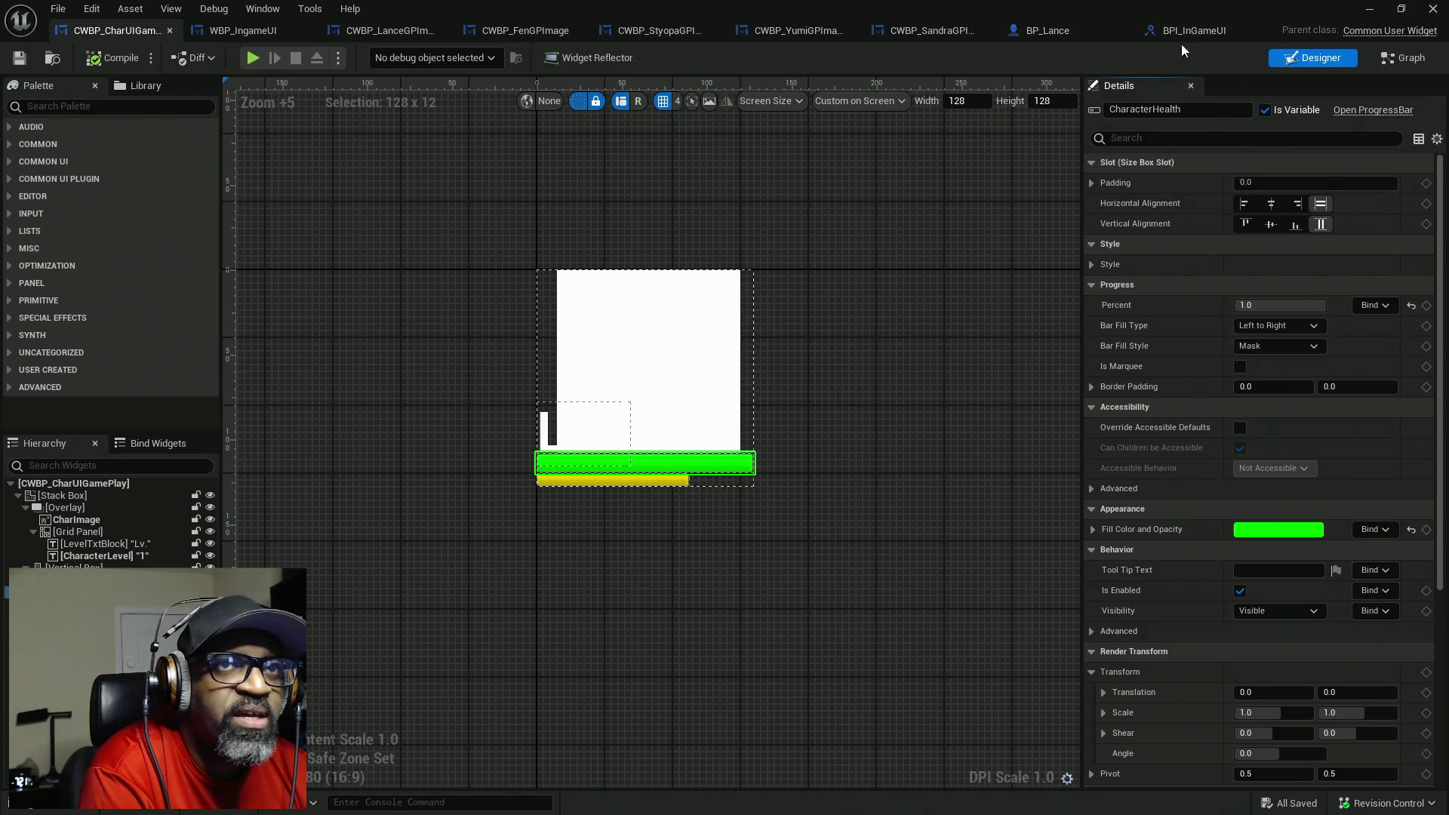
pyautogui.click(1219, 36)
# - Give HealthUpdate a Float input named dmgAmount
pyautogui.moveTo(1343, 386); pyautogui.dragTo(1348, 271)
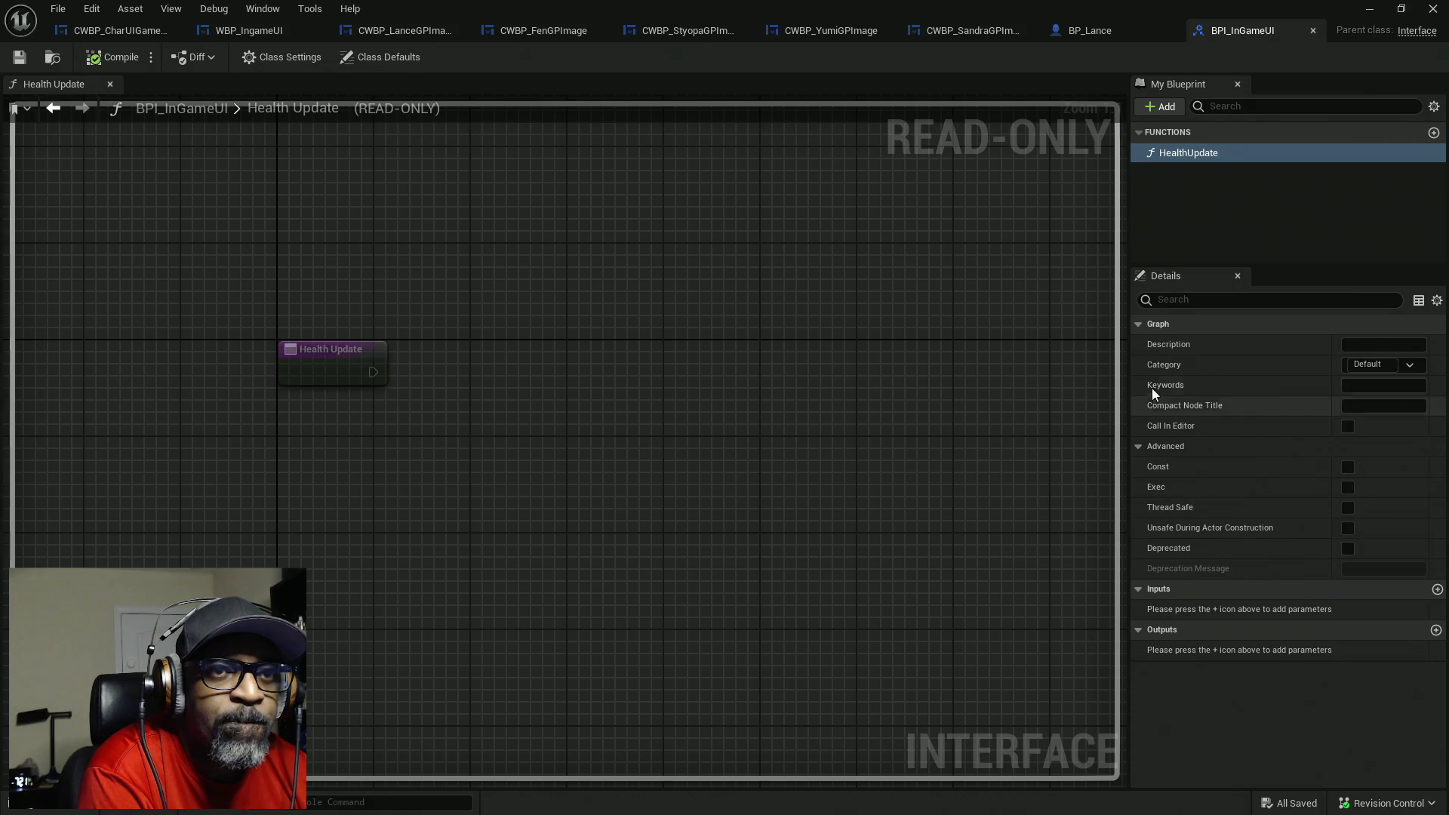
pyautogui.click(1143, 326)
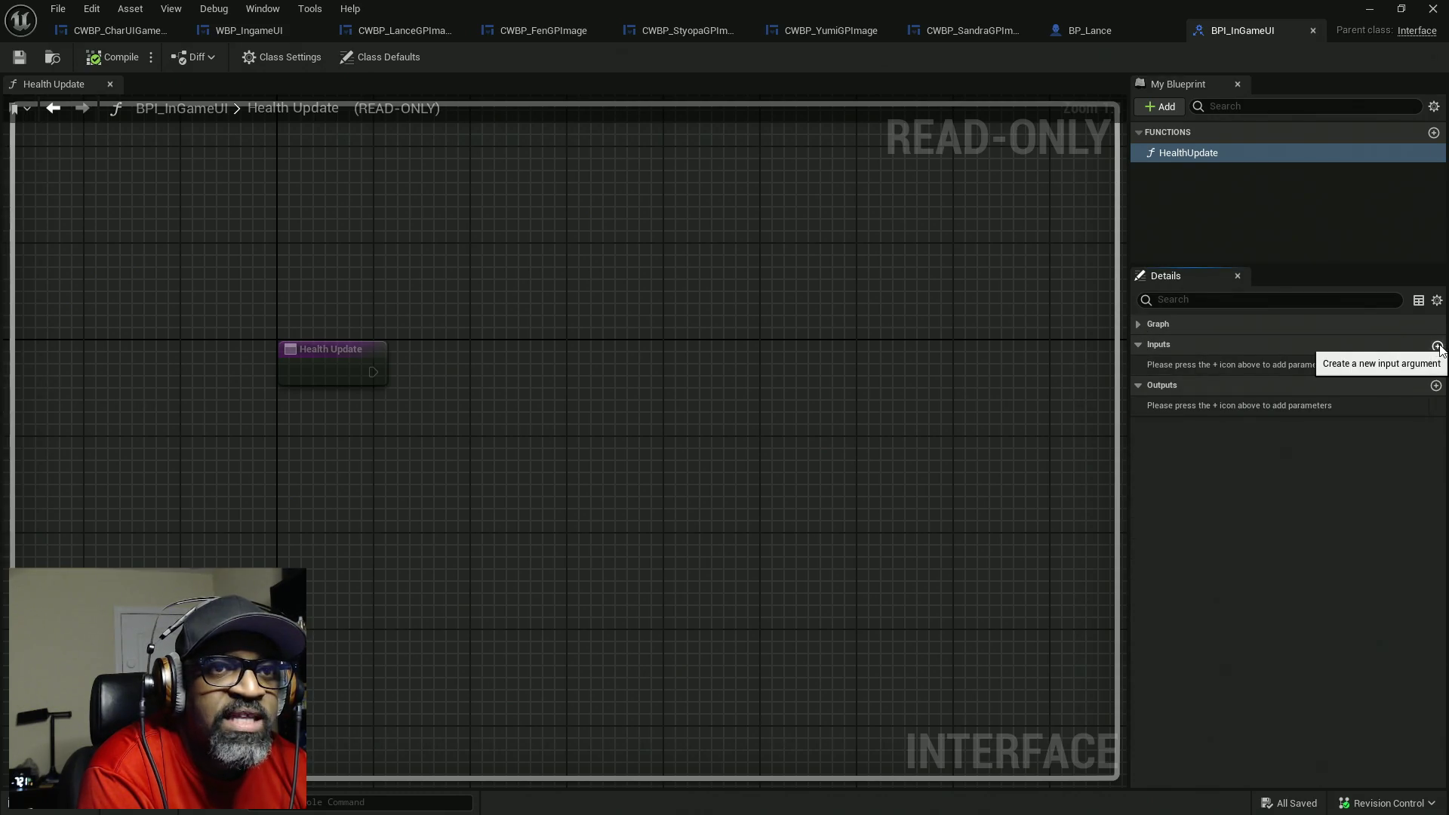
pyautogui.click(1438, 345)
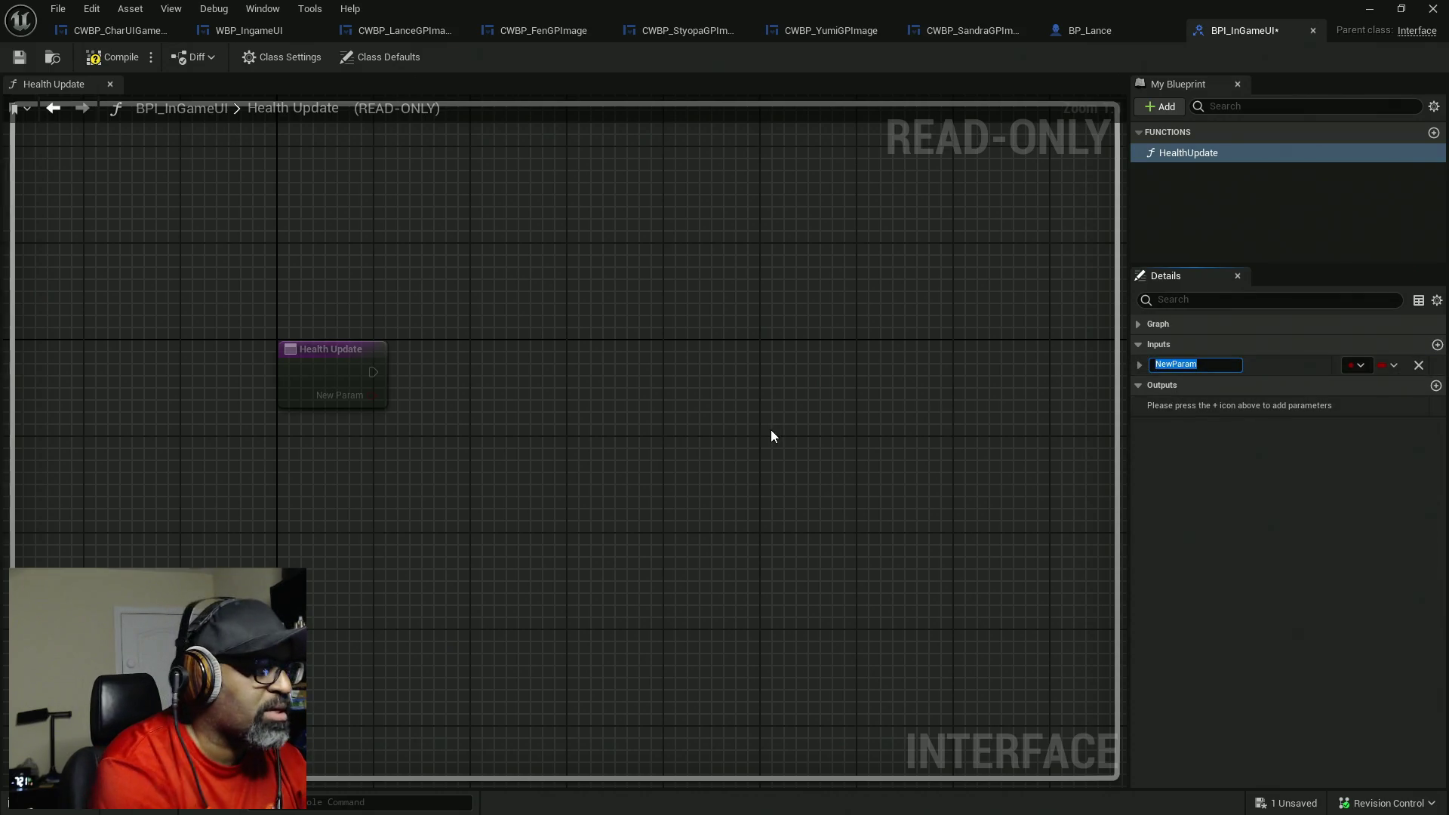
pyautogui.write('Dmg')
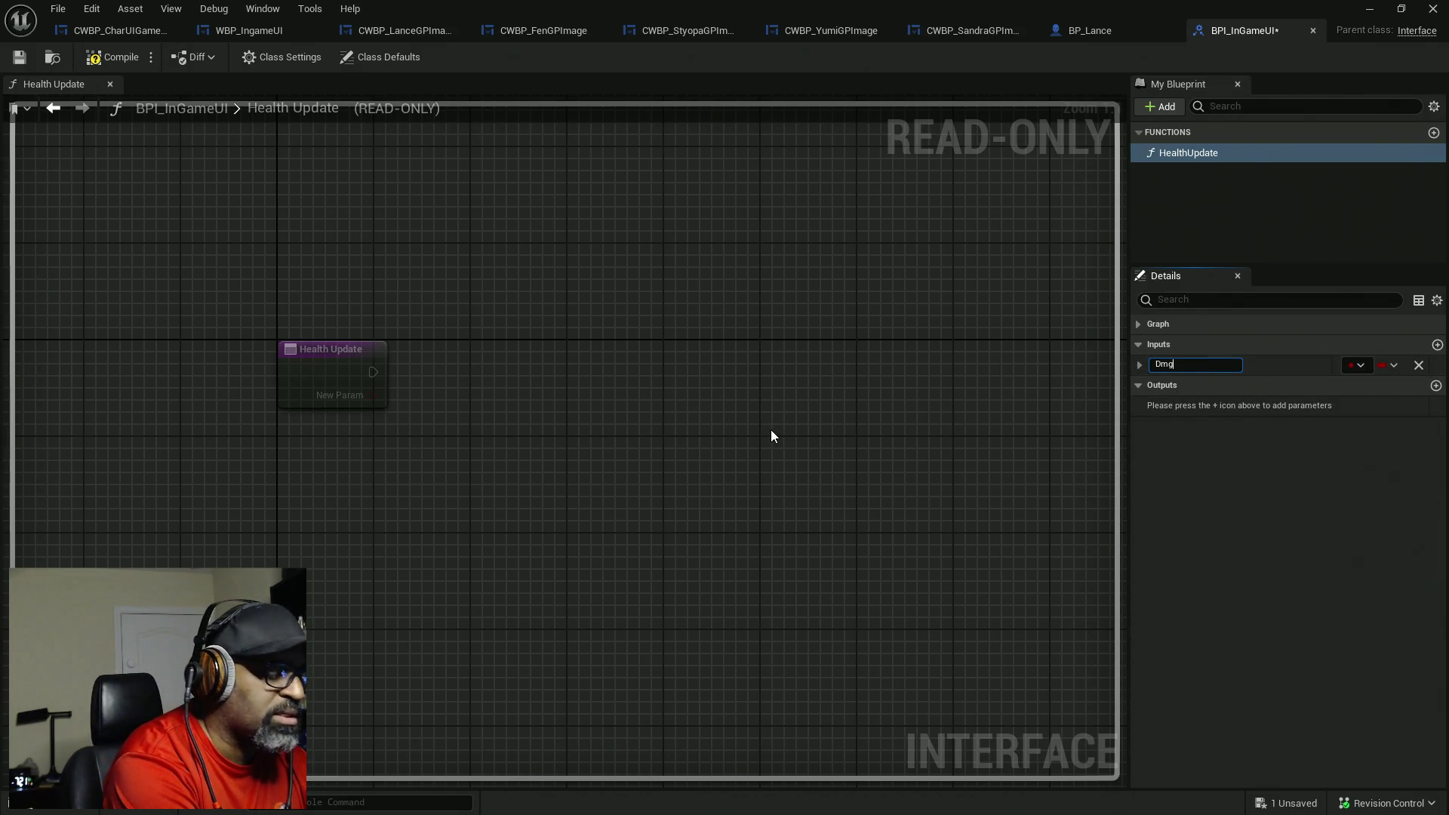
pyautogui.hotkey('ctrl', 'a')
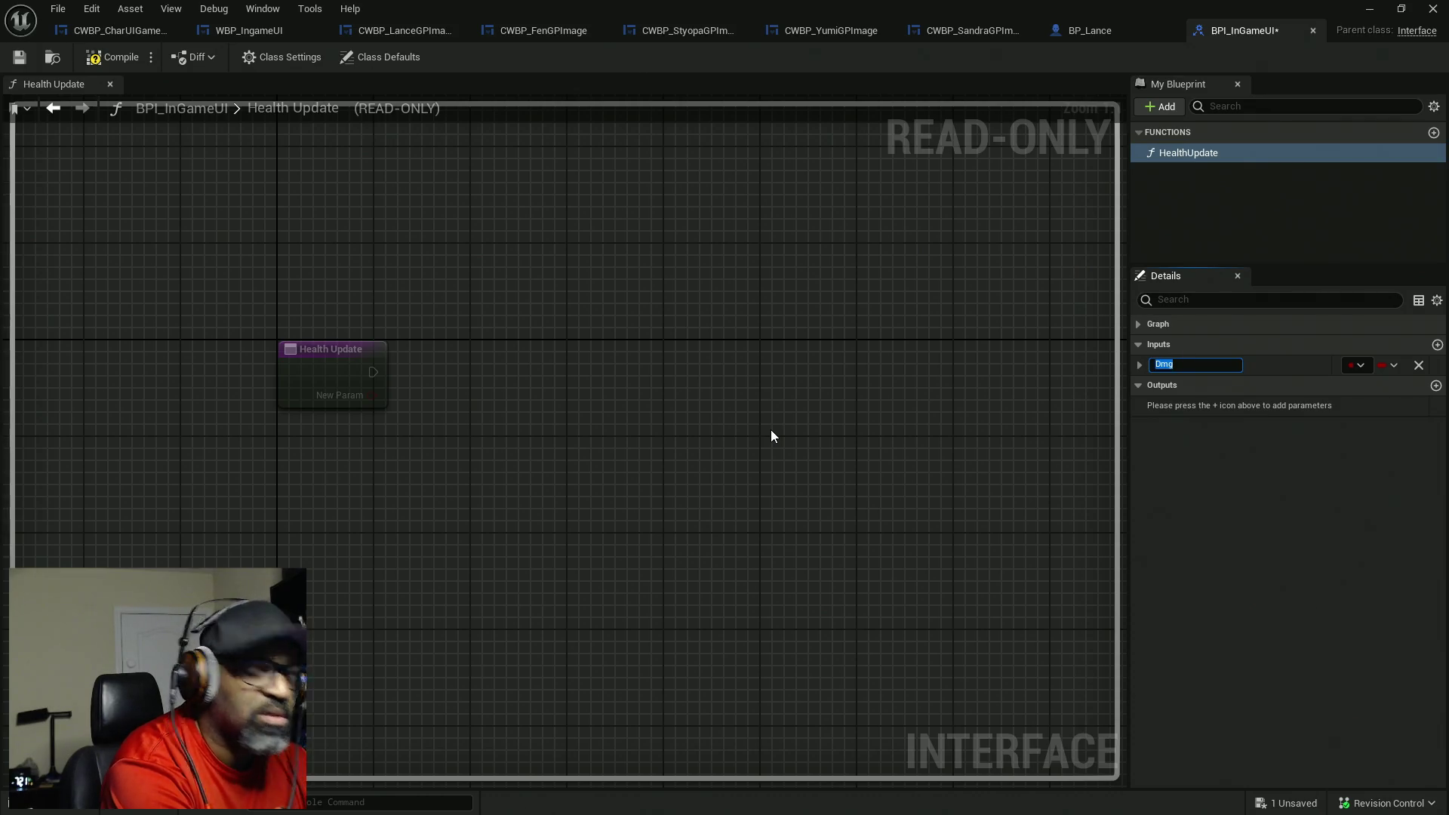
pyautogui.write('dmgAmount')
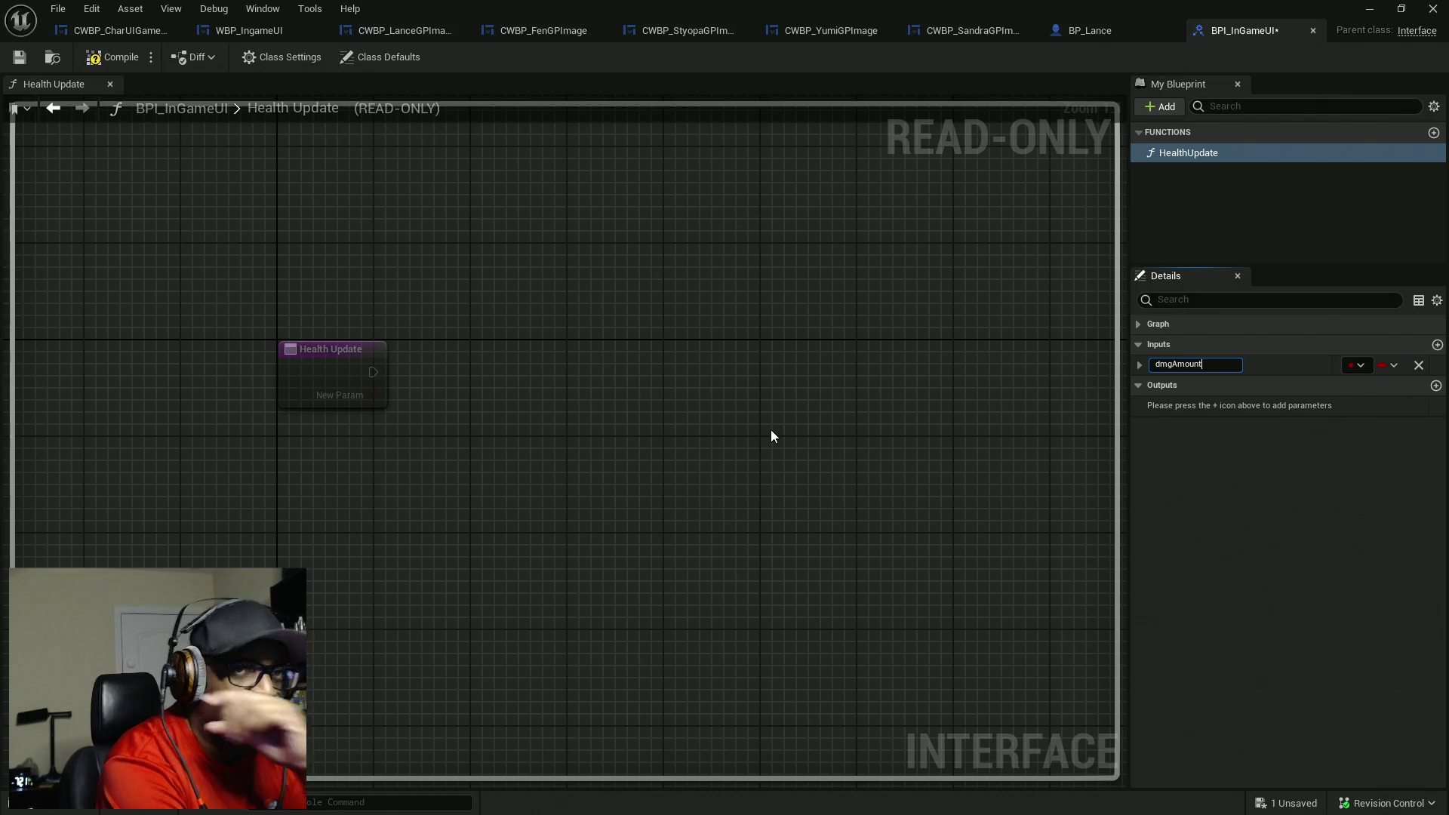
pyautogui.press('Return')
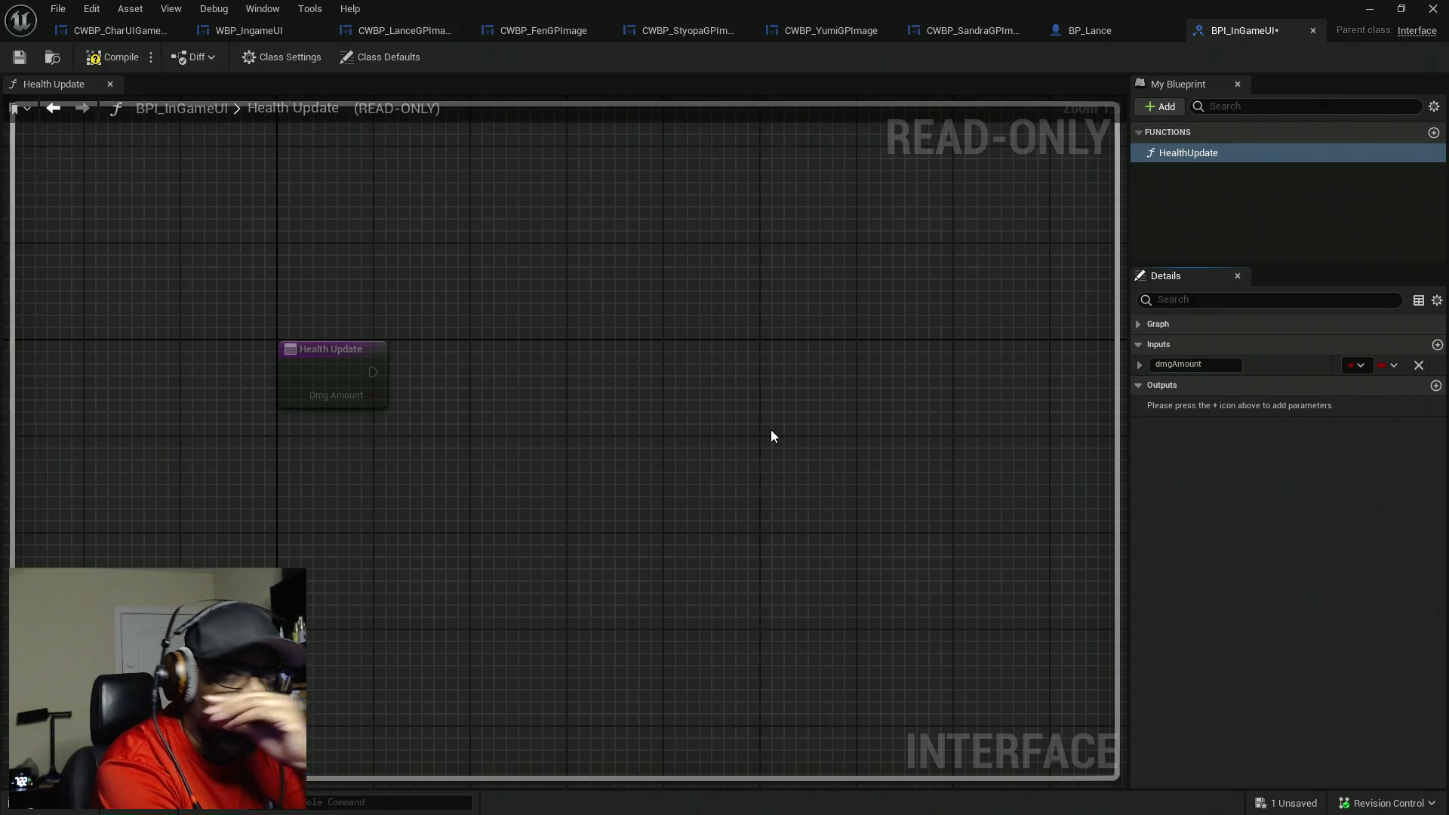
pyautogui.click(1357, 365)
pyautogui.click(1310, 467)
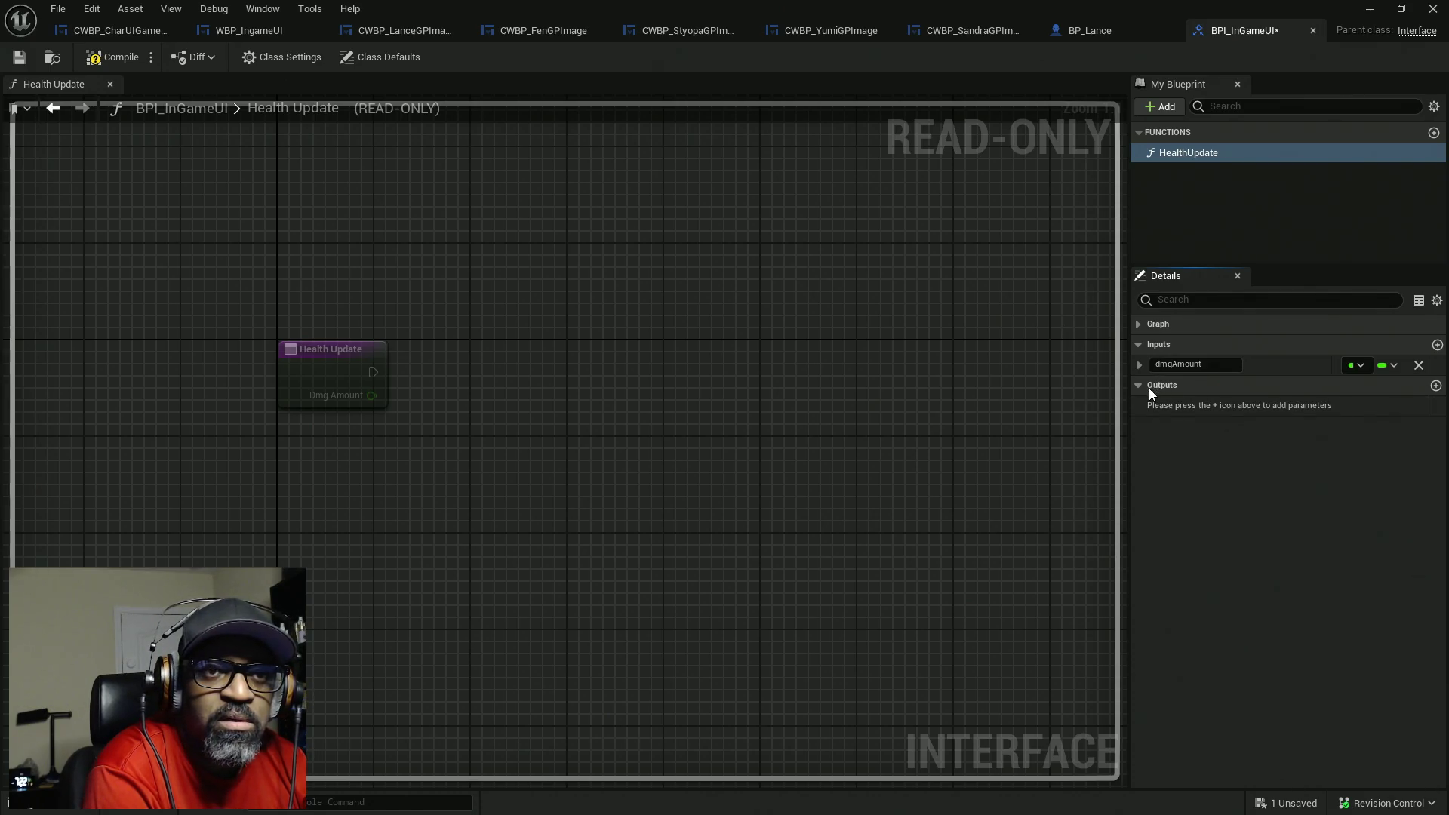
# - Add an output named percentageAmount, compile BPI_InGameUI, and return to CWBP_CharUIGamePlay
pyautogui.click(1436, 387)
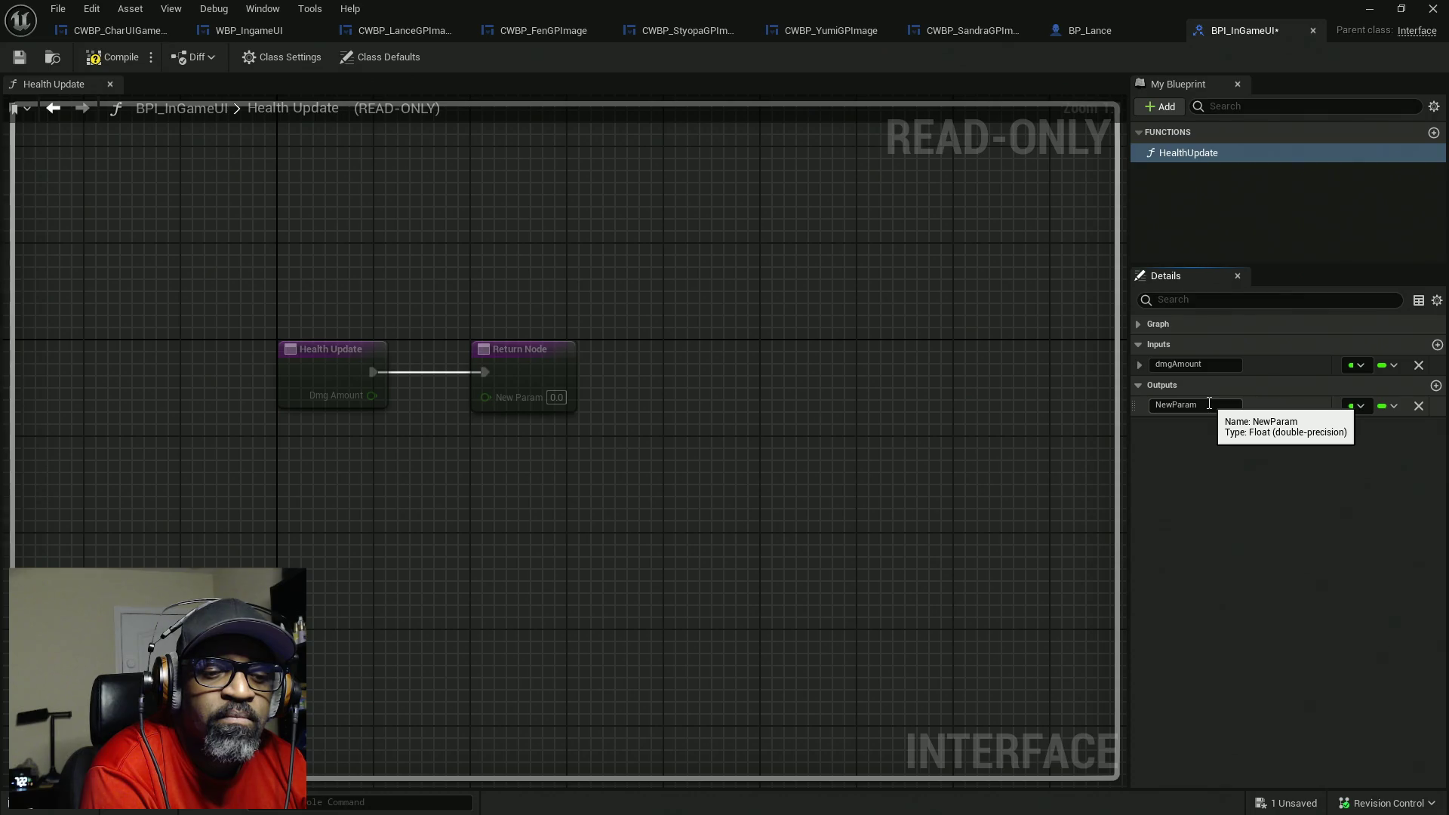
pyautogui.click(1153, 406)
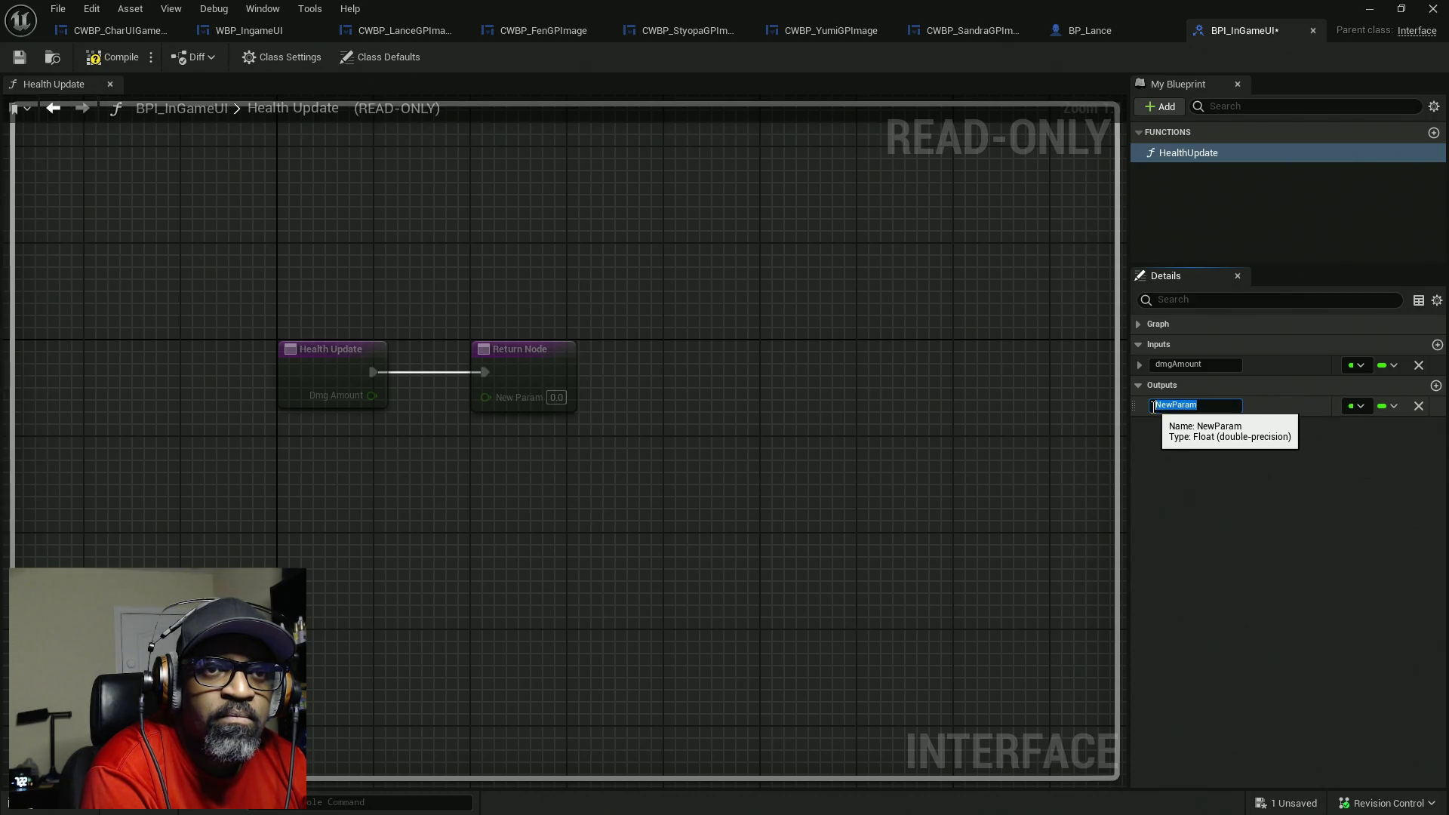
pyautogui.write('Perc')
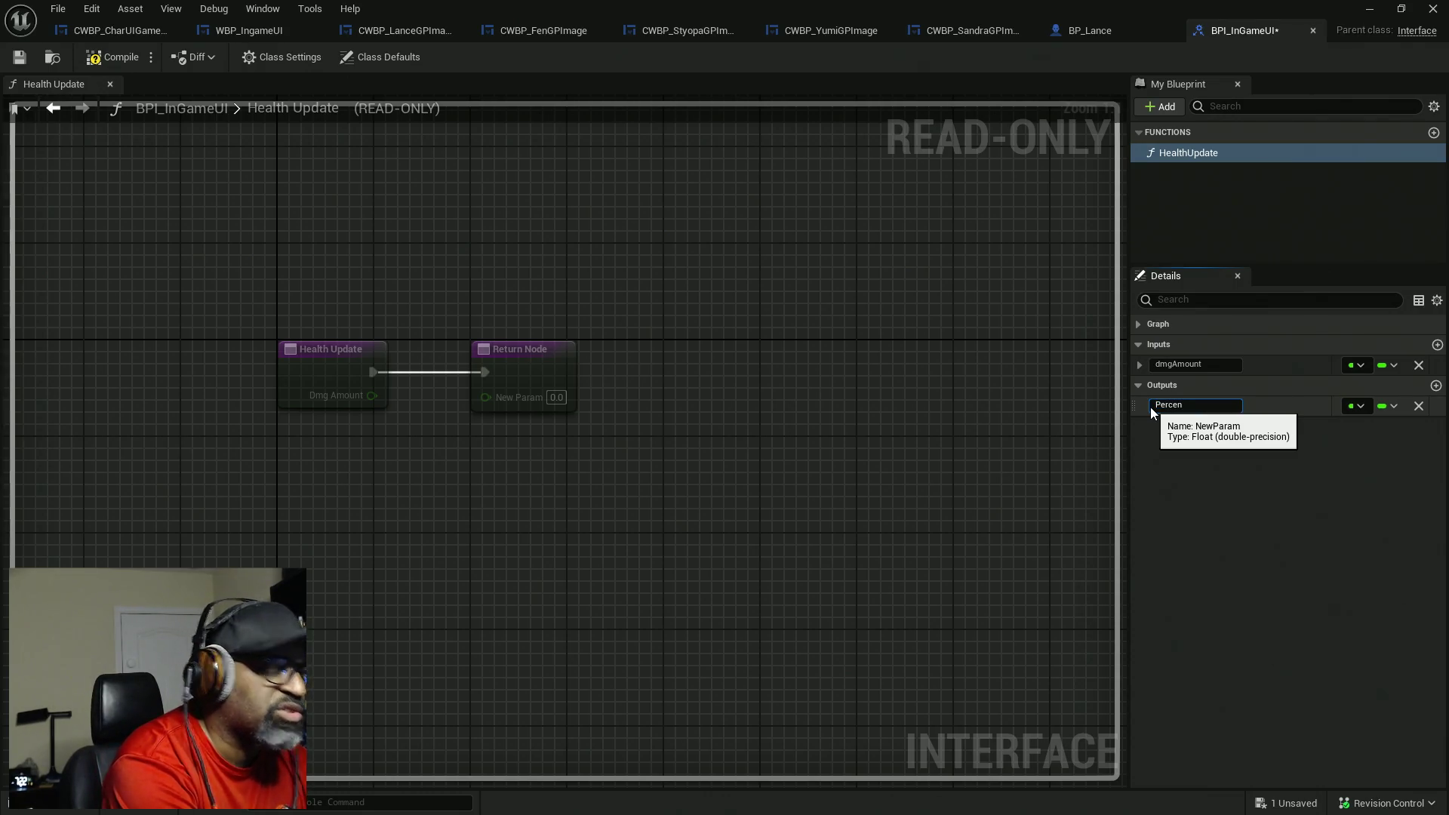
pyautogui.write('entage')
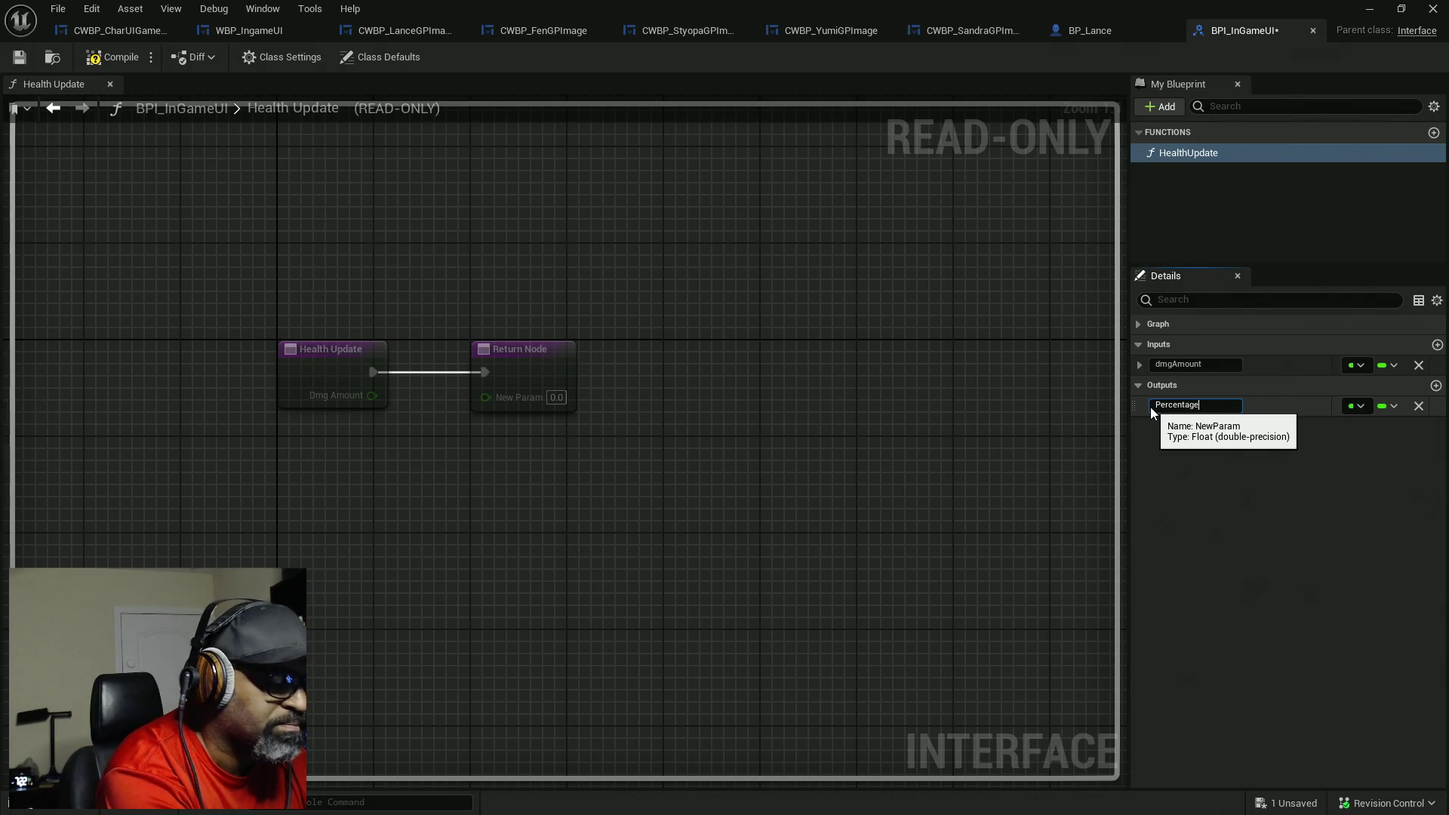
pyautogui.write('Amount')
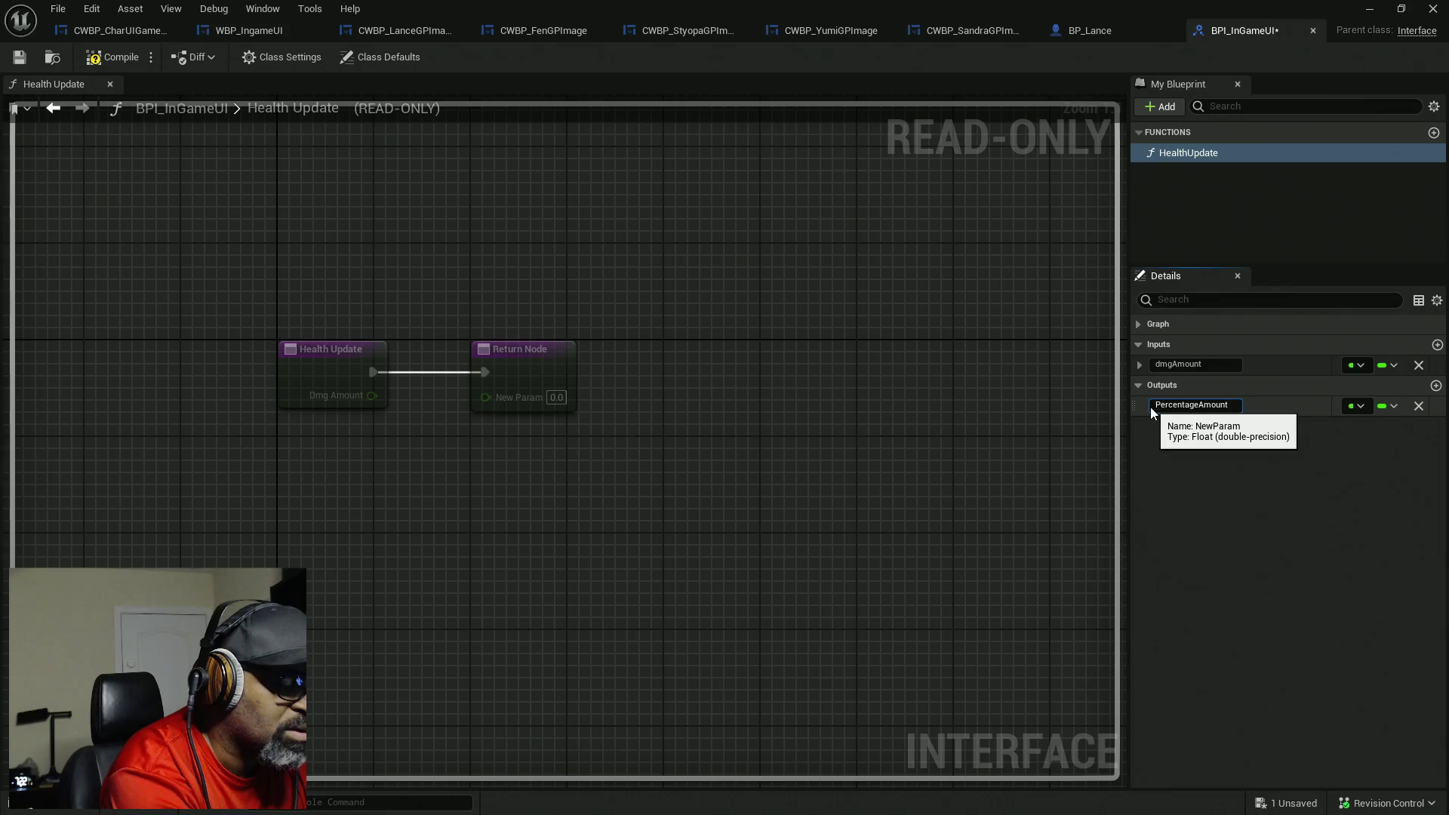
pyautogui.press('Home')
pyautogui.press('Delete')
pyautogui.write('p')
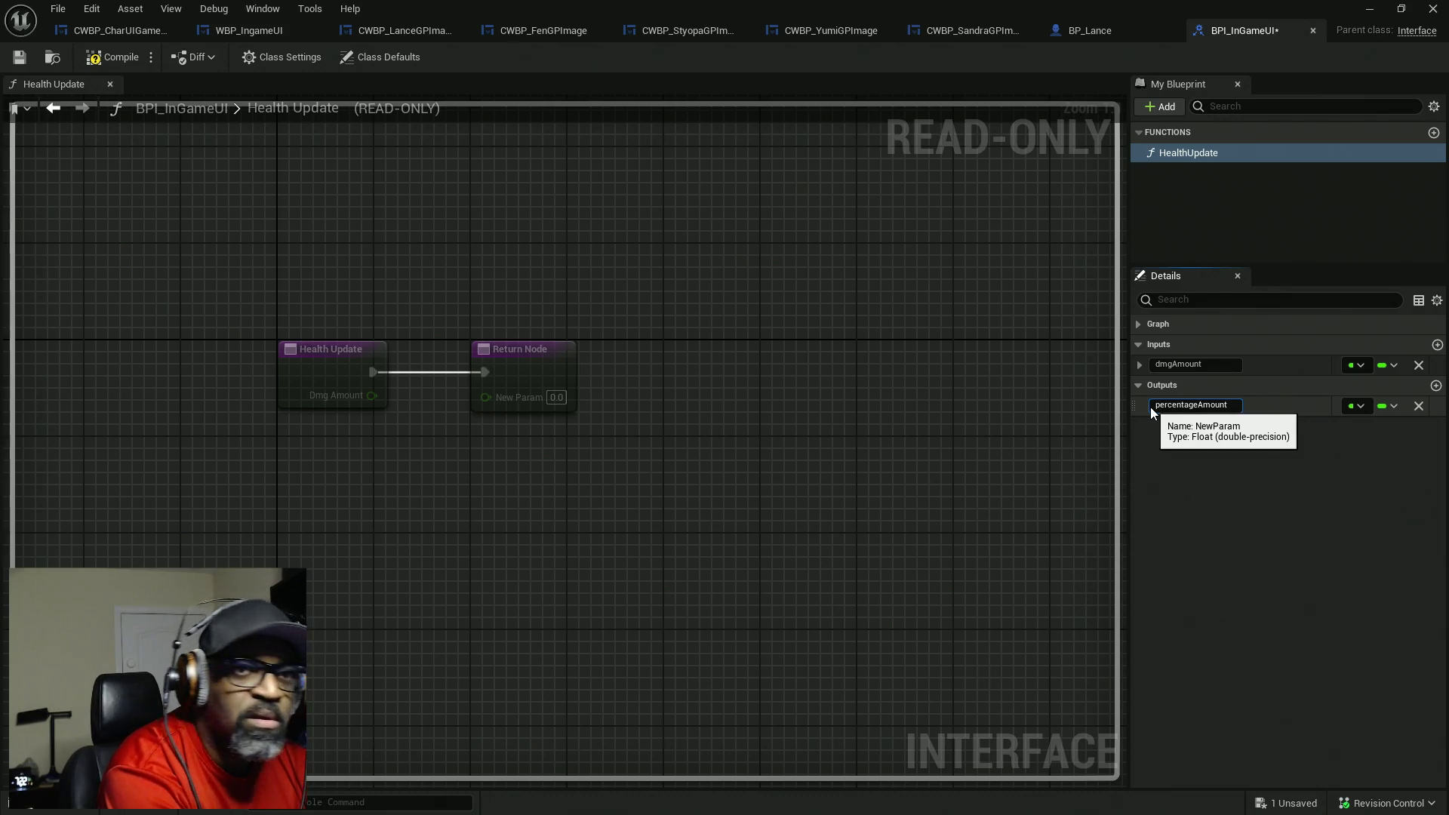
pyautogui.press('Return')
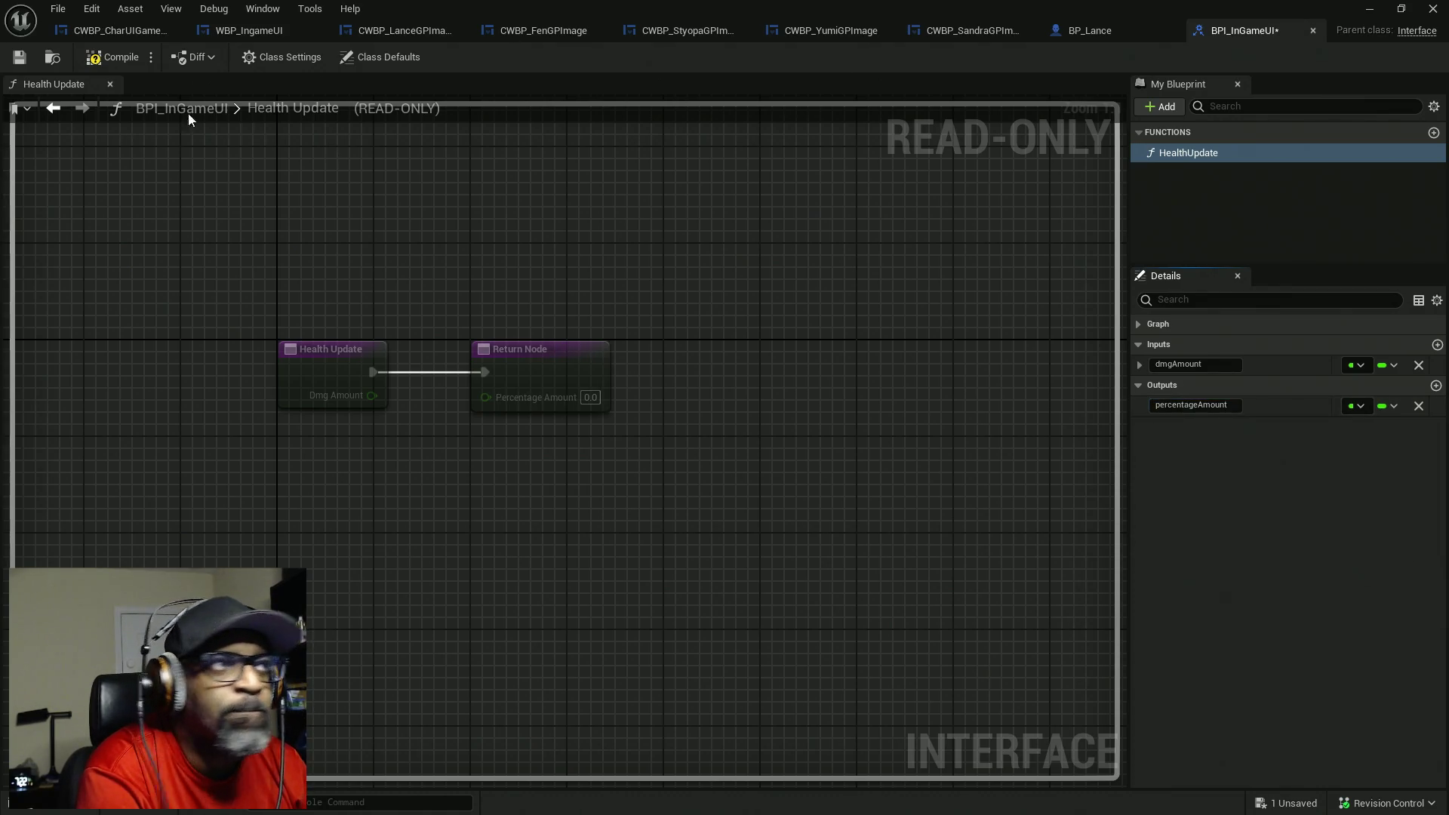
pyautogui.click(97, 60)
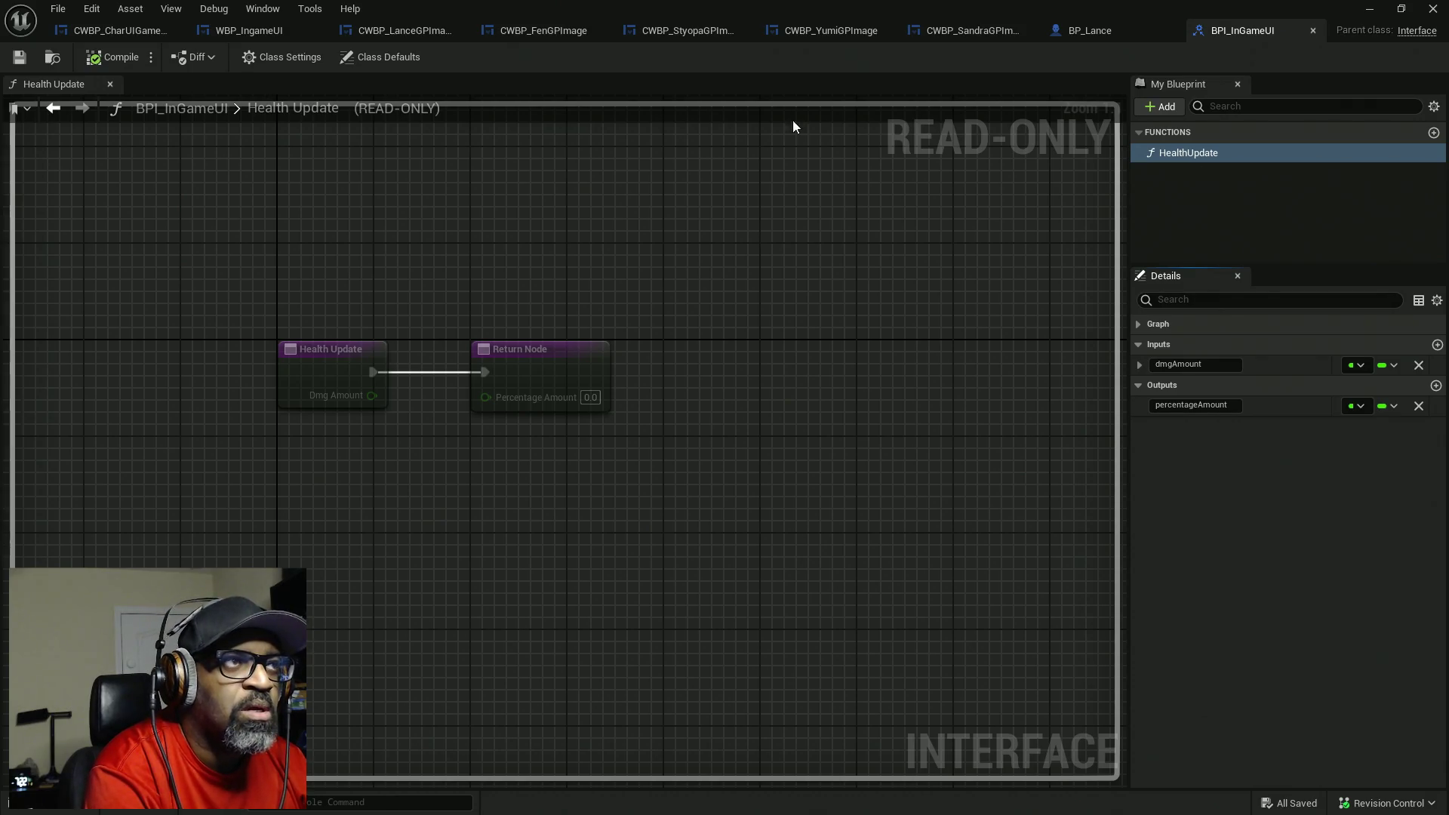
pyautogui.click(106, 35)
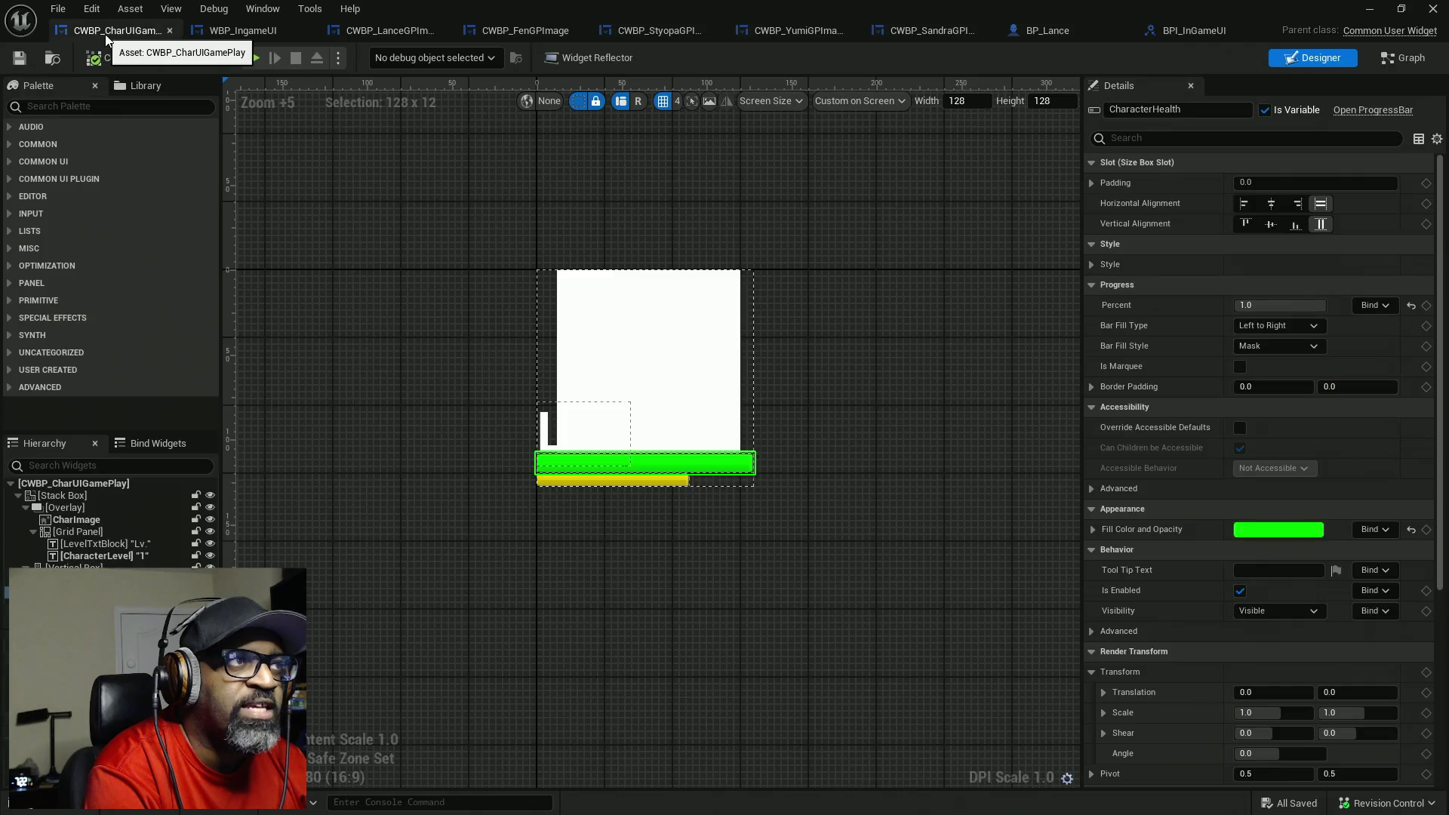
# - In CWBP_CharUIGamePlay's Class Settings, add BPI_InGameUI to its implemented interfaces
pyautogui.click(1402, 58)
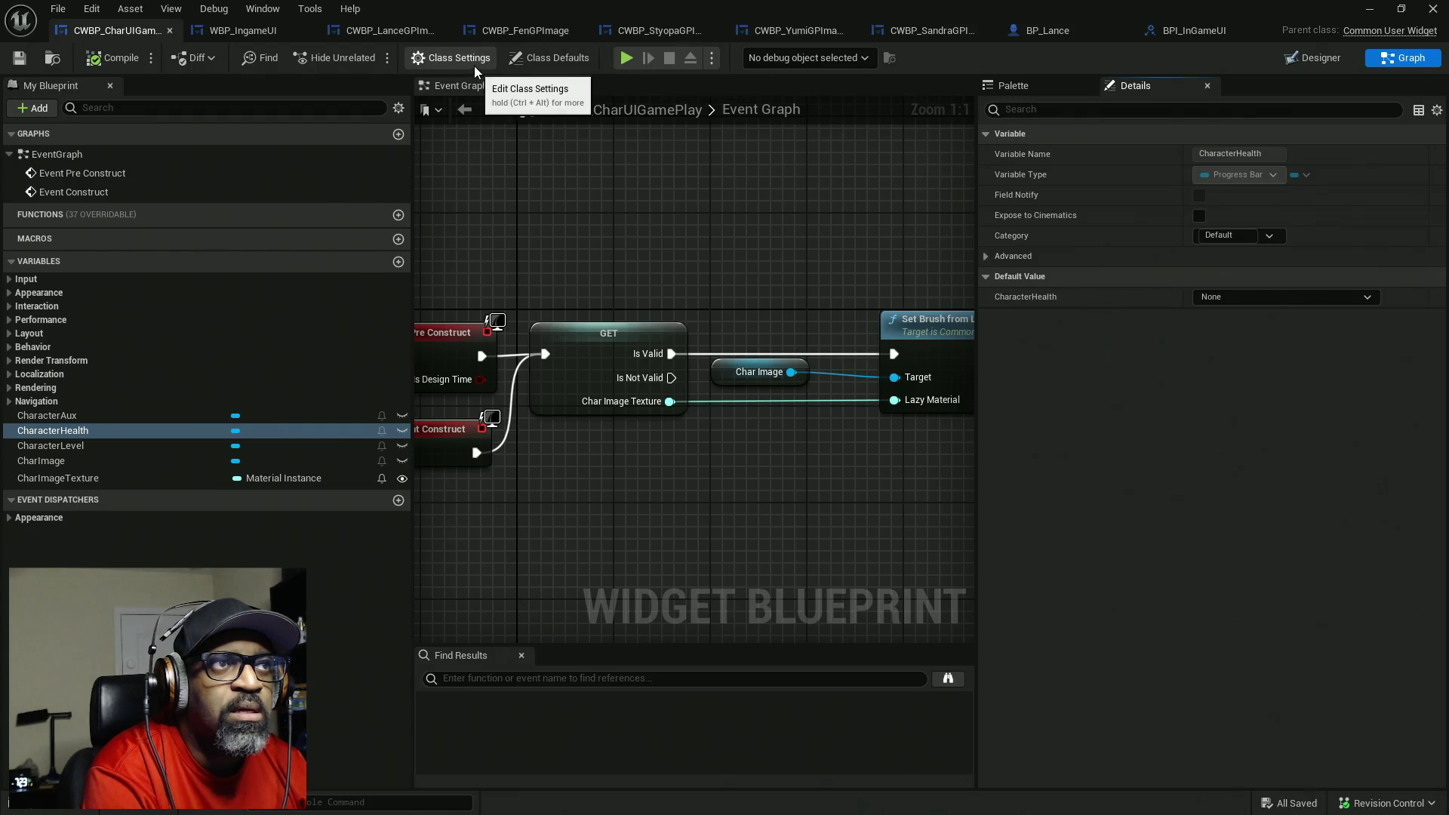
pyautogui.click(474, 64)
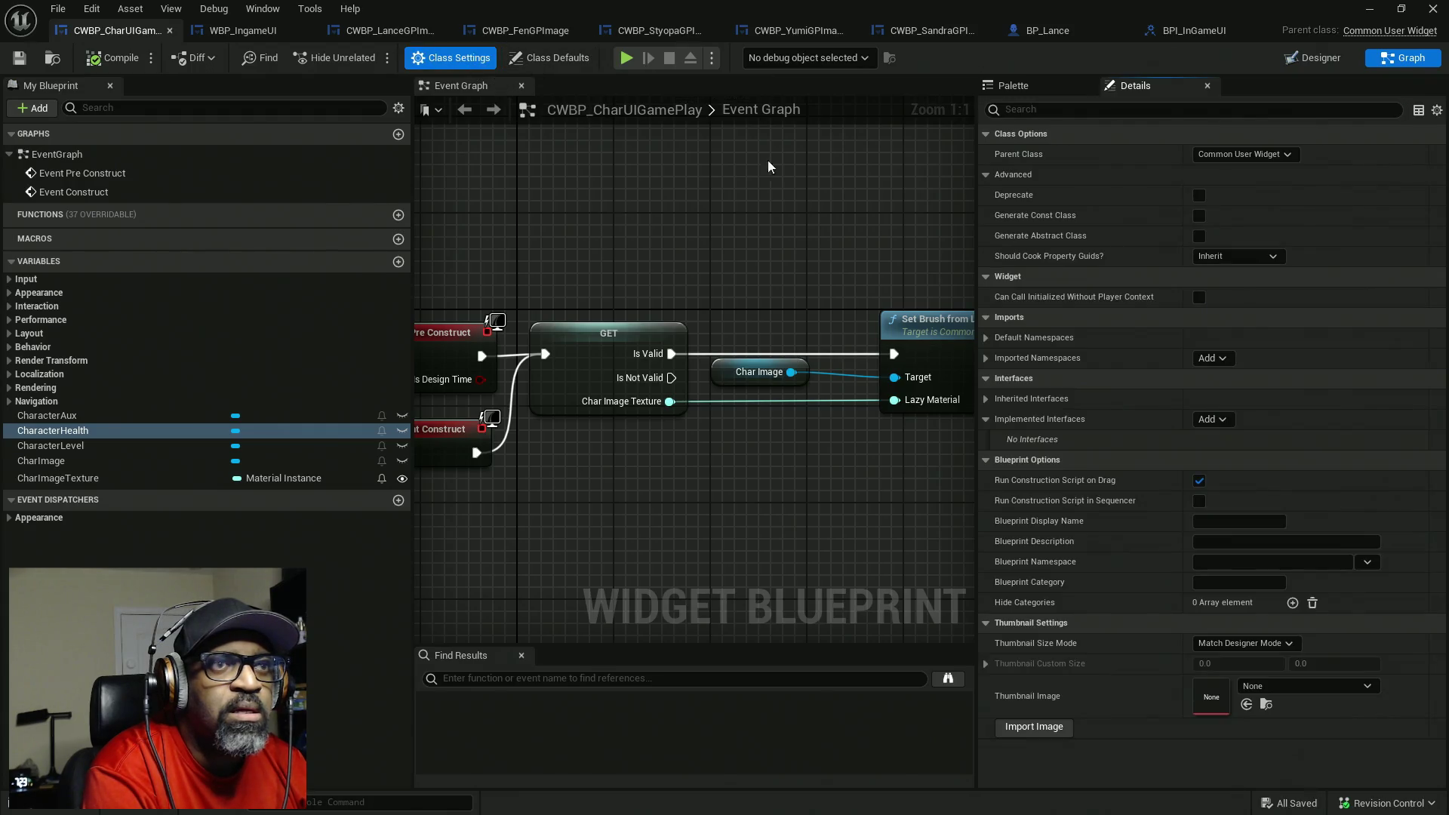
pyautogui.click(987, 399)
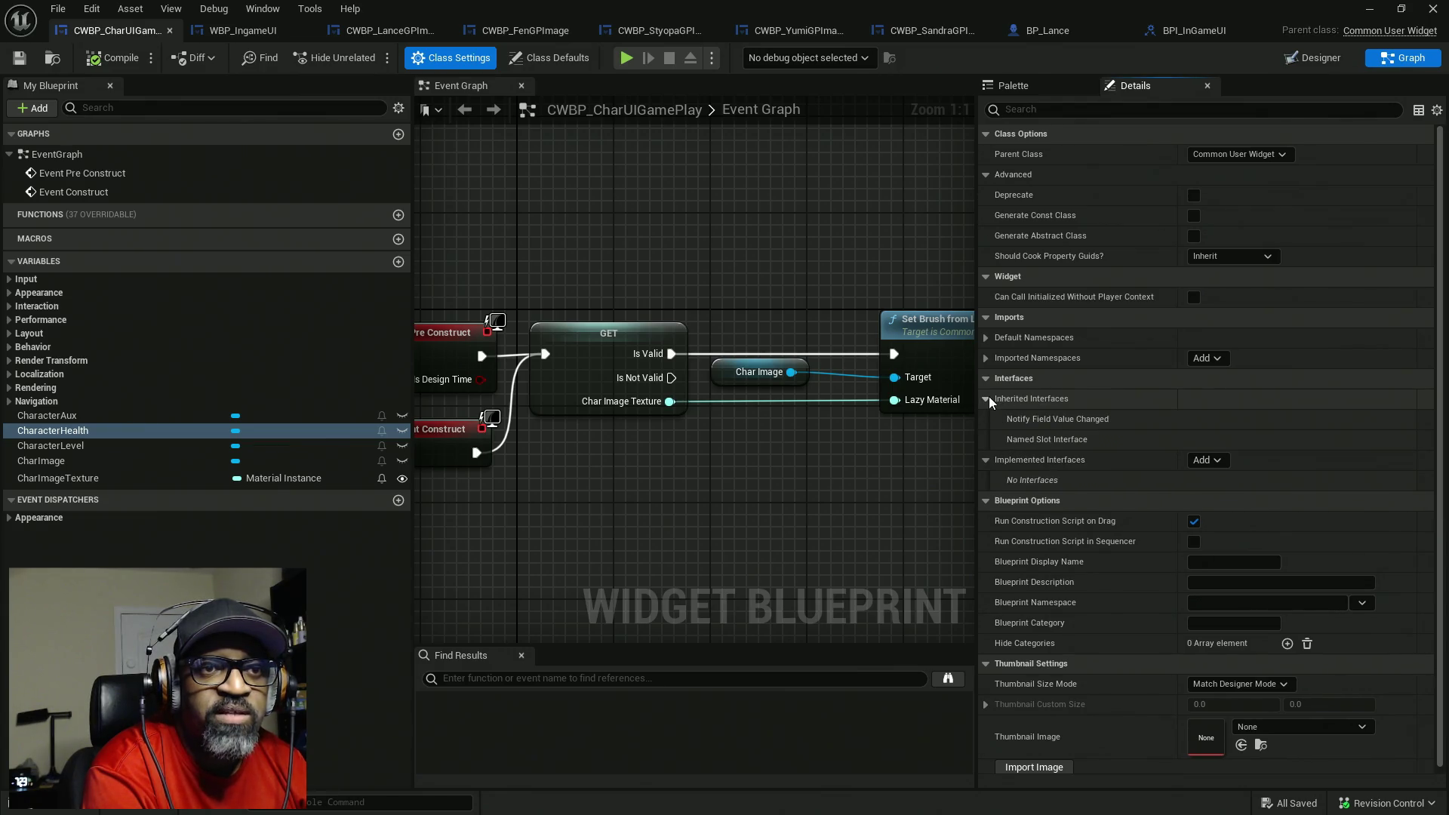
pyautogui.click(1214, 463)
pyautogui.write('BPI_I')
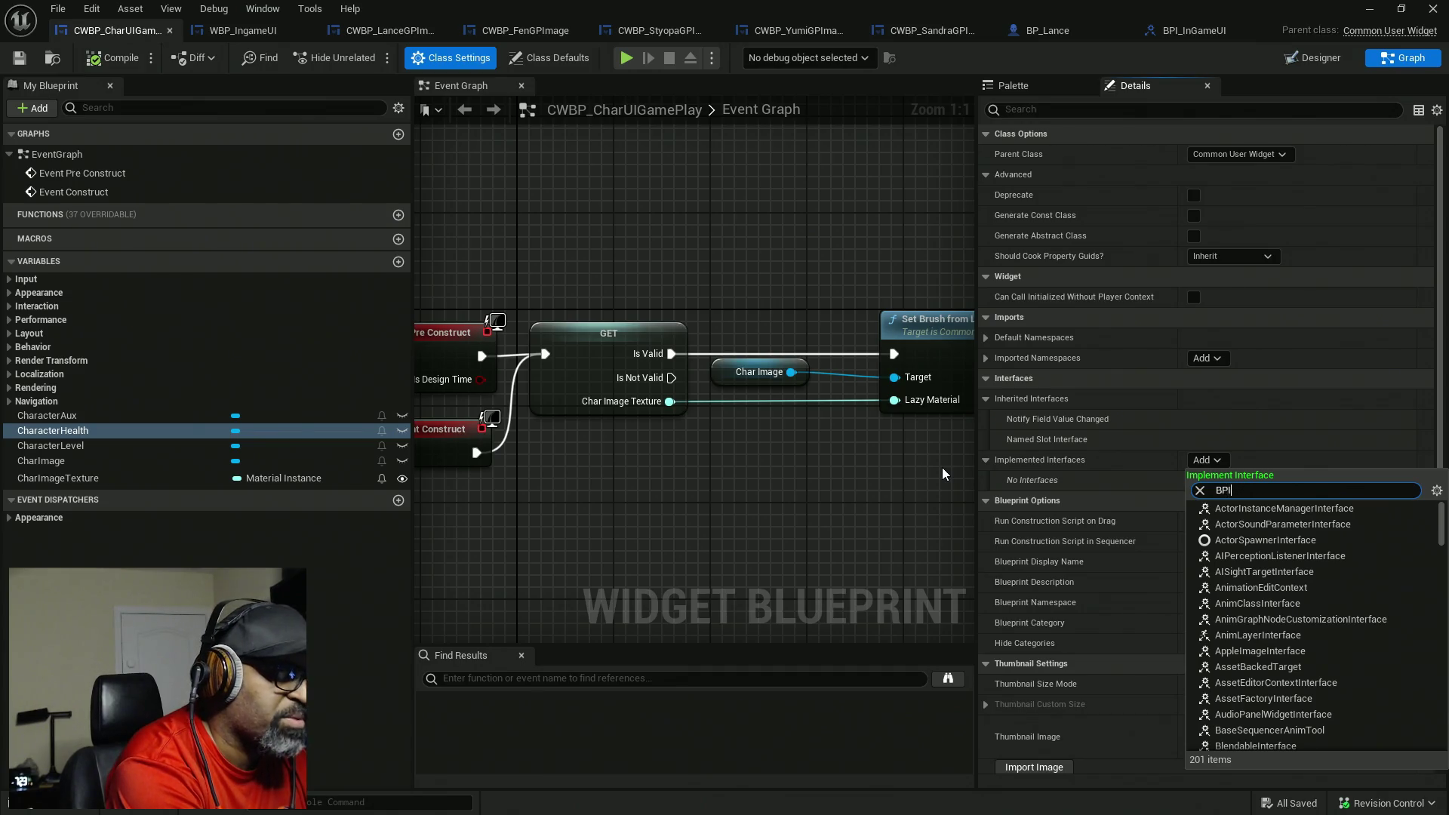
pyautogui.write('nGame')
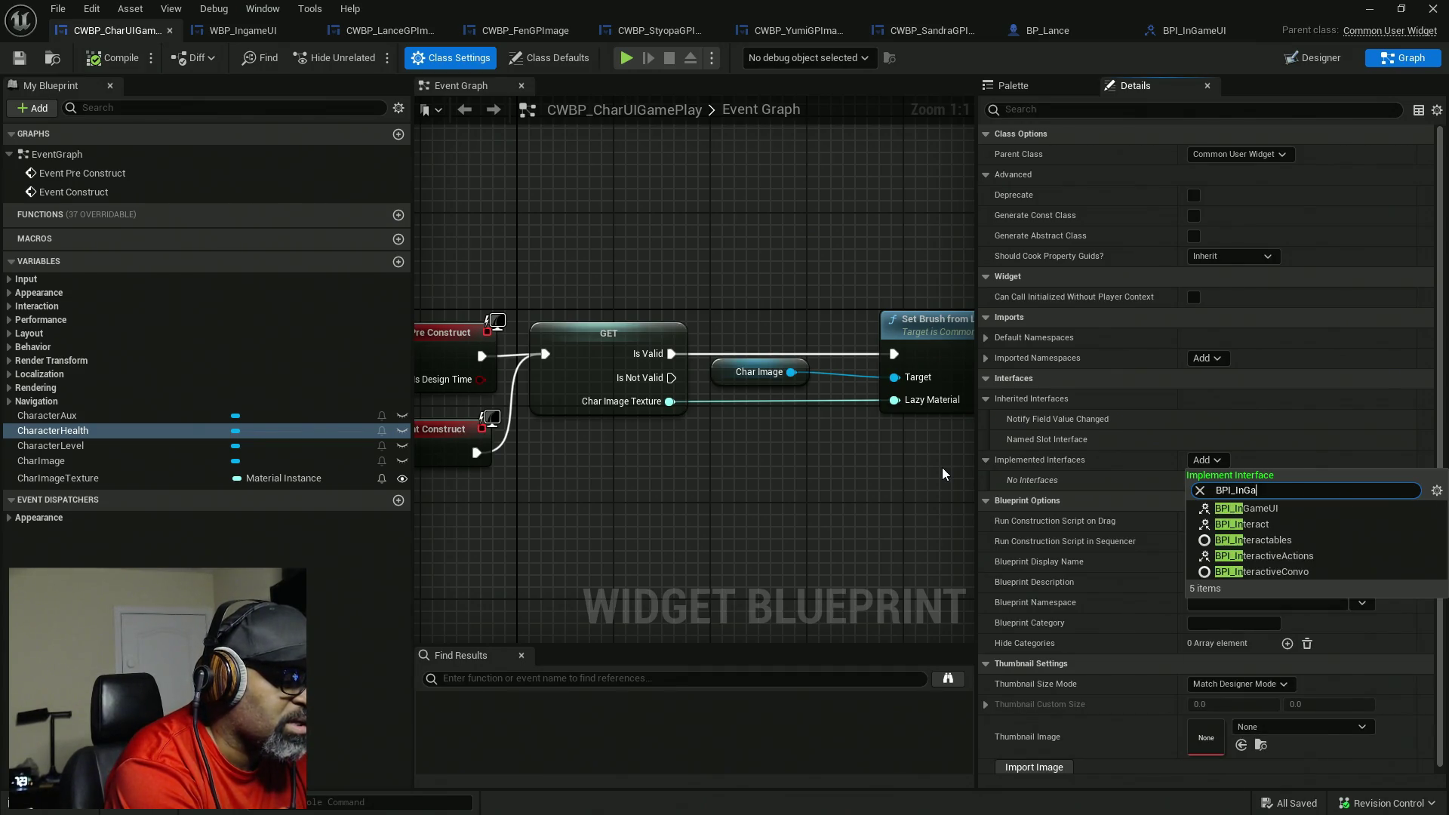
pyautogui.click(1330, 508)
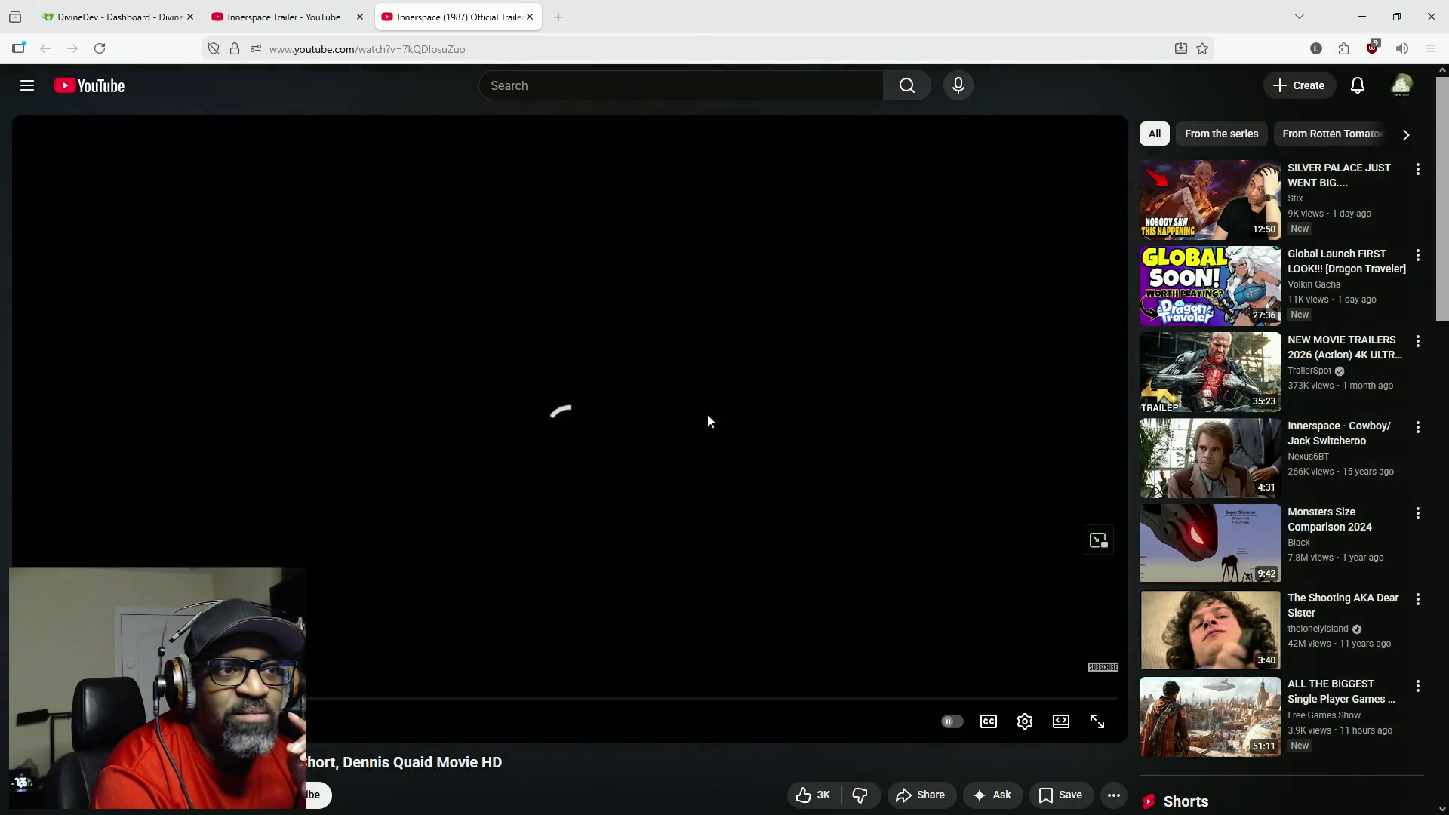
# - Check the video quality options, start the Innerspace trailer, and make it full screen
pyautogui.click(1025, 721)
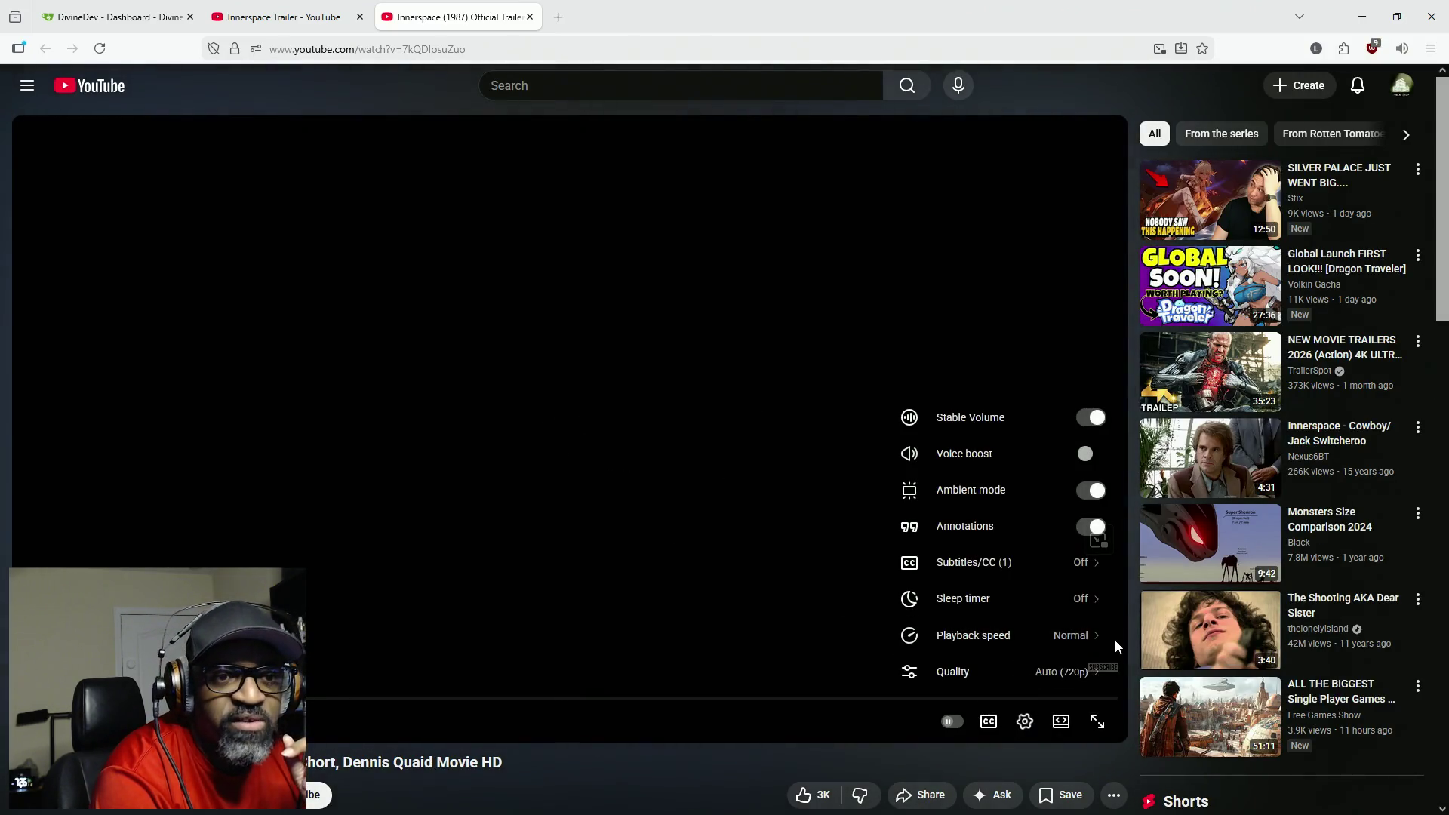
pyautogui.click(1086, 669)
pyautogui.click(990, 503)
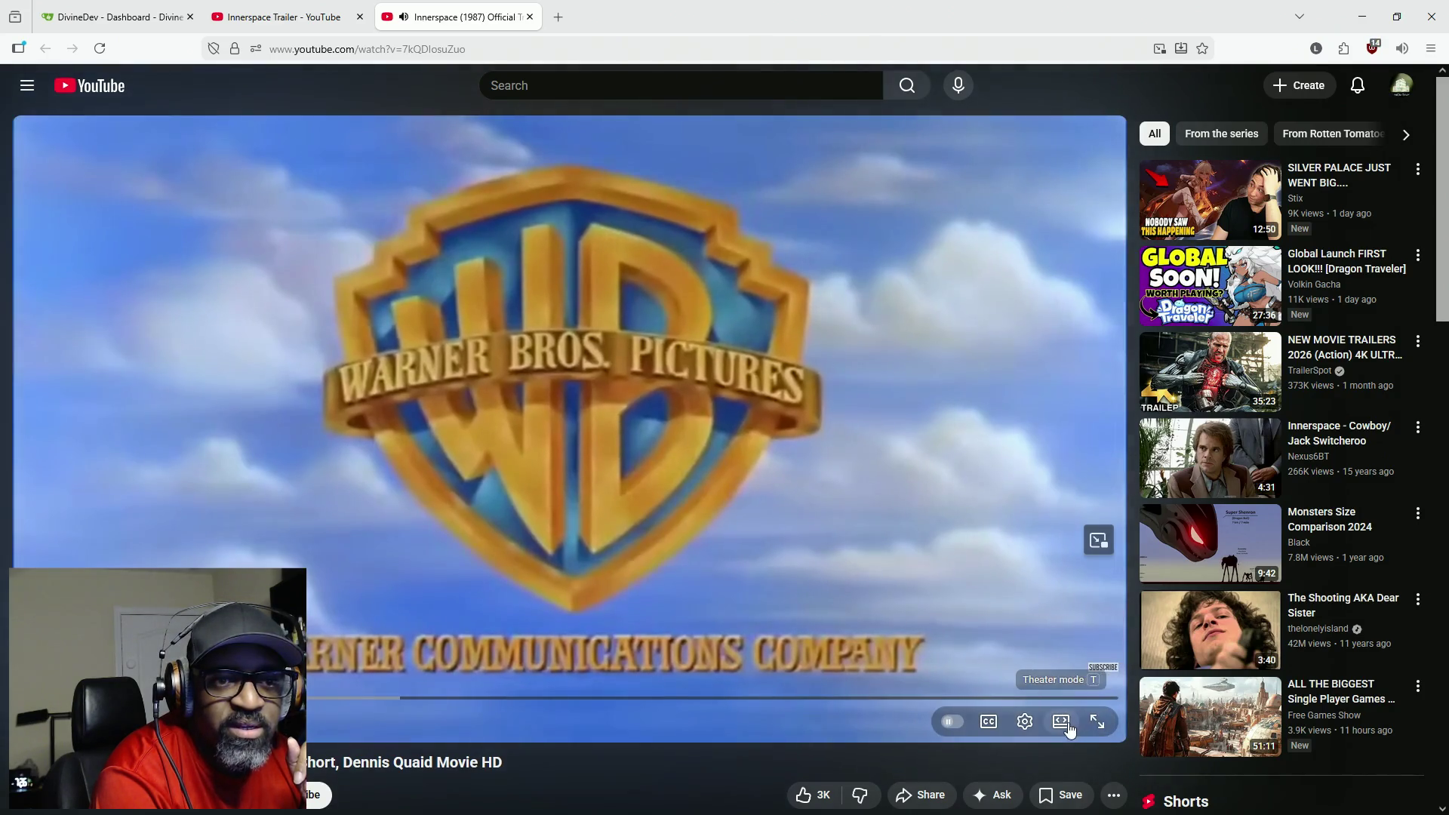
pyautogui.doubleClick(382, 681)
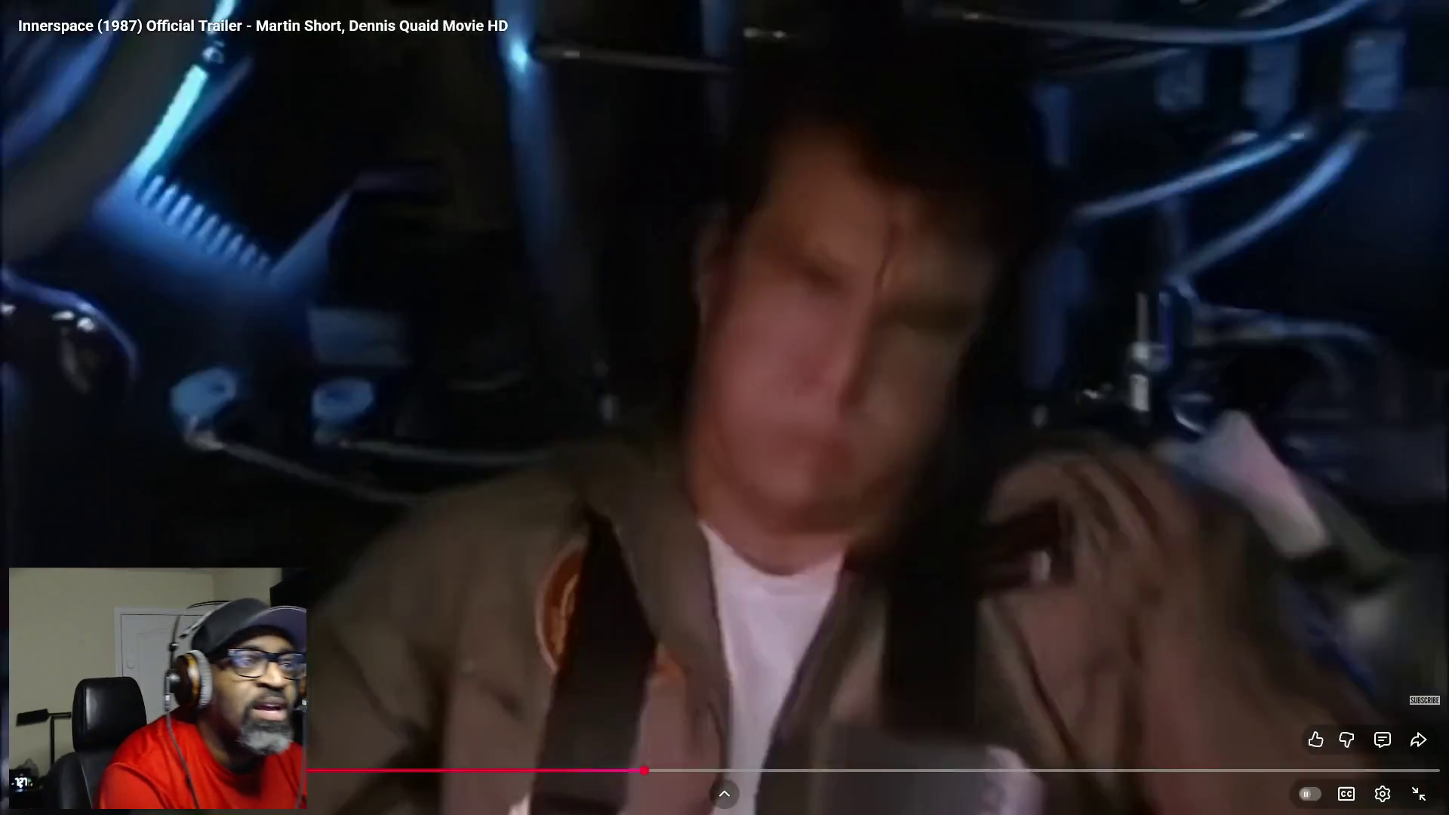
# - Pause, exit full screen, dismiss the volume booster, and rewind the trailer to the start
pyautogui.click(369, 670)
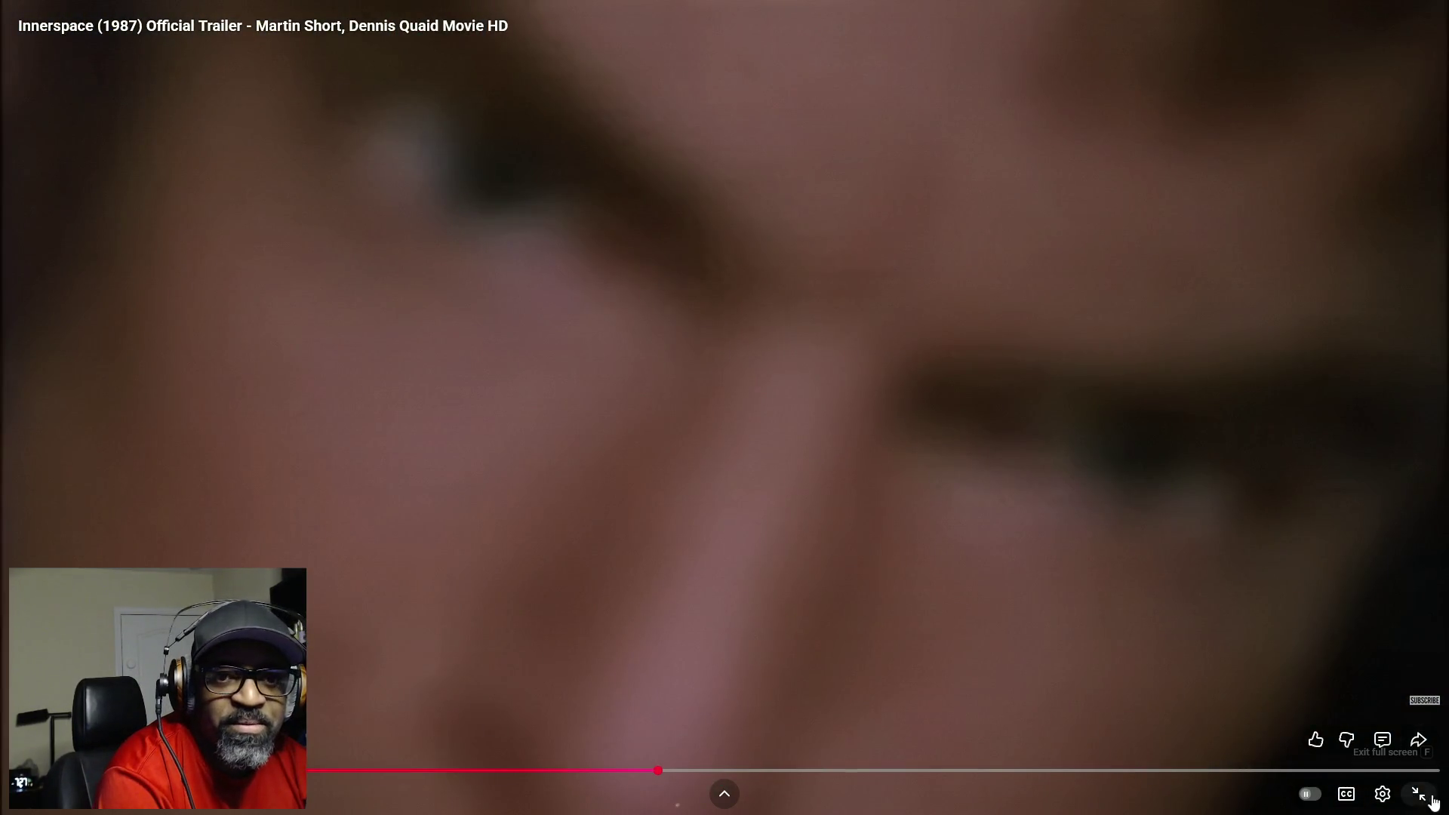
pyautogui.click(1419, 794)
pyautogui.click(1402, 48)
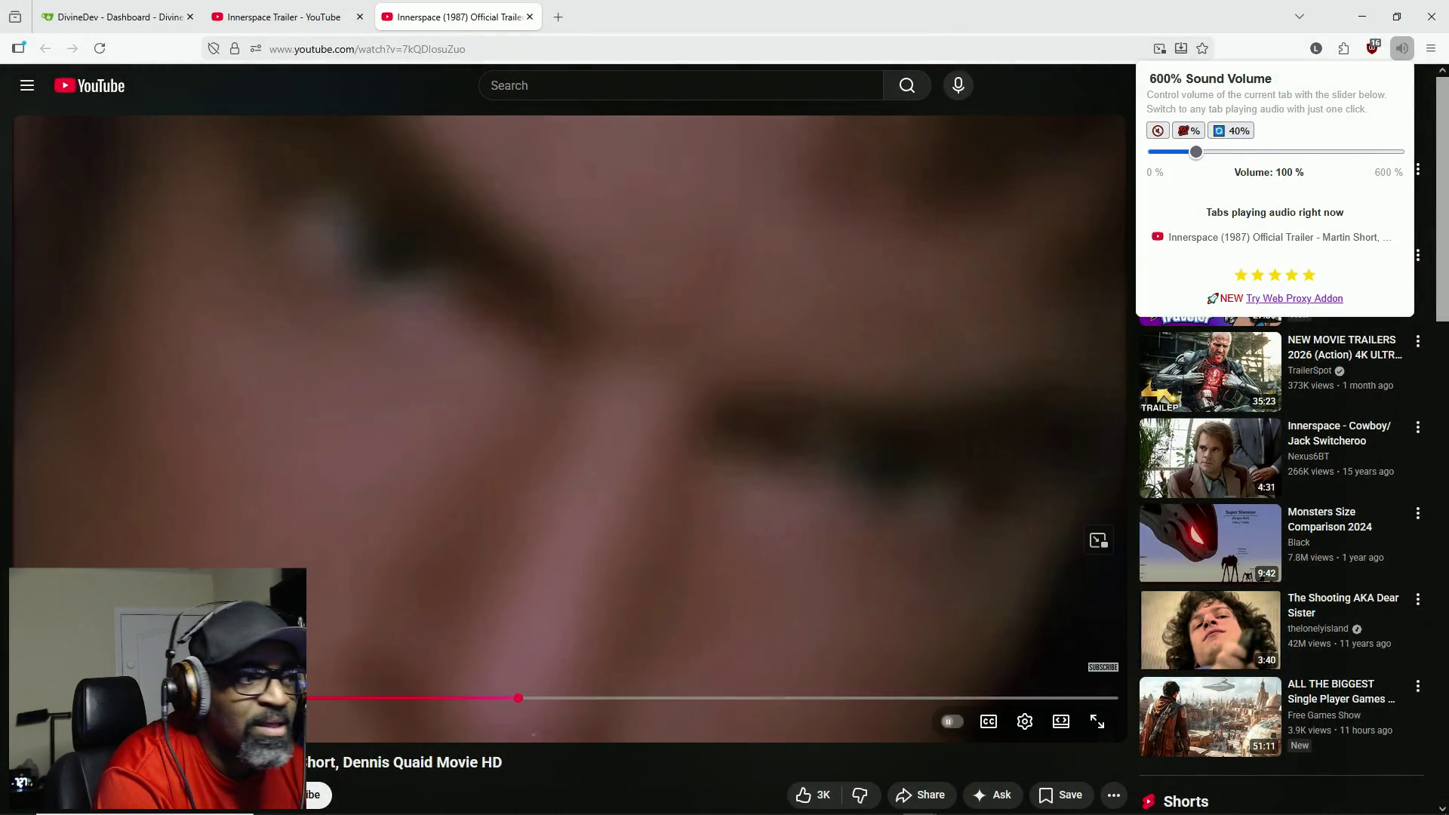
pyautogui.press('Escape')
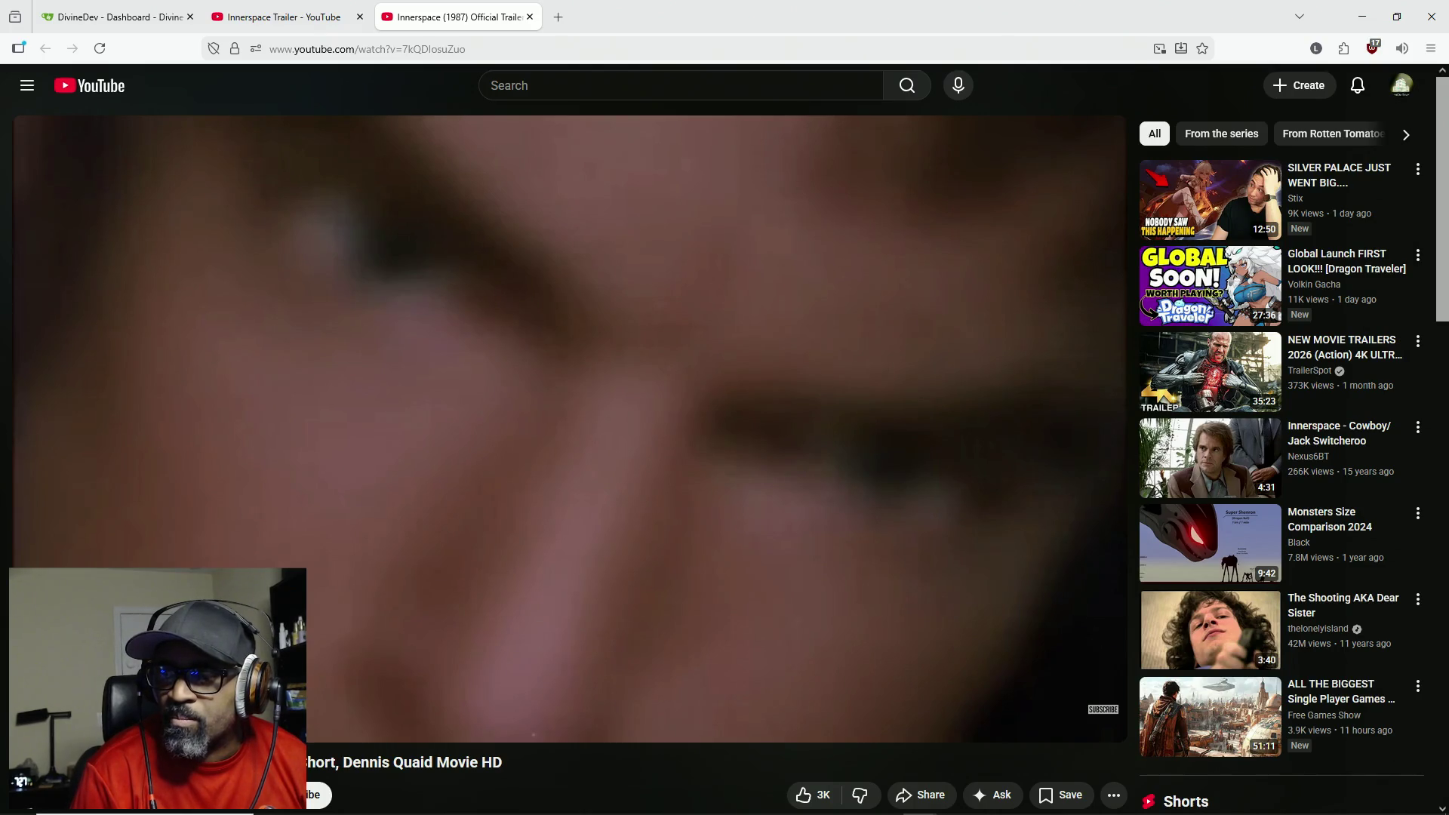
pyautogui.moveTo(600, 522)
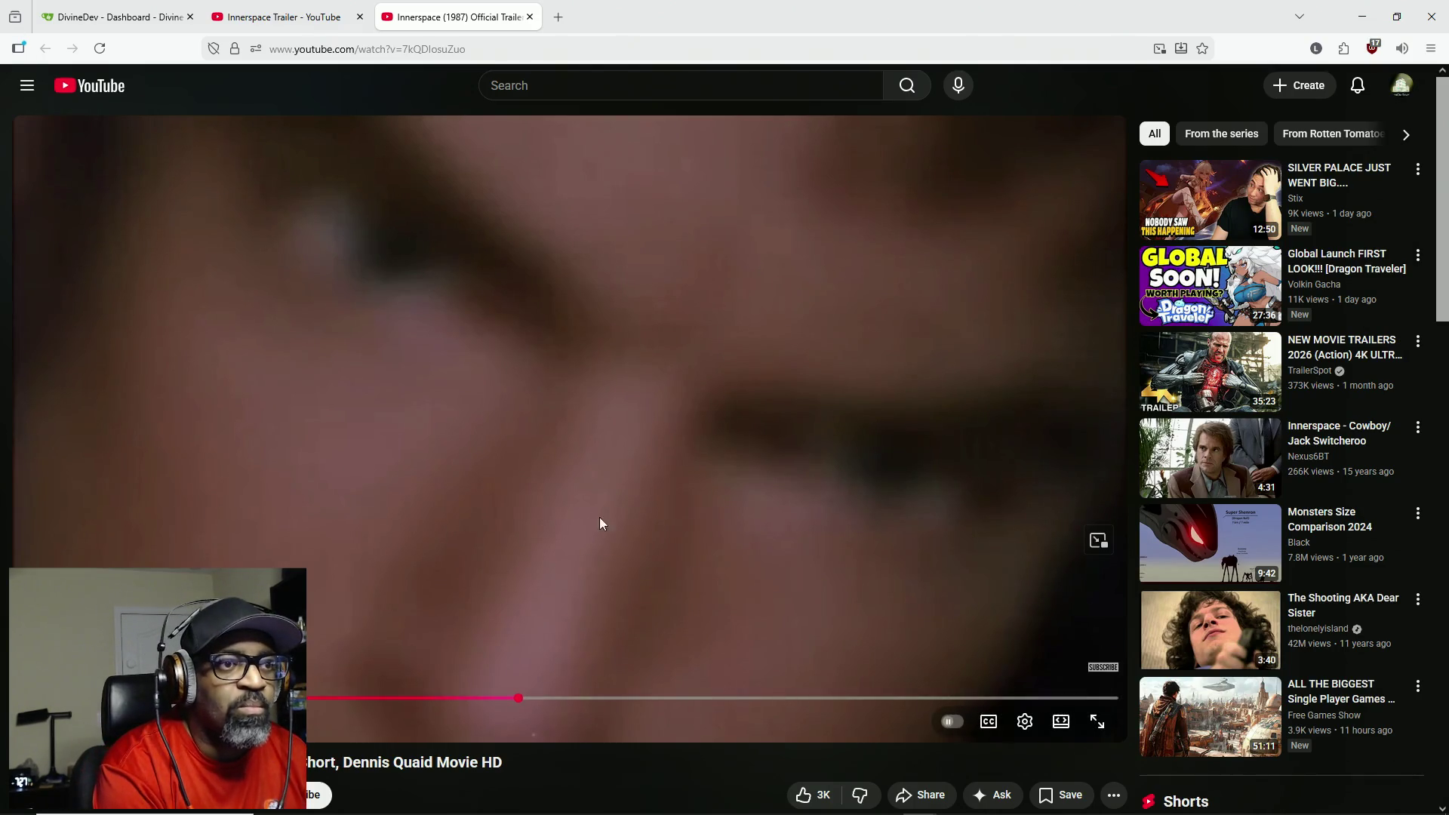
pyautogui.moveTo(509, 702); pyautogui.dragTo(22, 699)
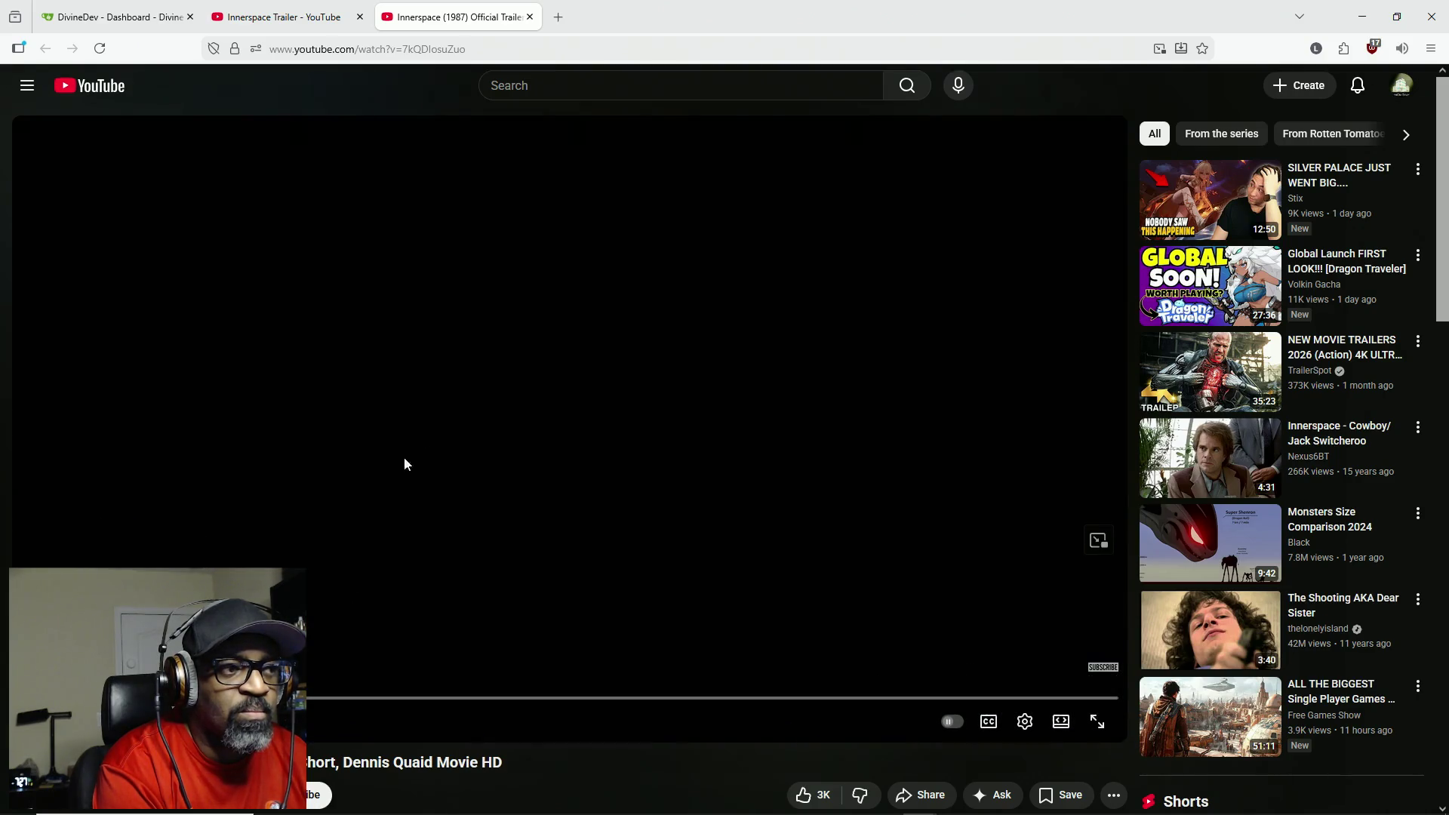
pyautogui.click(404, 463)
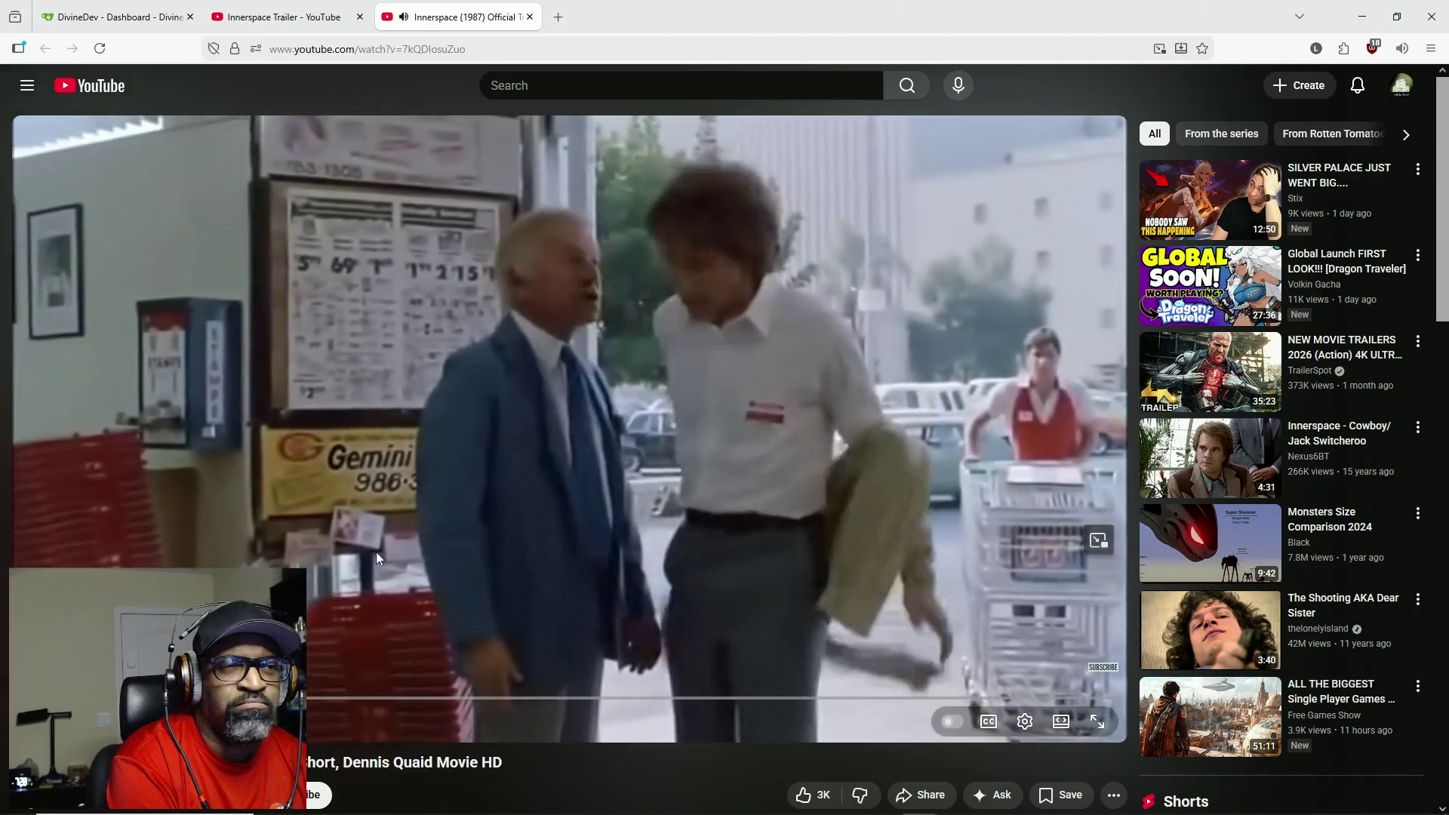
pyautogui.click(437, 393)
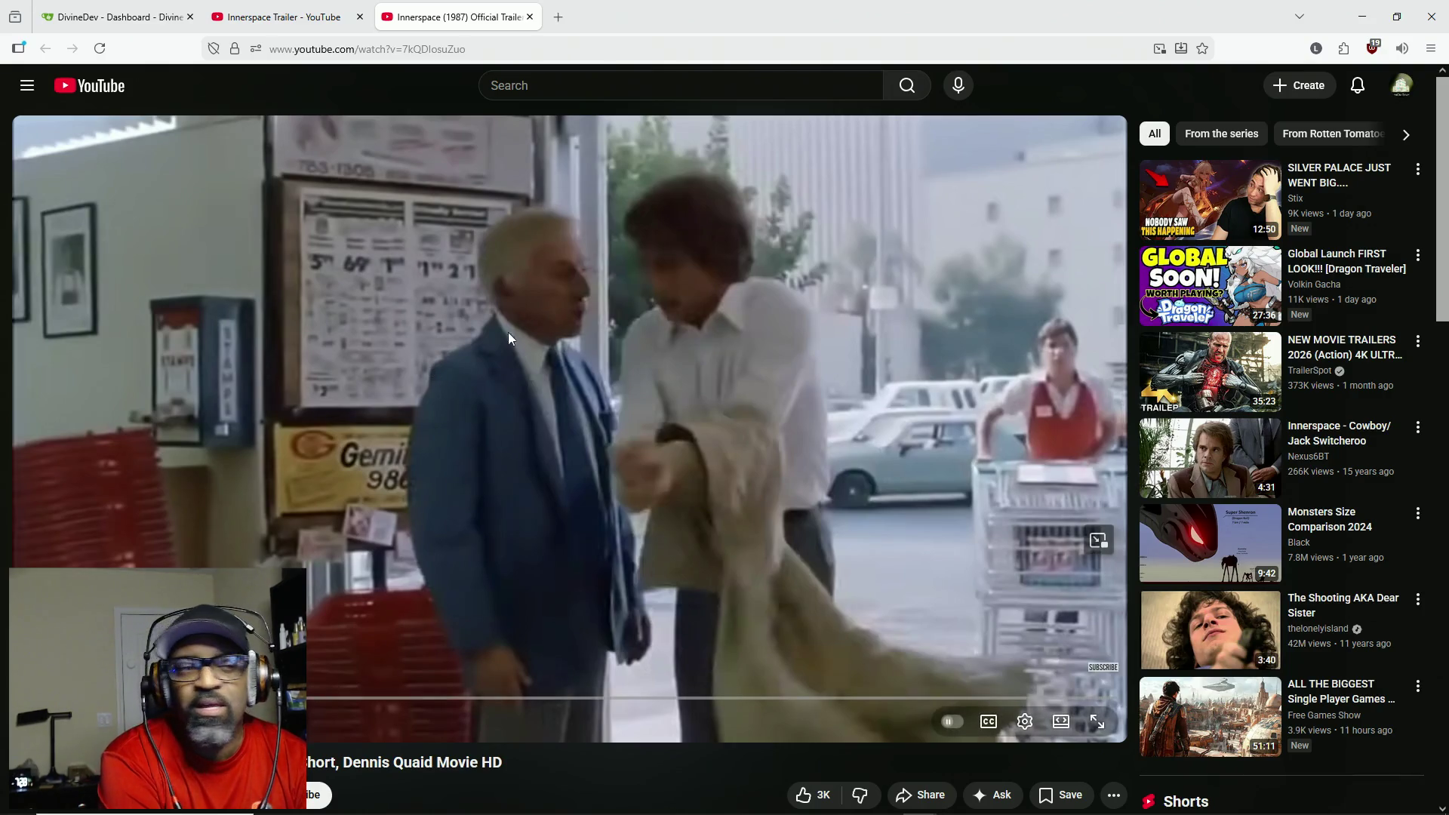
pyautogui.click(595, 410)
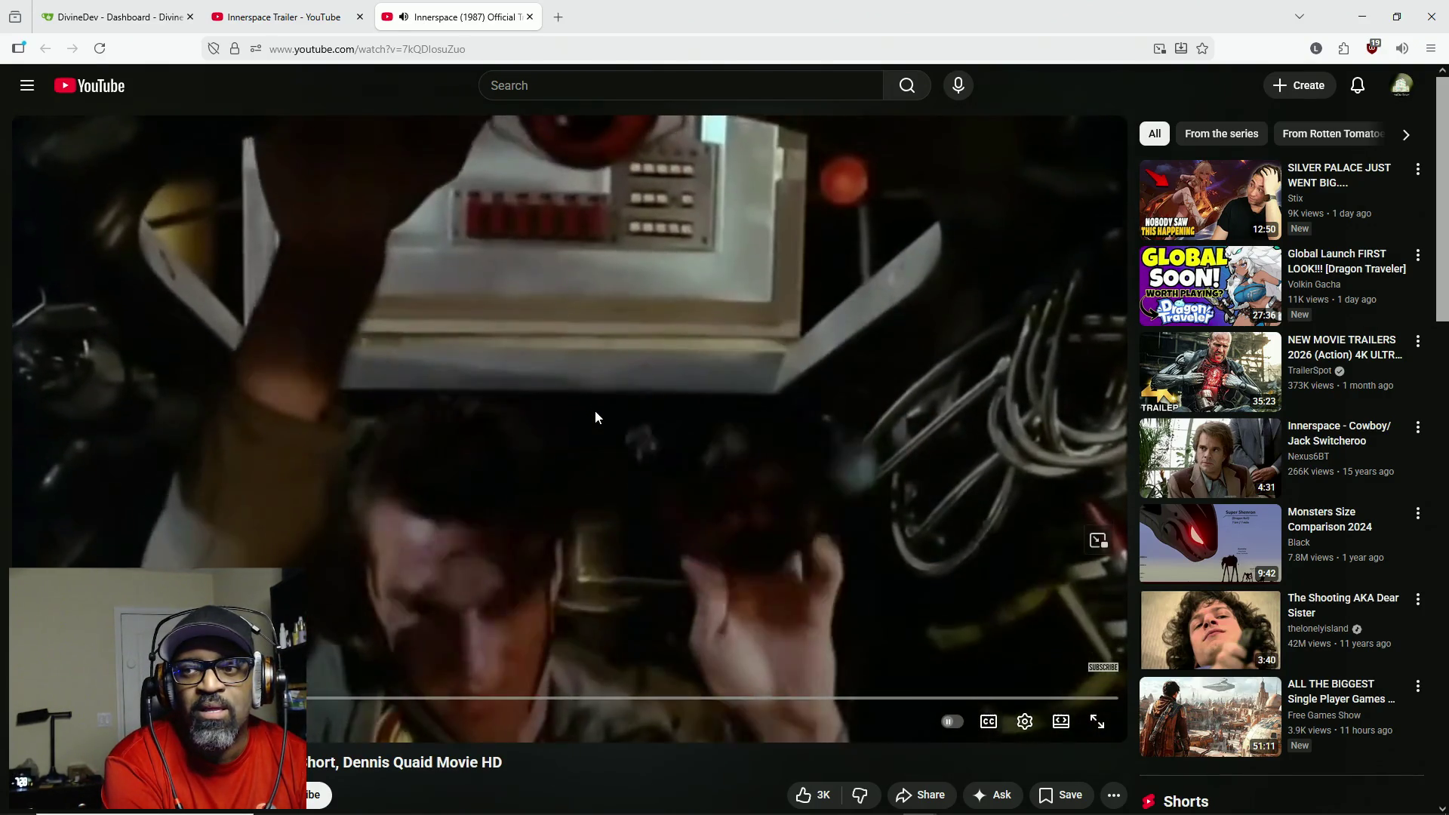
# - Pause the Innerspace trailer, resume it briefly, and pause it again
pyautogui.click(597, 408)
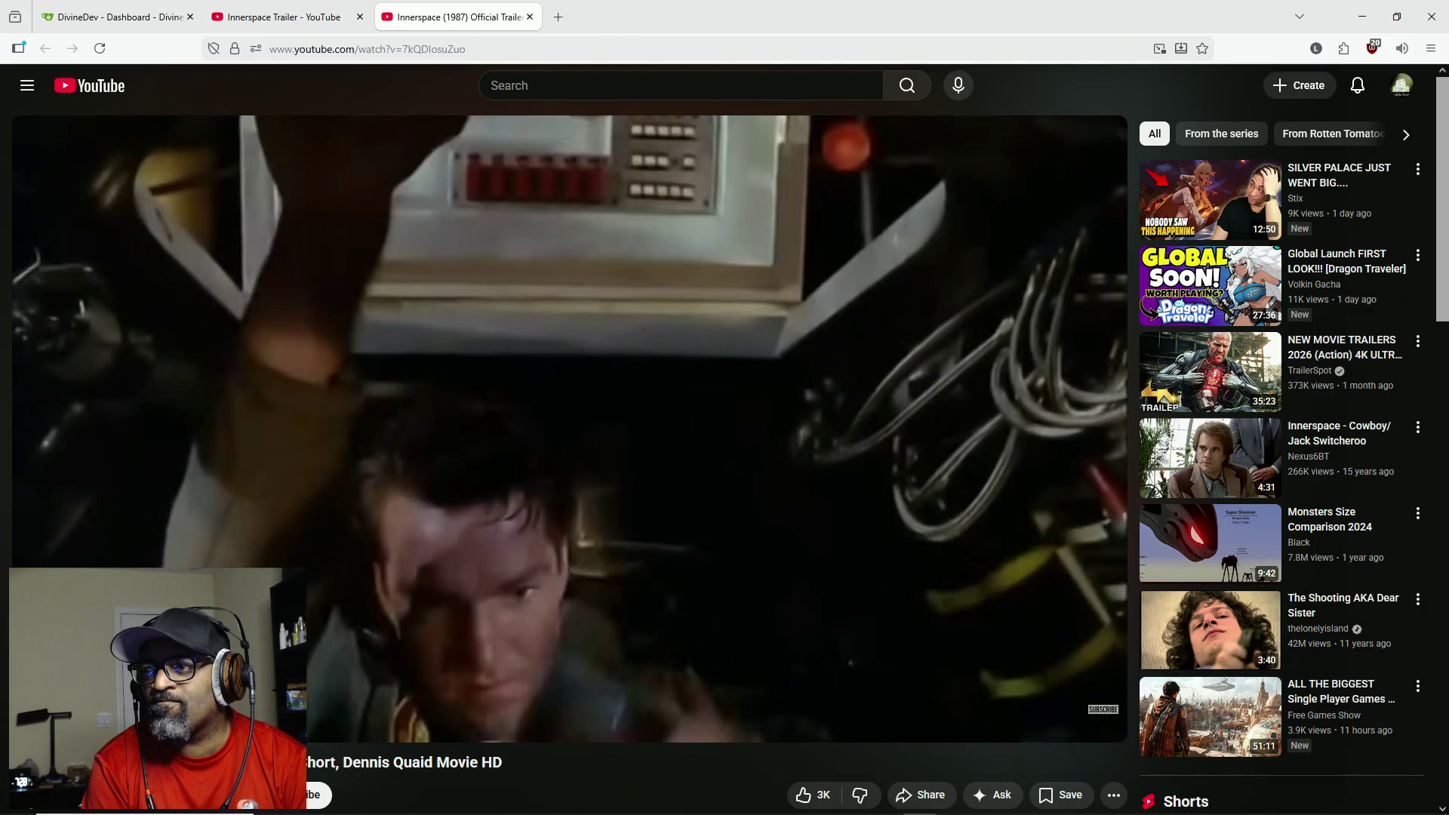
pyautogui.click(649, 459)
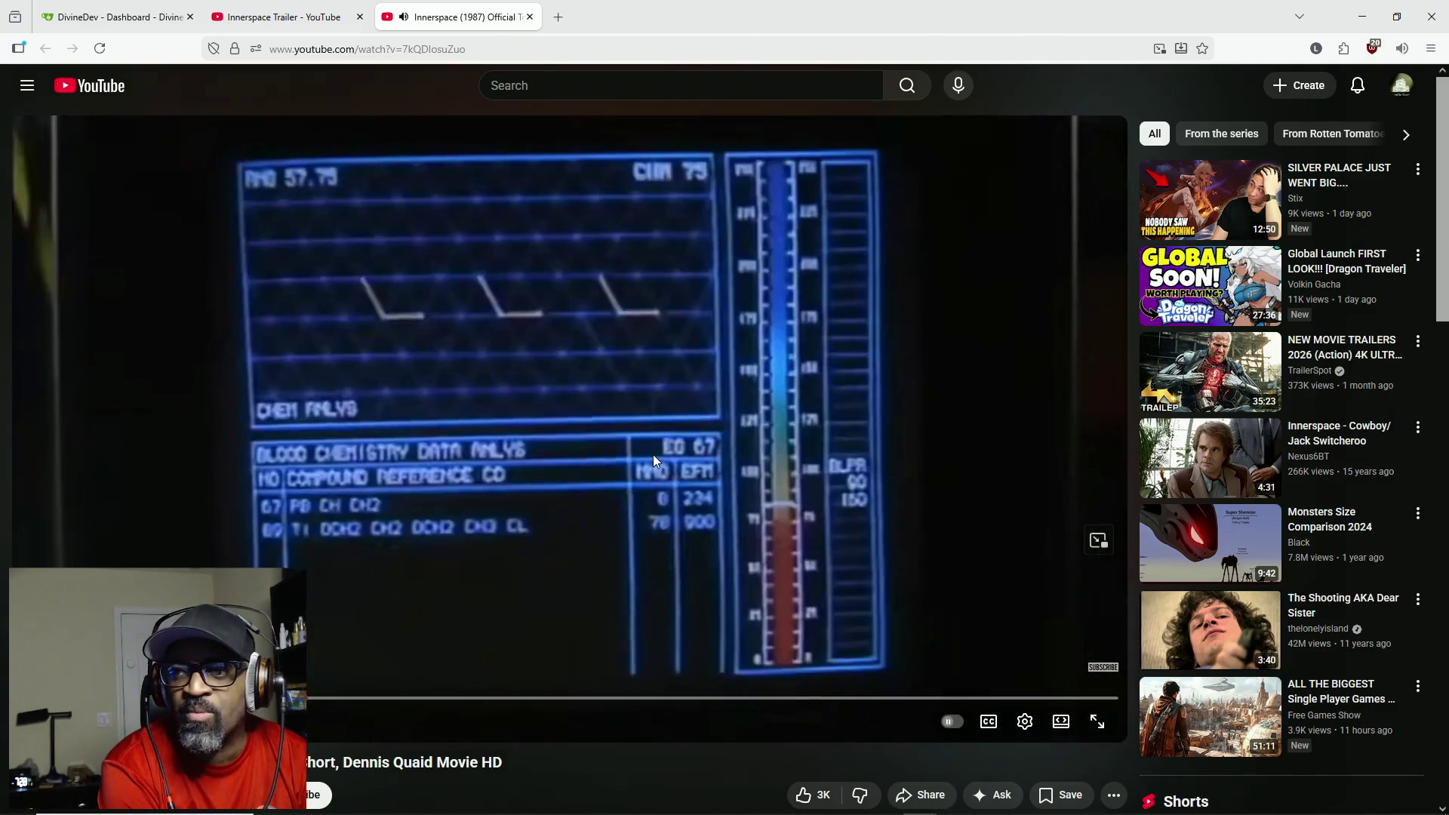
pyautogui.click(651, 450)
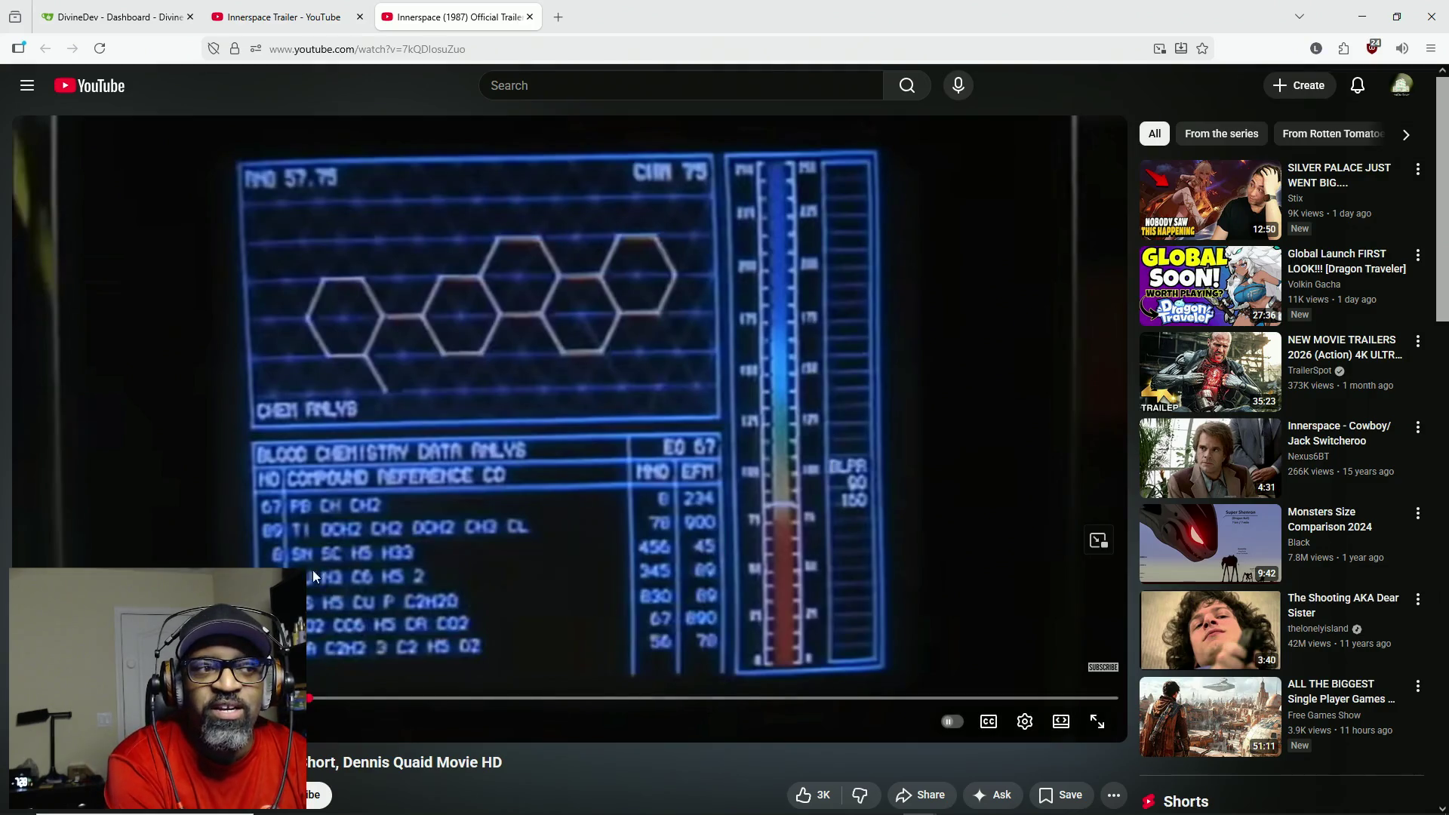
# - Rewind and replay the trailer, pause on the parking lot scene, then jump back to its opening
pyautogui.moveTo(310, 698); pyautogui.dragTo(23, 698)
pyautogui.click(550, 444)
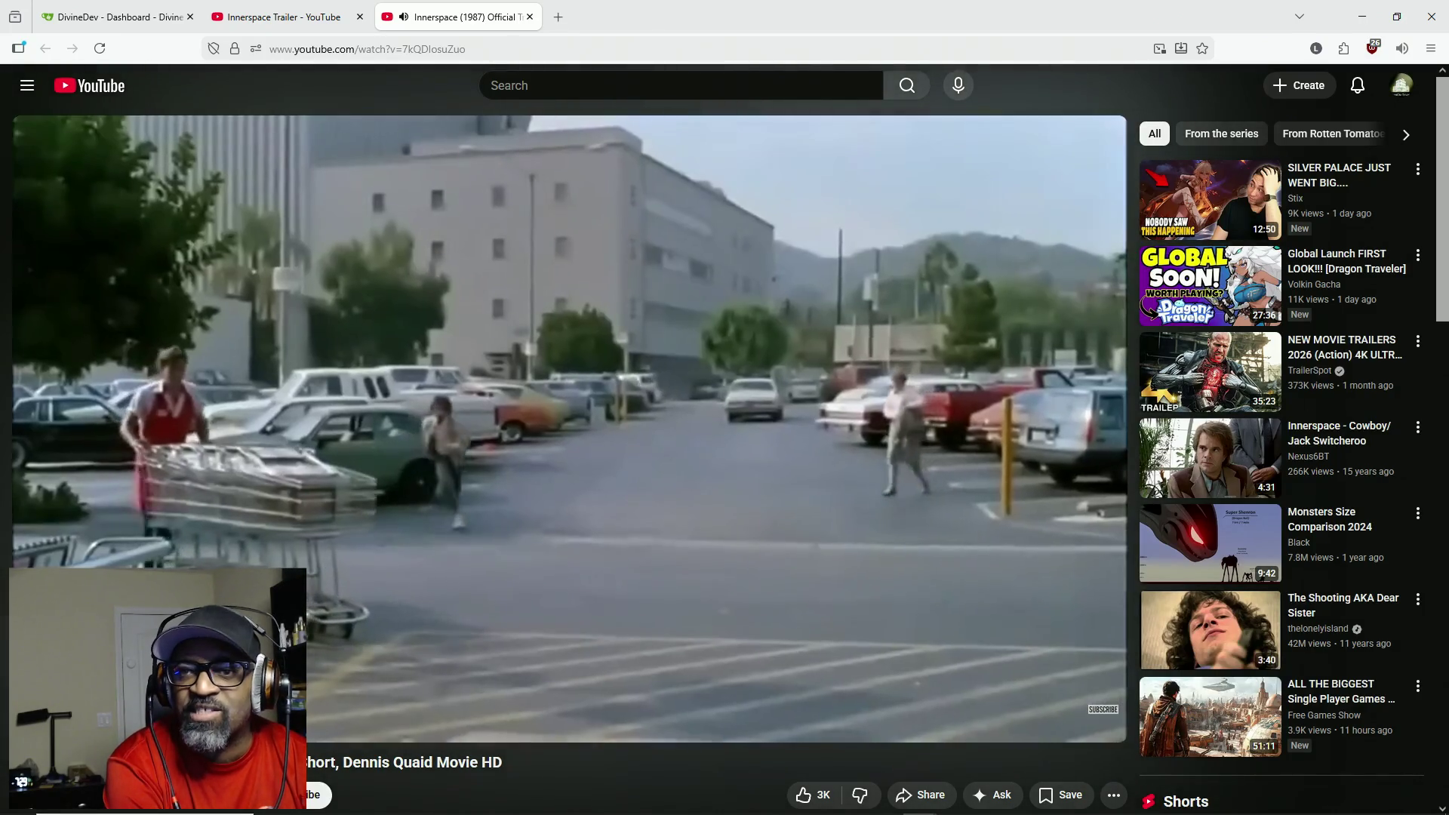
pyautogui.click(533, 476)
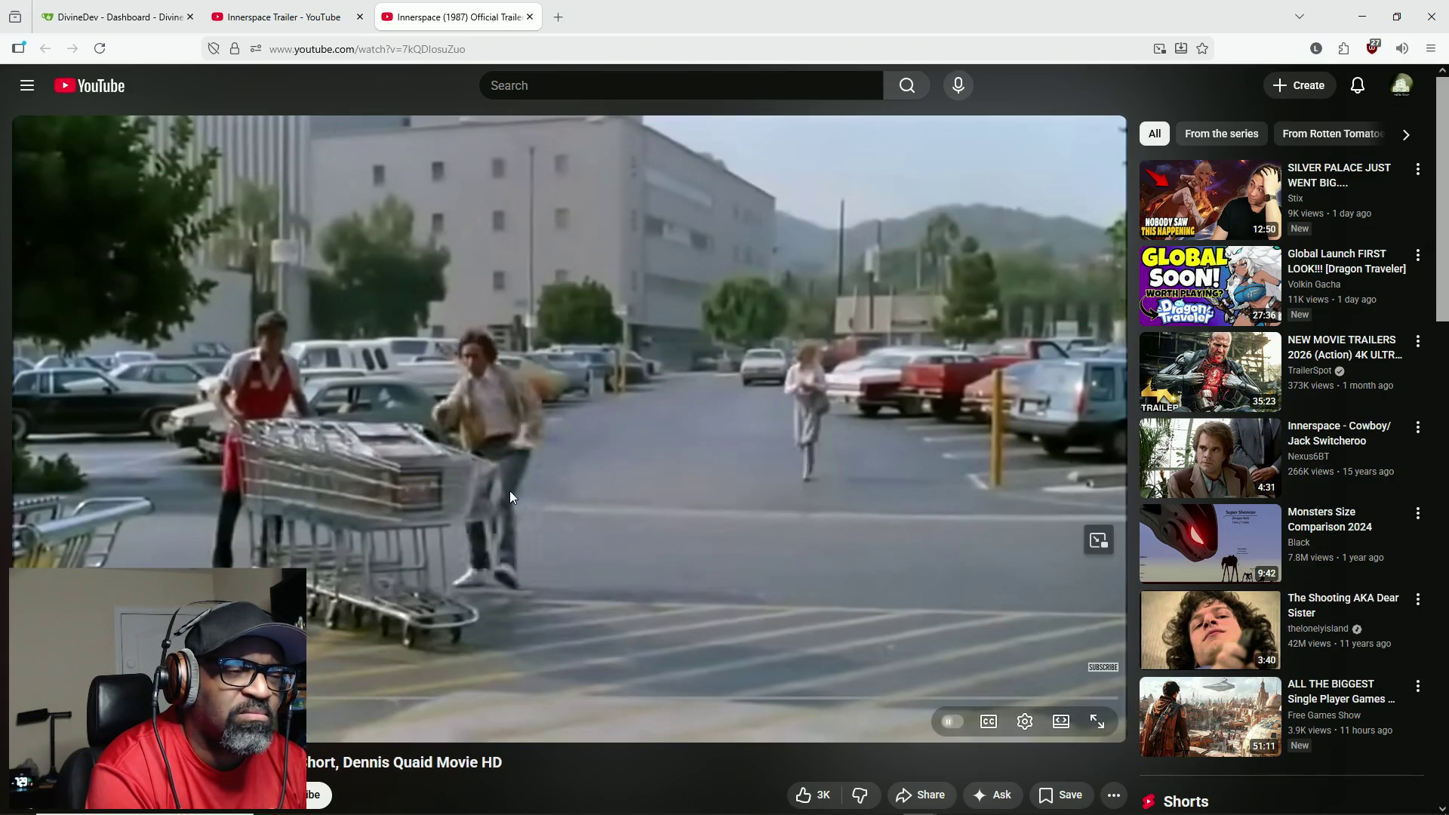
pyautogui.click(214, 698)
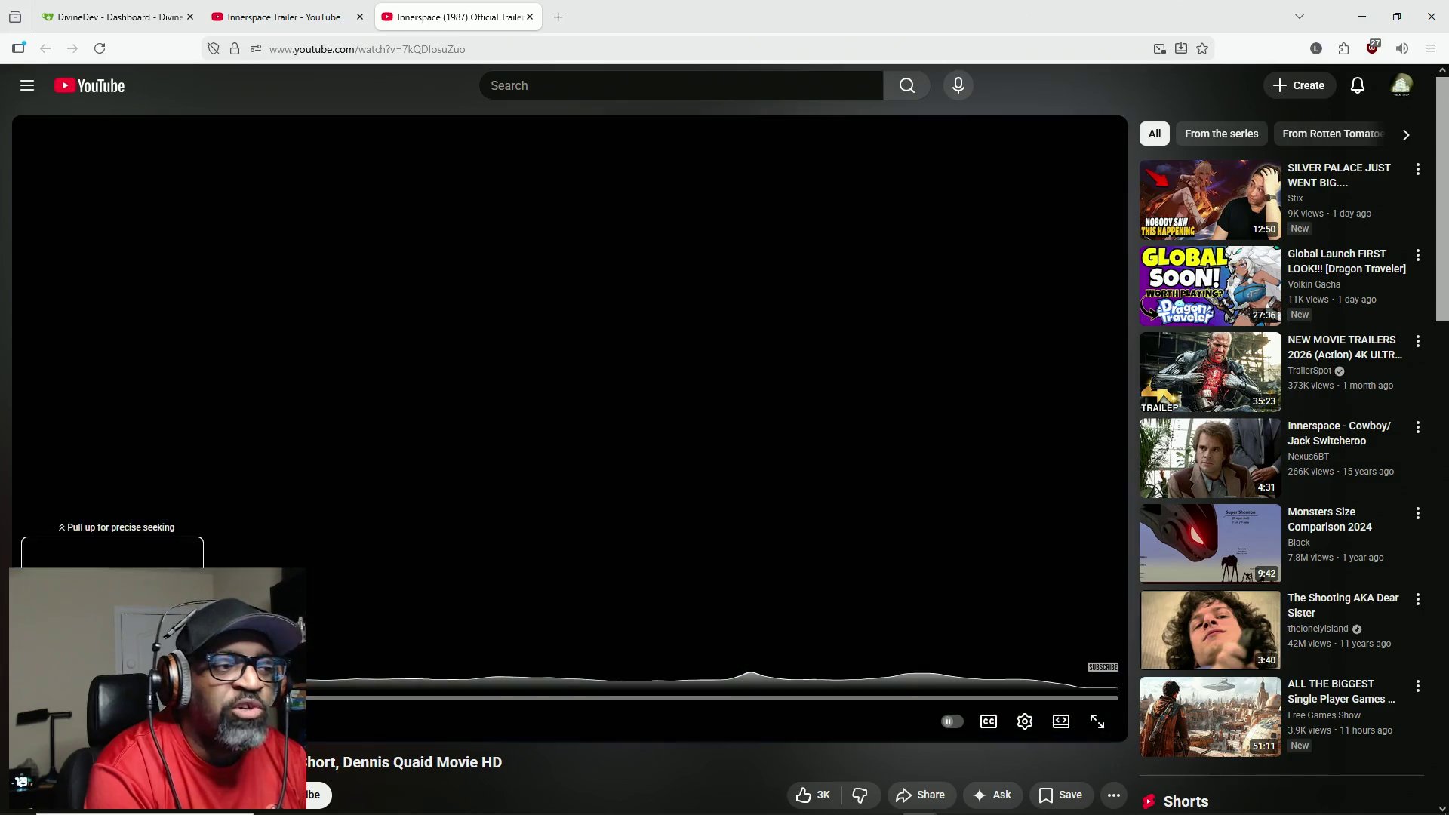
# - Pause the Innerspace trailer on its title card and minimize the browser to get back to Unreal
pyautogui.click(525, 436)
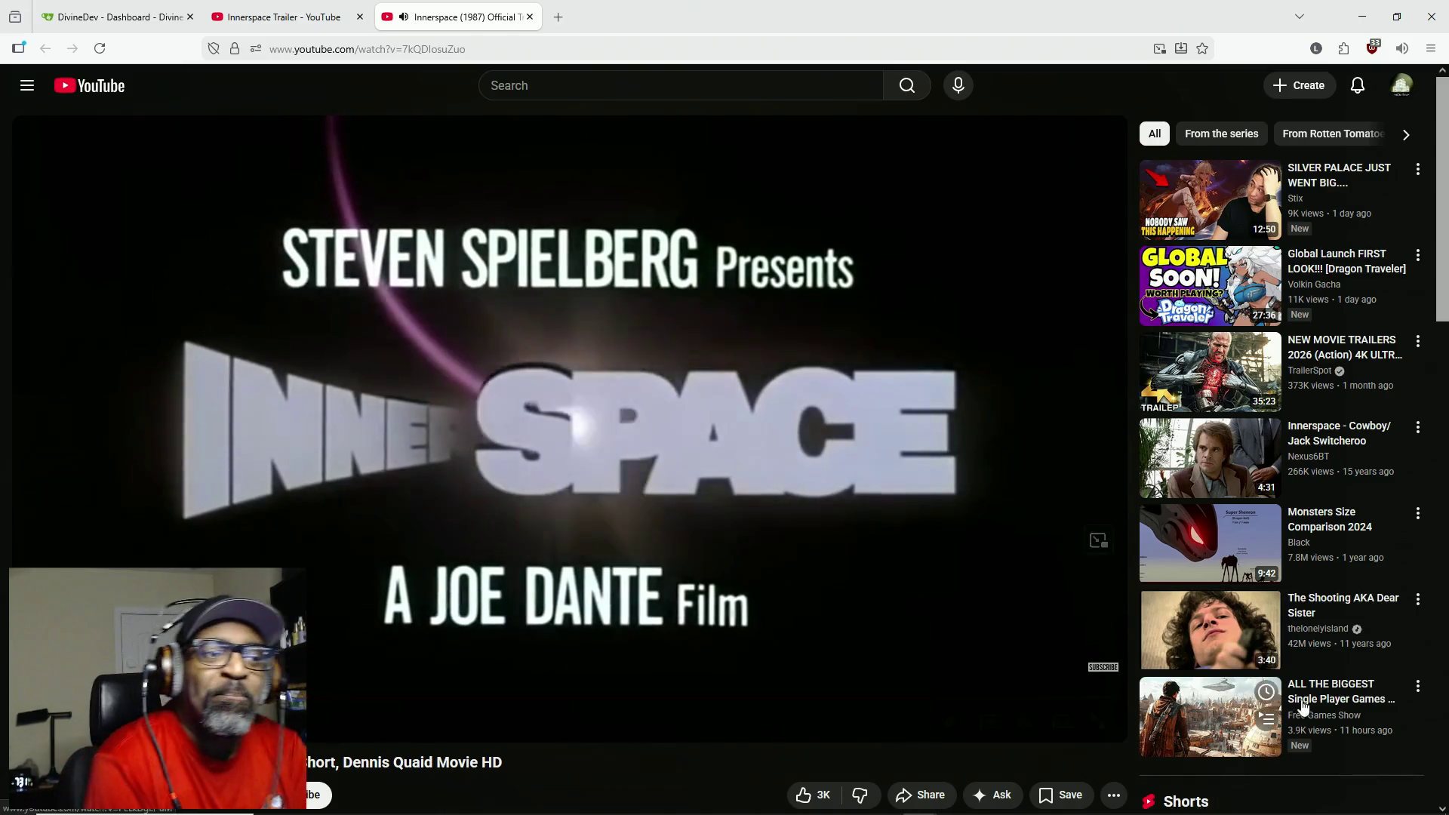
pyautogui.click(775, 499)
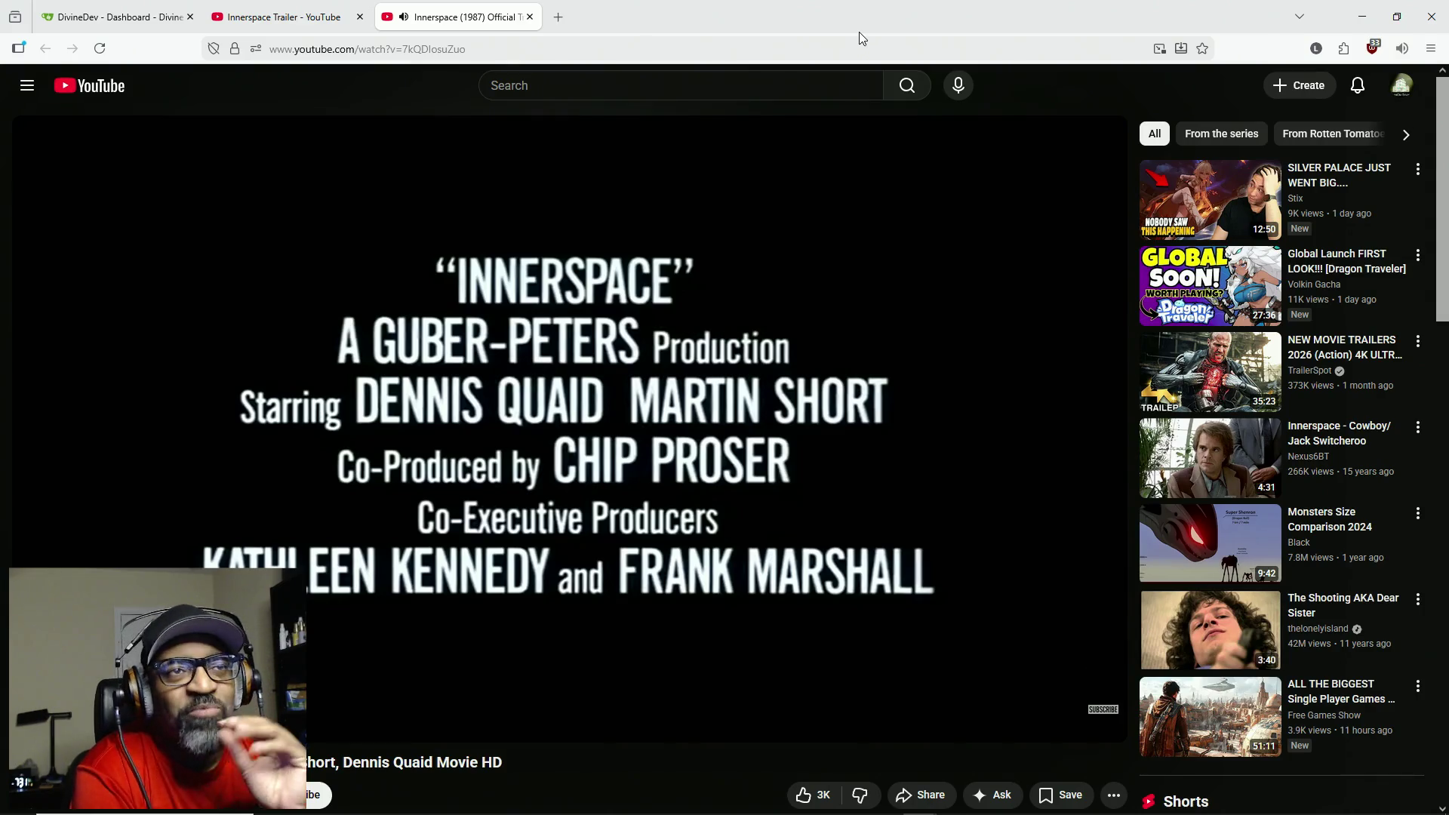
pyautogui.press('super+Down')
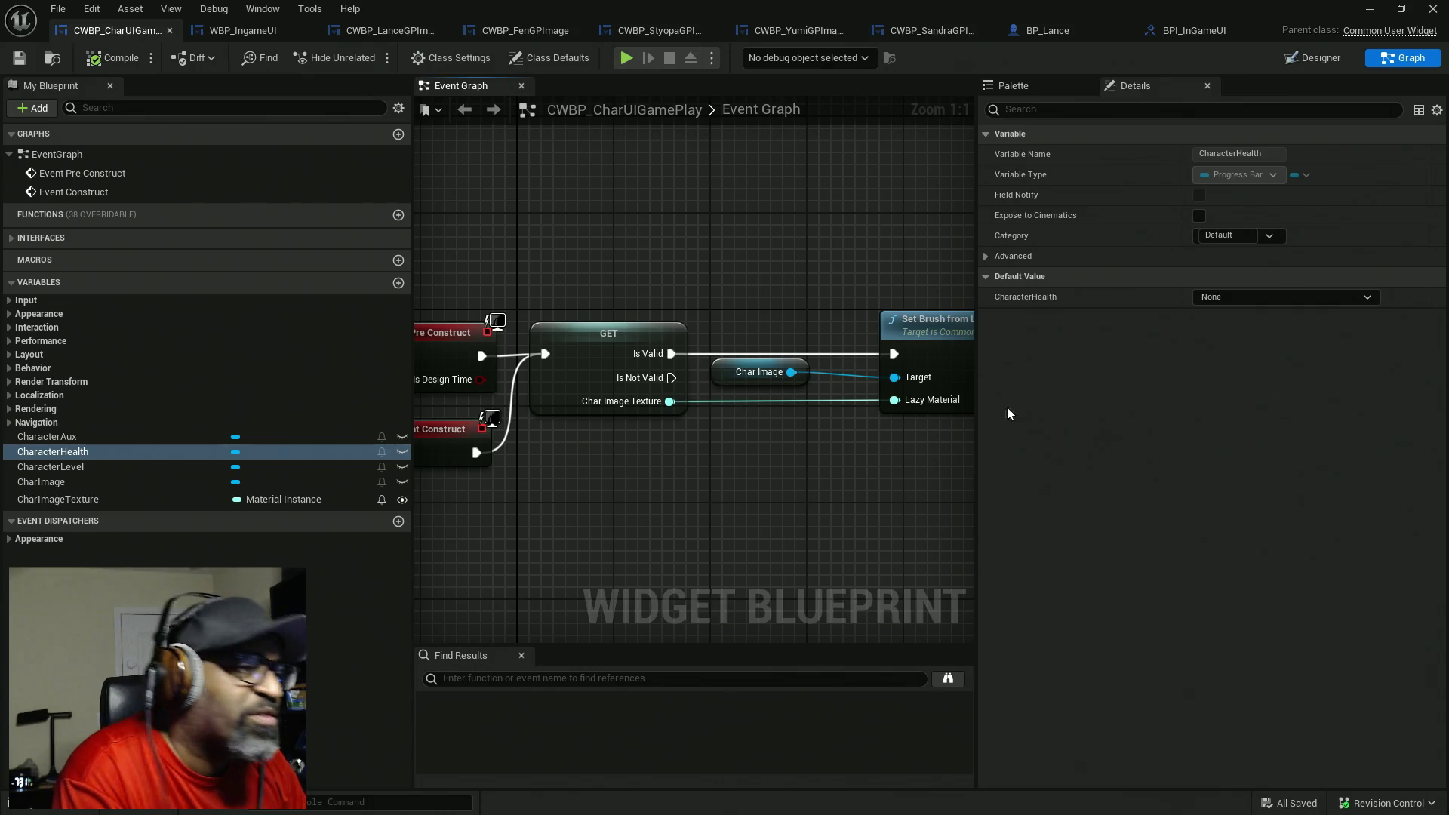
# - Widen and reframe the CWBP_CharUIGamePlay Event Graph, and expand Interfaces to reveal Health Update
pyautogui.moveTo(411, 323); pyautogui.dragTo(245, 338)
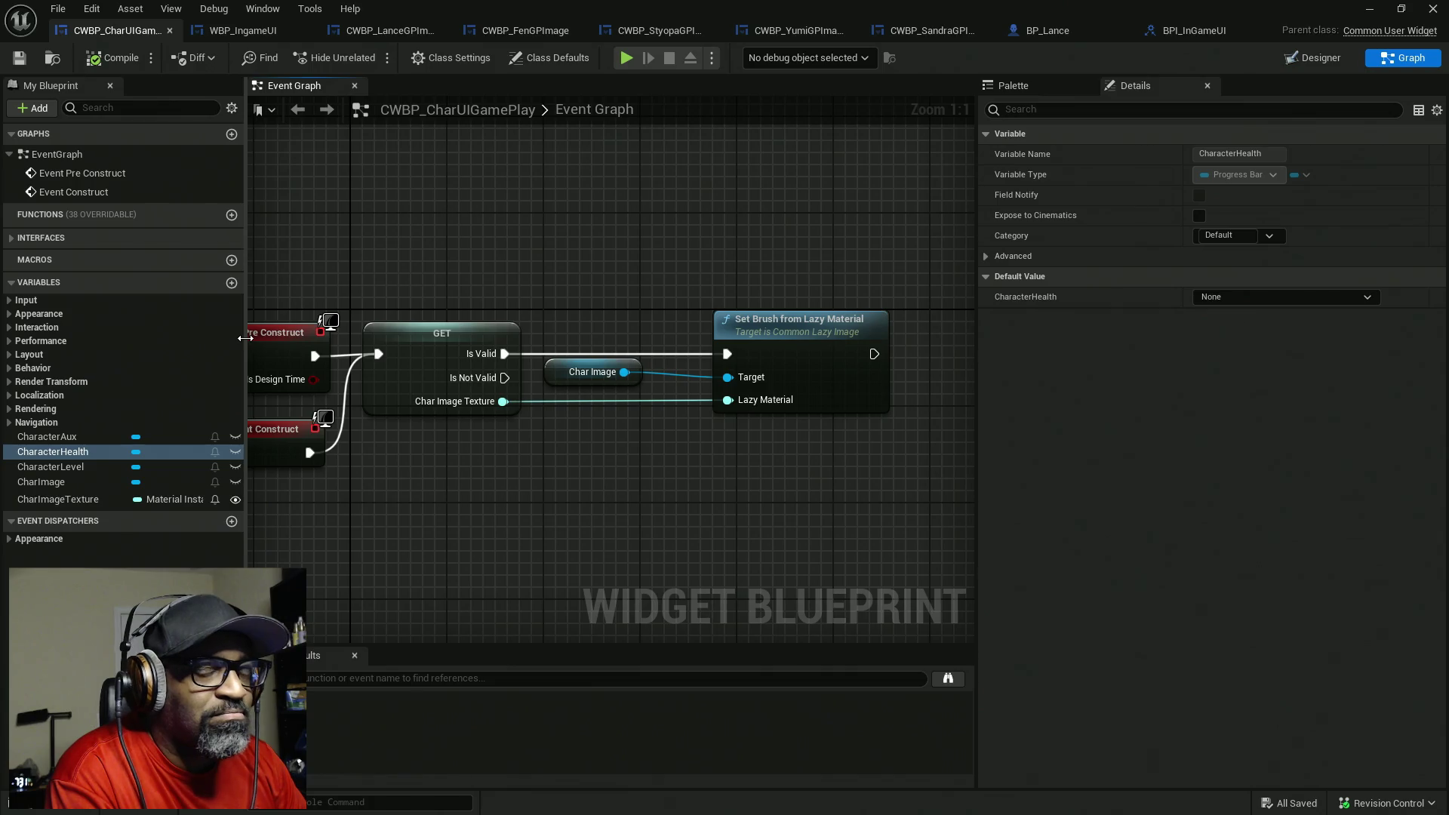
pyautogui.moveTo(490, 264)
pyautogui.mouseDown()
pyautogui.moveTo(634, 262)
pyautogui.moveTo(582, 274)
pyautogui.mouseUp()
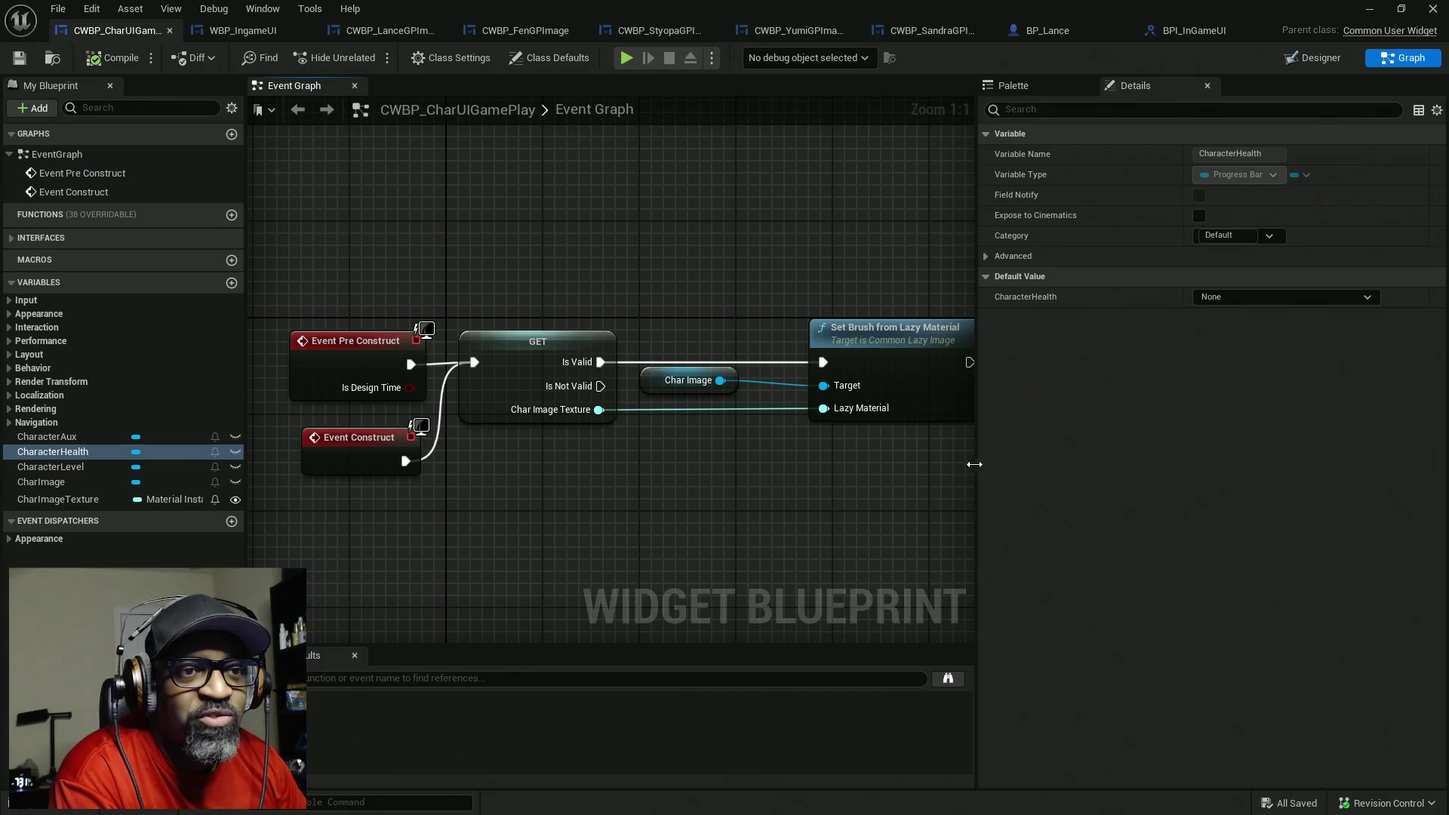
pyautogui.moveTo(978, 464); pyautogui.dragTo(1281, 477)
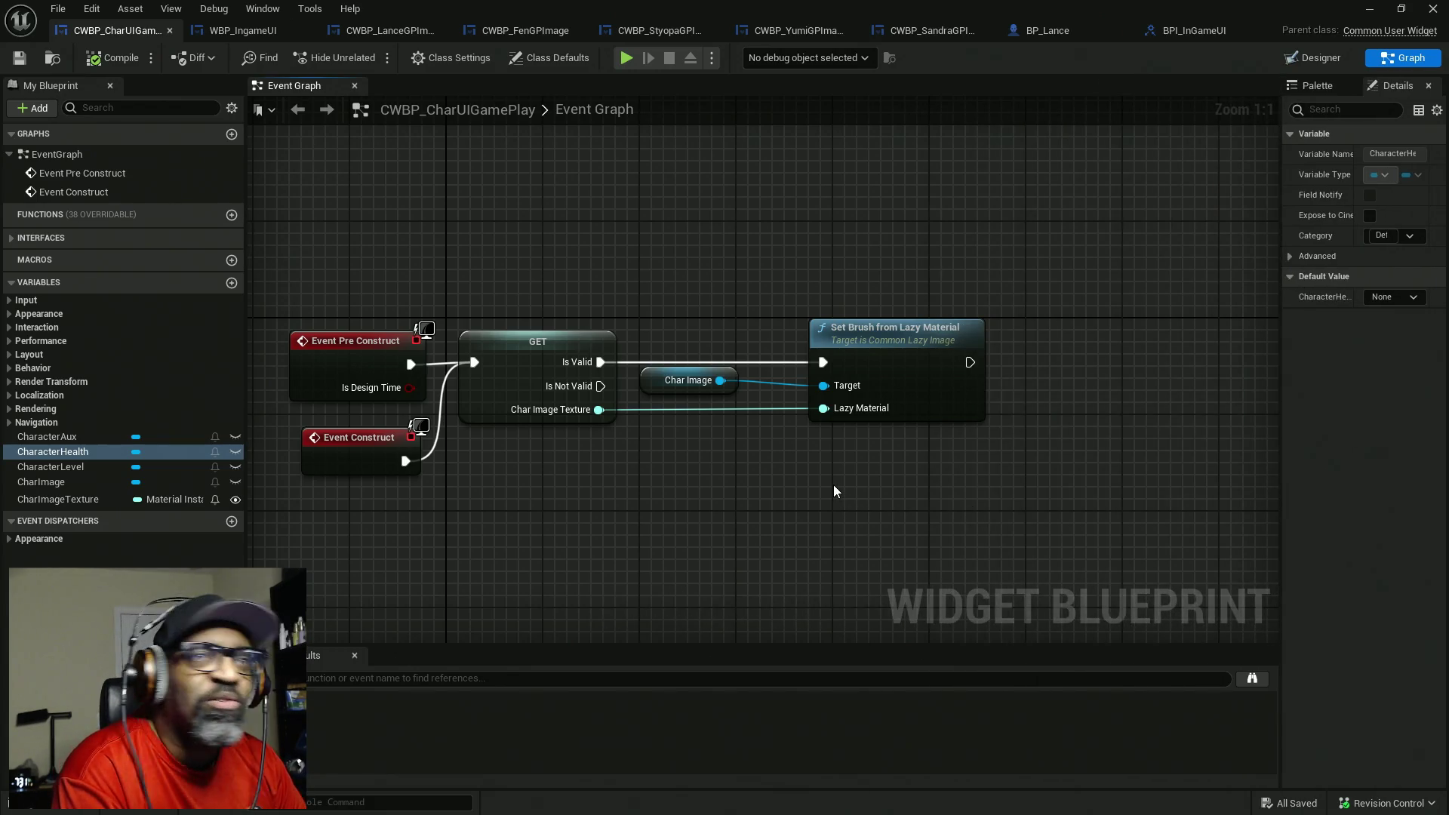
pyautogui.moveTo(851, 485)
pyautogui.mouseDown()
pyautogui.moveTo(954, 462)
pyautogui.moveTo(872, 446)
pyautogui.mouseUp()
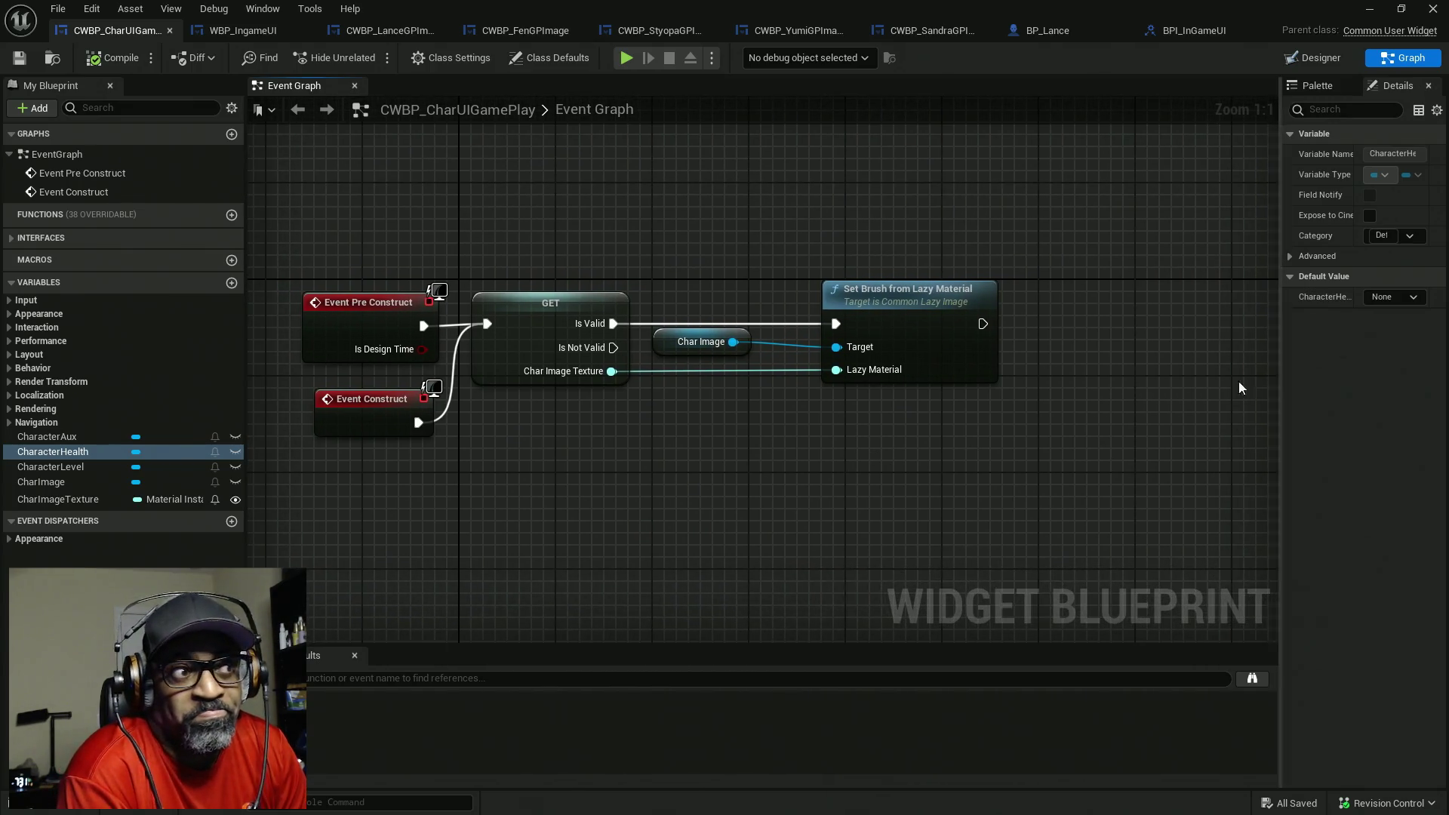
pyautogui.moveTo(519, 455); pyautogui.dragTo(570, 467)
pyautogui.click(16, 238)
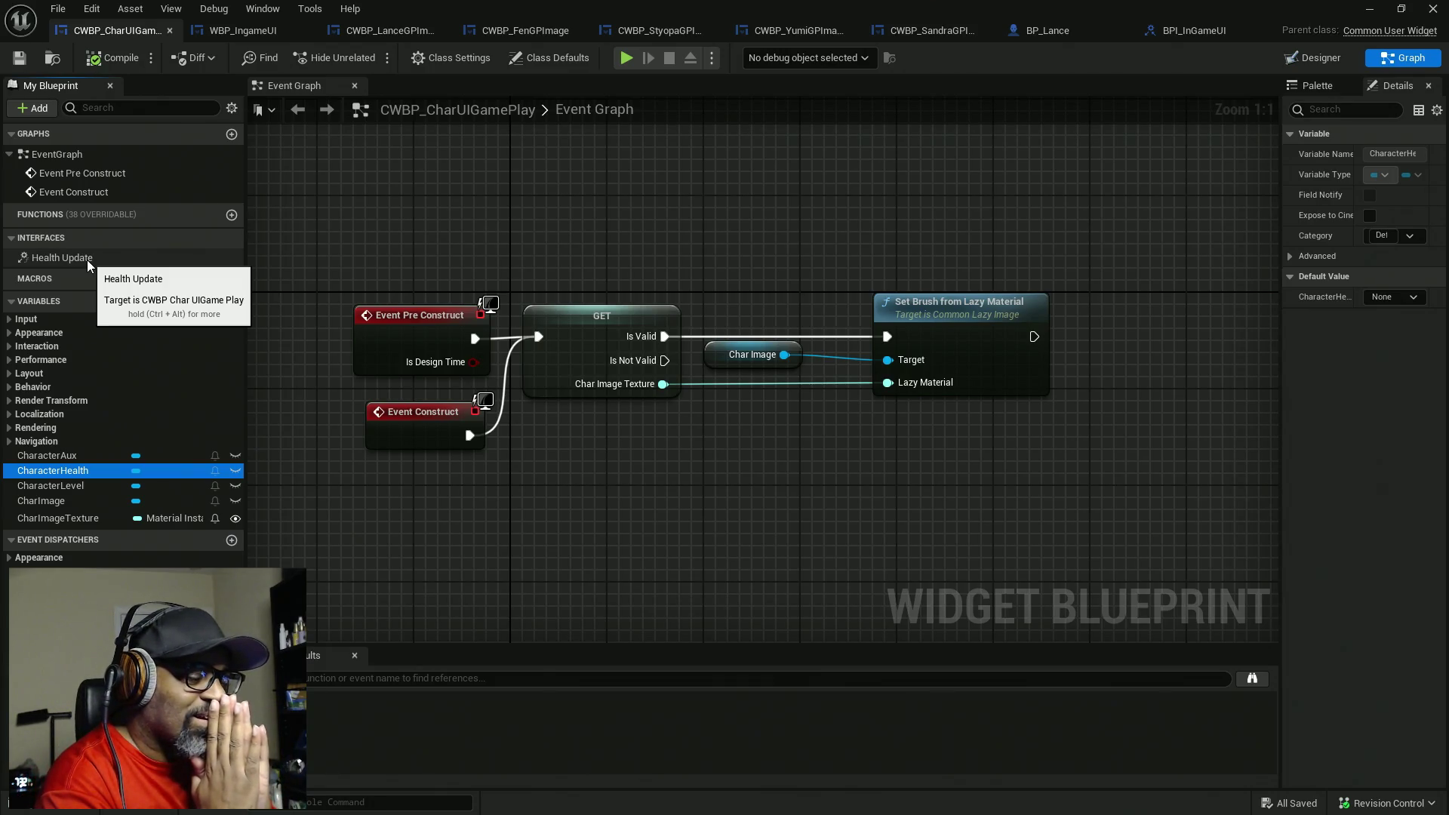
pyautogui.press('super')
pyautogui.press('super')
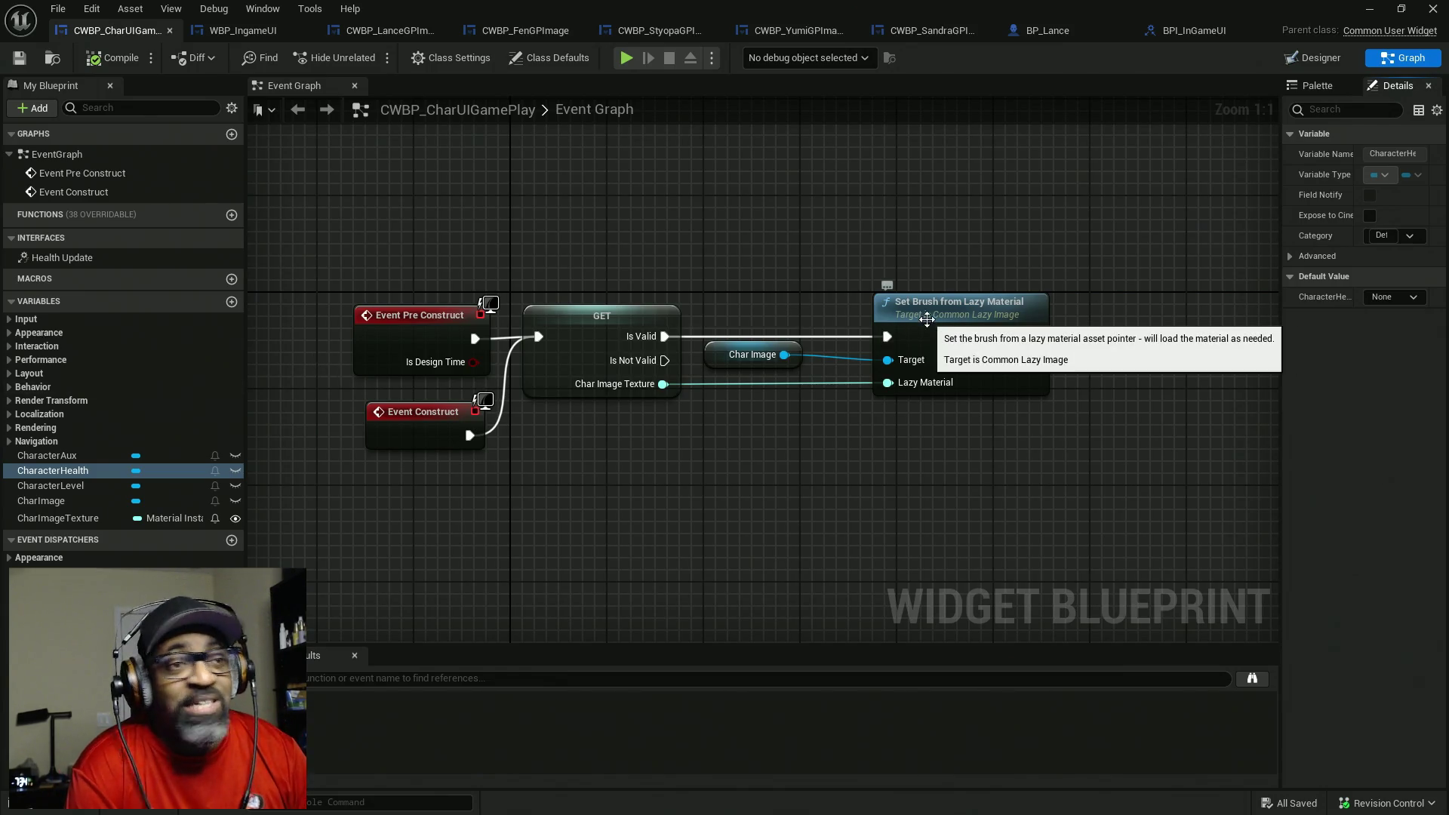
# - Move the Set Brush from Lazy Material node left, widen the Details panel, and show Class Settings
pyautogui.moveTo(975, 332); pyautogui.dragTo(913, 333)
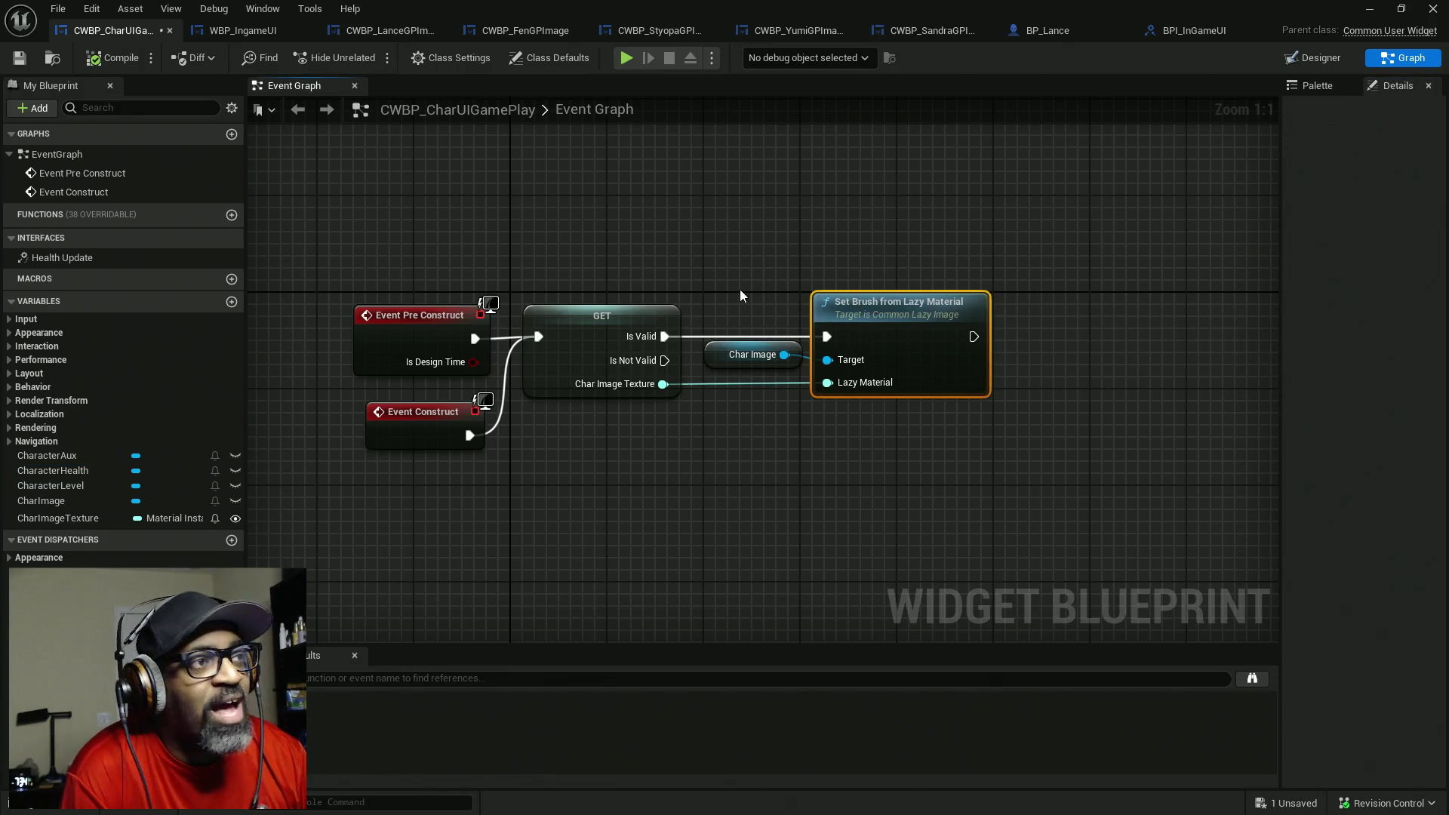
pyautogui.moveTo(740, 288); pyautogui.dragTo(785, 277)
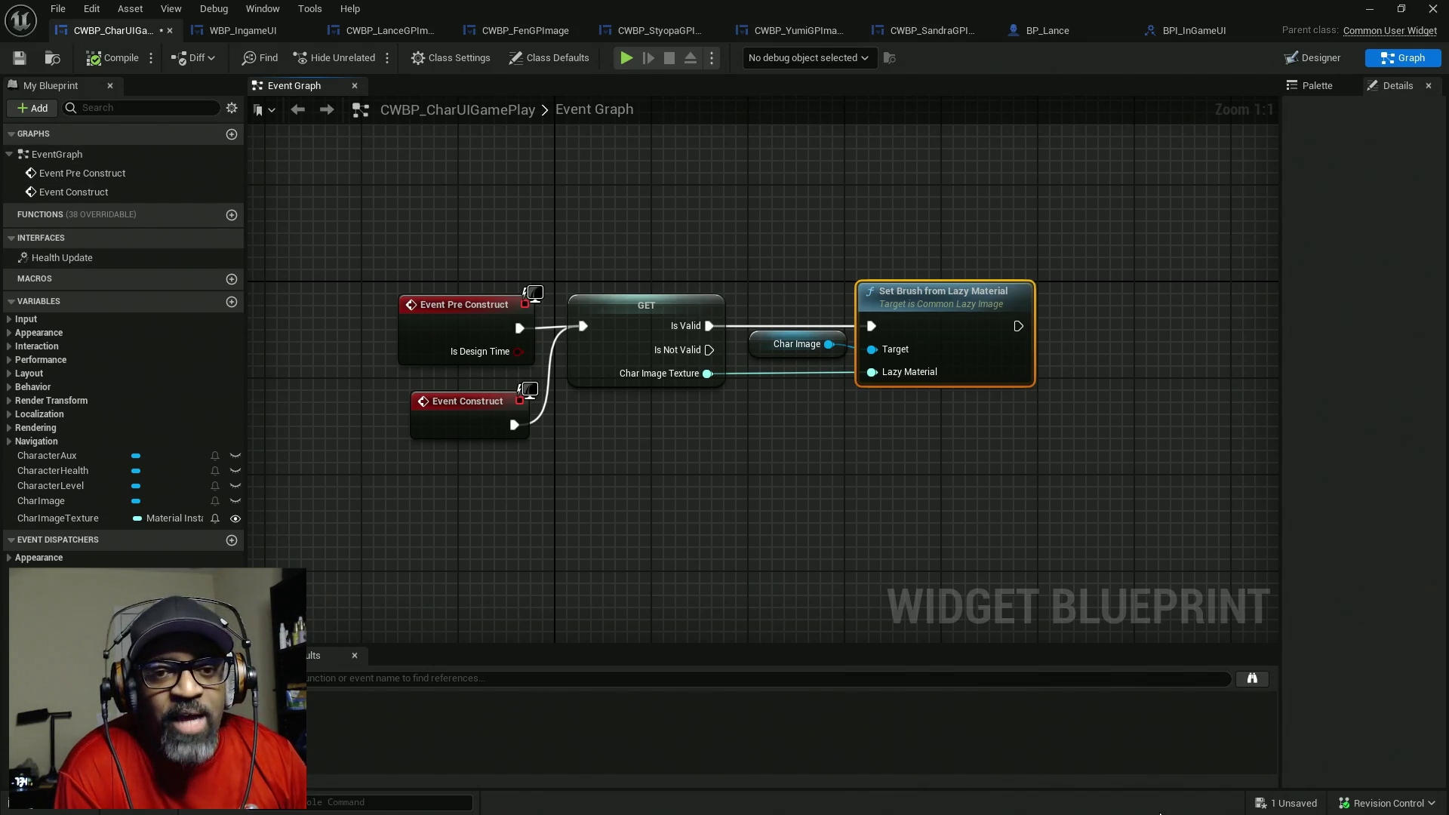
pyautogui.press('super')
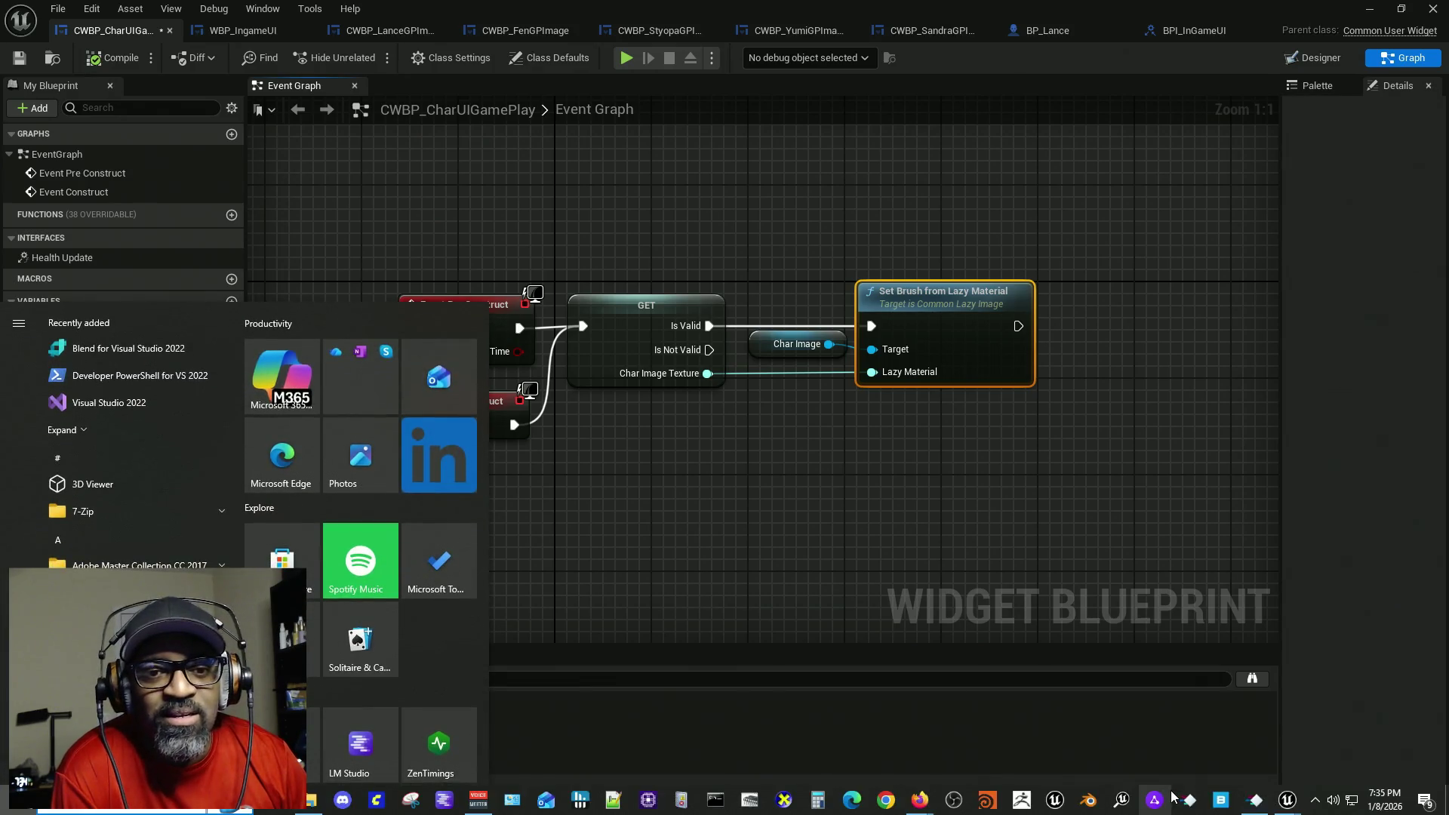
pyautogui.press('super')
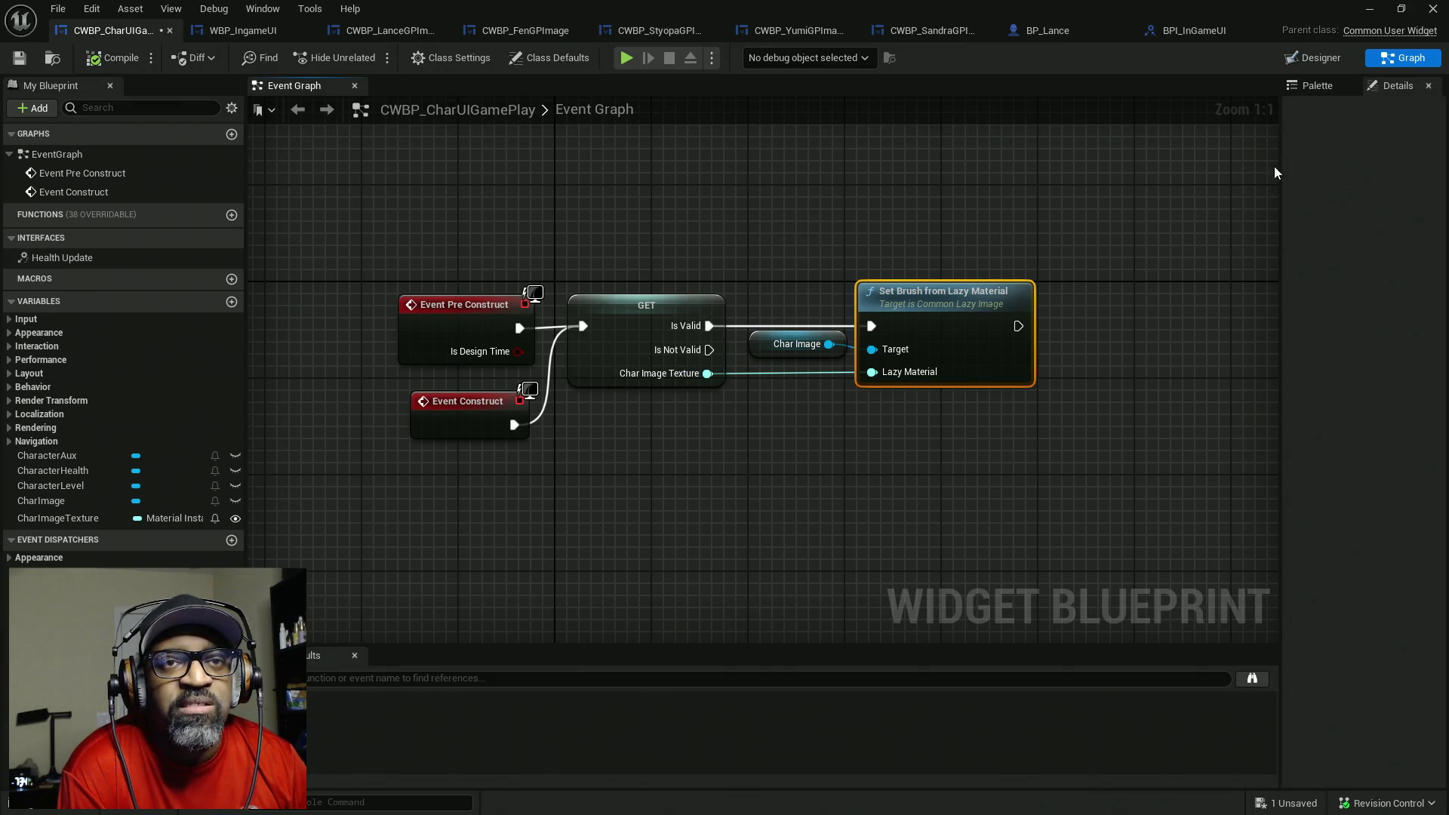
pyautogui.moveTo(1283, 200); pyautogui.dragTo(1061, 207)
pyautogui.click(431, 58)
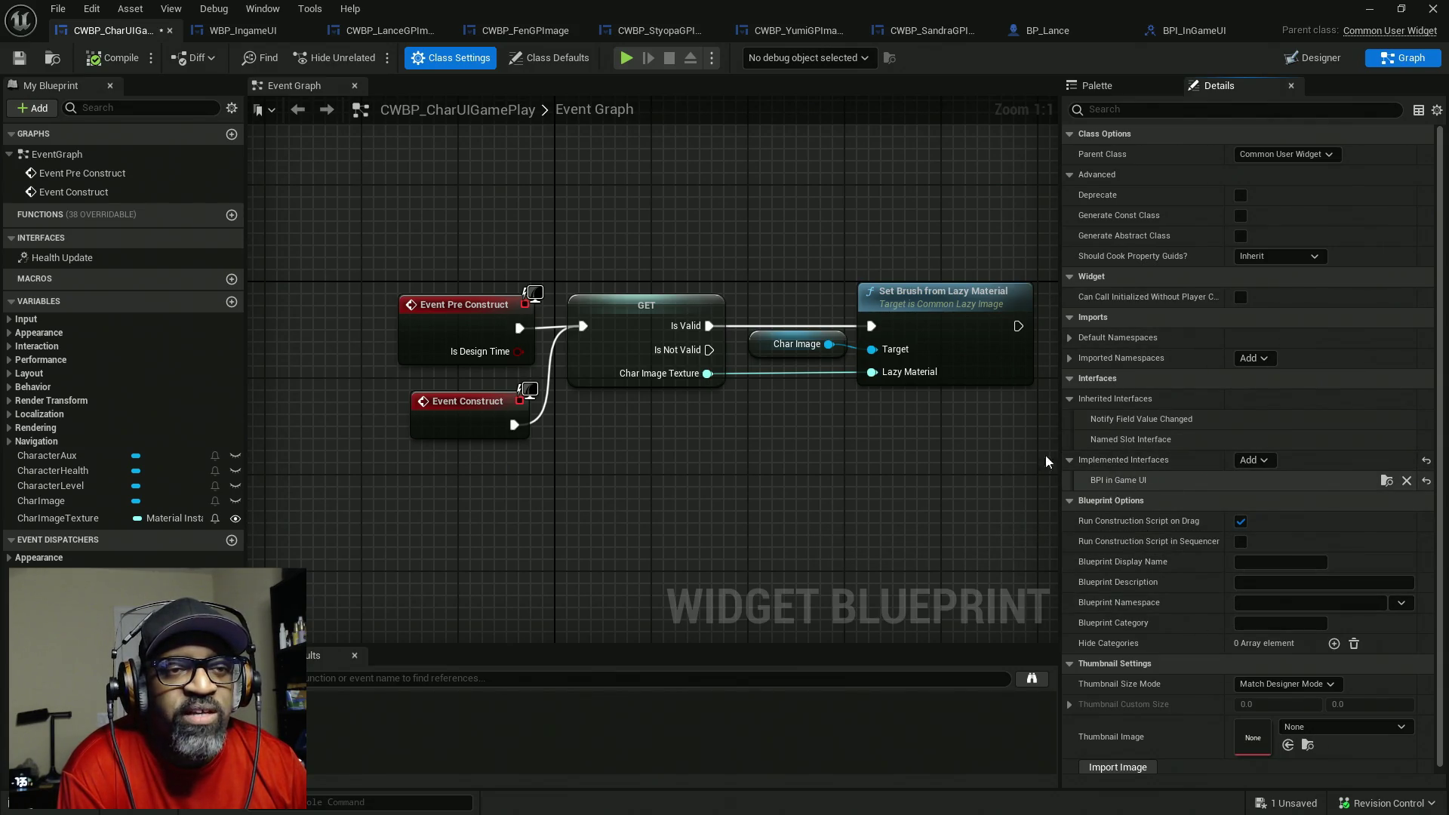
# - Open the BPI_InGameUI Health Update function definition from the implemented interfaces
pyautogui.doubleClick(62, 257)
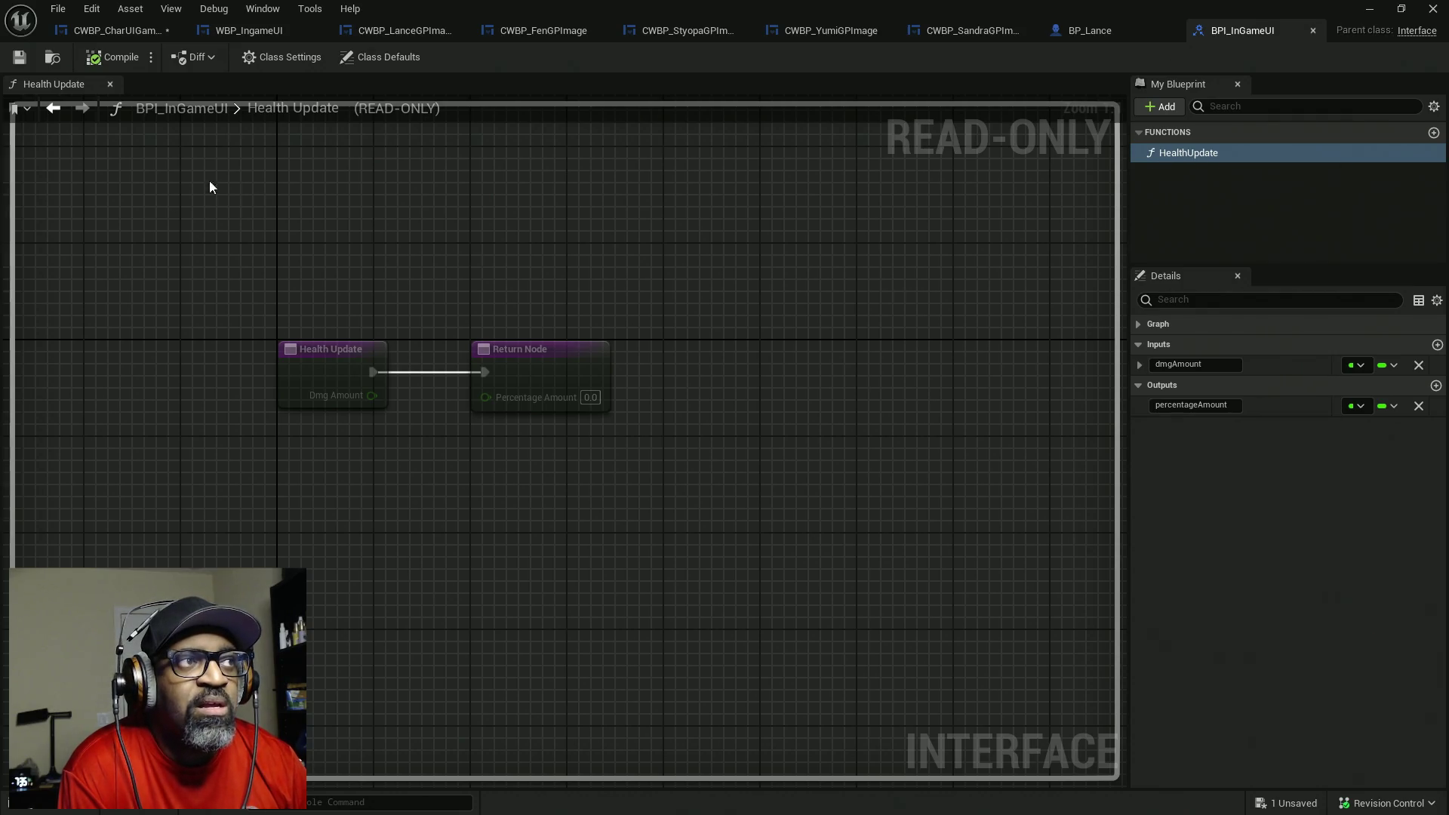
pyautogui.click(106, 35)
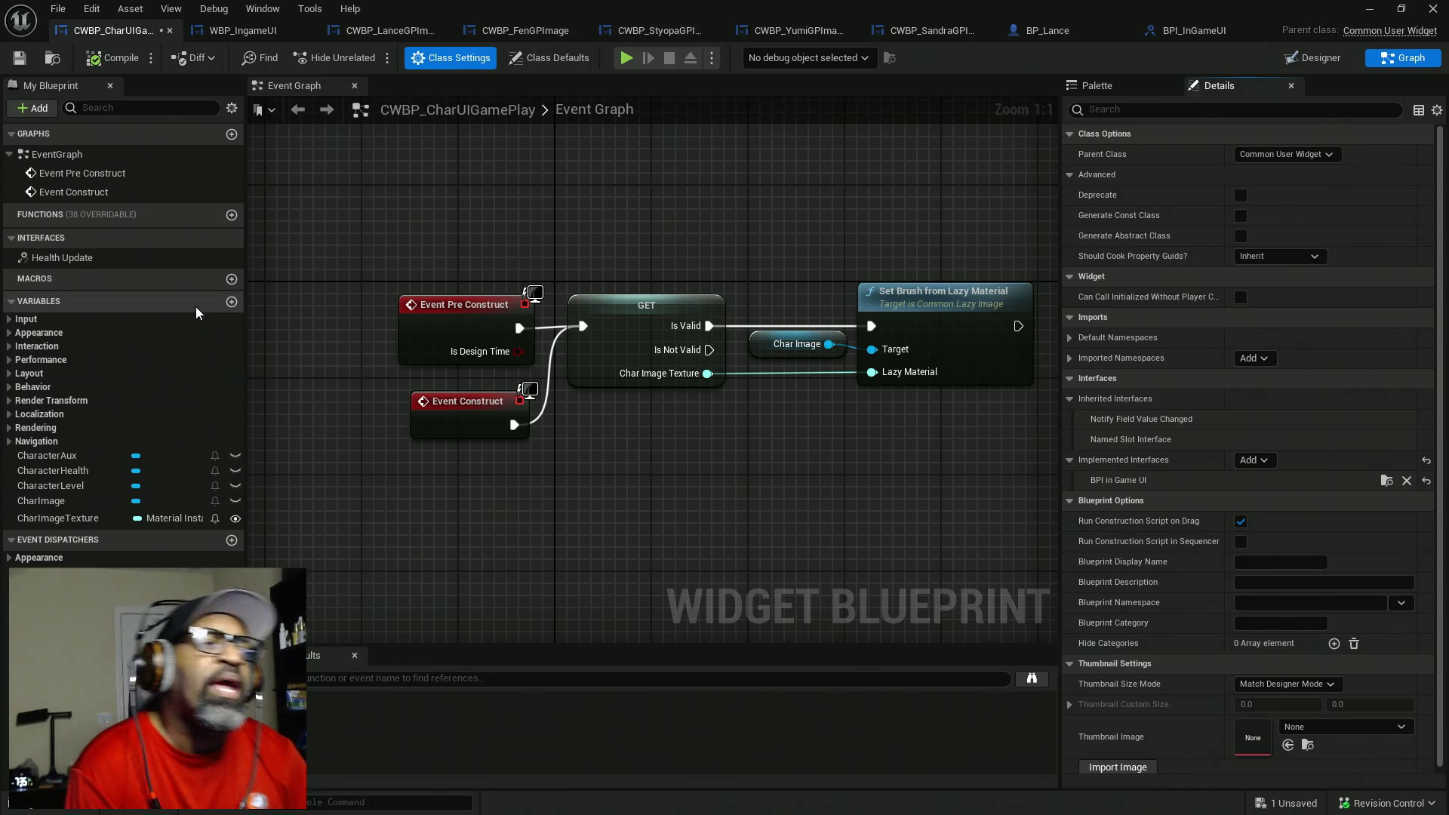
pyautogui.click(1197, 33)
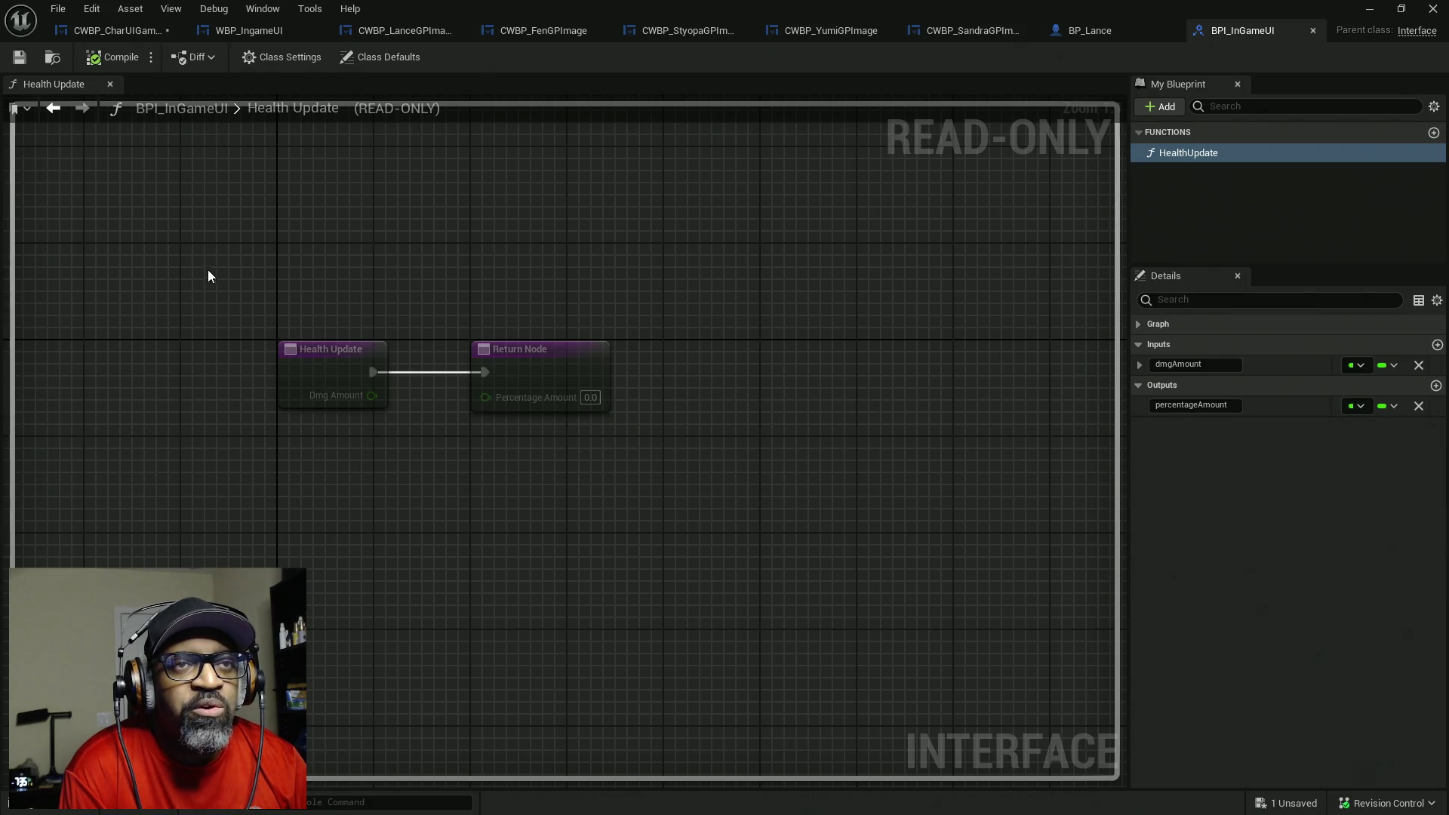
# - Inspect the Health Update and Return nodes' dmgAmount input and percentageAmount output, then return to the widget
pyautogui.click(1230, 151)
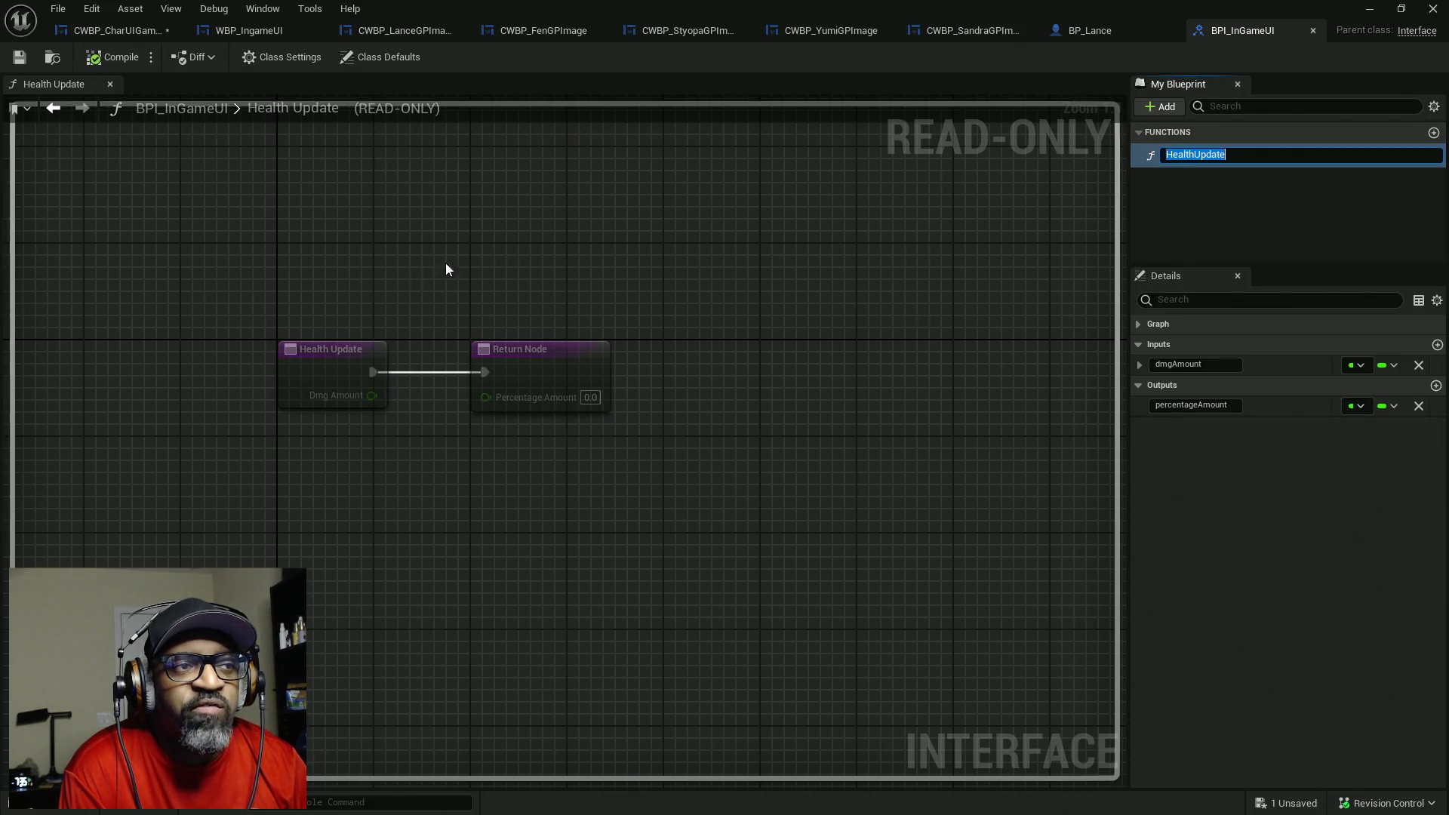
pyautogui.moveTo(244, 297)
pyautogui.mouseDown()
pyautogui.moveTo(1016, 572)
pyautogui.moveTo(1003, 569)
pyautogui.mouseUp()
pyautogui.moveTo(162, 252)
pyautogui.mouseDown()
pyautogui.moveTo(825, 518)
pyautogui.moveTo(246, 287)
pyautogui.moveTo(556, 366)
pyautogui.moveTo(843, 574)
pyautogui.mouseUp()
pyautogui.moveTo(269, 287); pyautogui.dragTo(641, 472)
pyautogui.moveTo(277, 204)
pyautogui.mouseDown()
pyautogui.moveTo(314, 242)
pyautogui.moveTo(332, 363)
pyautogui.mouseUp()
pyautogui.click(498, 351)
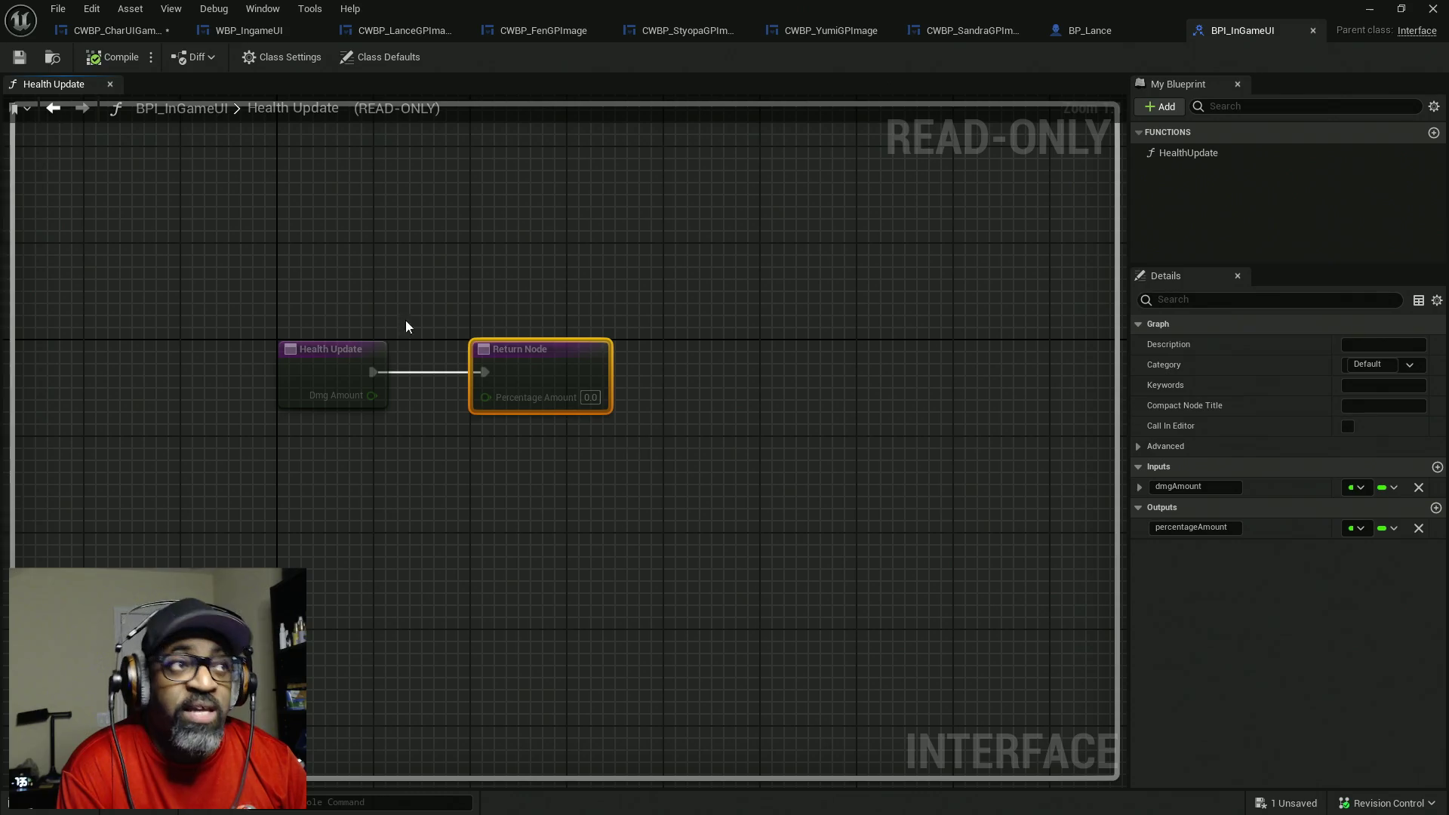
pyautogui.click(113, 32)
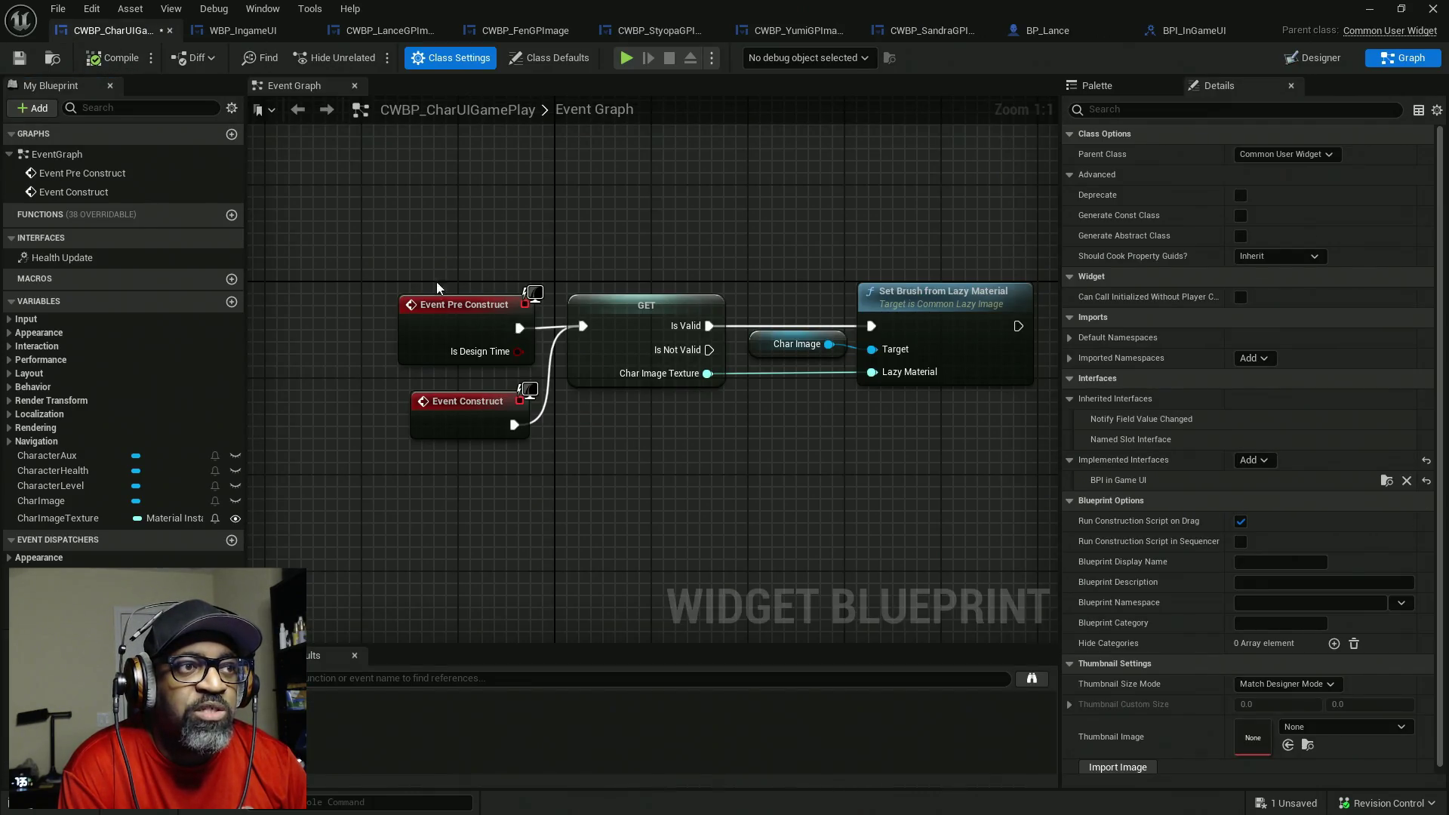
# - Open the widget's Health Update implementation graph and move its Return Node to the right
pyautogui.click(444, 309)
pyautogui.click(417, 412)
pyautogui.click(491, 336)
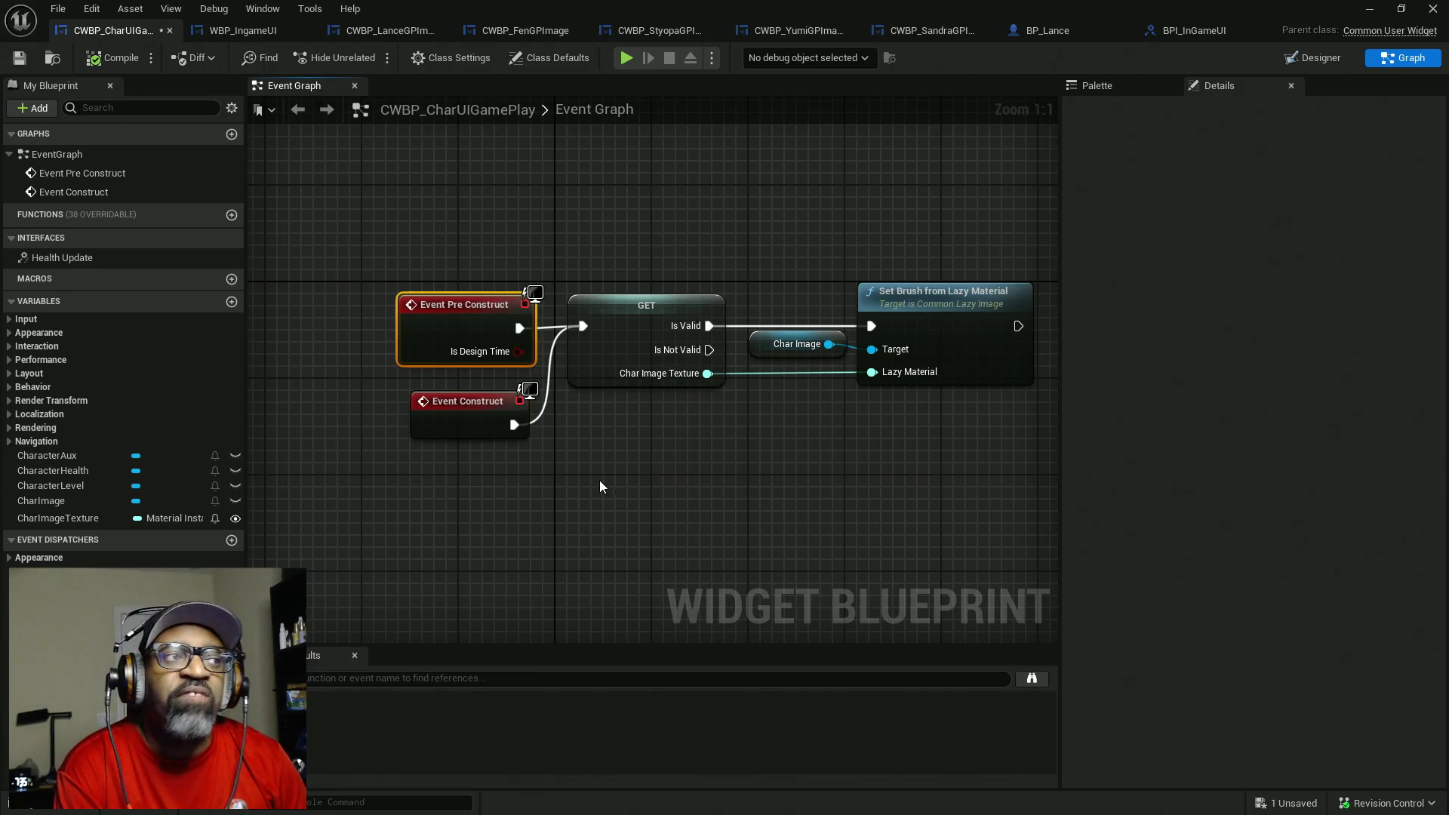
pyautogui.doubleClick(61, 259)
pyautogui.moveTo(552, 345); pyautogui.dragTo(855, 346)
pyautogui.moveTo(300, 238)
pyautogui.mouseDown()
pyautogui.moveTo(798, 519)
pyautogui.moveTo(939, 545)
pyautogui.moveTo(862, 553)
pyautogui.moveTo(902, 548)
pyautogui.mouseUp()
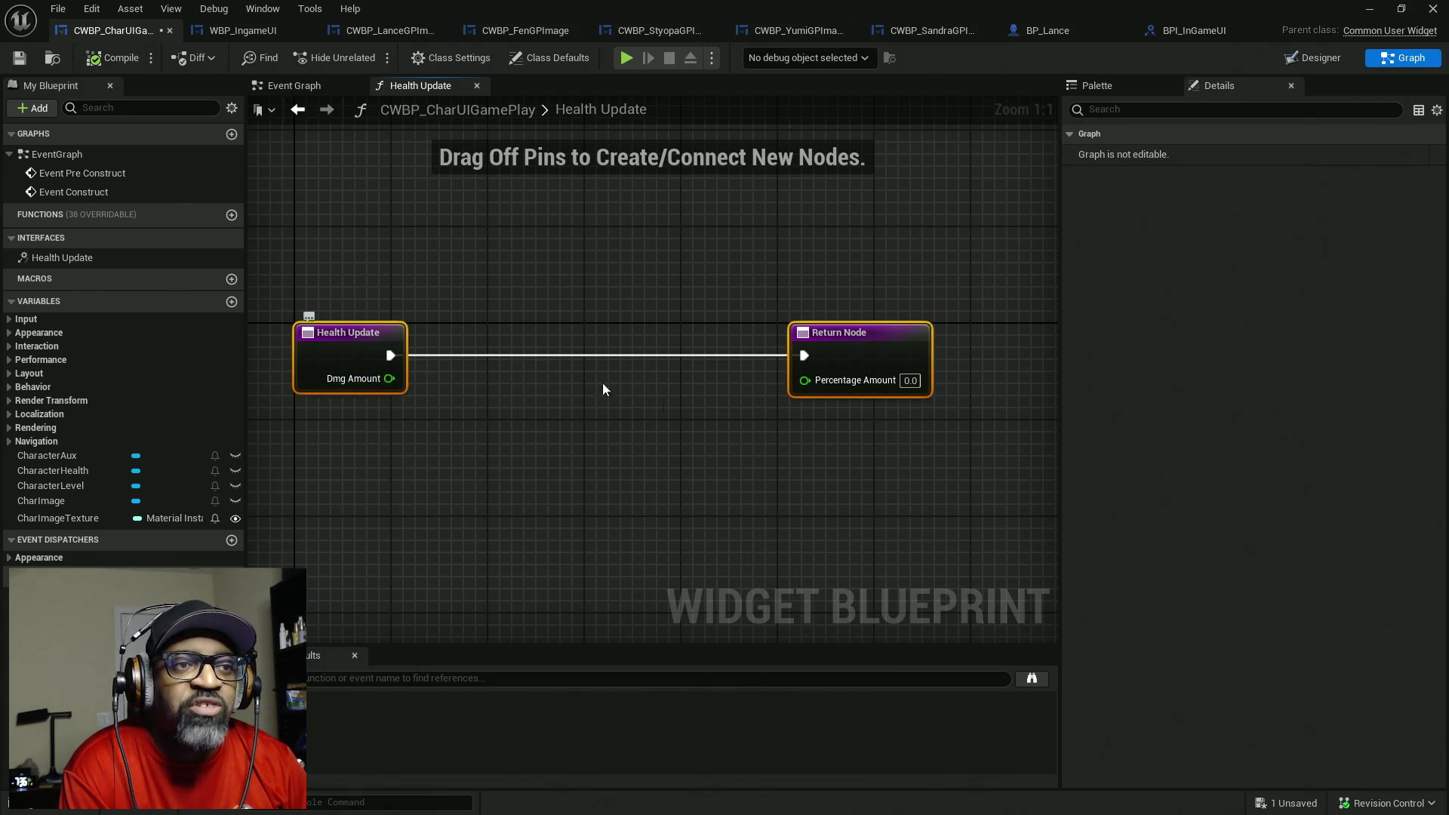
# - Reframe the Health Update and Return nodes, then bring up BP_Lance's Viewport showing the Lance character
pyautogui.click(96, 257)
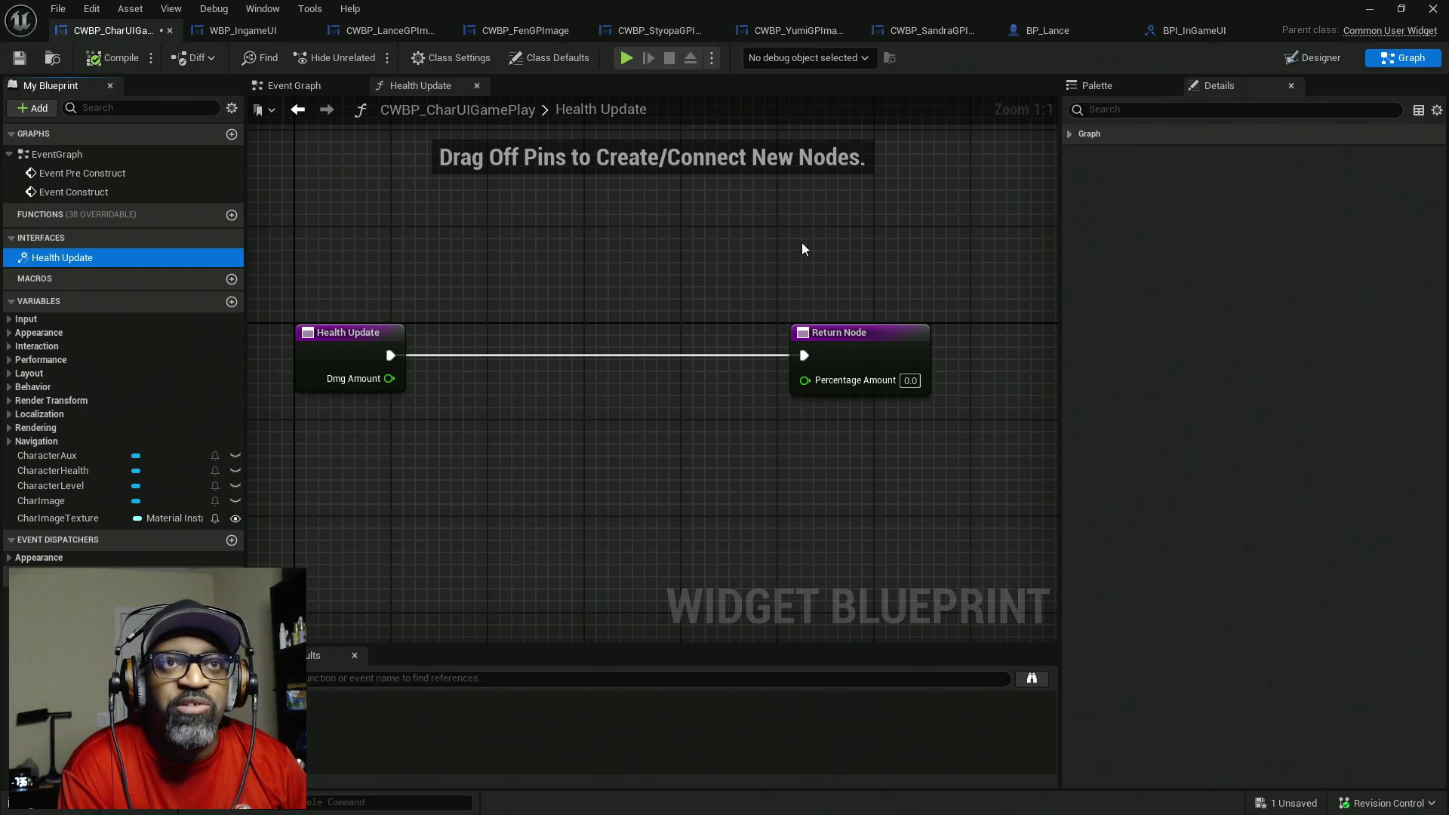
pyautogui.moveTo(306, 256); pyautogui.dragTo(923, 551)
pyautogui.moveTo(310, 223); pyautogui.dragTo(980, 465)
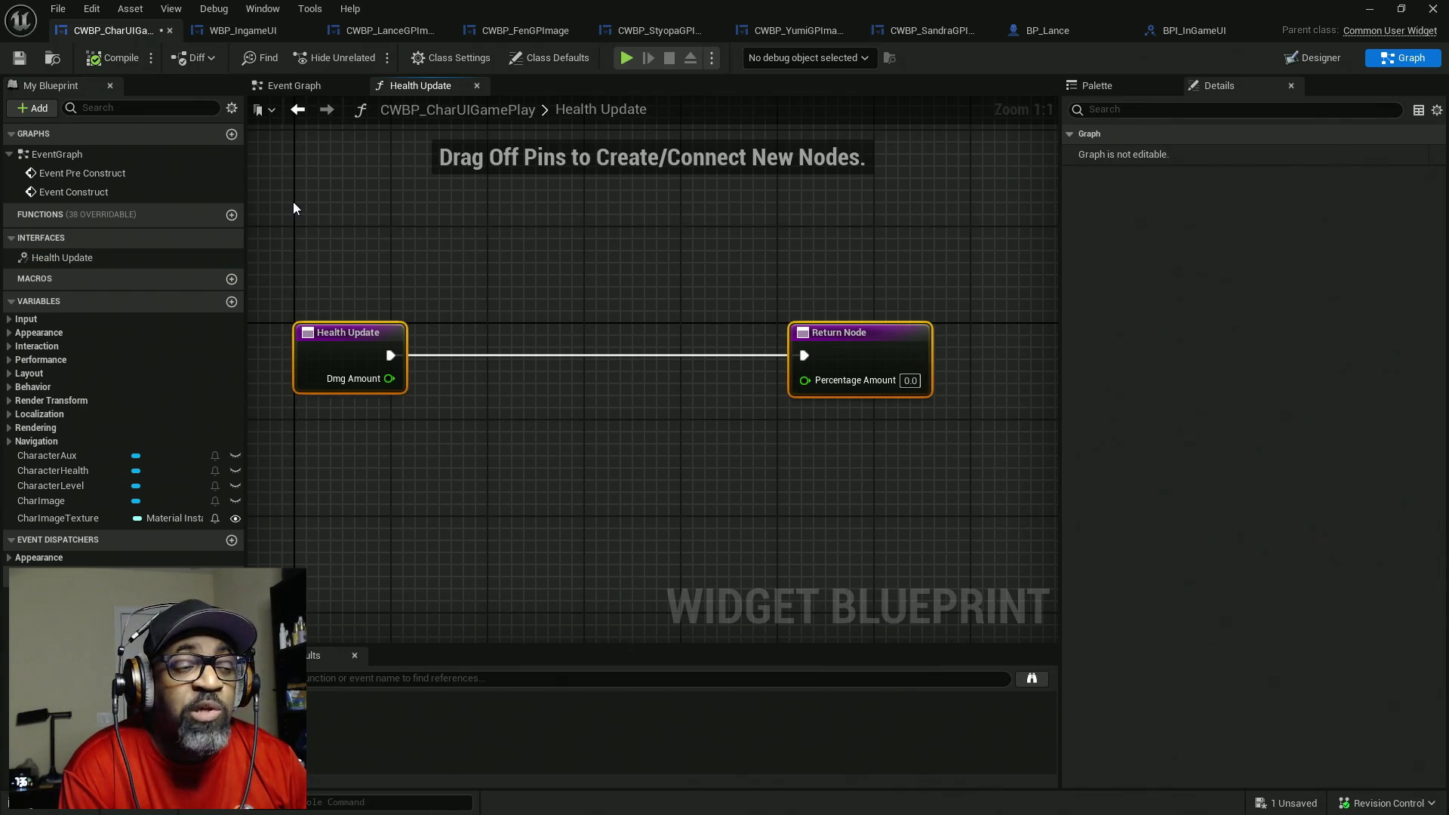
pyautogui.moveTo(295, 198)
pyautogui.mouseDown()
pyautogui.moveTo(844, 541)
pyautogui.moveTo(942, 543)
pyautogui.mouseUp()
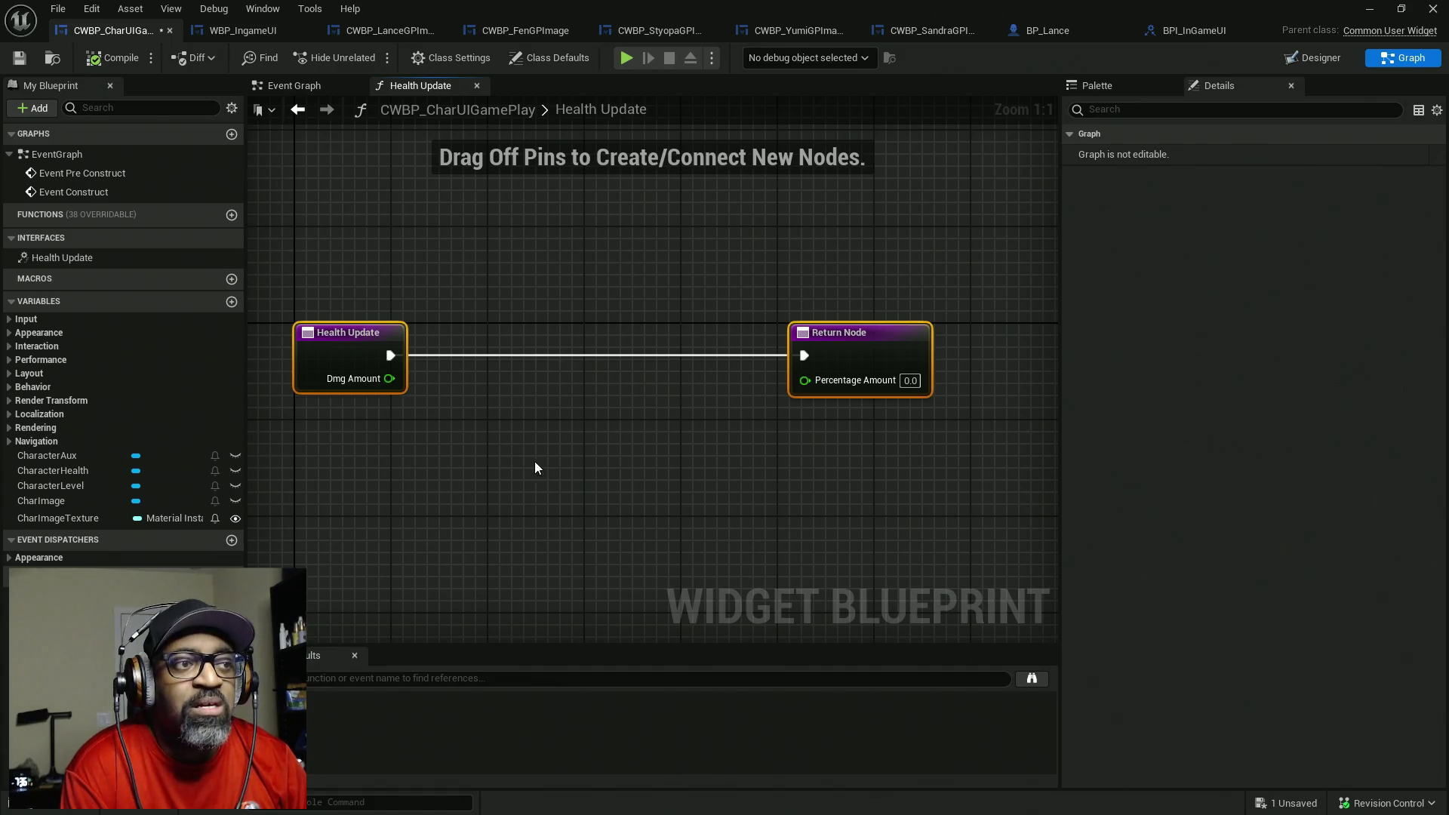
pyautogui.moveTo(534, 468); pyautogui.dragTo(626, 467)
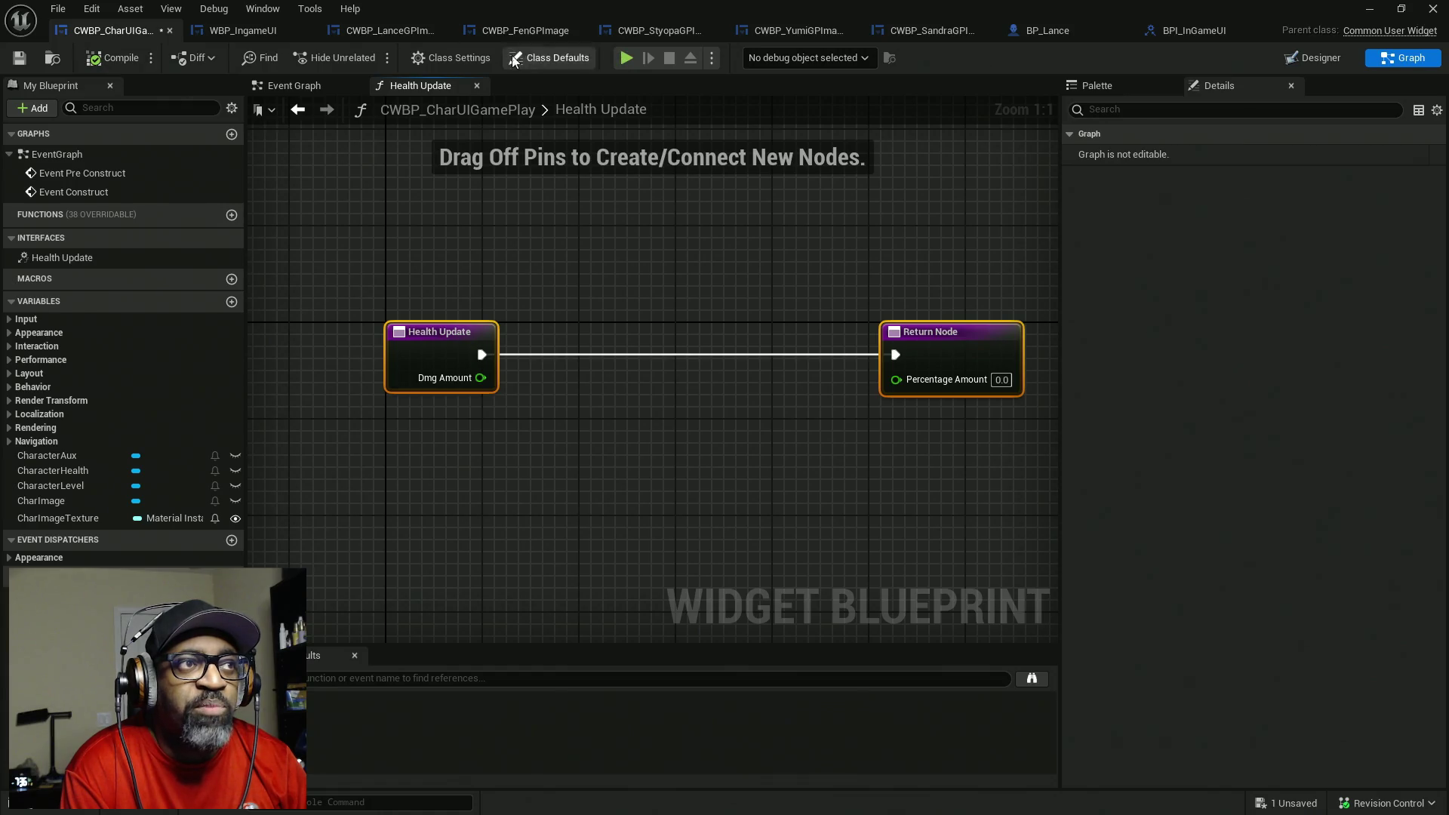
pyautogui.moveTo(804, 451); pyautogui.dragTo(753, 382)
pyautogui.moveTo(699, 370)
pyautogui.mouseDown()
pyautogui.moveTo(670, 418)
pyautogui.moveTo(852, 327)
pyautogui.moveTo(948, 326)
pyautogui.mouseUp()
pyautogui.click(830, 324)
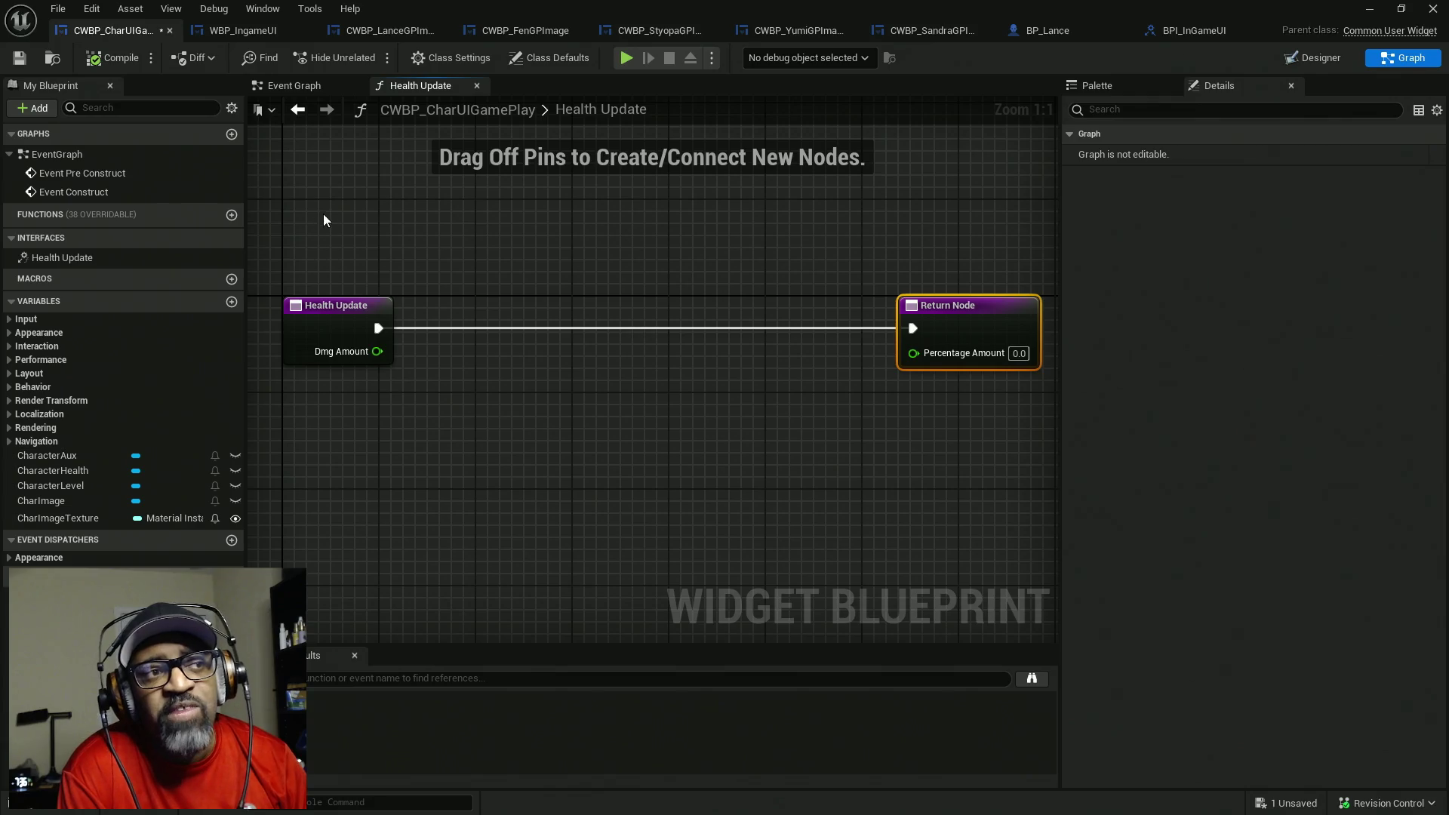
pyautogui.moveTo(318, 188); pyautogui.dragTo(450, 522)
pyautogui.moveTo(403, 429); pyautogui.dragTo(424, 486)
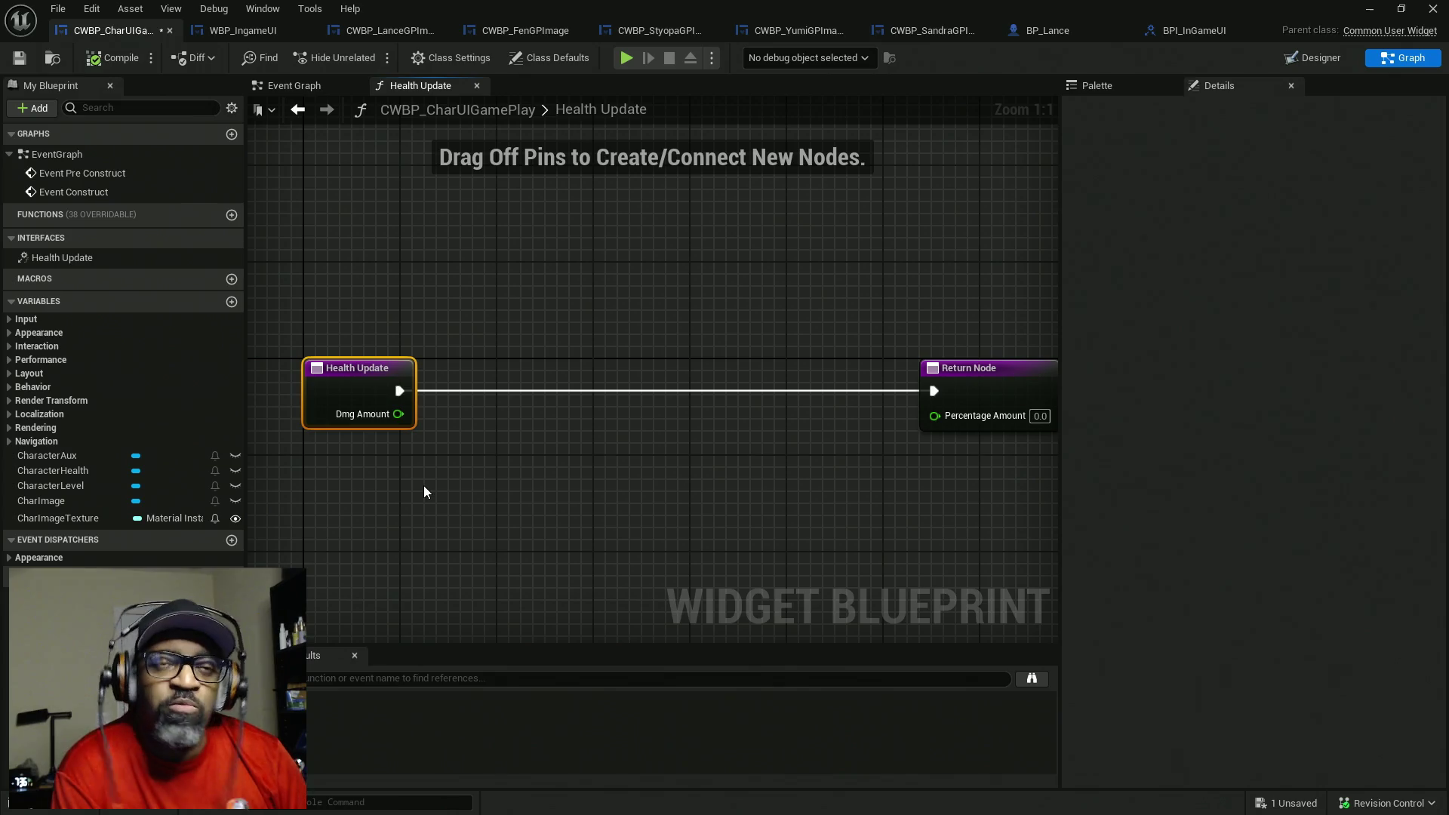
pyautogui.click(1056, 32)
pyautogui.click(262, 85)
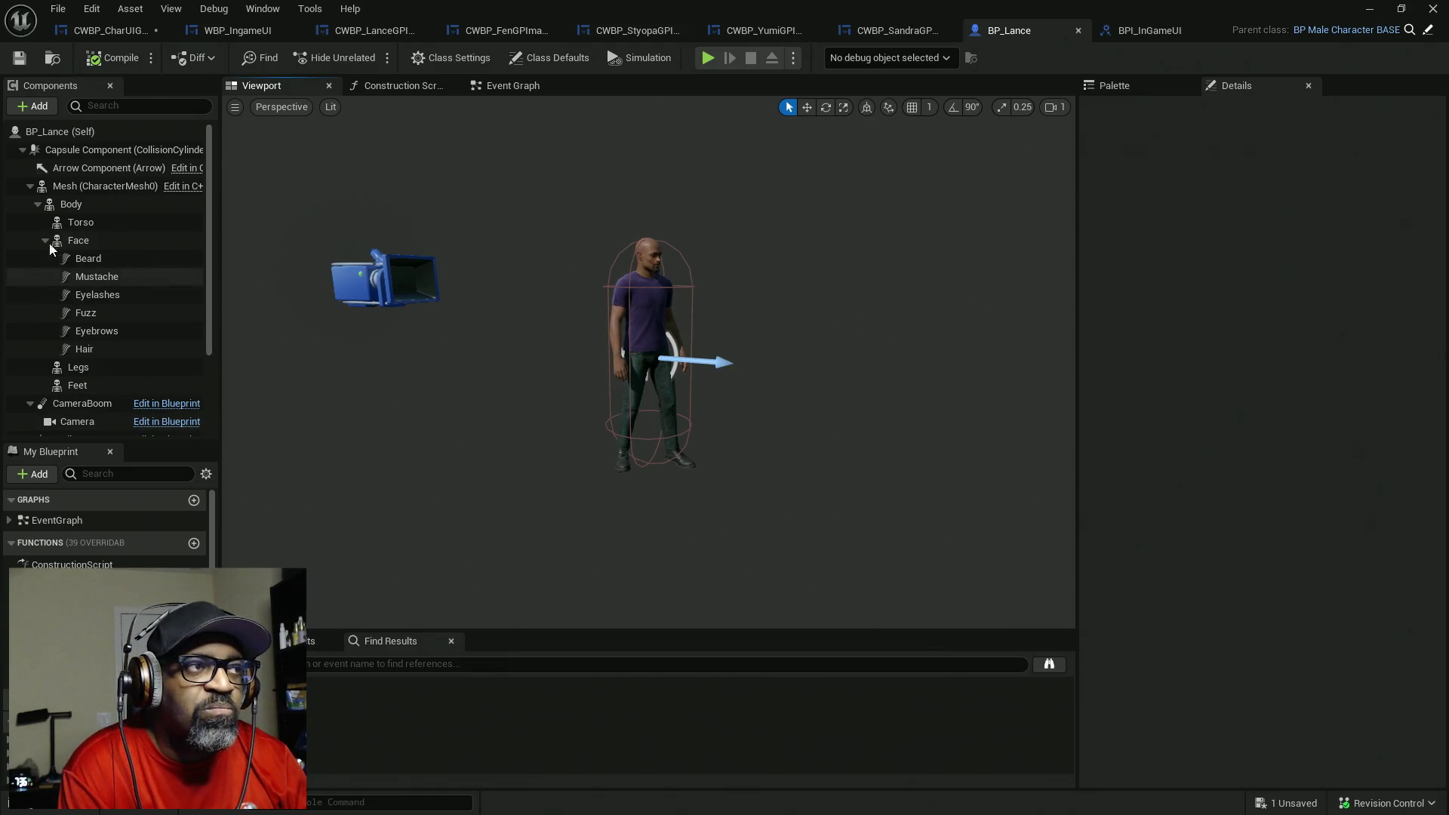
# - Collapse the Body component, enlarge the My Blueprint list, and switch BP_Lance to its Event Graph
pyautogui.click(38, 204)
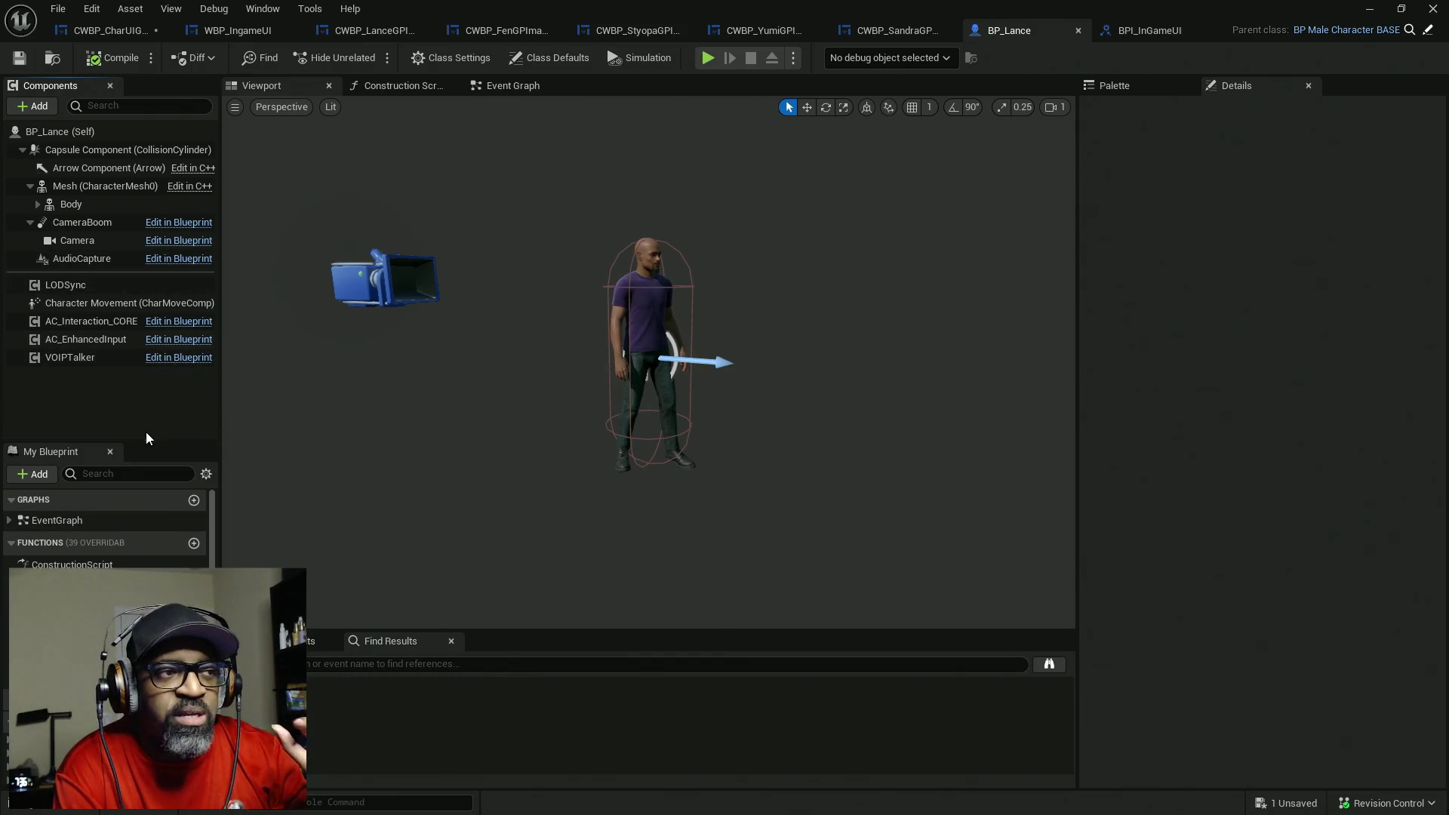
pyautogui.moveTo(156, 443)
pyautogui.mouseDown()
pyautogui.moveTo(156, 366)
pyautogui.moveTo(156, 379)
pyautogui.mouseUp()
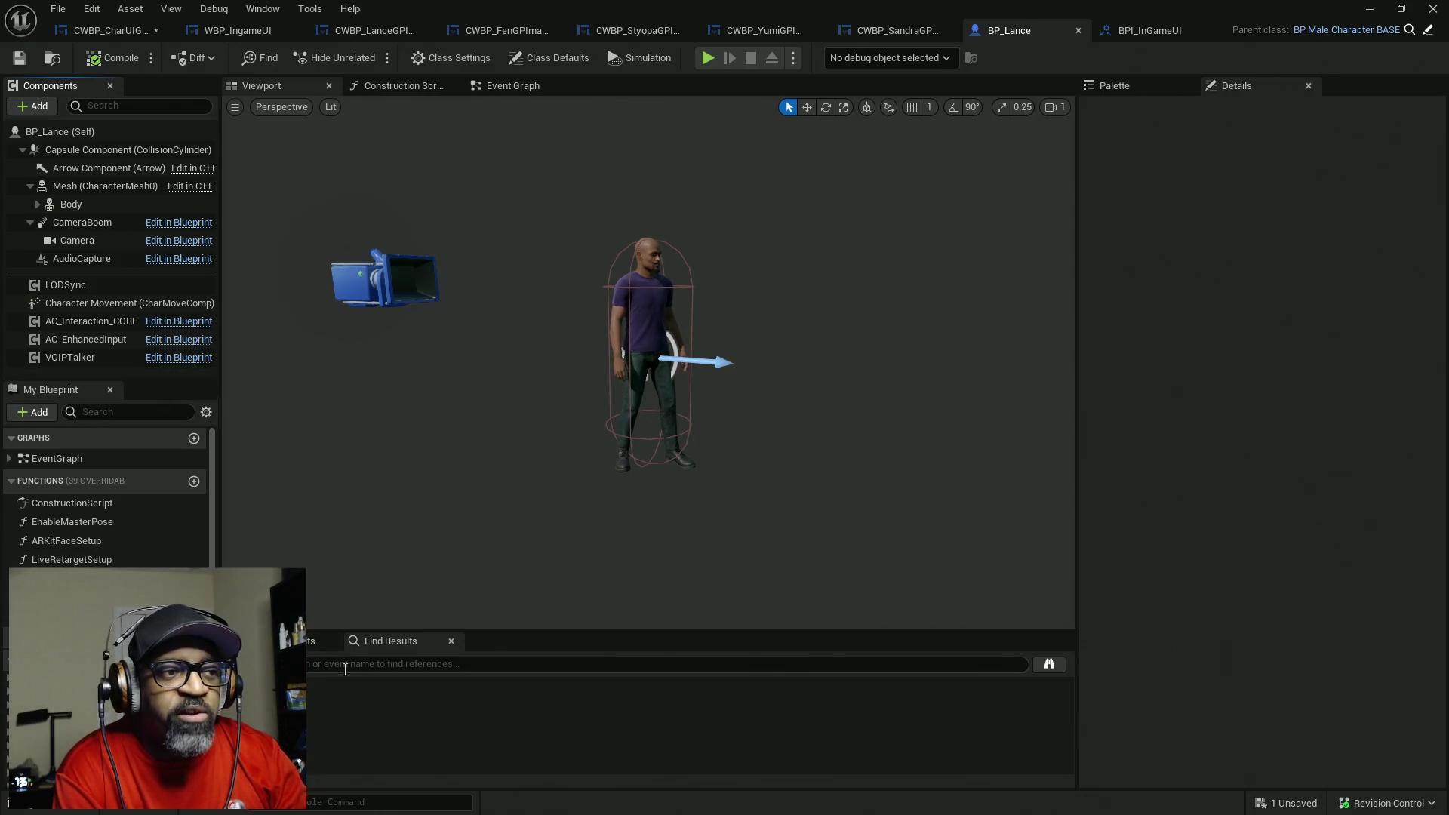
pyautogui.click(507, 89)
pyautogui.click(597, 331)
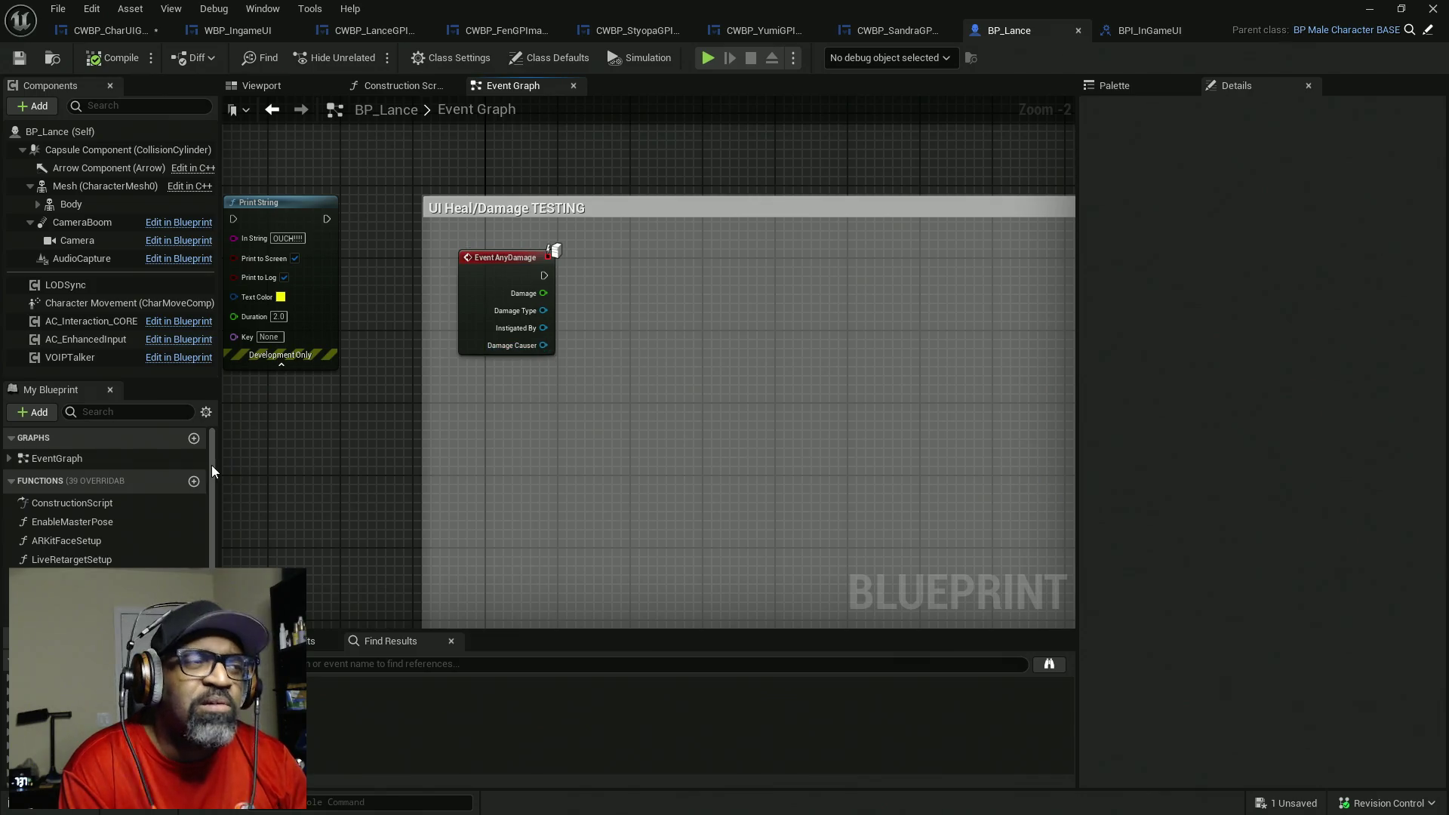
# - Add a Float Health variable defaulting to 100.0 to BP_Lance, save all, and place its getter
pyautogui.click(11, 481)
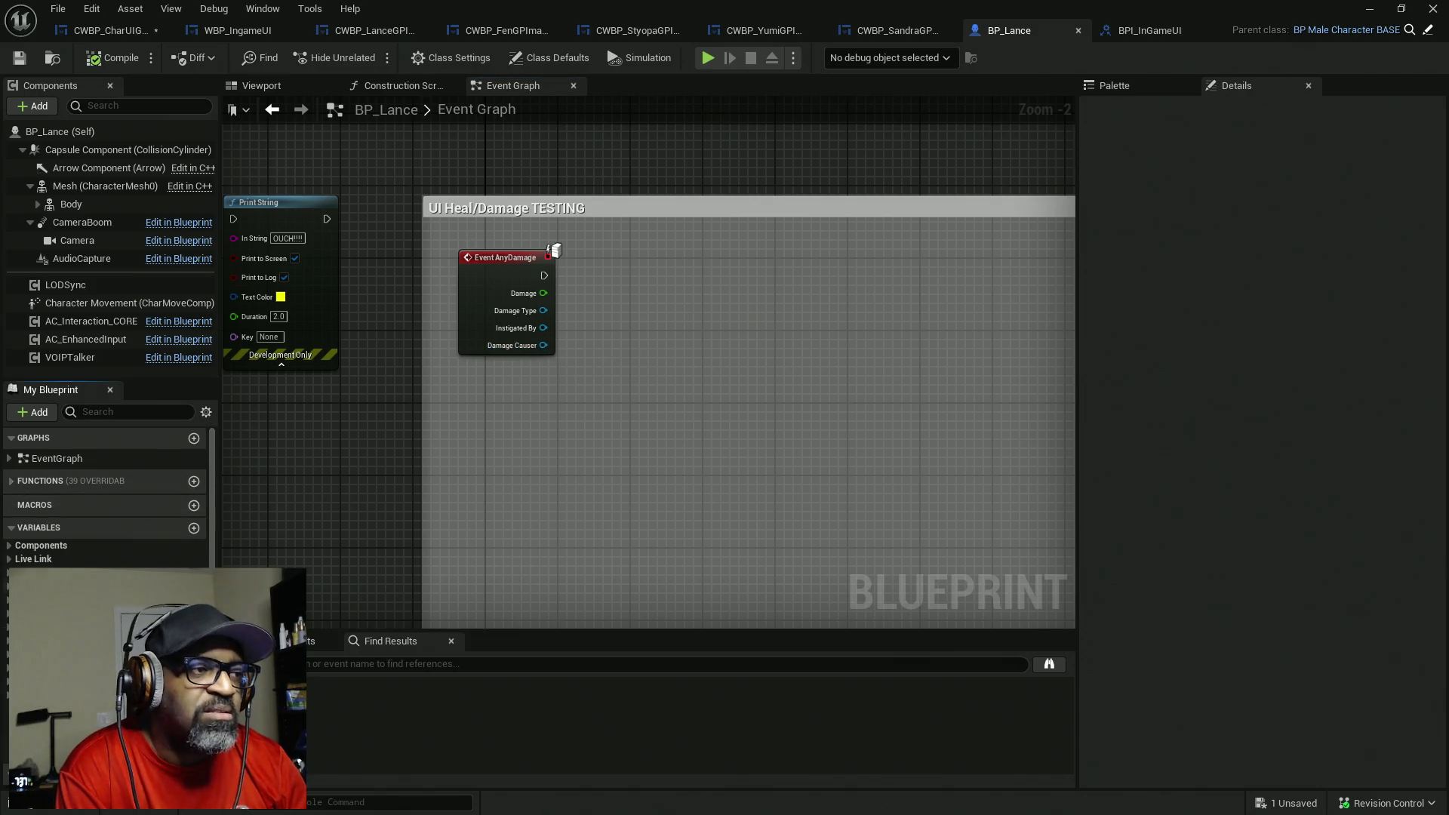
pyautogui.click(194, 528)
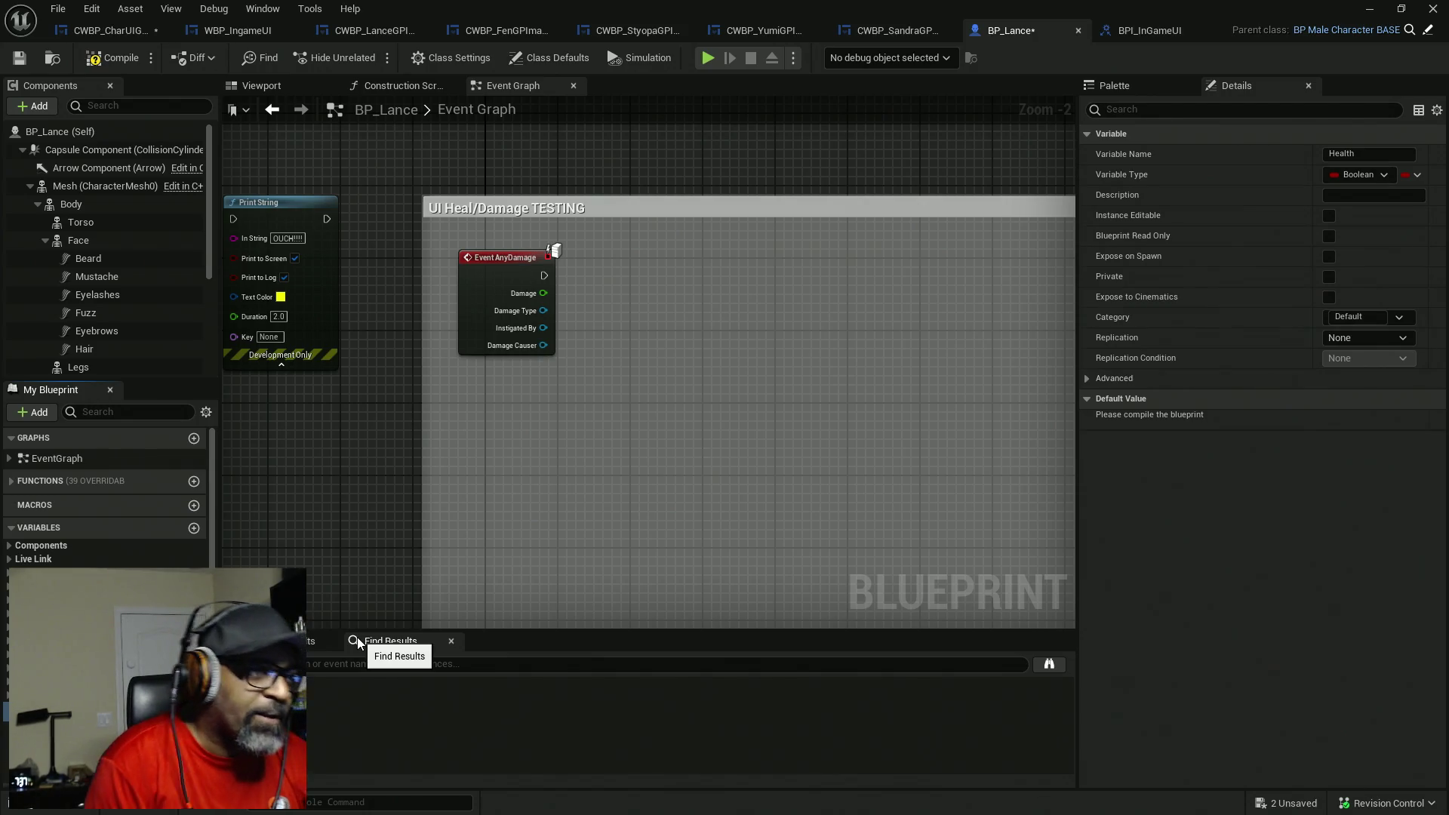
pyautogui.click(185, 574)
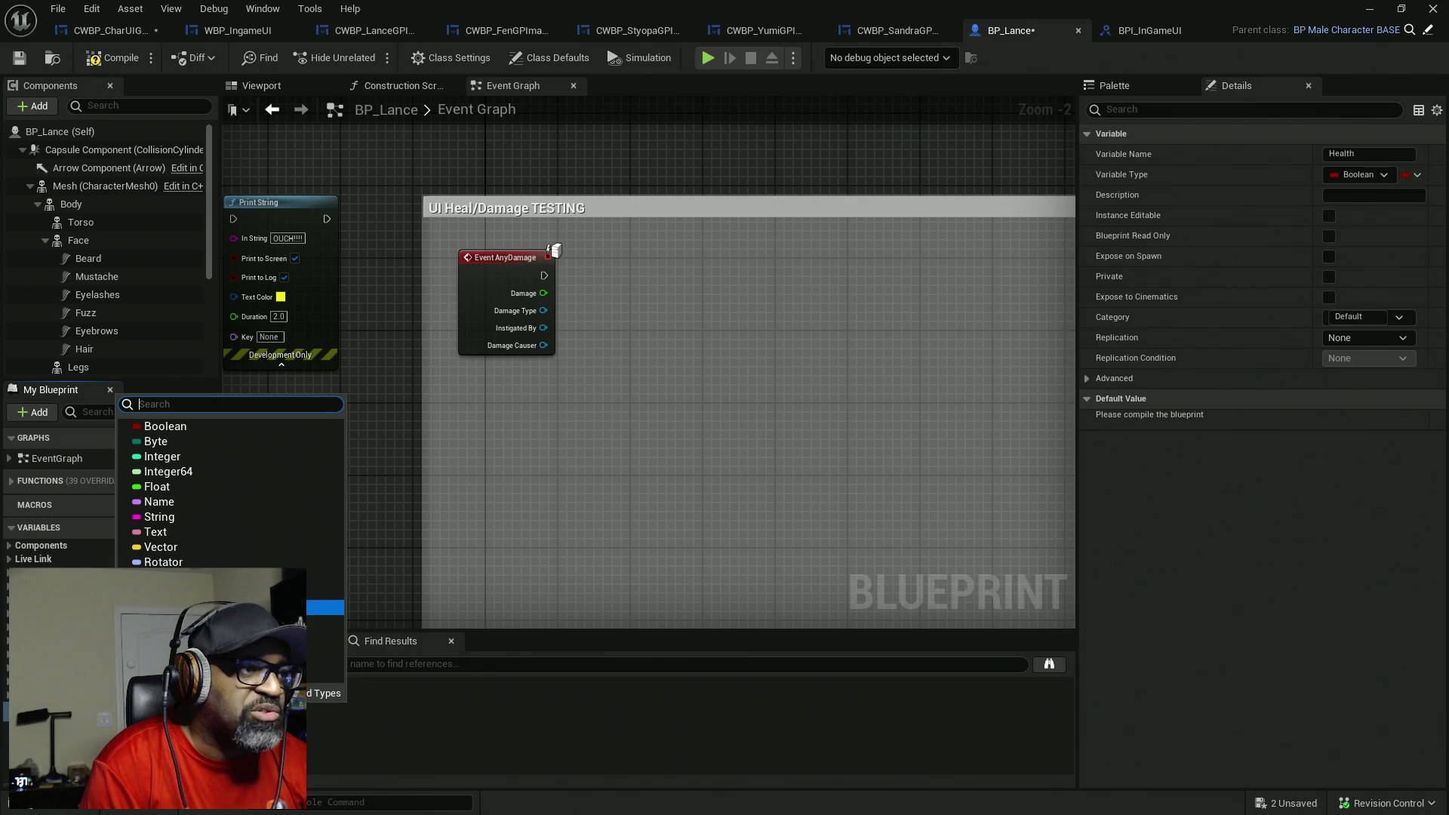
pyautogui.click(151, 491)
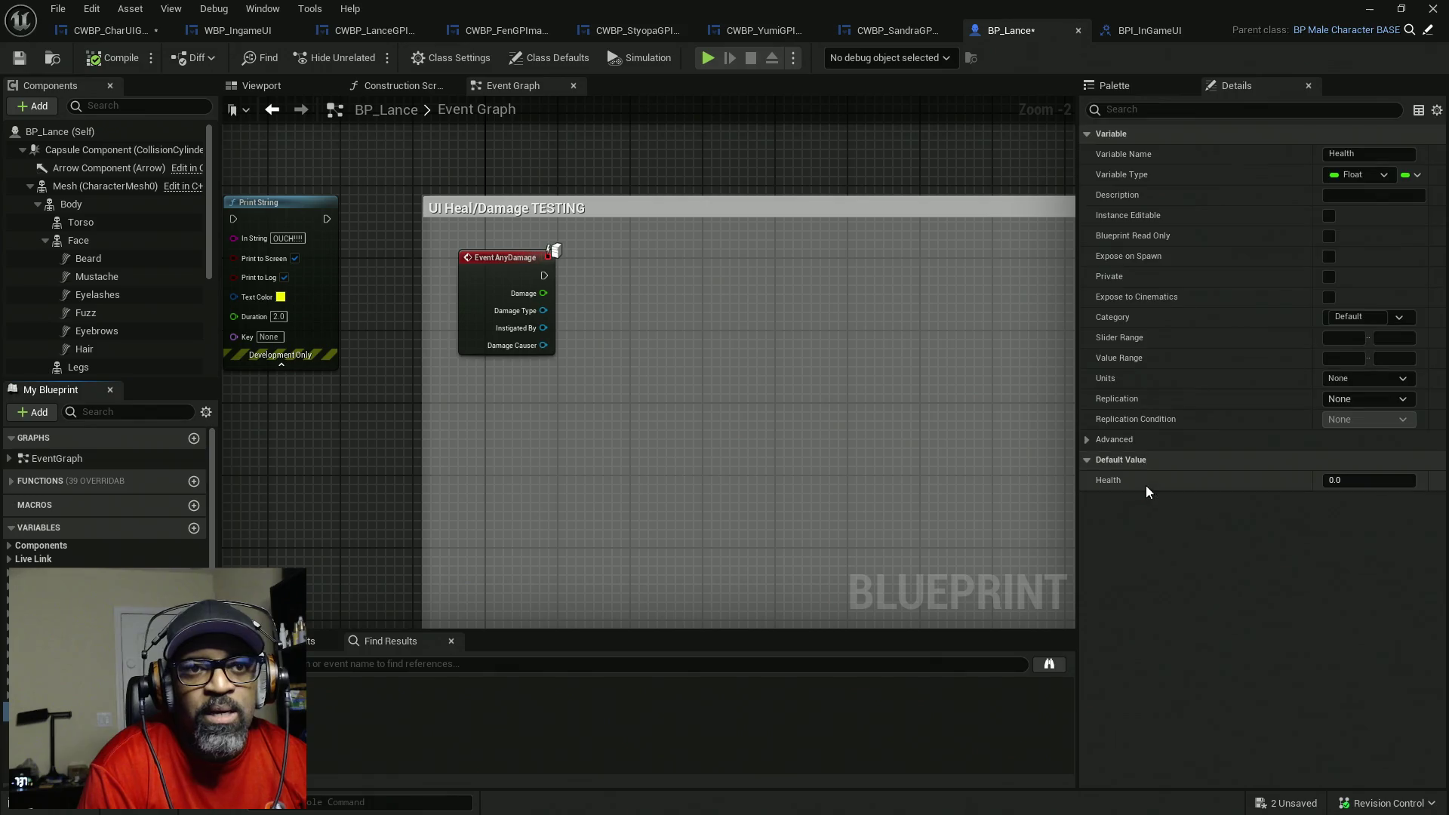
pyautogui.click(1330, 481)
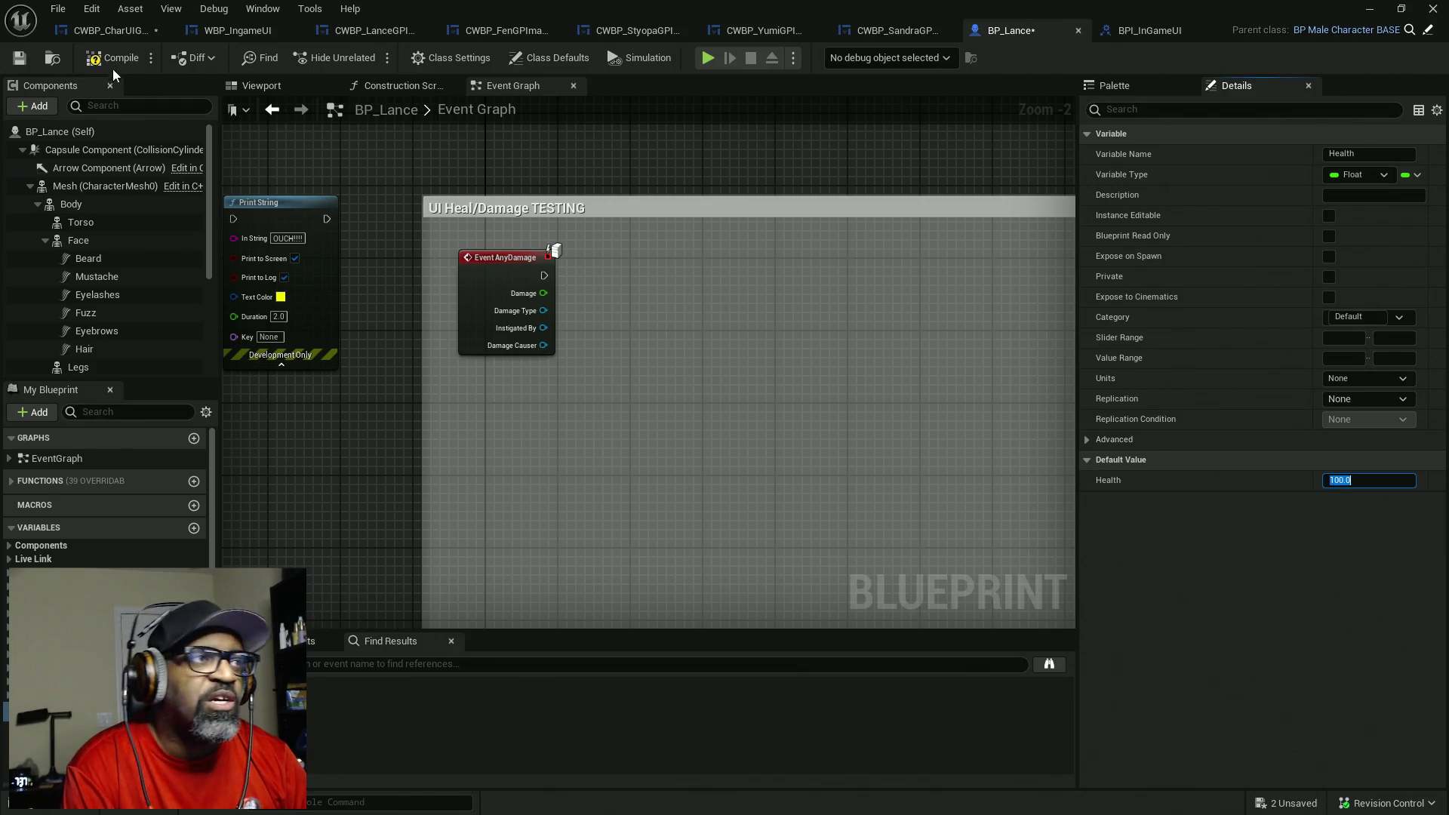
pyautogui.press('Return')
pyautogui.hotkey('ctrl', 'shift', 's')
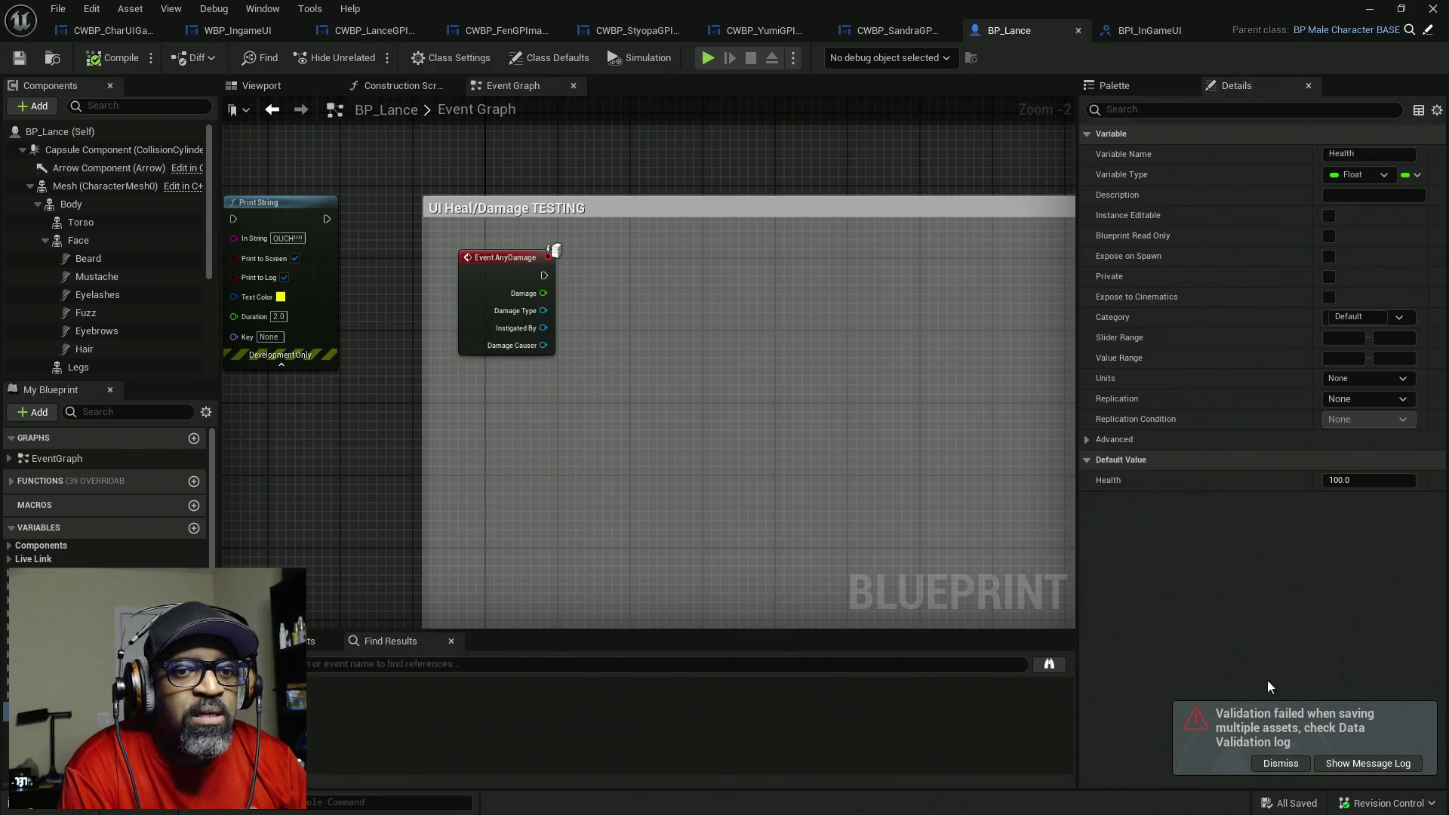
pyautogui.click(1274, 764)
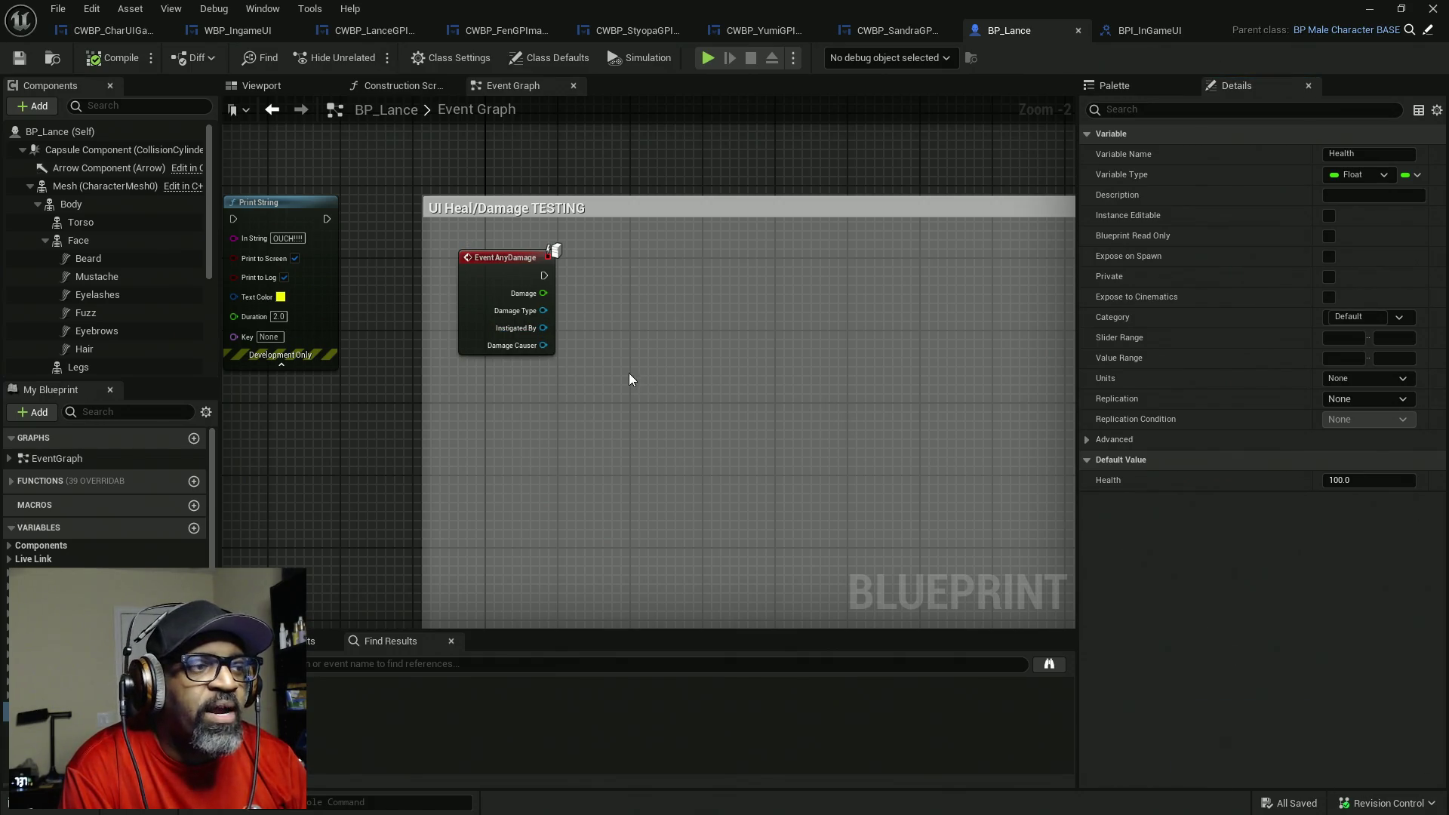
pyautogui.moveTo(45, 588)
pyautogui.mouseDown()
pyautogui.moveTo(618, 409)
pyautogui.moveTo(578, 306)
pyautogui.moveTo(552, 378)
pyautogui.mouseUp()
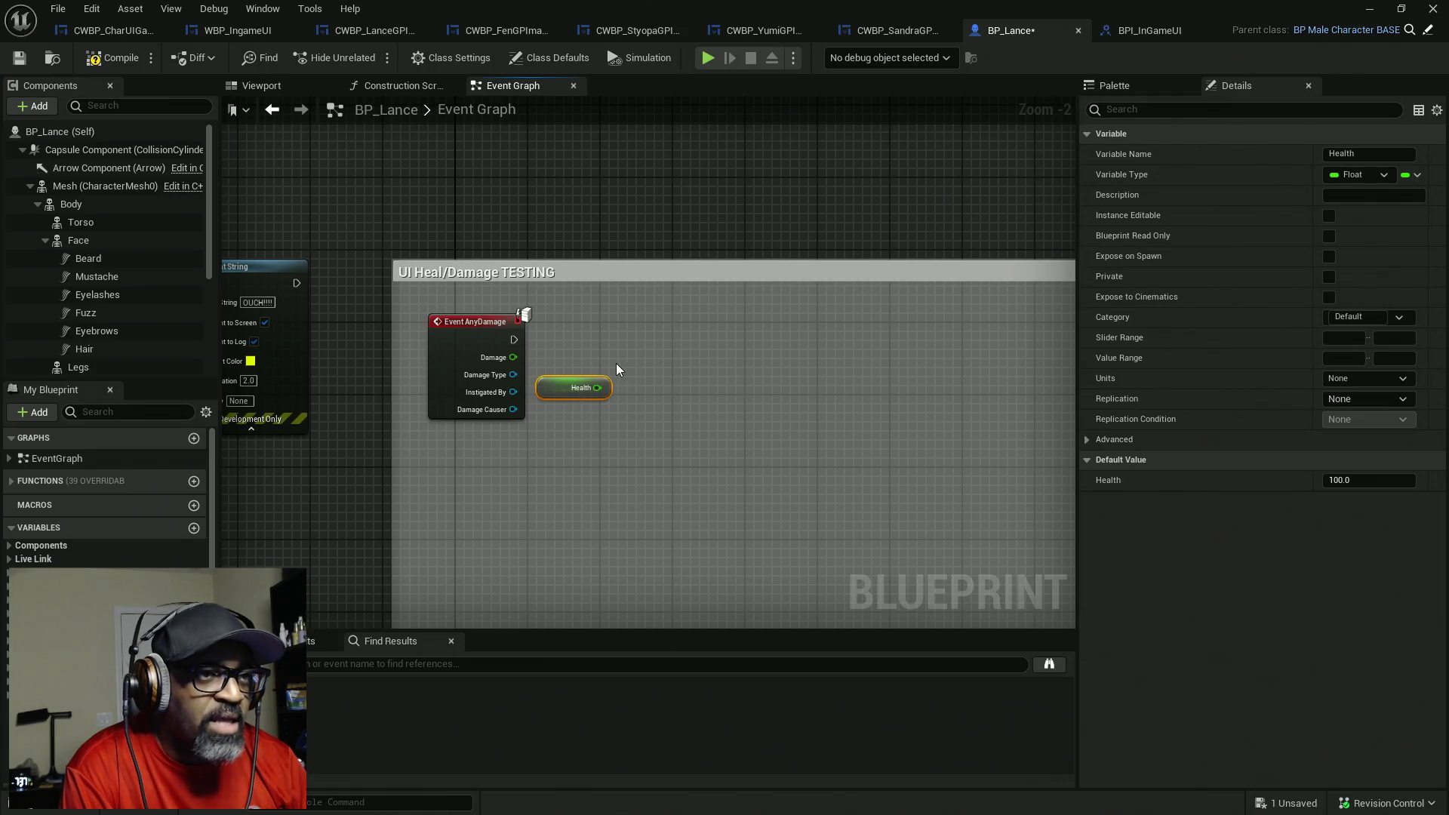
# - Add a Subtract node taking Health minus Event AnyDamage's Damage beside the damage event
pyautogui.moveTo(514, 357); pyautogui.dragTo(694, 358)
pyautogui.click(617, 431)
pyautogui.moveTo(604, 388); pyautogui.dragTo(668, 356)
pyautogui.write('-')
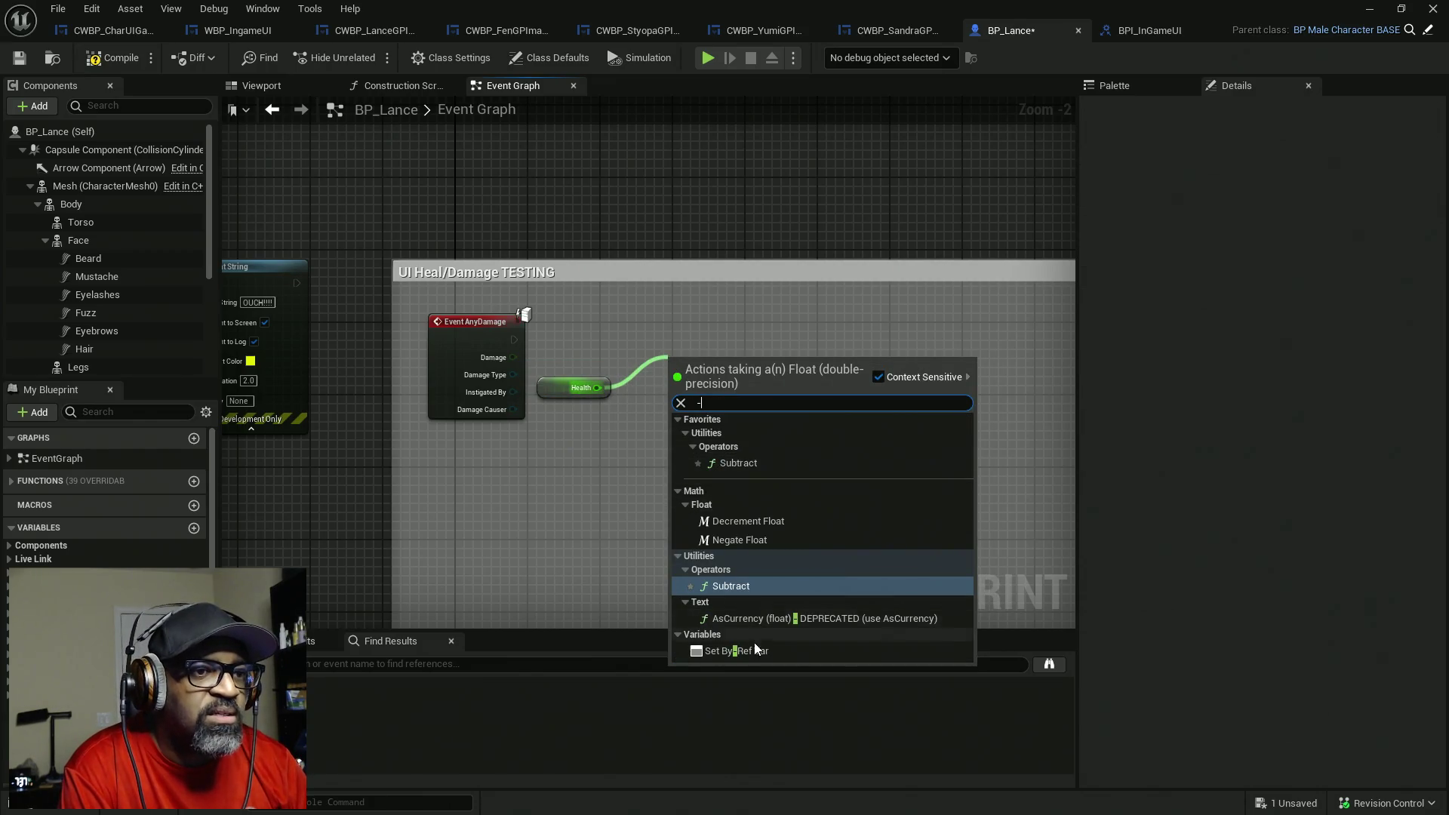
pyautogui.click(745, 586)
pyautogui.moveTo(674, 378)
pyautogui.mouseDown()
pyautogui.moveTo(514, 363)
pyautogui.moveTo(559, 344)
pyautogui.mouseUp()
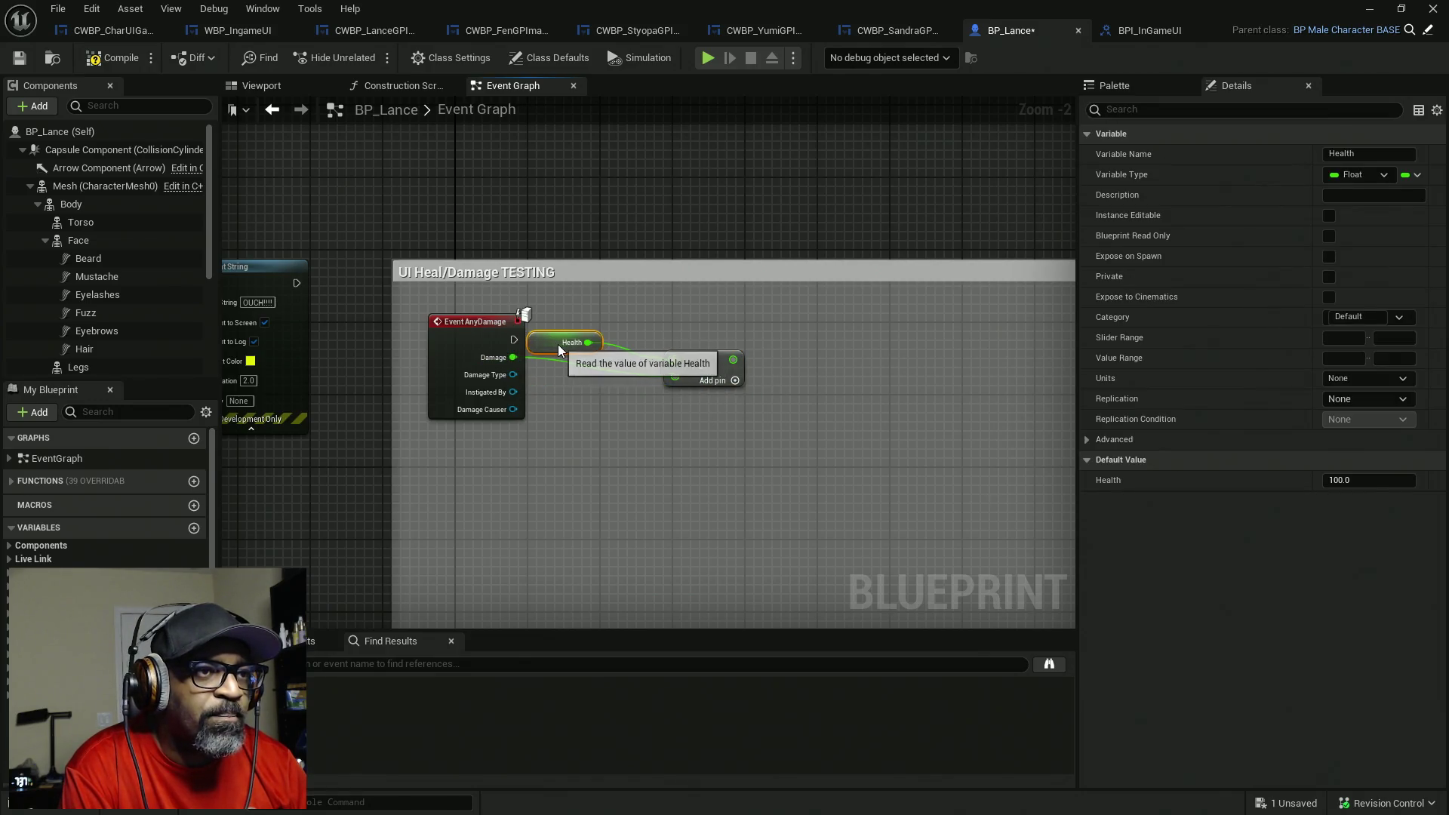
pyautogui.moveTo(703, 371)
pyautogui.mouseDown()
pyautogui.moveTo(667, 346)
pyautogui.moveTo(649, 352)
pyautogui.mouseUp()
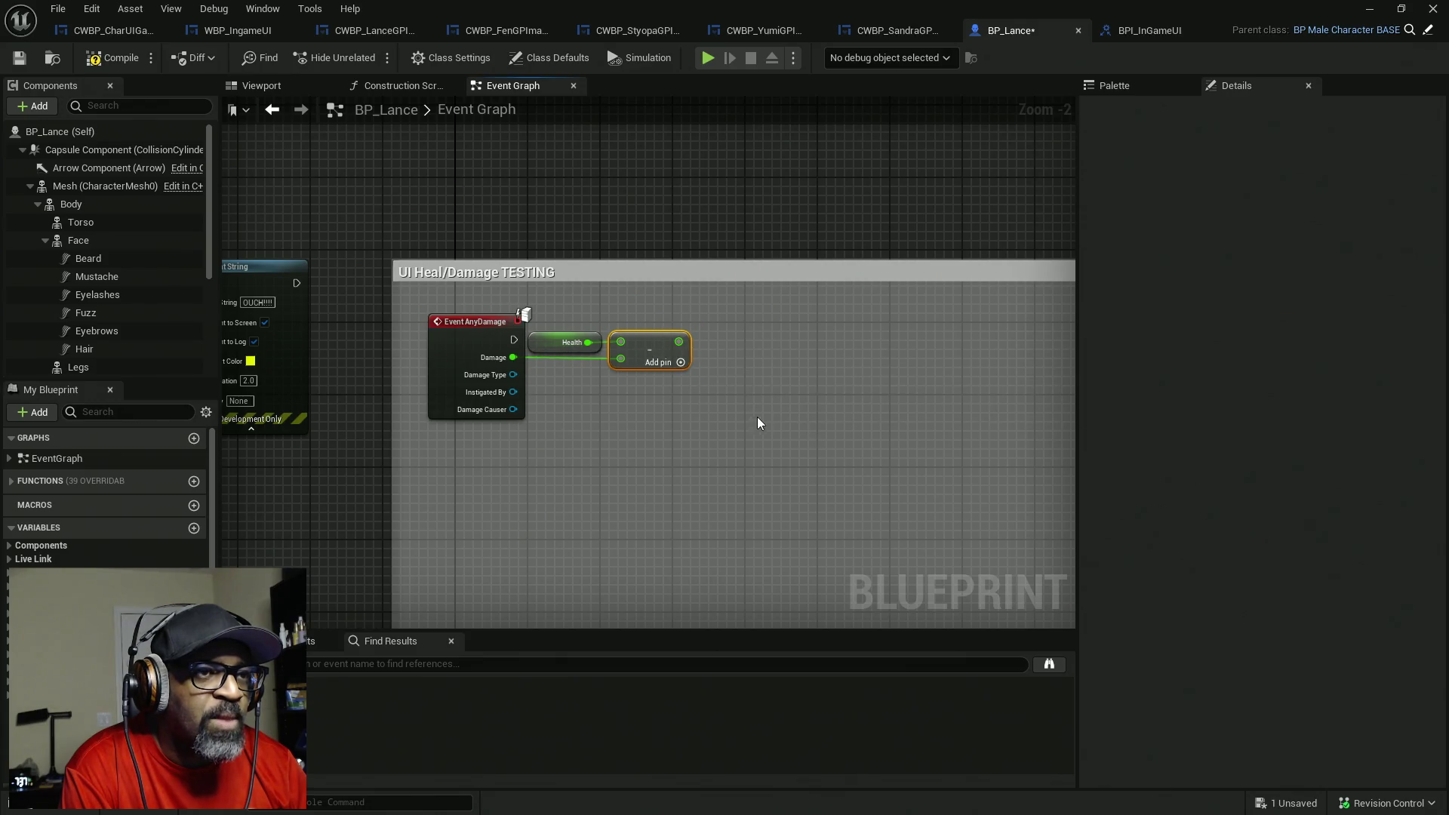
pyautogui.moveTo(758, 417); pyautogui.dragTo(653, 404)
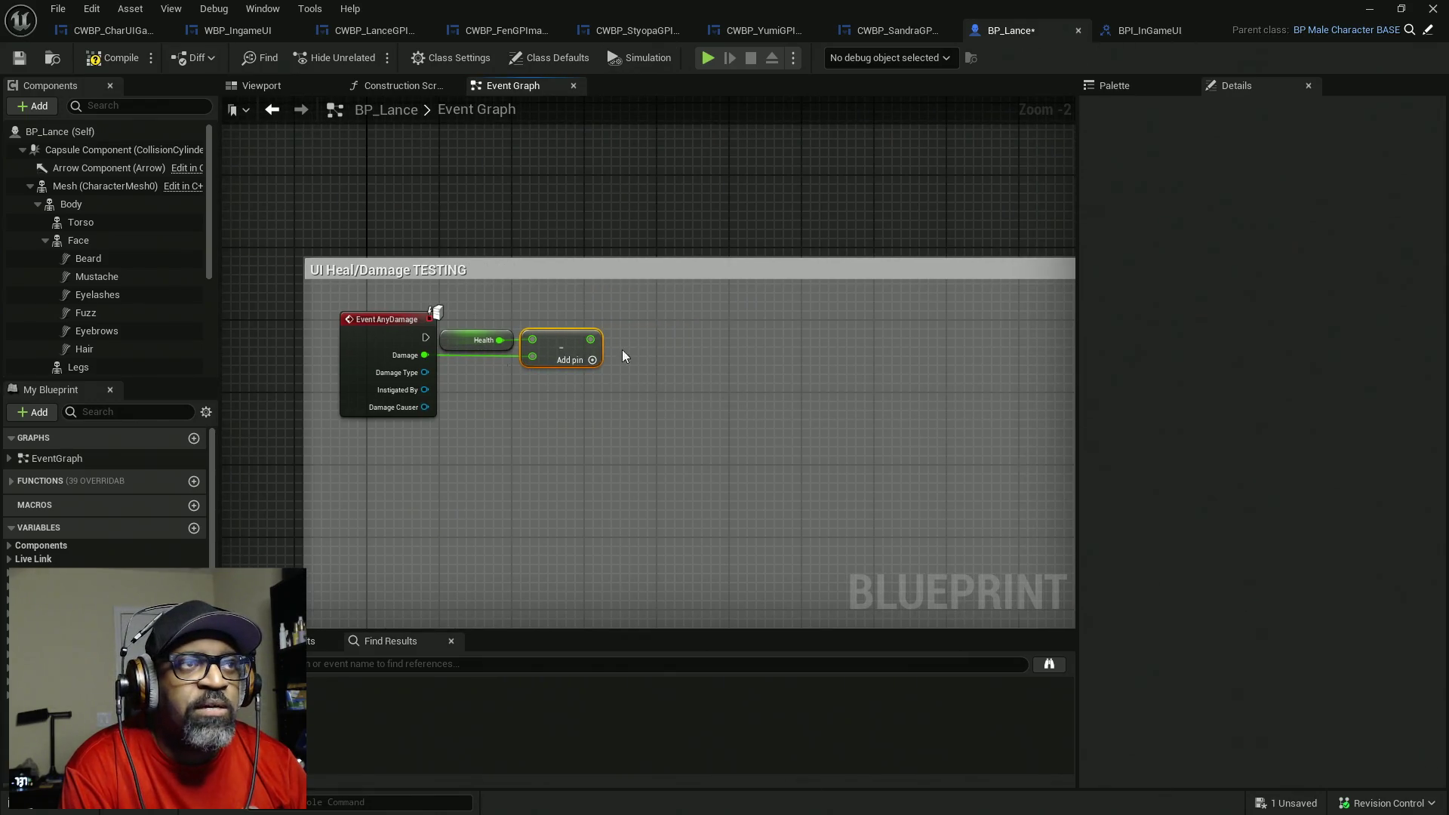
pyautogui.click(125, 32)
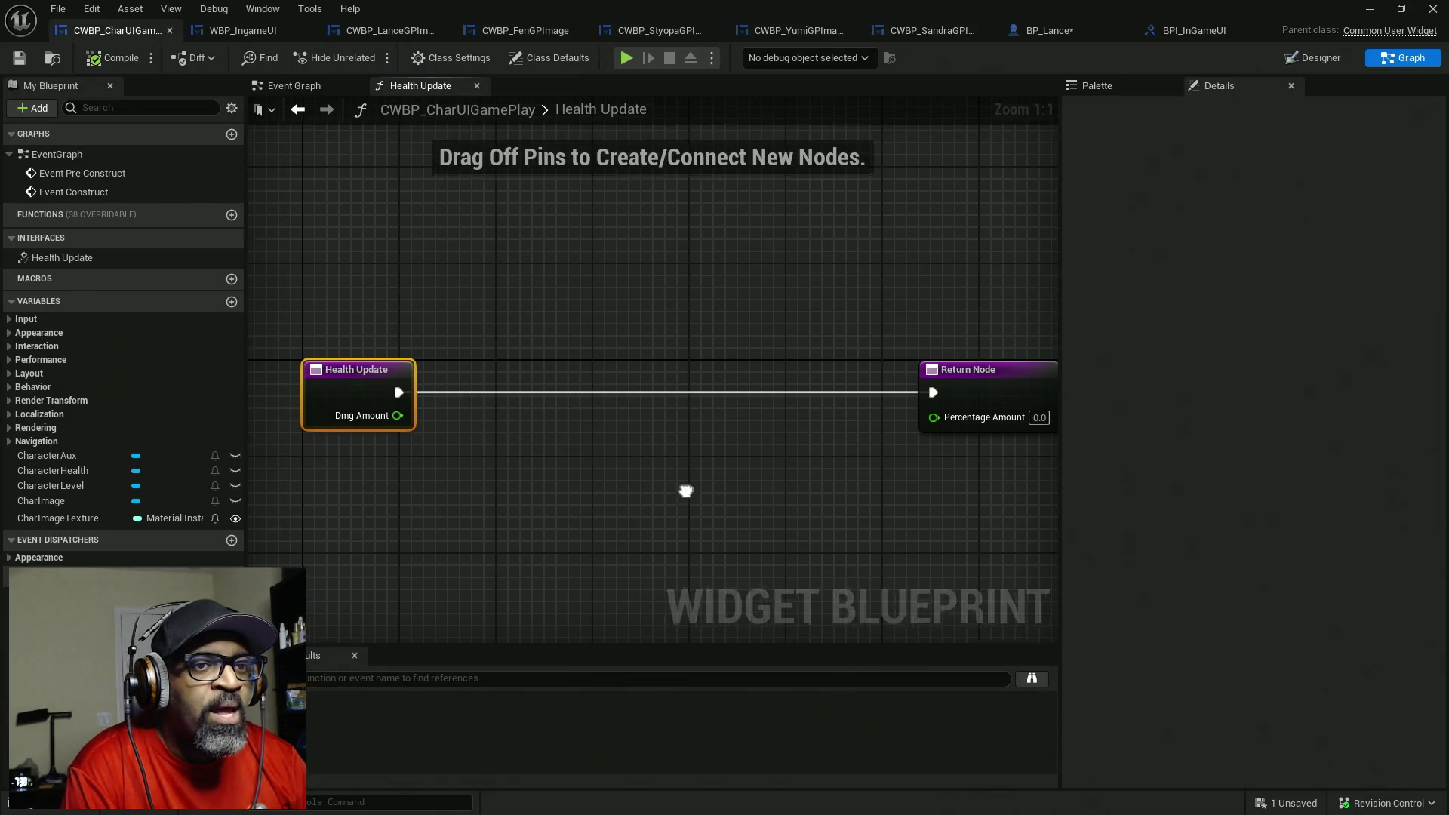
# - Place a Character Health getter in the Health Update graph, deleting a mistaken Char Image node
pyautogui.moveTo(686, 491); pyautogui.dragTo(614, 489)
pyautogui.moveTo(440, 479)
pyautogui.mouseDown()
pyautogui.moveTo(514, 456)
pyautogui.moveTo(432, 456)
pyautogui.mouseUp()
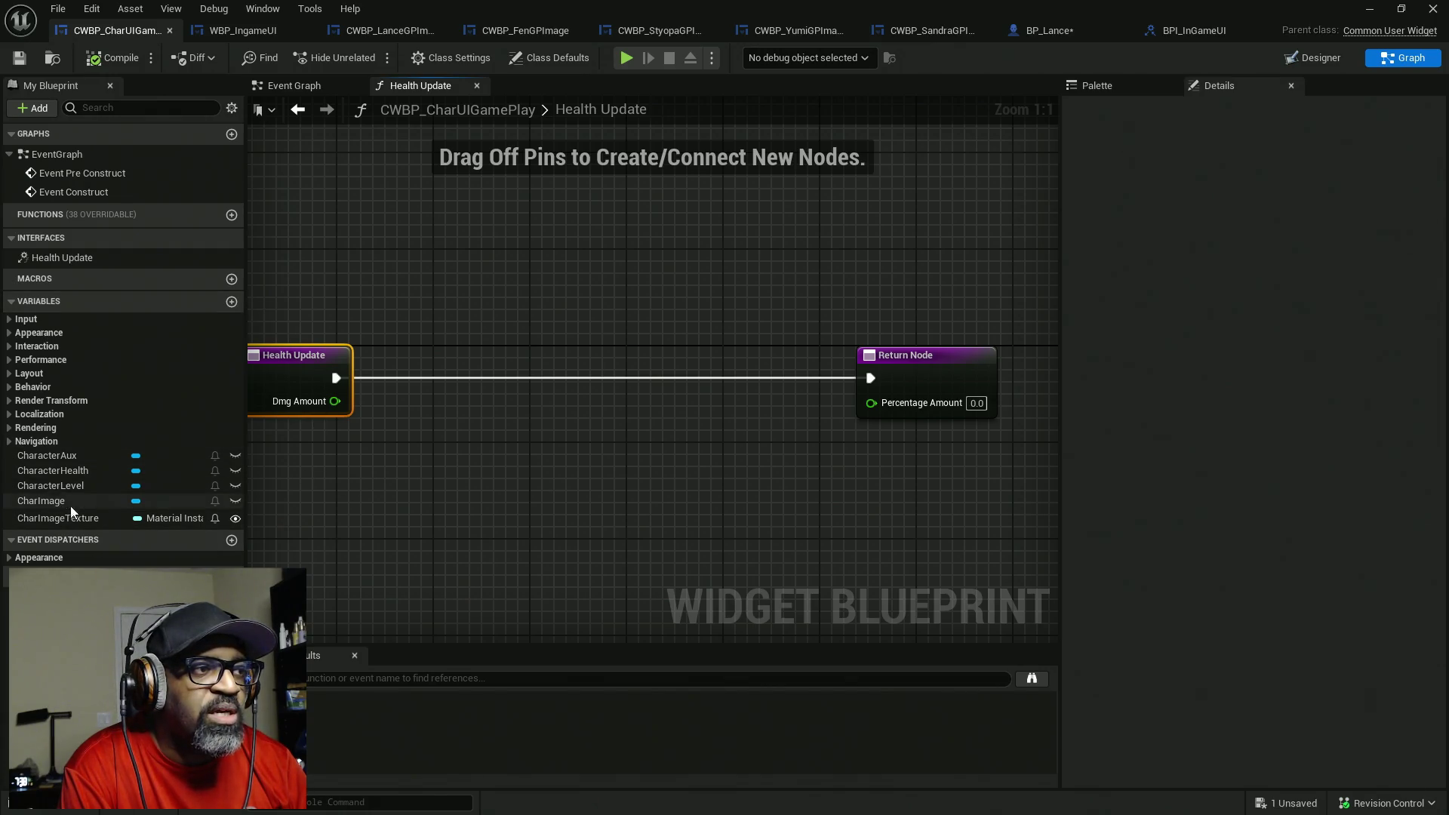
pyautogui.moveTo(60, 501)
pyautogui.mouseDown()
pyautogui.moveTo(388, 492)
pyautogui.moveTo(274, 487)
pyautogui.mouseUp()
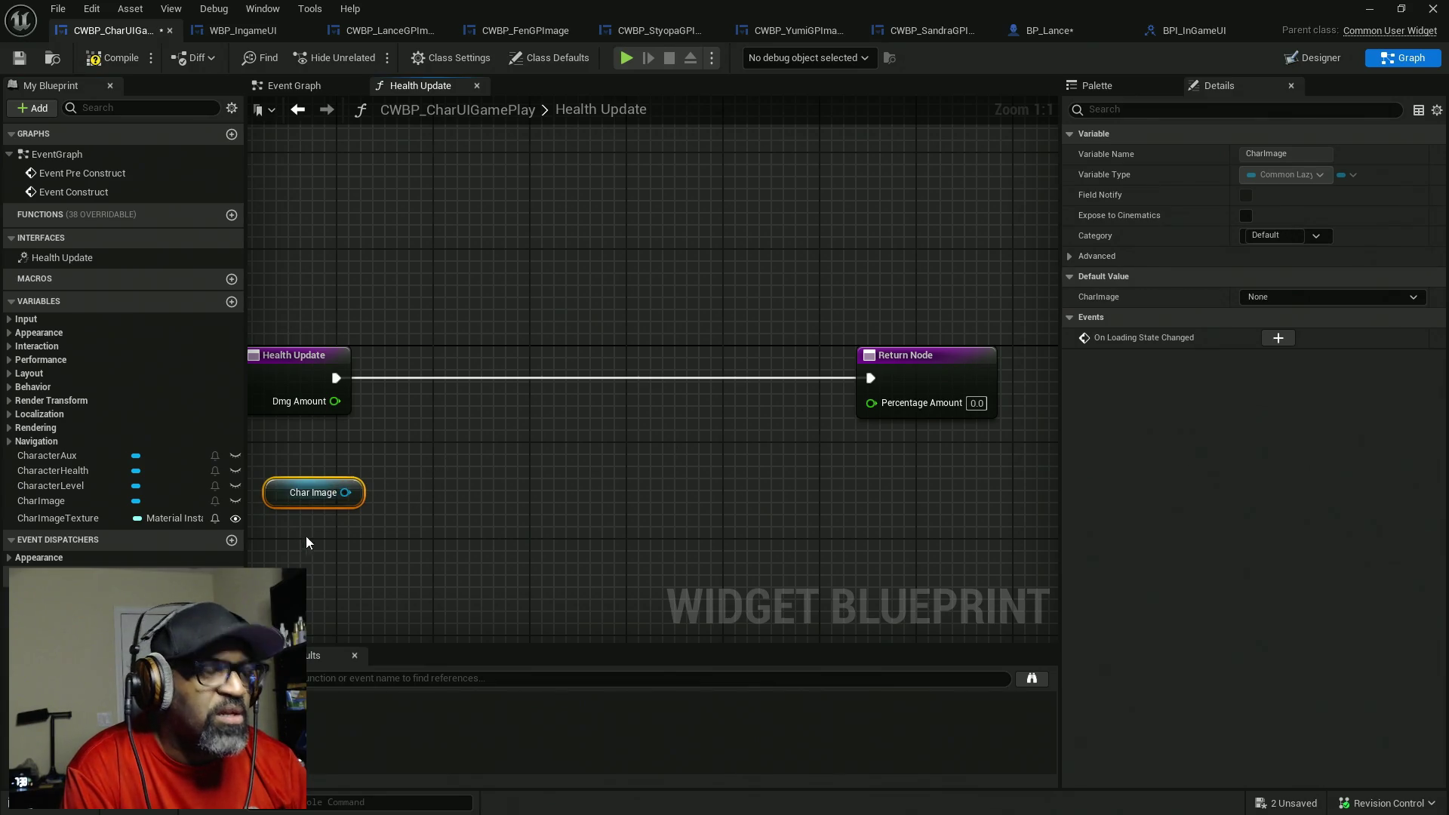
pyautogui.press('Delete')
pyautogui.click(67, 473)
pyautogui.moveTo(67, 472)
pyautogui.mouseDown()
pyautogui.moveTo(378, 488)
pyautogui.moveTo(296, 500)
pyautogui.mouseUp()
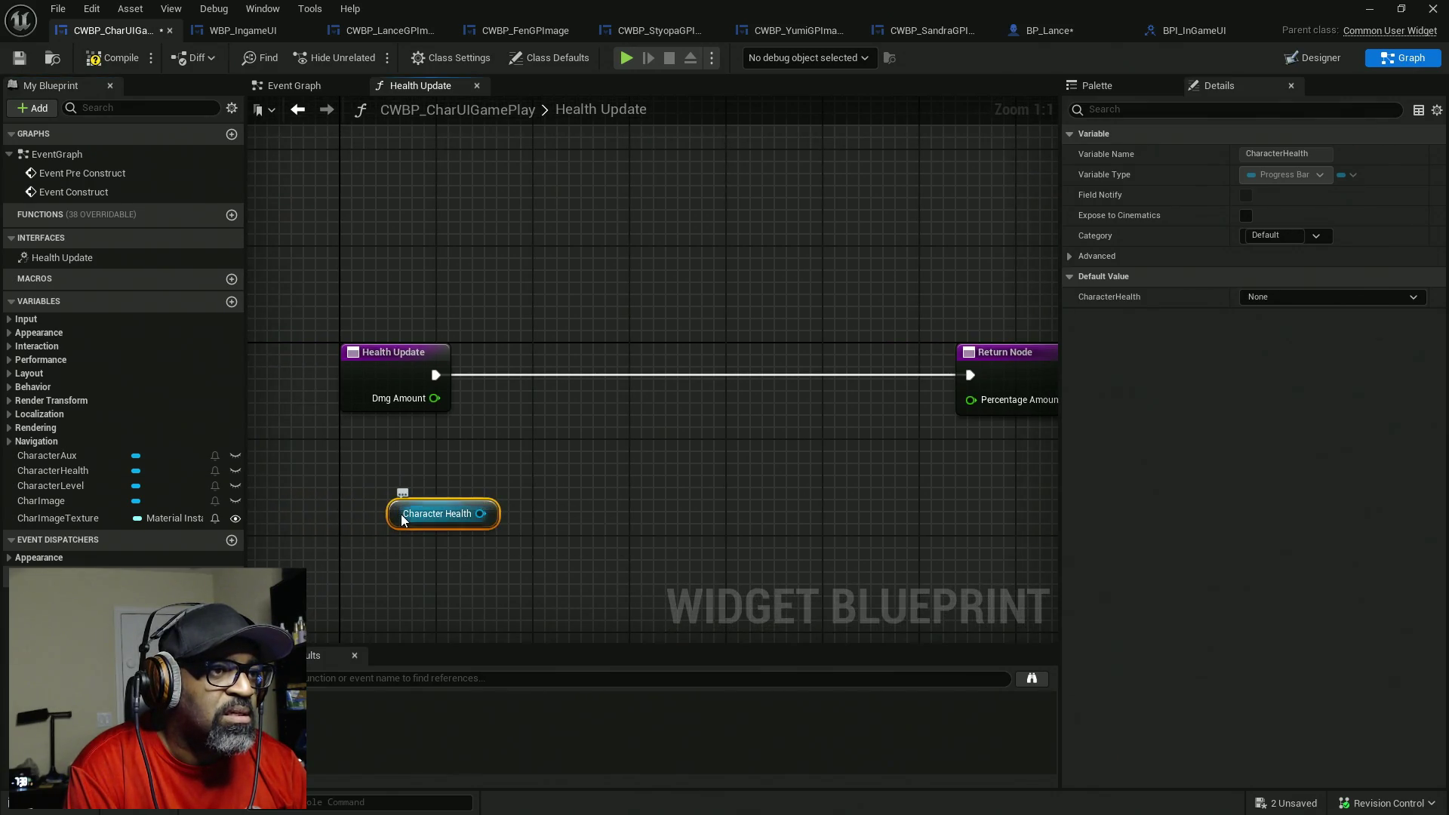
pyautogui.moveTo(403, 520); pyautogui.dragTo(366, 508)
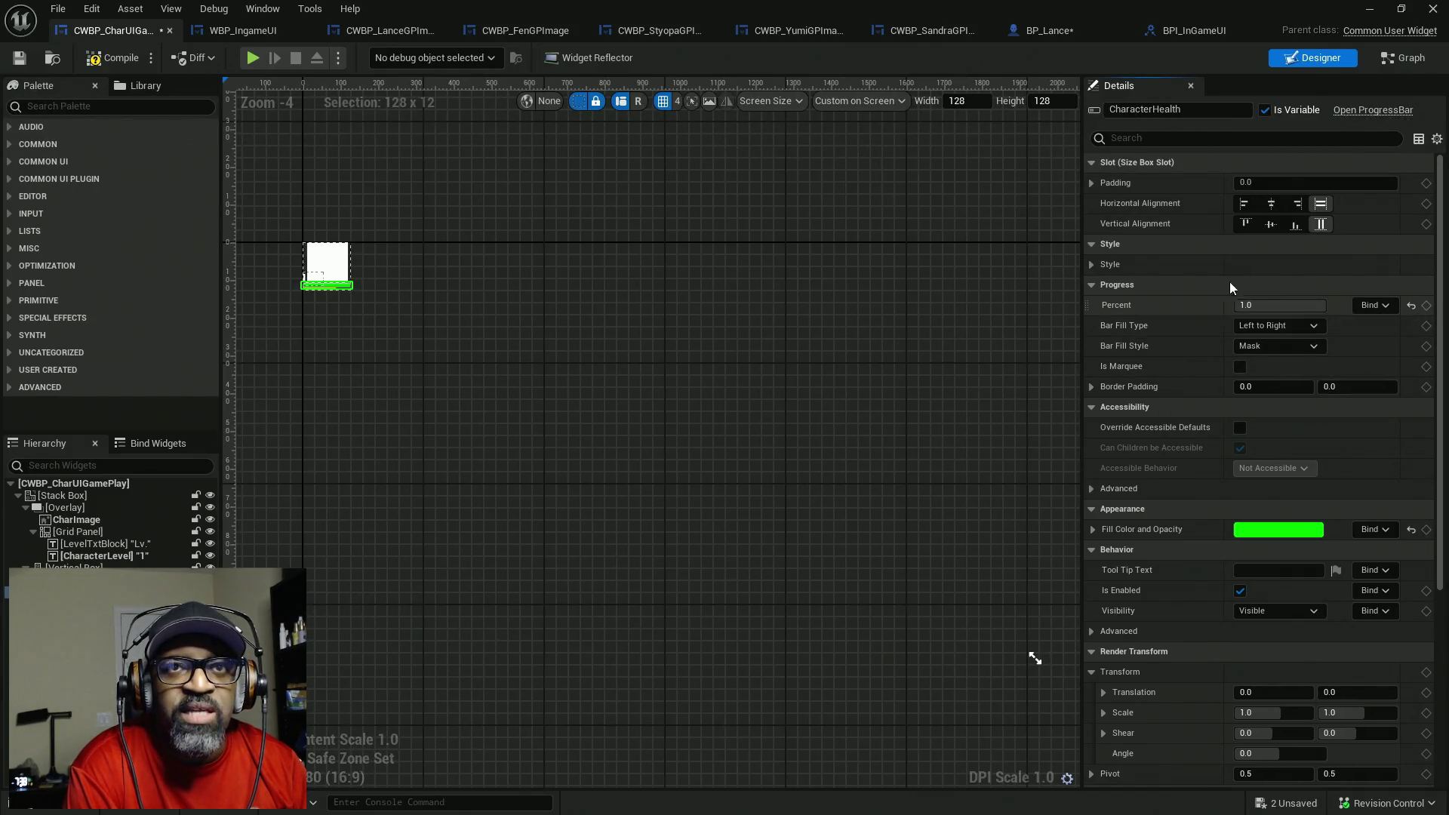
pyautogui.click(1400, 58)
# - Add Get Percent on Character Health and subtract Dmg Amount from its Percent output
pyautogui.moveTo(445, 501); pyautogui.dragTo(504, 496)
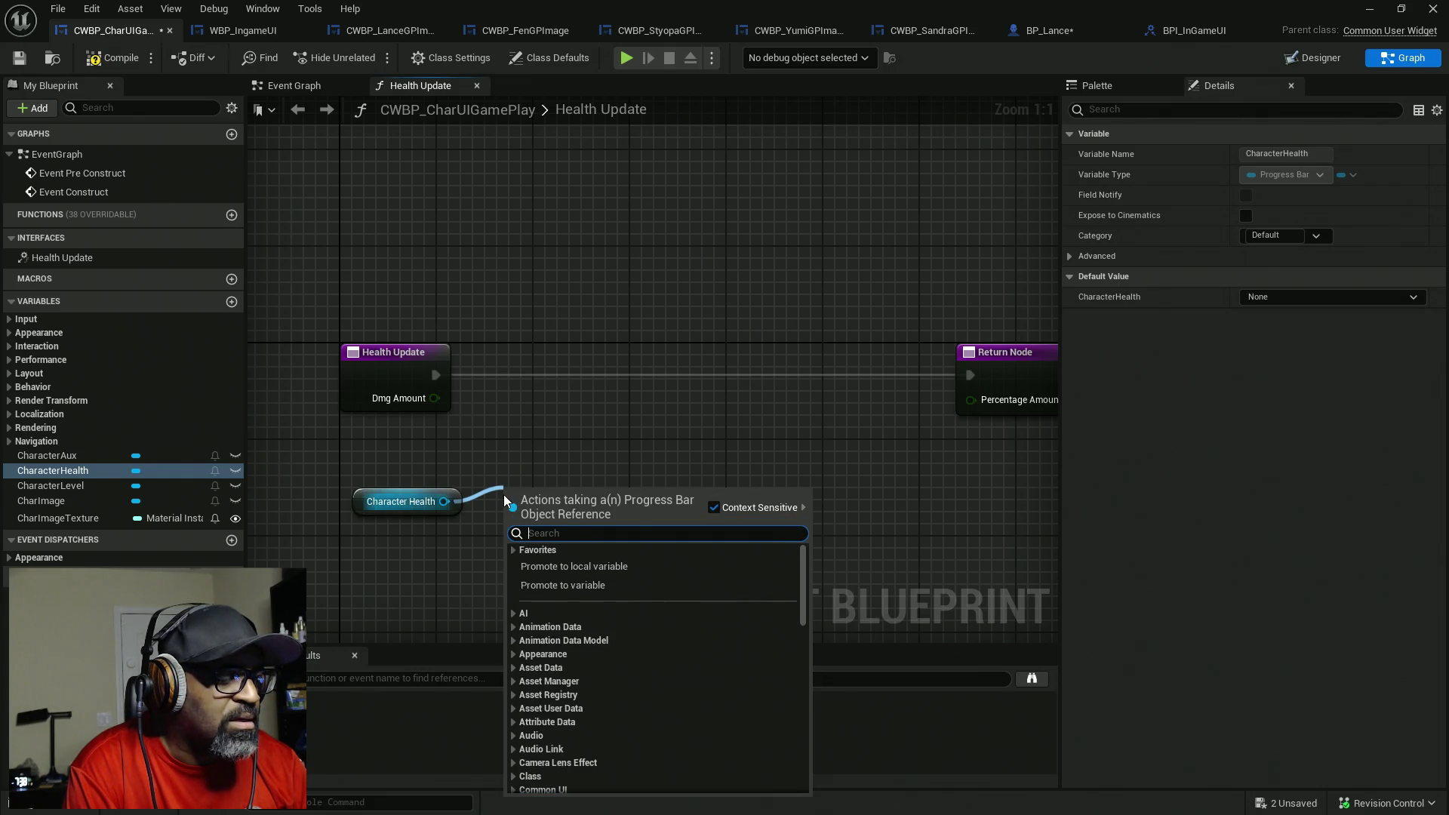
pyautogui.write('get')
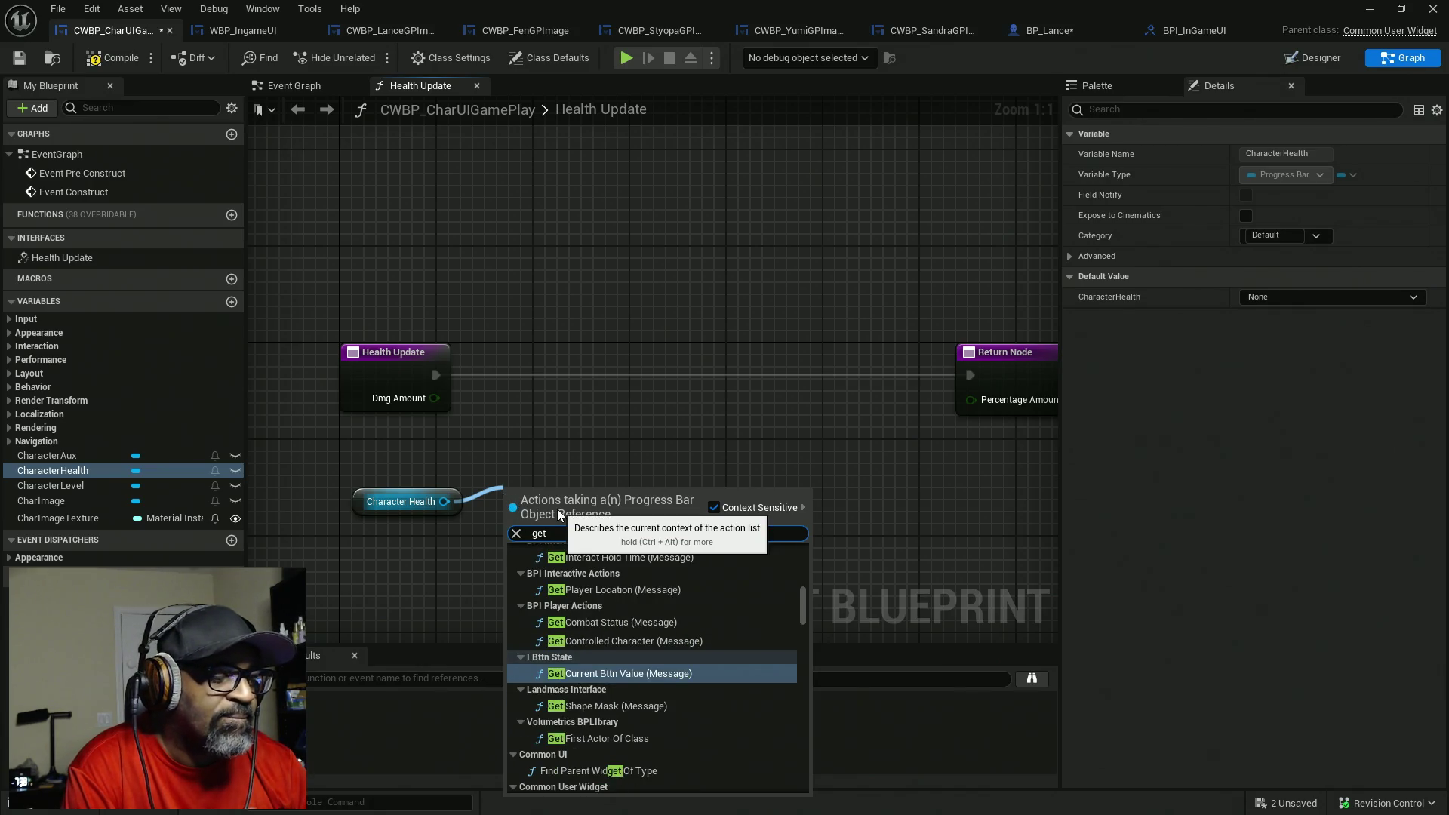
pyautogui.write(' perc')
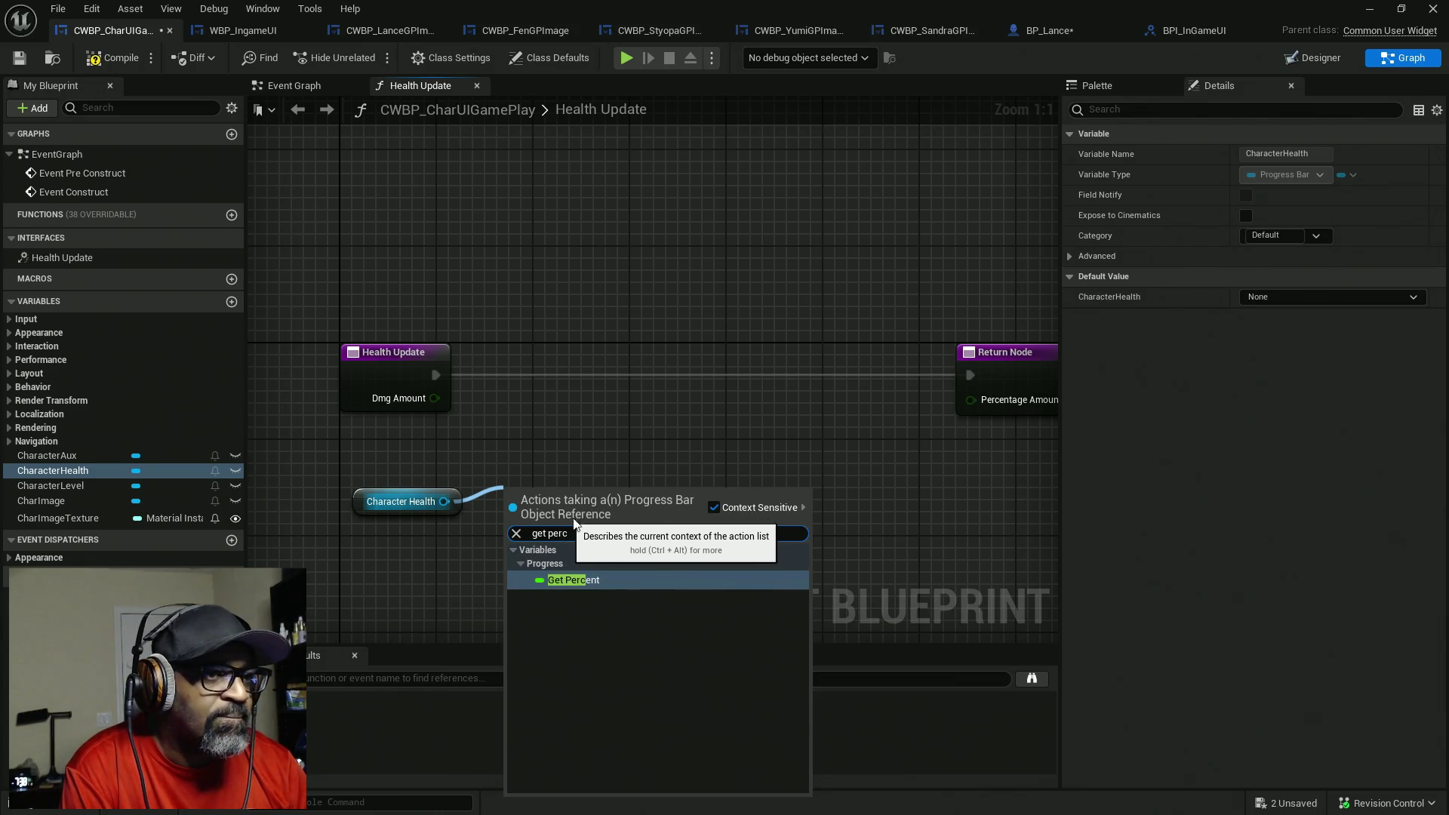
pyautogui.click(626, 584)
pyautogui.moveTo(580, 513); pyautogui.dragTo(555, 510)
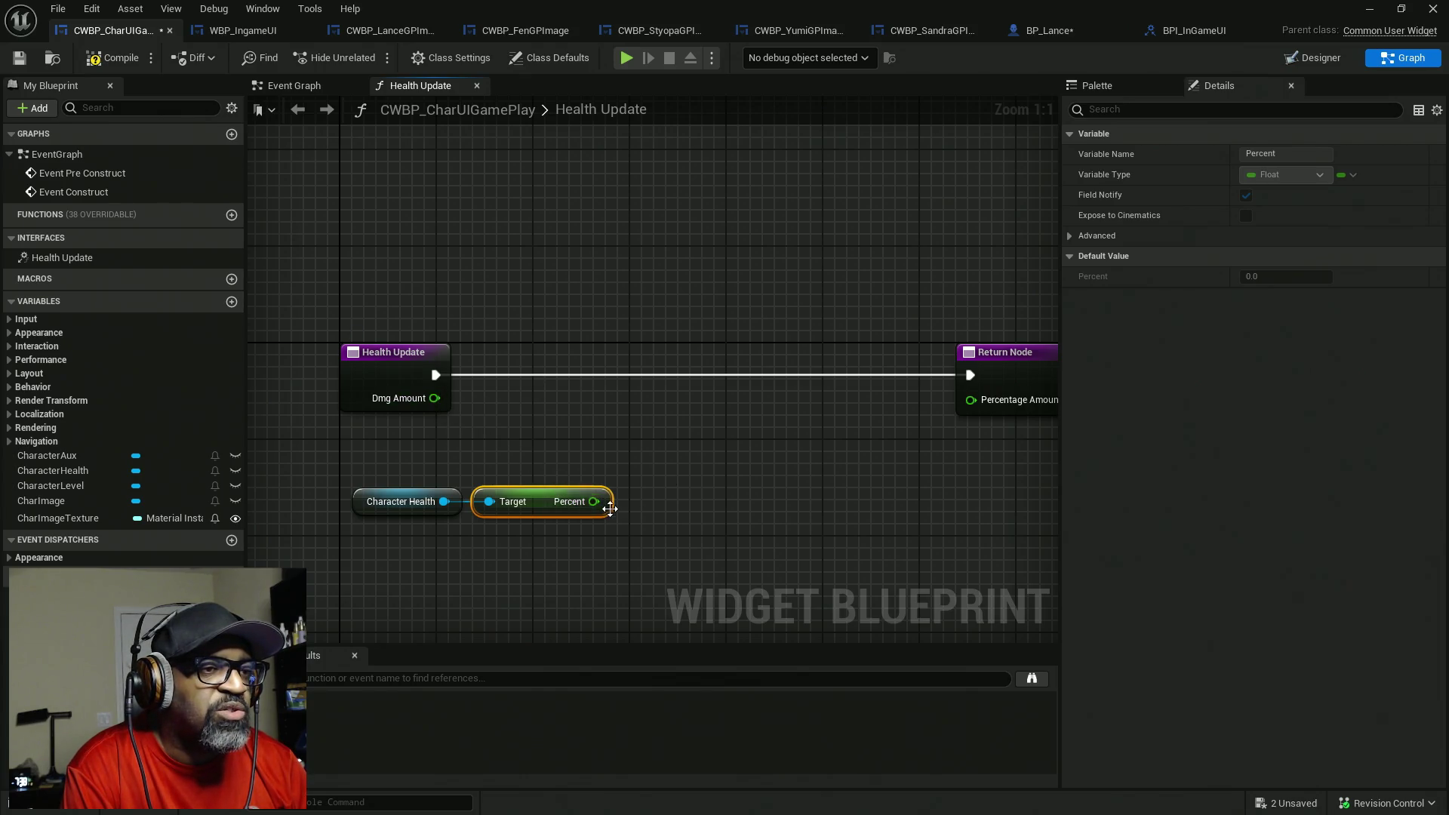
pyautogui.moveTo(595, 501); pyautogui.dragTo(614, 457)
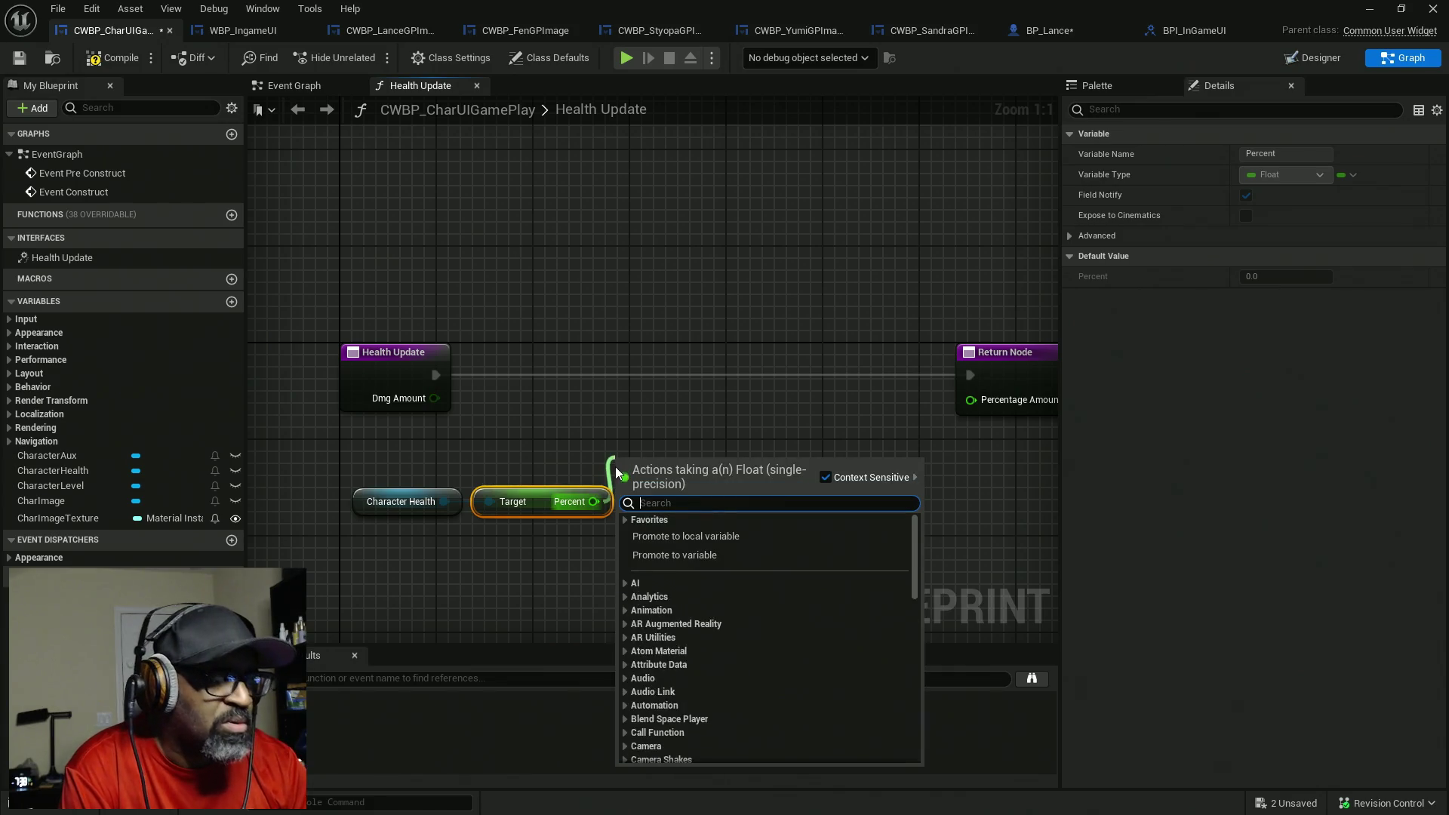
pyautogui.write('-')
pyautogui.click(677, 687)
pyautogui.moveTo(630, 489)
pyautogui.mouseDown()
pyautogui.moveTo(654, 513)
pyautogui.moveTo(434, 398)
pyautogui.mouseUp()
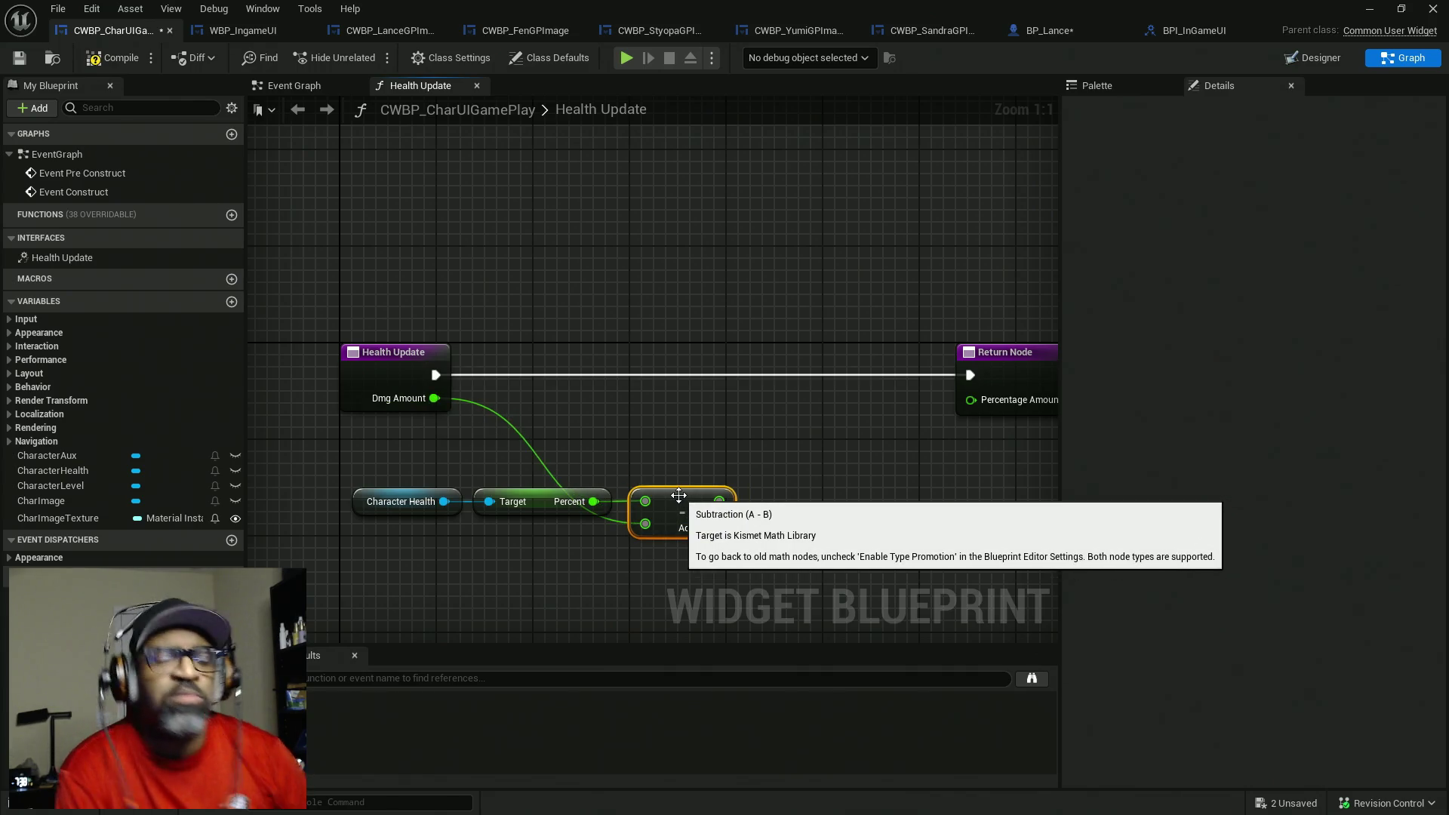
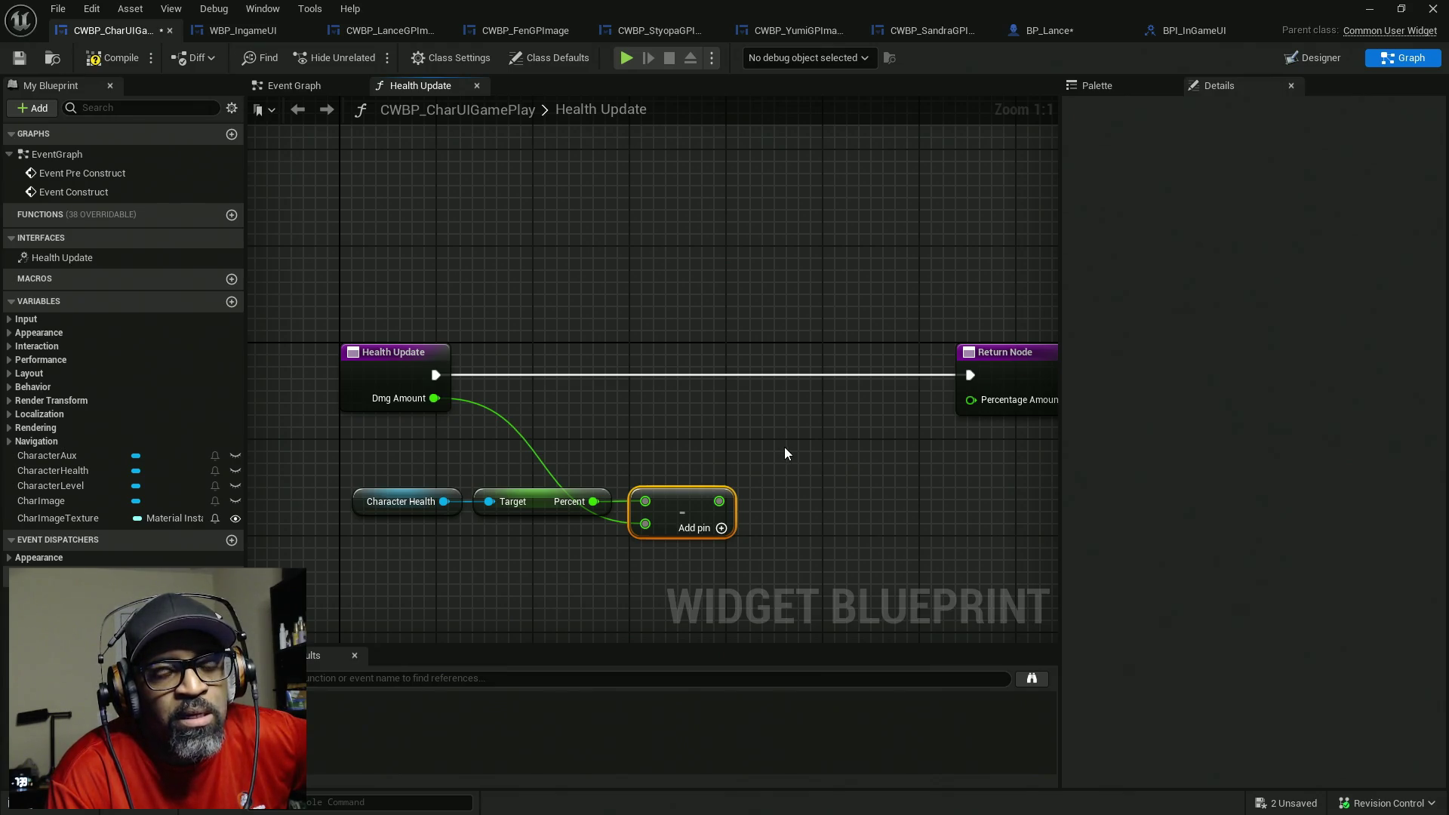
# - Wire Dmg Amount to Percentage Amount, delete the Character Health, Percent and subtract nodes, and save all
pyautogui.moveTo(434, 397); pyautogui.dragTo(971, 399)
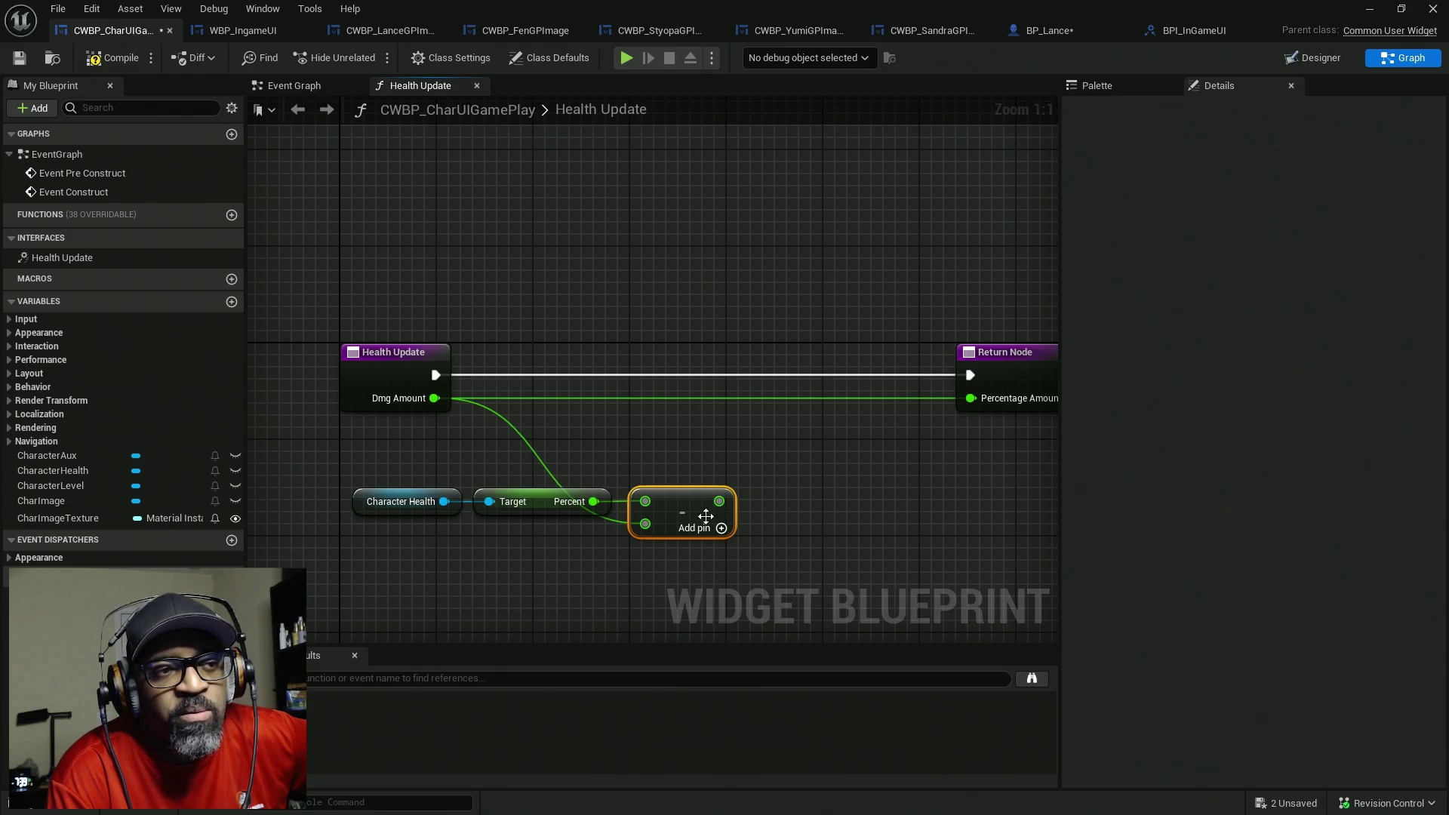
pyautogui.moveTo(761, 456); pyautogui.dragTo(320, 594)
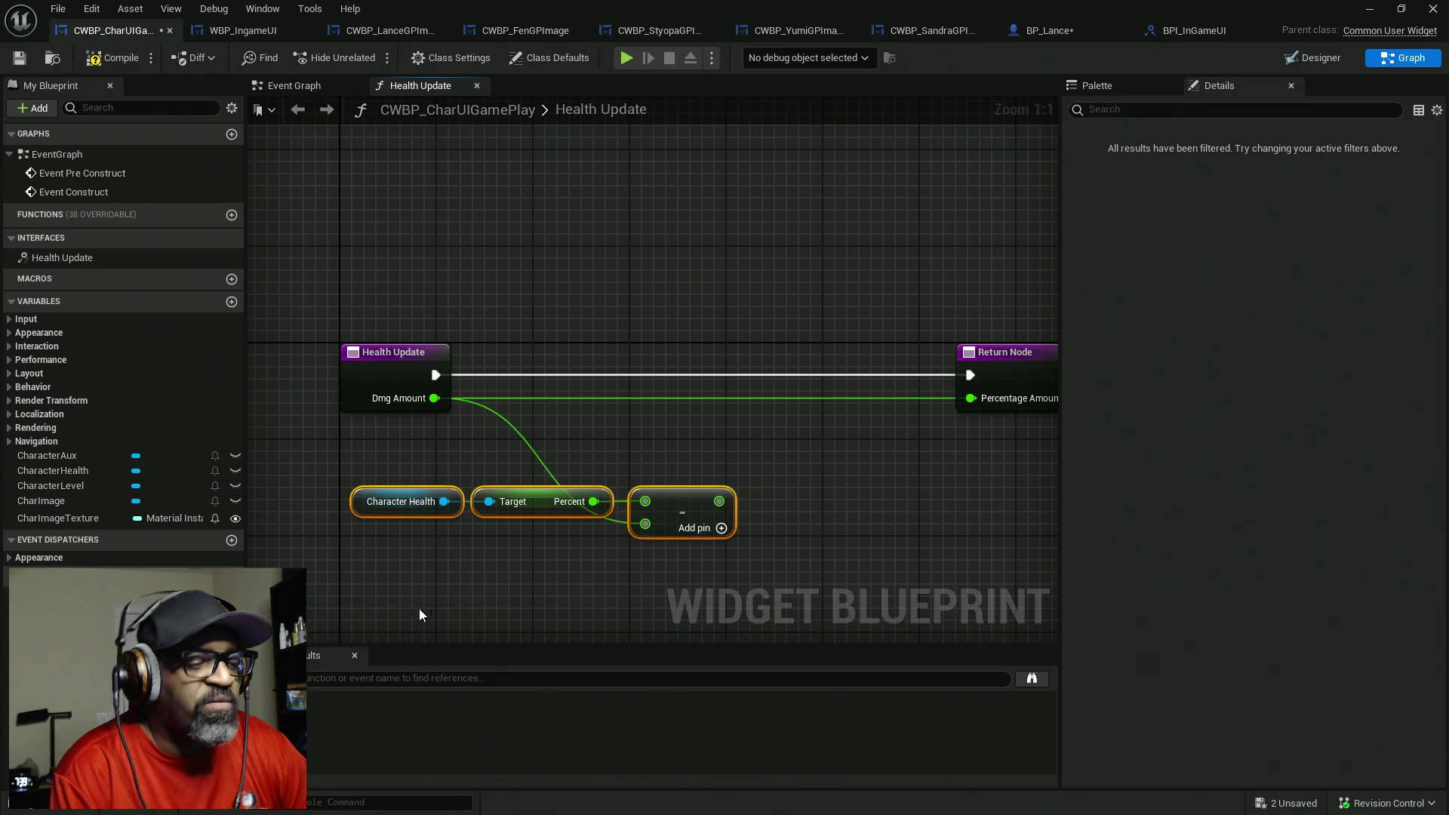
pyautogui.press('Delete')
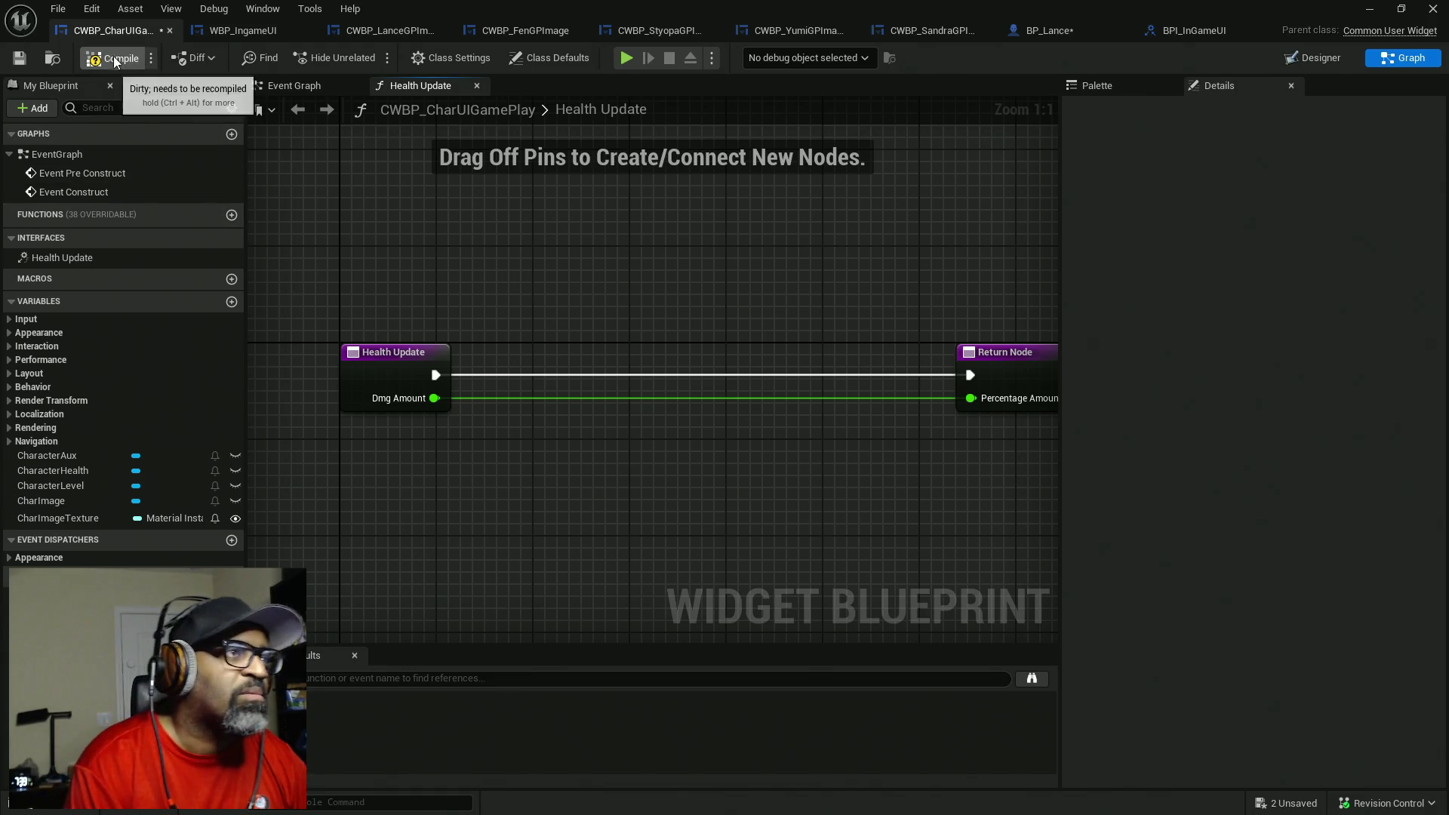
pyautogui.moveTo(979, 361); pyautogui.dragTo(482, 362)
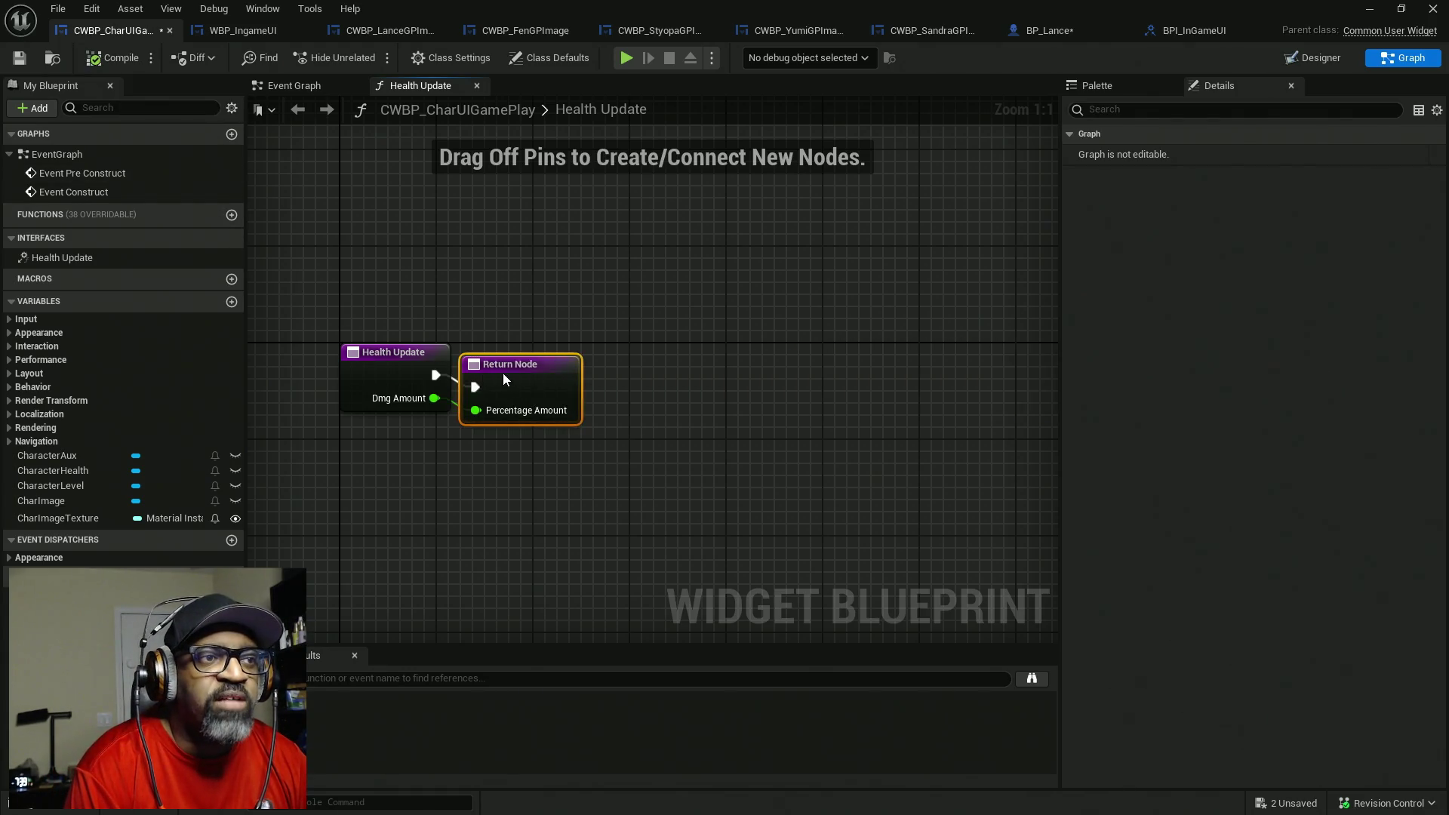
pyautogui.hotkey('ctrl', 'shift', 's')
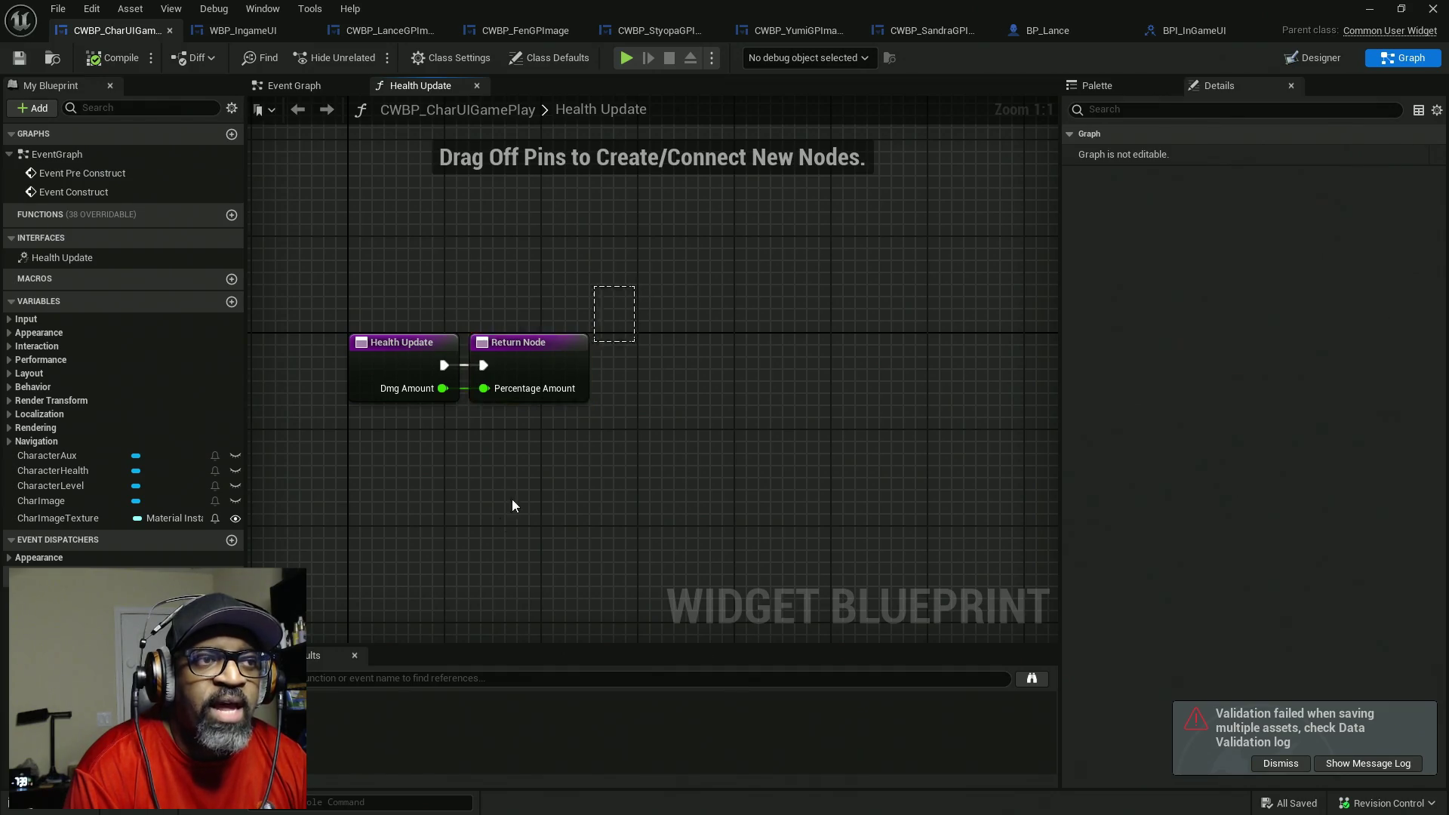
# - Move the Return Node back to the right and open BPI_InGameUI's Health Update function
pyautogui.moveTo(562, 370); pyautogui.dragTo(790, 370)
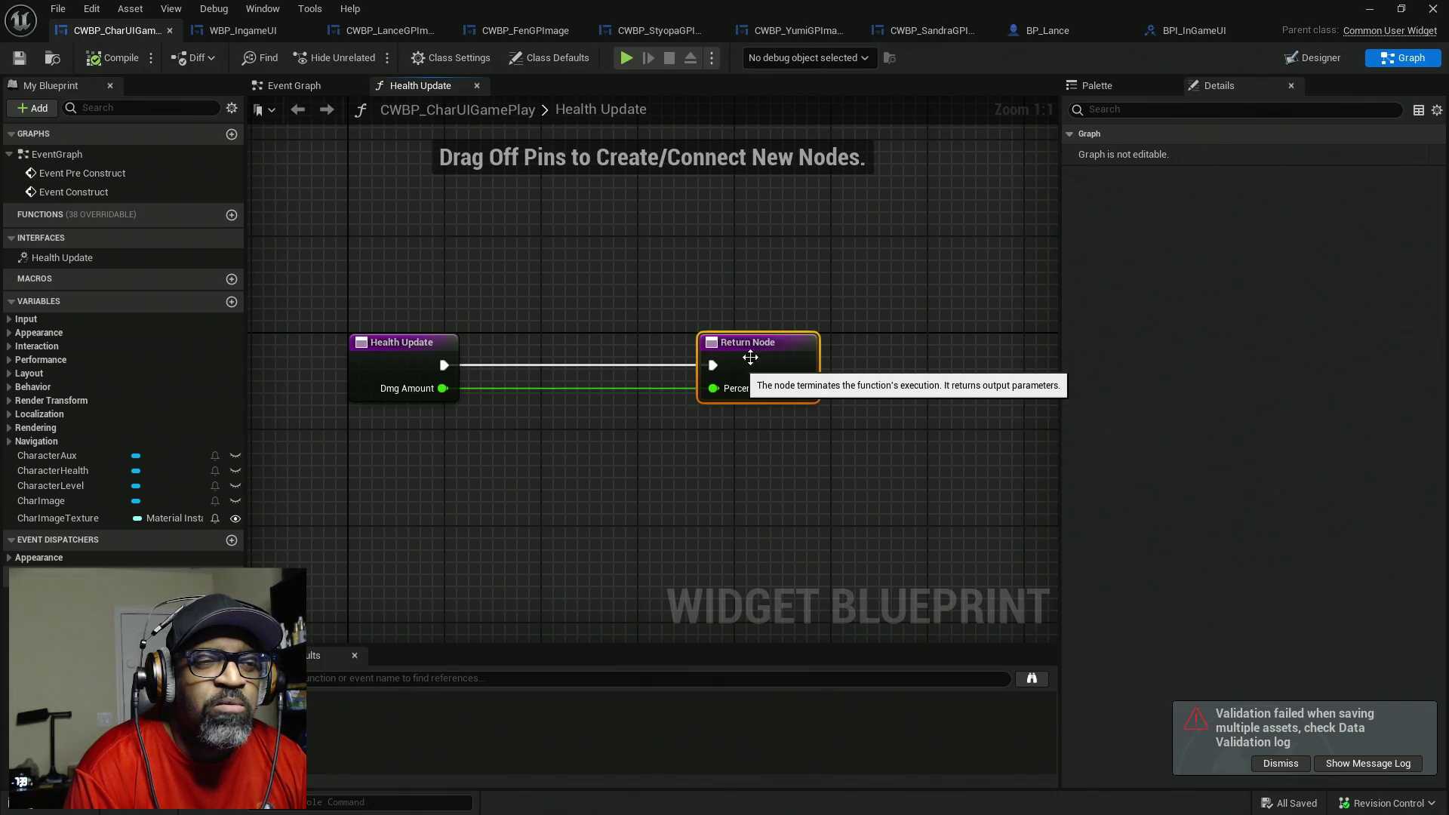
pyautogui.moveTo(772, 246)
pyautogui.mouseDown()
pyautogui.moveTo(754, 645)
pyautogui.moveTo(775, 401)
pyautogui.moveTo(755, 550)
pyautogui.mouseUp()
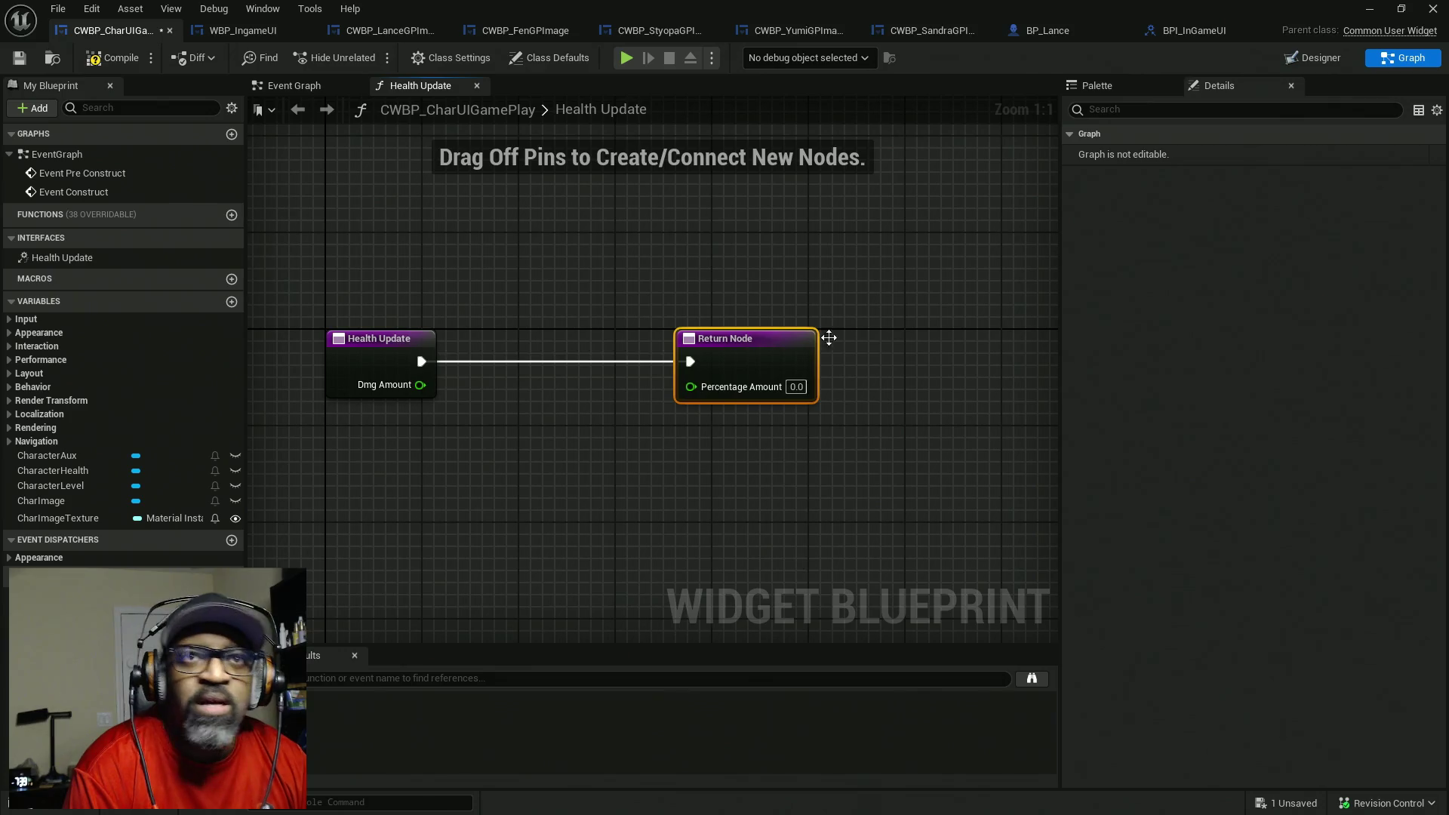
pyautogui.click(1197, 30)
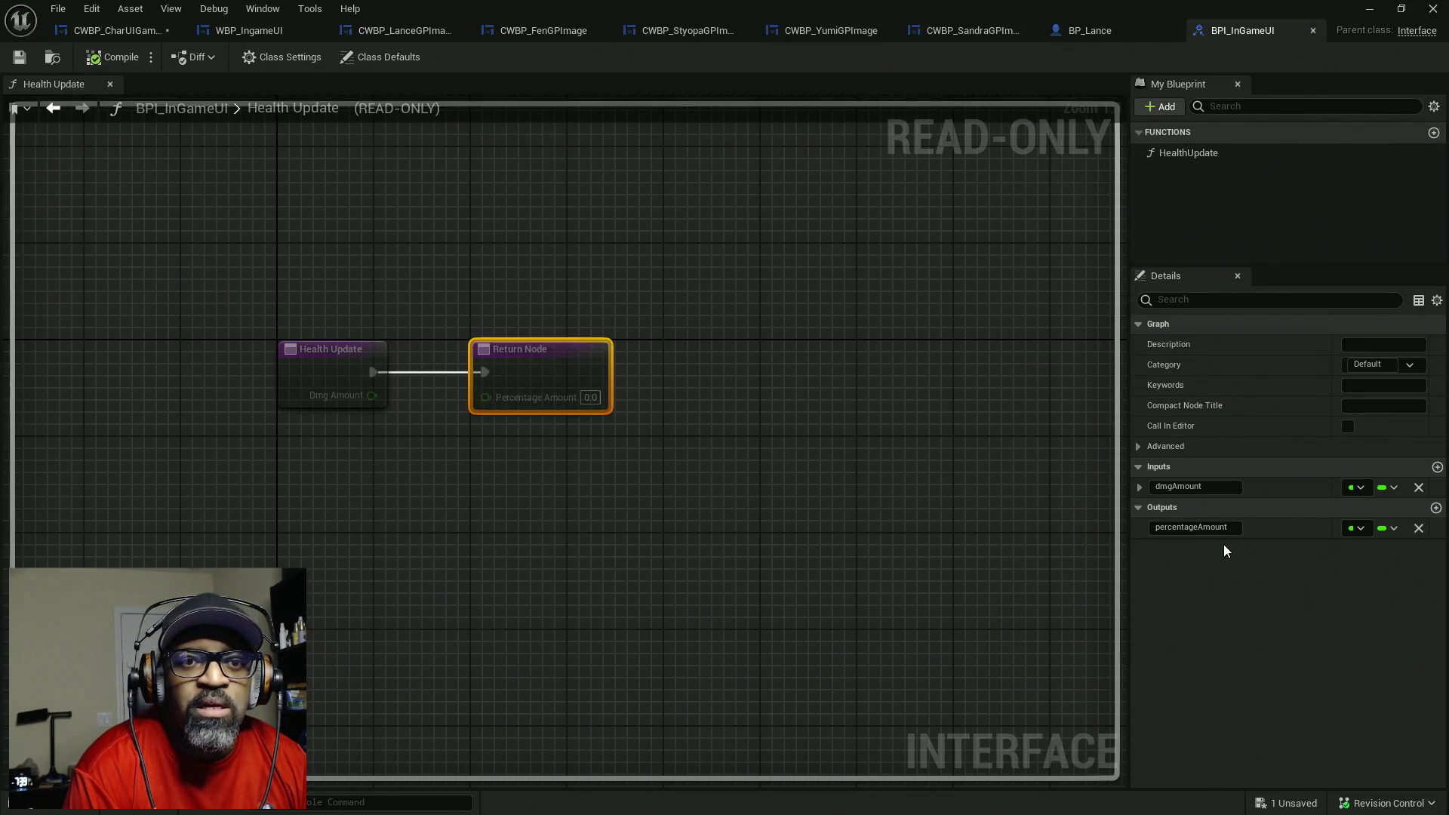
# - Remove the percentageAmount output from the Health Update interface function, then compile and save
pyautogui.click(1419, 528)
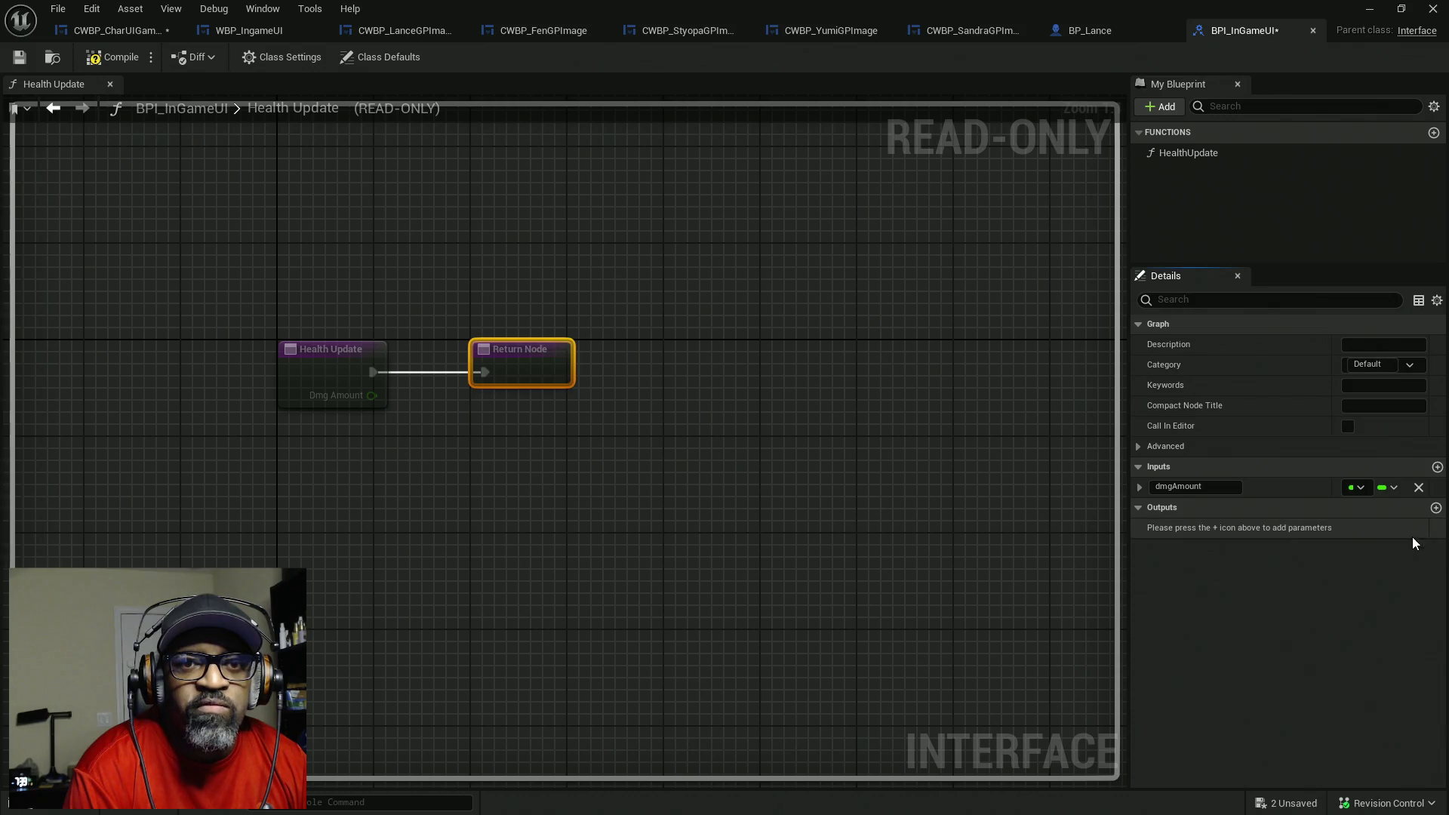
pyautogui.click(112, 58)
pyautogui.hotkey('ctrl', 'shift', 's')
# - In CWBP_CharUIGamePlay's Health Update graph, select Health Update and Return Node, then pick CharacterHealth
pyautogui.click(118, 31)
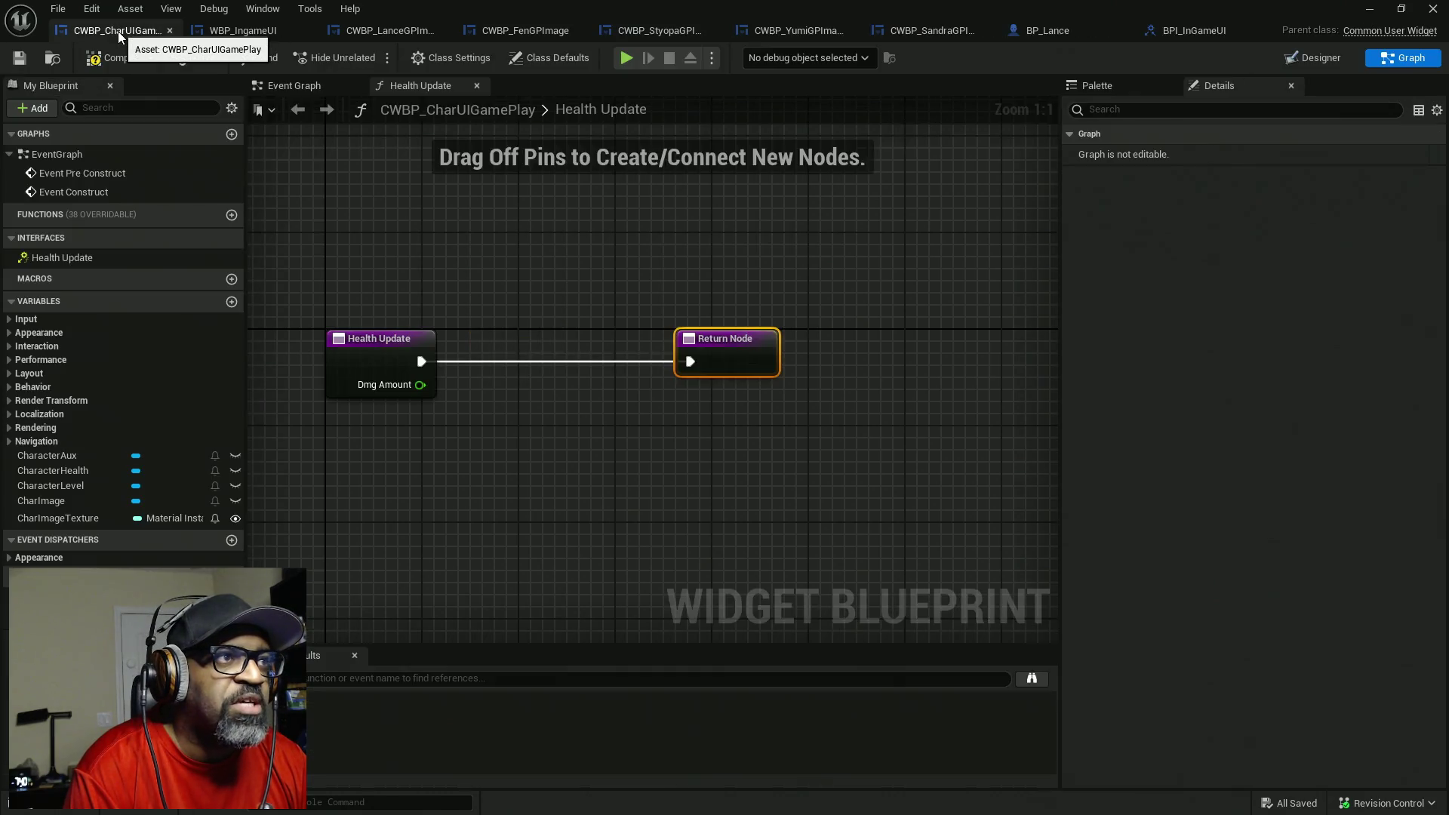
pyautogui.moveTo(363, 245); pyautogui.dragTo(896, 500)
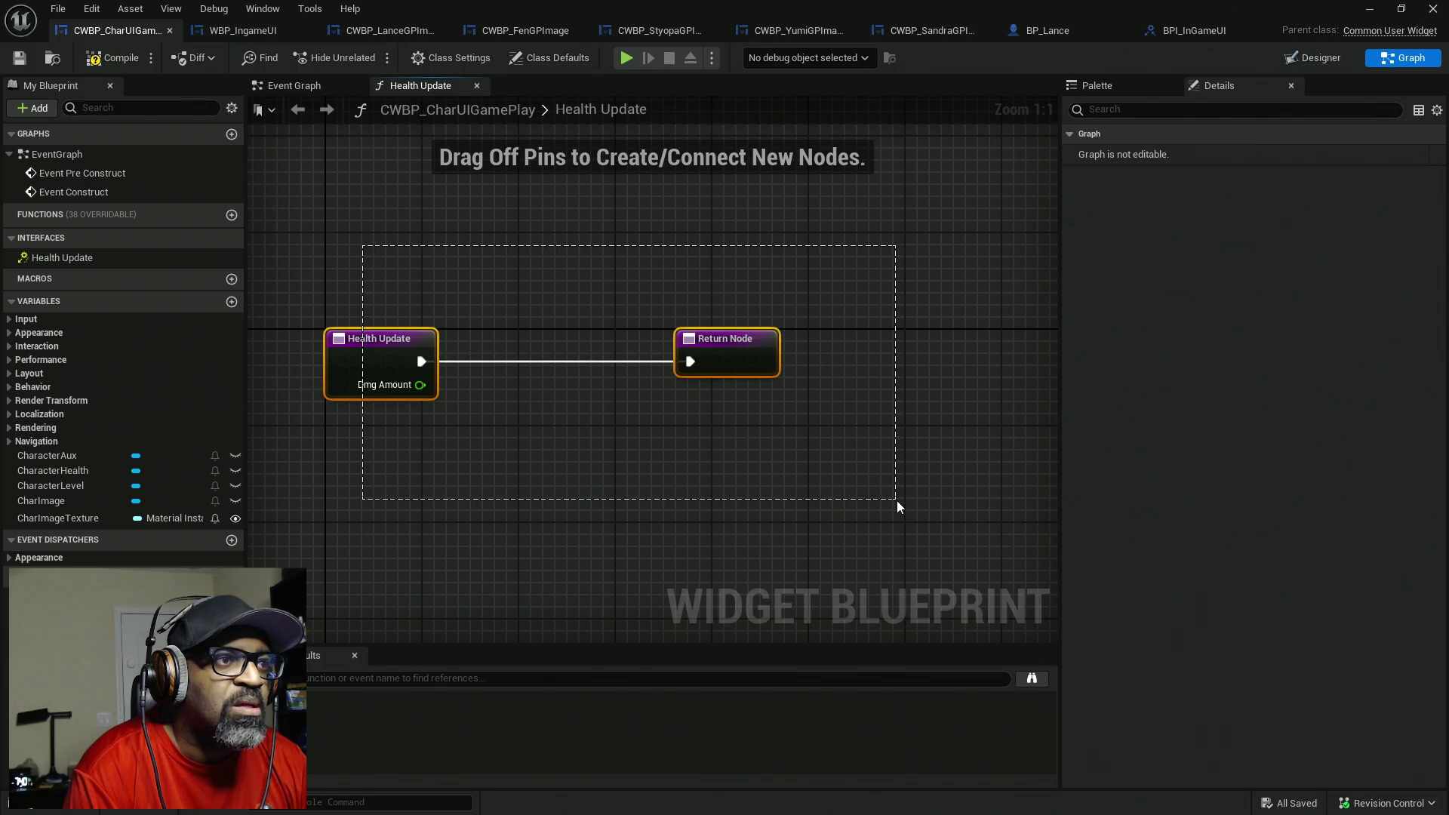
pyautogui.moveTo(897, 500); pyautogui.dragTo(897, 501)
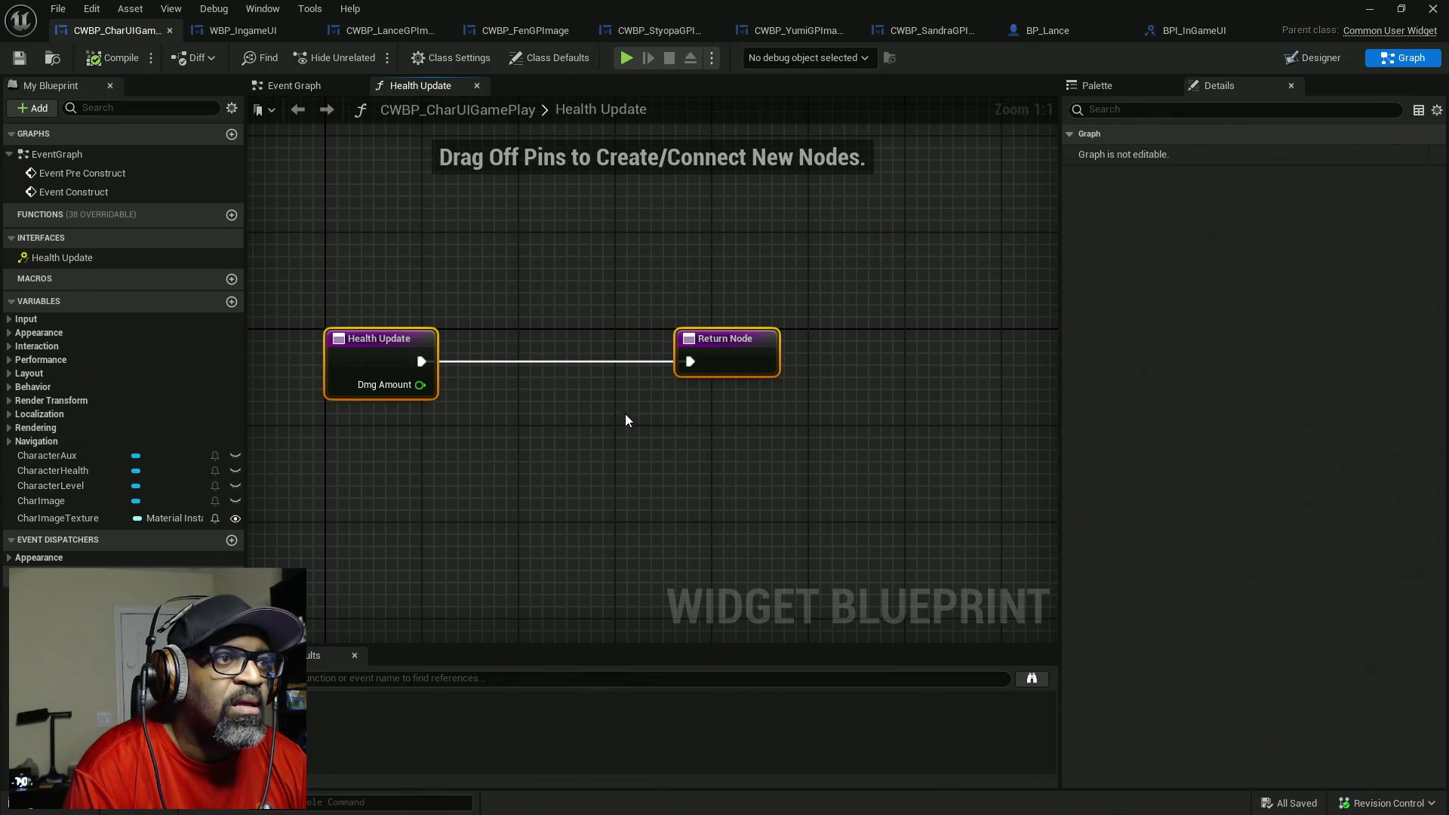
pyautogui.click(56, 471)
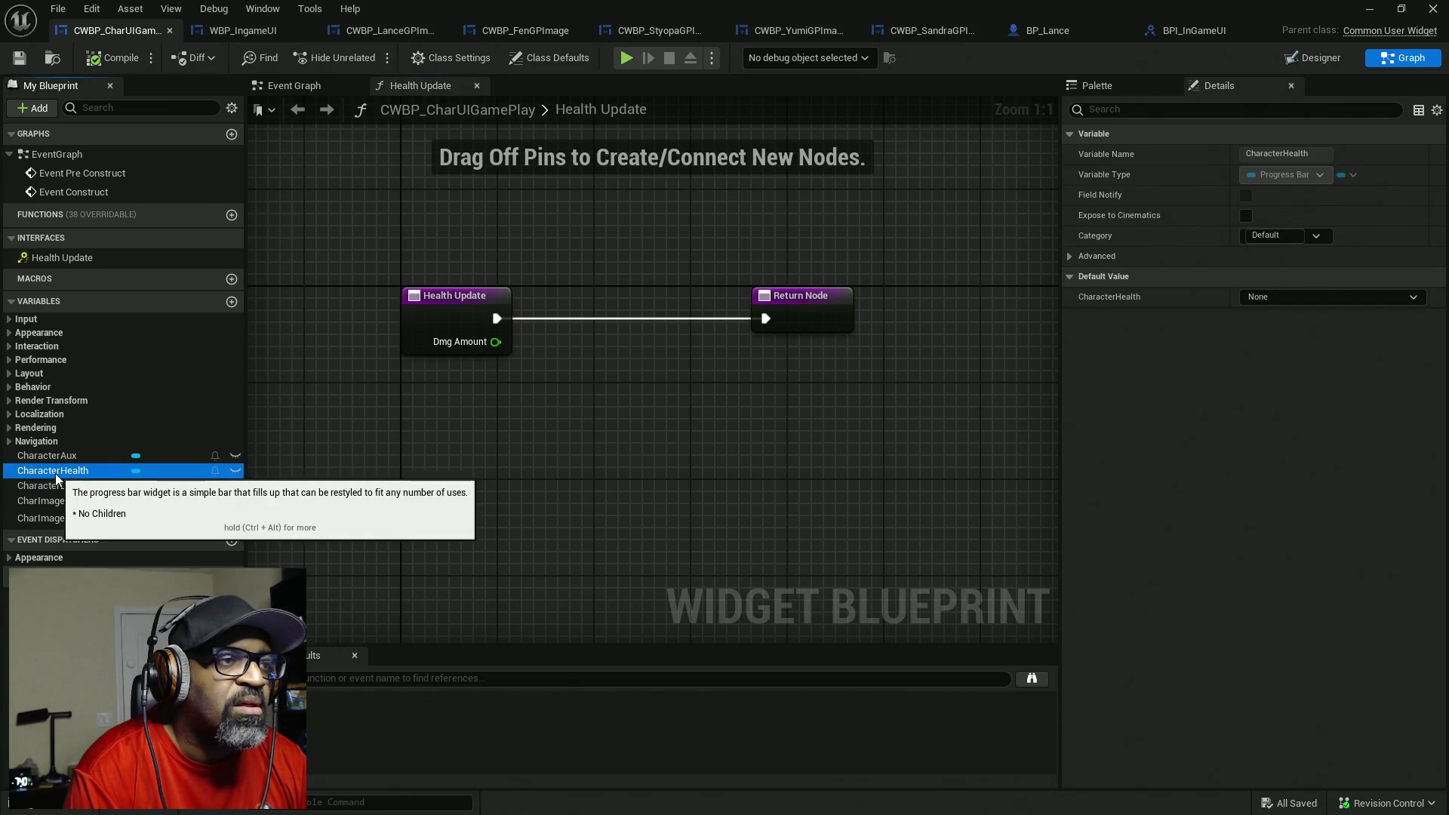
# - Add a Character Health getter and a Set Percent node between Health Update and Return Node
pyautogui.moveTo(56, 473)
pyautogui.mouseDown()
pyautogui.moveTo(564, 469)
pyautogui.moveTo(637, 429)
pyautogui.moveTo(521, 458)
pyautogui.mouseUp()
pyautogui.moveTo(601, 457)
pyautogui.mouseDown()
pyautogui.moveTo(586, 460)
pyautogui.moveTo(640, 442)
pyautogui.mouseUp()
pyautogui.write('set')
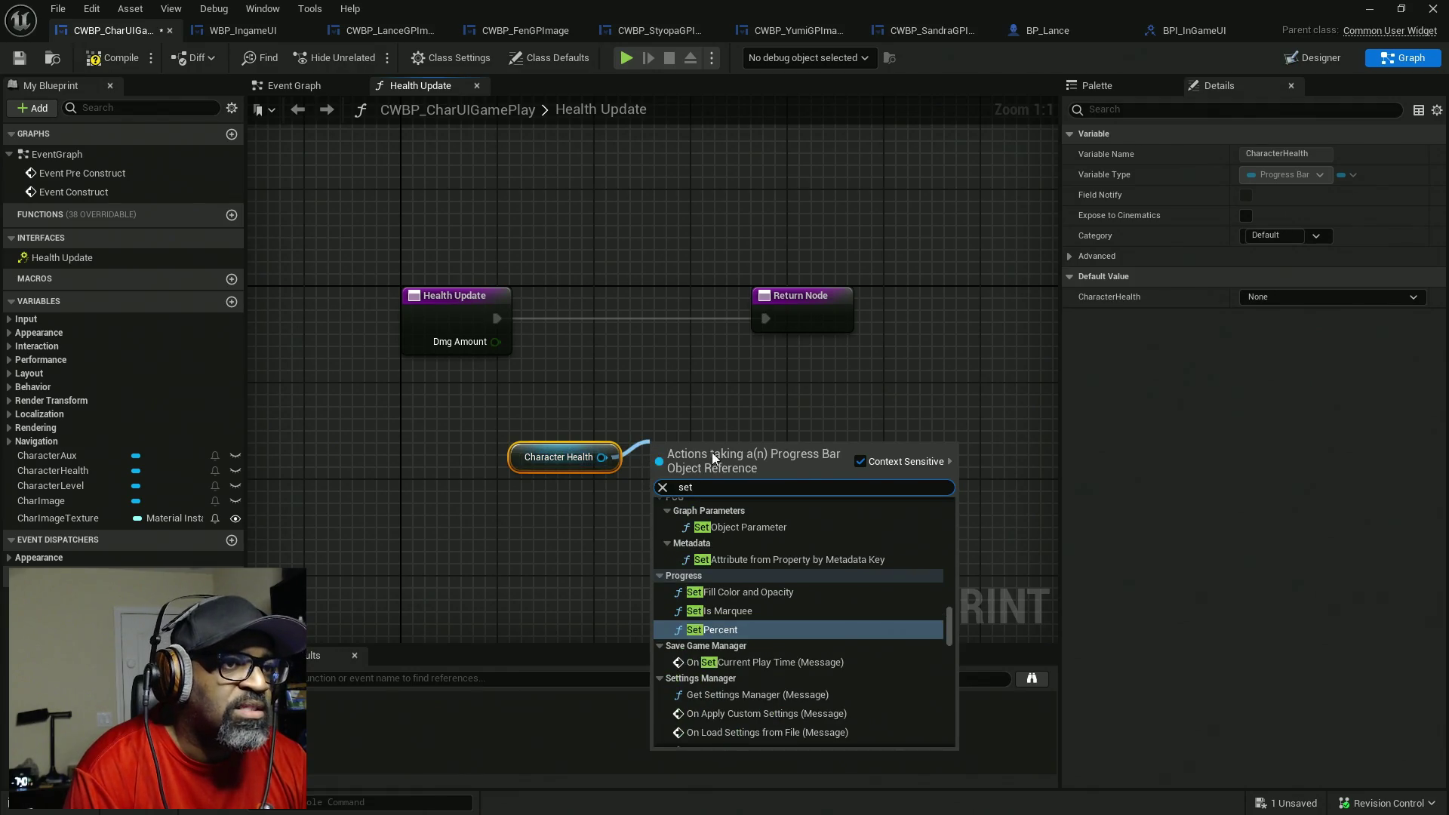
pyautogui.write(' percent')
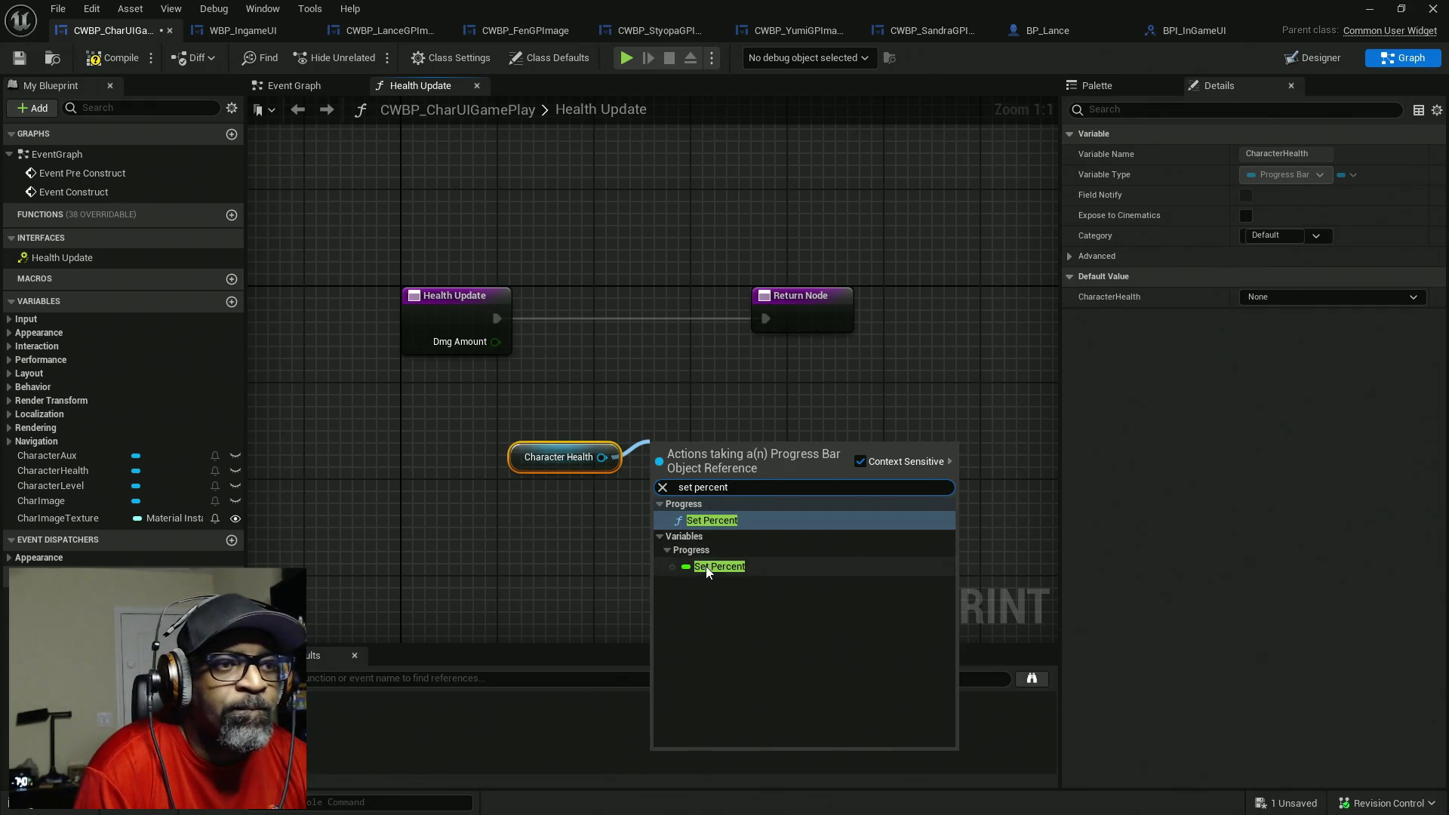
pyautogui.click(711, 521)
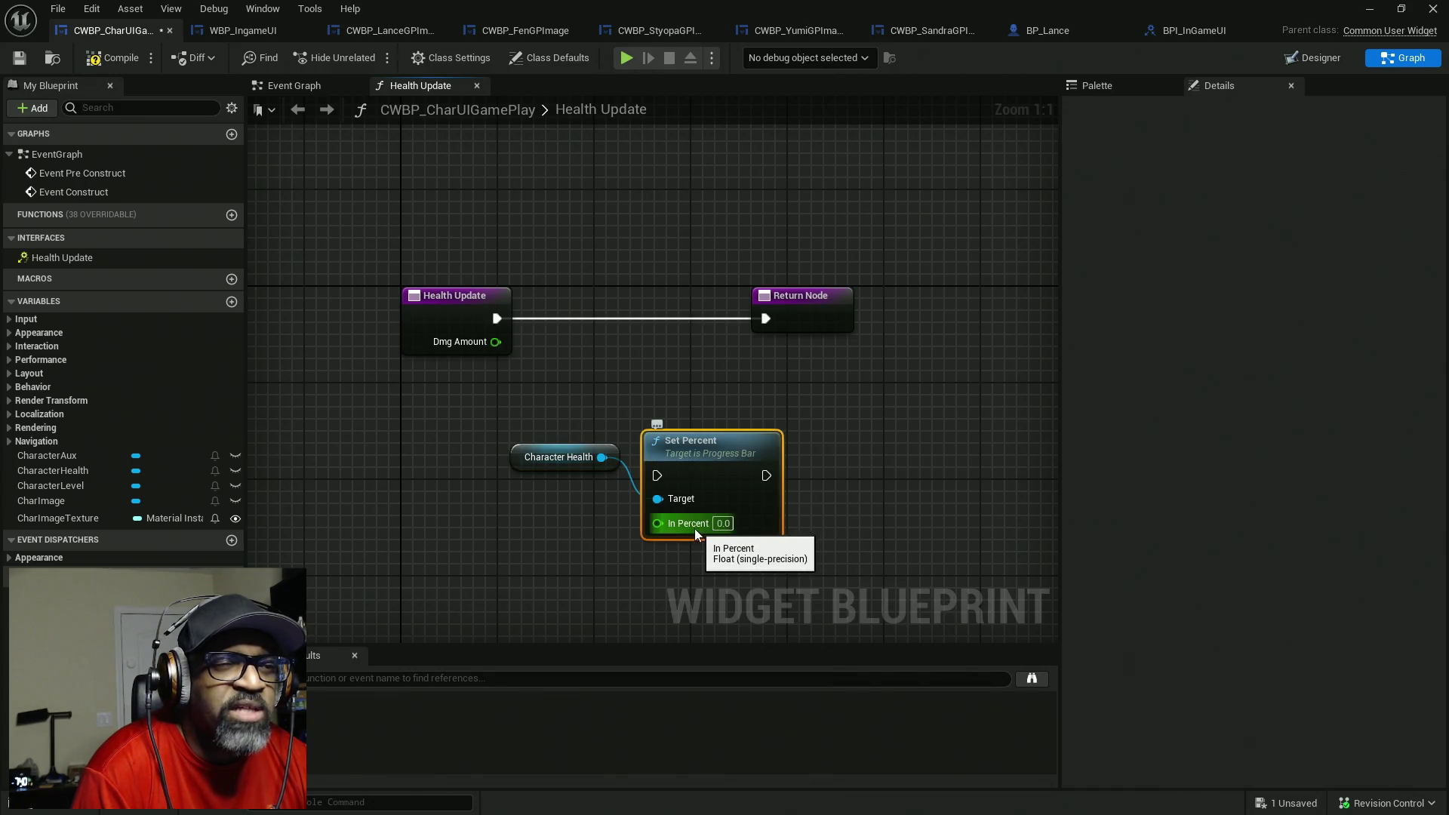
pyautogui.moveTo(693, 467); pyautogui.dragTo(649, 315)
# - Wire the execution through Set Percent, feed Dmg Amount into In Percent, then compile and save
pyautogui.moveTo(497, 318); pyautogui.dragTo(620, 318)
pyautogui.moveTo(730, 318); pyautogui.dragTo(765, 319)
pyautogui.moveTo(621, 366); pyautogui.dragTo(495, 341)
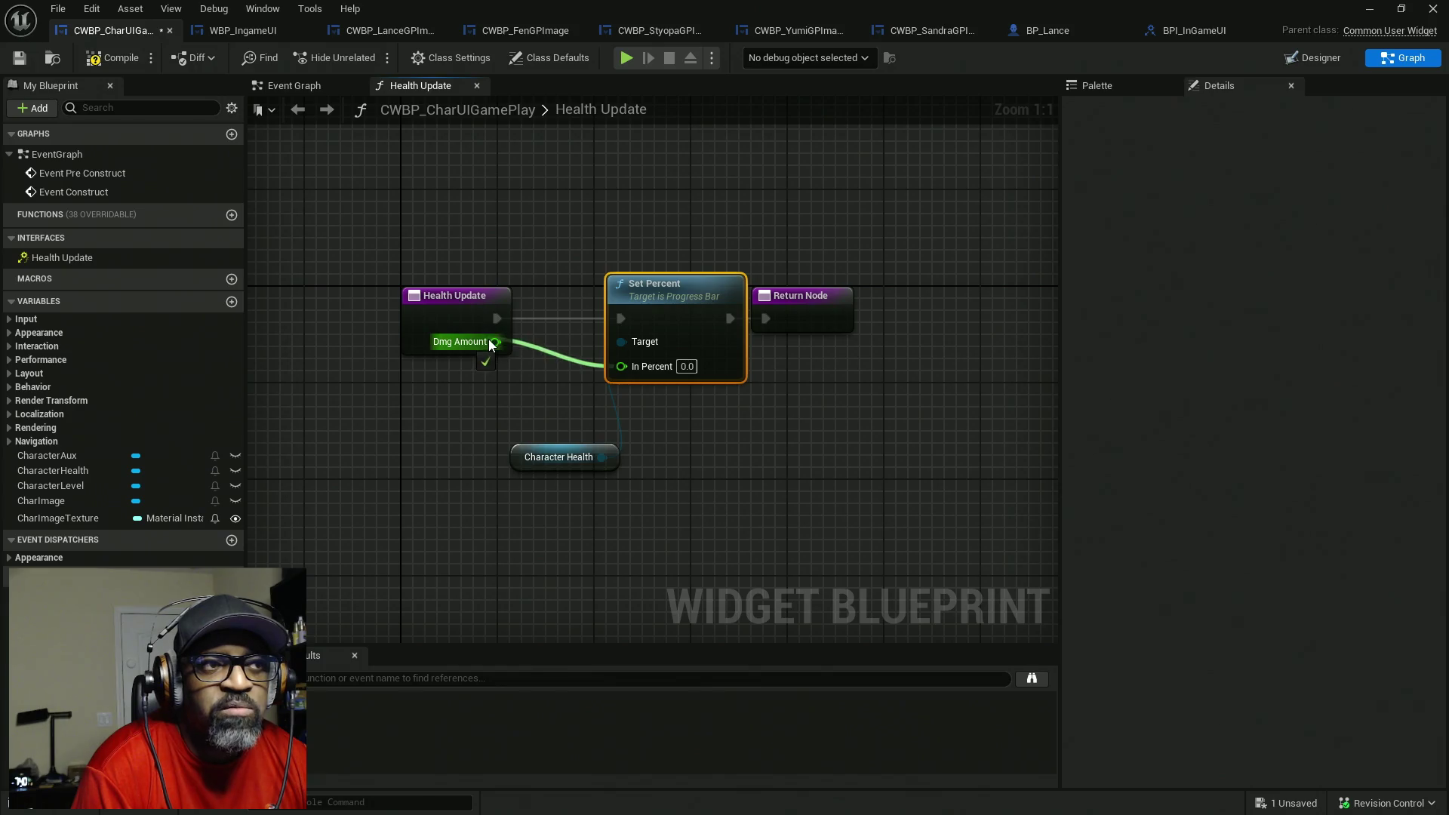
pyautogui.moveTo(525, 455); pyautogui.dragTo(447, 407)
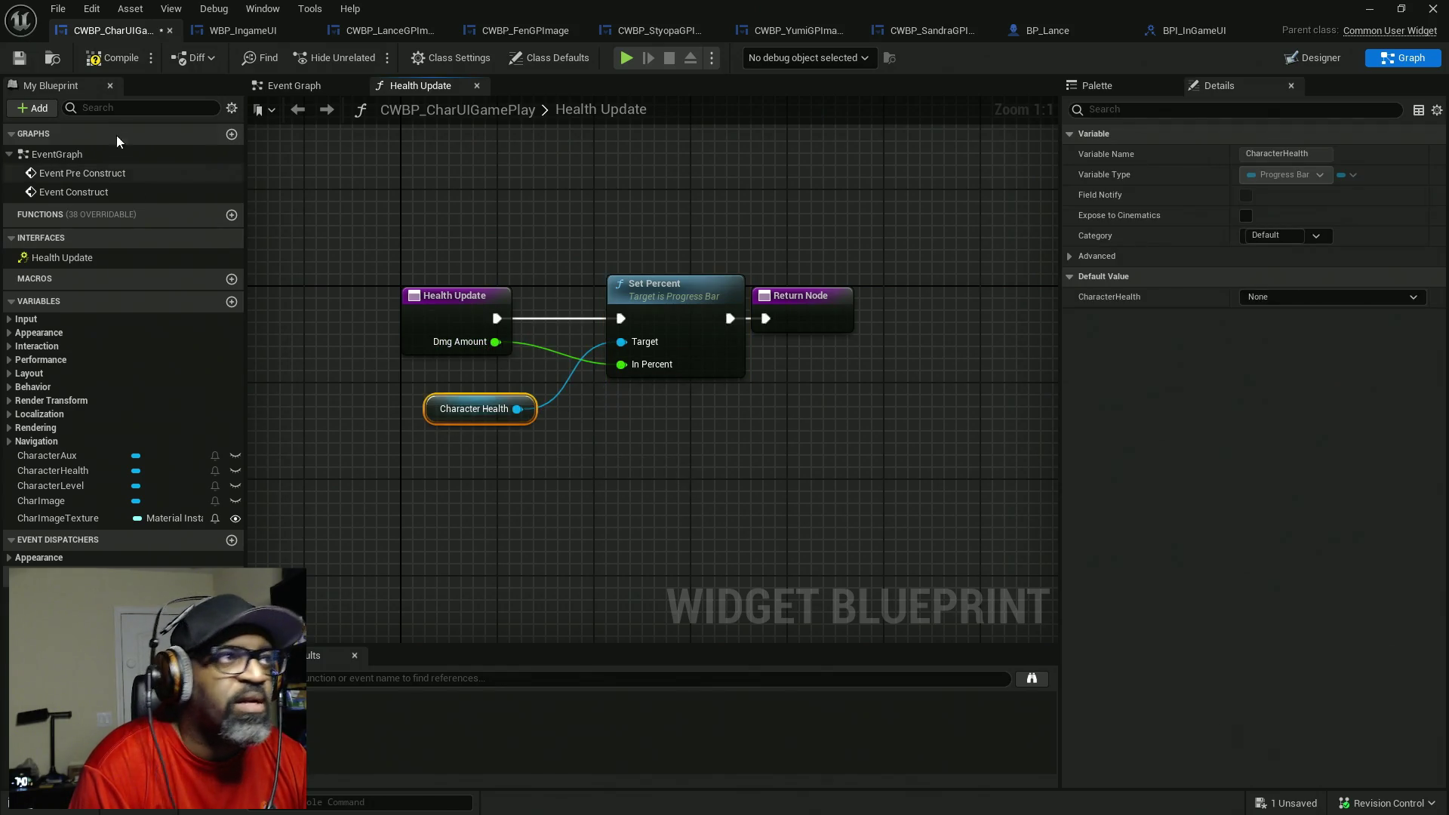
pyautogui.click(113, 57)
pyautogui.hotkey('ctrl', 's')
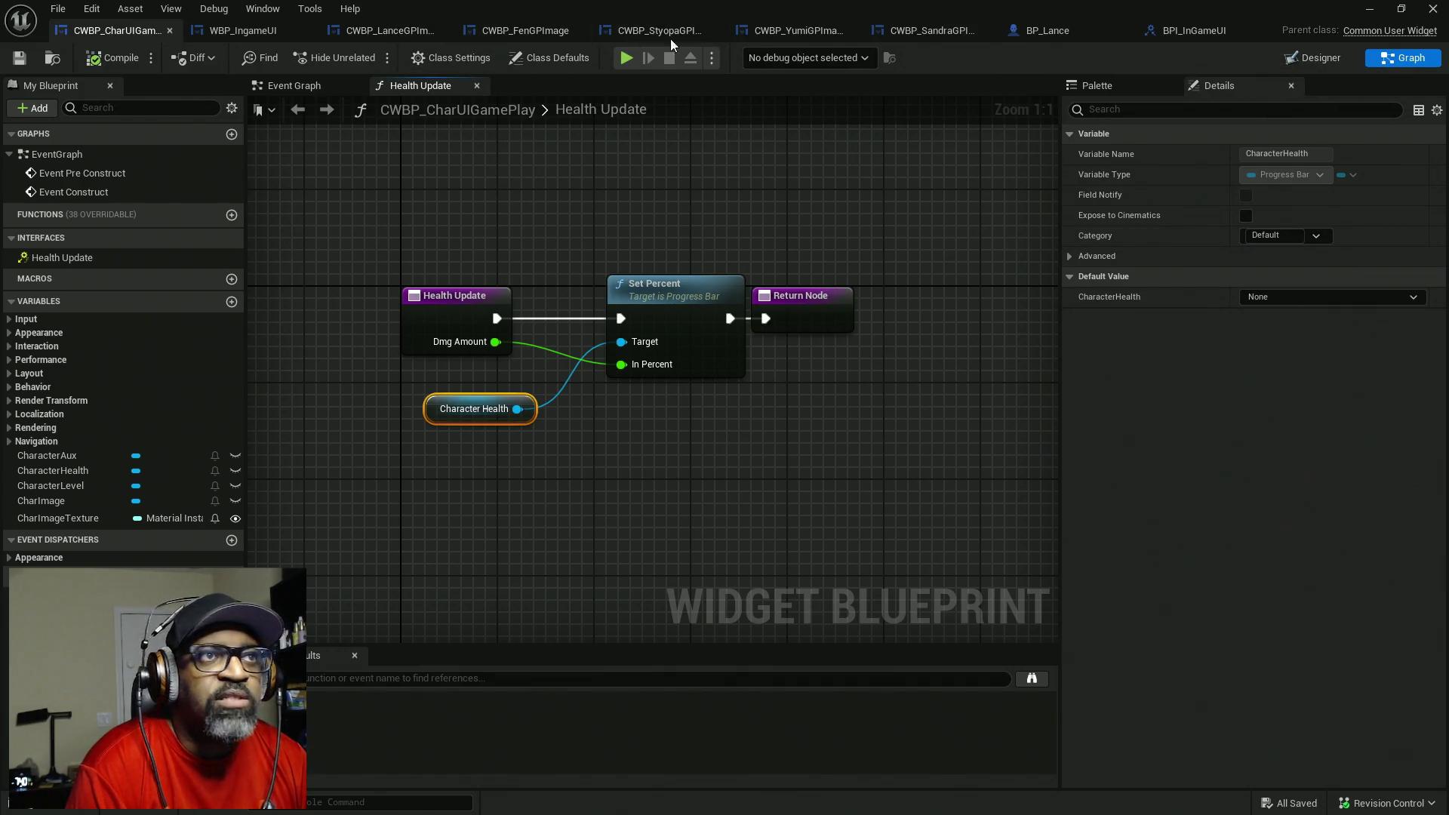
pyautogui.click(1047, 30)
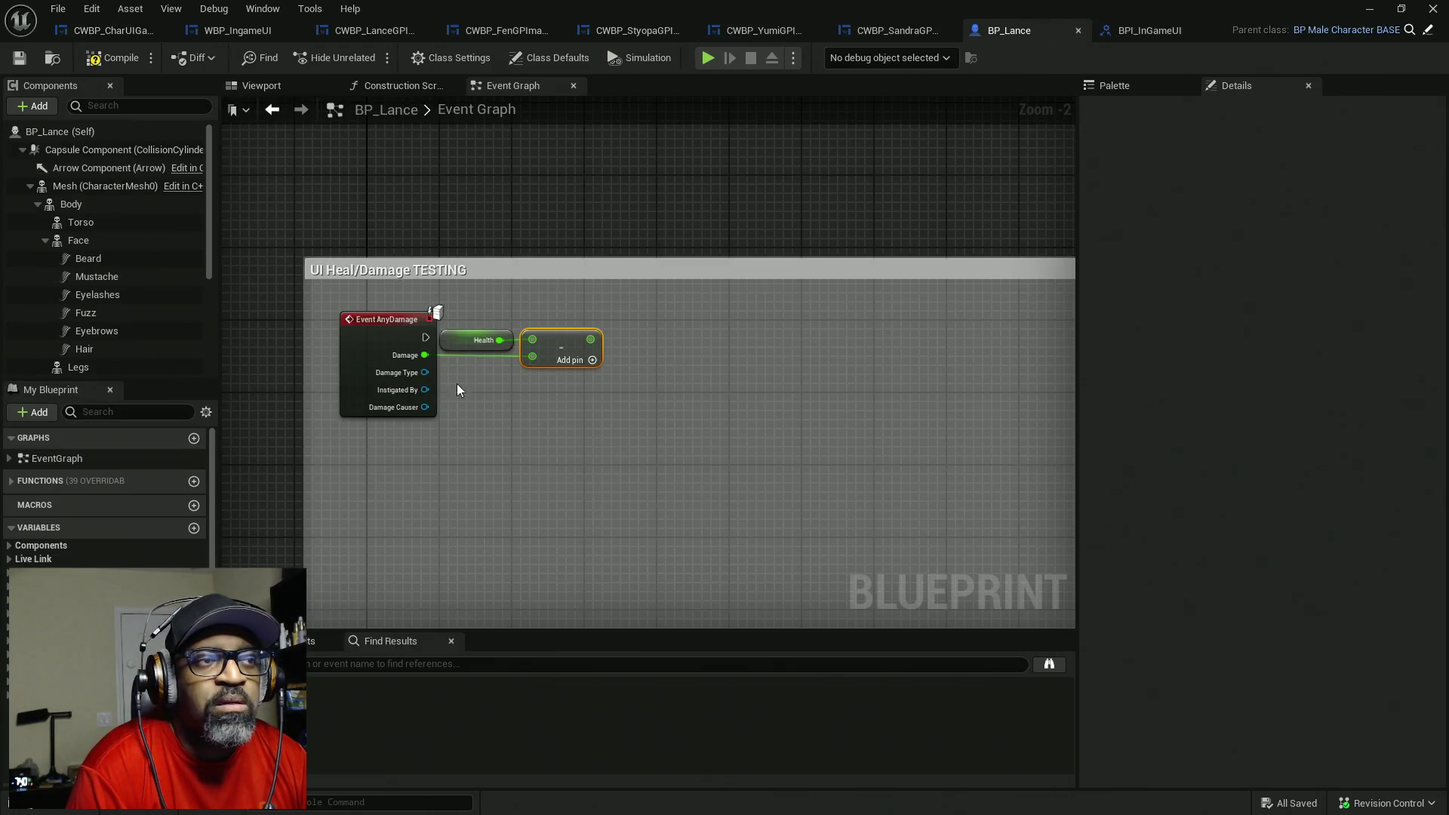
# - Bring Event AnyDamage in the UI Heal/Damage TESTING section into view and select it
pyautogui.moveTo(540, 412); pyautogui.dragTo(610, 408)
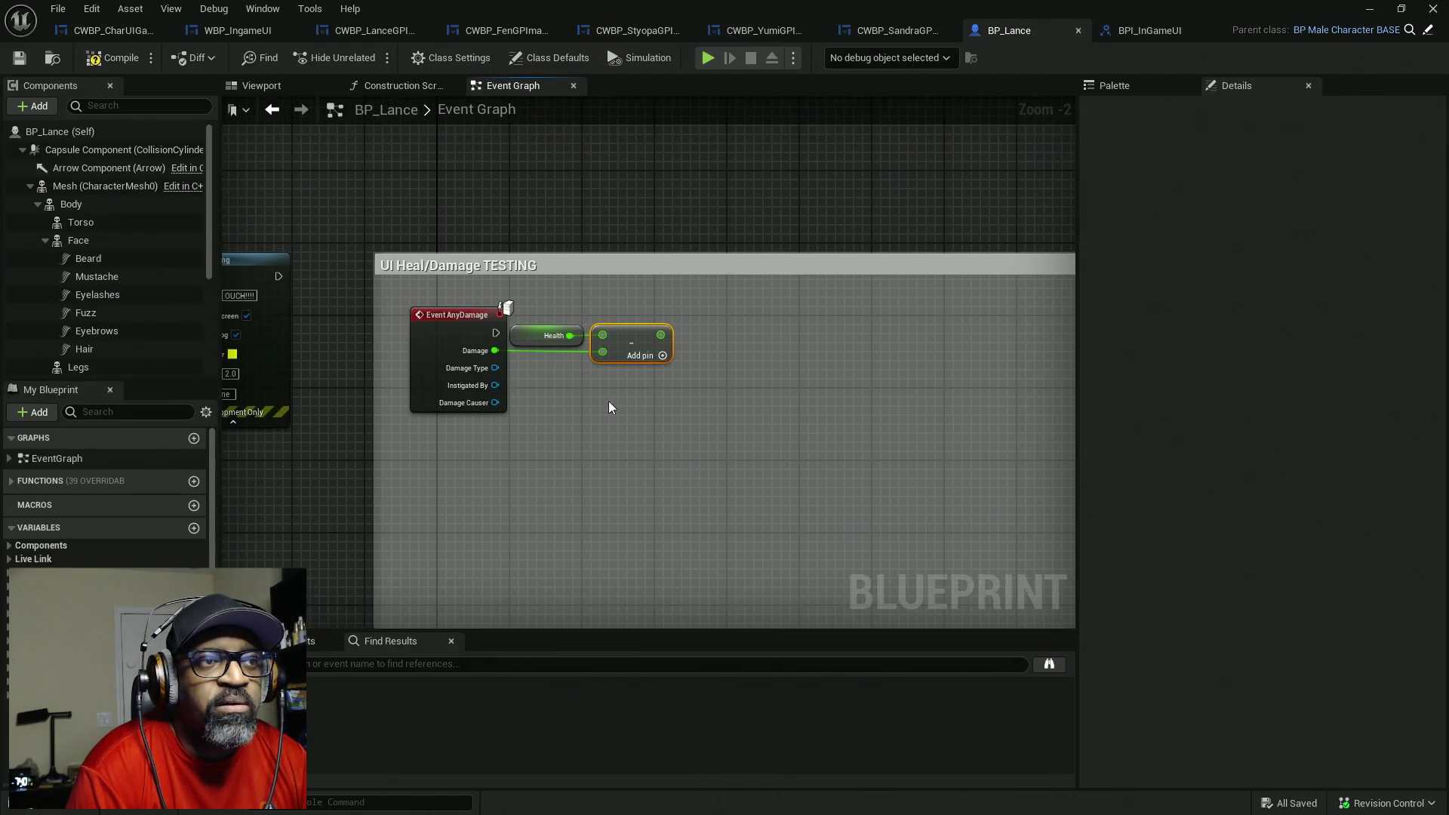
pyautogui.scroll(-5, 113, 325)
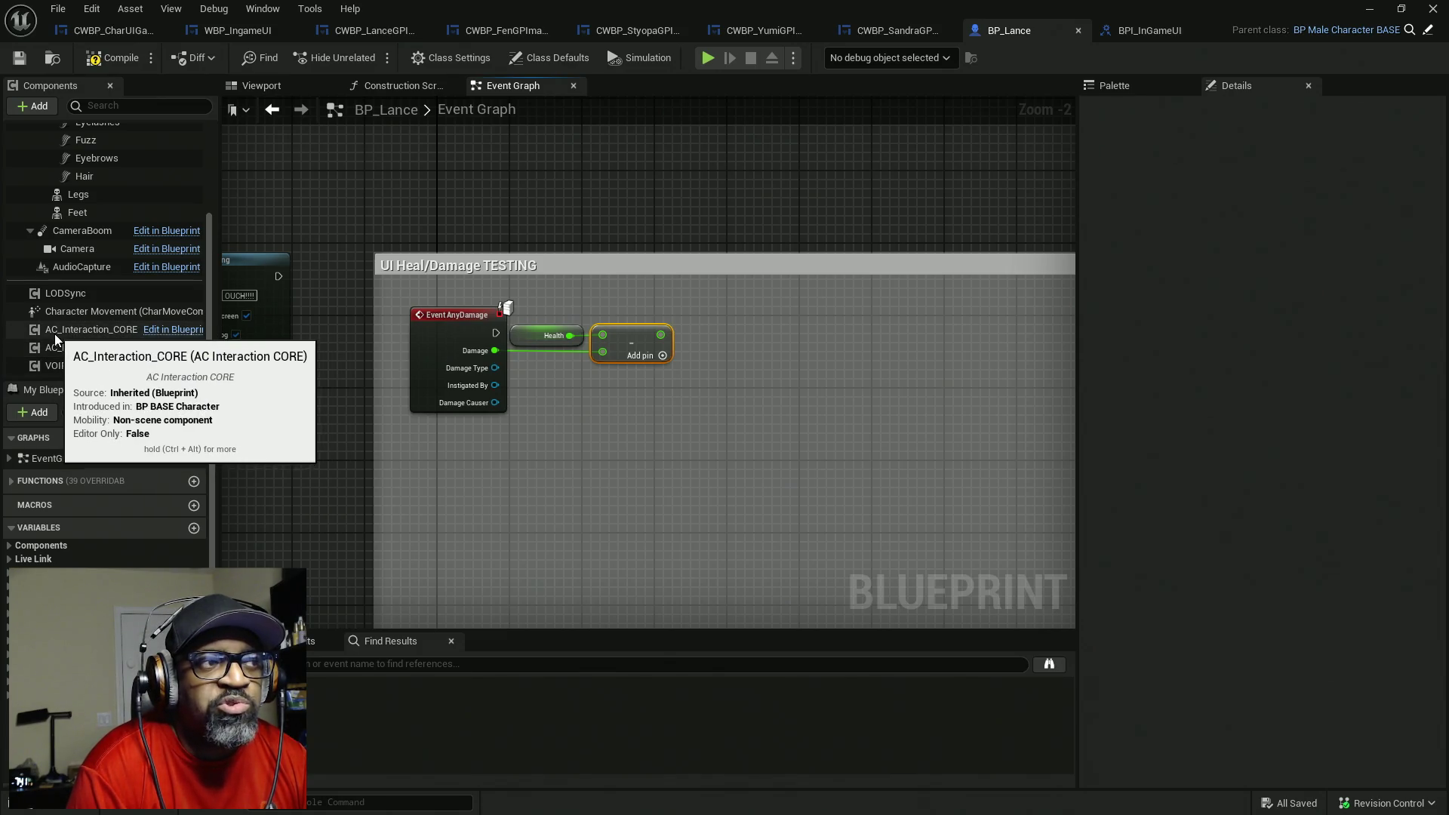
pyautogui.moveTo(412, 291); pyautogui.dragTo(459, 462)
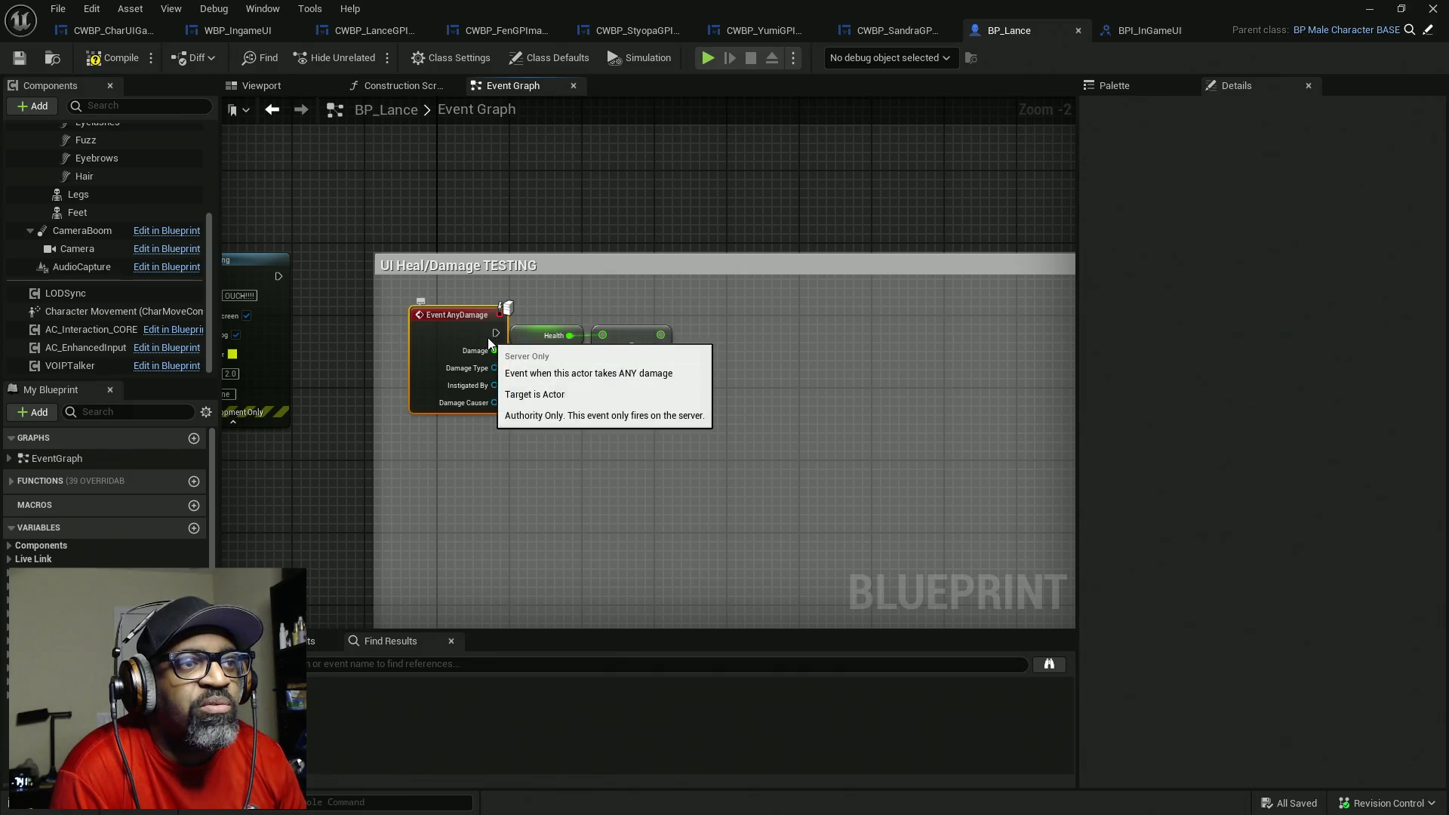
pyautogui.moveTo(495, 333); pyautogui.dragTo(822, 328)
pyautogui.click(612, 406)
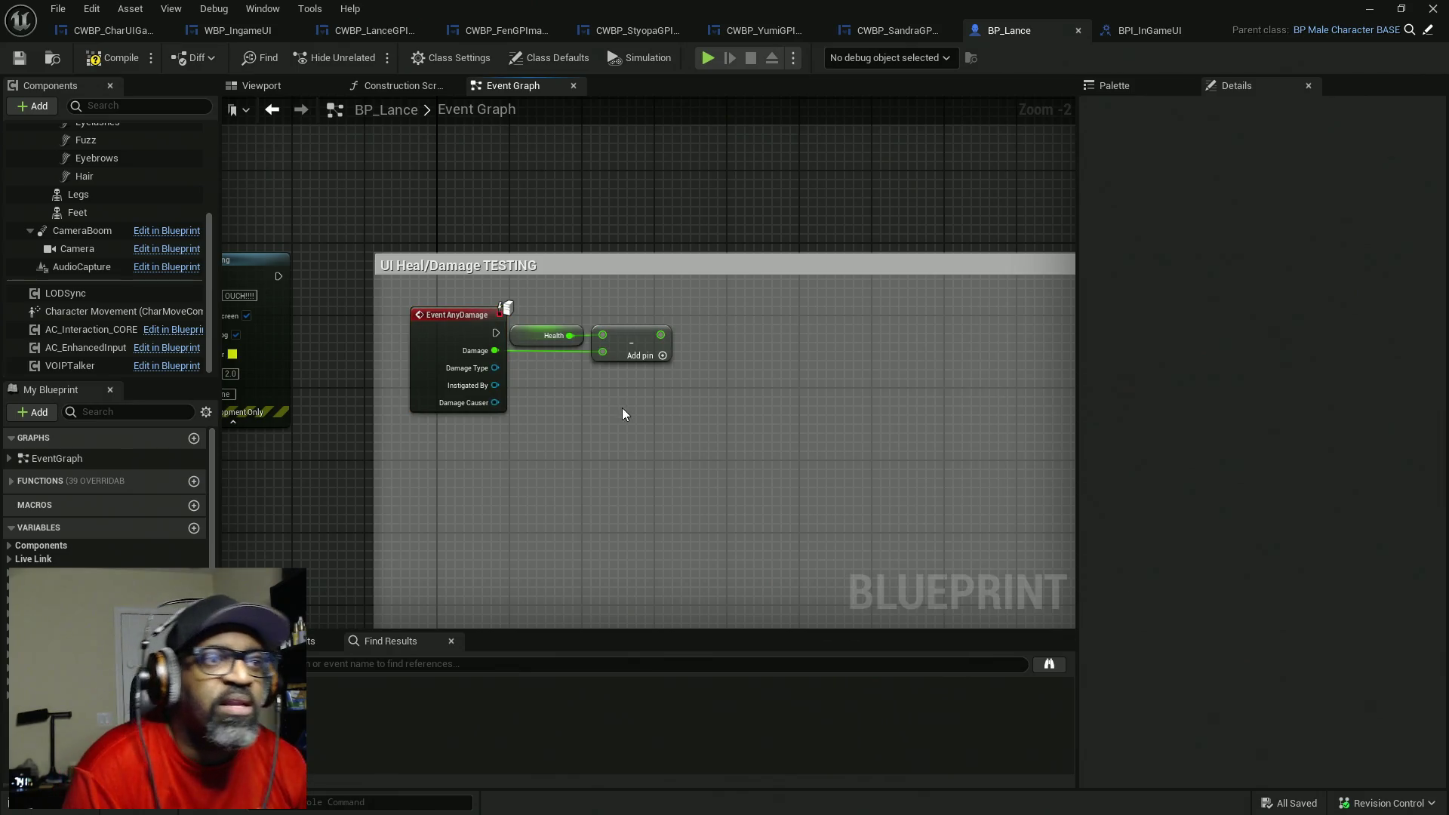
# - Centre and select the Health and subtract nodes, then drag a wire from the subtract result
pyautogui.moveTo(649, 413)
pyautogui.mouseDown()
pyautogui.moveTo(637, 450)
pyautogui.moveTo(494, 393)
pyautogui.mouseUp()
pyautogui.moveTo(488, 325); pyautogui.dragTo(609, 452)
pyautogui.scroll(2, 466, 389)
pyautogui.click(494, 342)
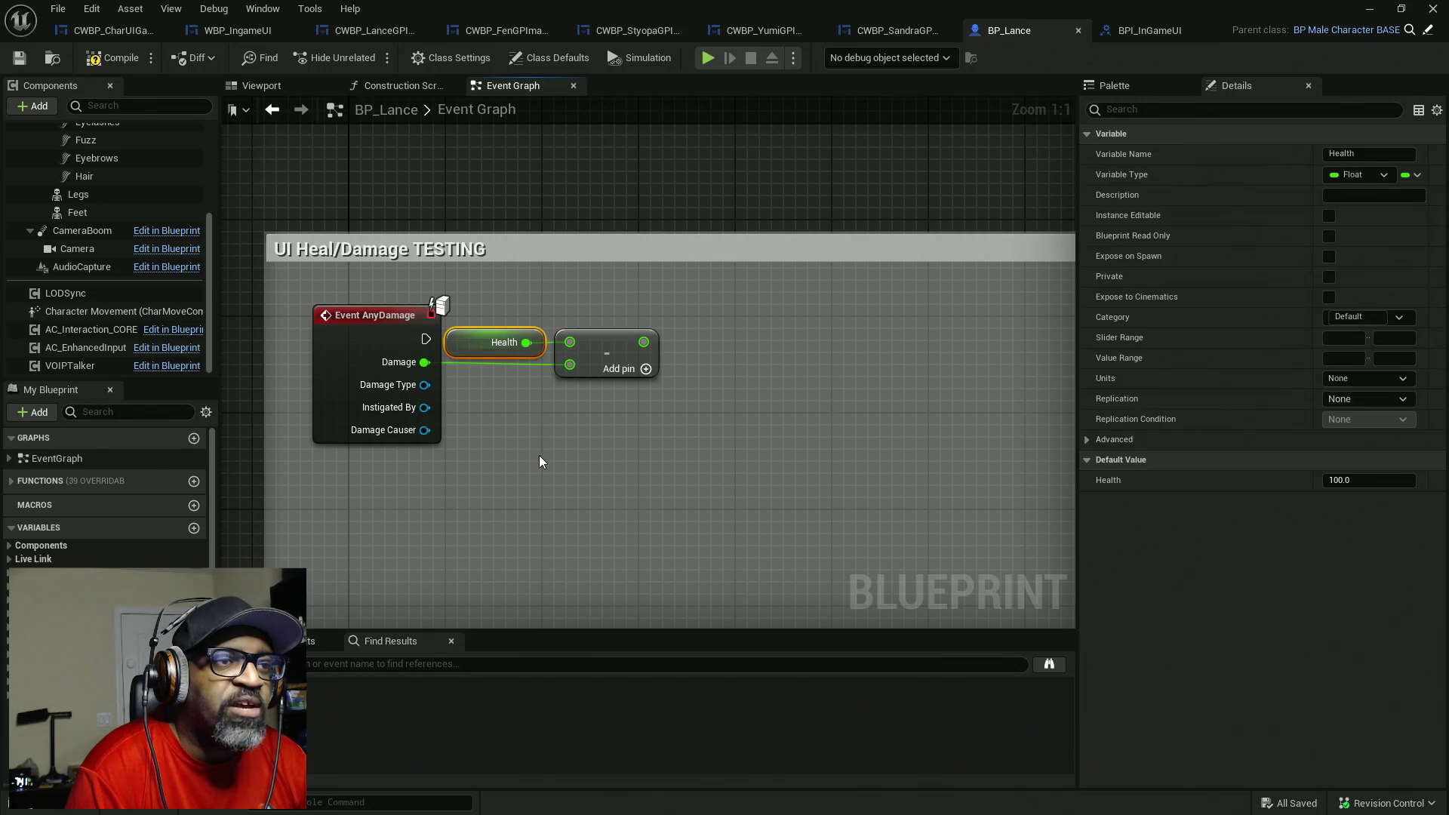
pyautogui.click(600, 353)
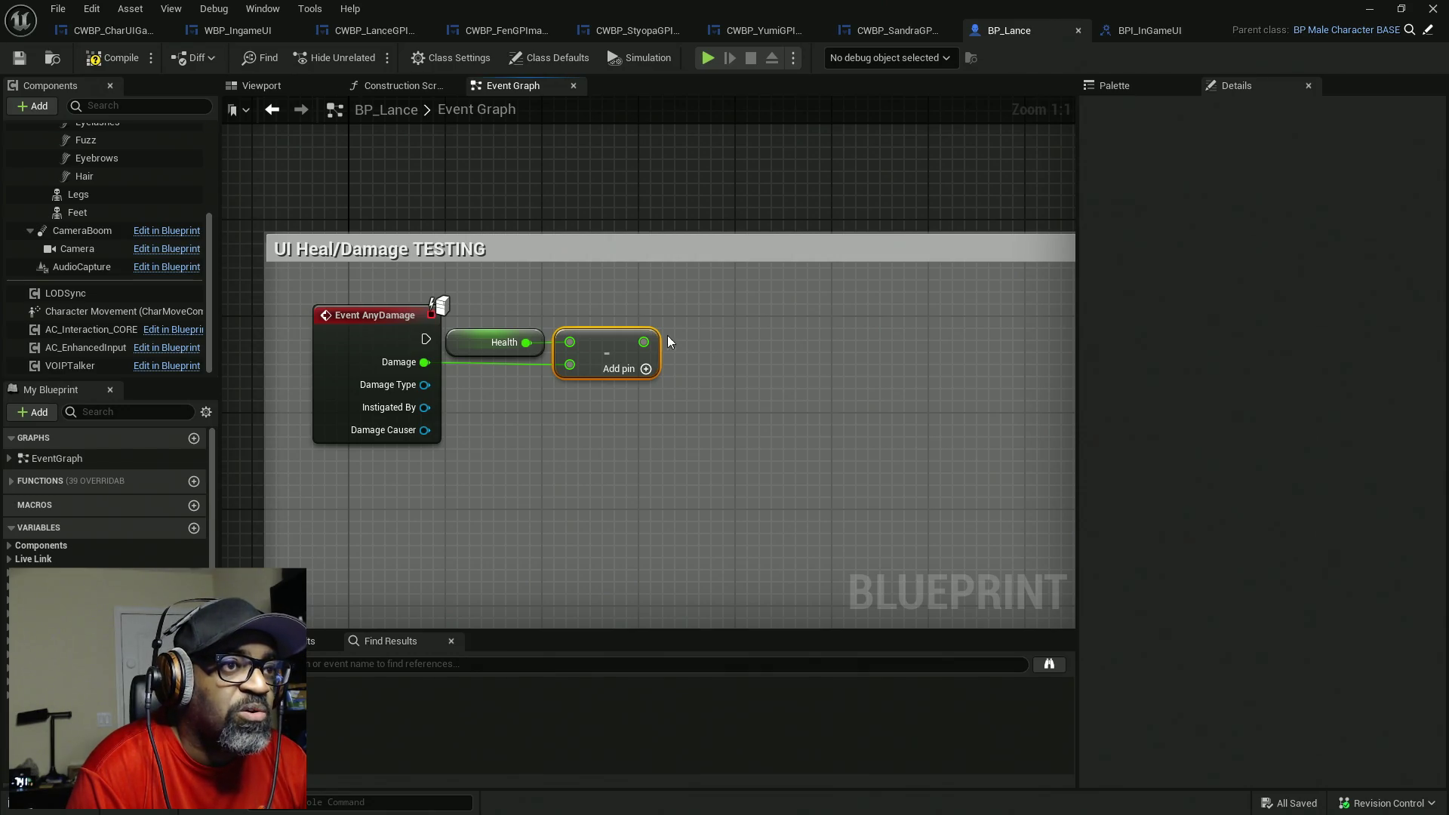
pyautogui.moveTo(644, 342); pyautogui.dragTo(738, 339)
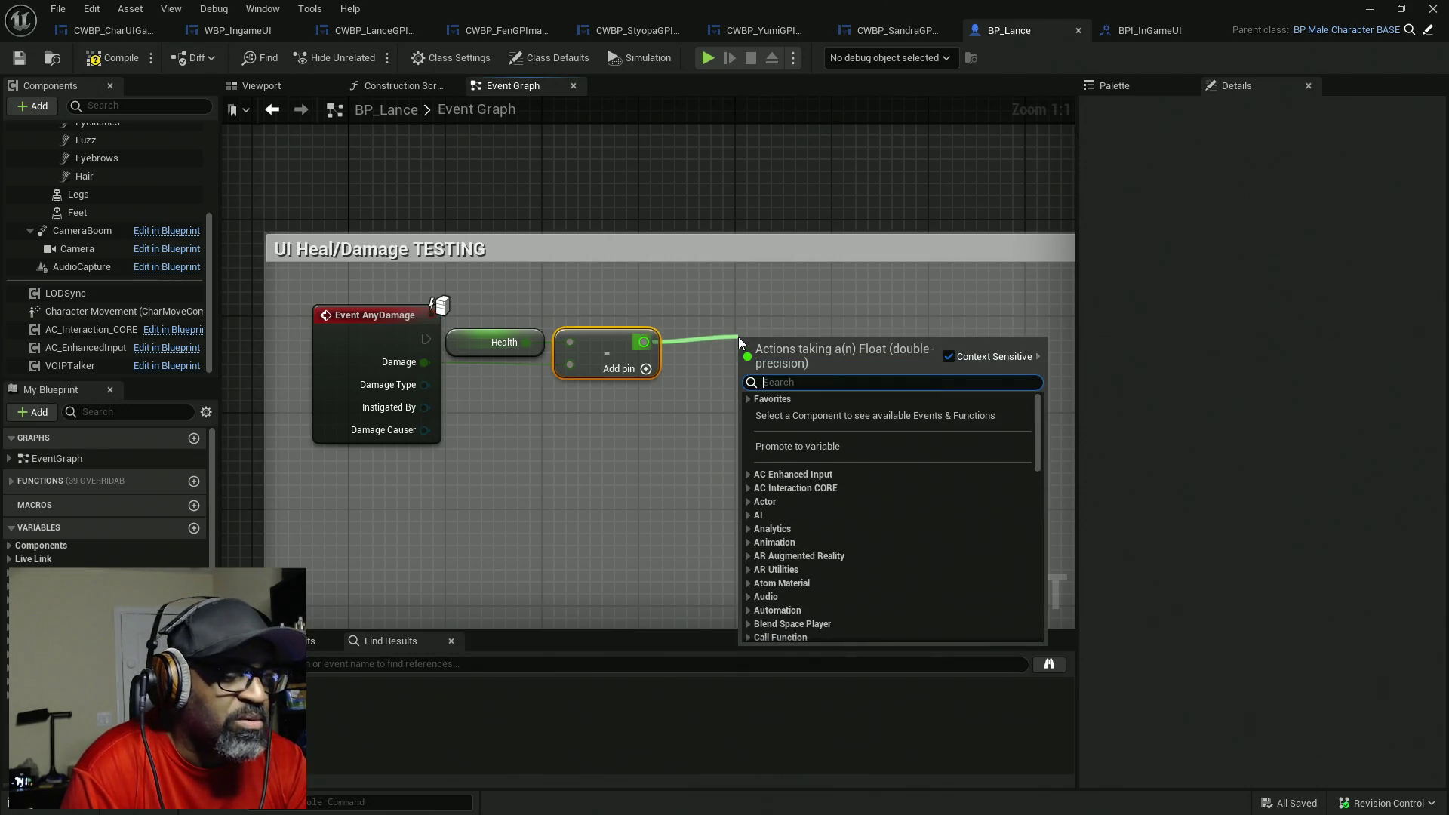
# - Add a Divide node that divides the subtract result by a duplicated Health getter
pyautogui.write('/')
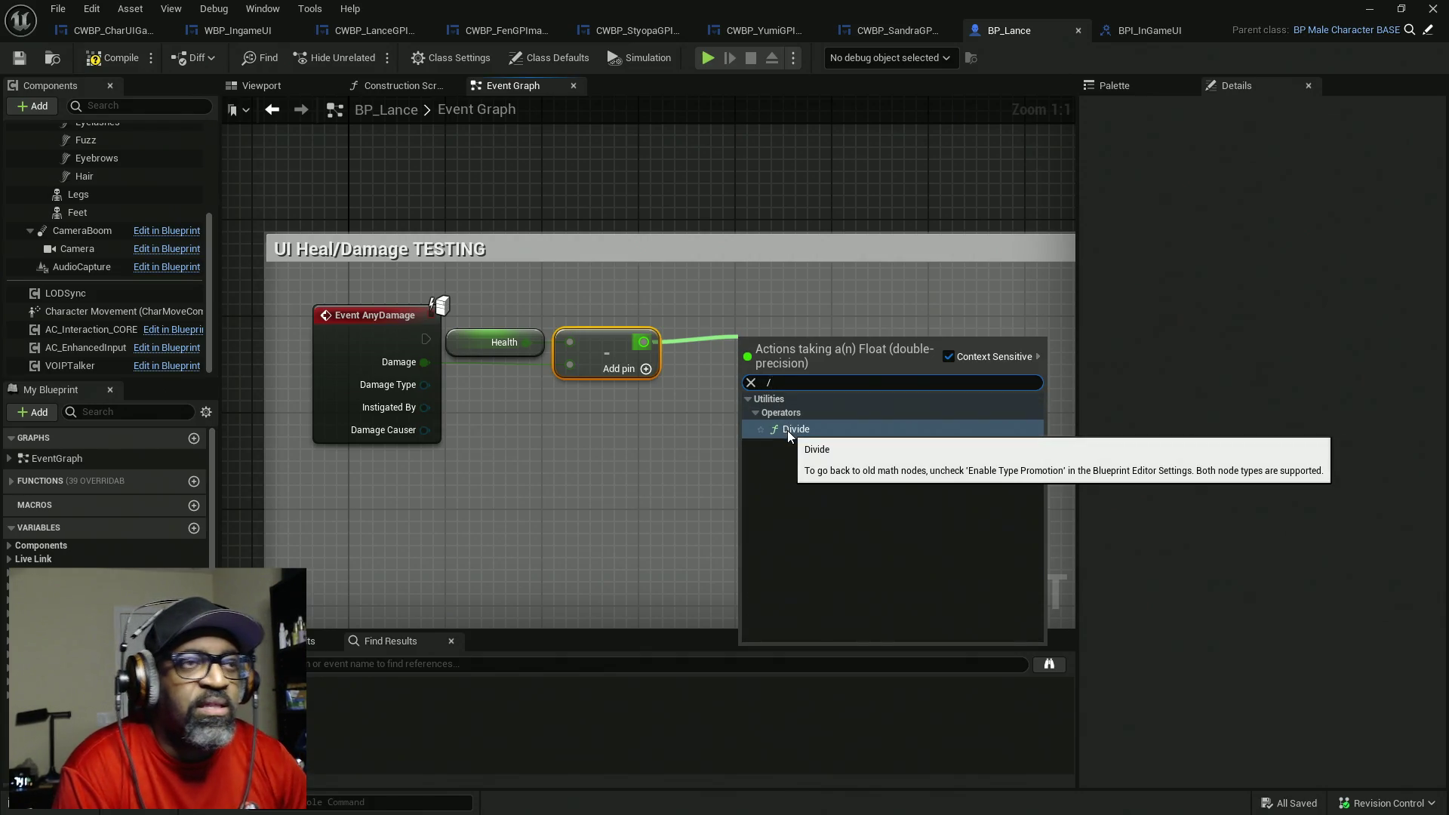
pyautogui.click(788, 430)
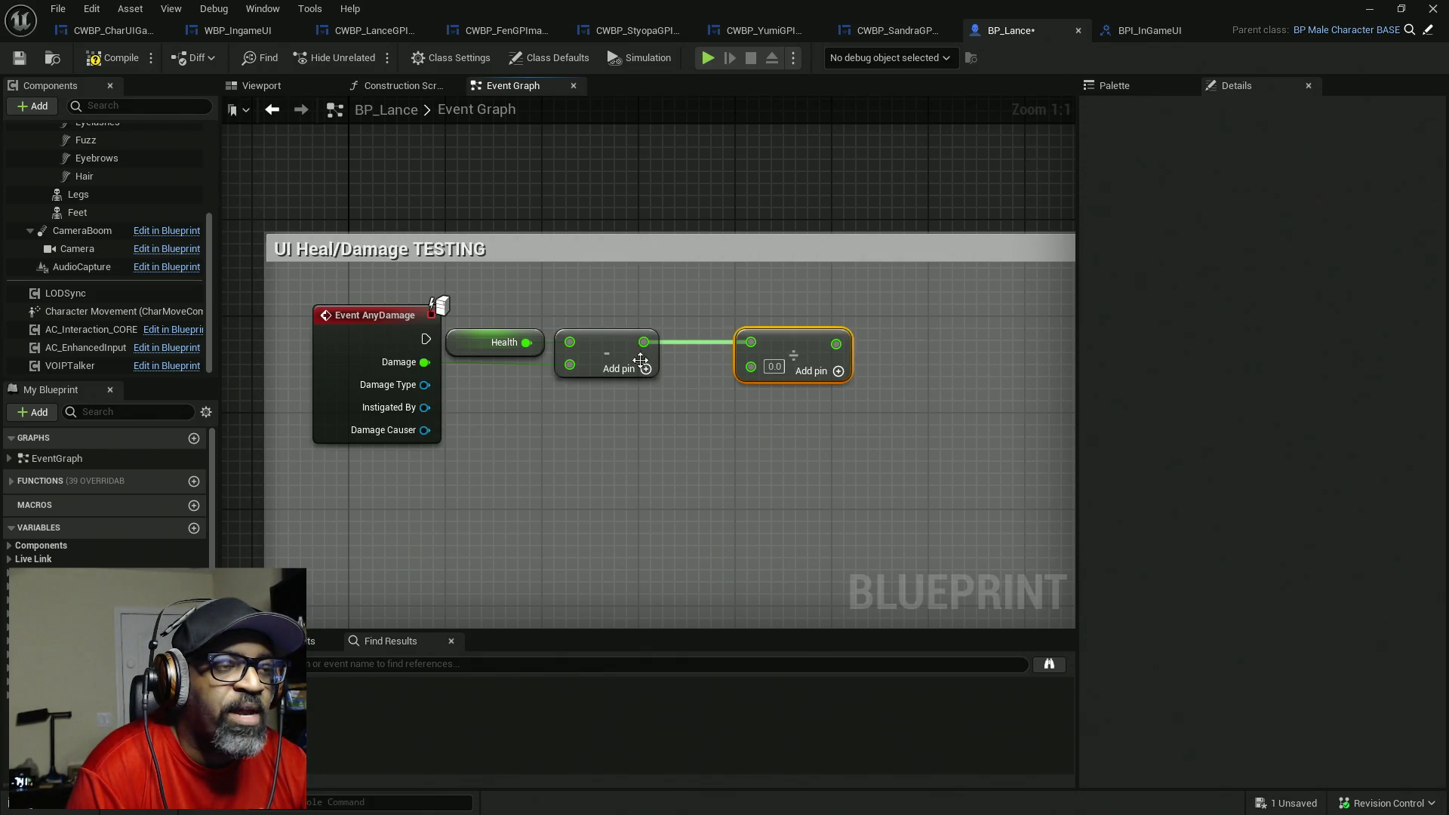
pyautogui.click(503, 342)
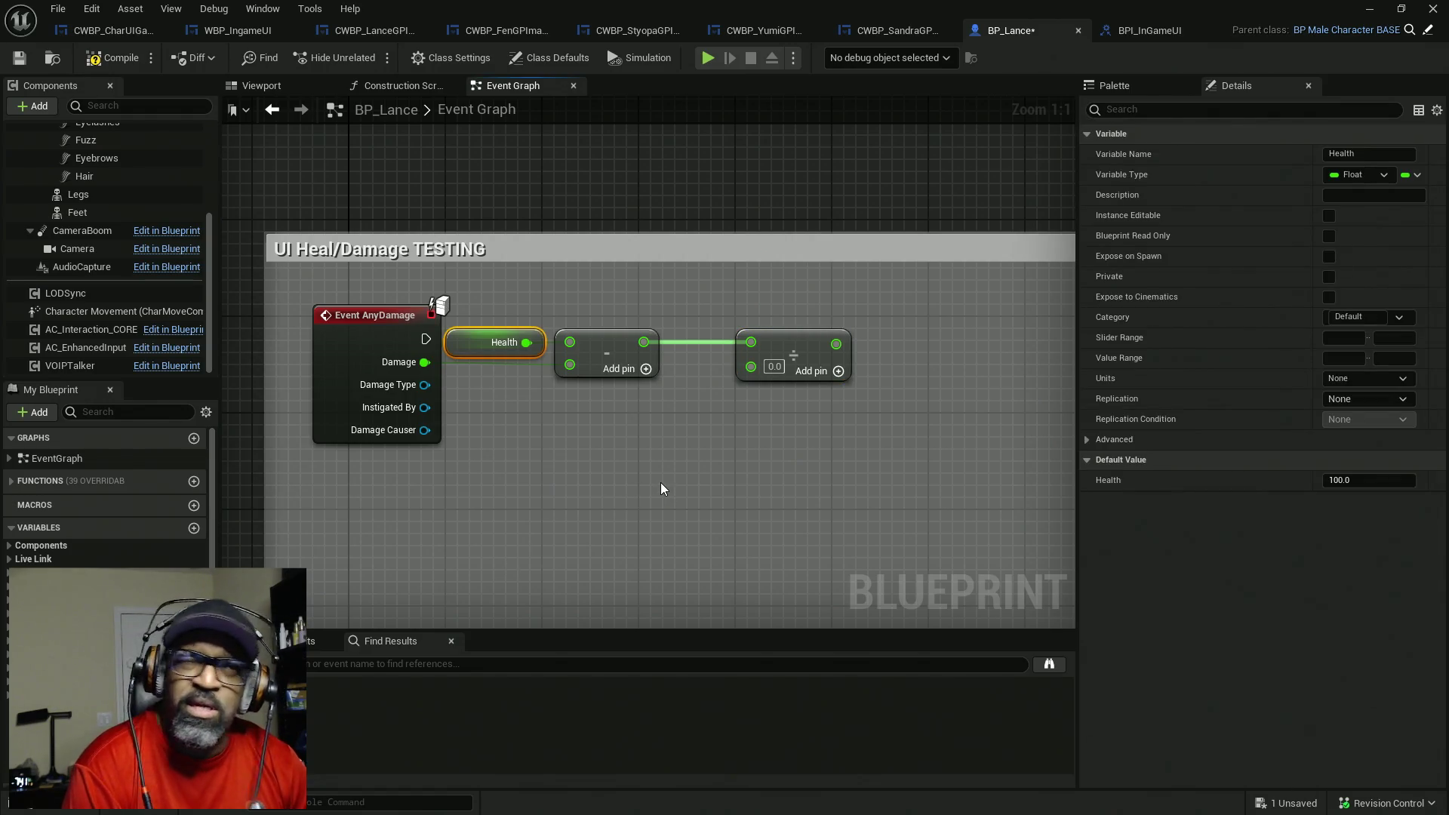
pyautogui.hotkey('ctrl', 'd')
pyautogui.moveTo(683, 464); pyautogui.dragTo(751, 366)
pyautogui.moveTo(636, 471)
pyautogui.mouseDown()
pyautogui.moveTo(637, 423)
pyautogui.moveTo(595, 409)
pyautogui.mouseUp()
pyautogui.moveTo(788, 353); pyautogui.dragTo(727, 353)
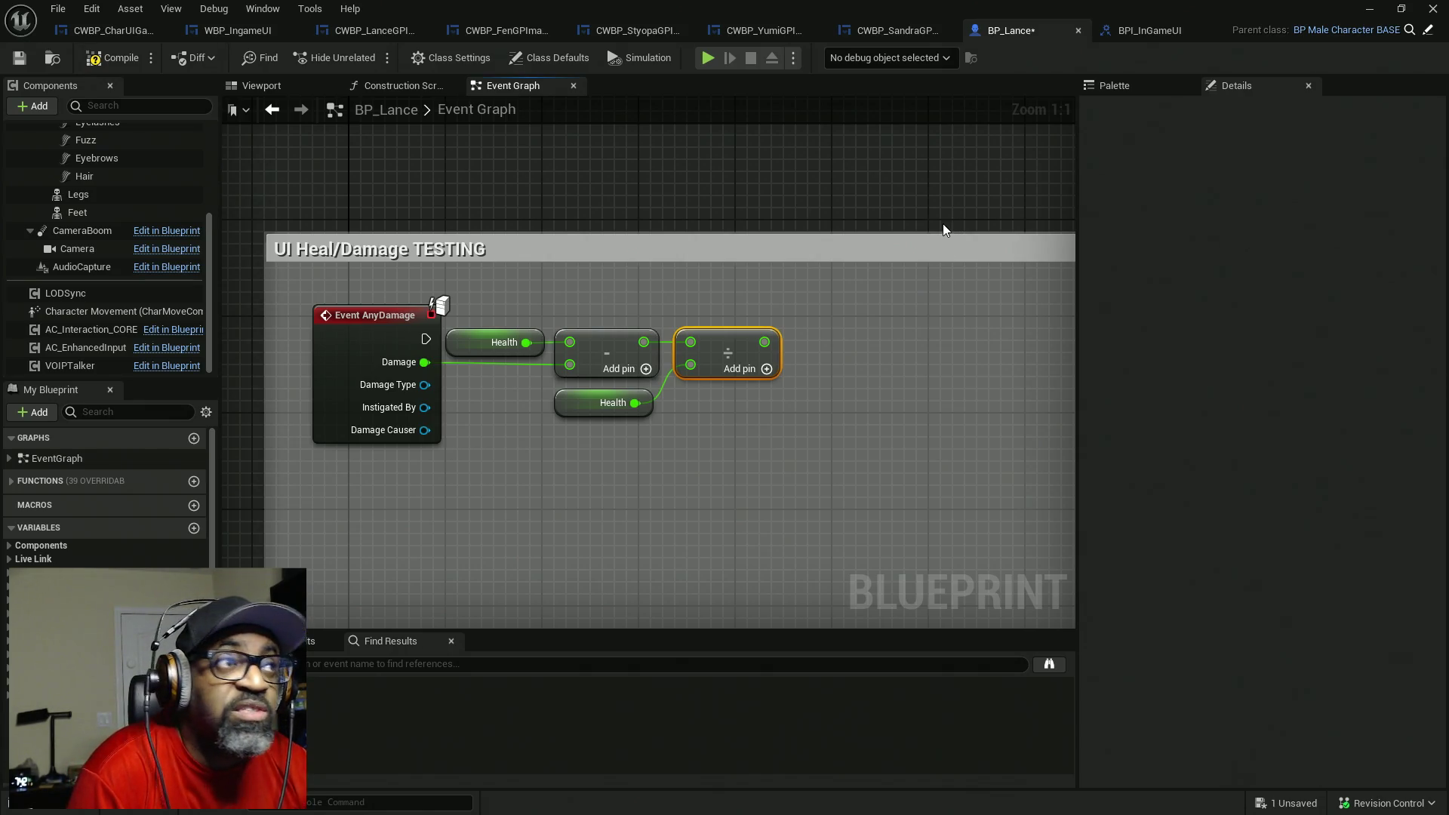
# - Compile and save BP_Lance, then dismiss the validation-failed warning
pyautogui.click(111, 58)
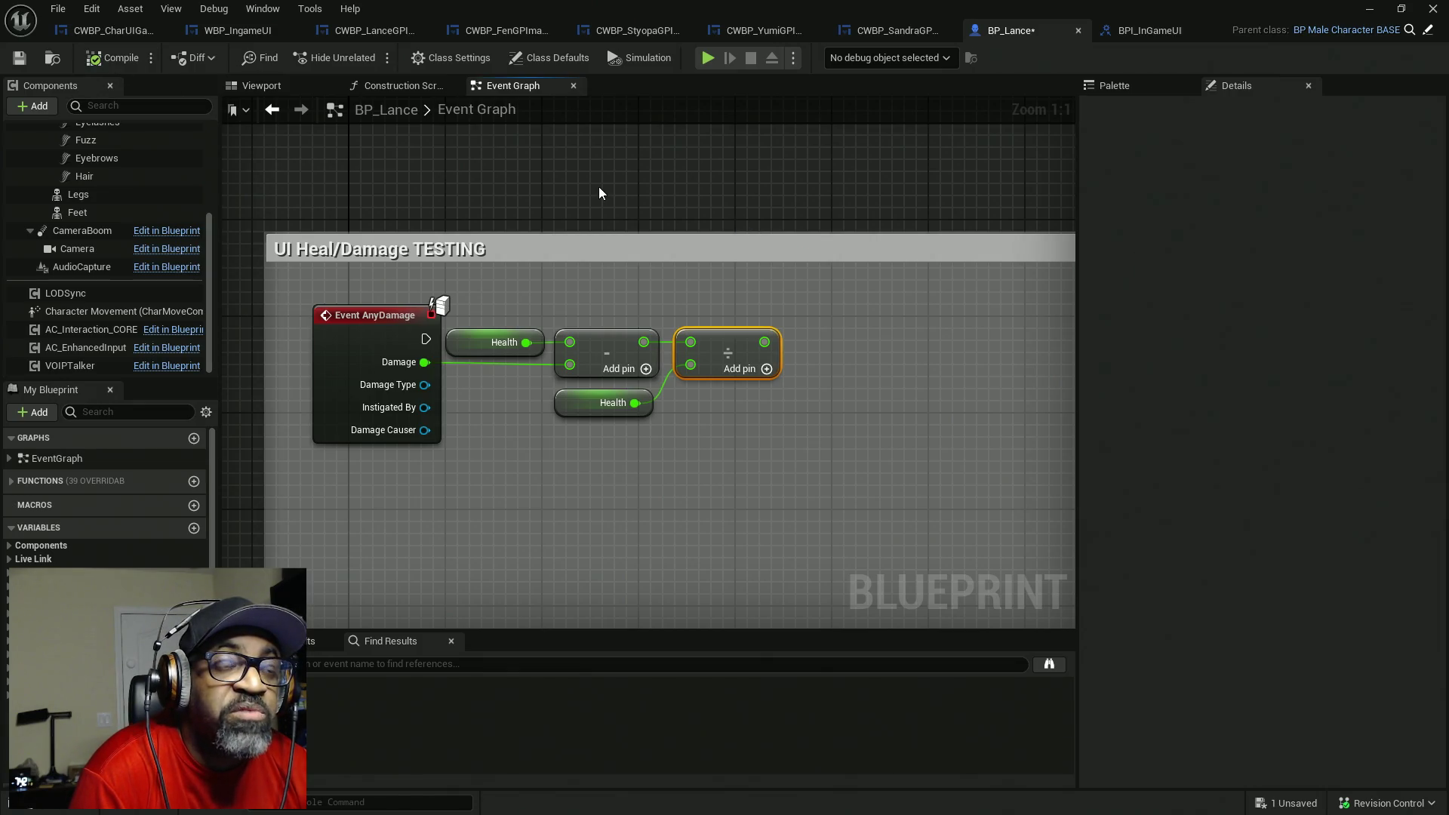
pyautogui.hotkey('ctrl', 's')
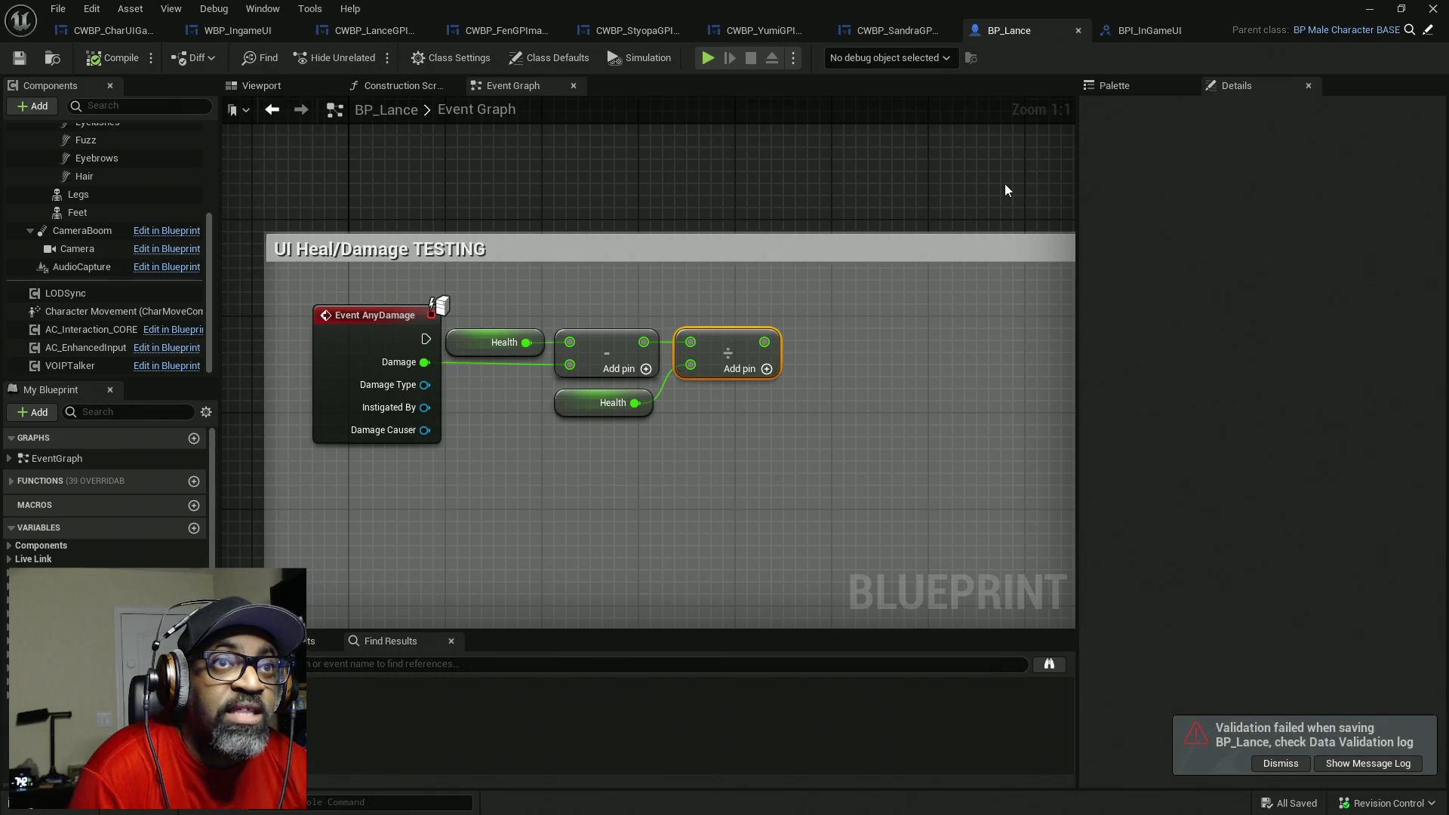
pyautogui.click(1281, 761)
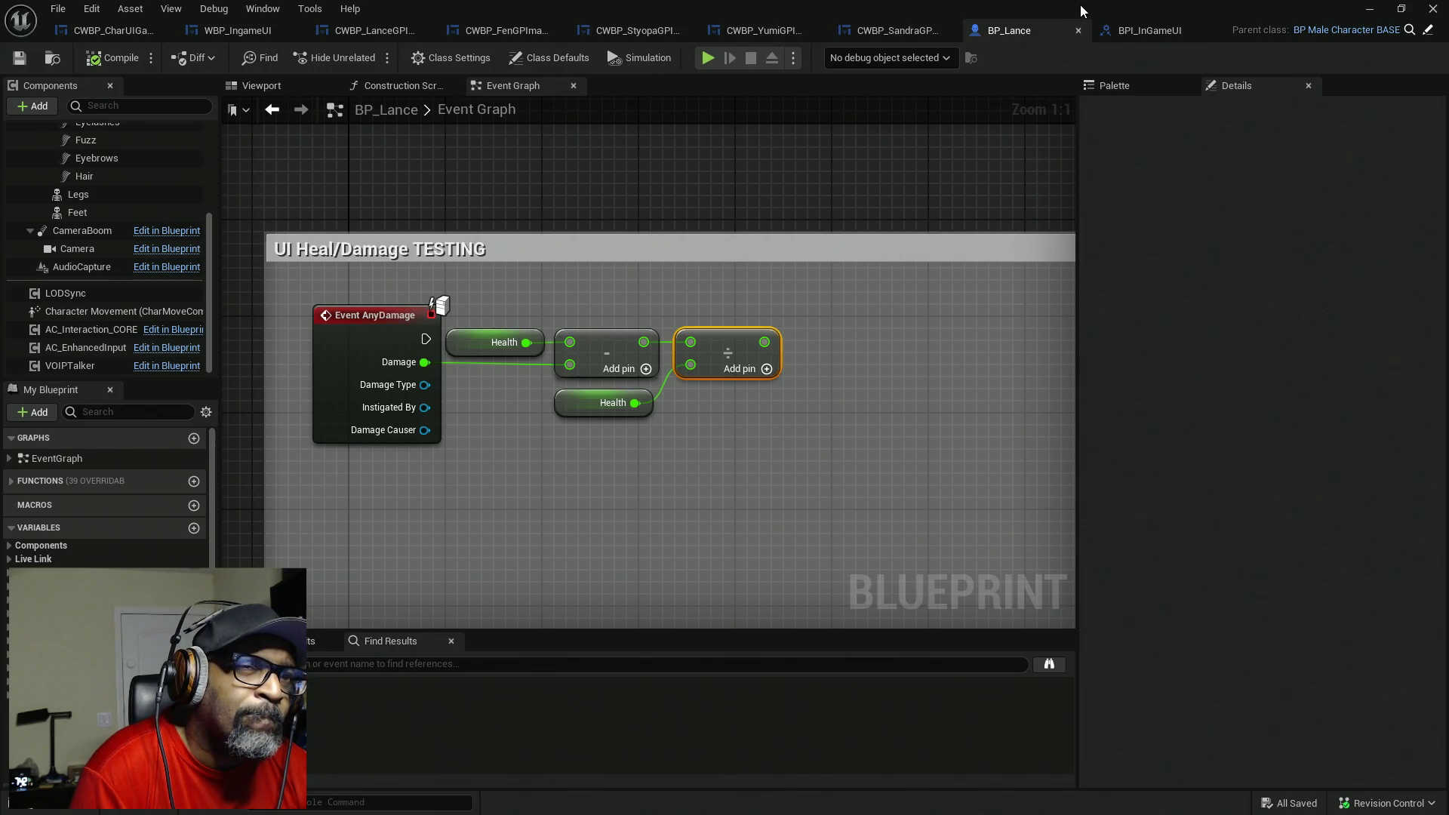
# - Close BP_Lance and open HCA_HUD to inspect its W UI Container variable and Event Graph
pyautogui.click(1369, 9)
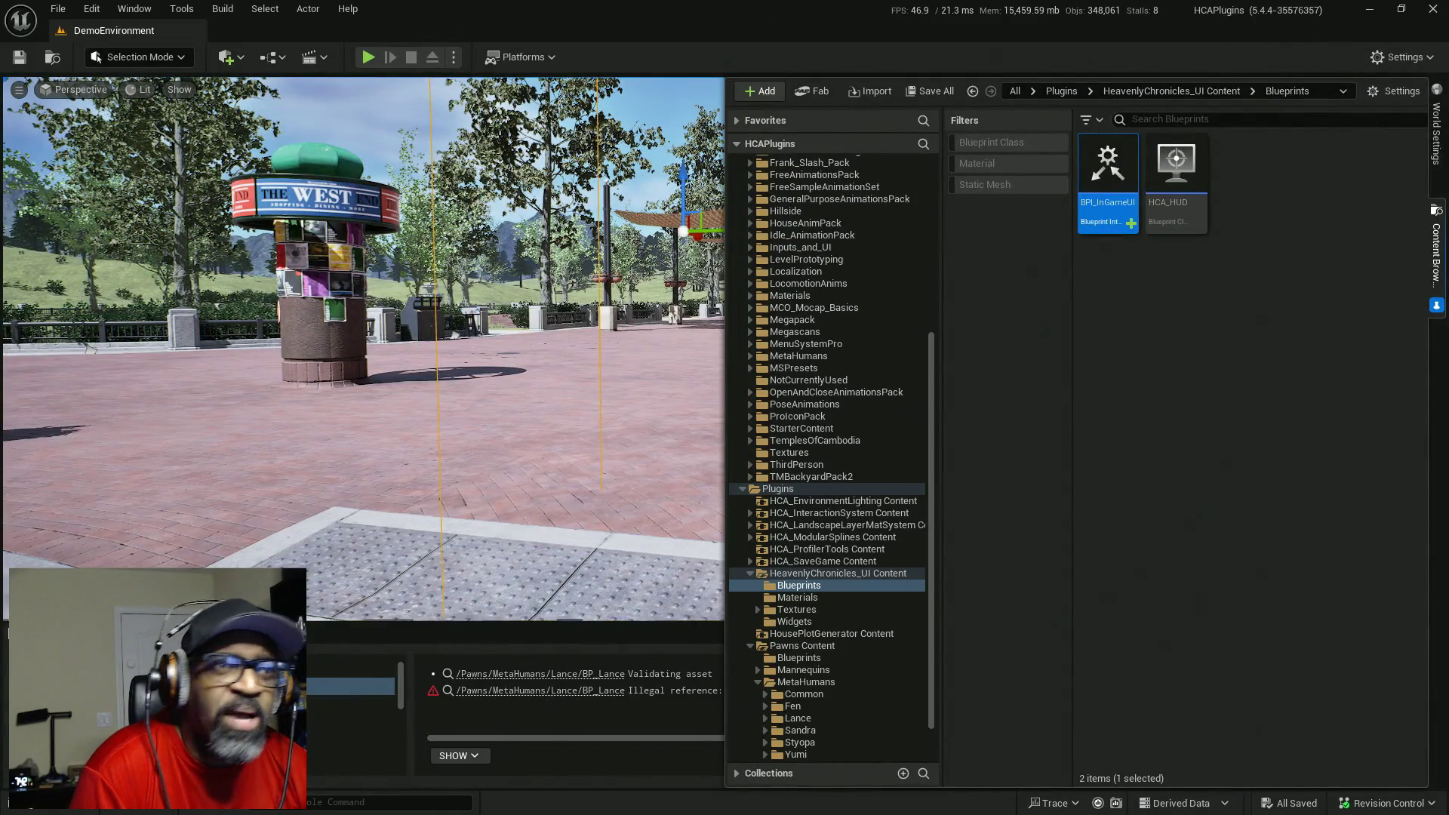
pyautogui.click(1176, 175)
pyautogui.doubleClick(1176, 175)
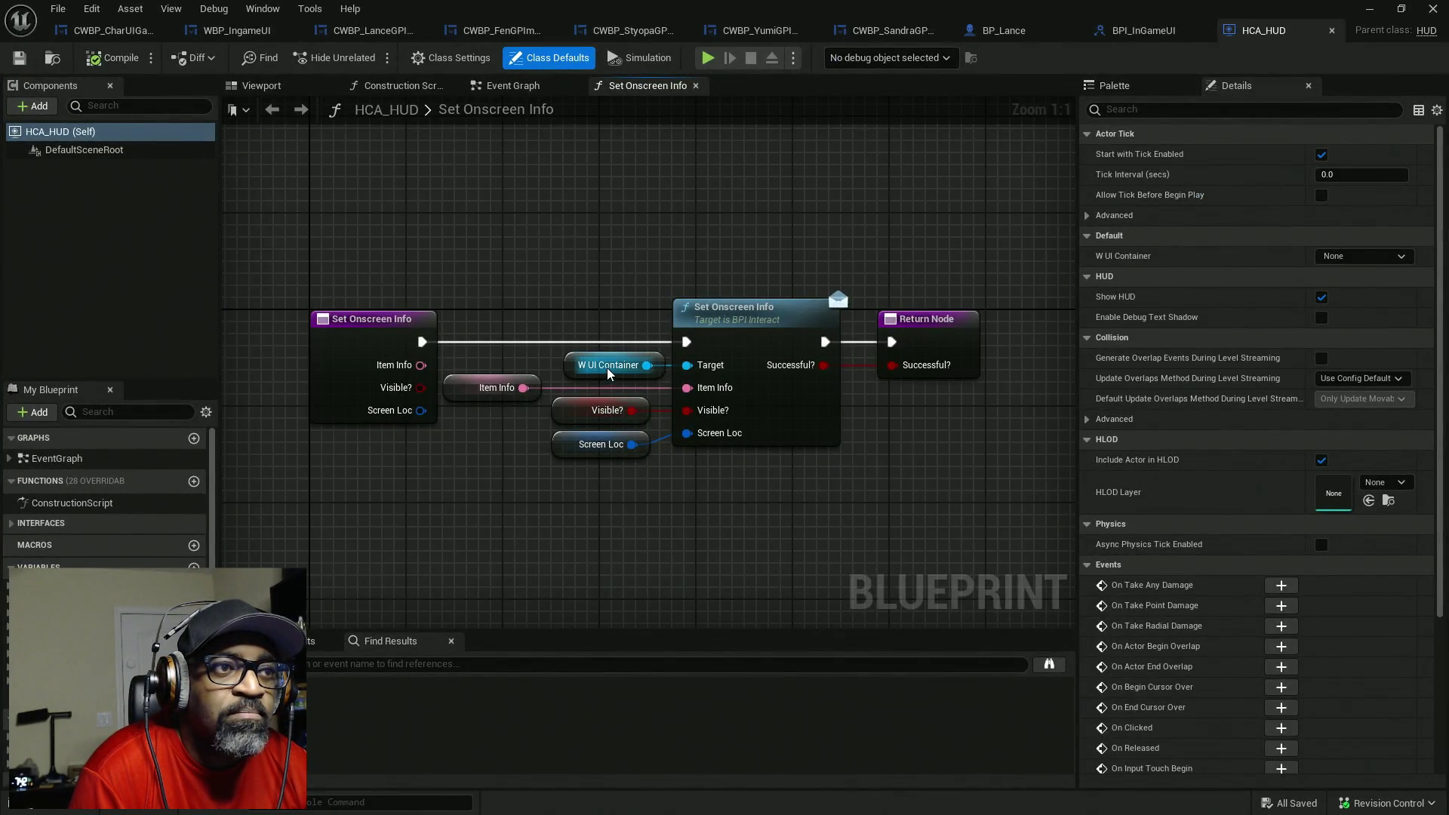
pyautogui.moveTo(579, 274); pyautogui.dragTo(613, 375)
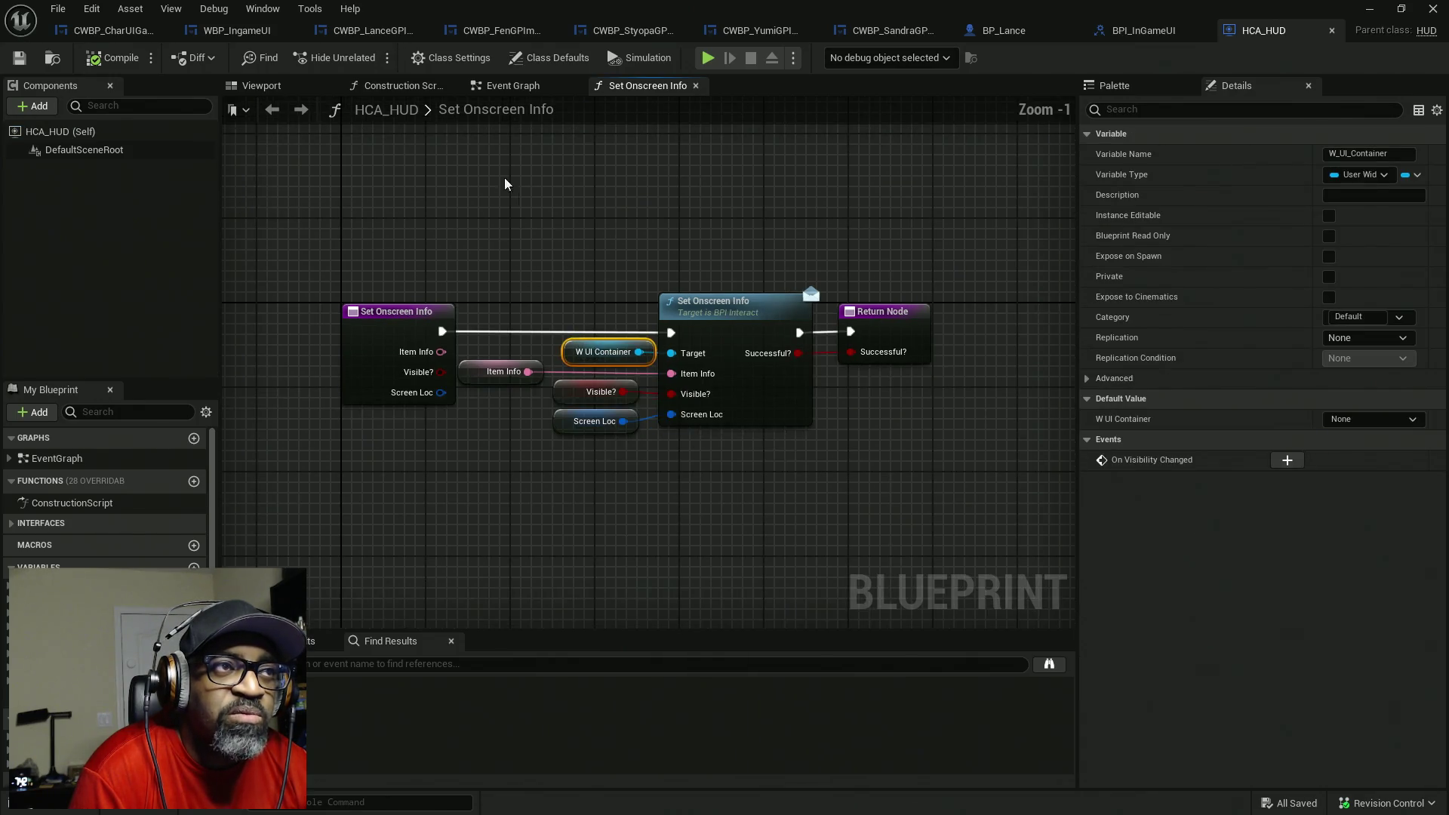
pyautogui.click(489, 88)
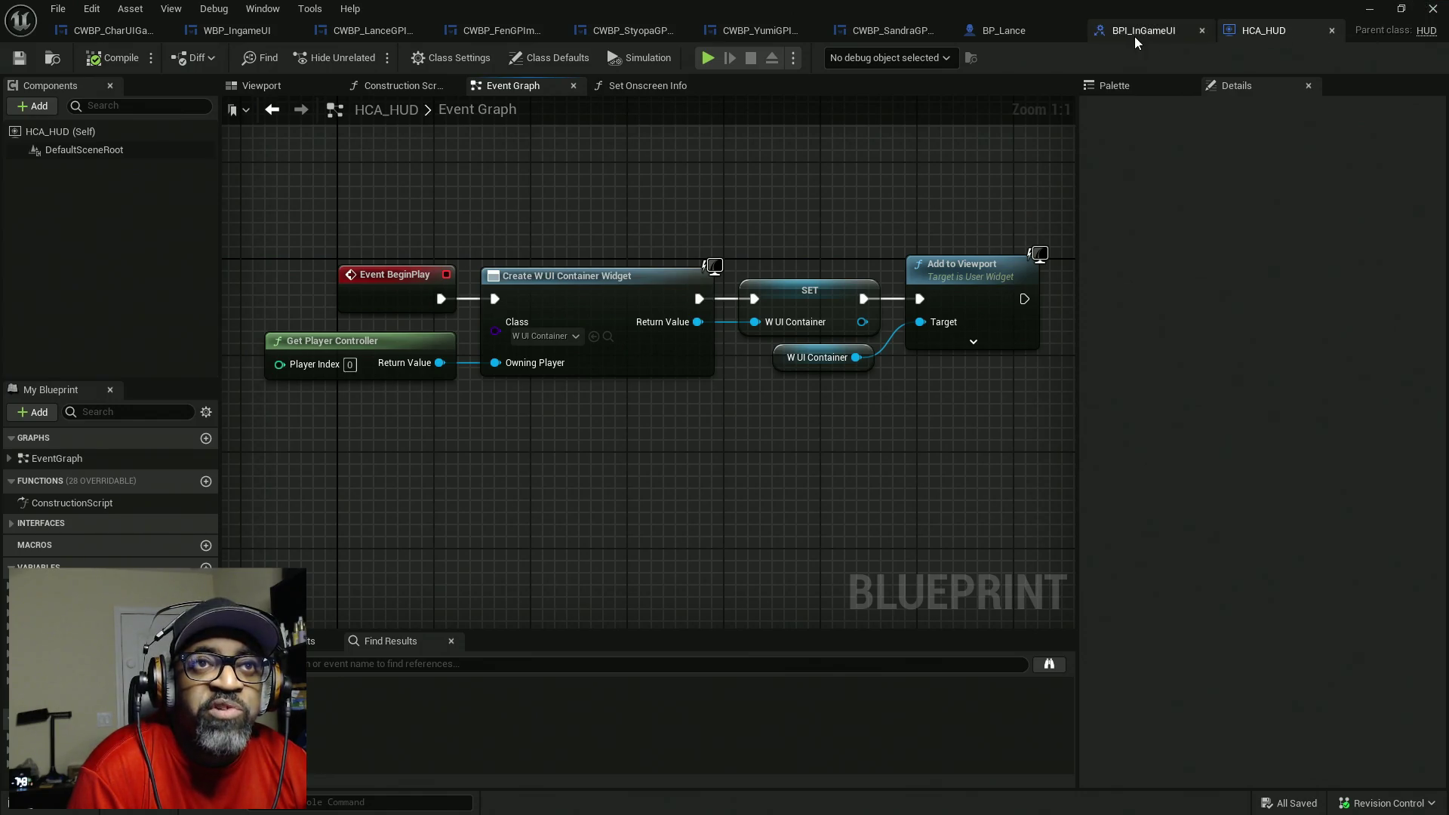
# - Return to BP_Lance's Event Graph and bring up the Palette search field
pyautogui.click(984, 35)
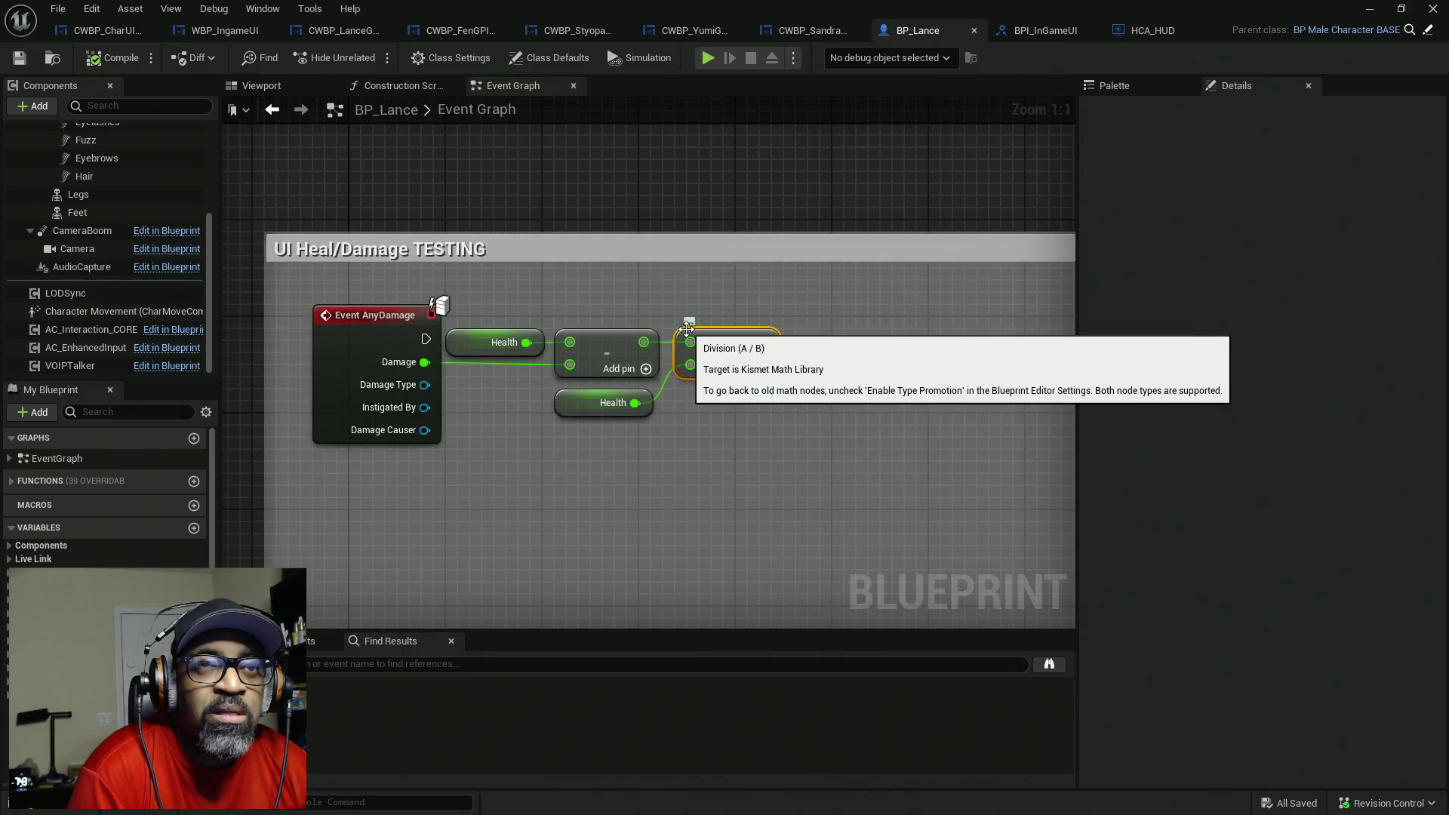
pyautogui.click(1179, 92)
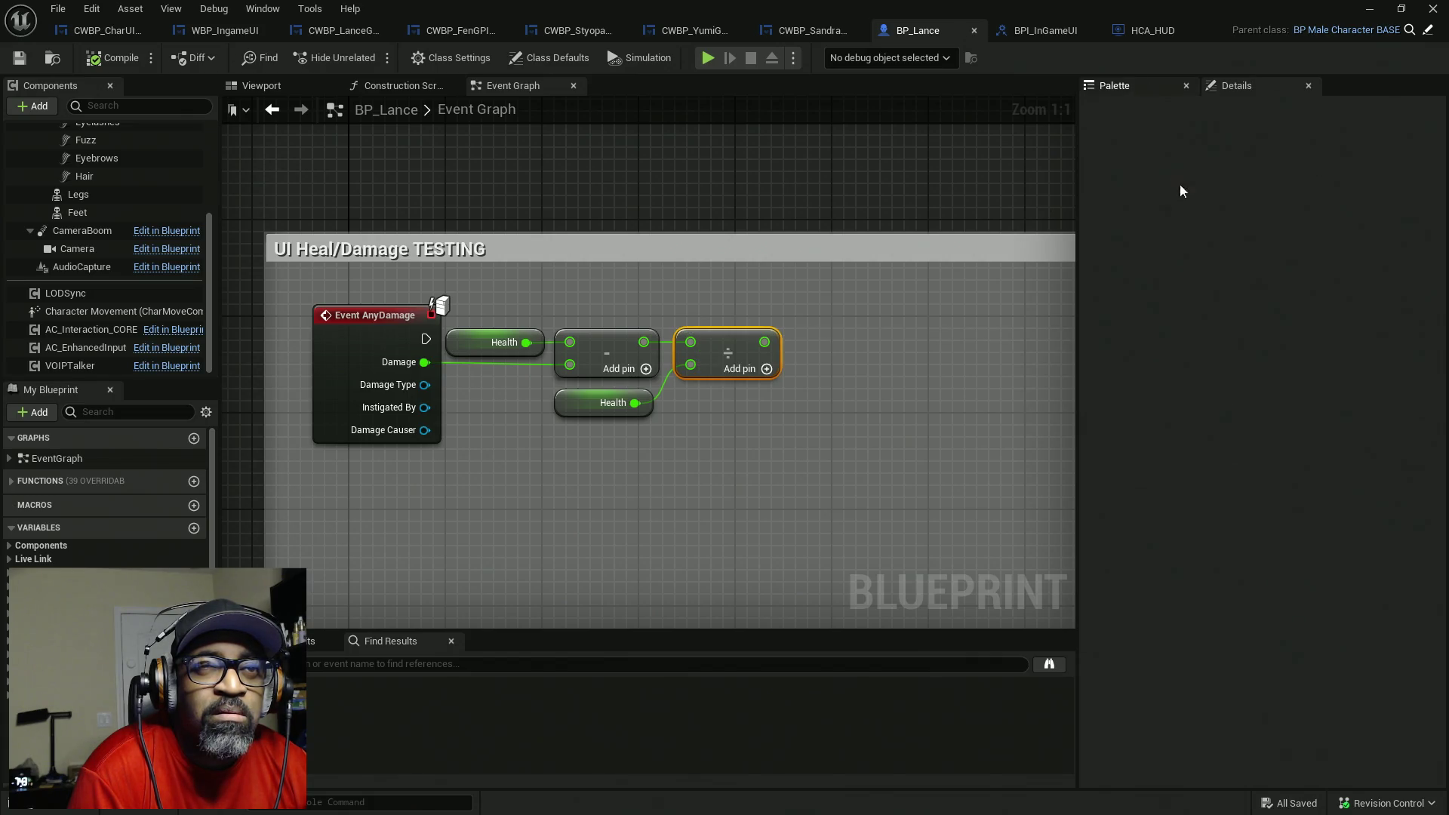
pyautogui.click(1186, 378)
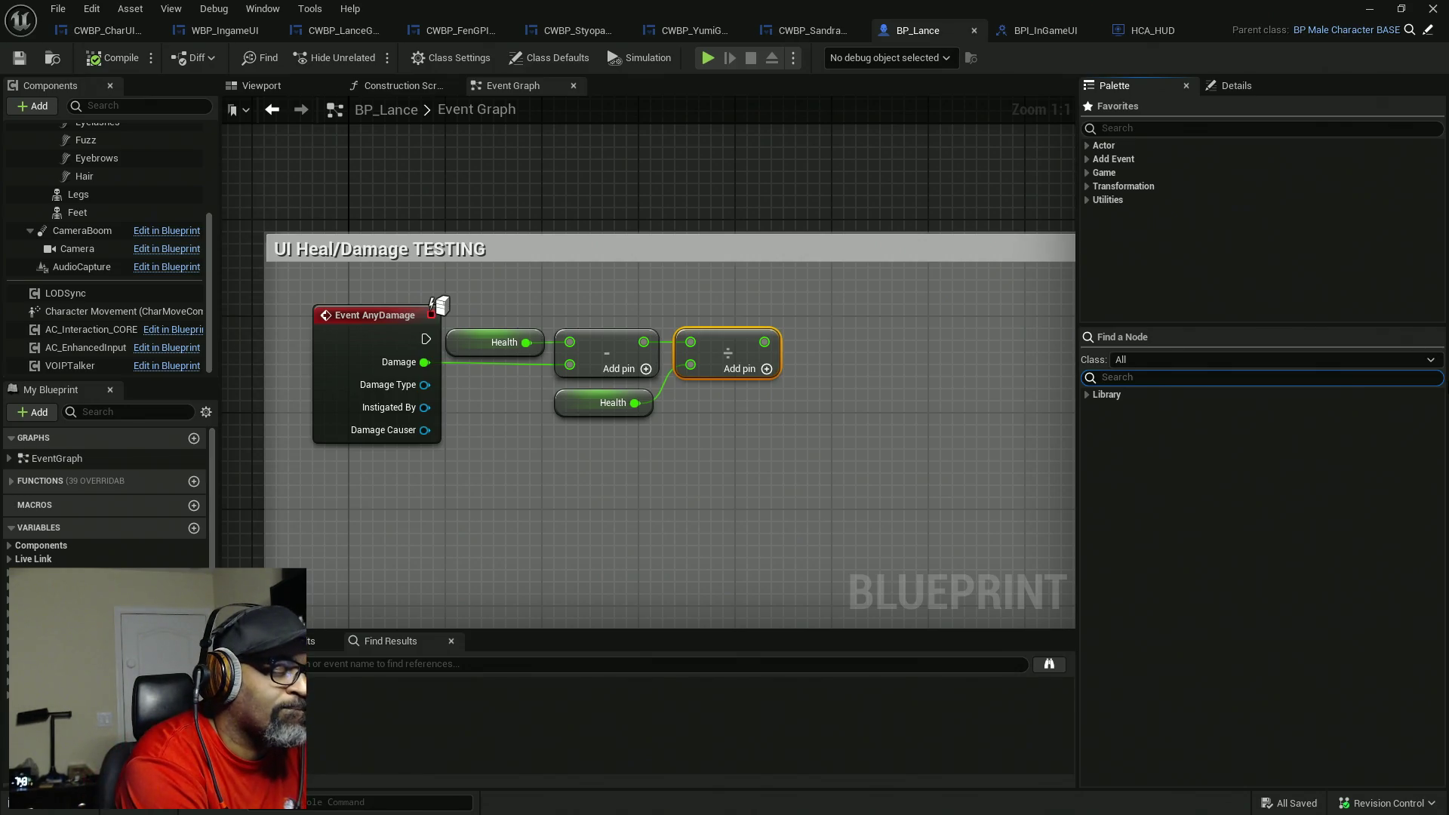
# - Search the Palette for 'all widge' and place a Get All Widgets with Interface node
pyautogui.write('get w')
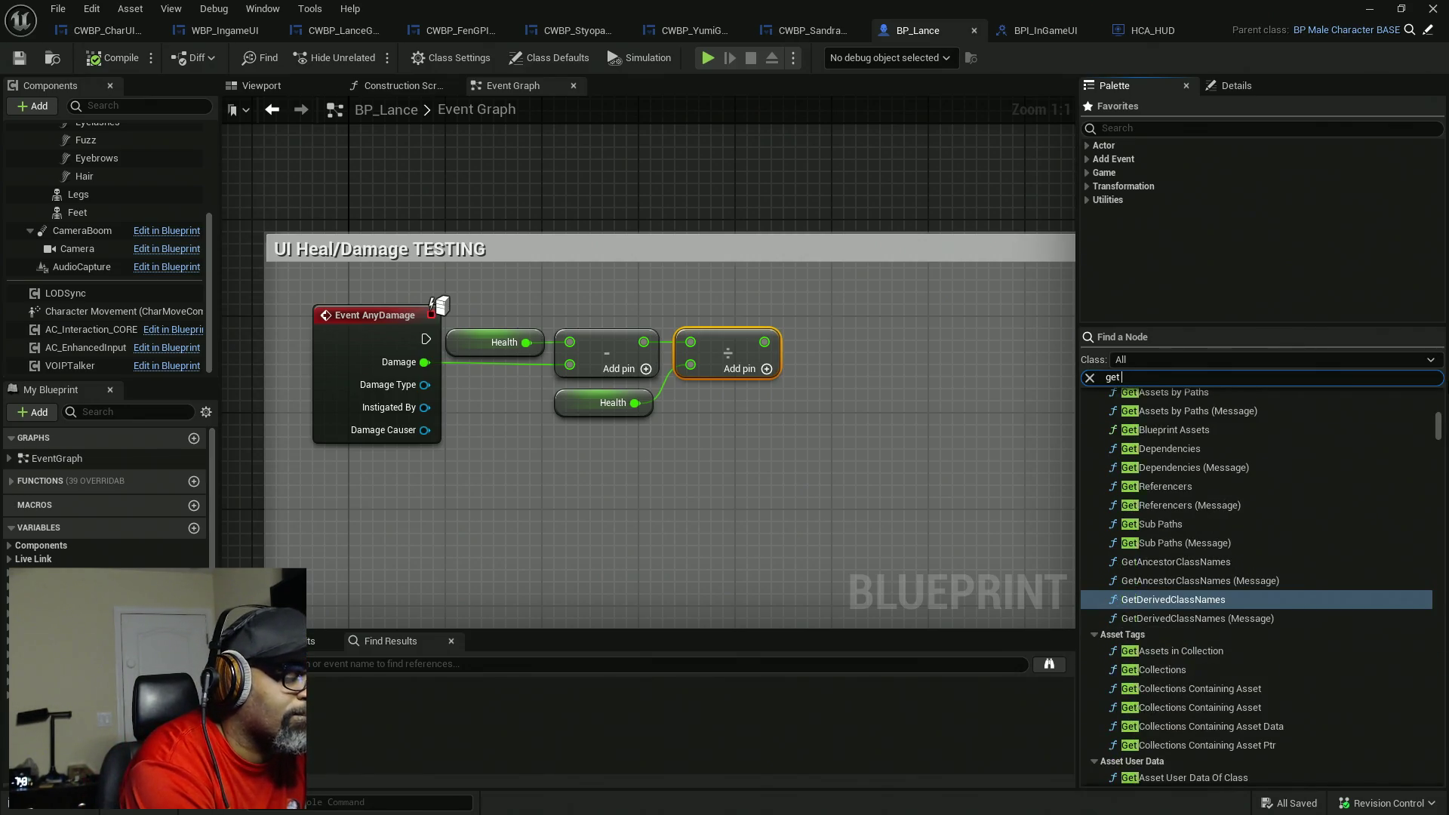
pyautogui.press('BackSpace')
pyautogui.write('all widget')
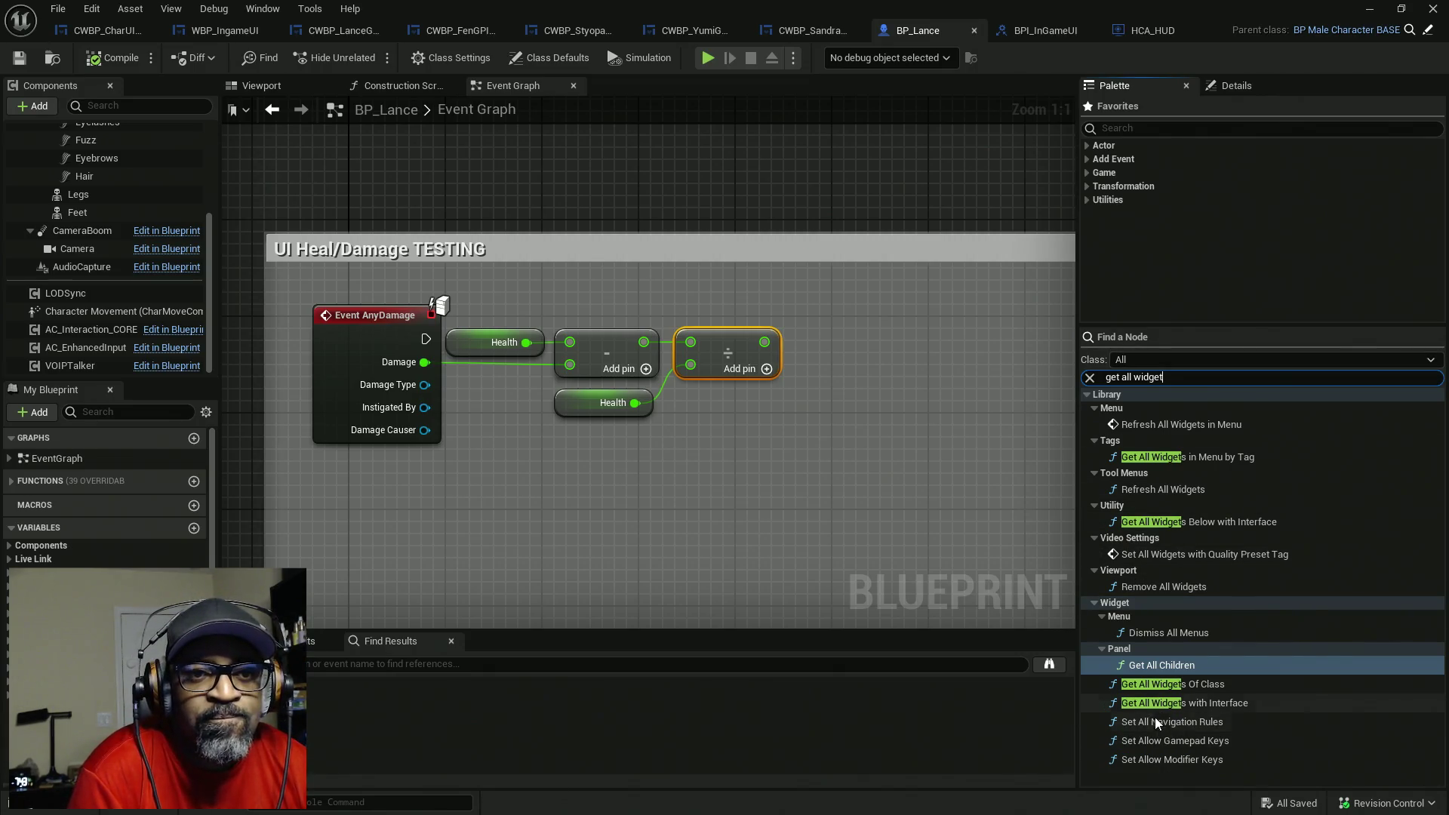
pyautogui.moveTo(1168, 703); pyautogui.dragTo(800, 392)
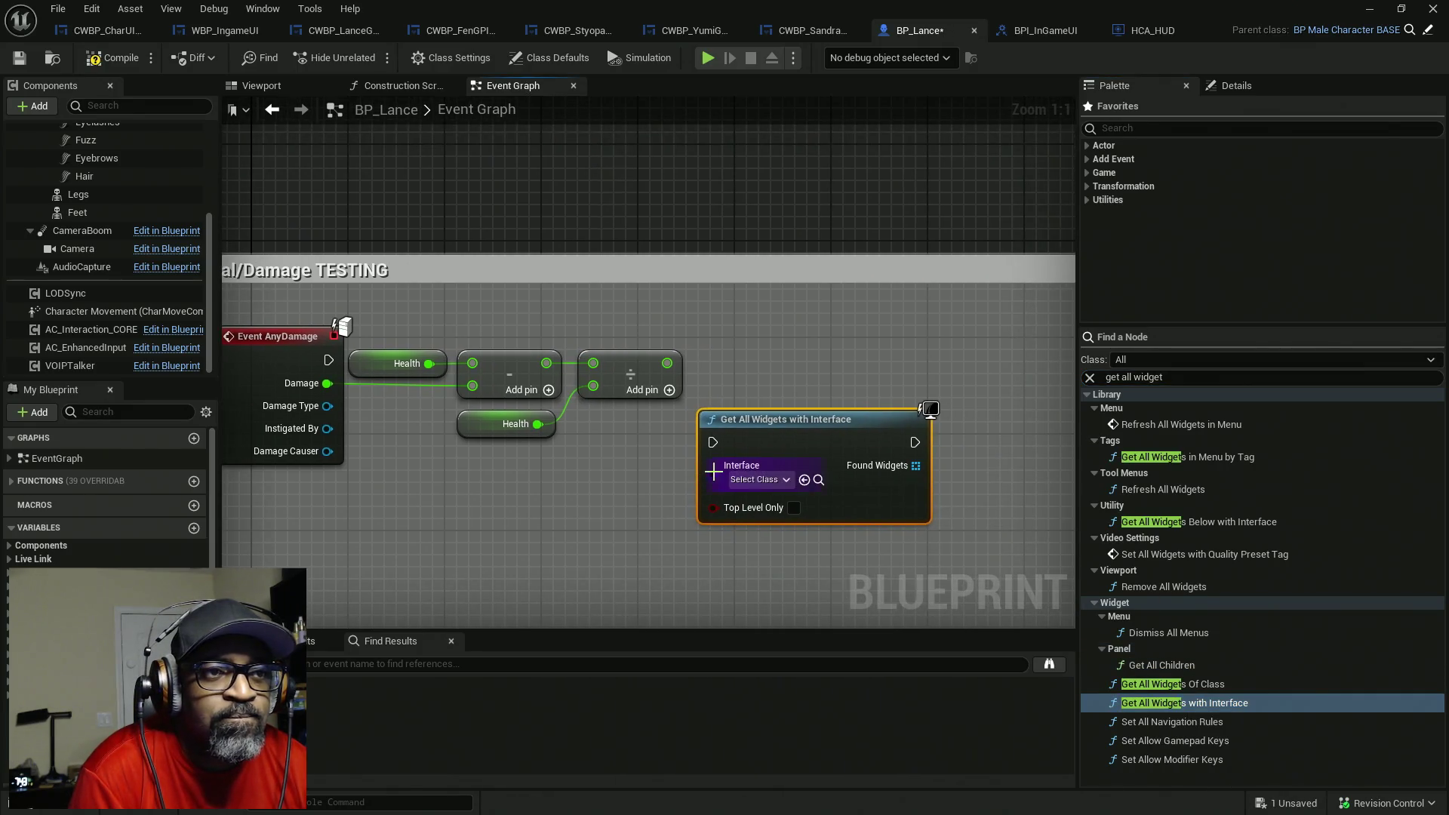
# - Set the node's Interface to BPI_InGameUI and connect the damage event to it
pyautogui.click(785, 480)
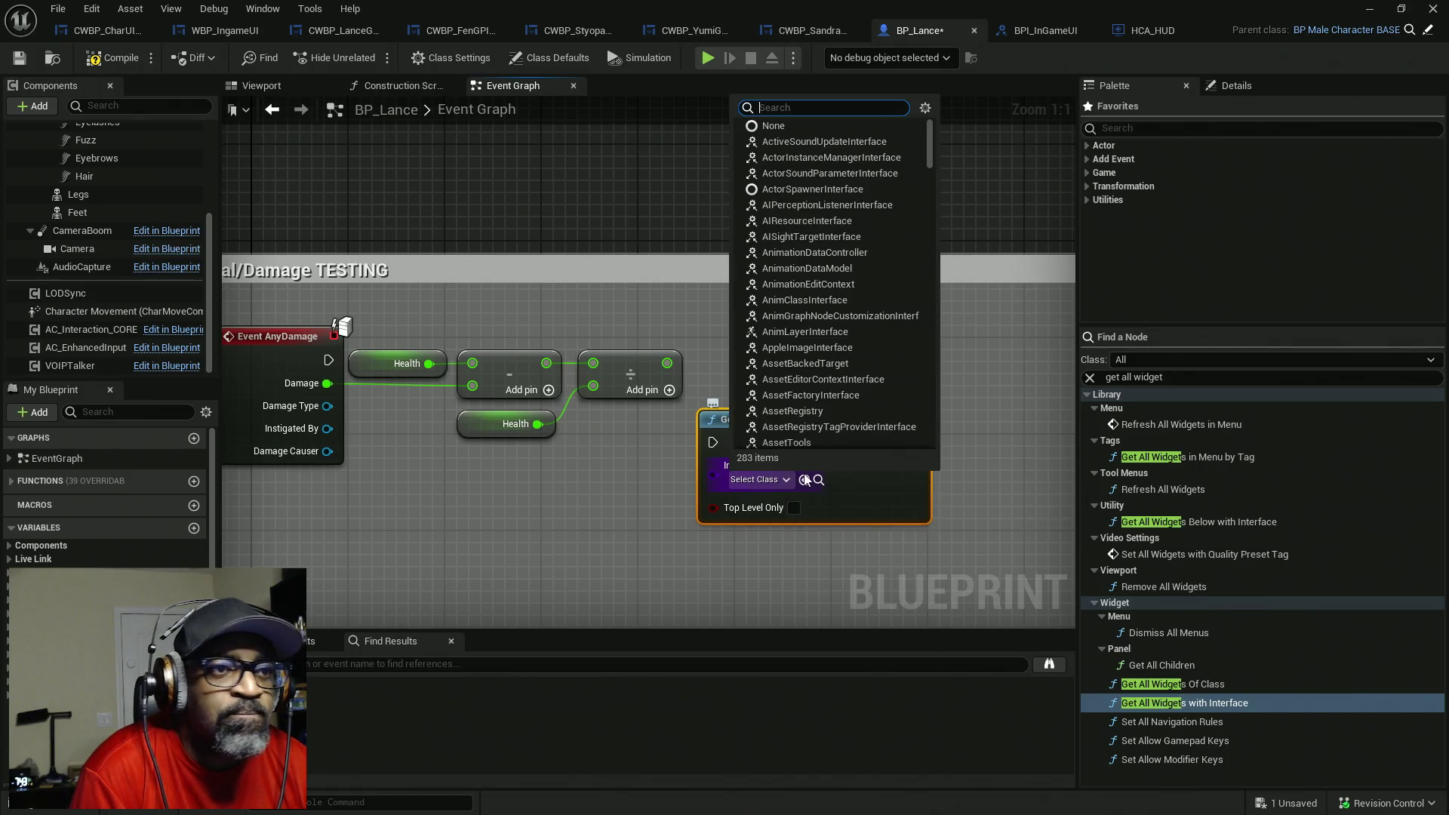
pyautogui.write('BPI')
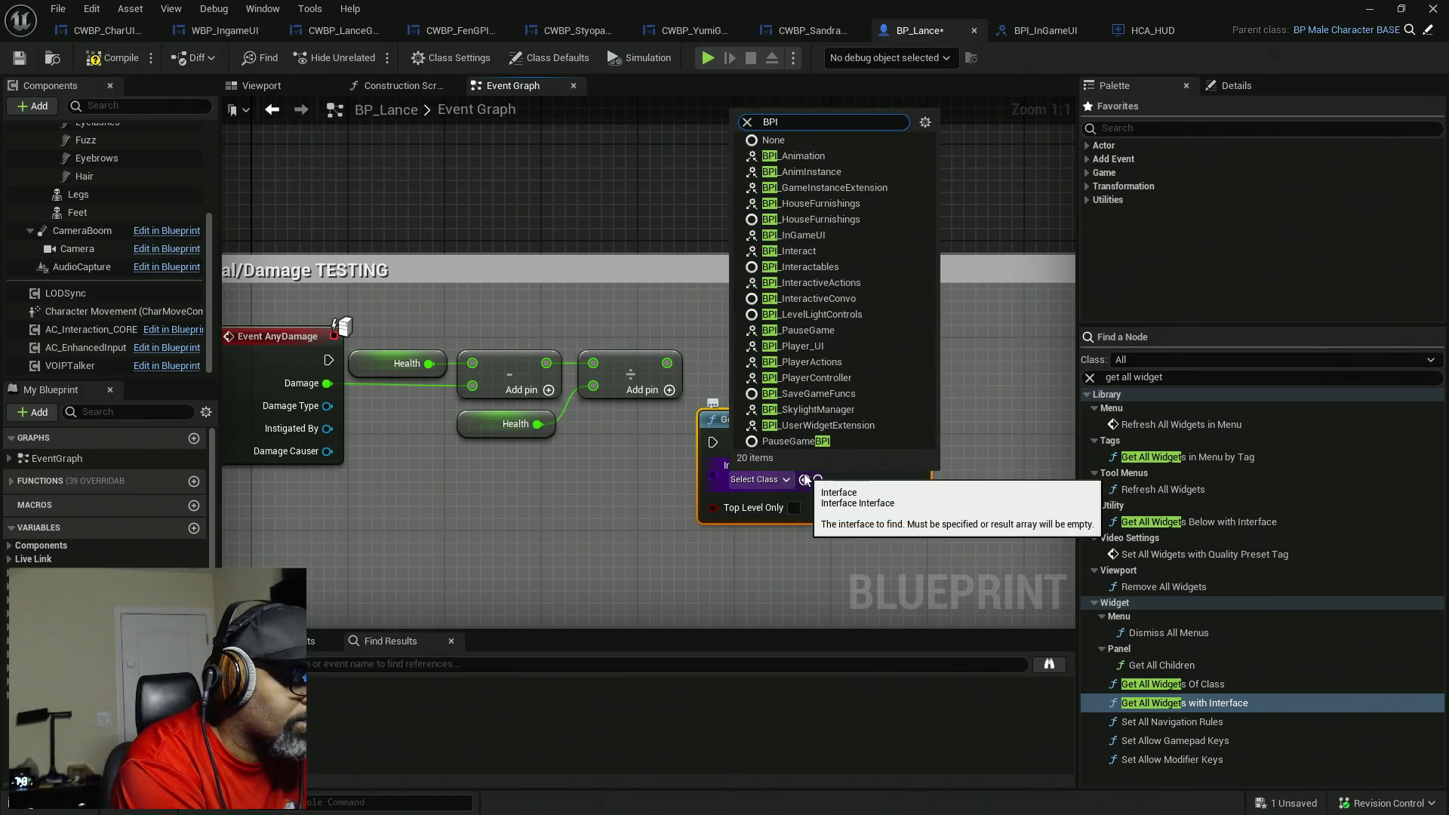
pyautogui.write('_In')
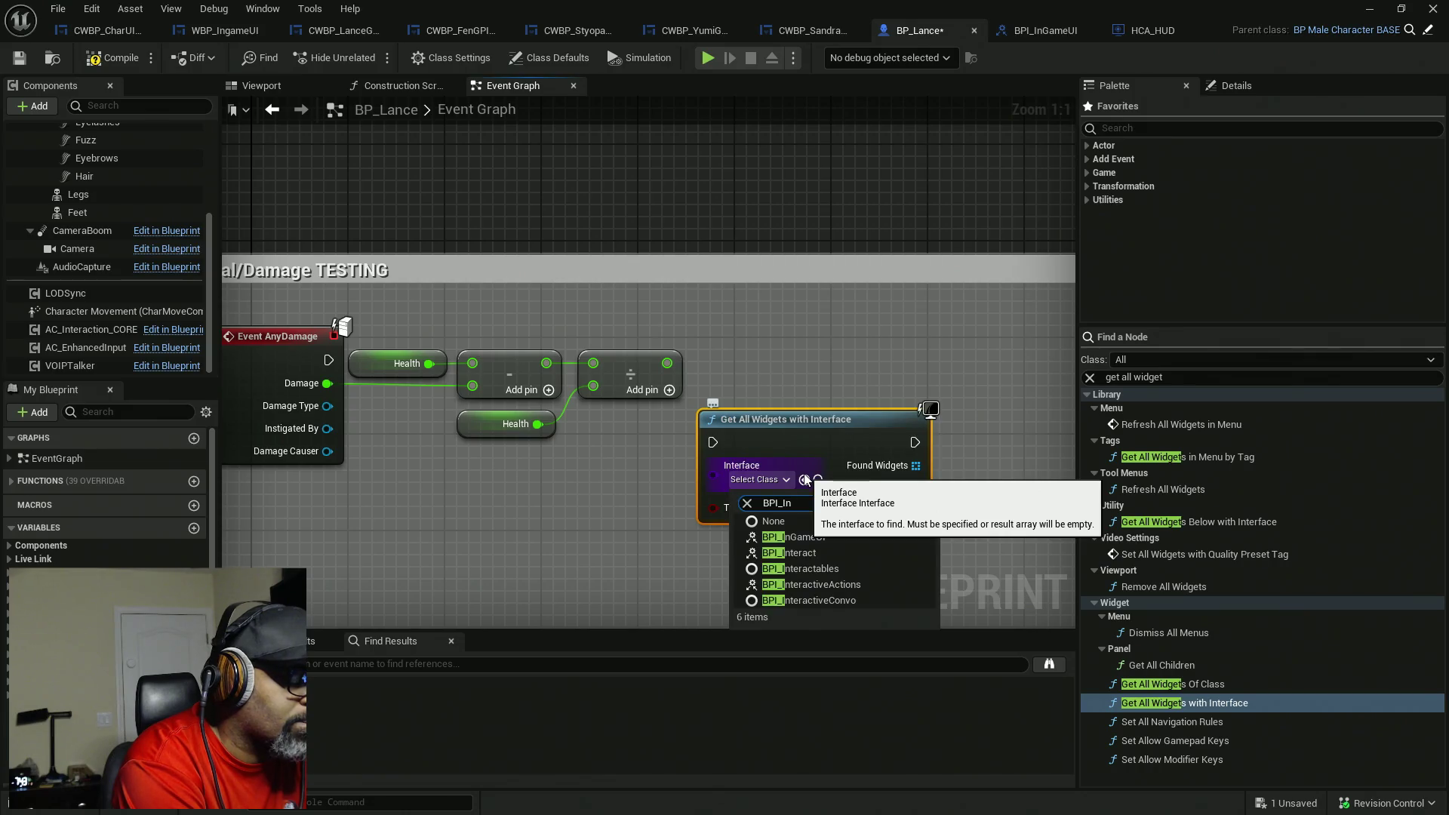
pyautogui.write('Game')
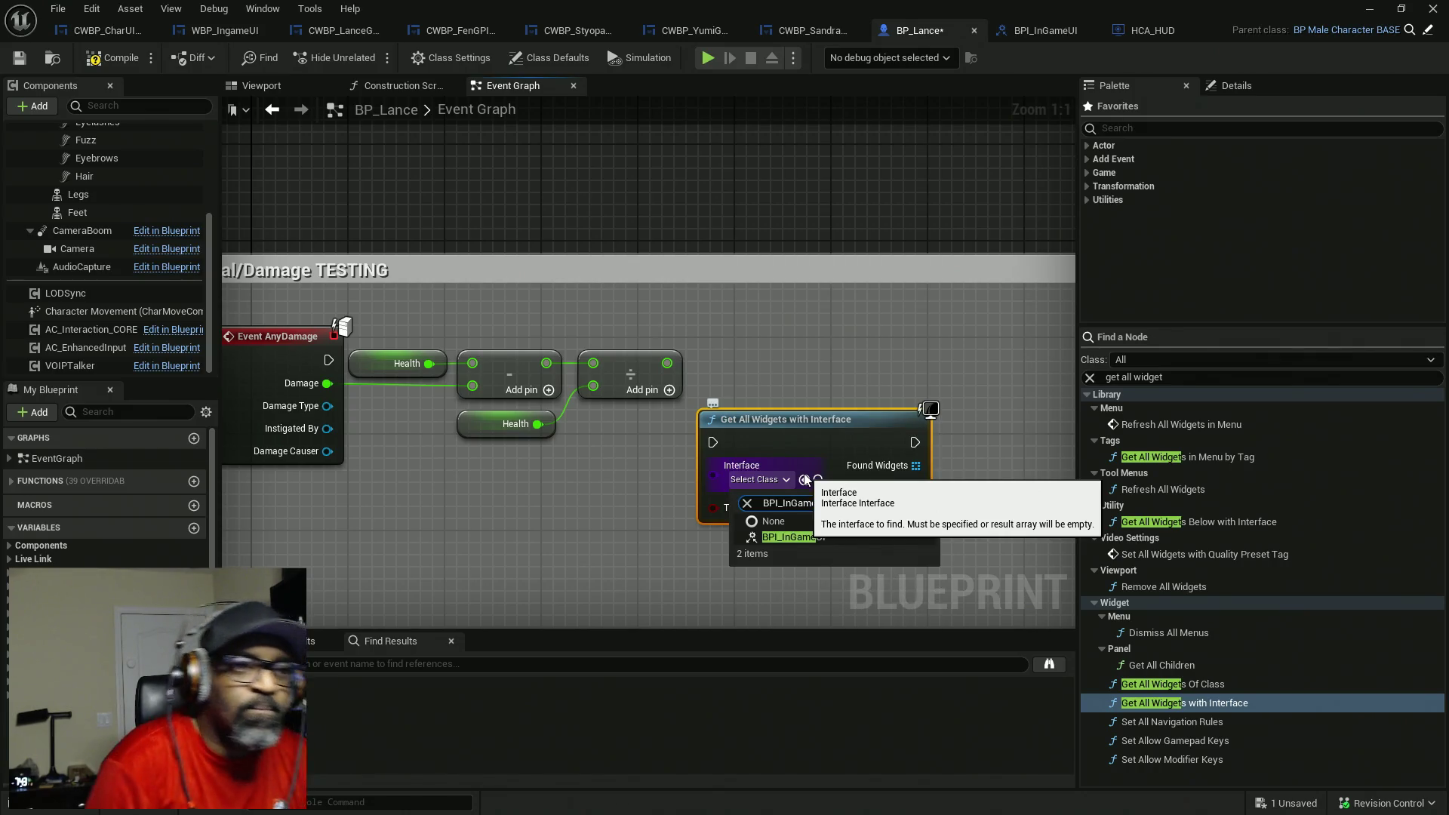
pyautogui.click(826, 537)
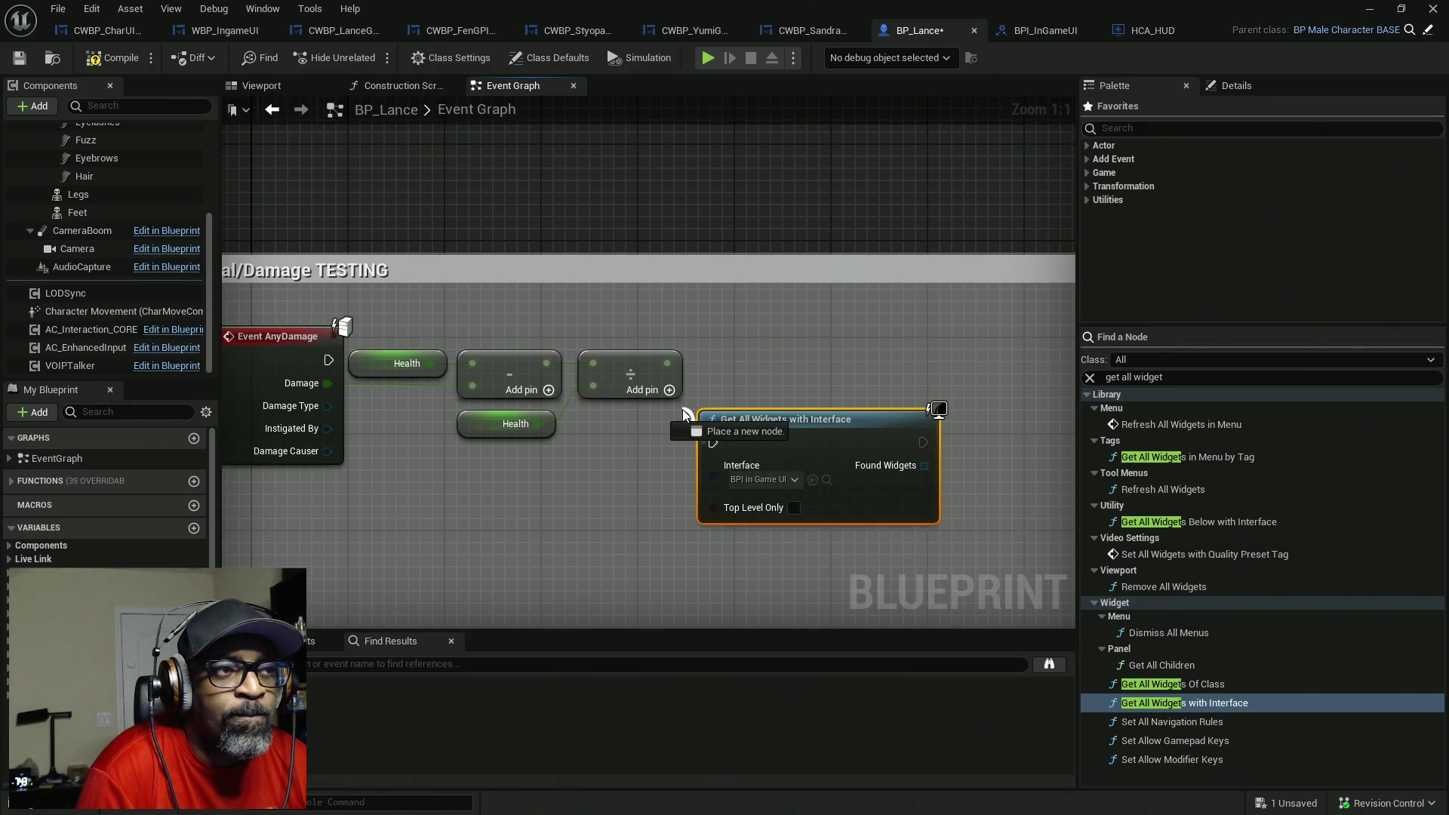
pyautogui.moveTo(714, 443)
pyautogui.mouseDown()
pyautogui.moveTo(453, 414)
pyautogui.moveTo(326, 364)
pyautogui.mouseUp()
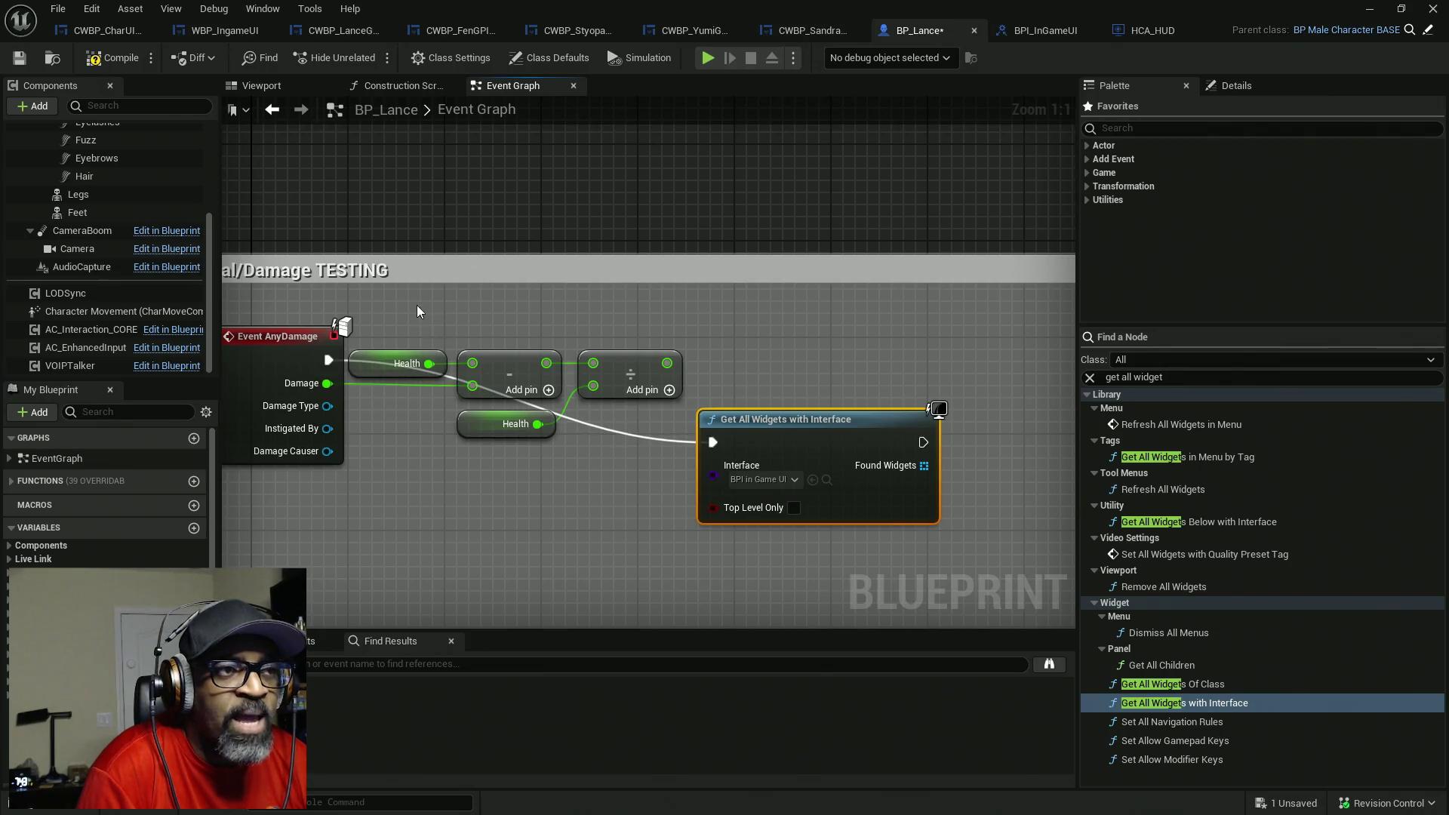
# - Move the Health math nodes below the widget lookup and enlarge the Heal/Damage TESTING comment
pyautogui.moveTo(913, 453); pyautogui.dragTo(855, 412)
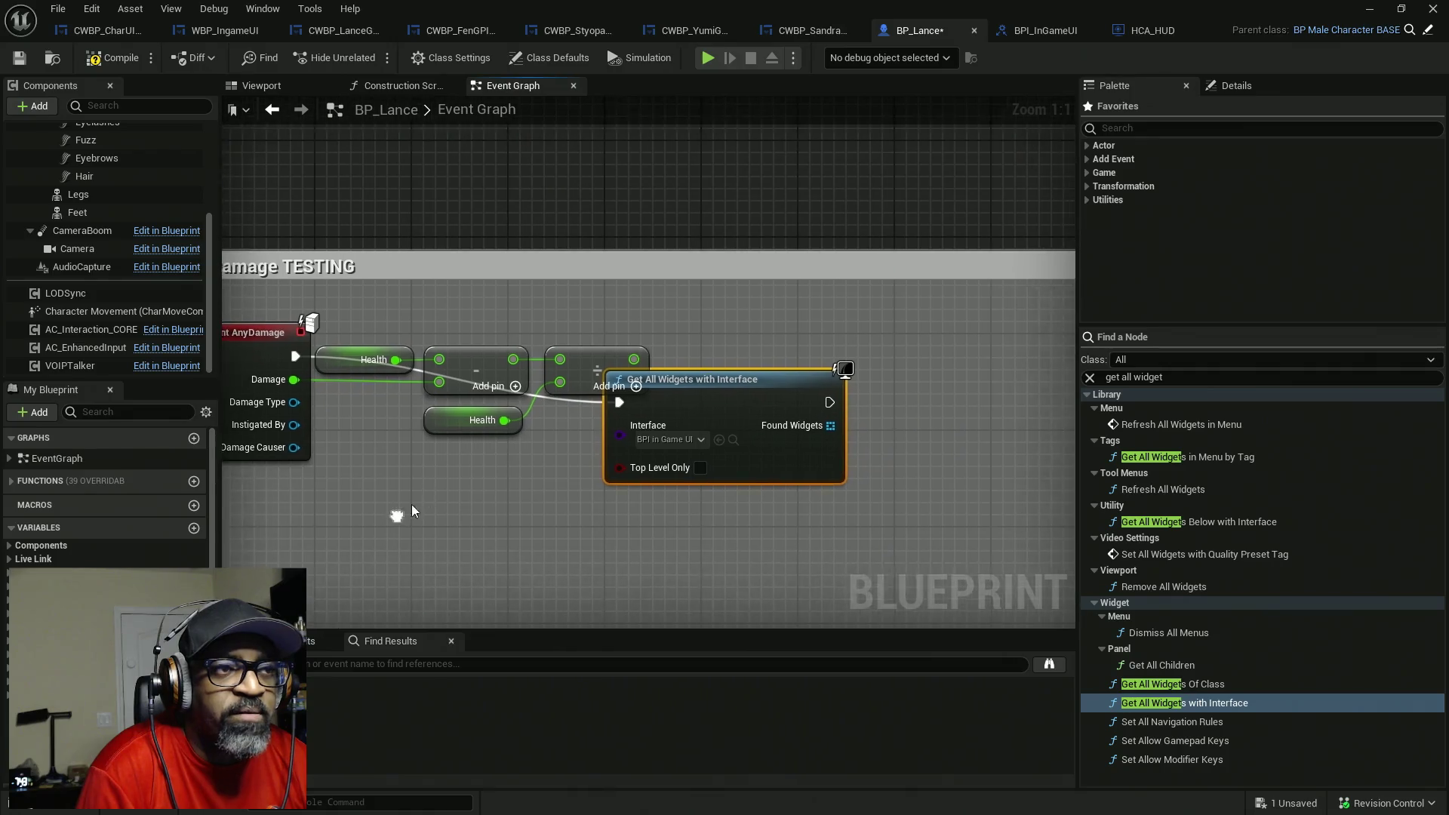
pyautogui.moveTo(369, 300); pyautogui.dragTo(571, 449)
pyautogui.moveTo(483, 415); pyautogui.dragTo(532, 596)
pyautogui.moveTo(703, 408); pyautogui.dragTo(666, 358)
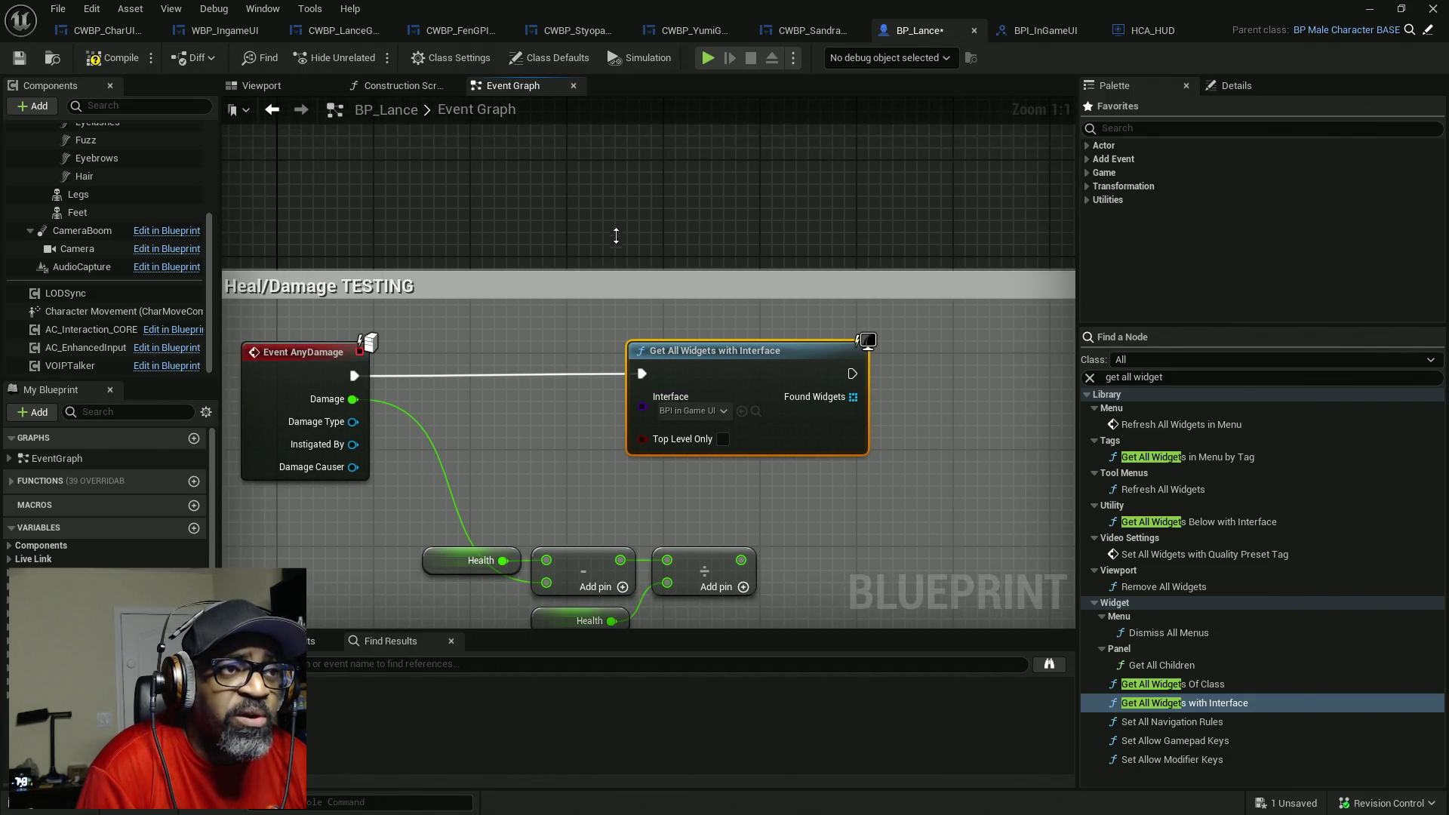
pyautogui.moveTo(614, 270); pyautogui.dragTo(600, 170)
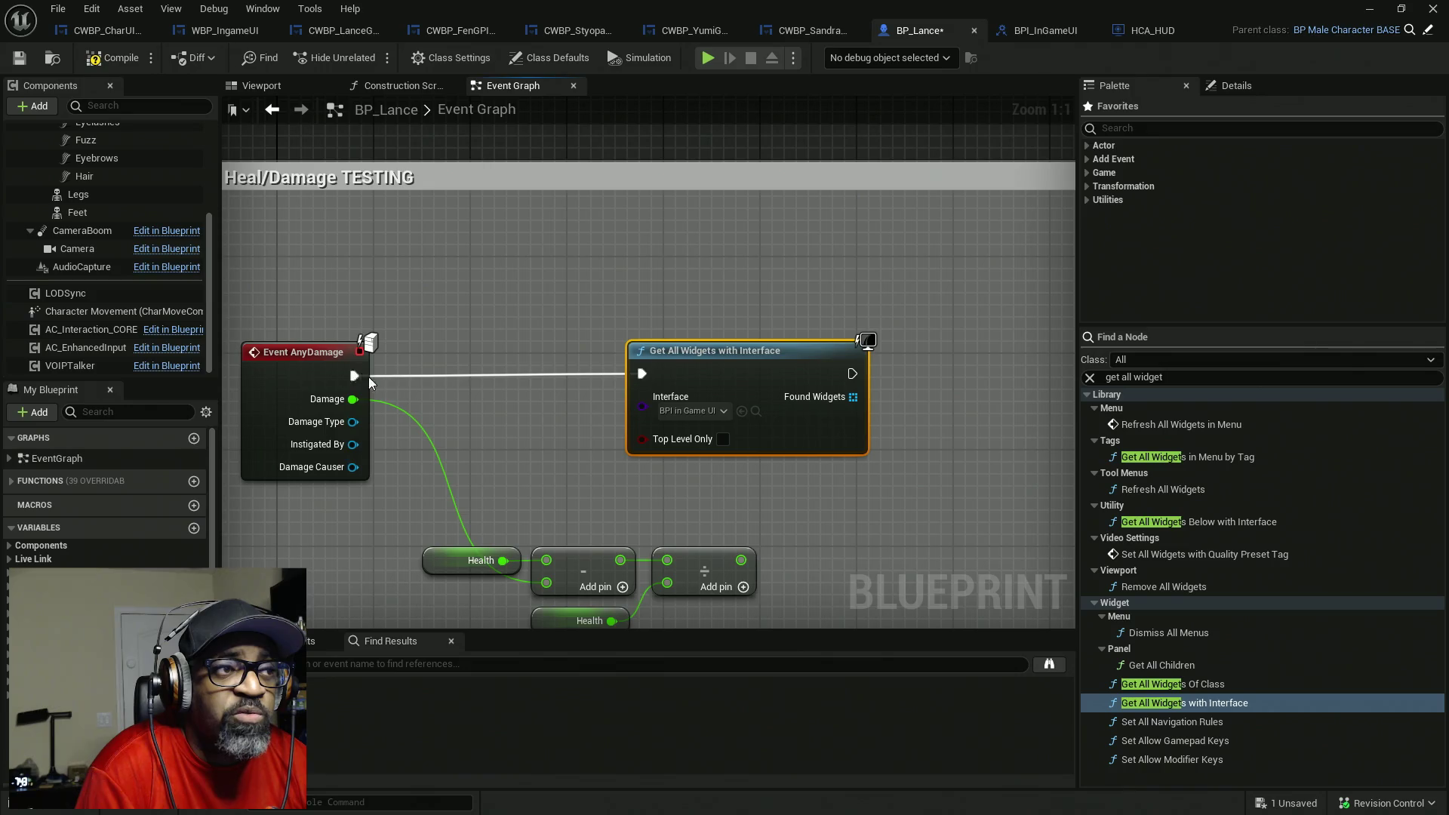
# - Add a Do Once node off Event AnyDamage and line Get All Widgets with Interface up beside it
pyautogui.moveTo(383, 368); pyautogui.dragTo(483, 346)
pyautogui.write('doonce')
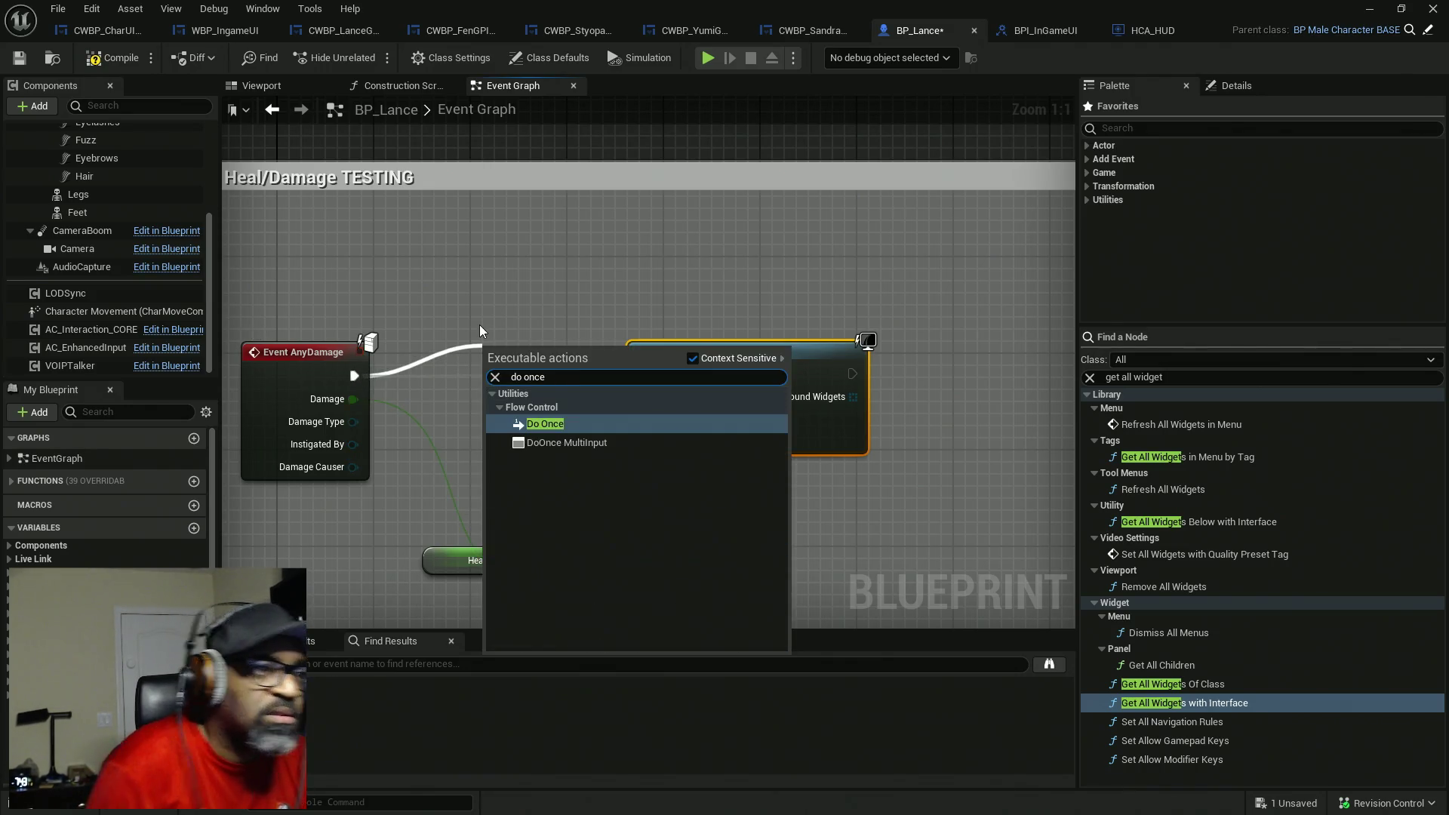
pyautogui.click(533, 424)
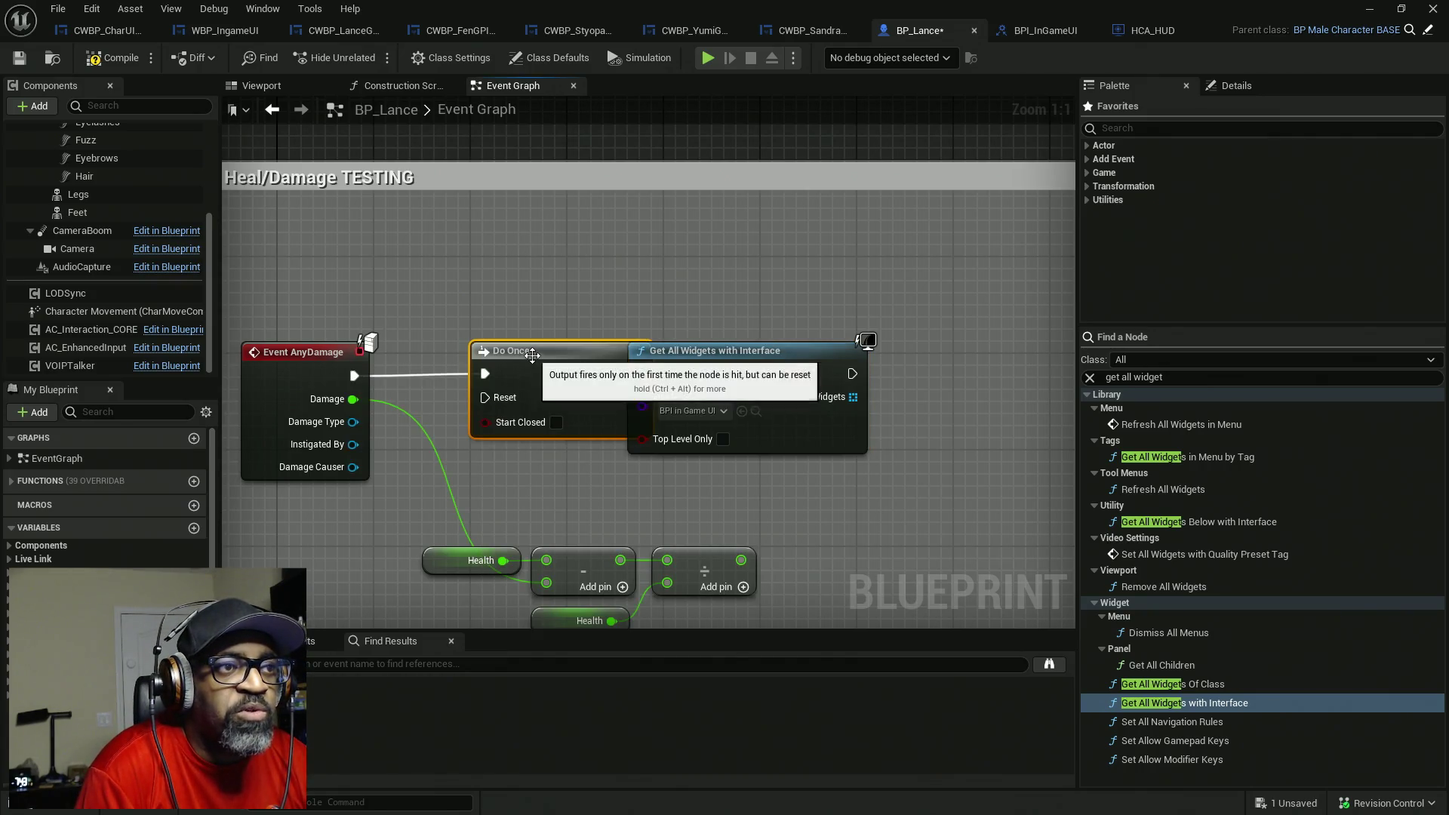
pyautogui.moveTo(534, 306); pyautogui.dragTo(486, 234)
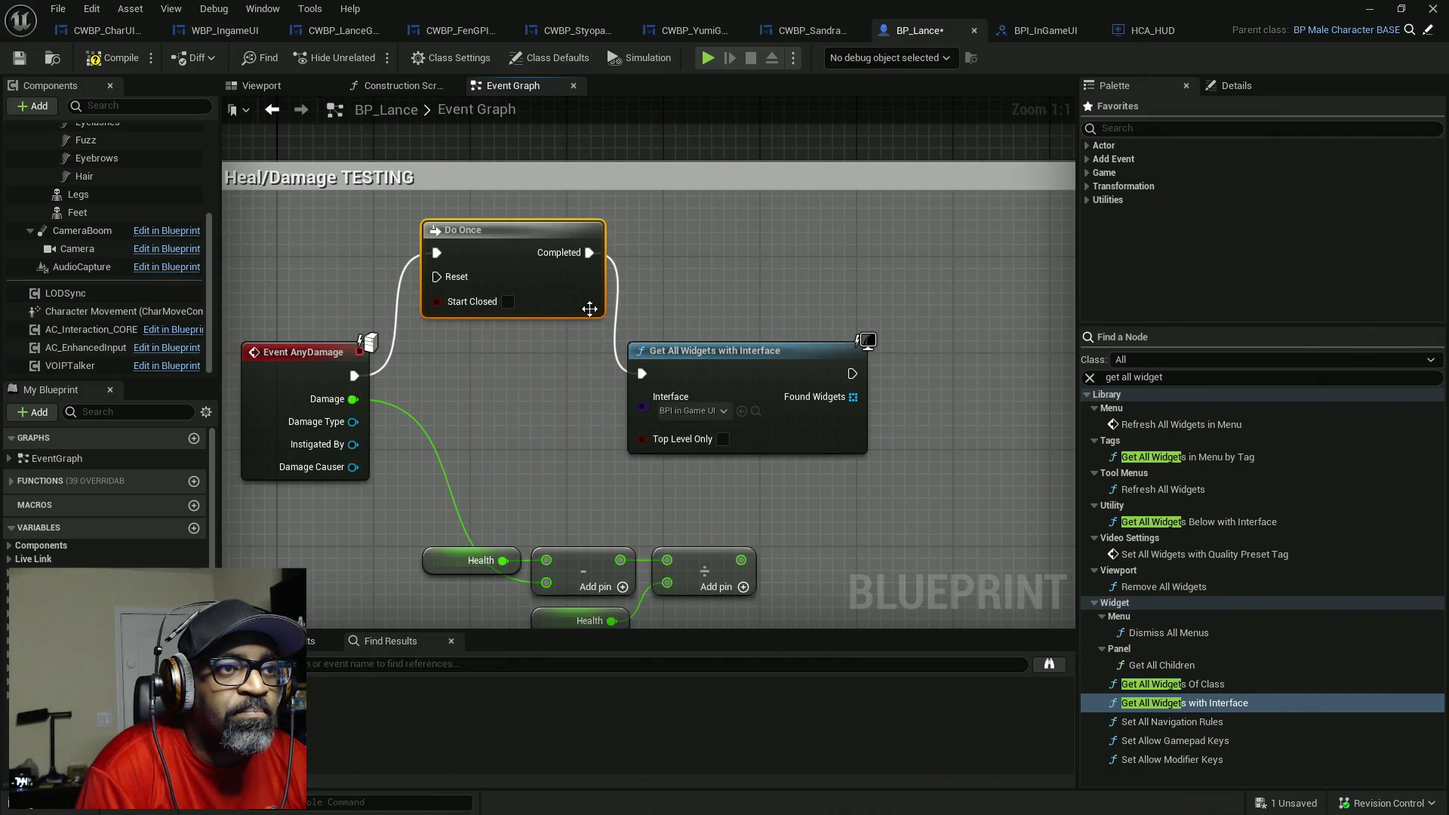
pyautogui.moveTo(700, 373)
pyautogui.mouseDown()
pyautogui.moveTo(683, 233)
pyautogui.moveTo(696, 252)
pyautogui.mouseUp()
pyautogui.moveTo(679, 325); pyautogui.dragTo(574, 323)
pyautogui.moveTo(740, 278)
pyautogui.mouseDown()
pyautogui.moveTo(831, 296)
pyautogui.moveTo(840, 315)
pyautogui.mouseUp()
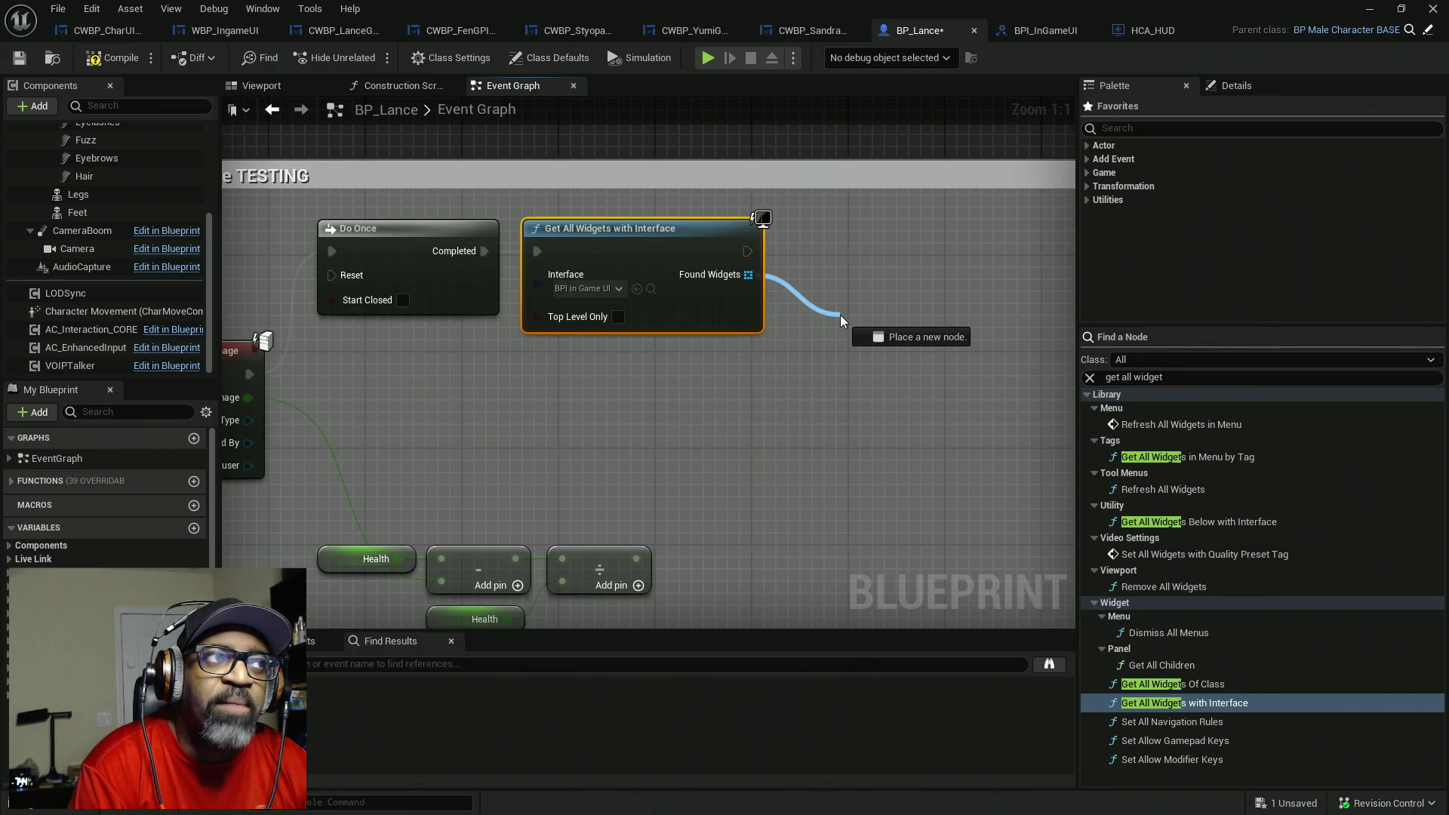
pyautogui.moveTo(840, 315); pyautogui.dragTo(840, 315)
pyautogui.click(914, 202)
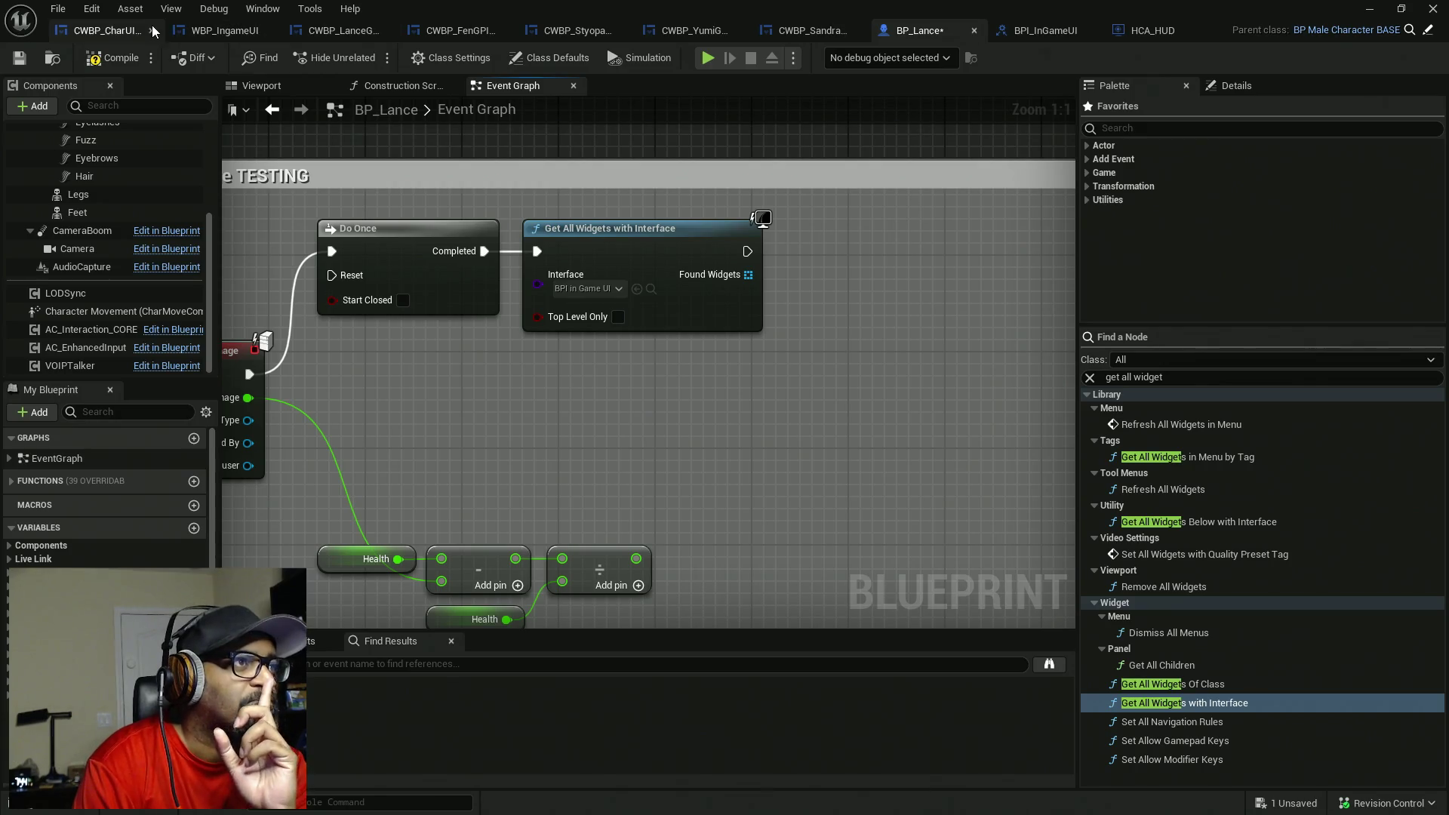
pyautogui.click(109, 30)
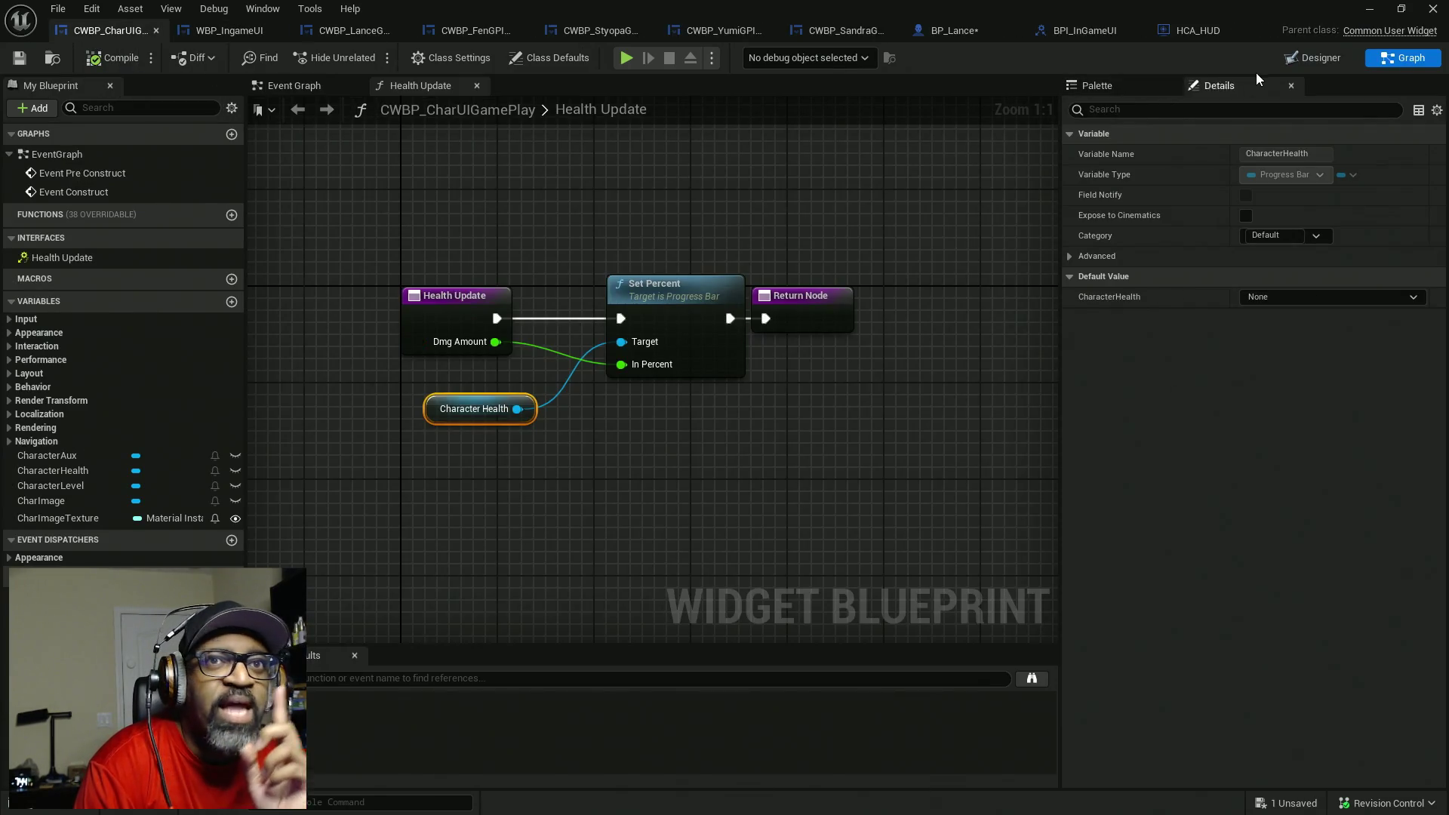
pyautogui.click(1311, 65)
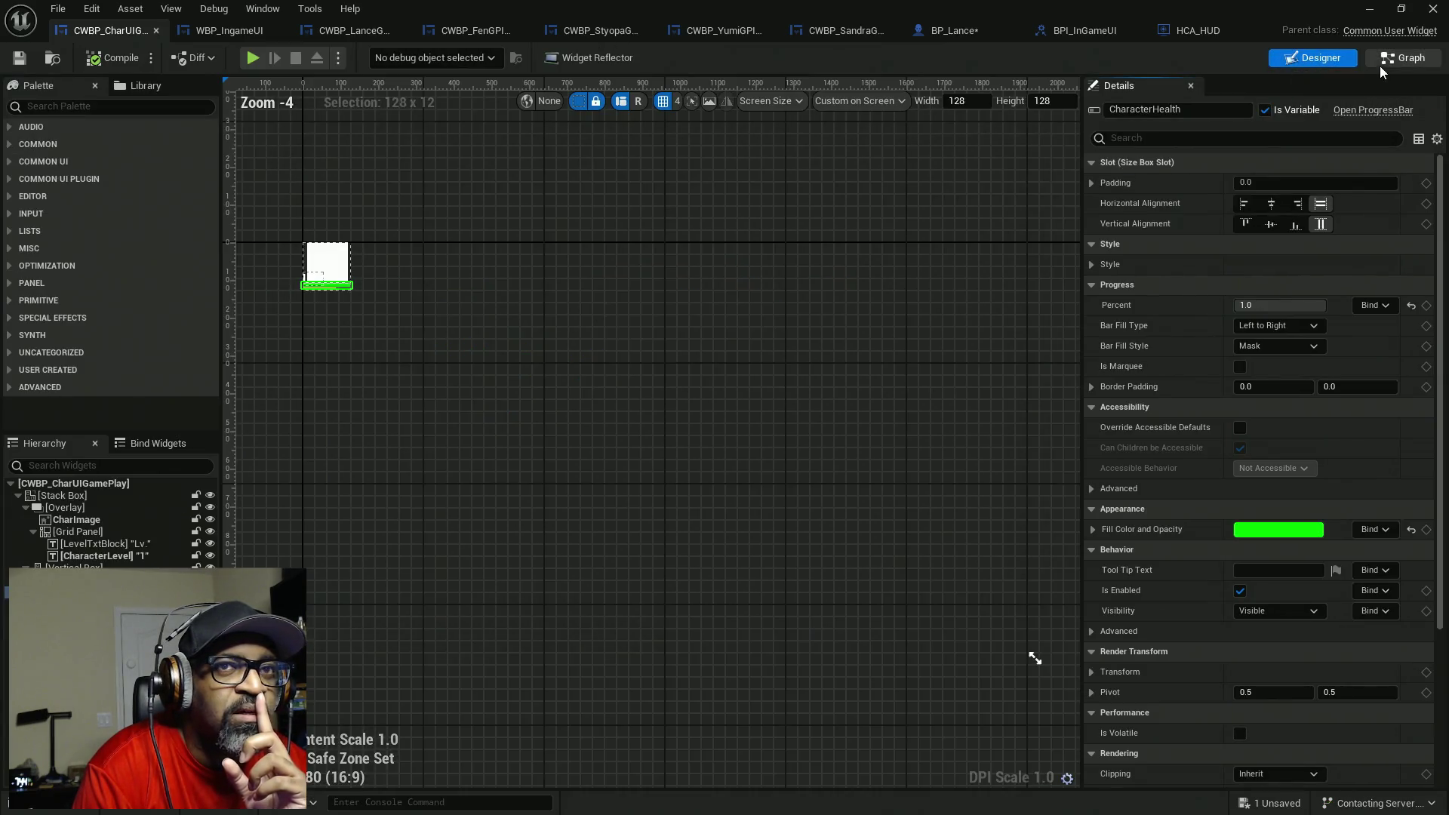
pyautogui.click(1389, 64)
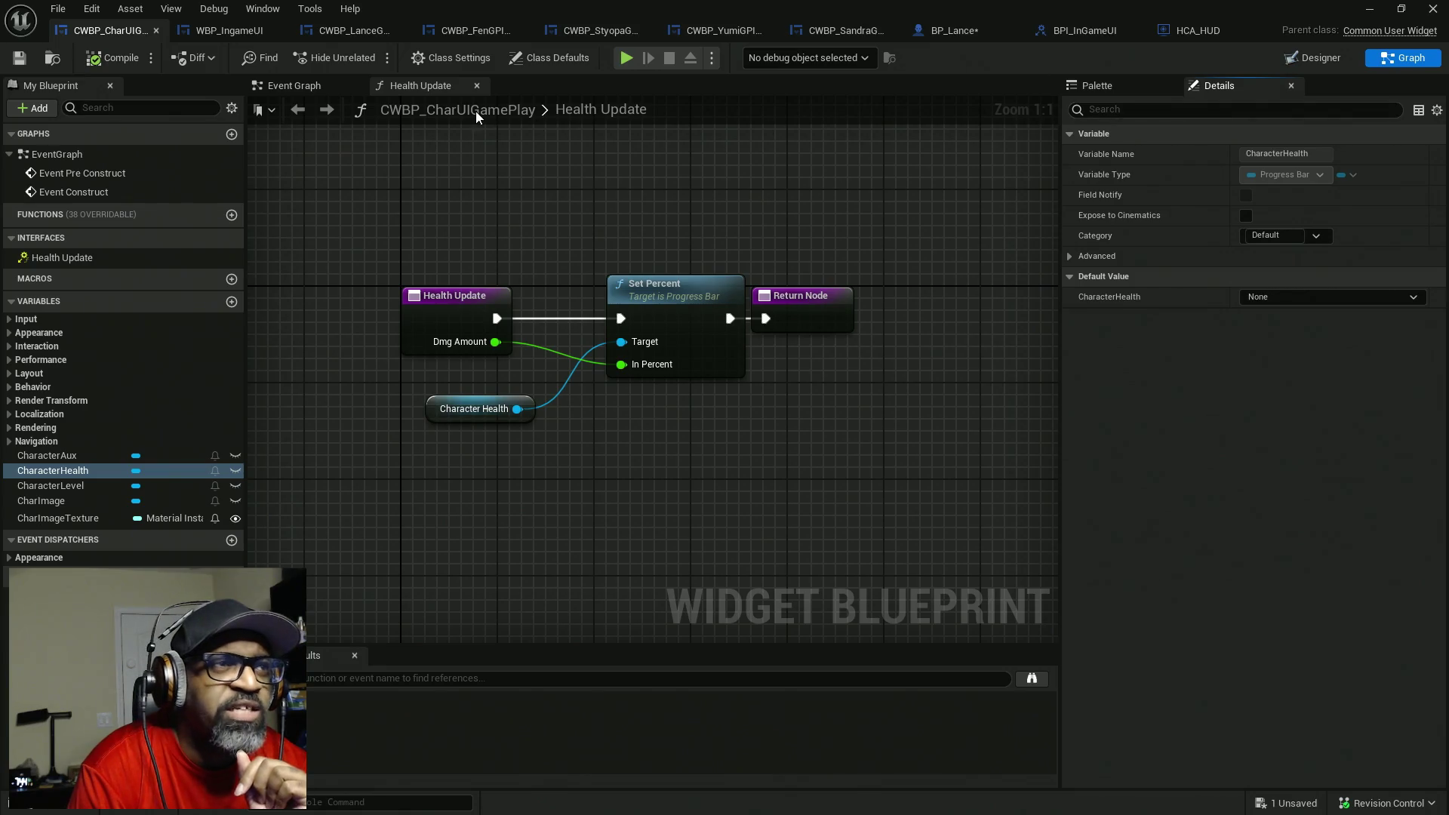
pyautogui.click(434, 59)
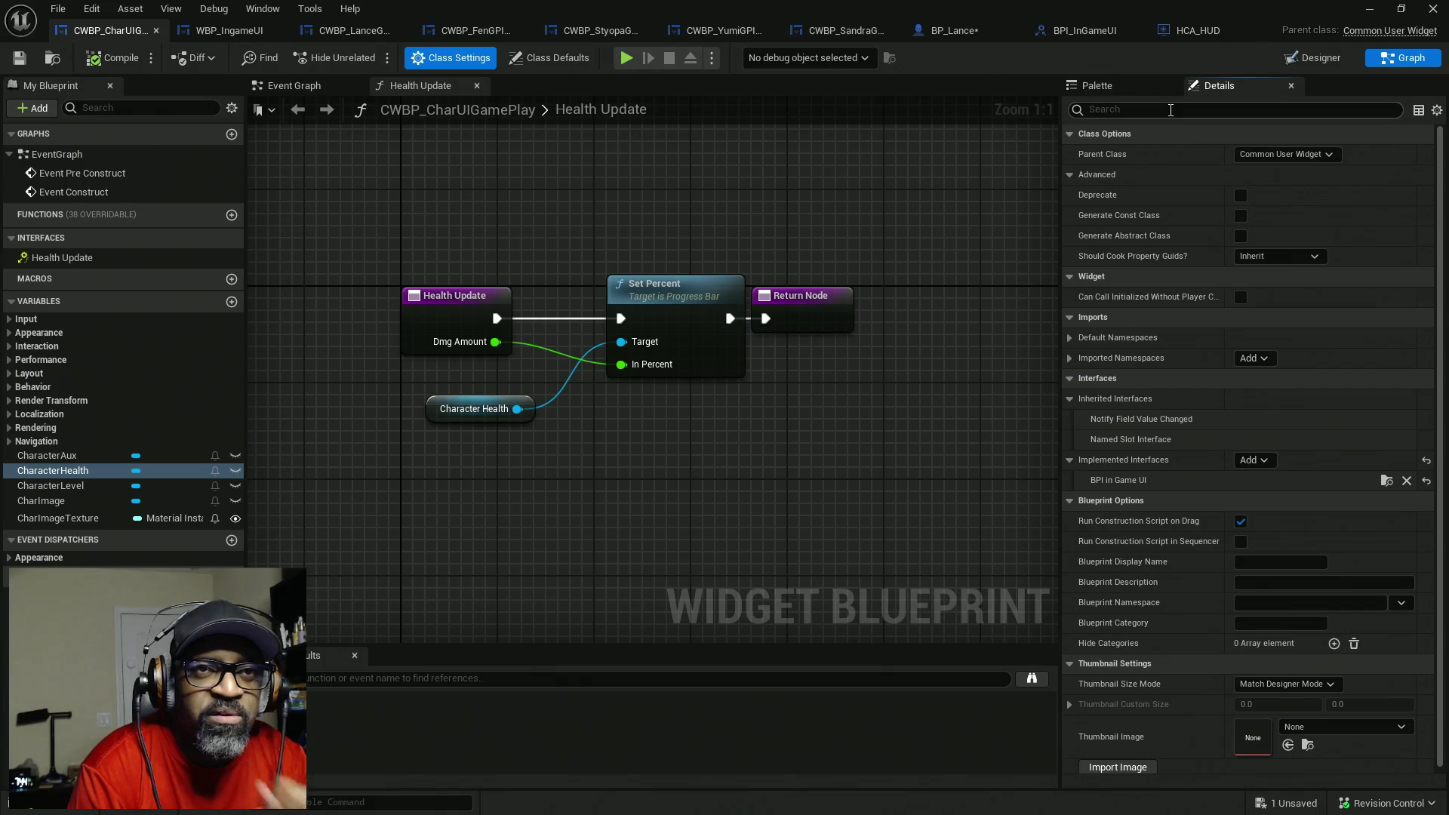
pyautogui.write('tag')
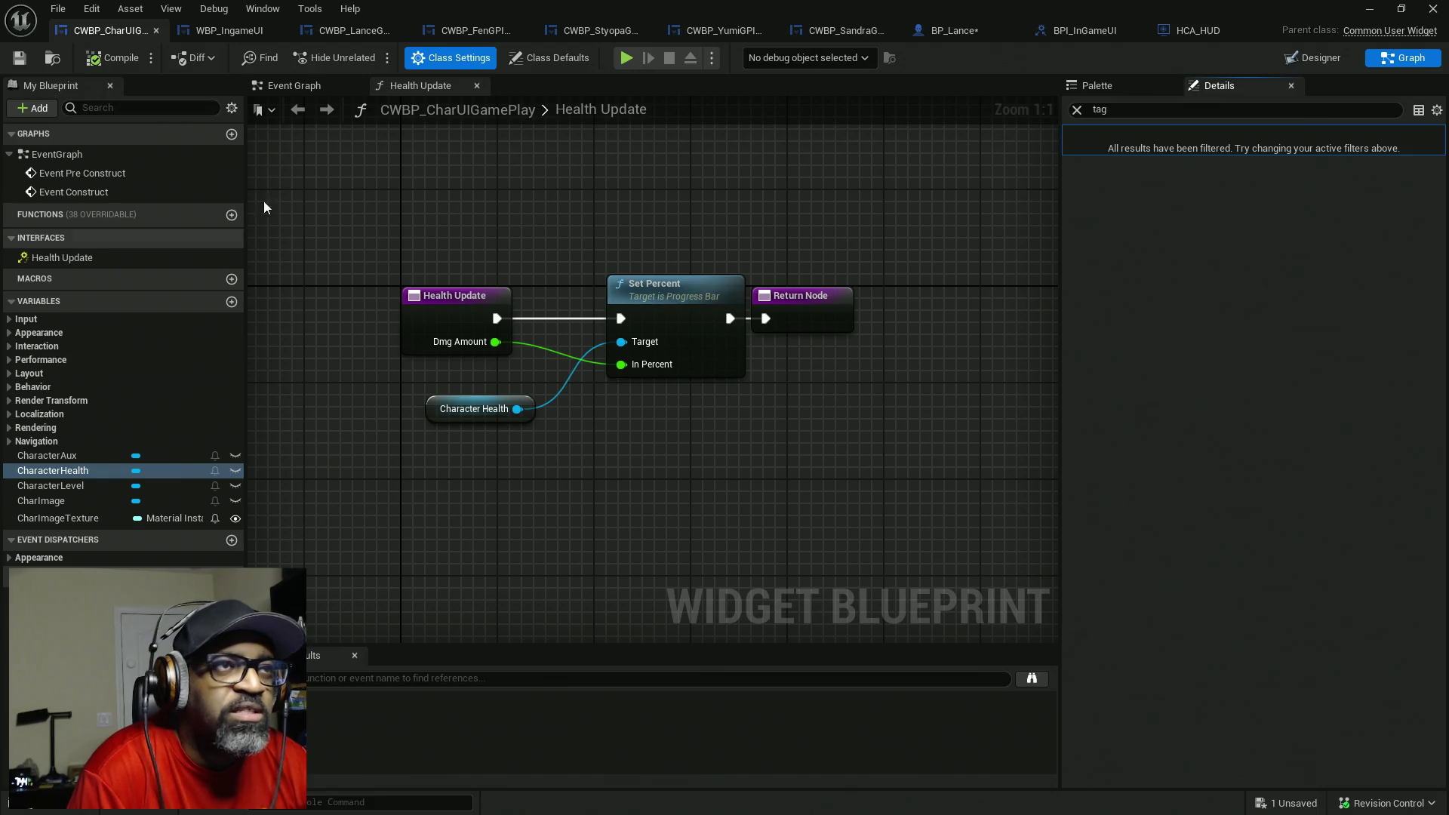
pyautogui.click(536, 59)
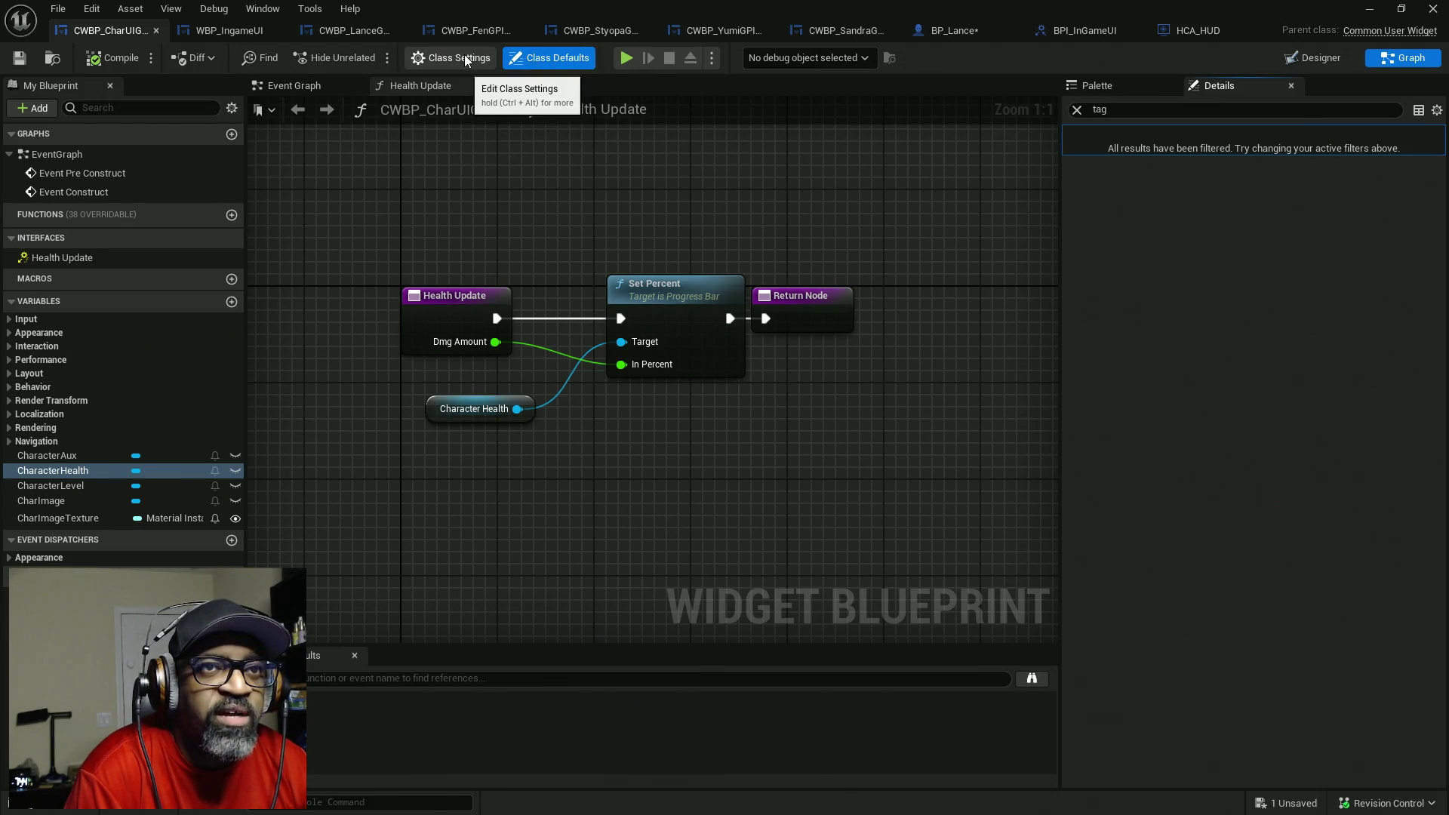
pyautogui.click(468, 59)
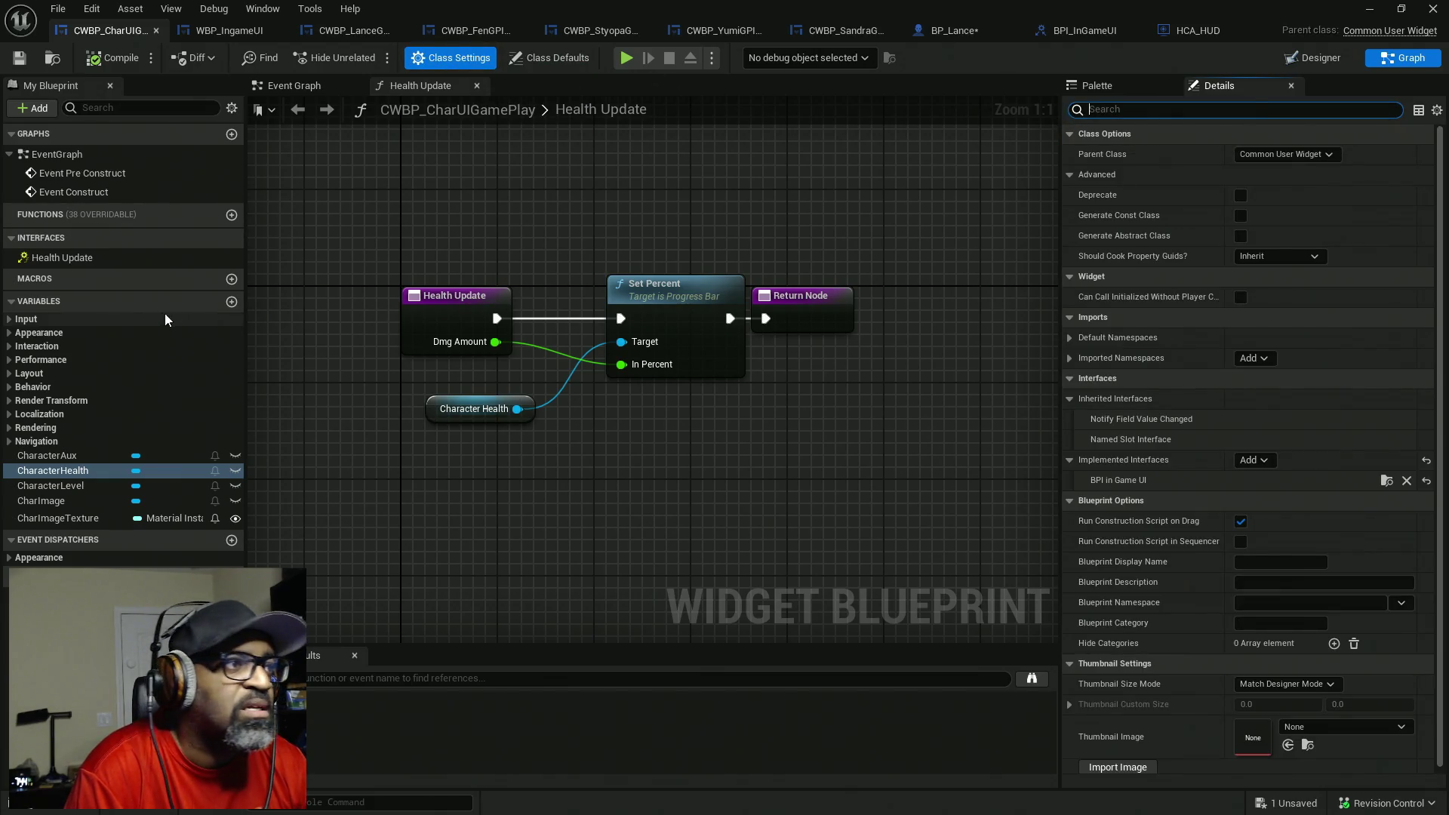
pyautogui.click(174, 109)
pyautogui.write('tag')
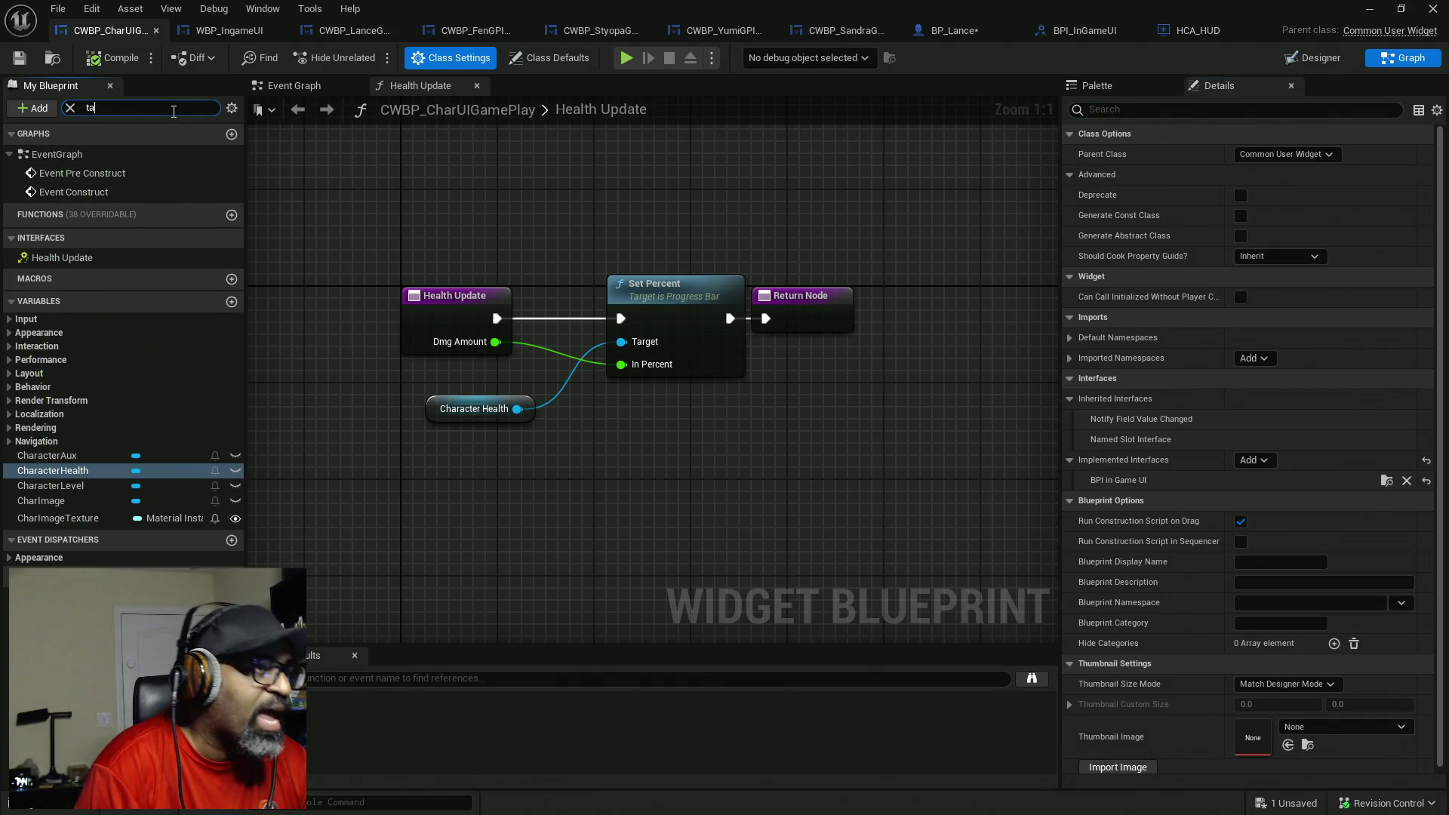
pyautogui.click(71, 108)
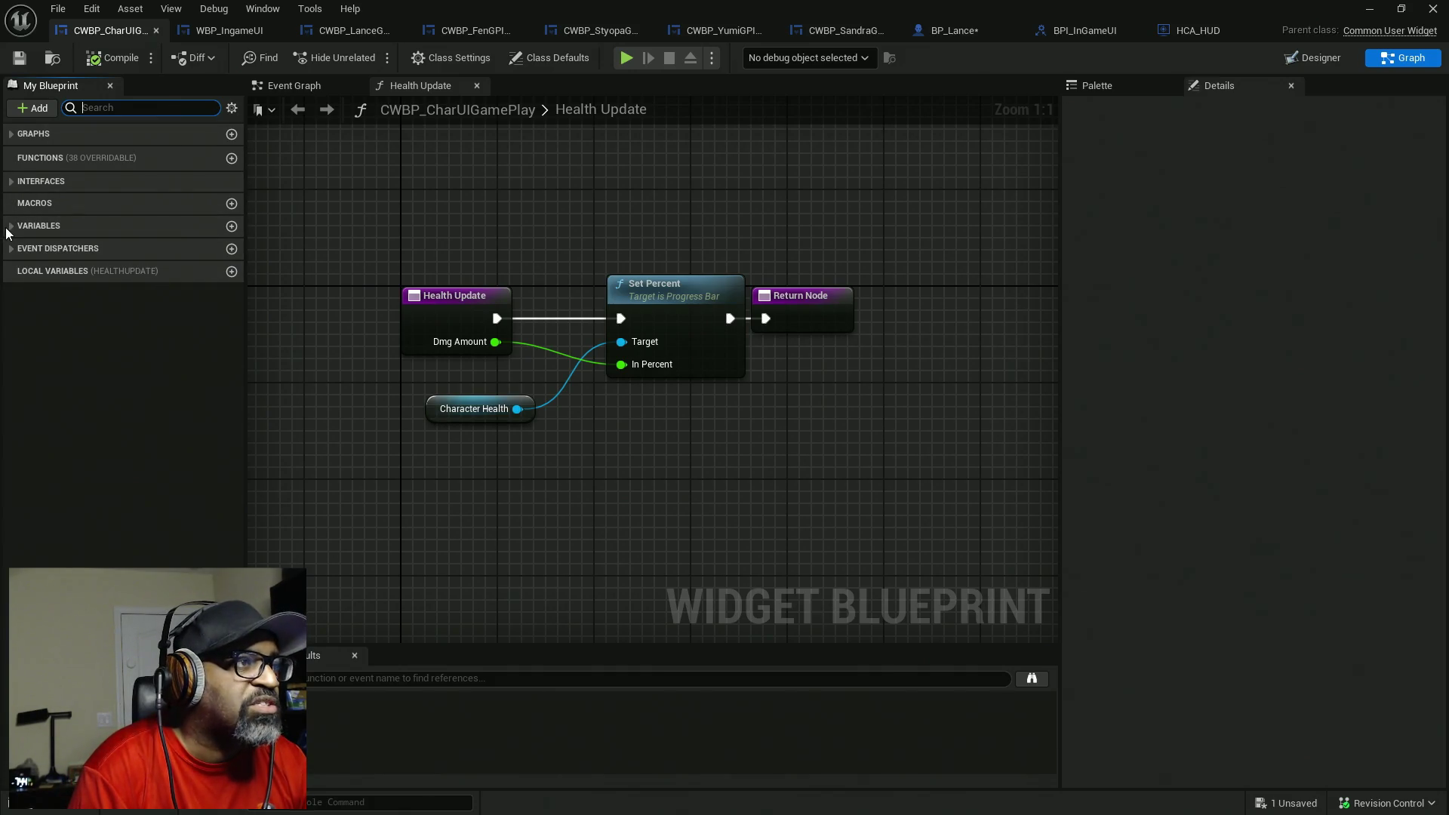
# - Create a WidgetTag variable in CWBP_CharUIGamePlay, mark it Instance Editable, and open its type list
pyautogui.click(11, 227)
pyautogui.click(231, 226)
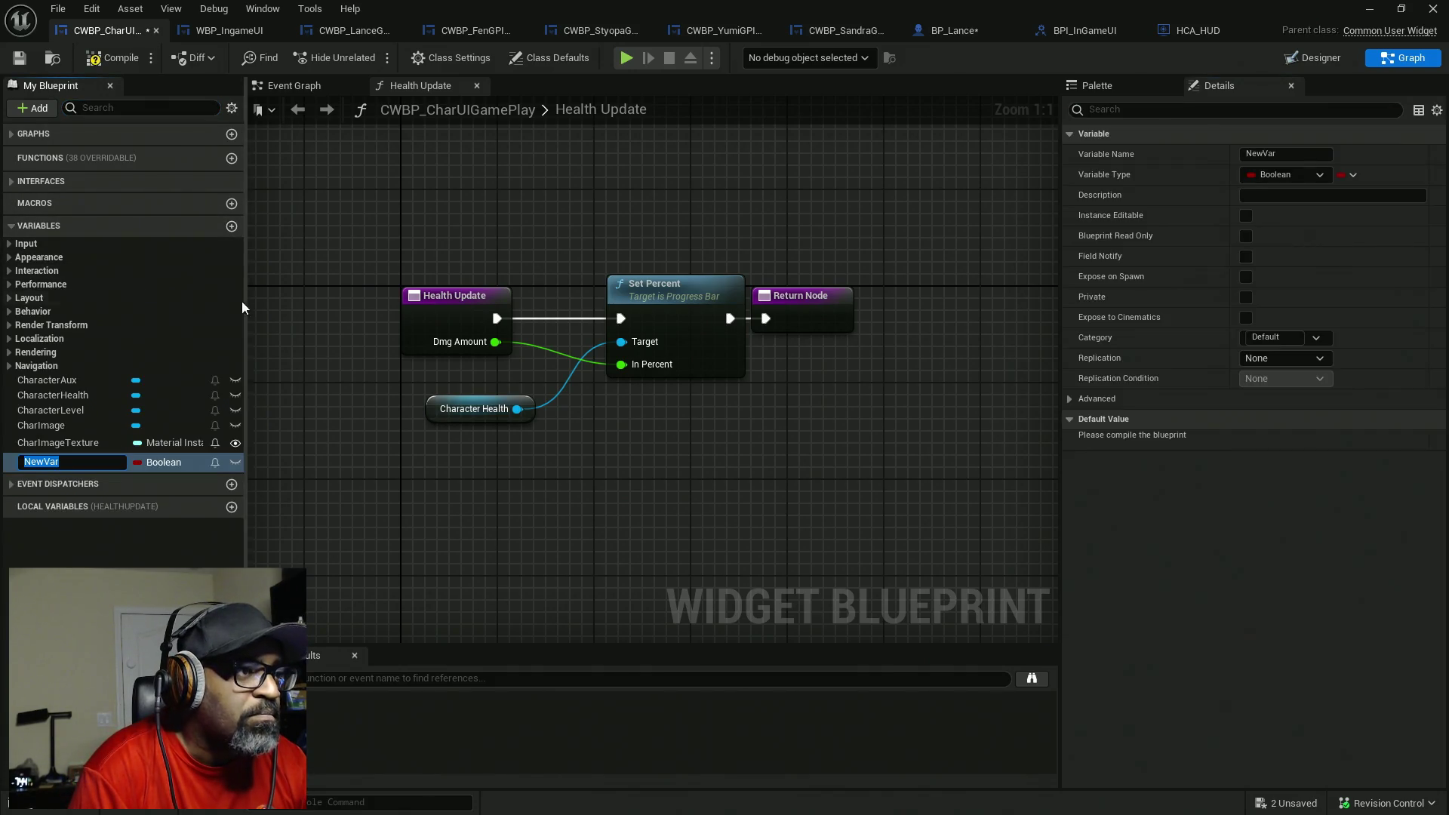
pyautogui.write('WidgetTag')
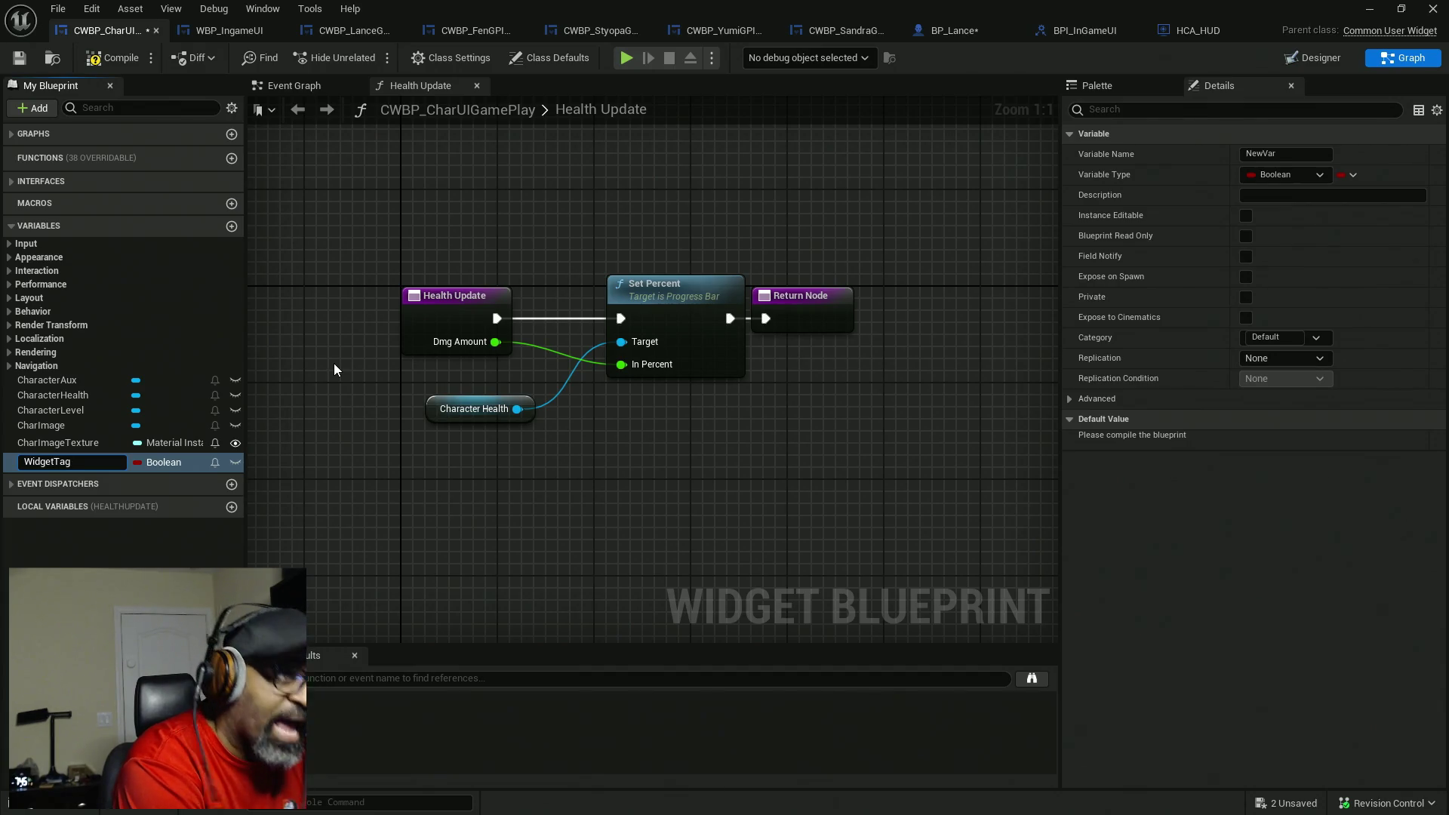
pyautogui.press('Return')
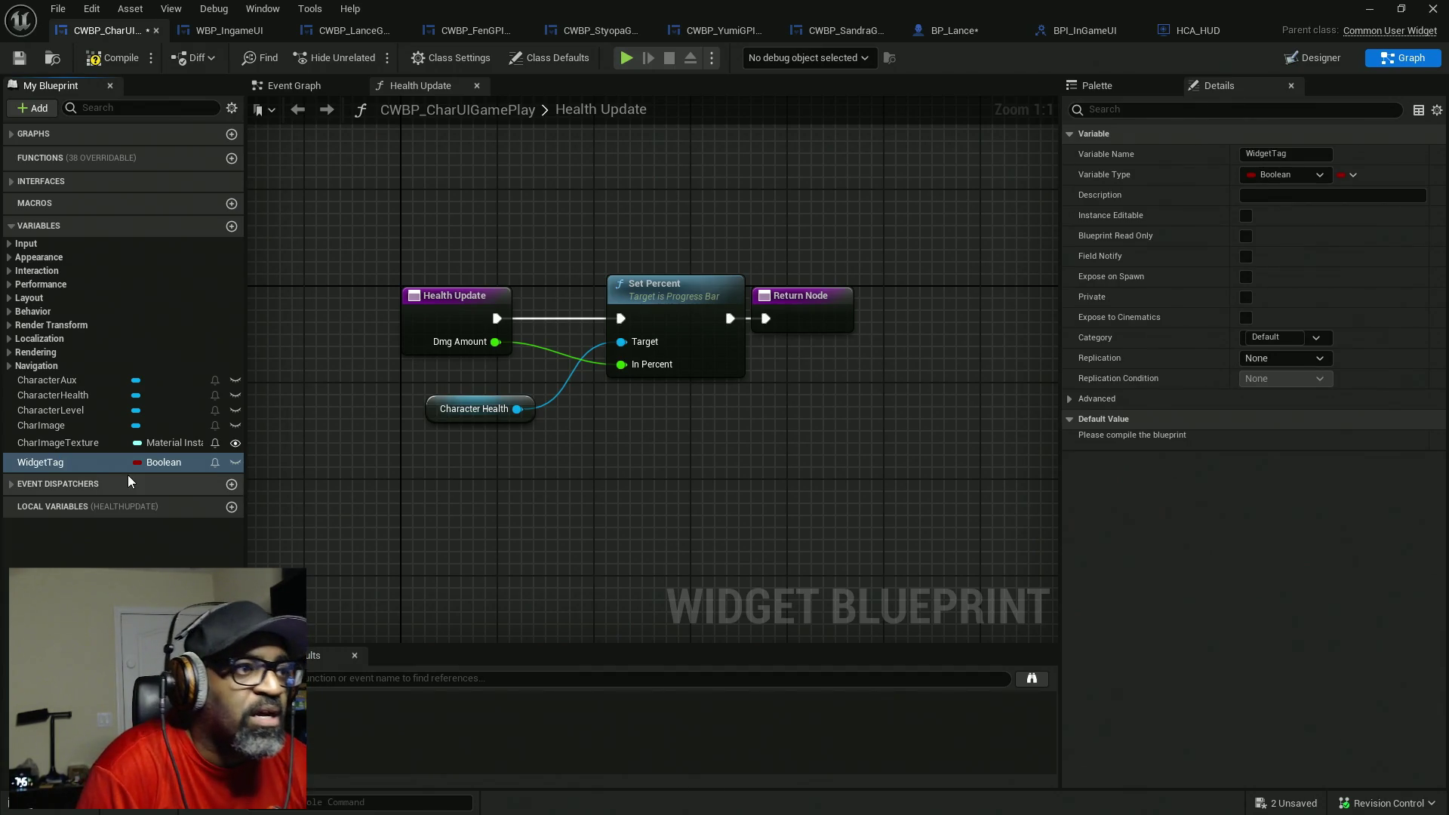
pyautogui.click(235, 462)
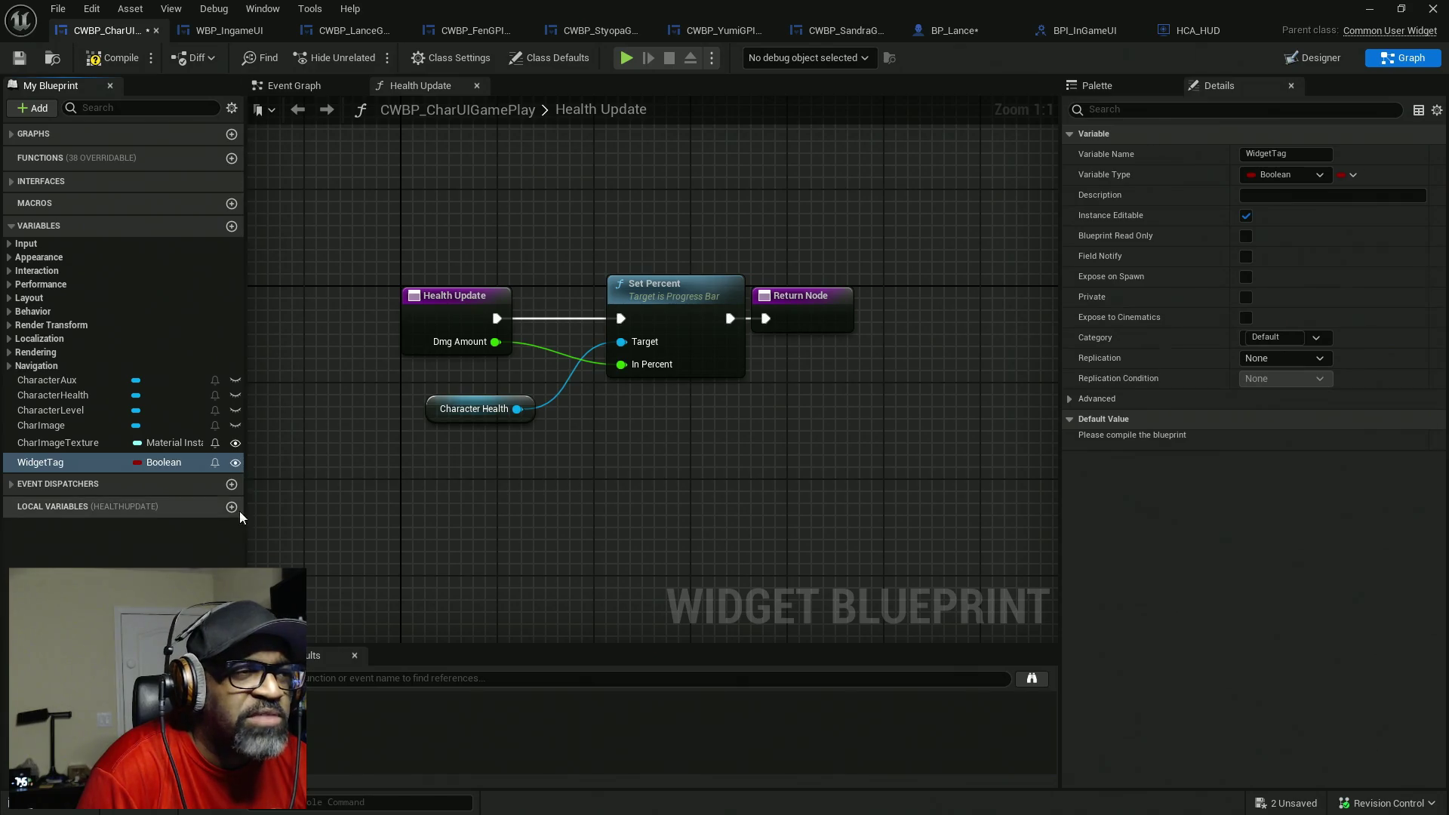
pyautogui.click(189, 464)
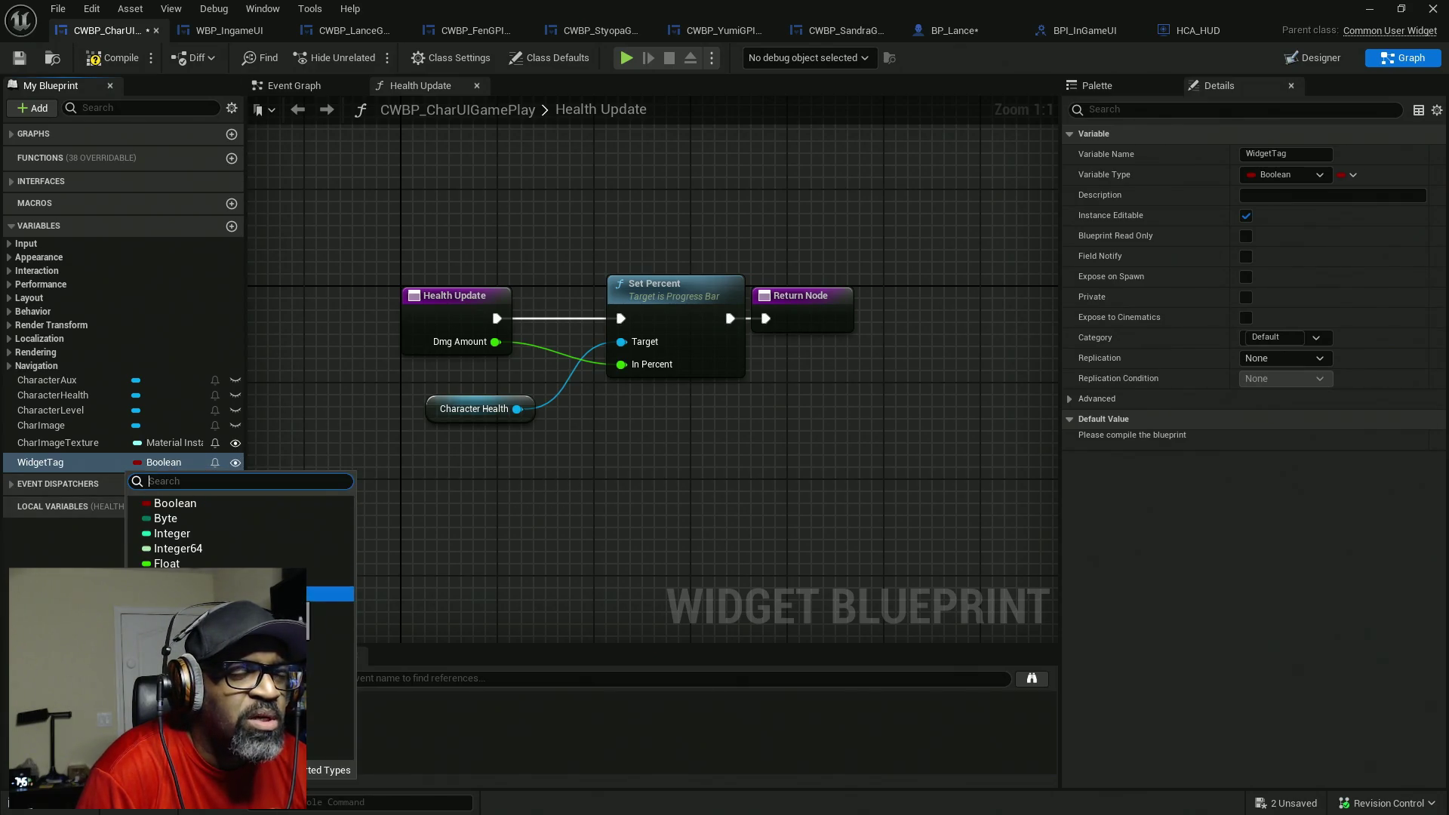
pyautogui.click(229, 30)
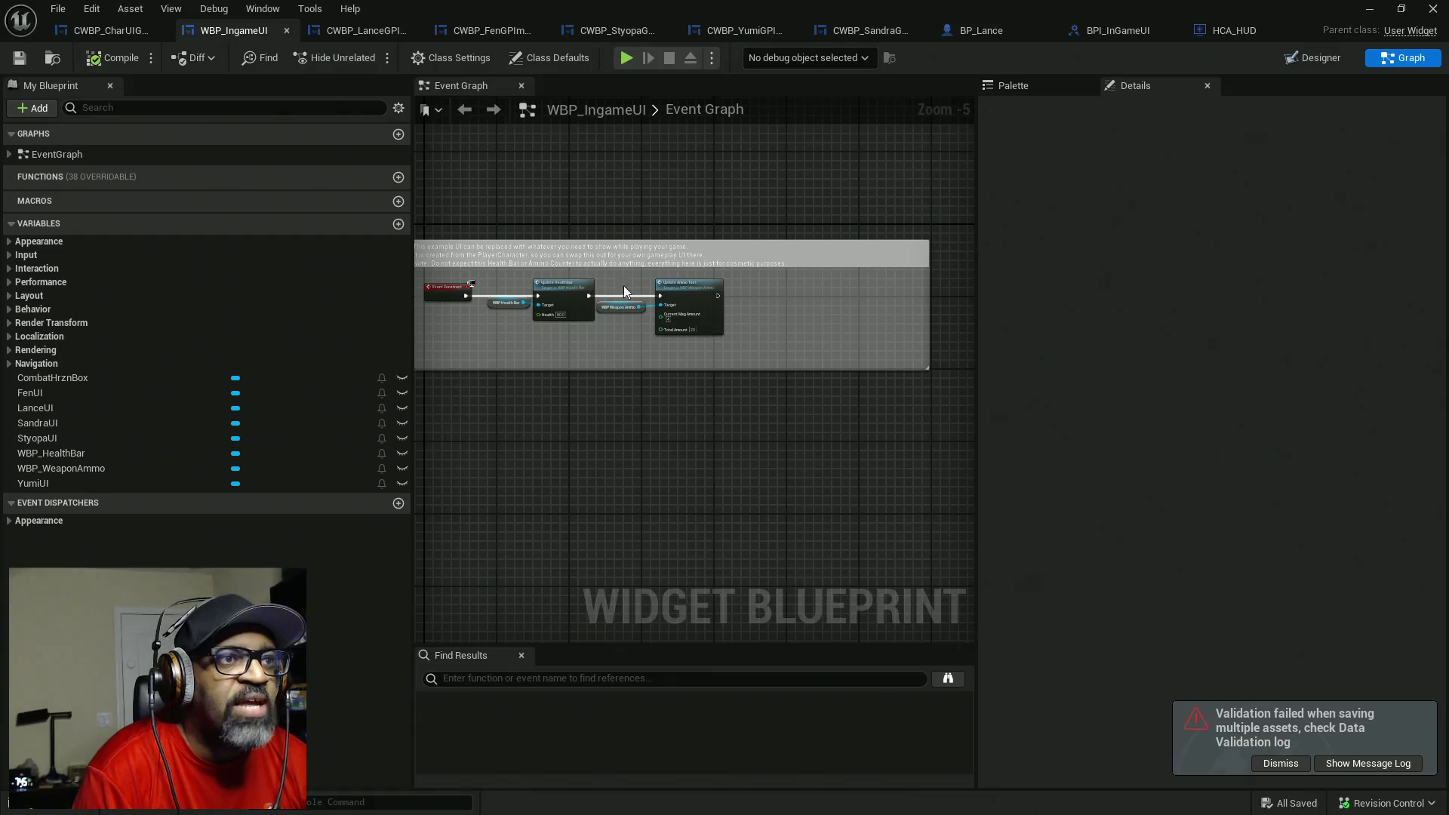
# - In the Designer, set the Lance and Fen portrait widgets' Widget Tag to Lance and Fen
pyautogui.click(1314, 57)
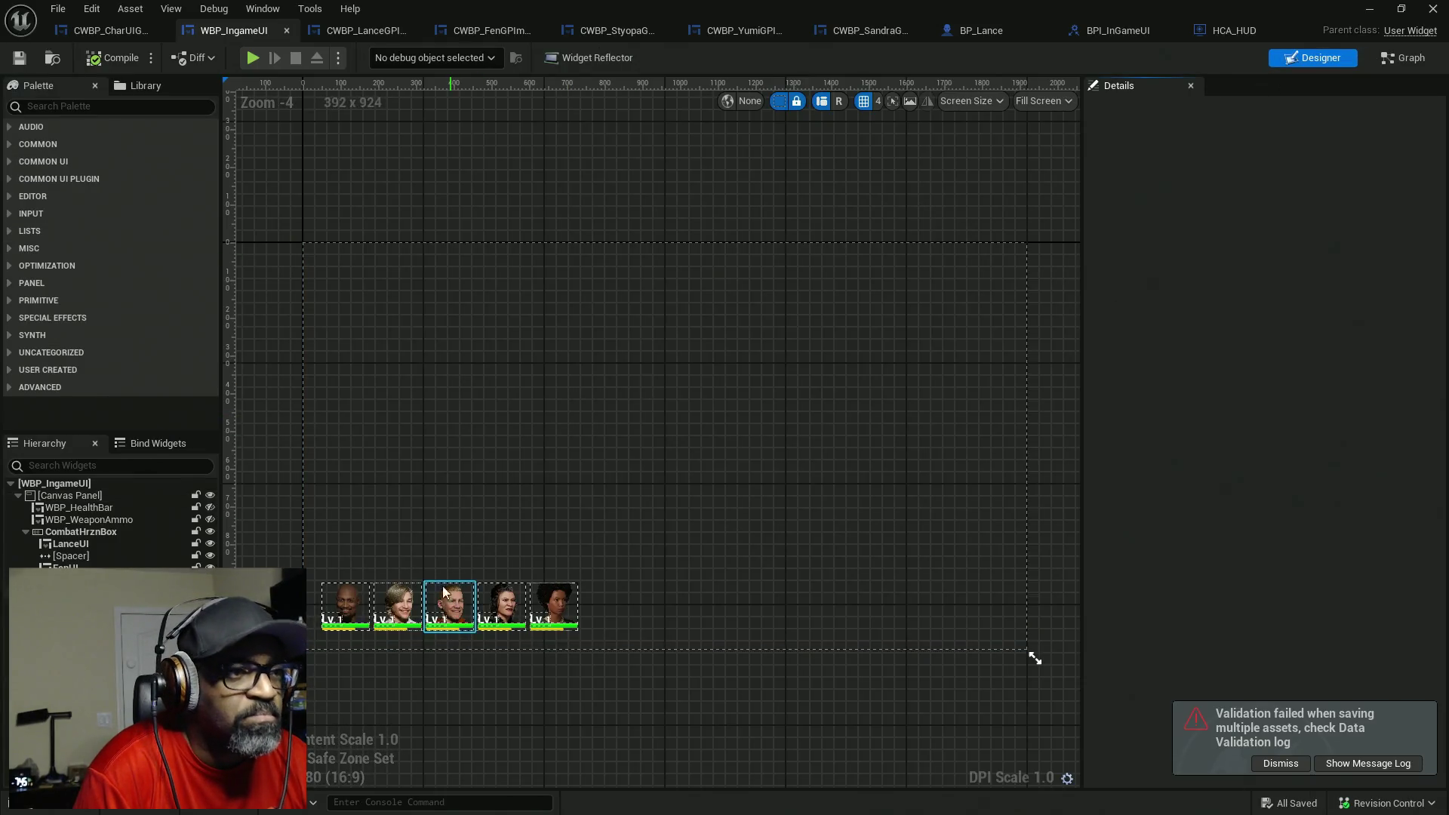
pyautogui.scroll(5, 430, 483)
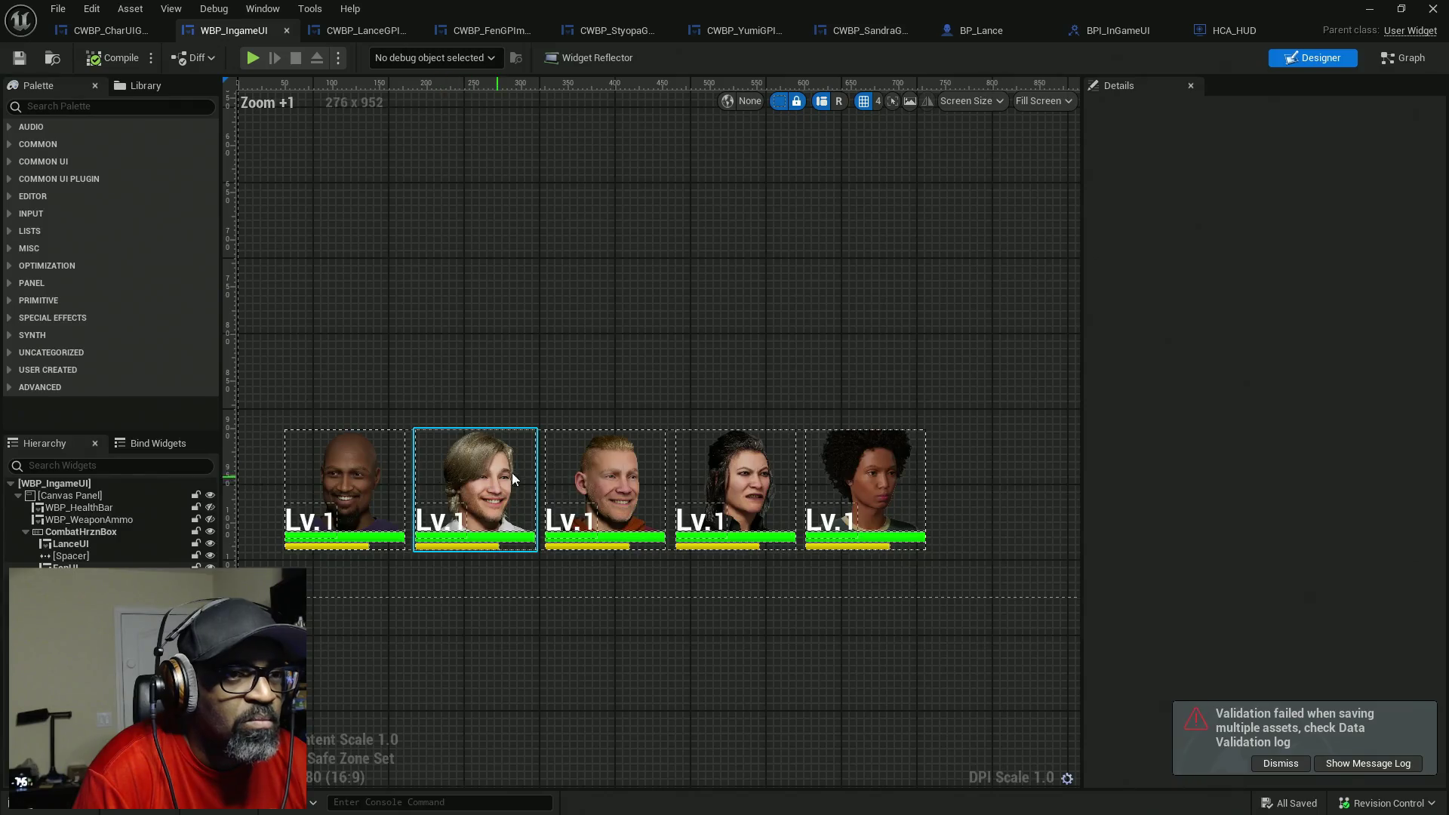
pyautogui.click(1281, 763)
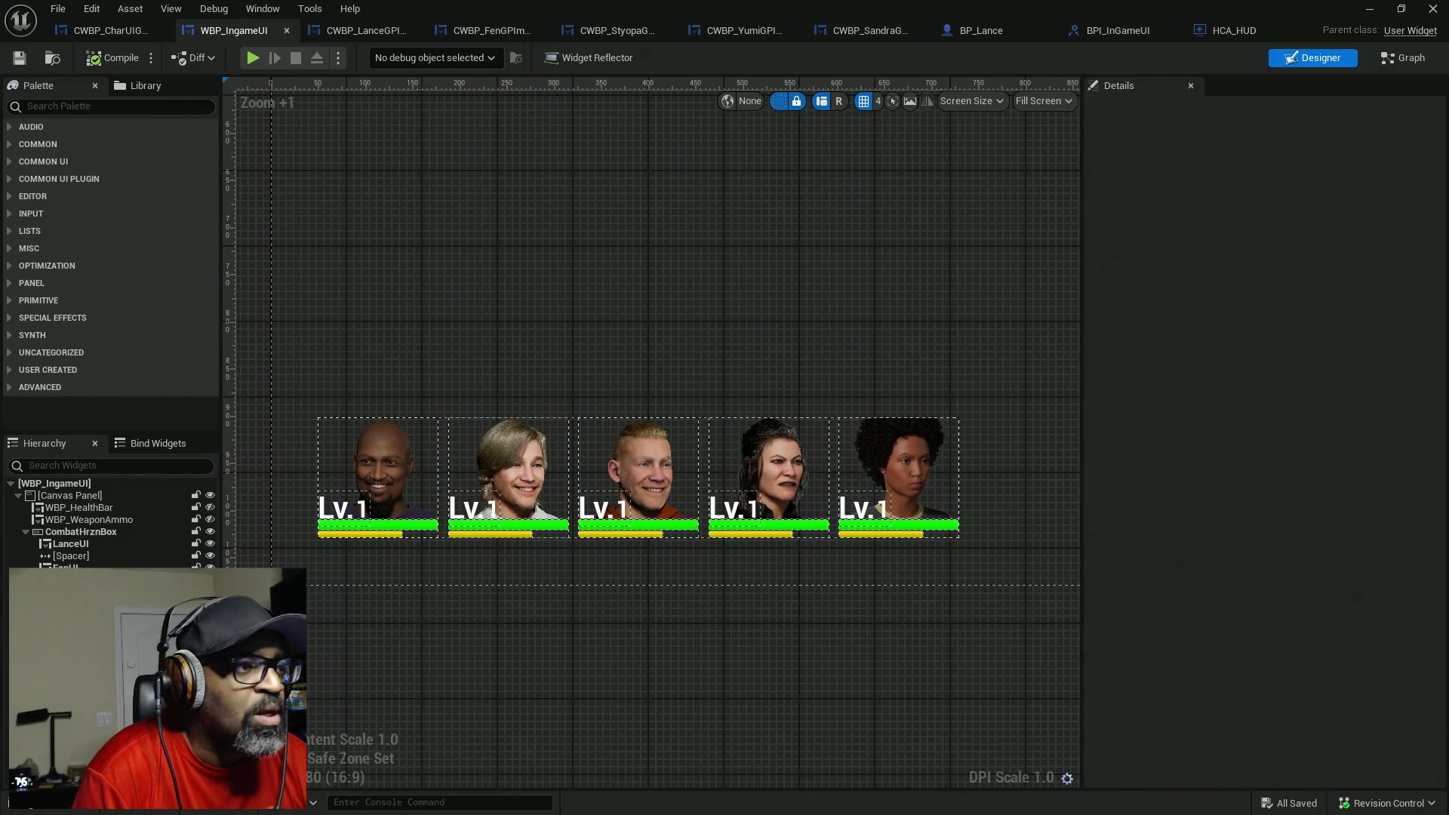
pyautogui.click(89, 545)
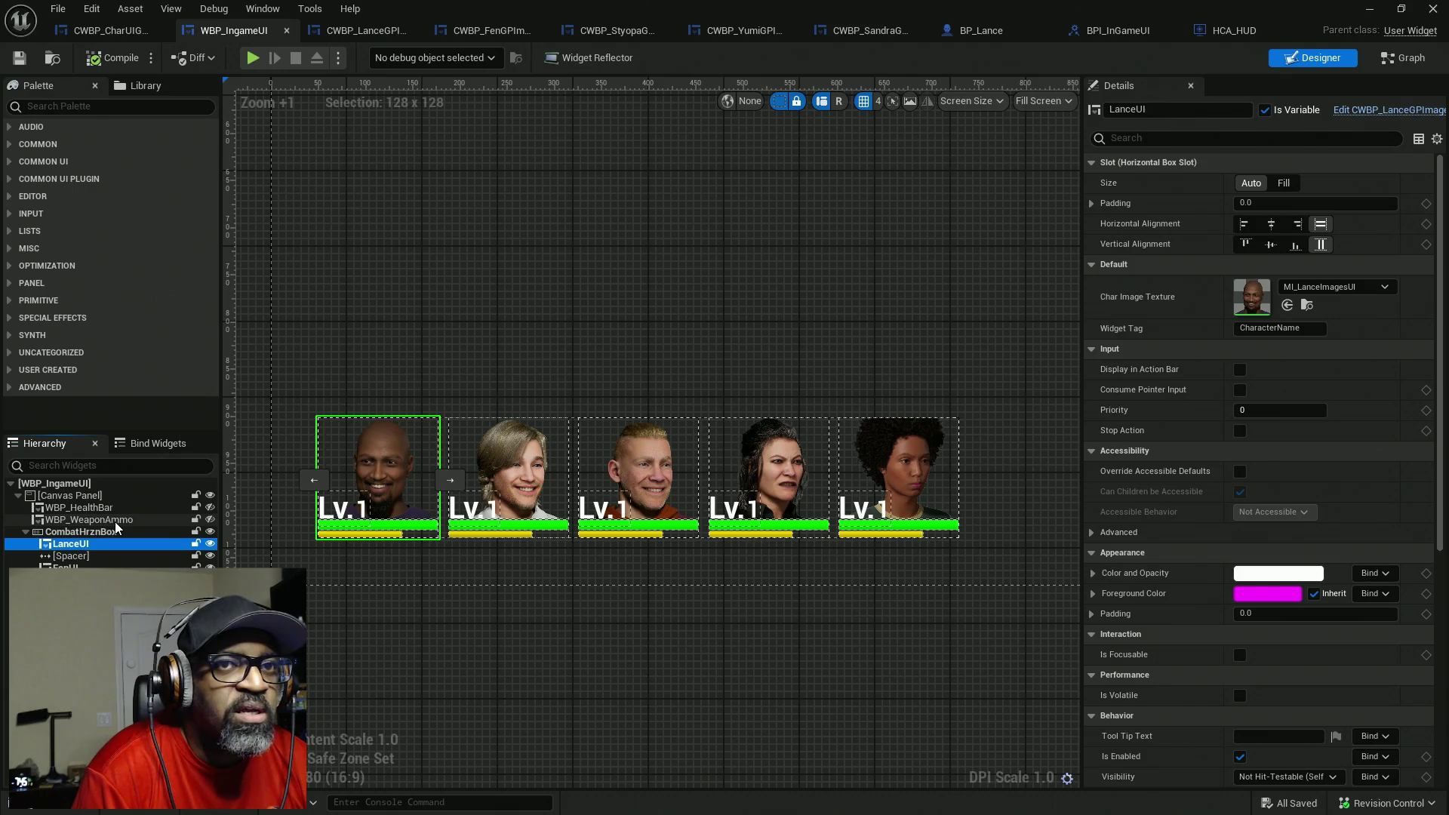
pyautogui.click(1308, 328)
pyautogui.write('Lance')
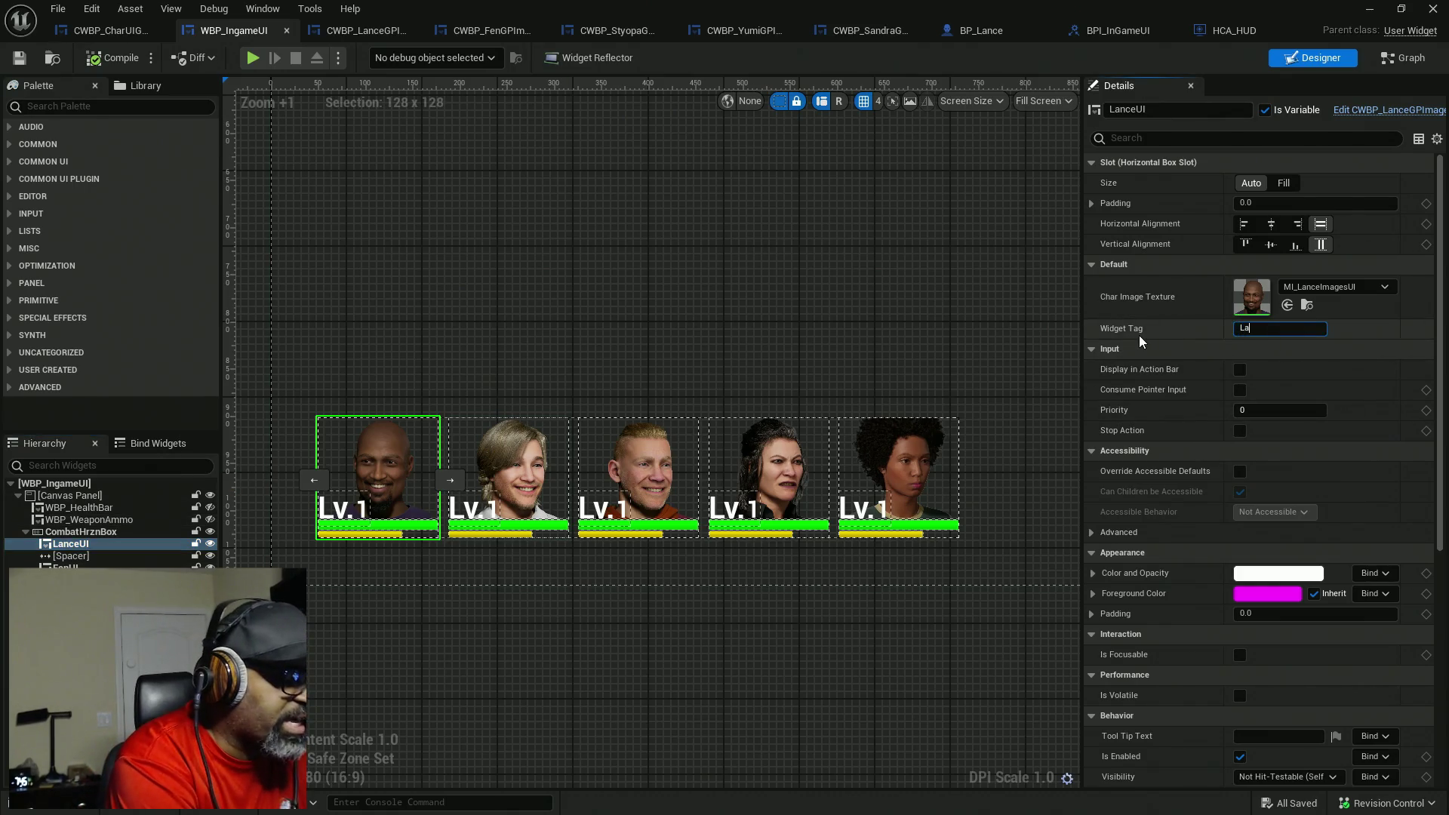
pyautogui.press('Return')
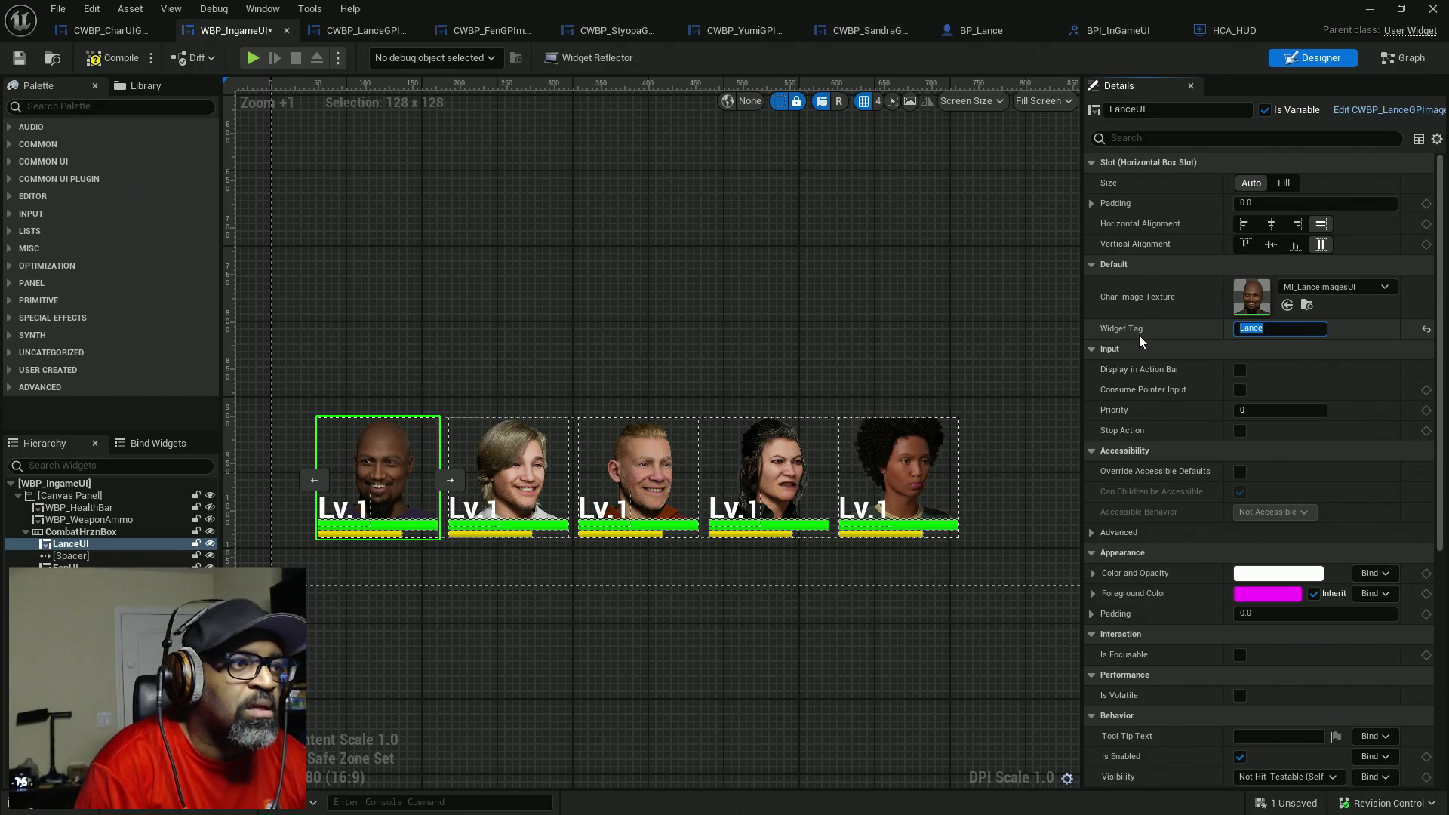
pyautogui.click(546, 458)
pyautogui.click(1311, 330)
pyautogui.write('Fen')
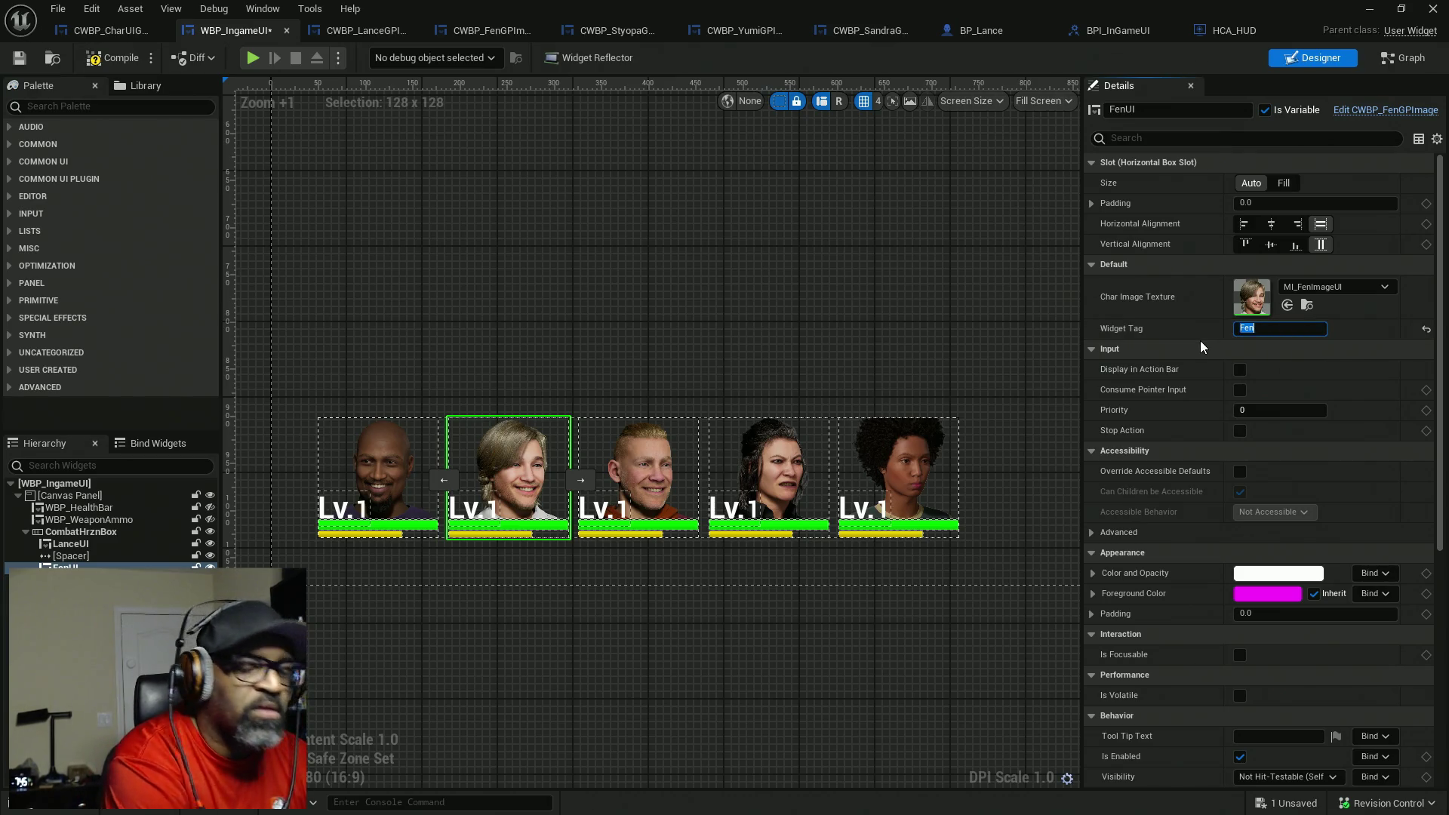
# - Set the Widget Tag of the remaining portraits to Styopa, Yumi and Sandra
pyautogui.click(638, 465)
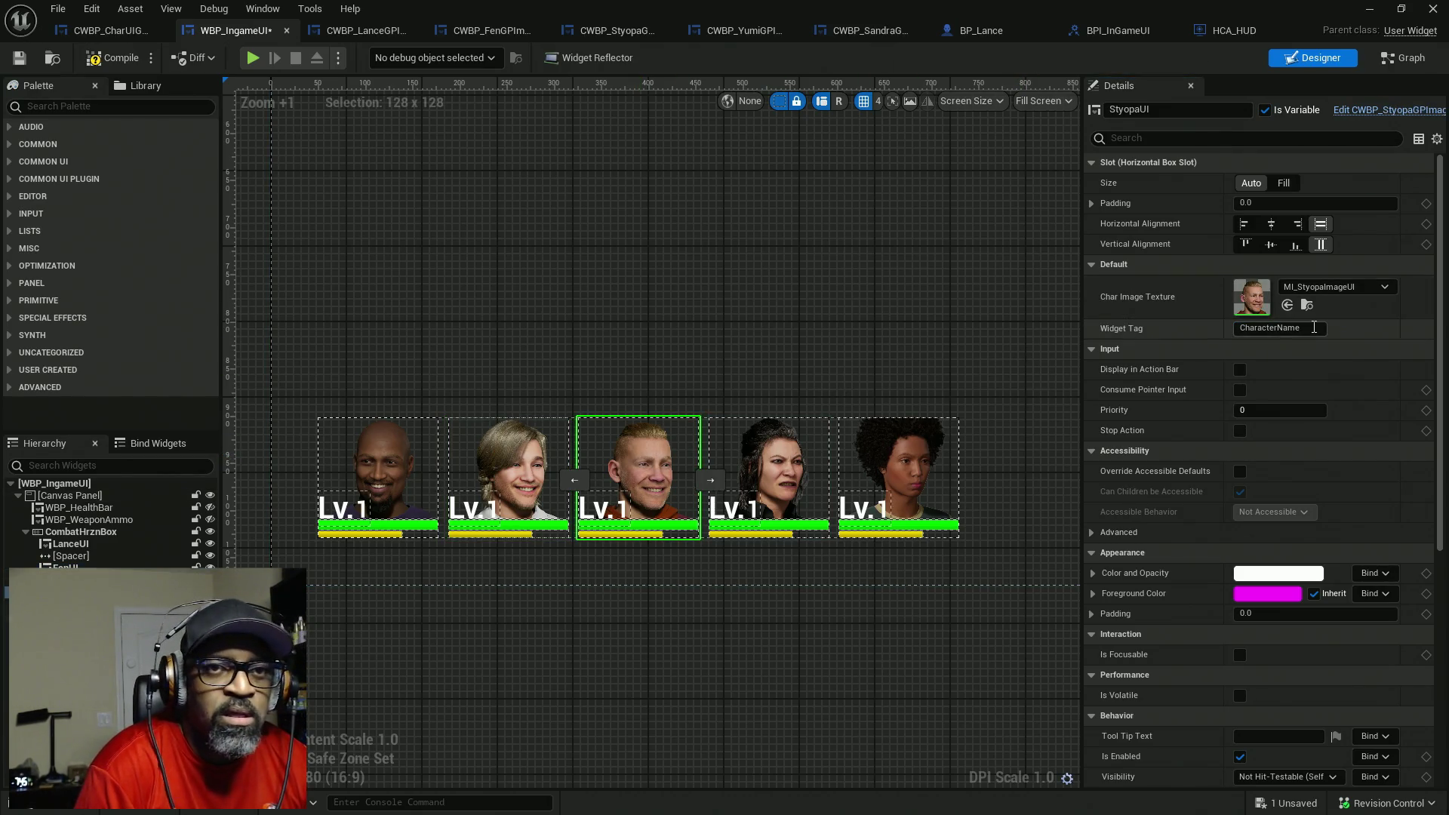
pyautogui.click(1316, 327)
pyautogui.write('Styopa')
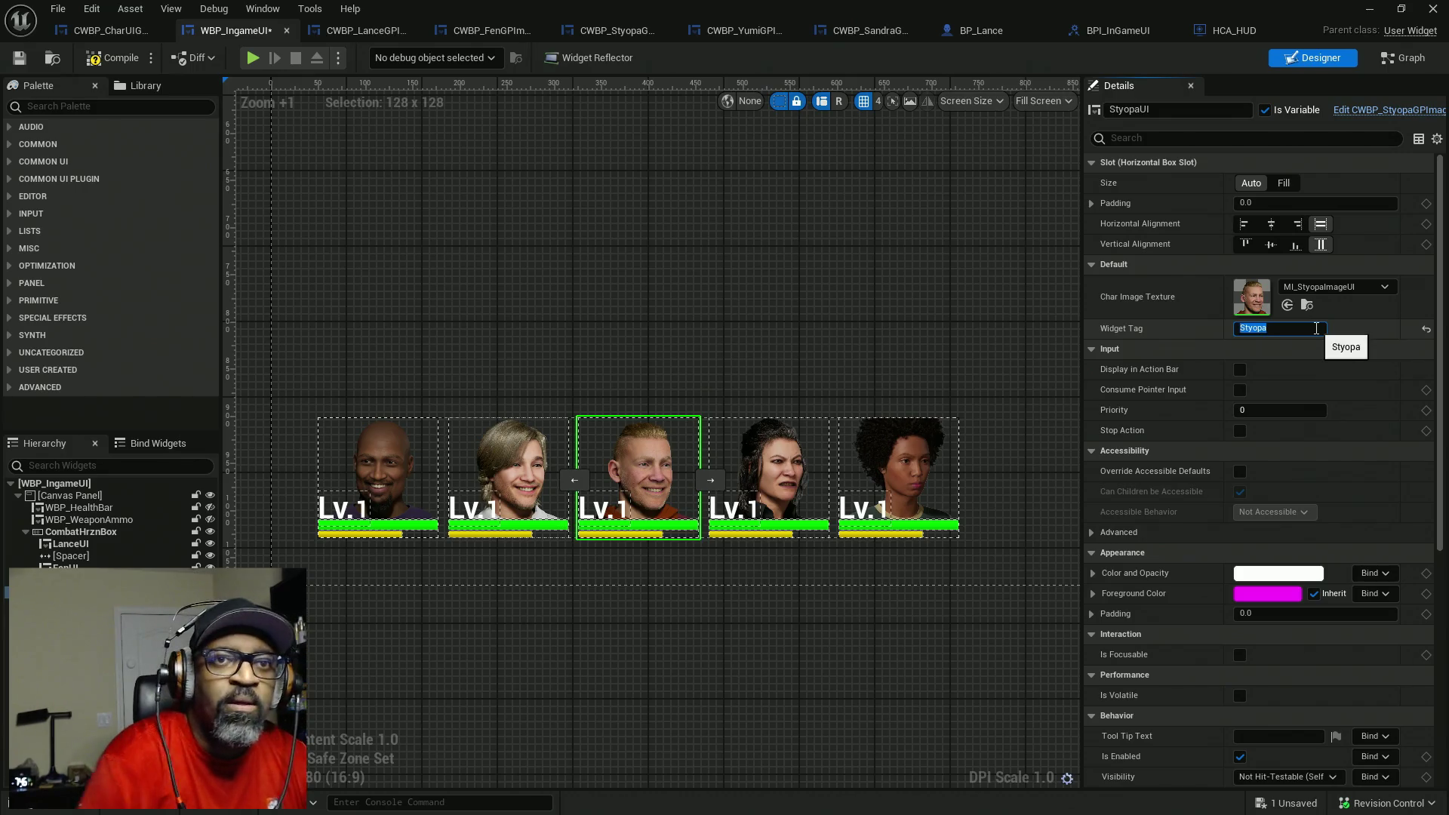
pyautogui.click(821, 460)
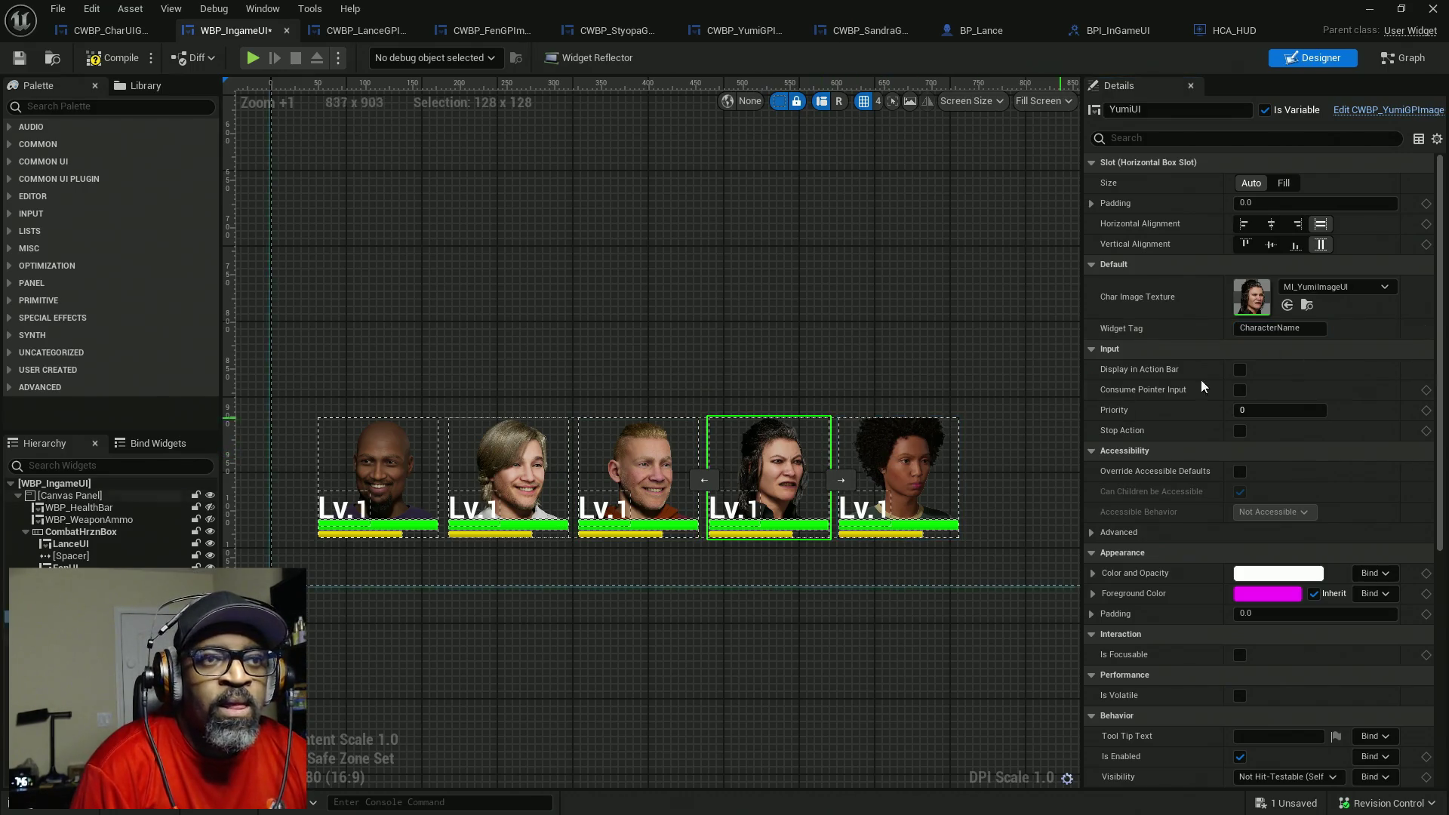
pyautogui.click(1308, 328)
pyautogui.hotkey('ctrl', 'a')
pyautogui.write('Y')
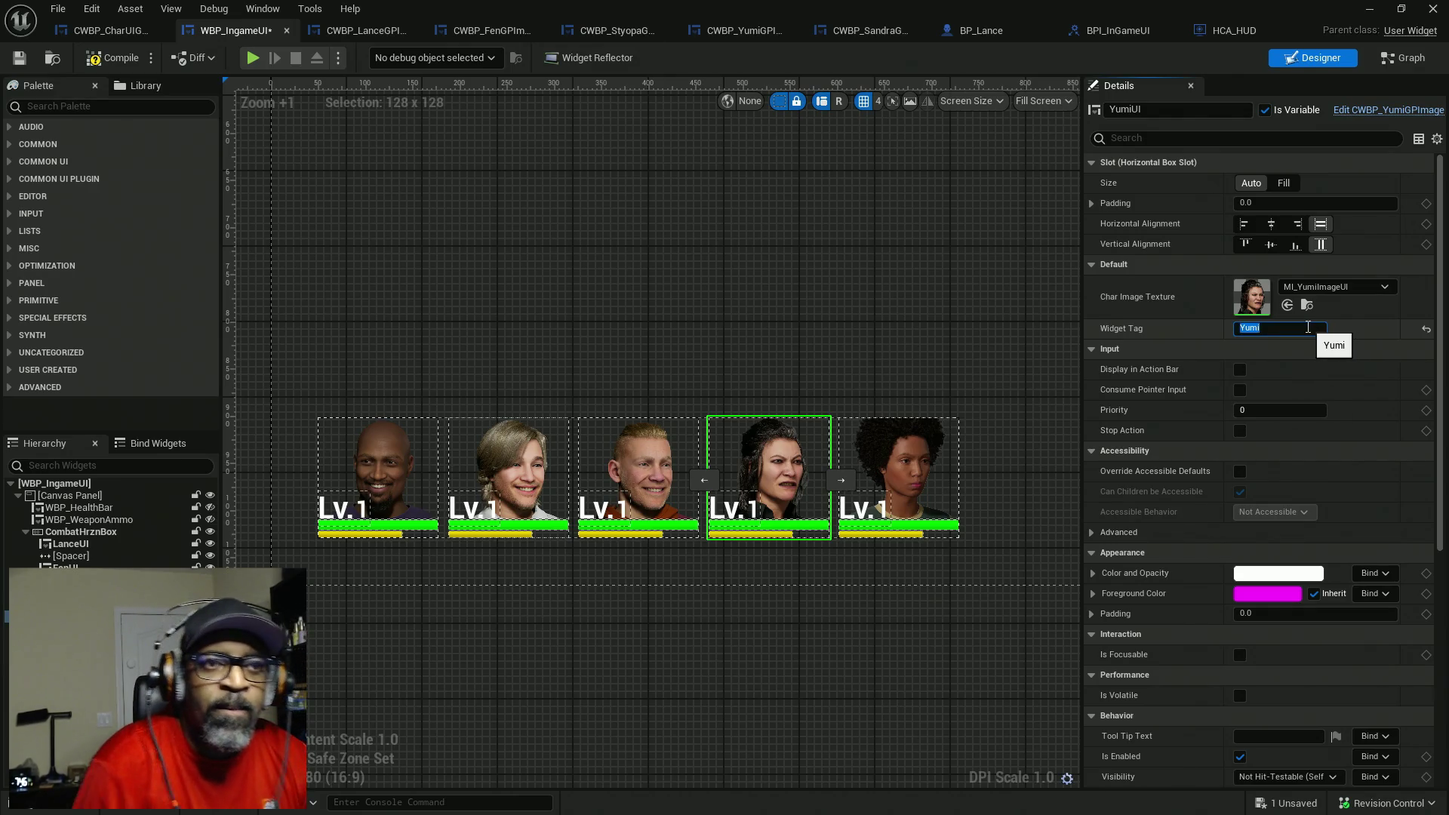
pyautogui.press('Return')
pyautogui.click(942, 451)
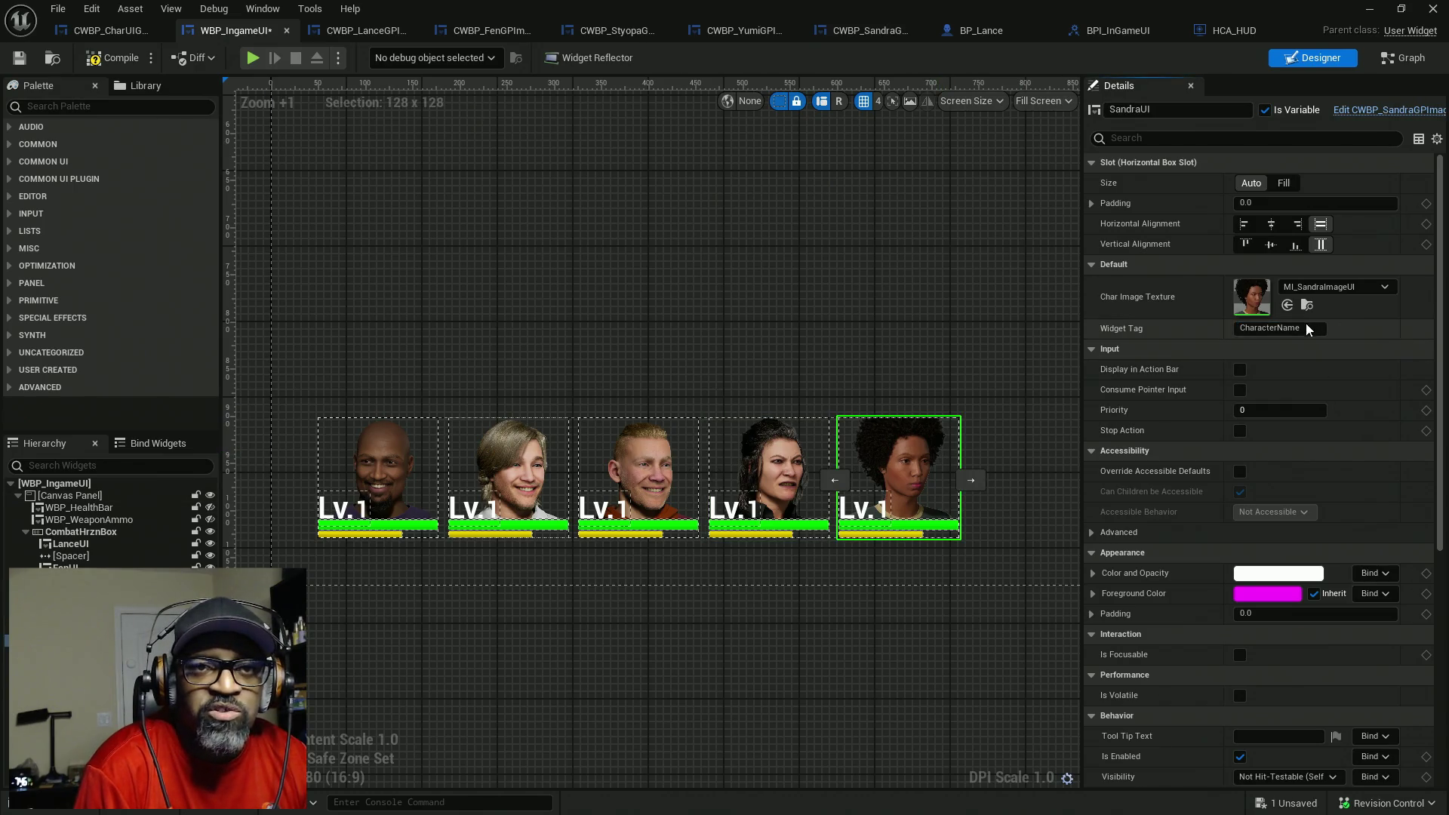
pyautogui.doubleClick(1307, 328)
pyautogui.write('Sandra')
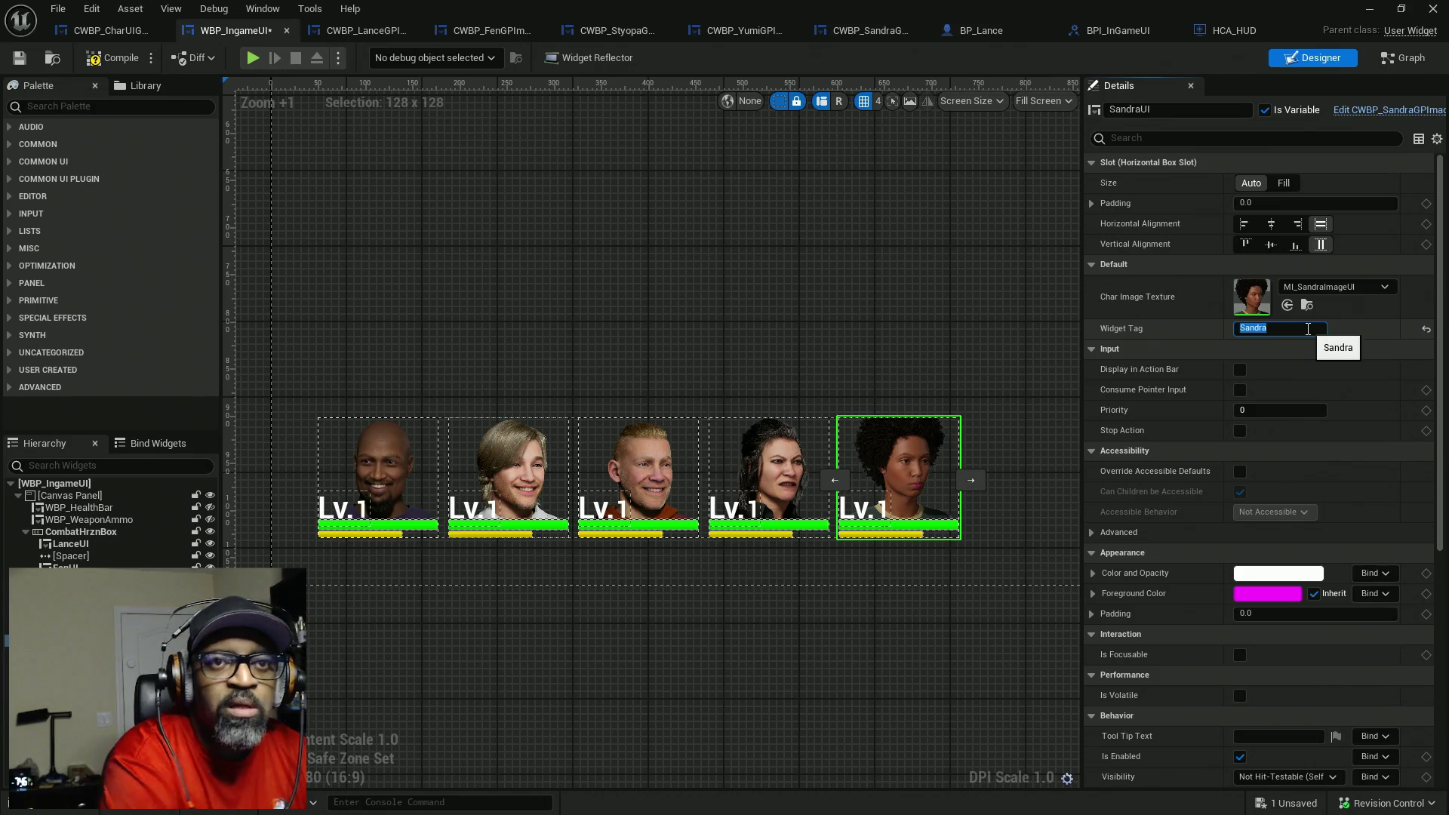
pyautogui.press('Return')
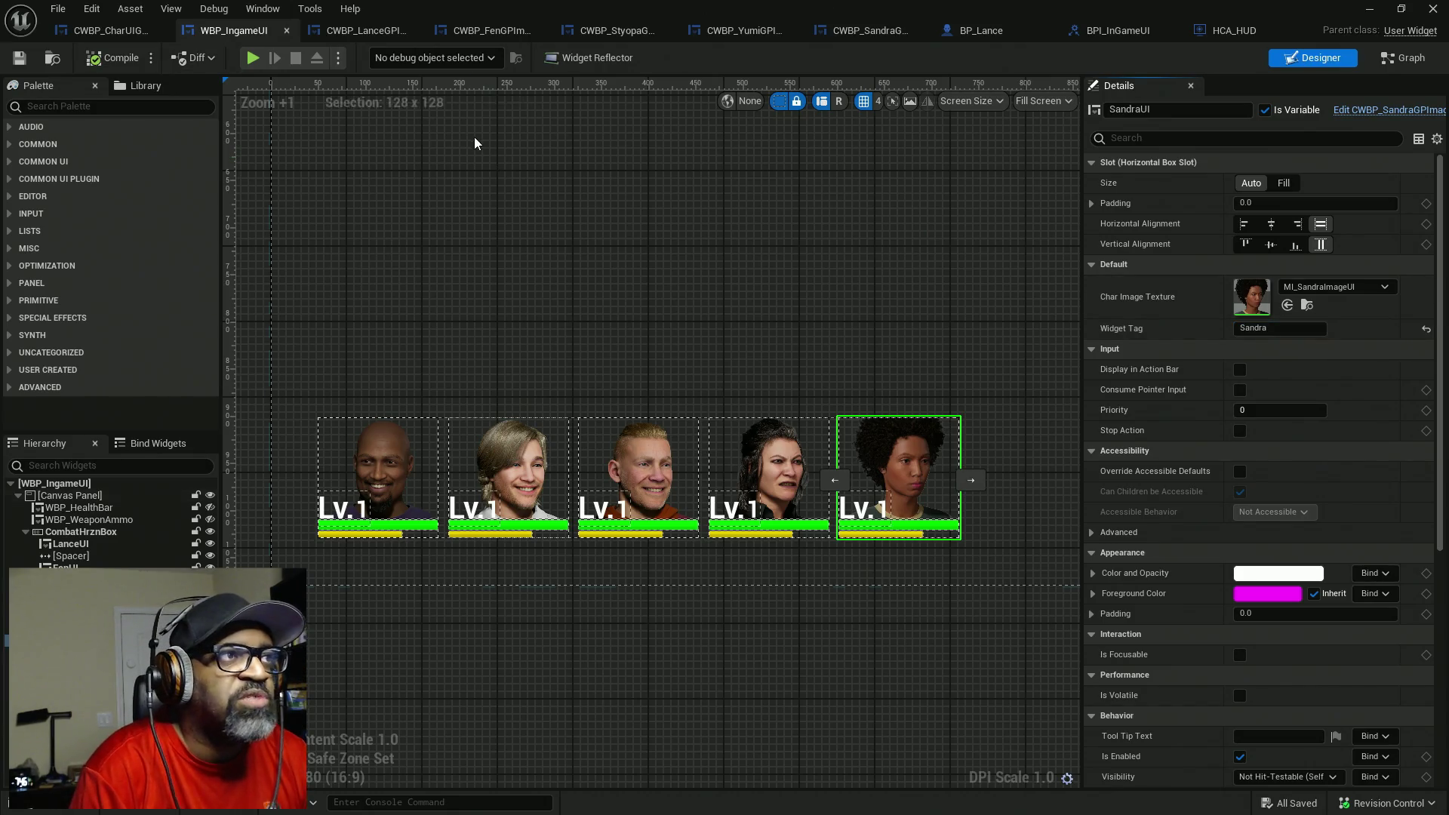
# - In BP_Lance, feed Get All Widgets' Found Widgets into a new For Each Loop beside it
pyautogui.click(991, 34)
pyautogui.moveTo(237, 286); pyautogui.dragTo(813, 285)
pyautogui.moveTo(935, 355); pyautogui.dragTo(610, 352)
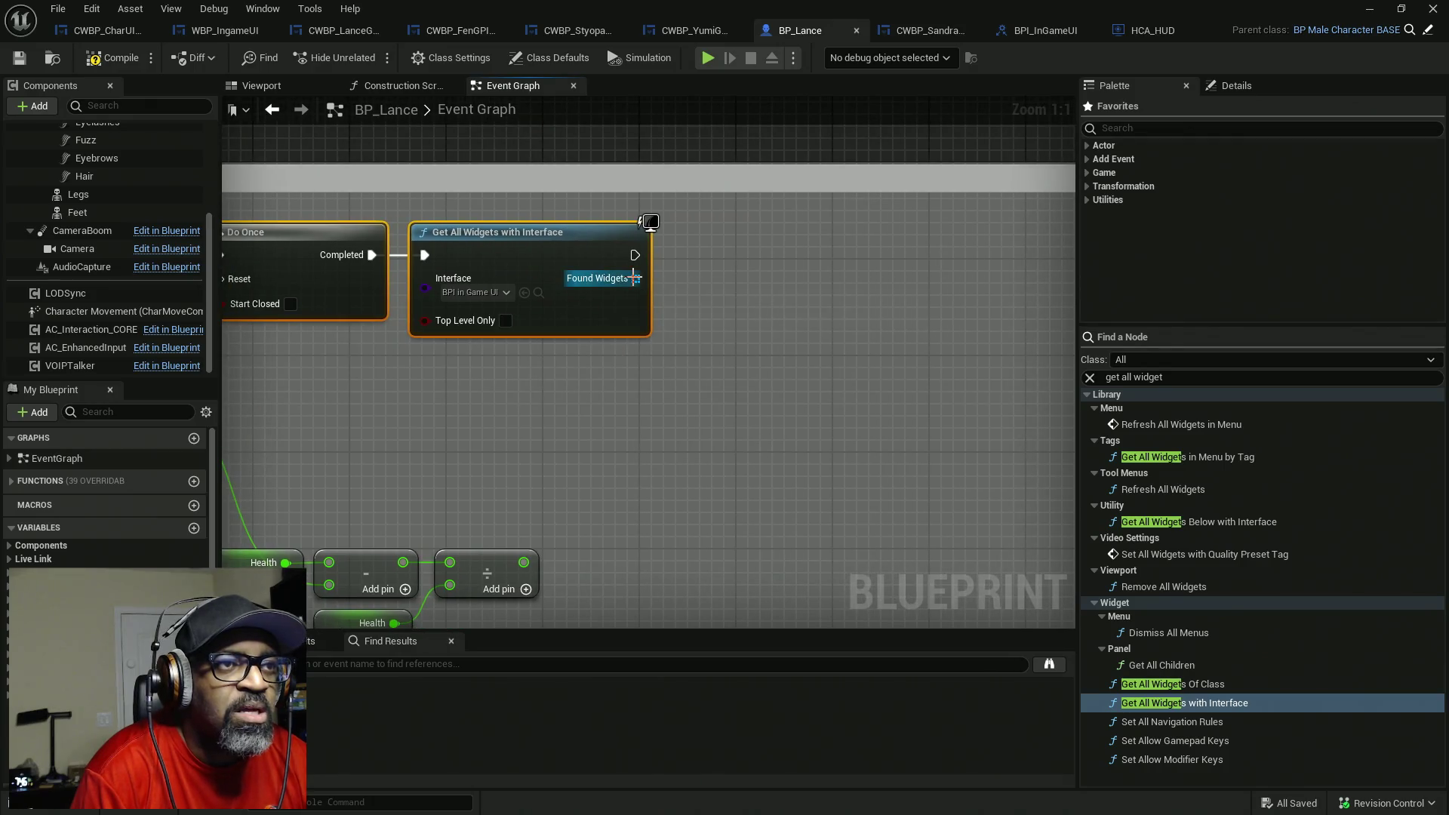
pyautogui.moveTo(634, 277); pyautogui.dragTo(731, 276)
pyautogui.write('loo')
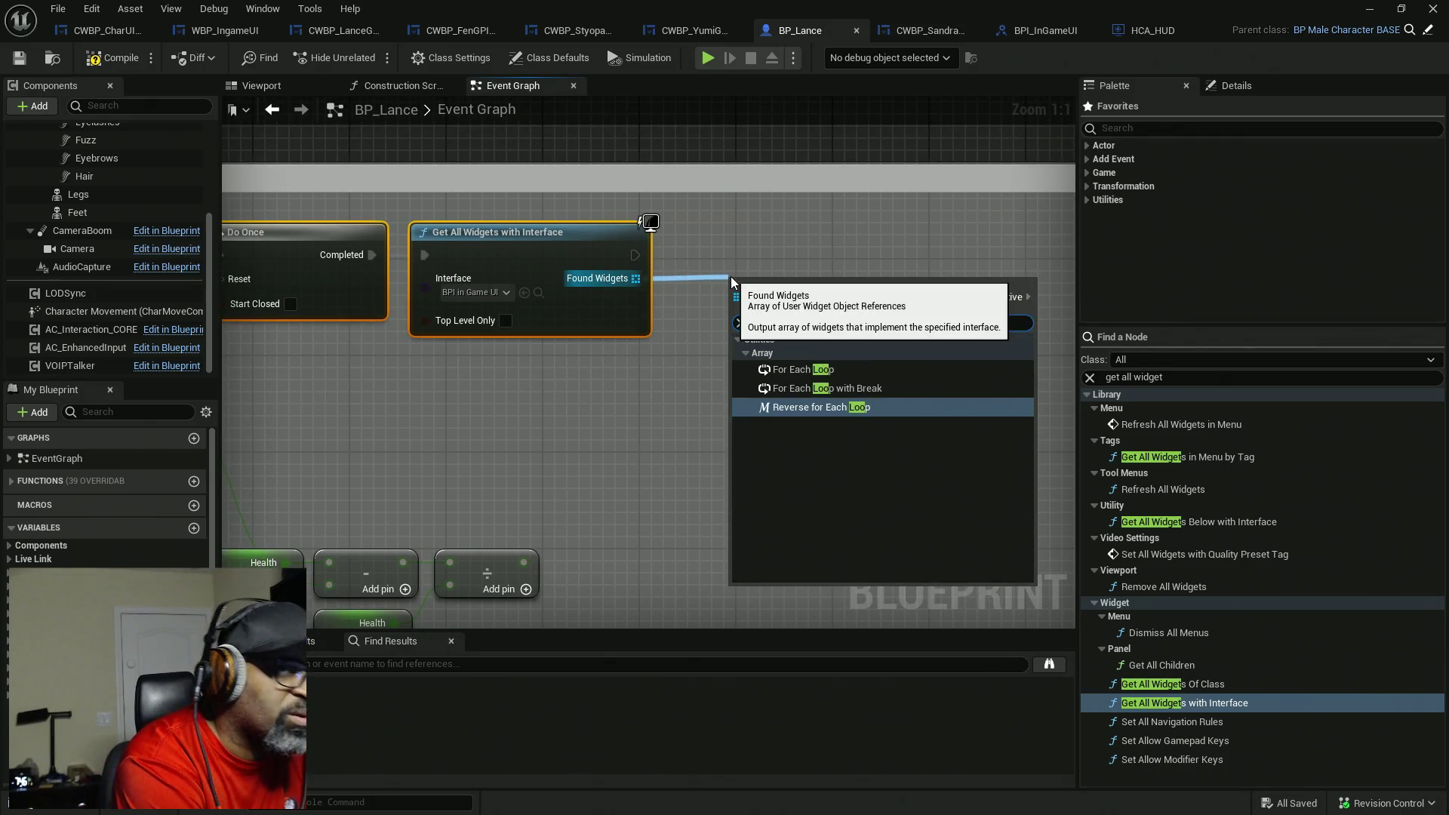
pyautogui.write('p')
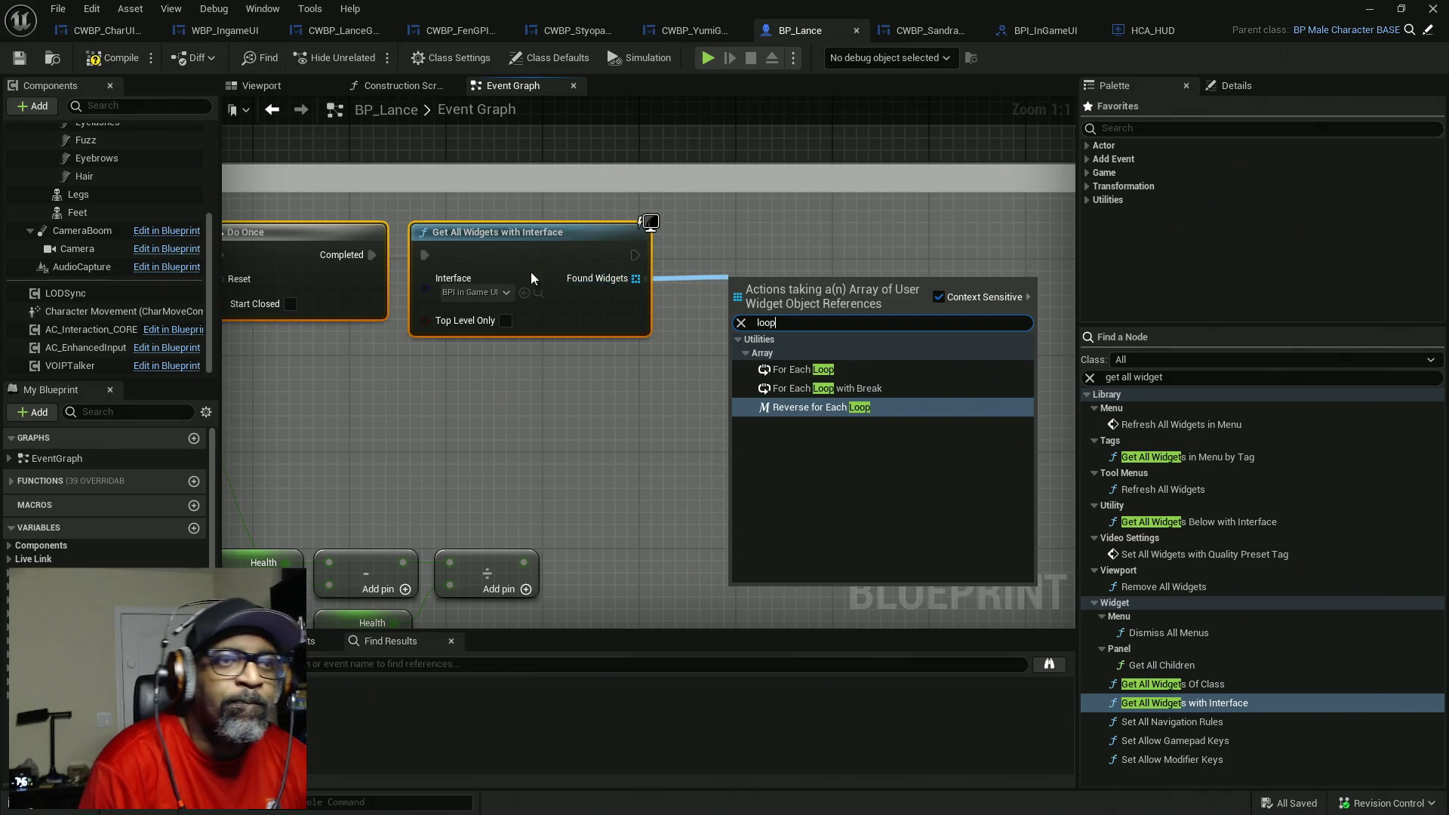
pyautogui.click(785, 373)
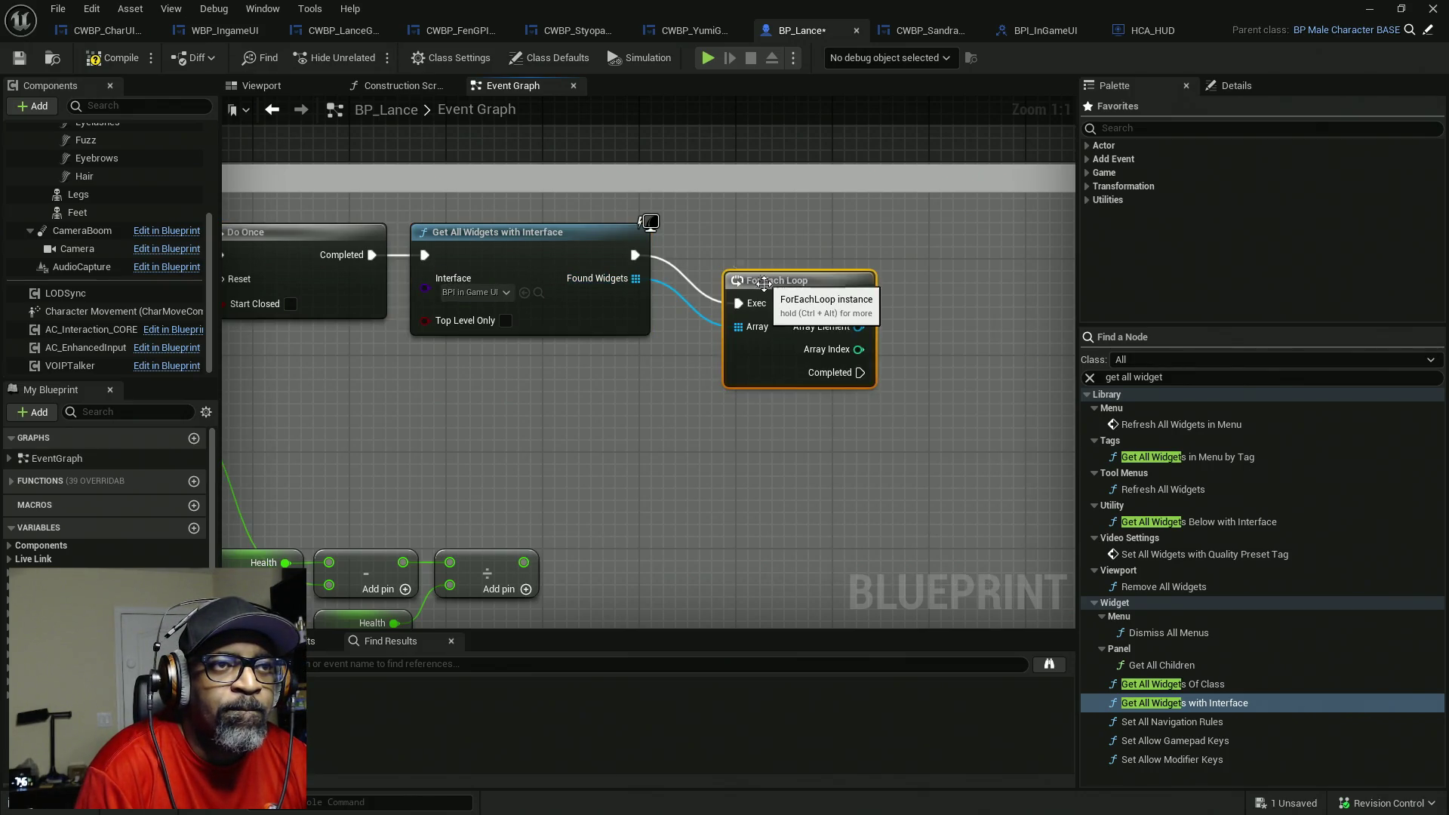
pyautogui.moveTo(771, 294); pyautogui.dragTo(707, 247)
pyautogui.moveTo(788, 336); pyautogui.dragTo(725, 339)
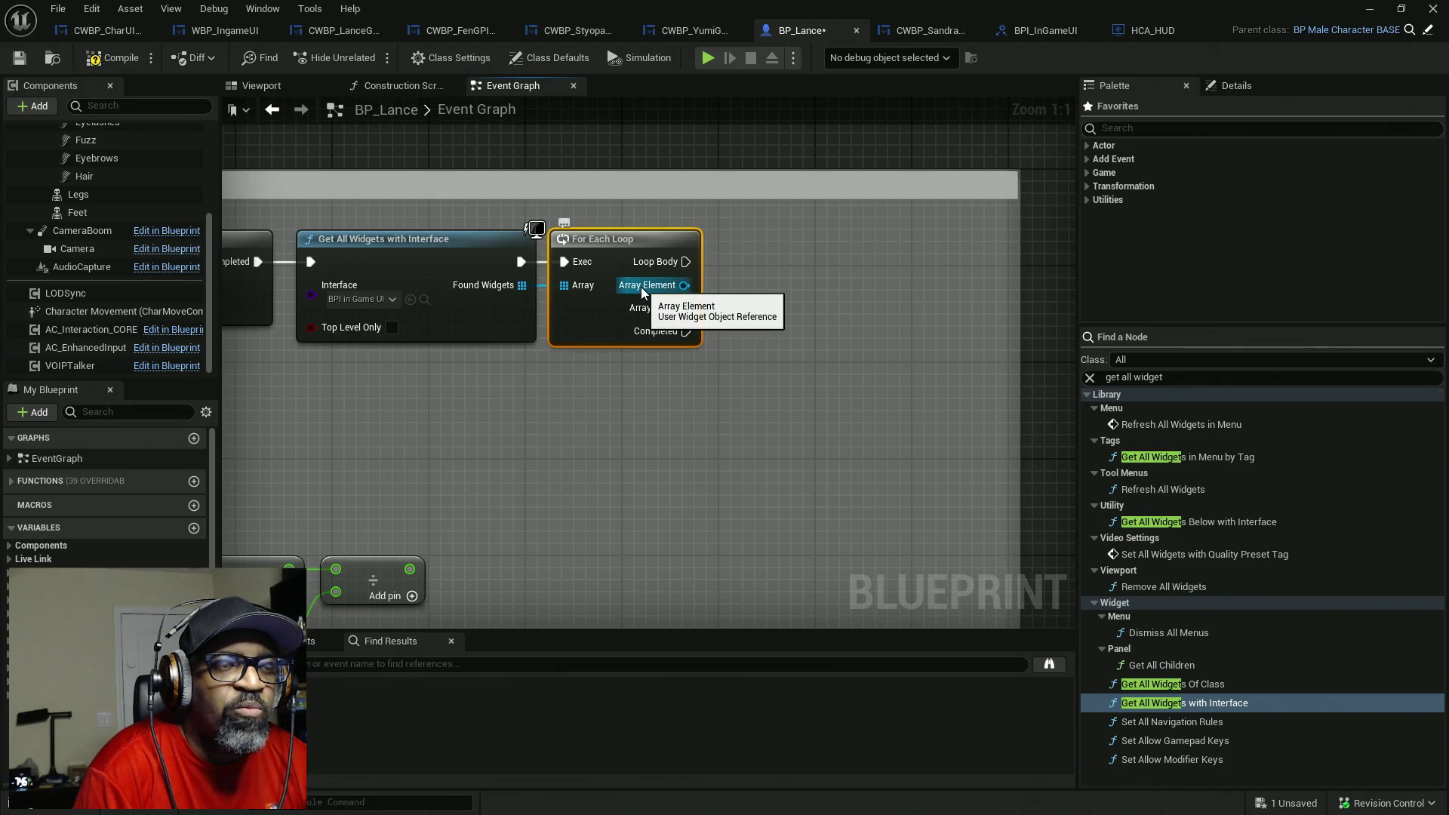
# - Drag a wire from the loop's Array Element and dismiss the menu without adding a node
pyautogui.moveTo(650, 287)
pyautogui.mouseDown()
pyautogui.moveTo(694, 284)
pyautogui.moveTo(732, 324)
pyautogui.mouseUp()
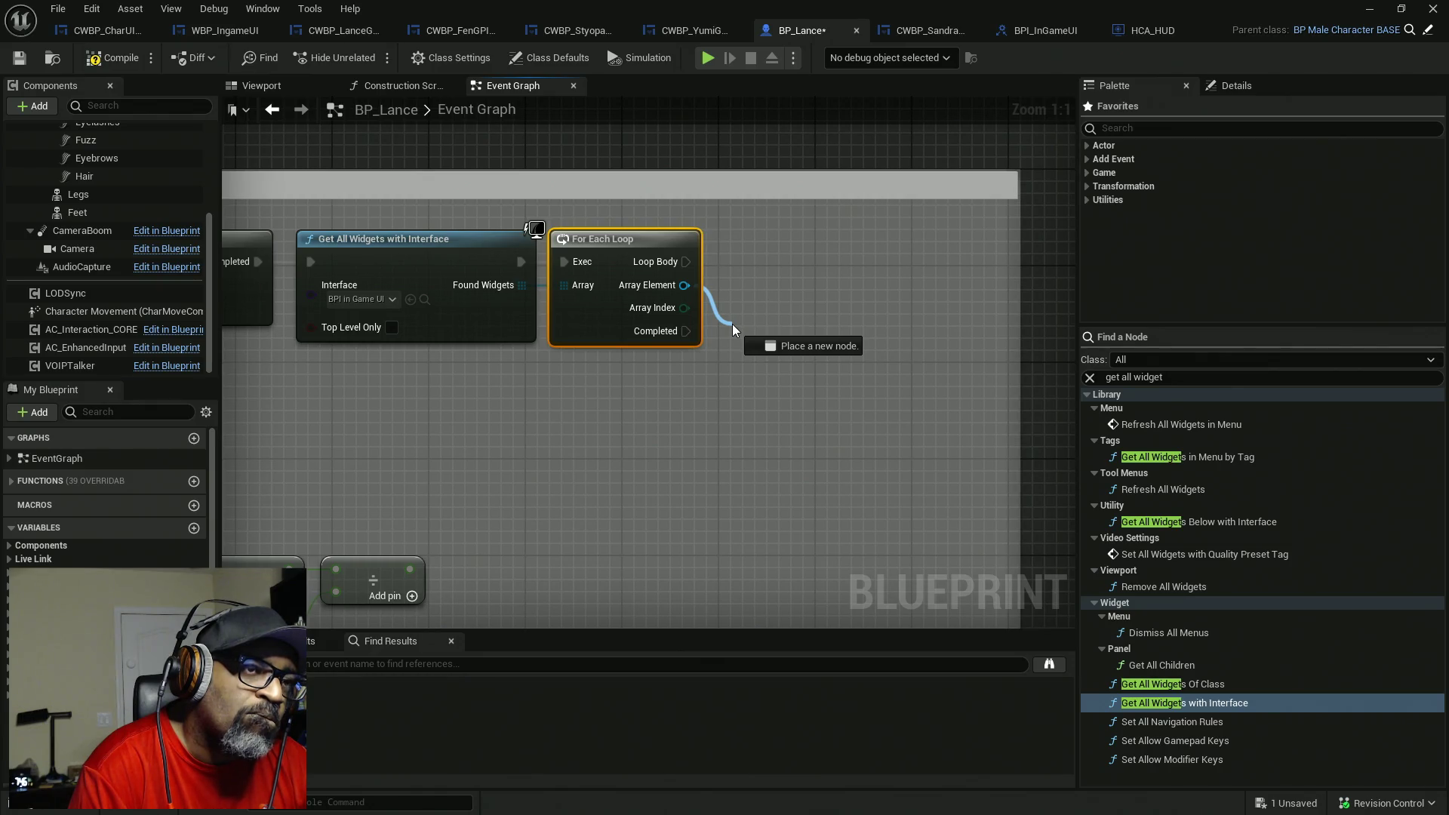
pyautogui.moveTo(732, 323); pyautogui.dragTo(732, 324)
pyautogui.click(636, 405)
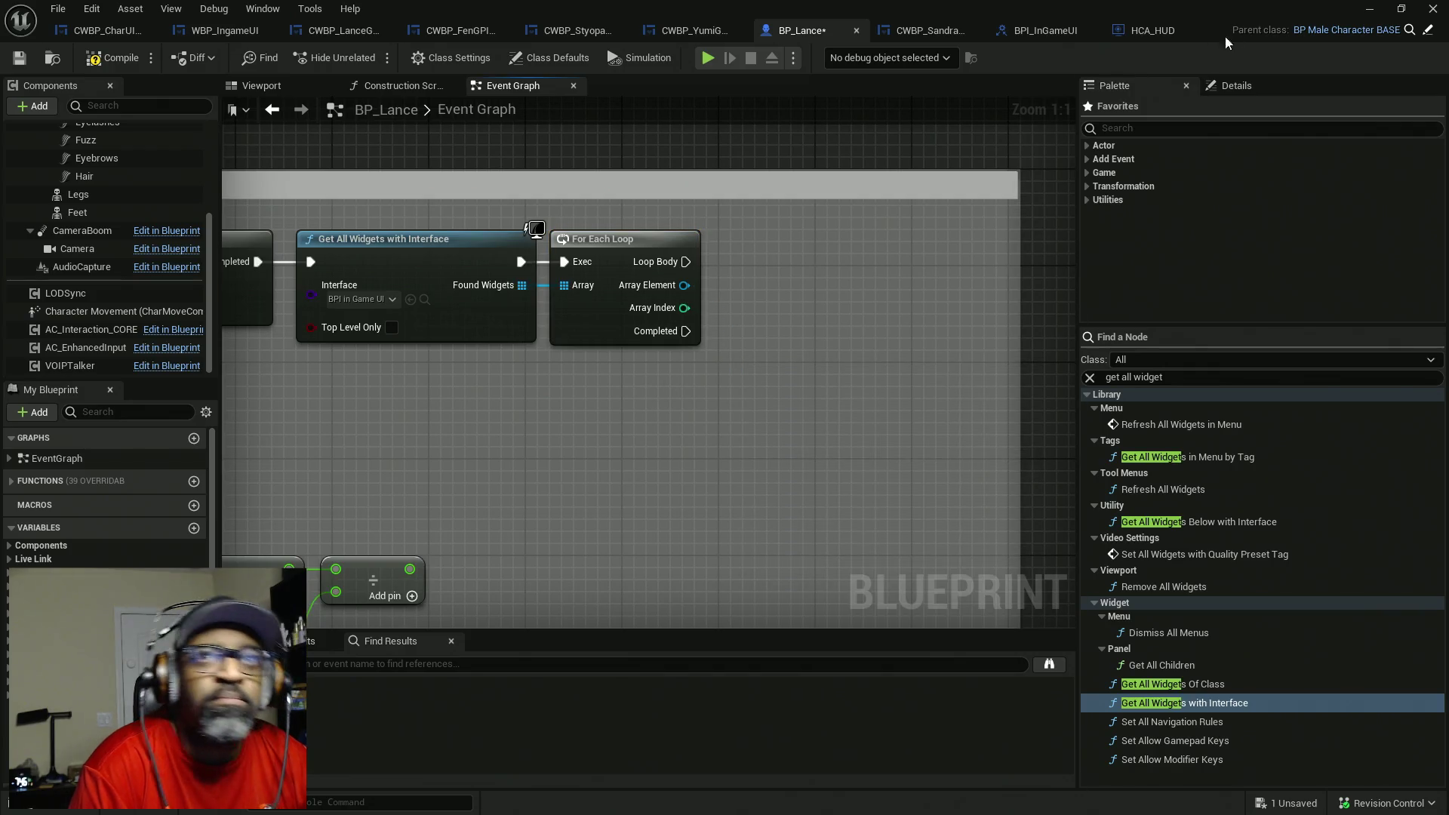
pyautogui.click(1048, 33)
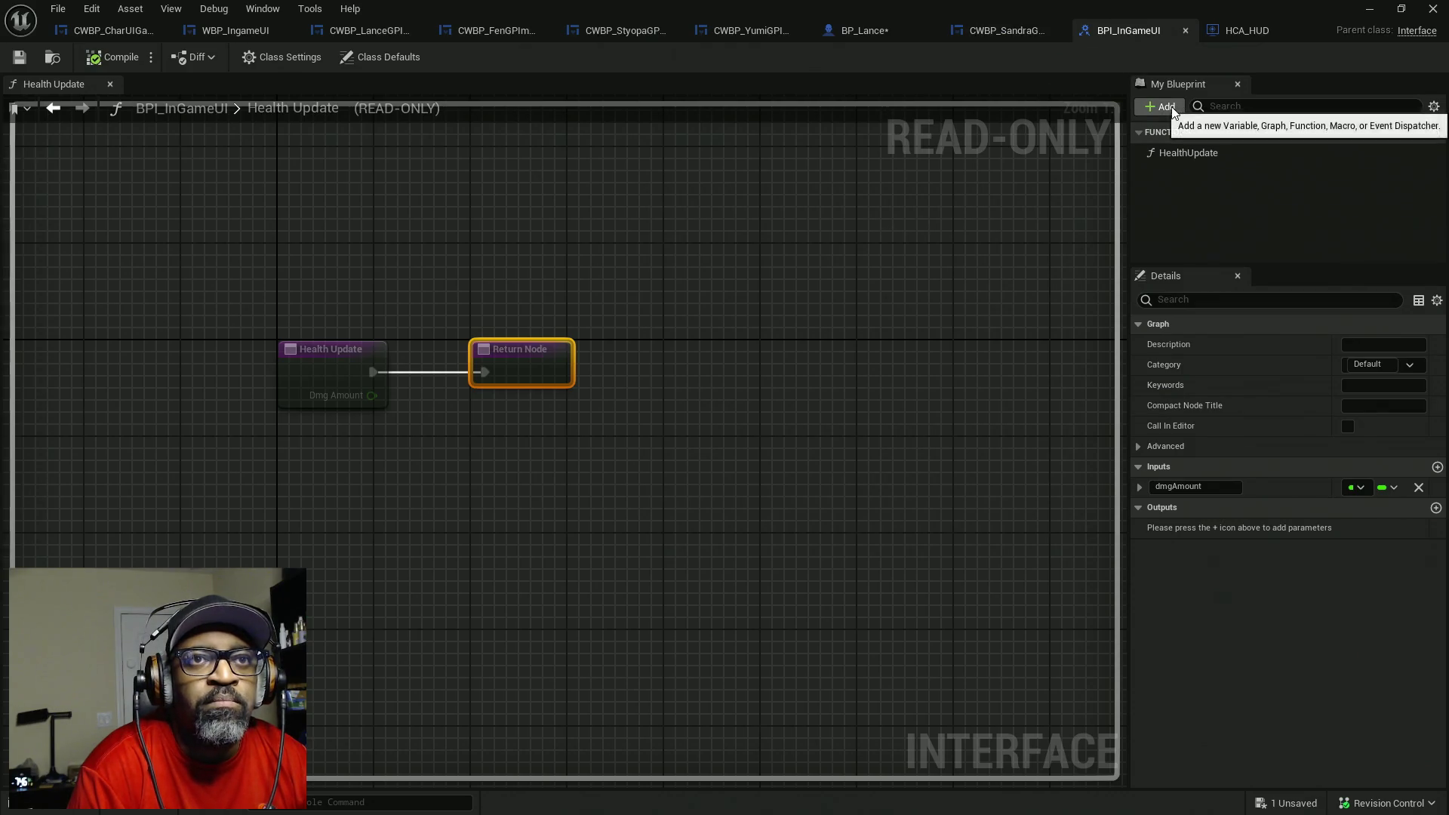
# - Add a new function named GetWidgetTag to the BPI_InGameUI interface
pyautogui.click(1180, 106)
pyautogui.click(1188, 165)
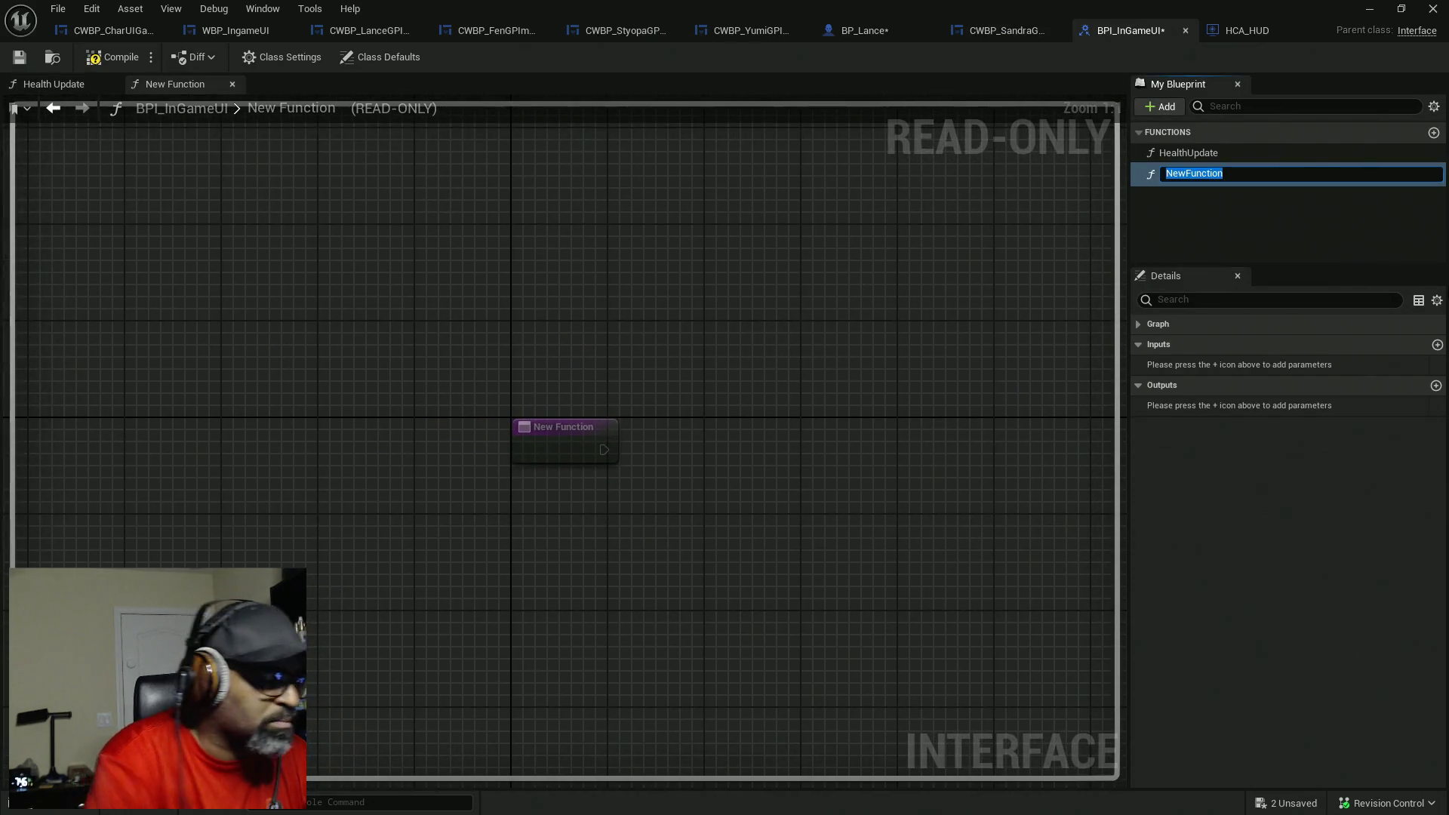
pyautogui.write('GetWidgetTag')
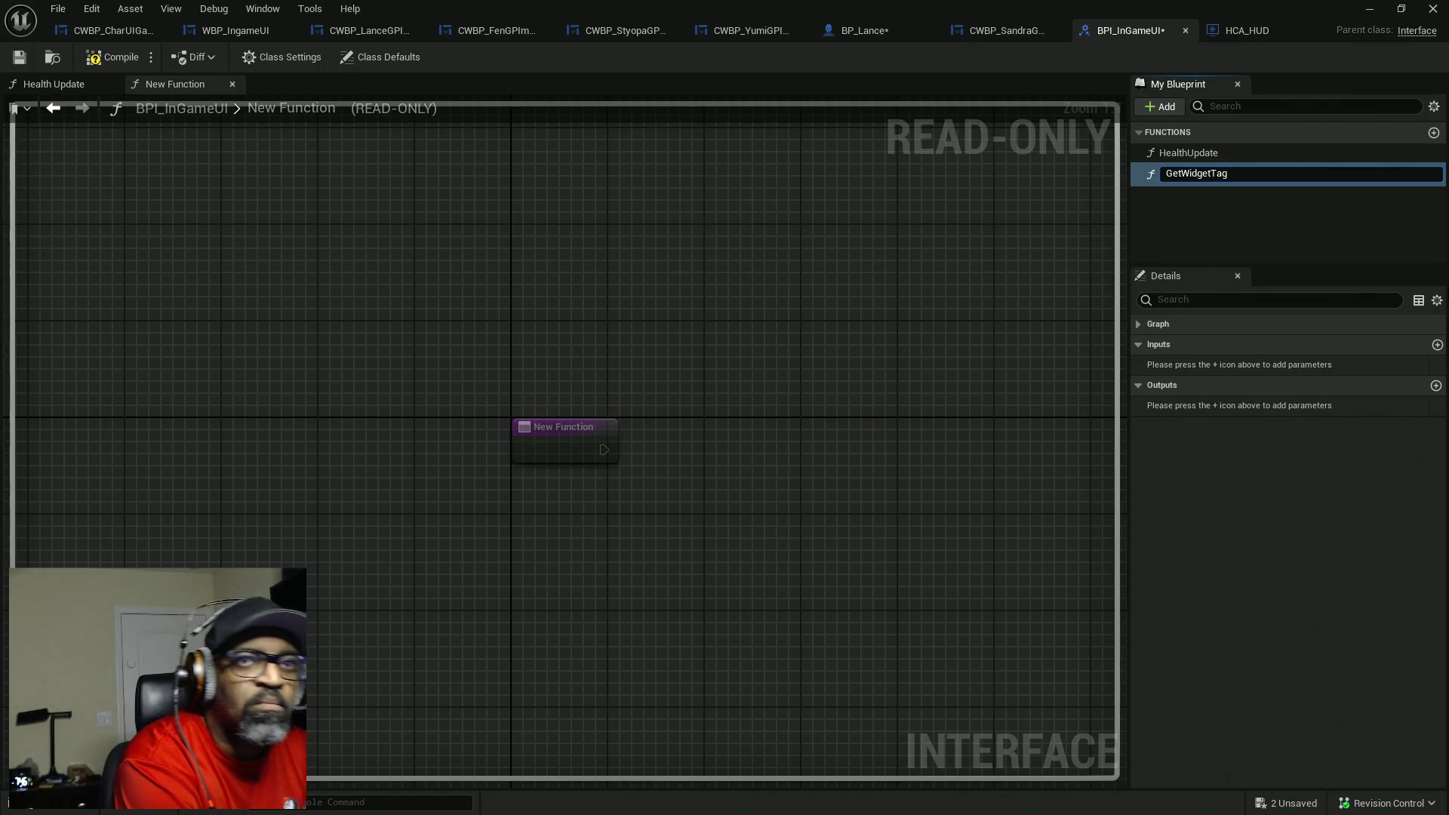
pyautogui.press('Return')
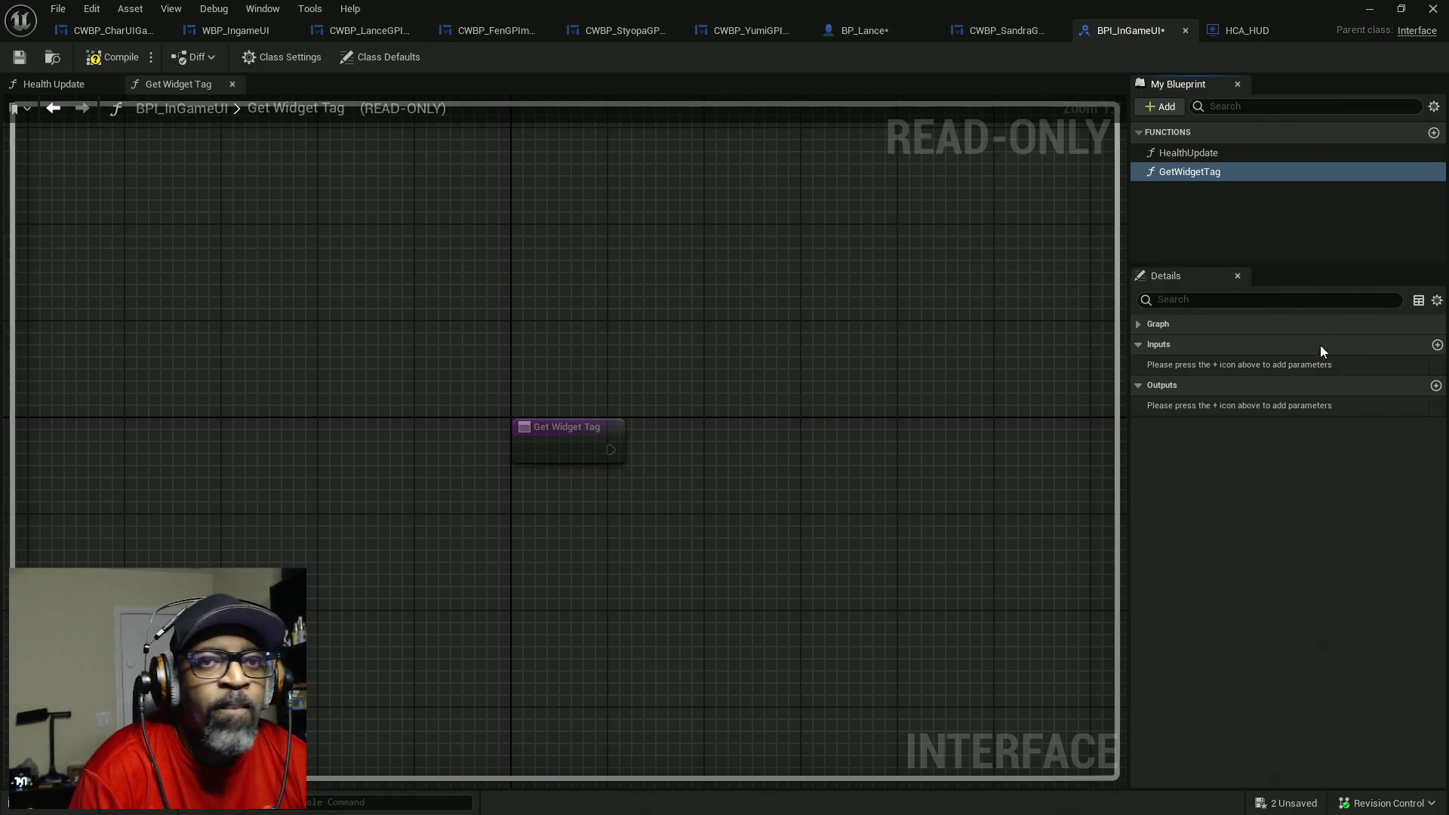
# - Give GetWidgetTag a Name output called WidgetTag, then compile and save all
pyautogui.click(1436, 386)
pyautogui.click(1208, 405)
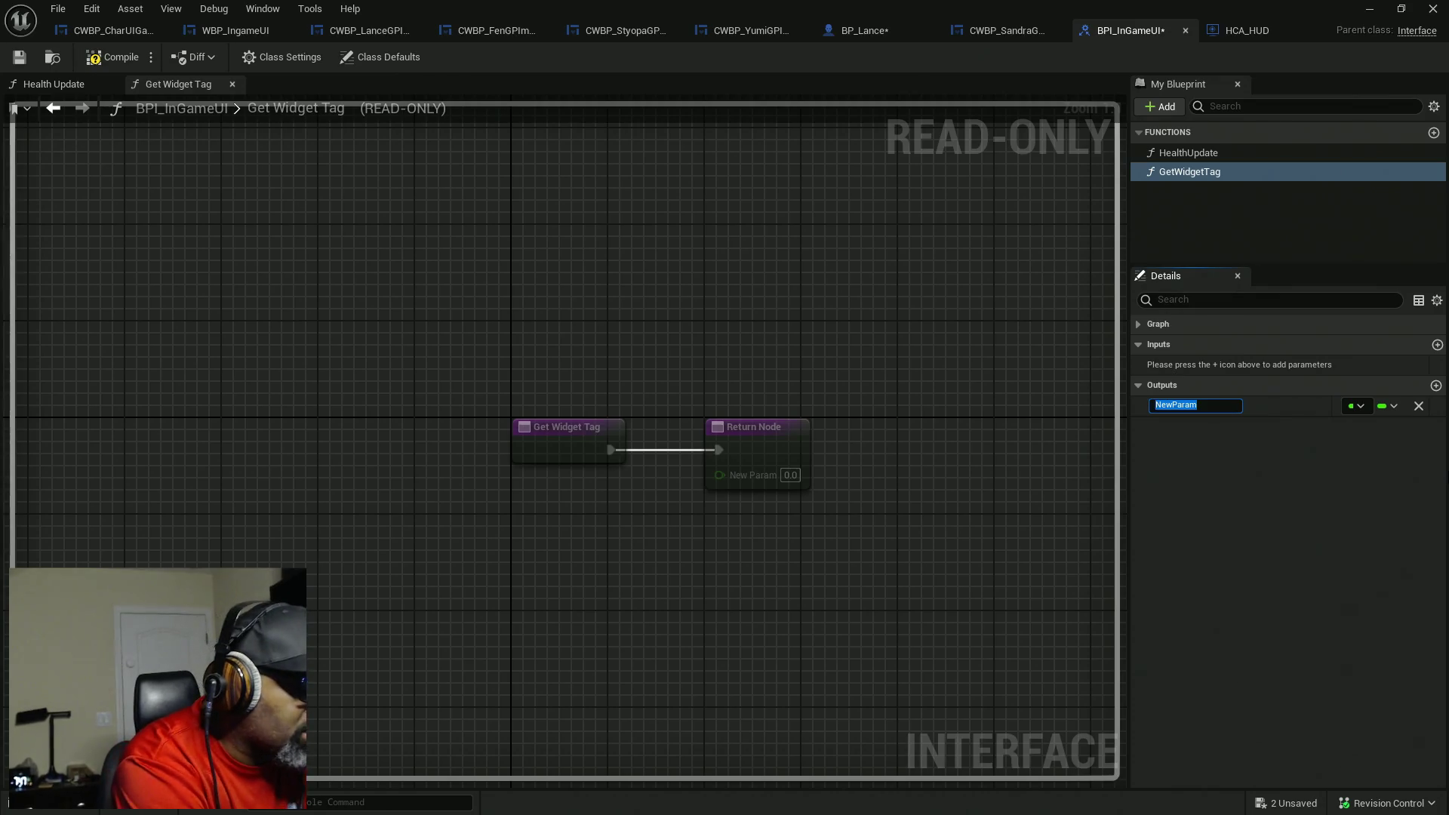
pyautogui.write('WidgetTag')
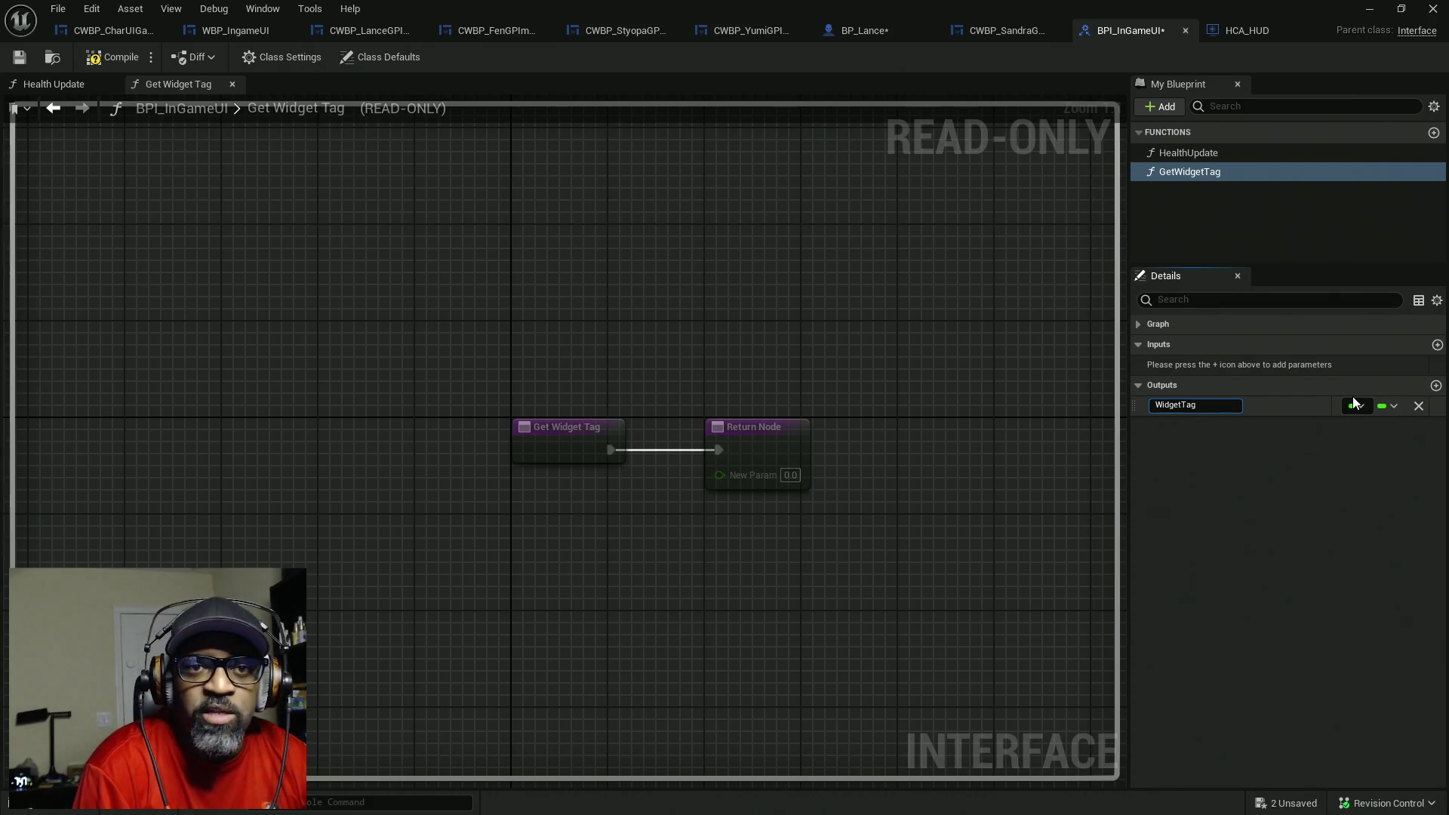
pyautogui.click(1357, 406)
pyautogui.click(1271, 523)
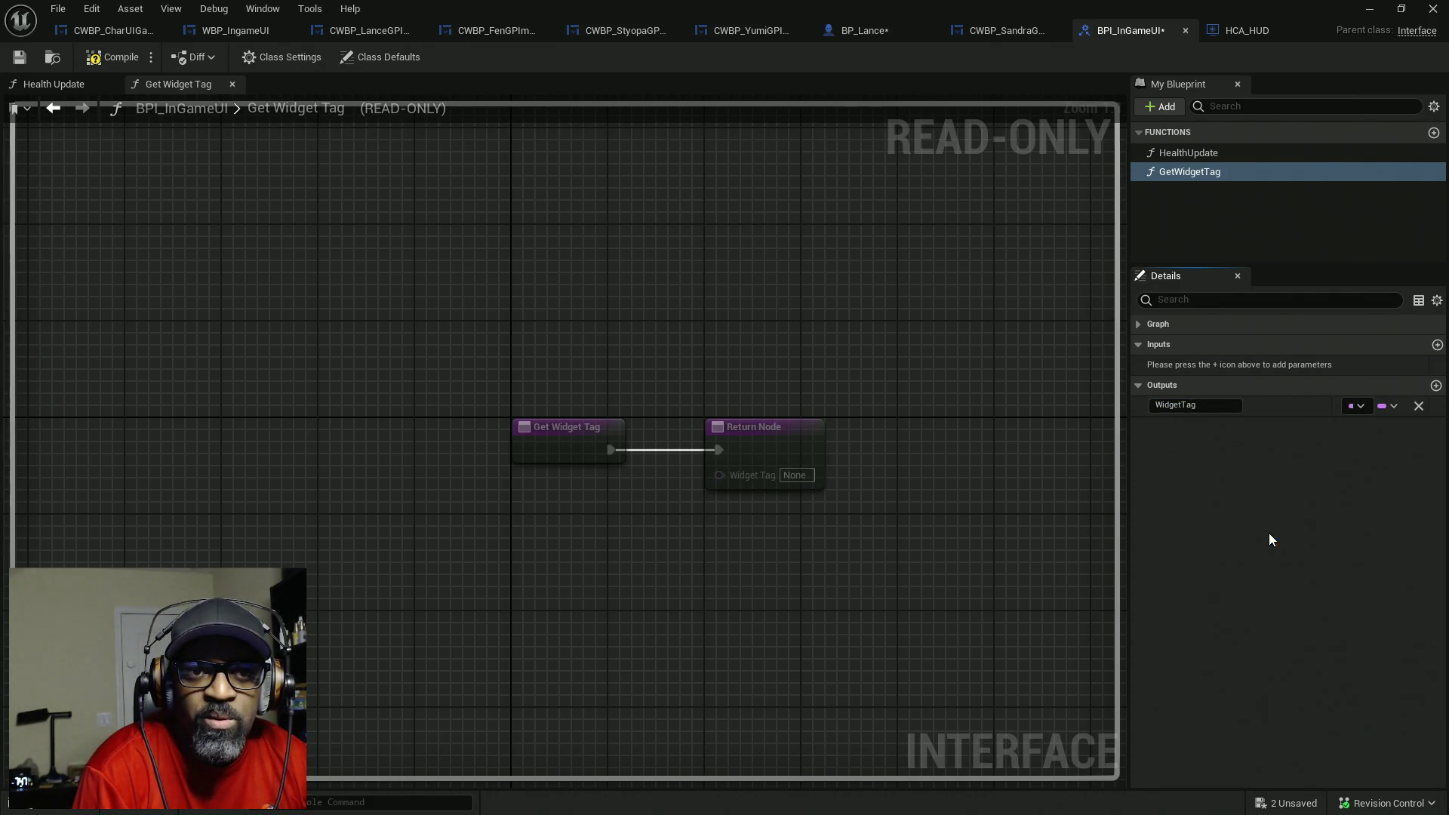
pyautogui.click(110, 61)
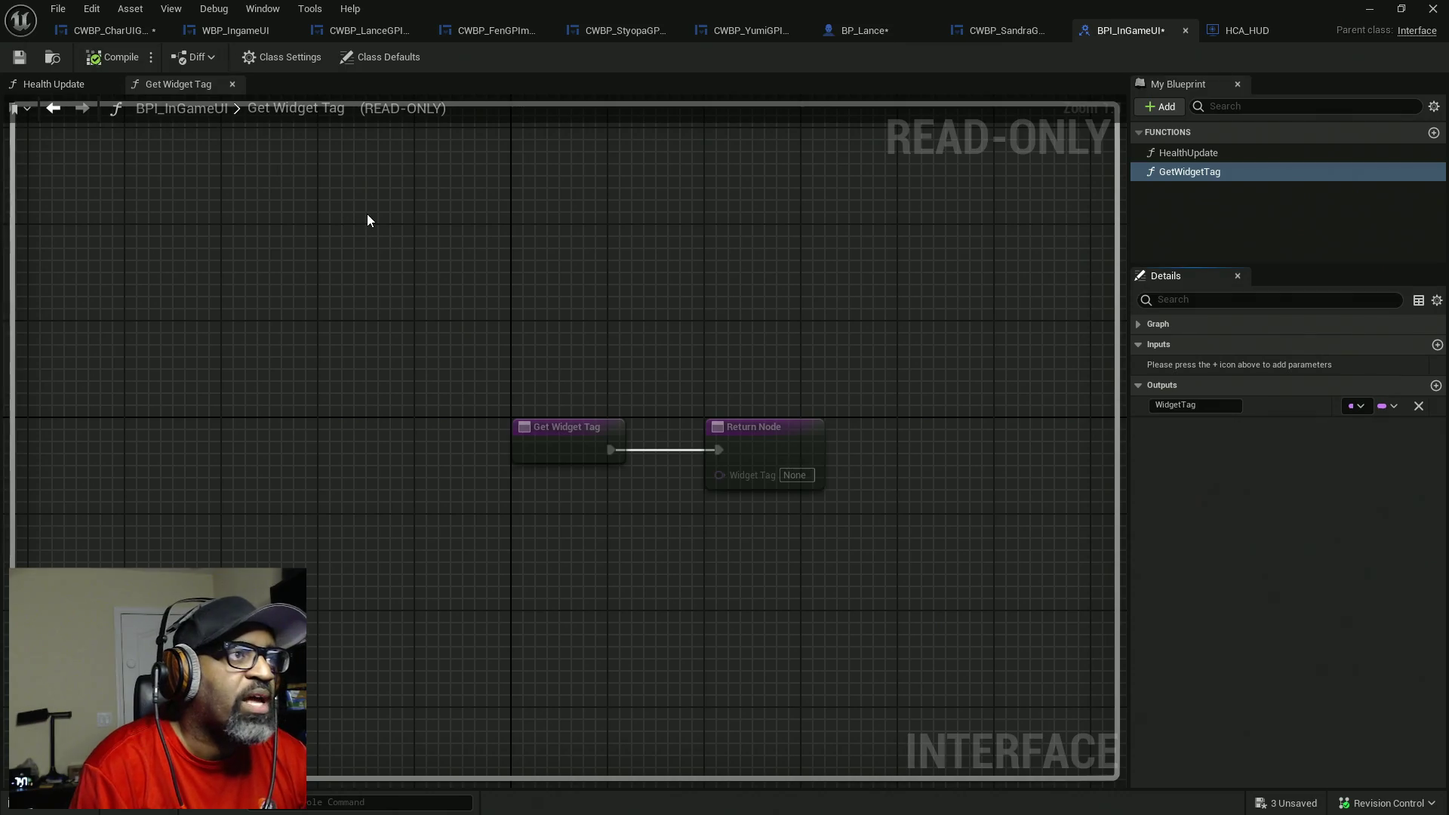
pyautogui.hotkey('ctrl', 'shift', 's')
pyautogui.click(108, 30)
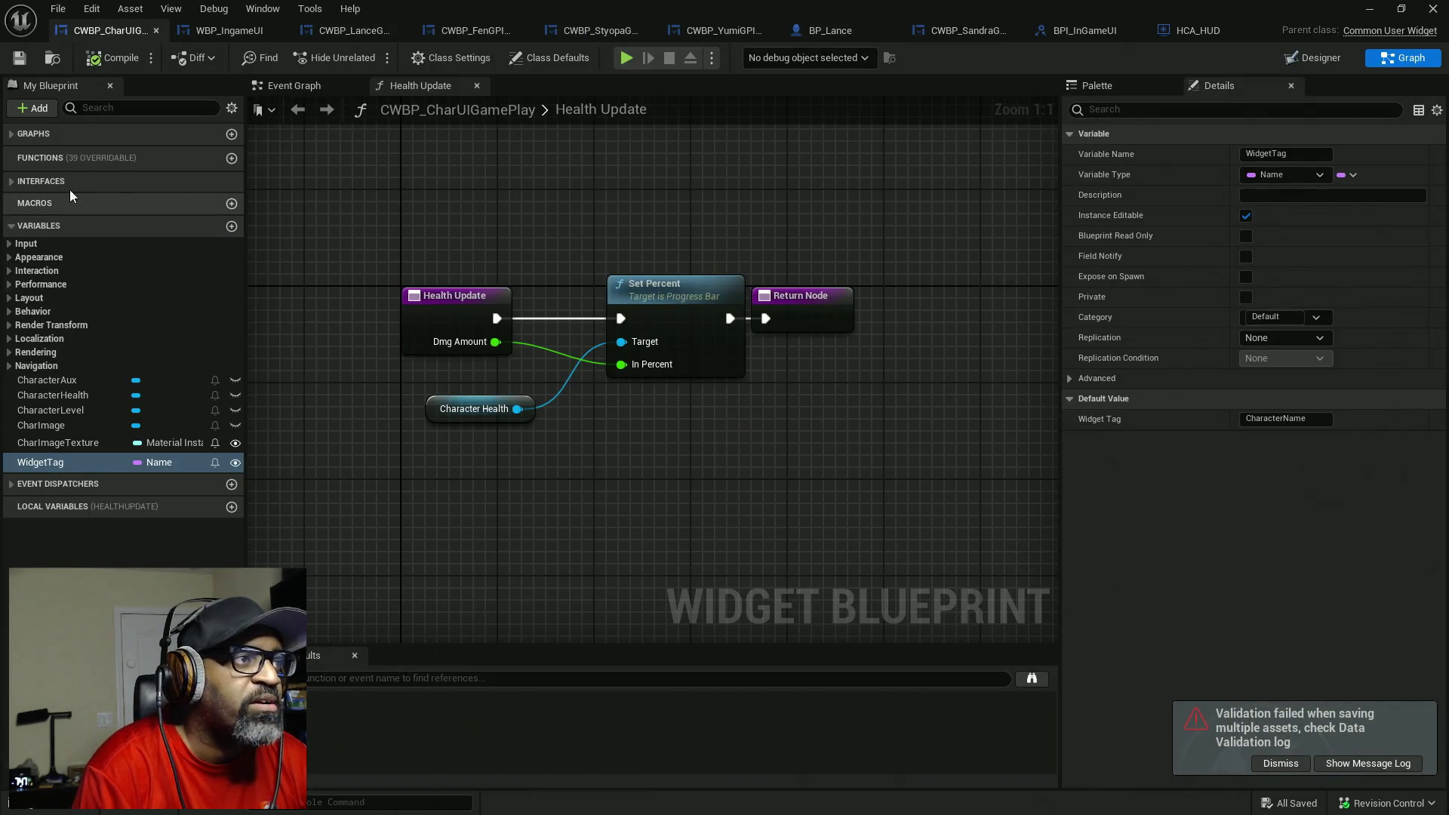
# - In CWBP_CharUIGamePlay, wire the WidgetTag variable into Get Widget Tag's Return Node and save
pyautogui.click(21, 185)
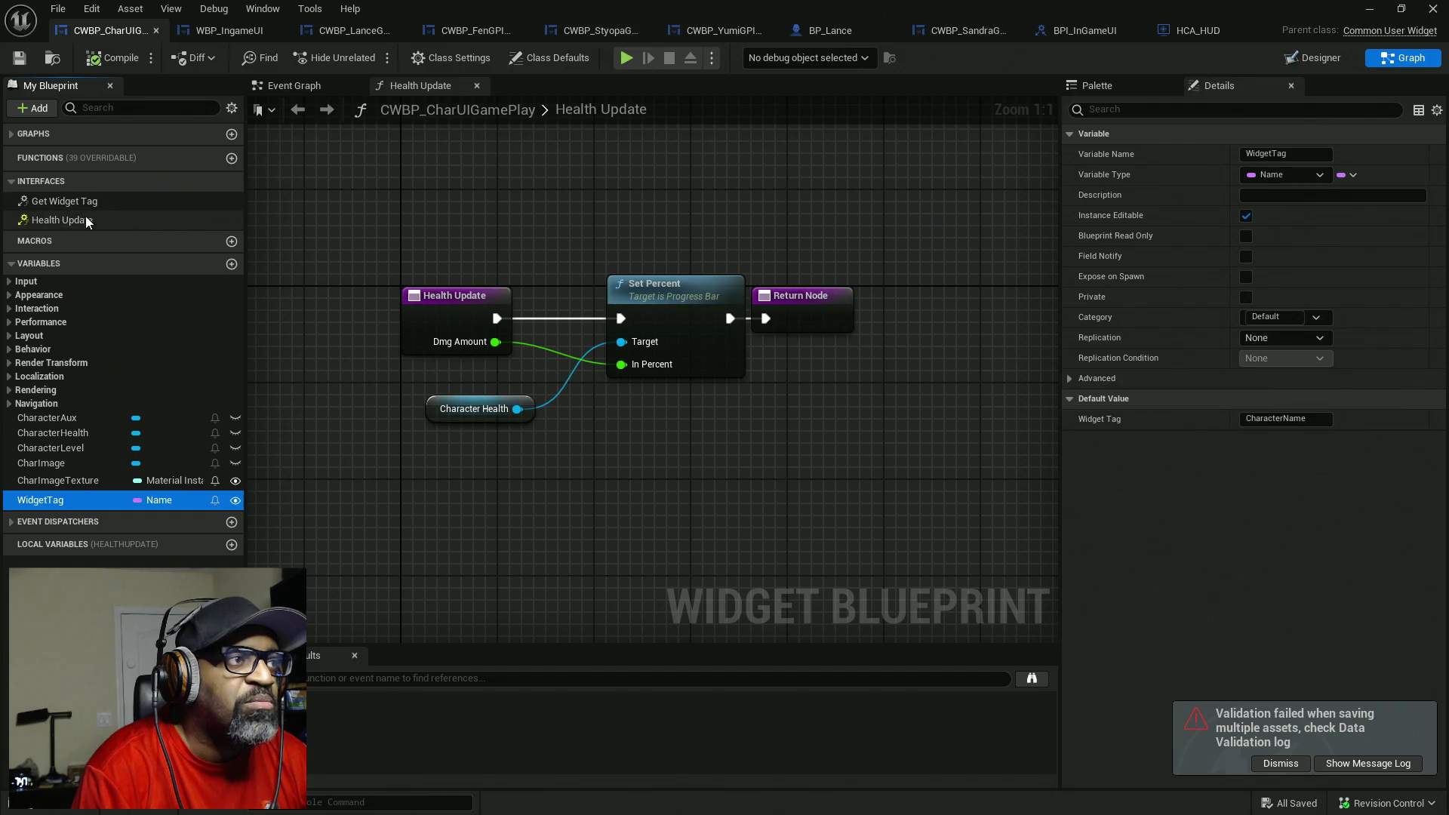
pyautogui.doubleClick(64, 201)
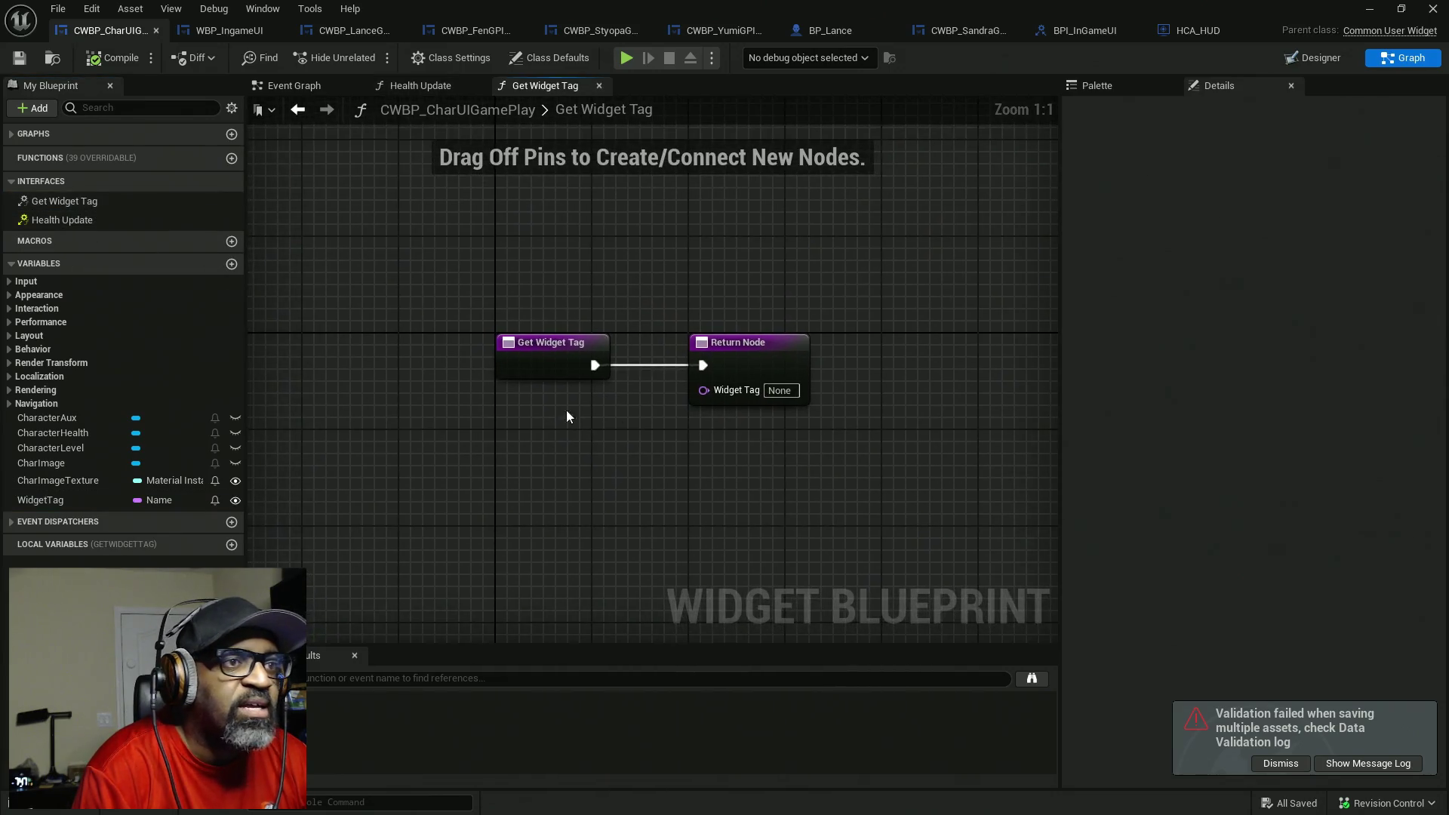
pyautogui.moveTo(643, 345); pyautogui.dragTo(739, 346)
pyautogui.moveTo(40, 500)
pyautogui.mouseDown()
pyautogui.moveTo(577, 464)
pyautogui.moveTo(654, 377)
pyautogui.mouseUp()
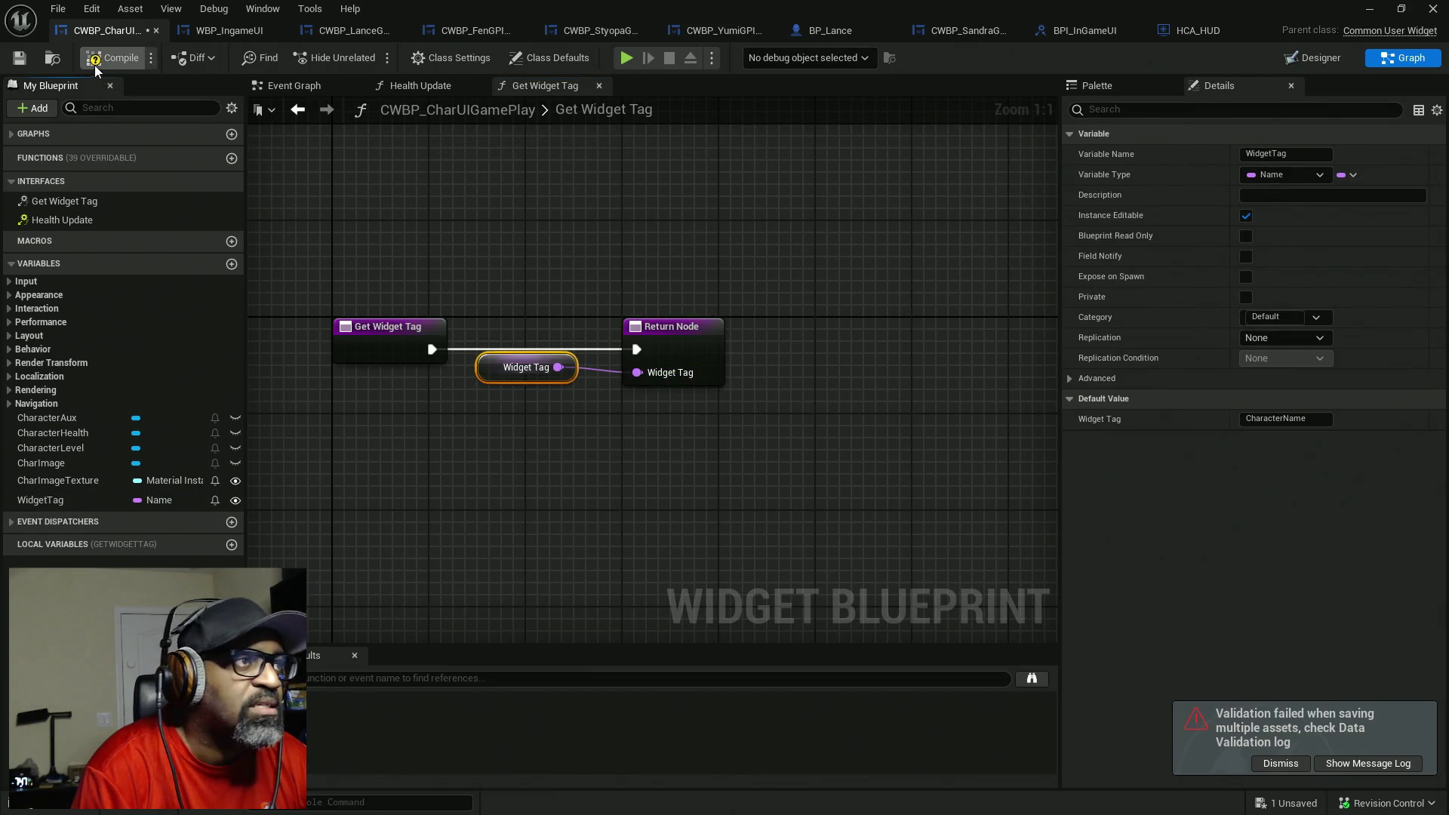
pyautogui.hotkey('ctrl', 's')
pyautogui.click(65, 219)
pyautogui.doubleClick(65, 220)
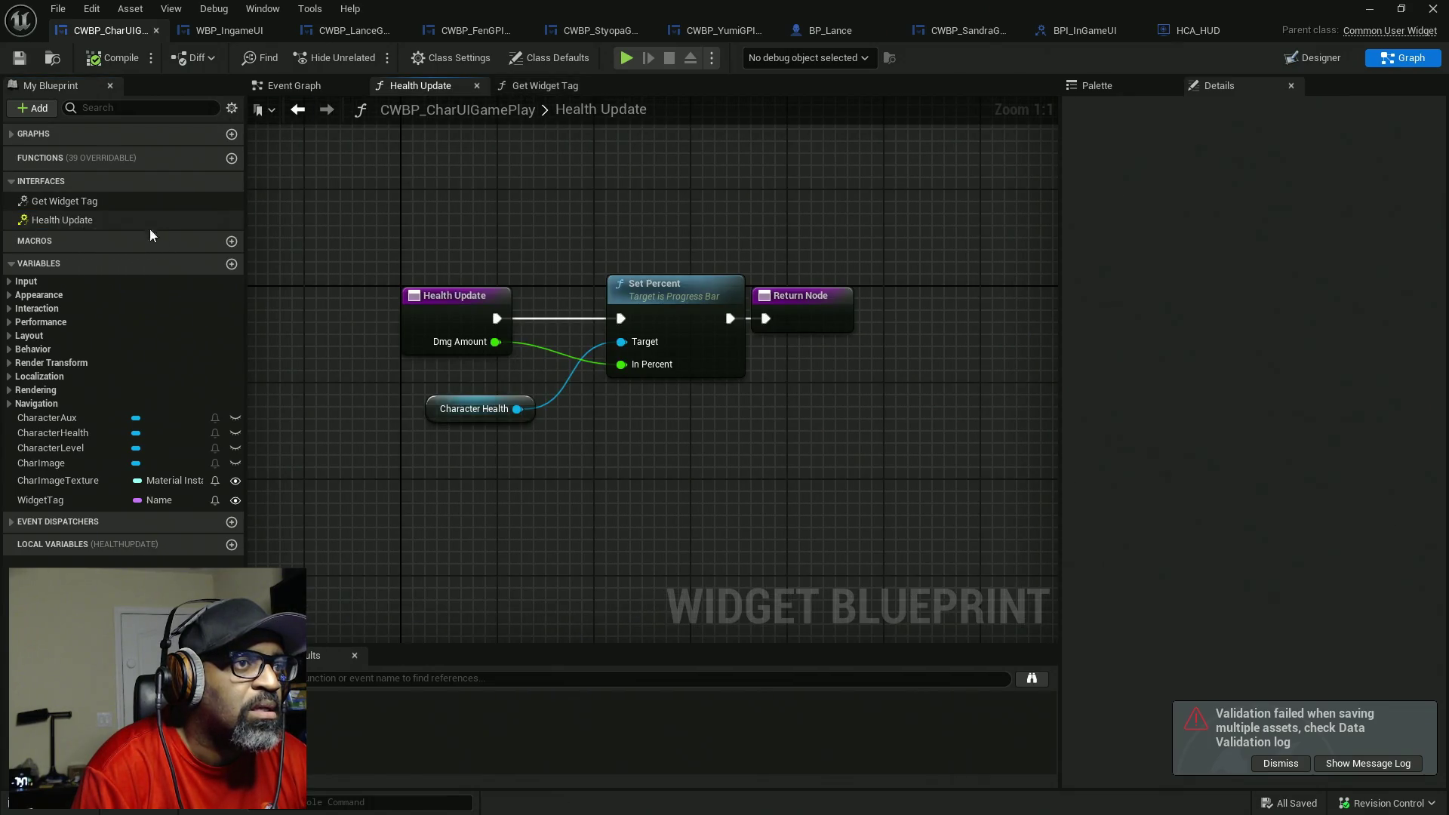
# - Widen BP_Lance's comment box and check the interface's Get Widget Tag function
pyautogui.click(828, 30)
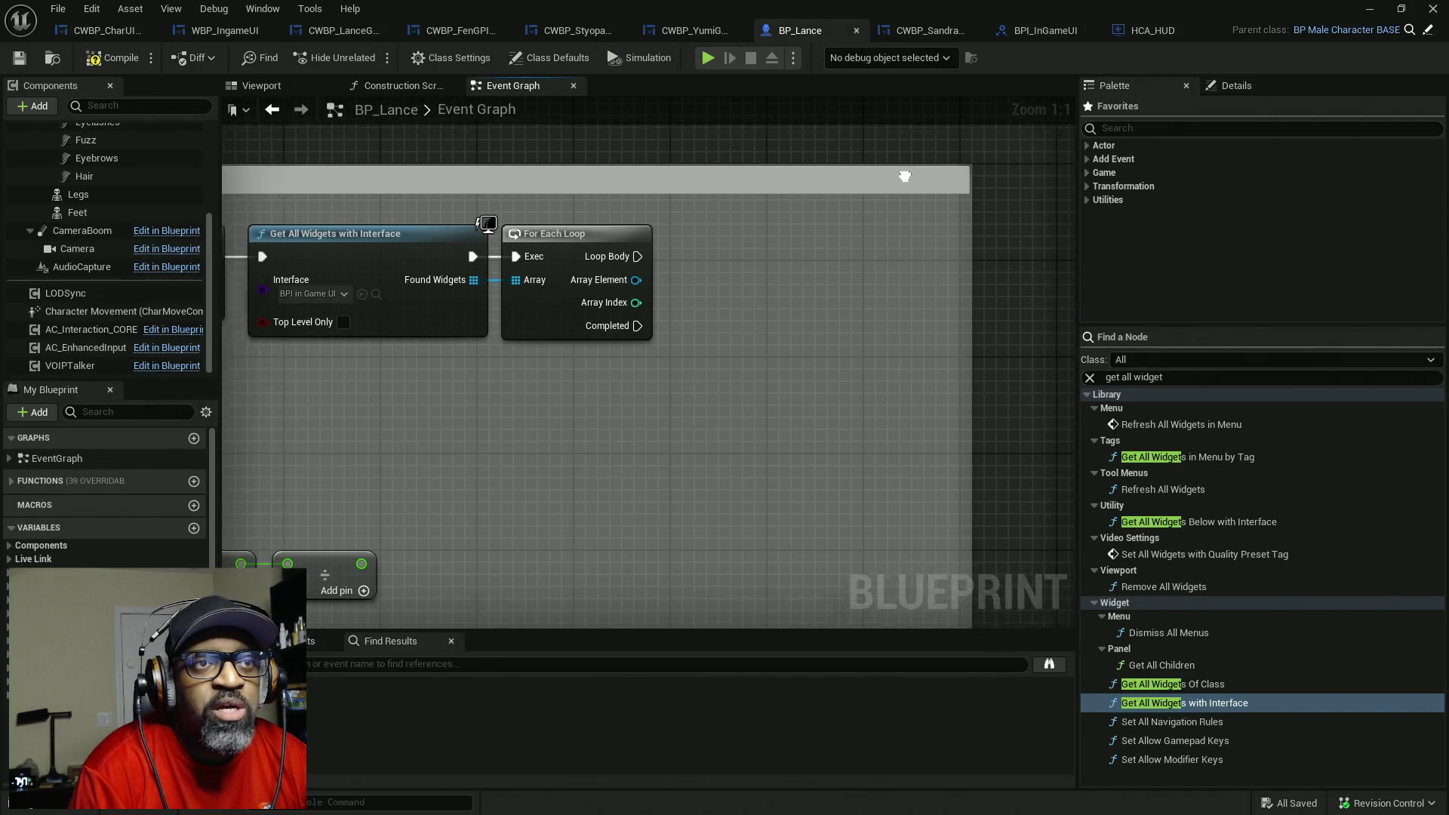
pyautogui.moveTo(926, 221); pyautogui.dragTo(1034, 224)
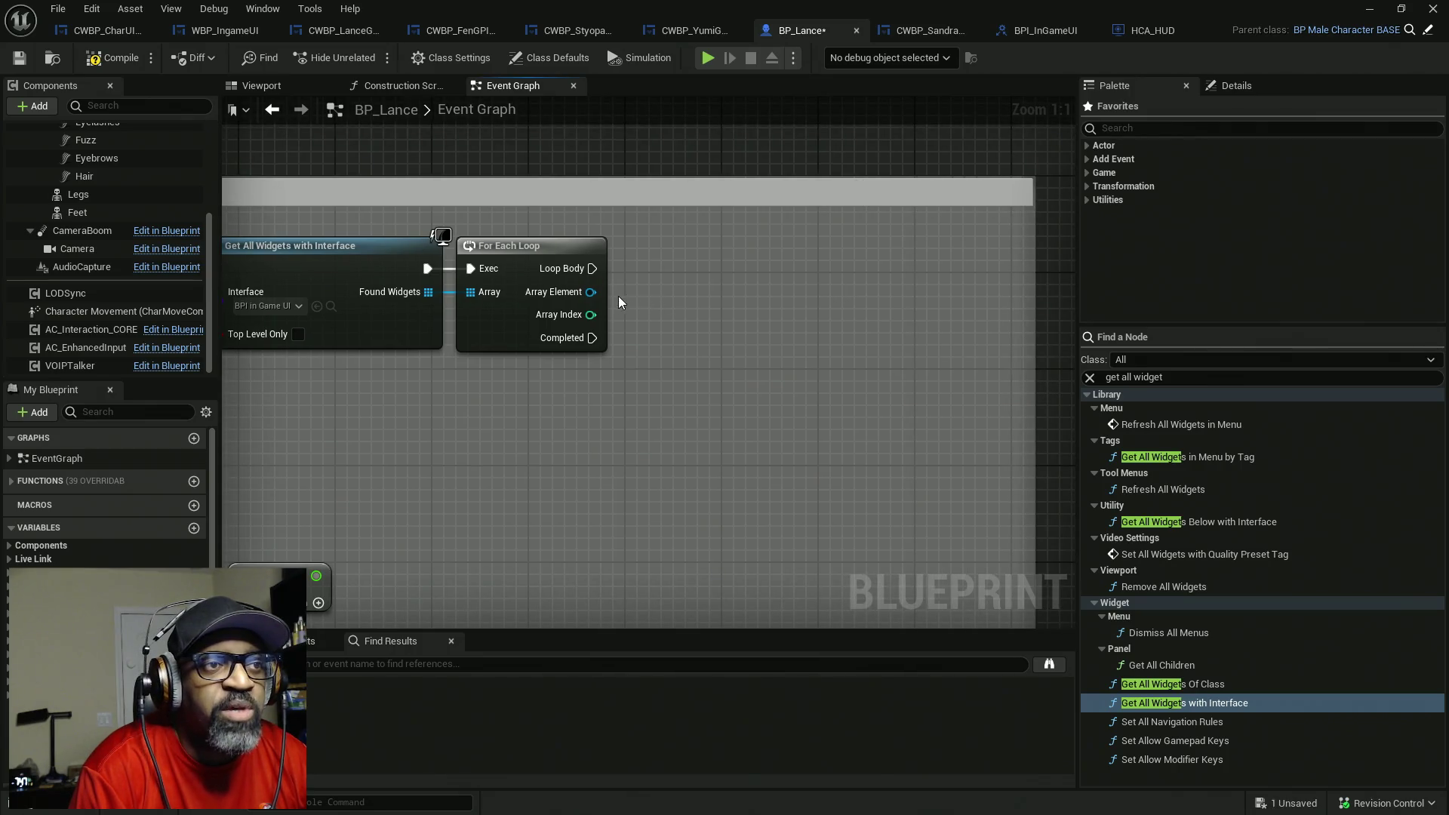
pyautogui.moveTo(599, 294); pyautogui.dragTo(666, 281)
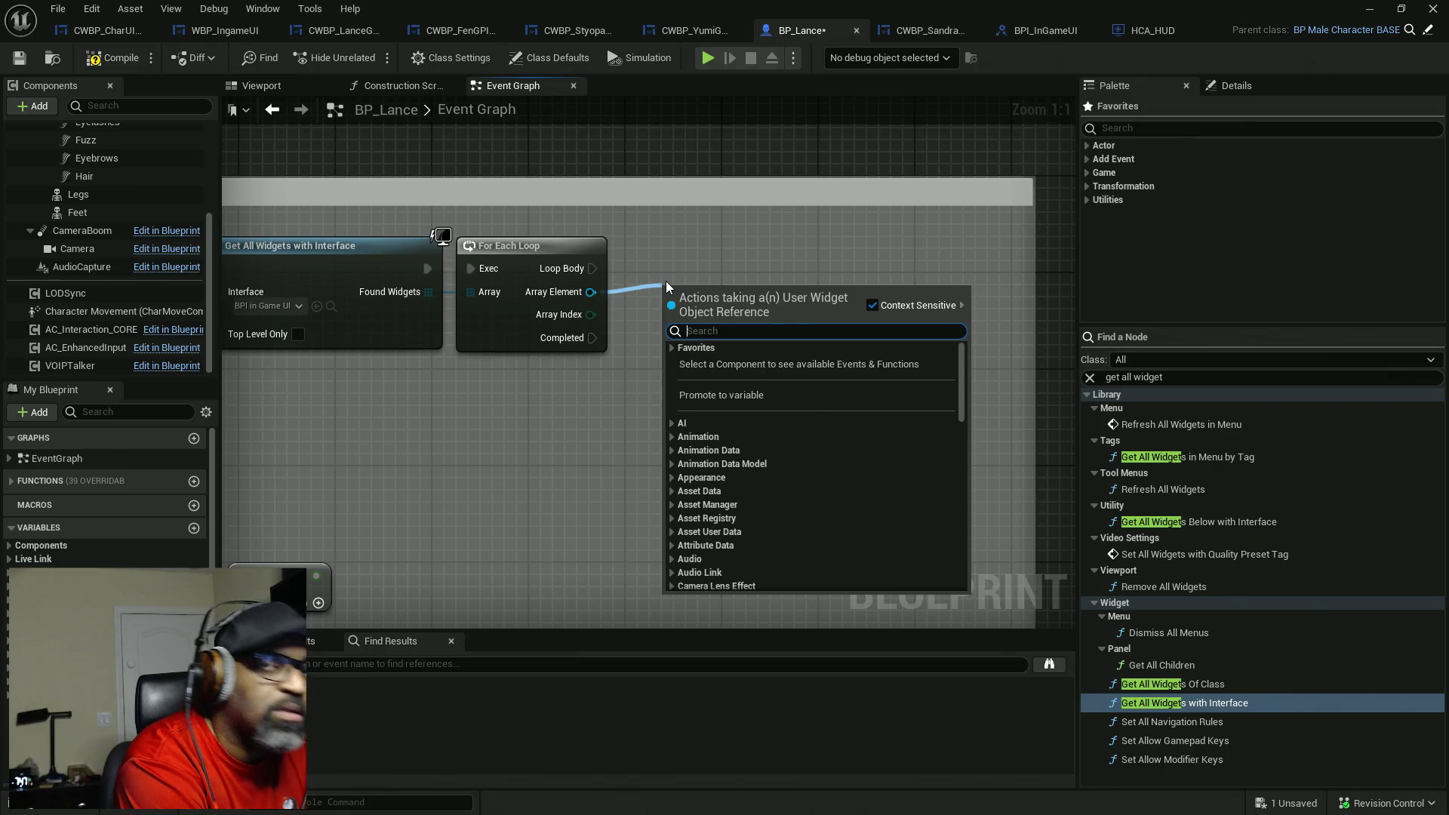
pyautogui.click(1031, 33)
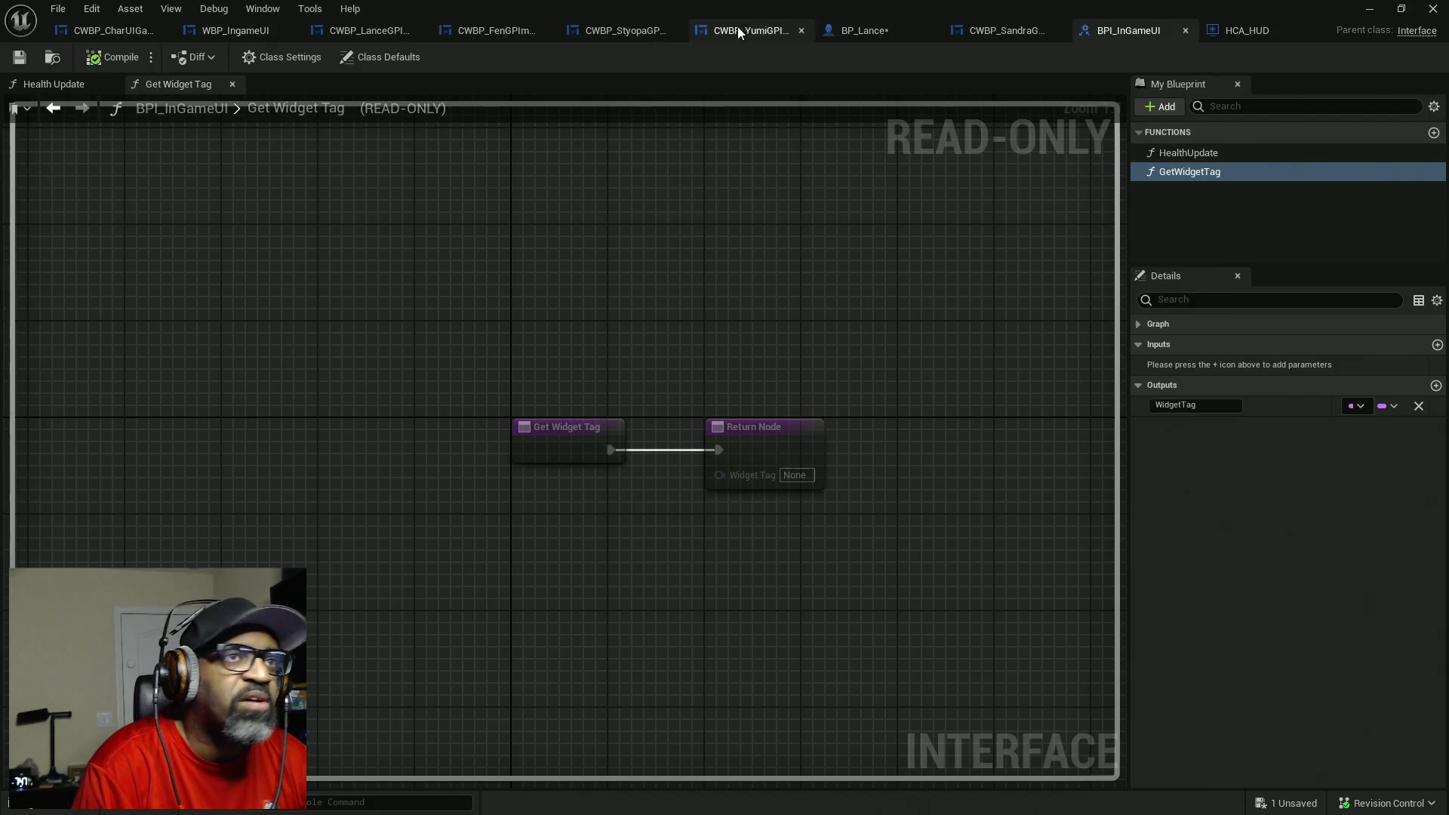
pyautogui.click(861, 31)
# - Add a Get Widget Tags (Message) node off the loop's Array Element via 'getwidgetta'
pyautogui.moveTo(591, 292); pyautogui.dragTo(684, 291)
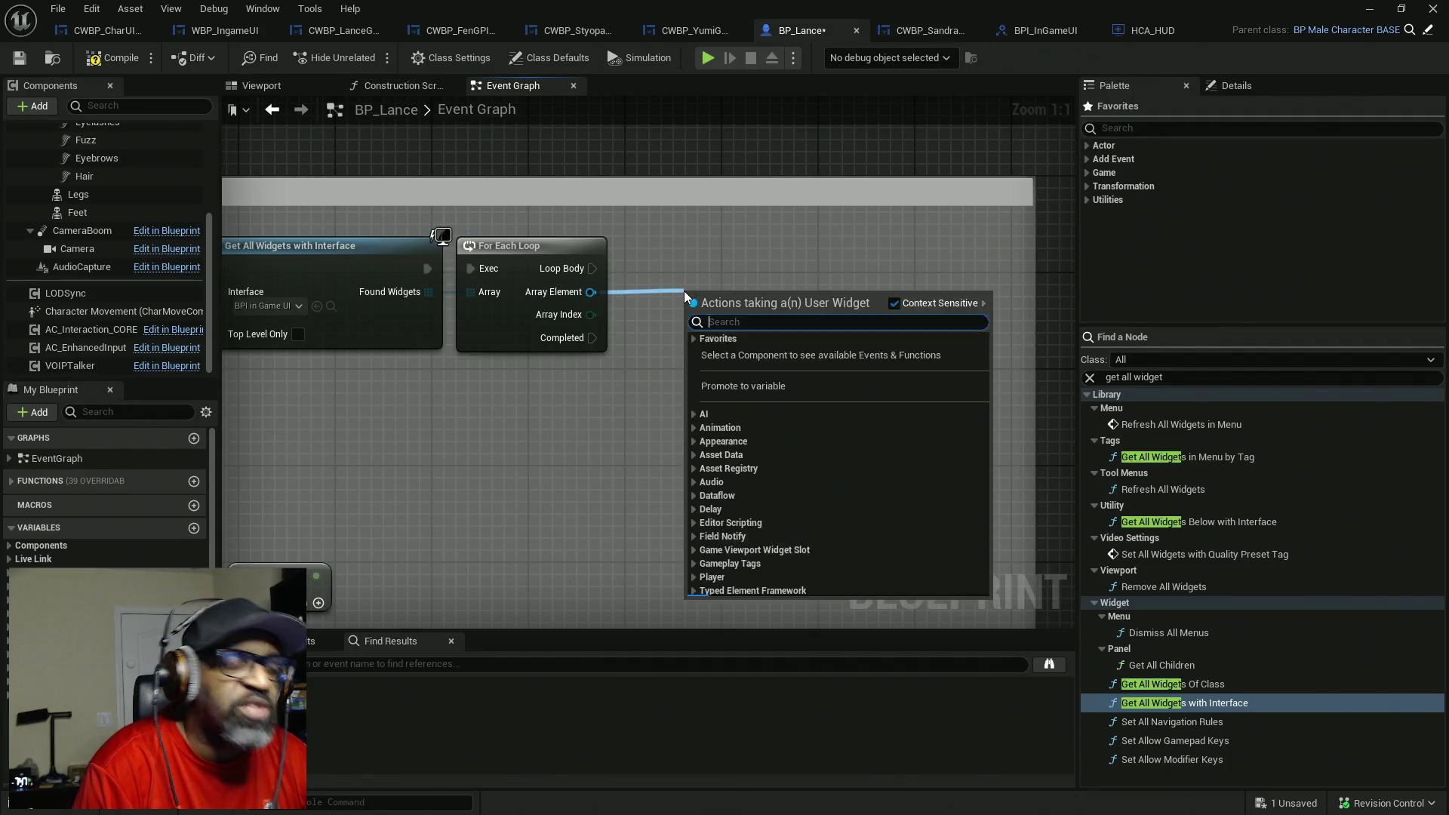
pyautogui.write('getwidge')
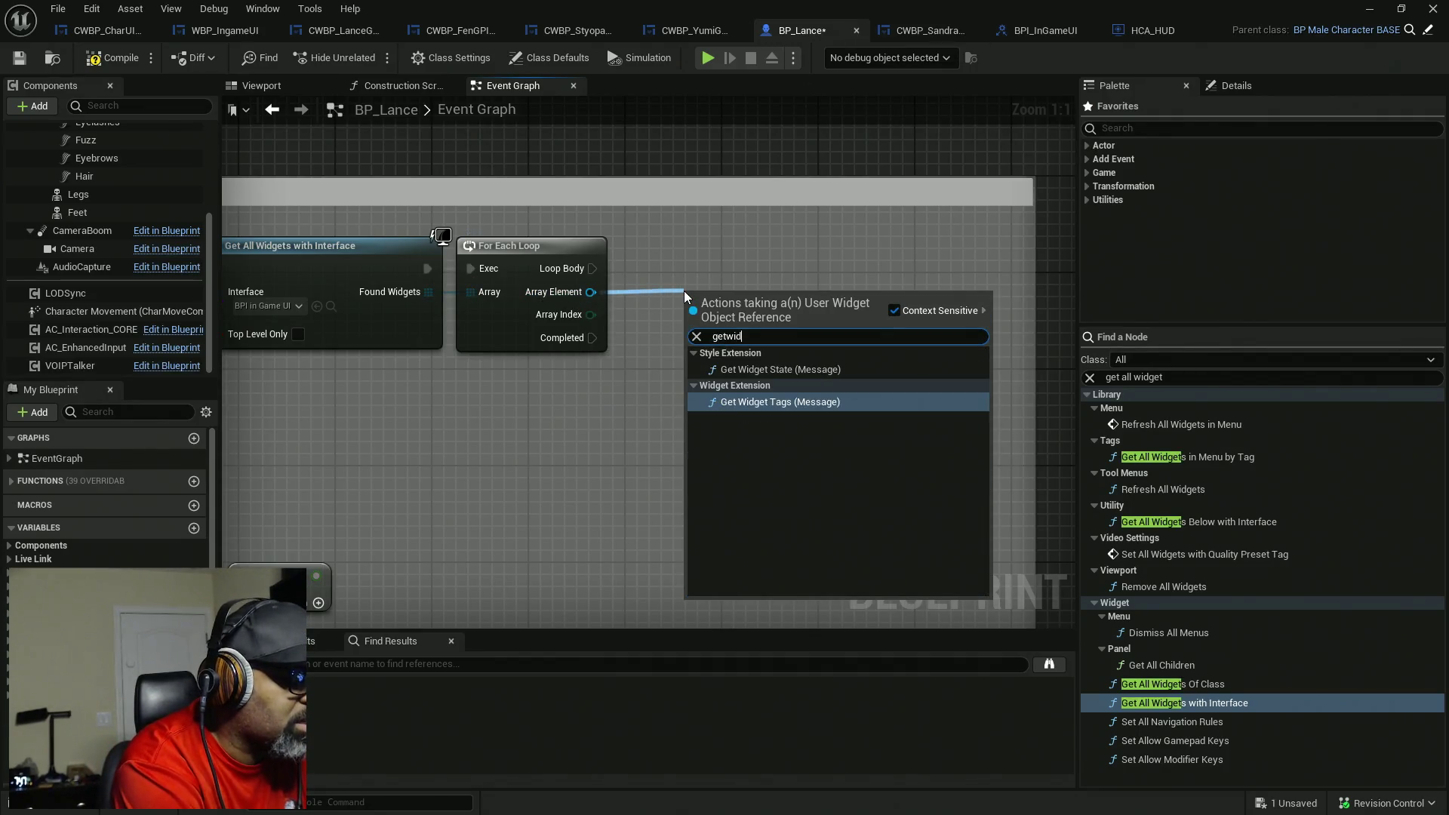
pyautogui.write('ttag')
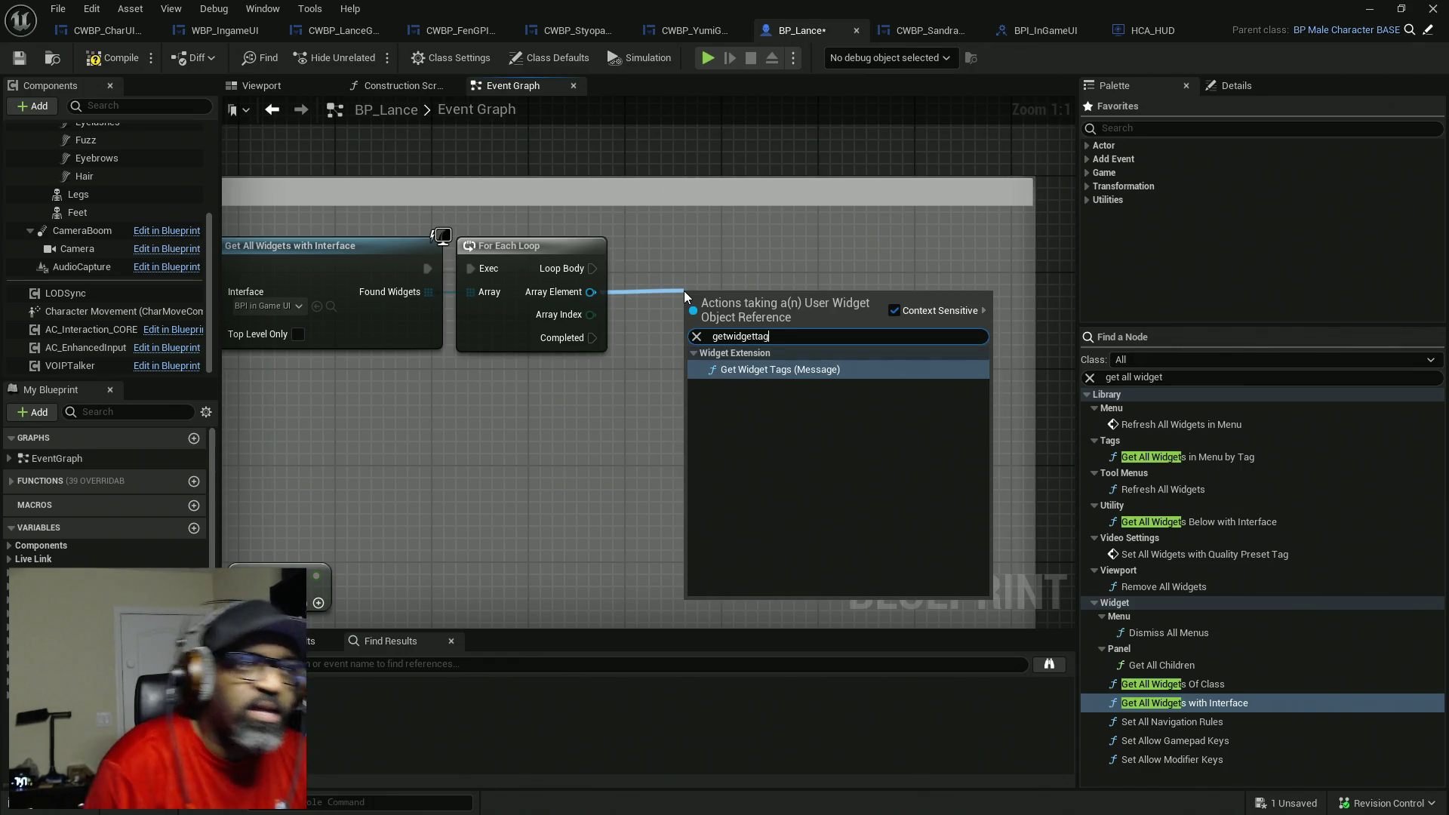
pyautogui.click(726, 369)
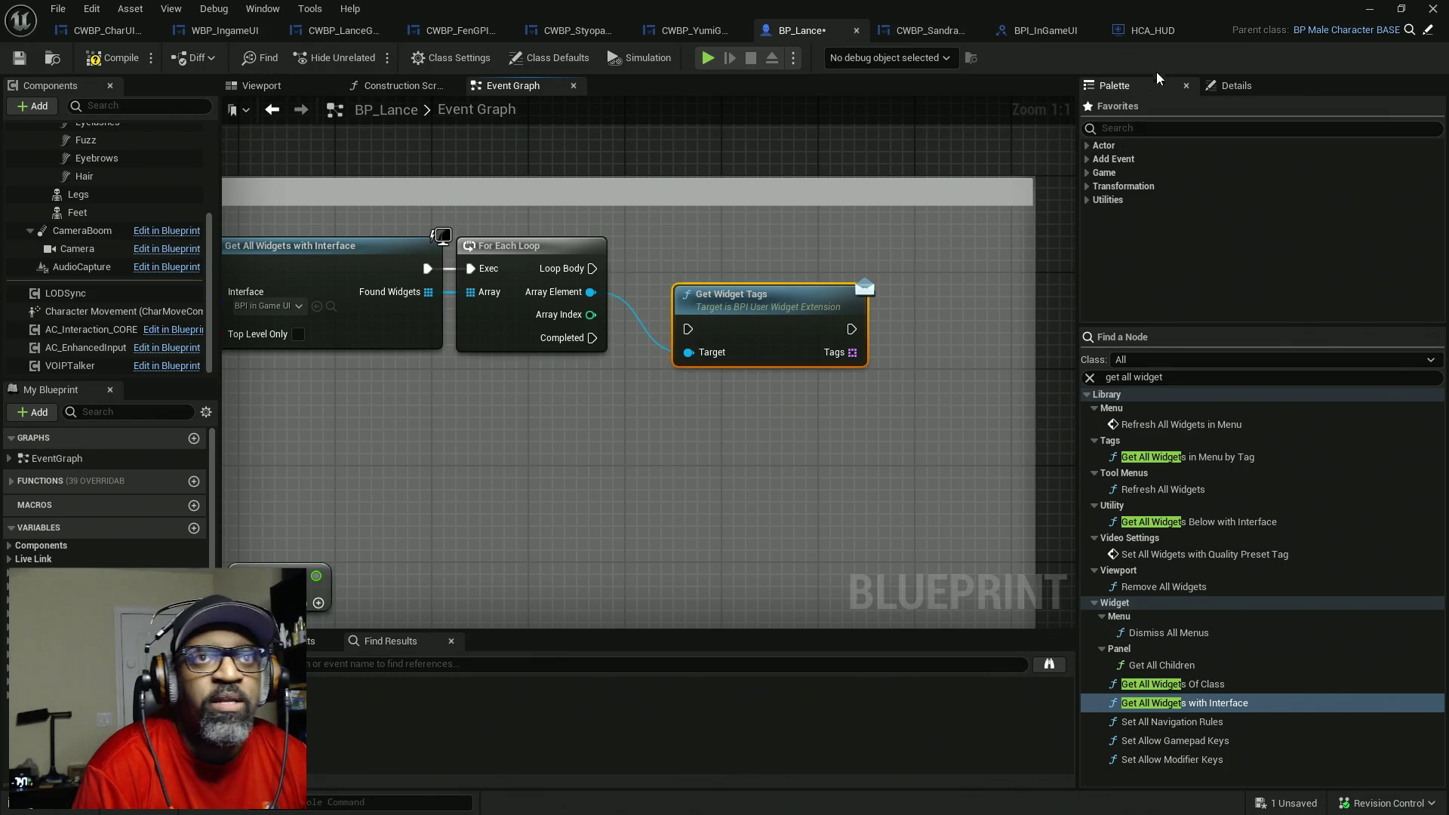
pyautogui.click(1053, 34)
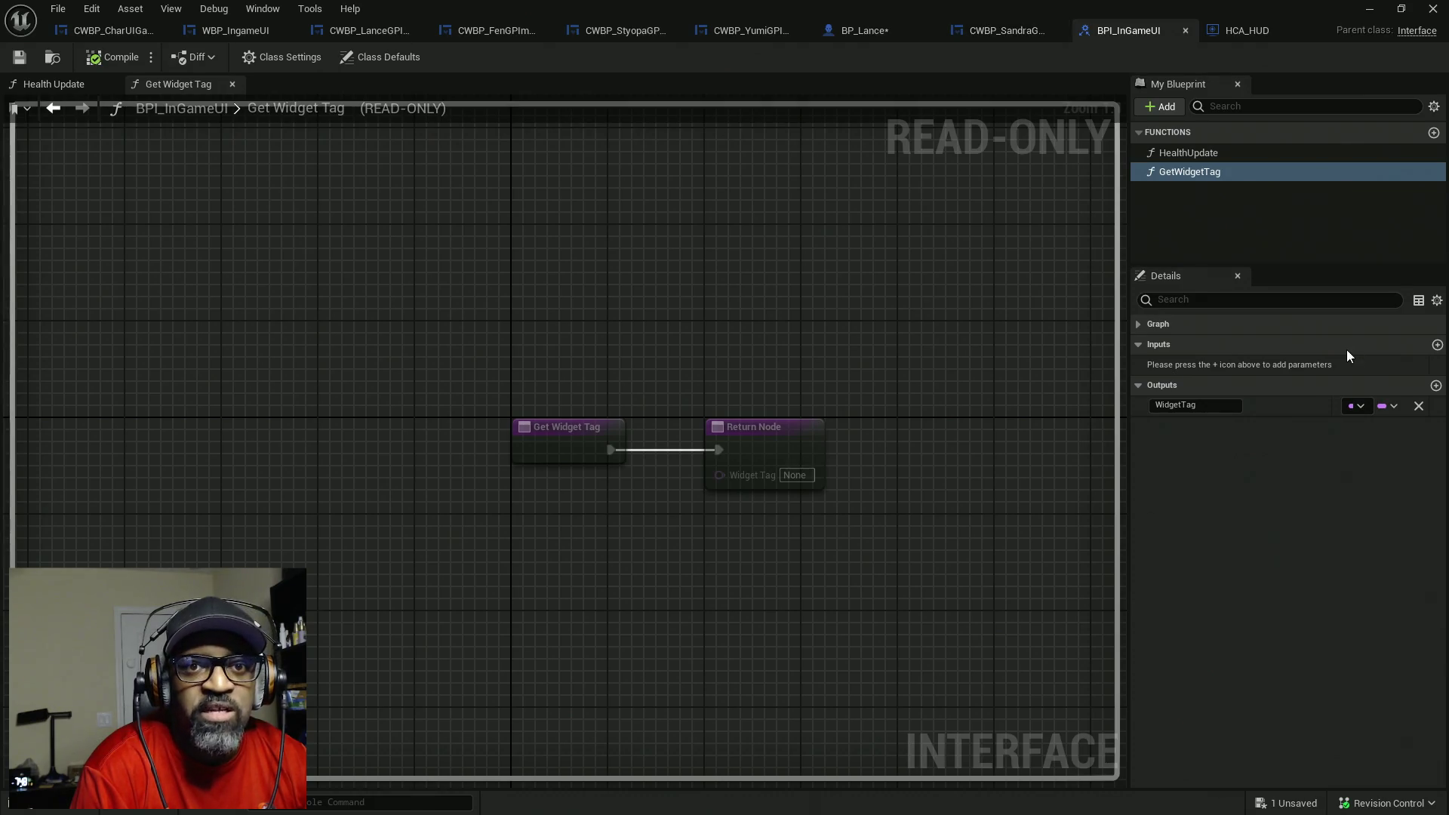
# - Keep the WidgetTag output as a single Name value and return to BP_Lance
pyautogui.click(1387, 409)
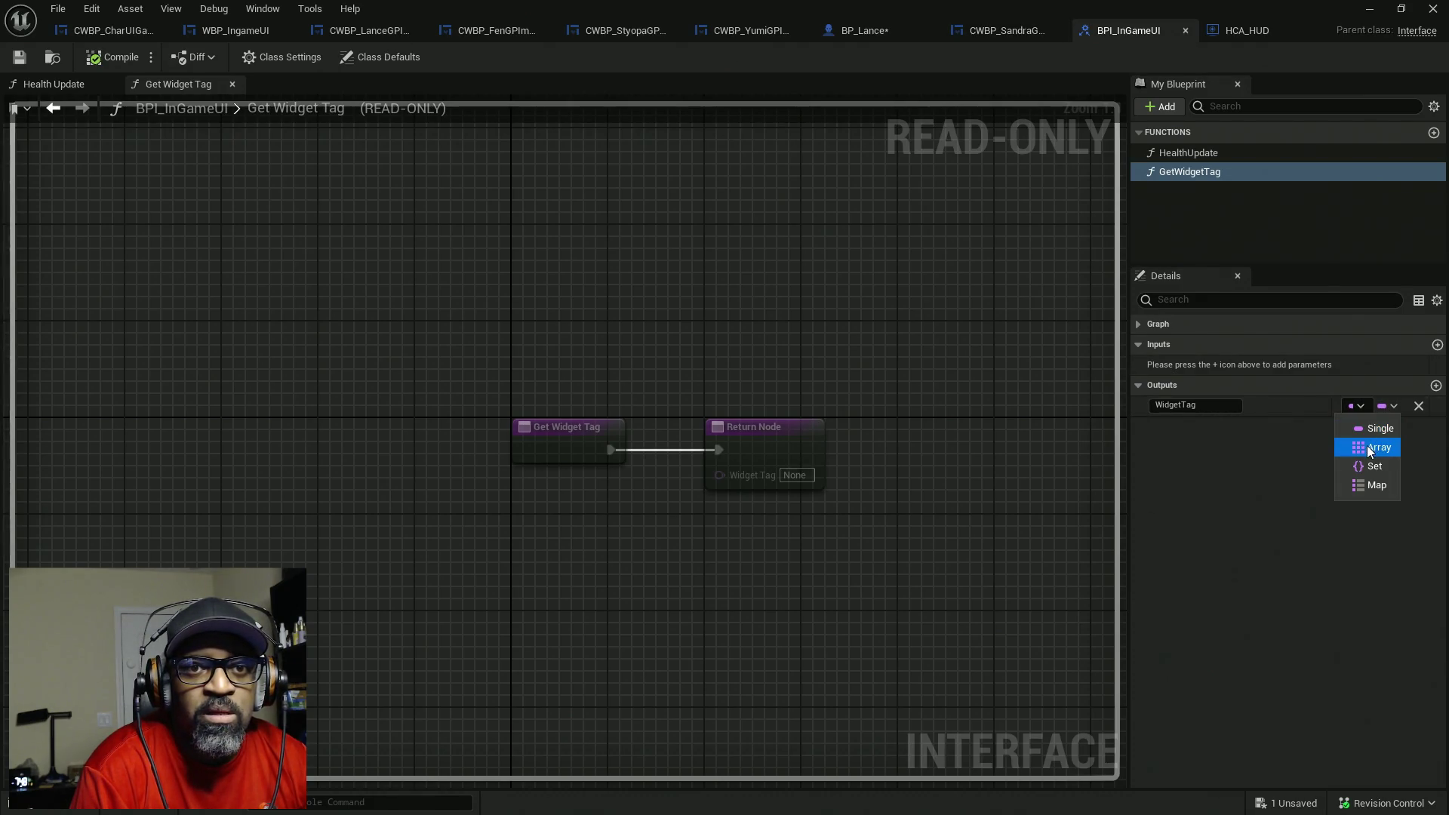
pyautogui.click(1235, 482)
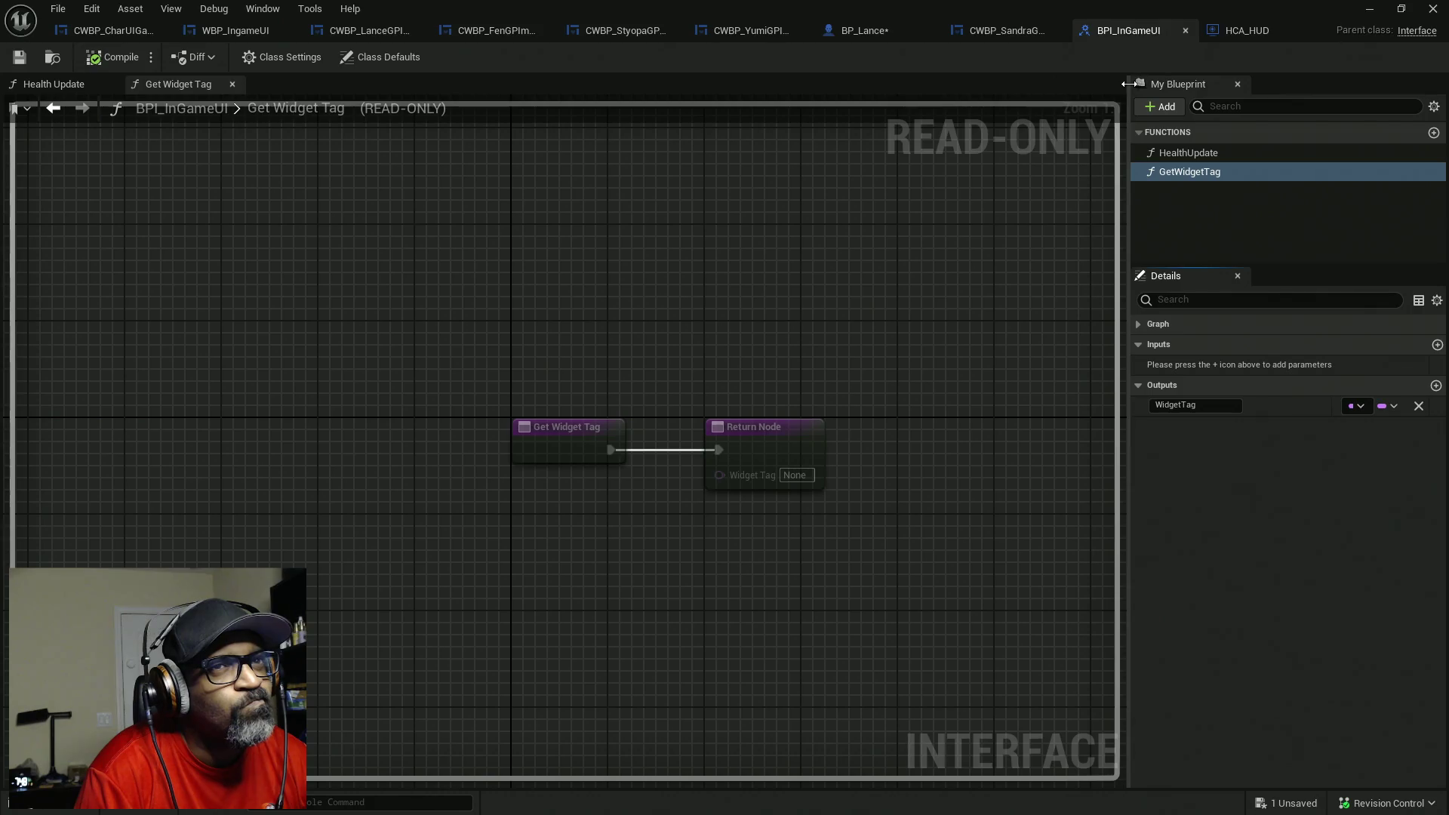
pyautogui.click(876, 32)
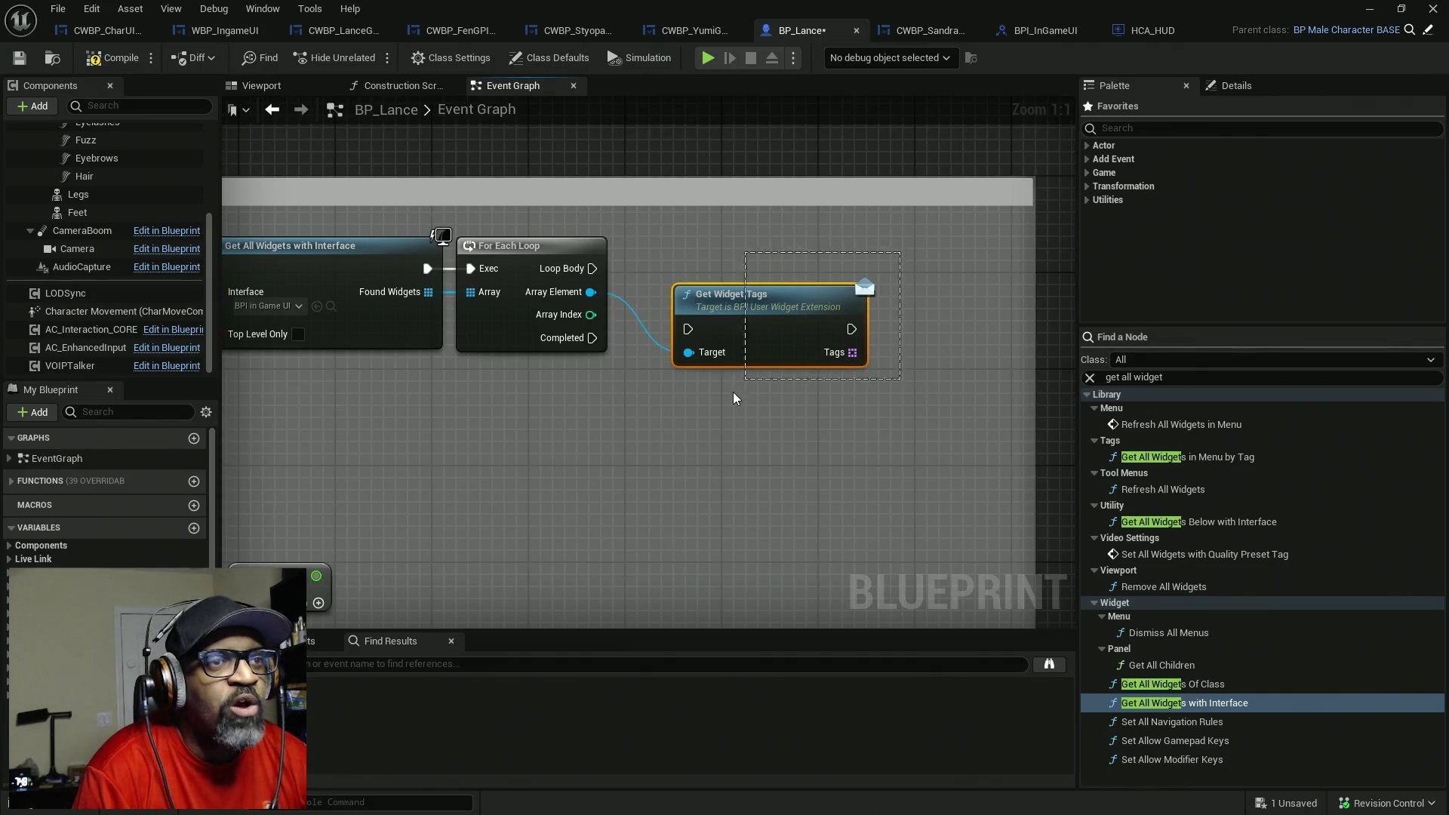
# - Delete the Get Widget Tags node and search 'get widgett' off Array Element without adding anything
pyautogui.press('Delete')
pyautogui.moveTo(591, 292); pyautogui.dragTo(713, 283)
pyautogui.write('g')
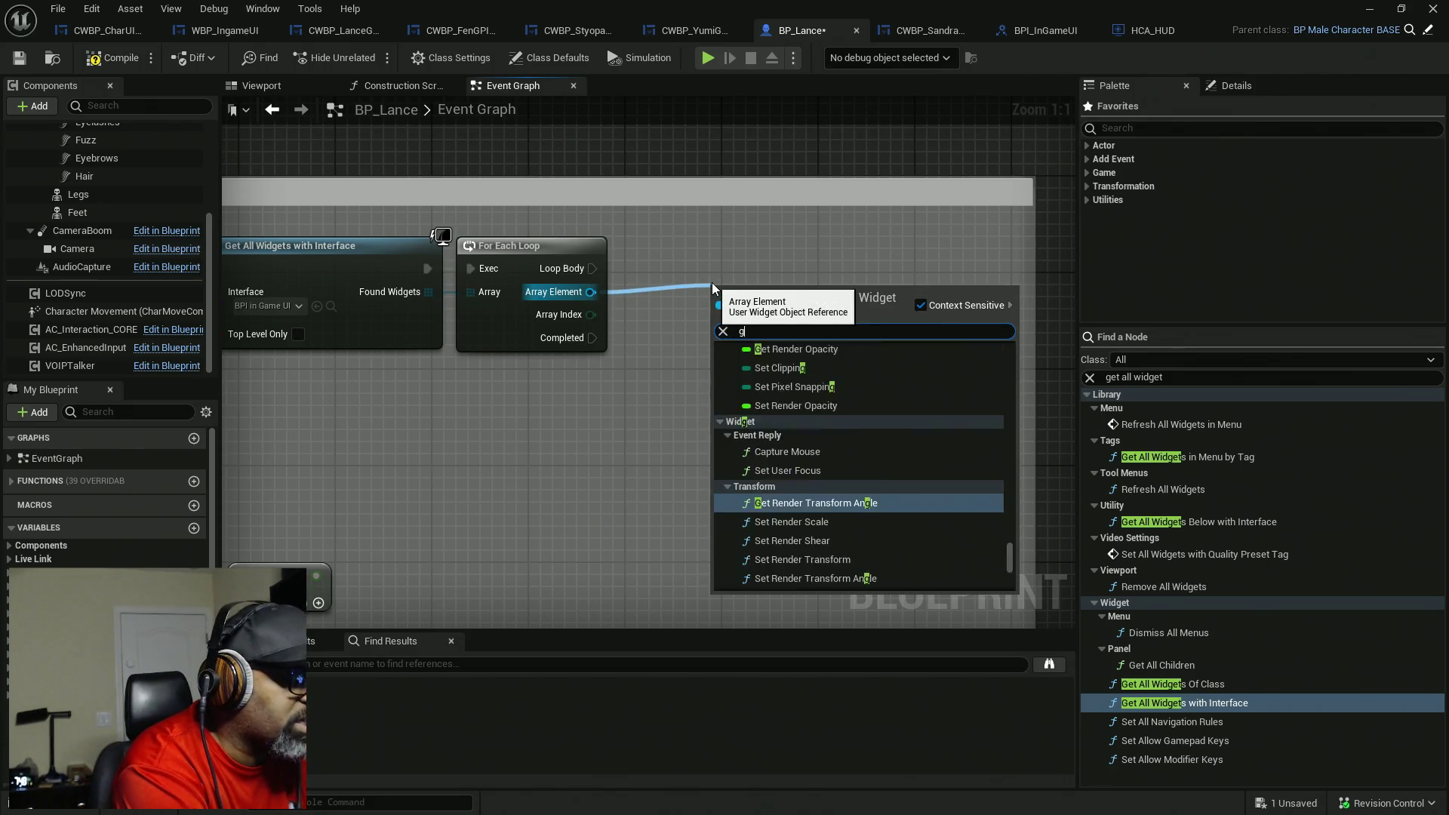
pyautogui.write('et widgett')
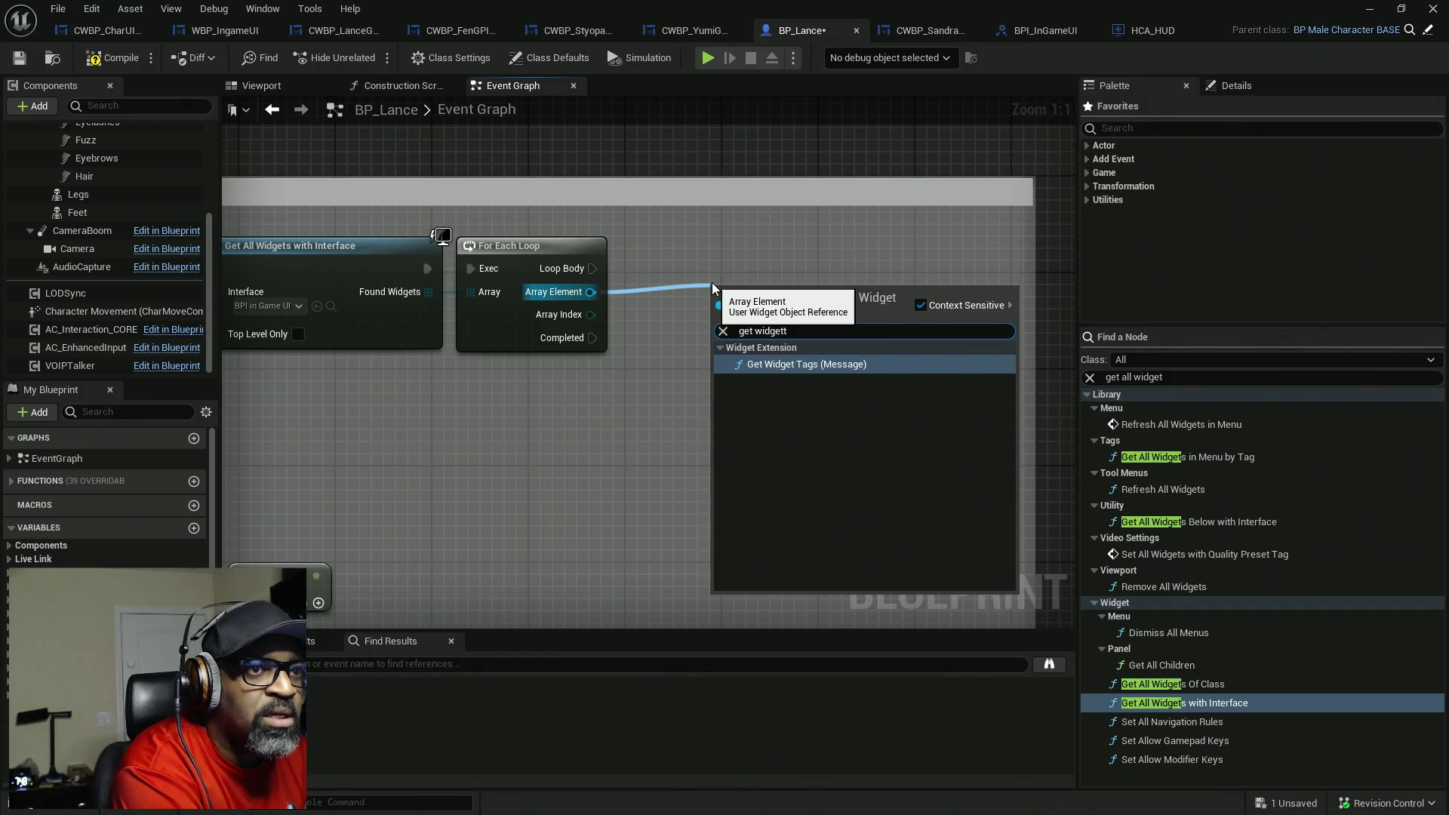
pyautogui.press('BackSpace')
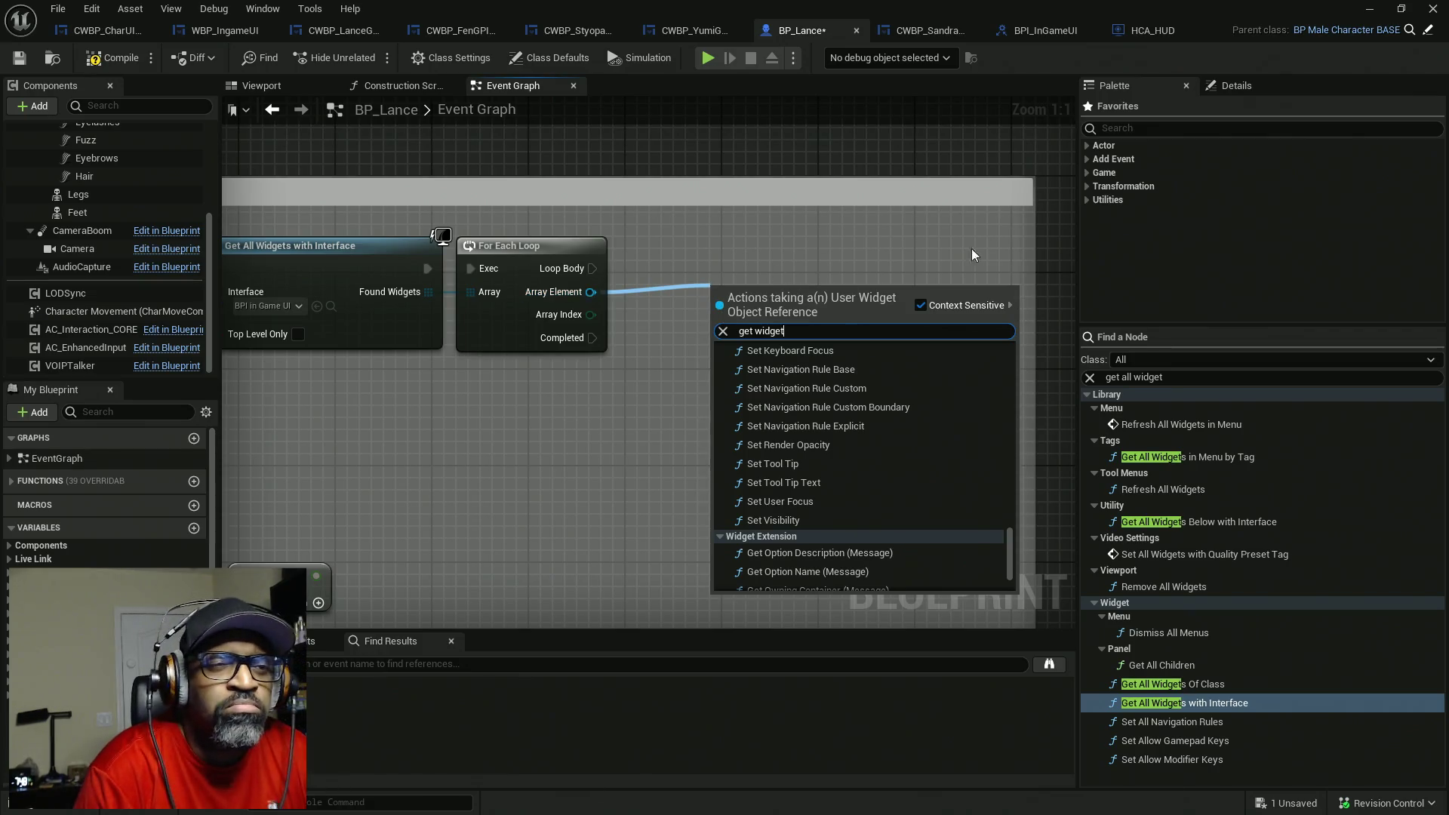
pyautogui.click(1245, 85)
# - Search the Palette for 'get widget tag' and drag the Get Widget Tag (Message) node in
pyautogui.click(1167, 88)
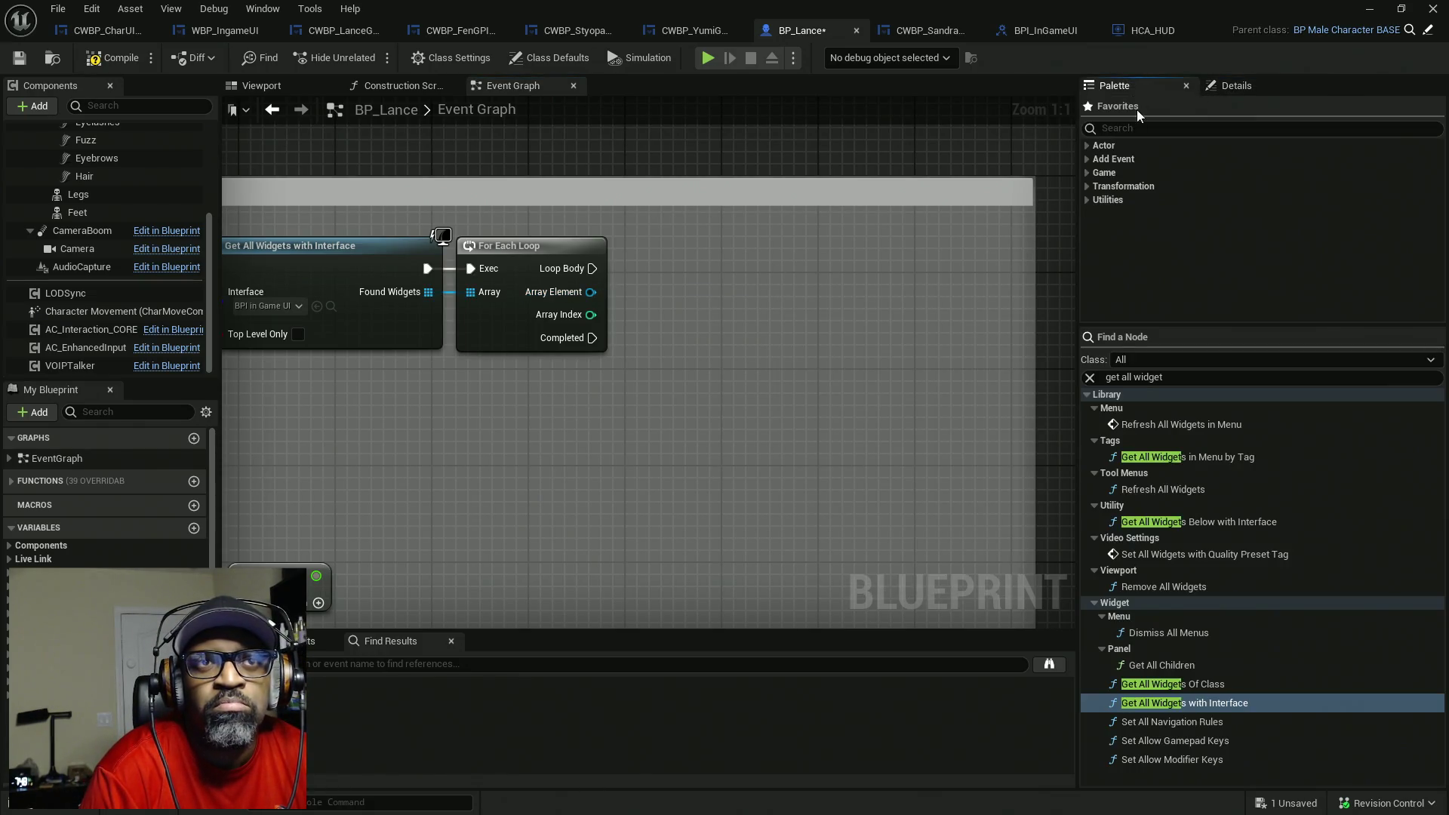
pyautogui.click(1173, 377)
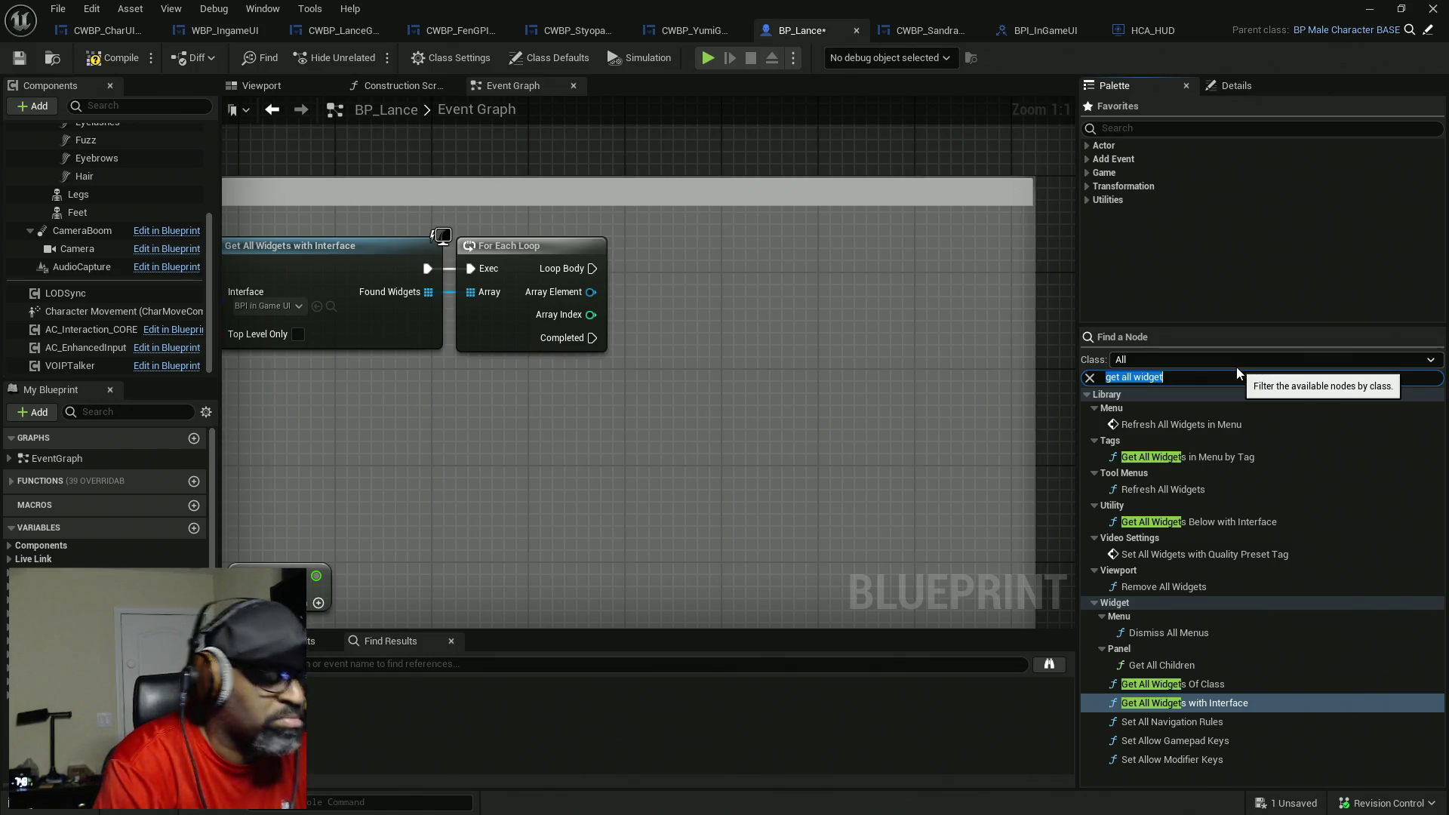
pyautogui.write('get widg')
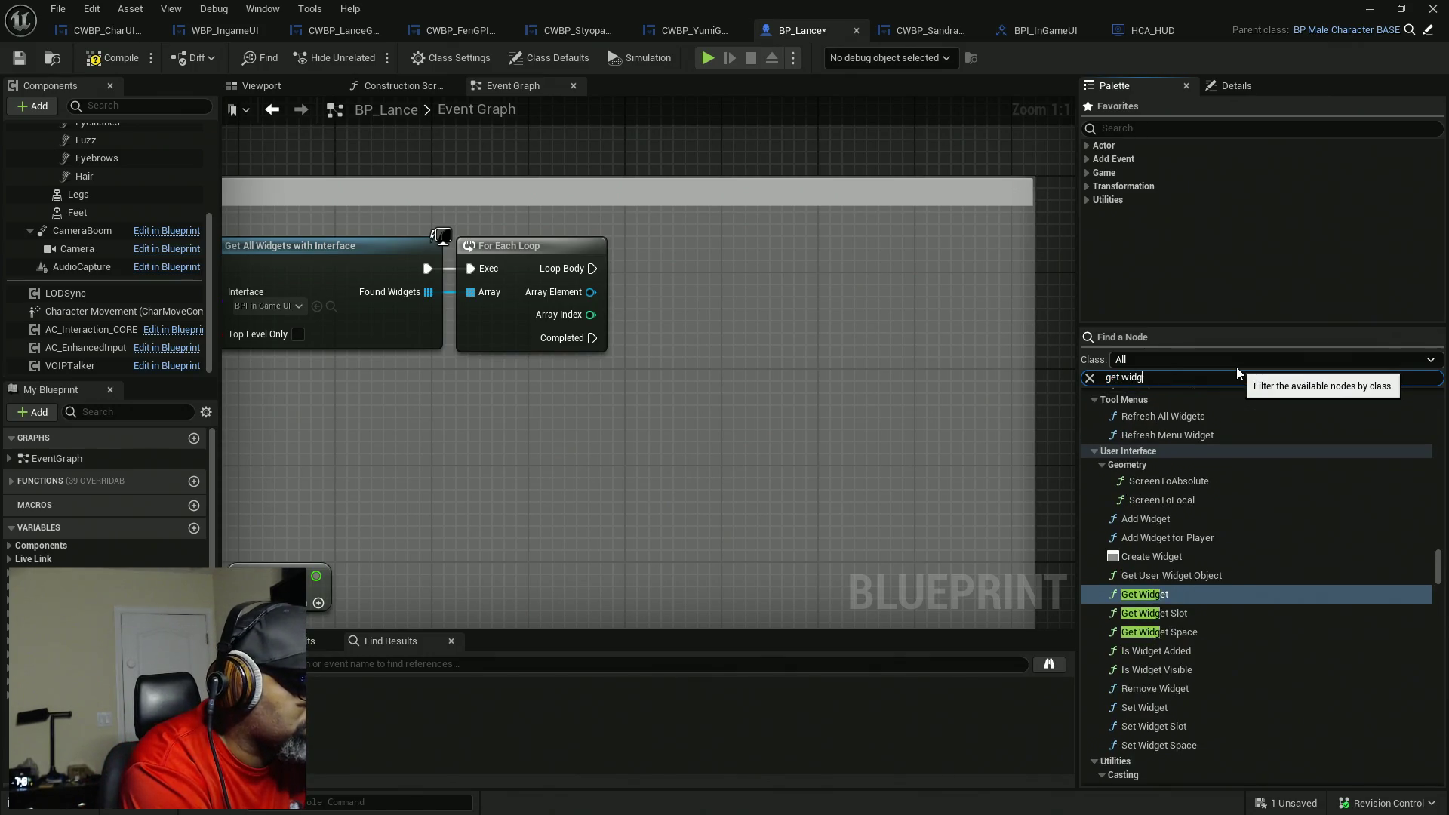
pyautogui.write('et tag')
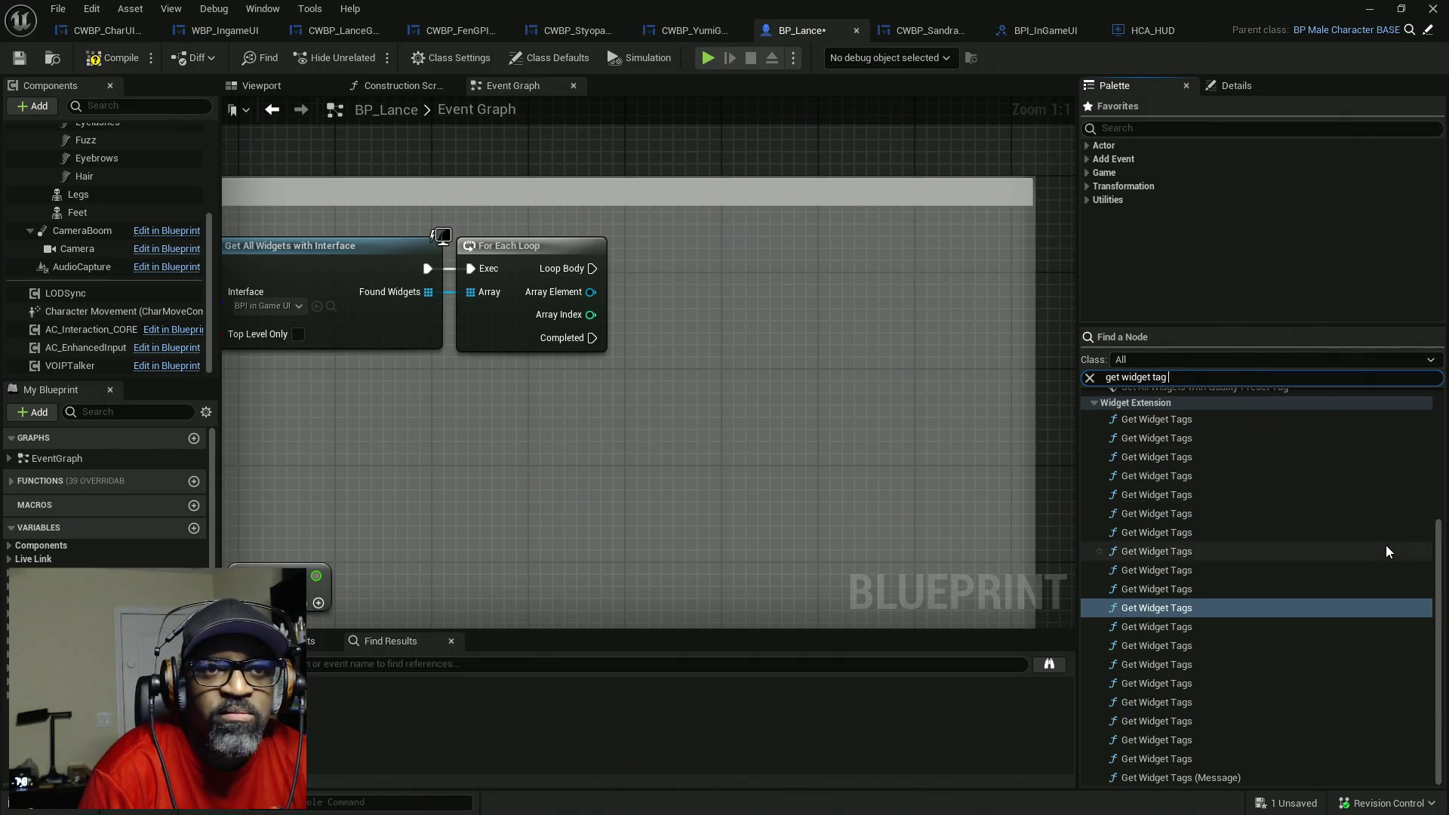
pyautogui.moveTo(1439, 575); pyautogui.dragTo(1440, 418)
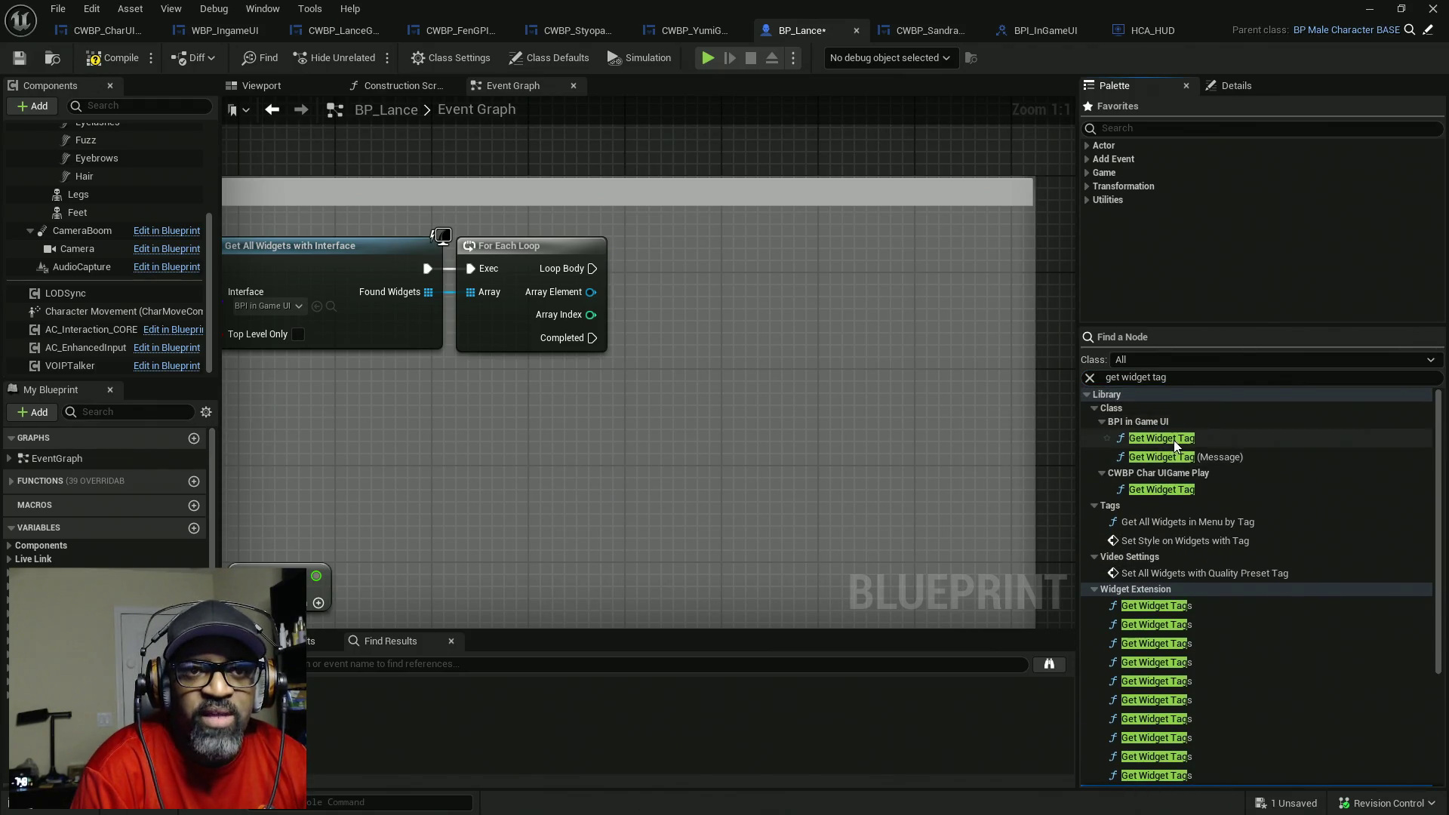
pyautogui.moveTo(1160, 455); pyautogui.dragTo(675, 284)
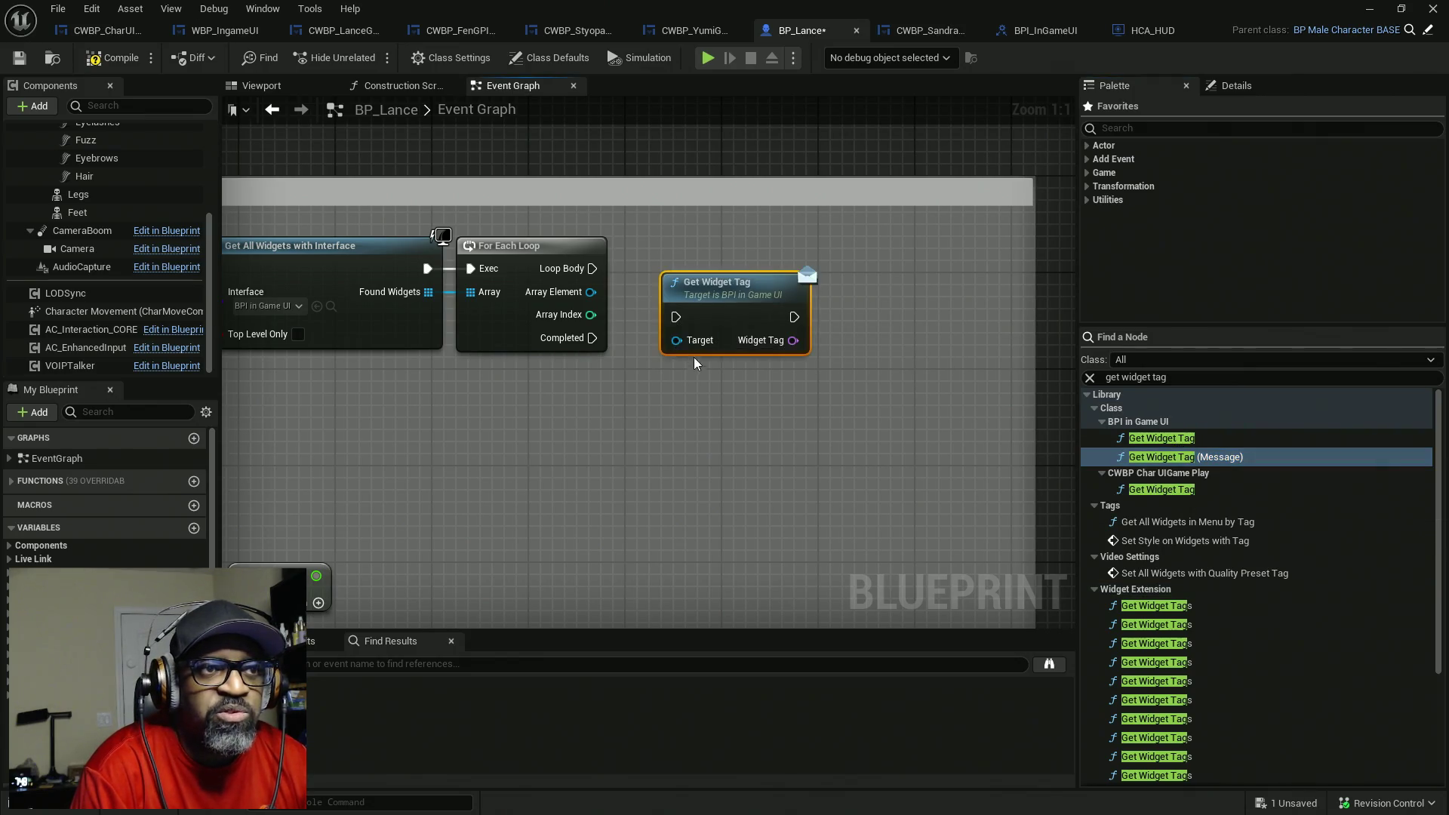
# - Wire Array Element to Get Widget Tag's Target and Loop Body to its exec input
pyautogui.doubleClick(681, 313)
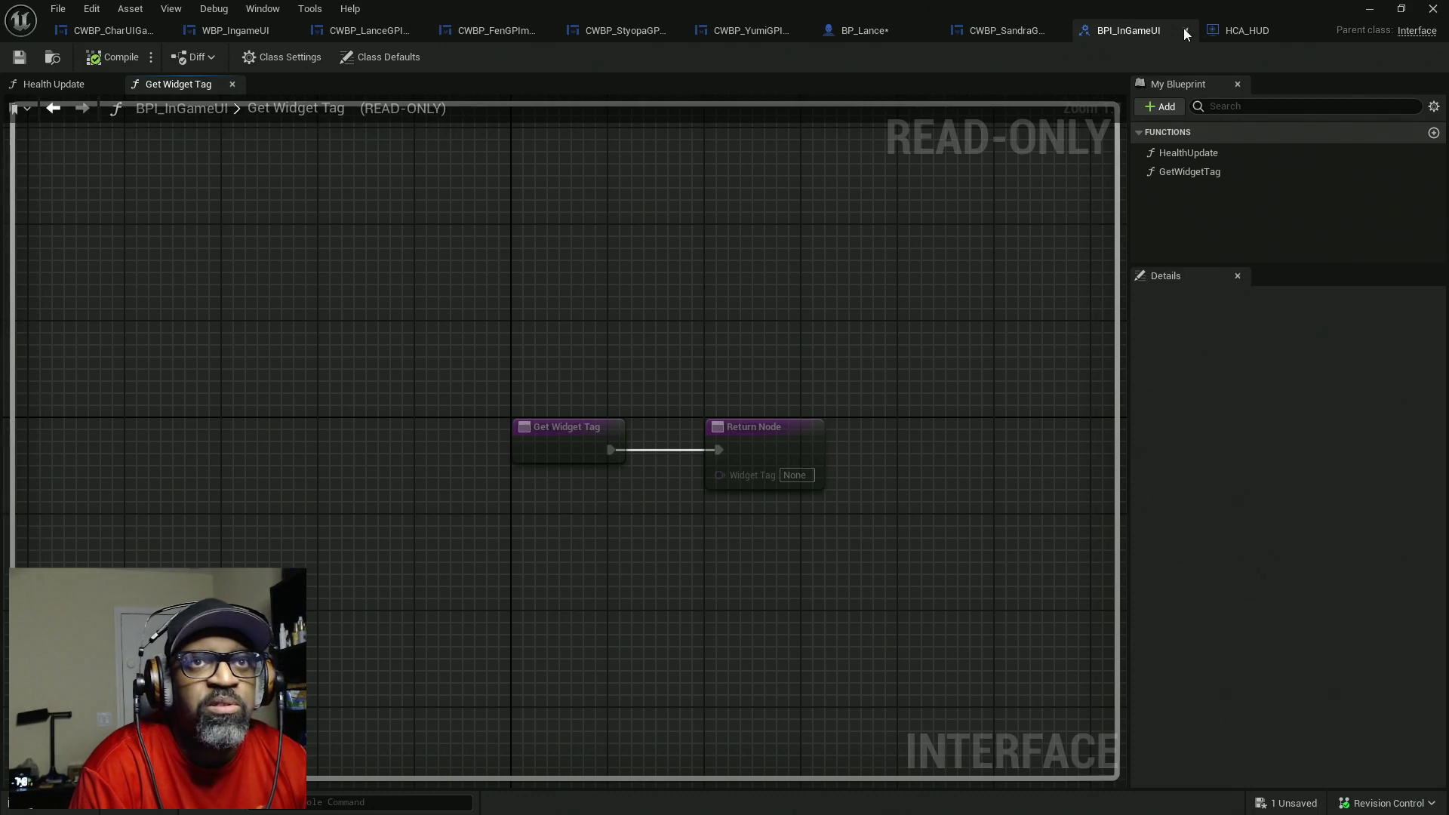
pyautogui.click(860, 30)
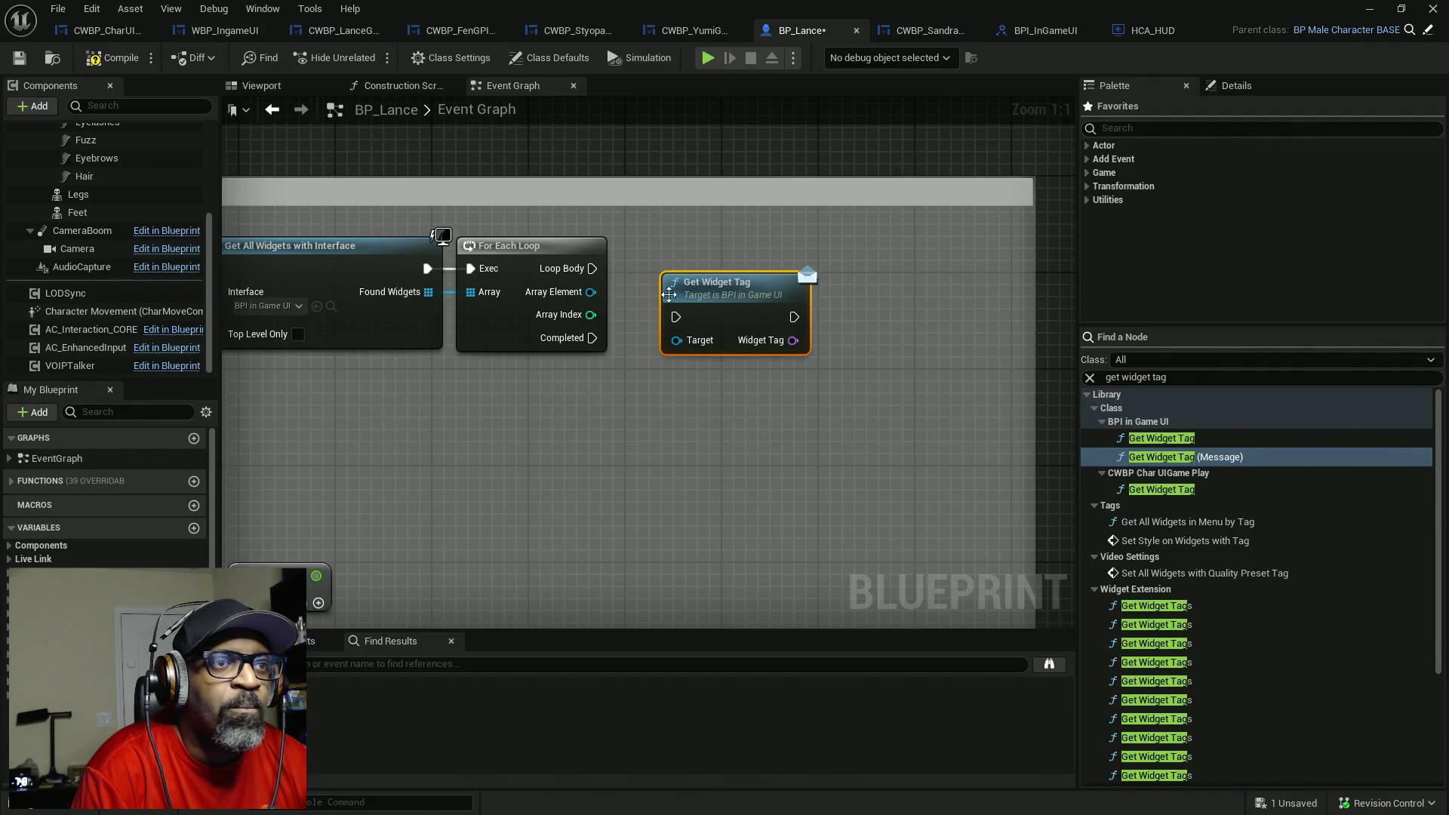
pyautogui.moveTo(677, 339)
pyautogui.mouseDown()
pyautogui.moveTo(592, 294)
pyautogui.moveTo(627, 274)
pyautogui.moveTo(592, 269)
pyautogui.mouseUp()
pyautogui.moveTo(725, 295); pyautogui.dragTo(688, 259)
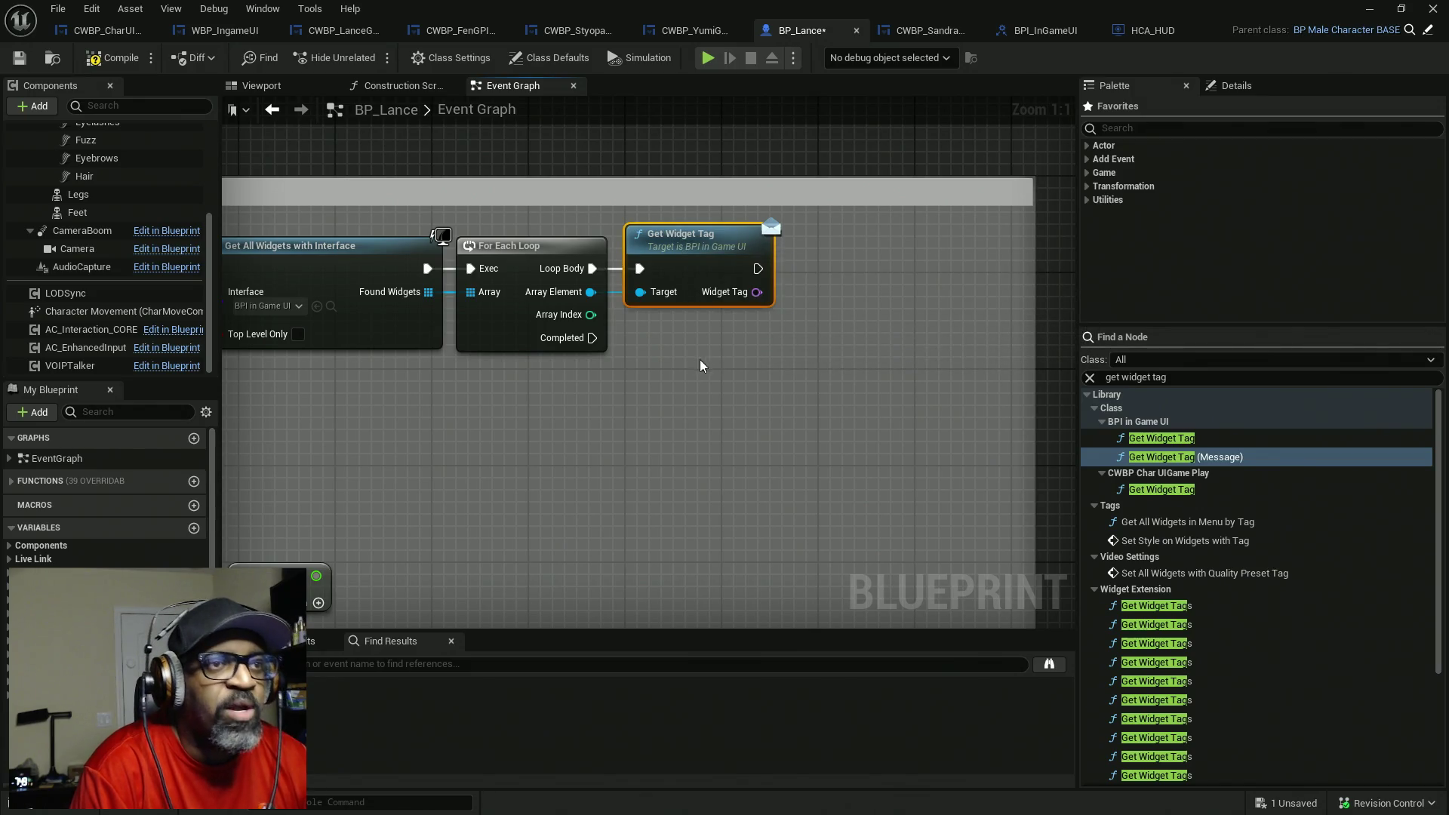
pyautogui.moveTo(696, 358); pyautogui.dragTo(714, 367)
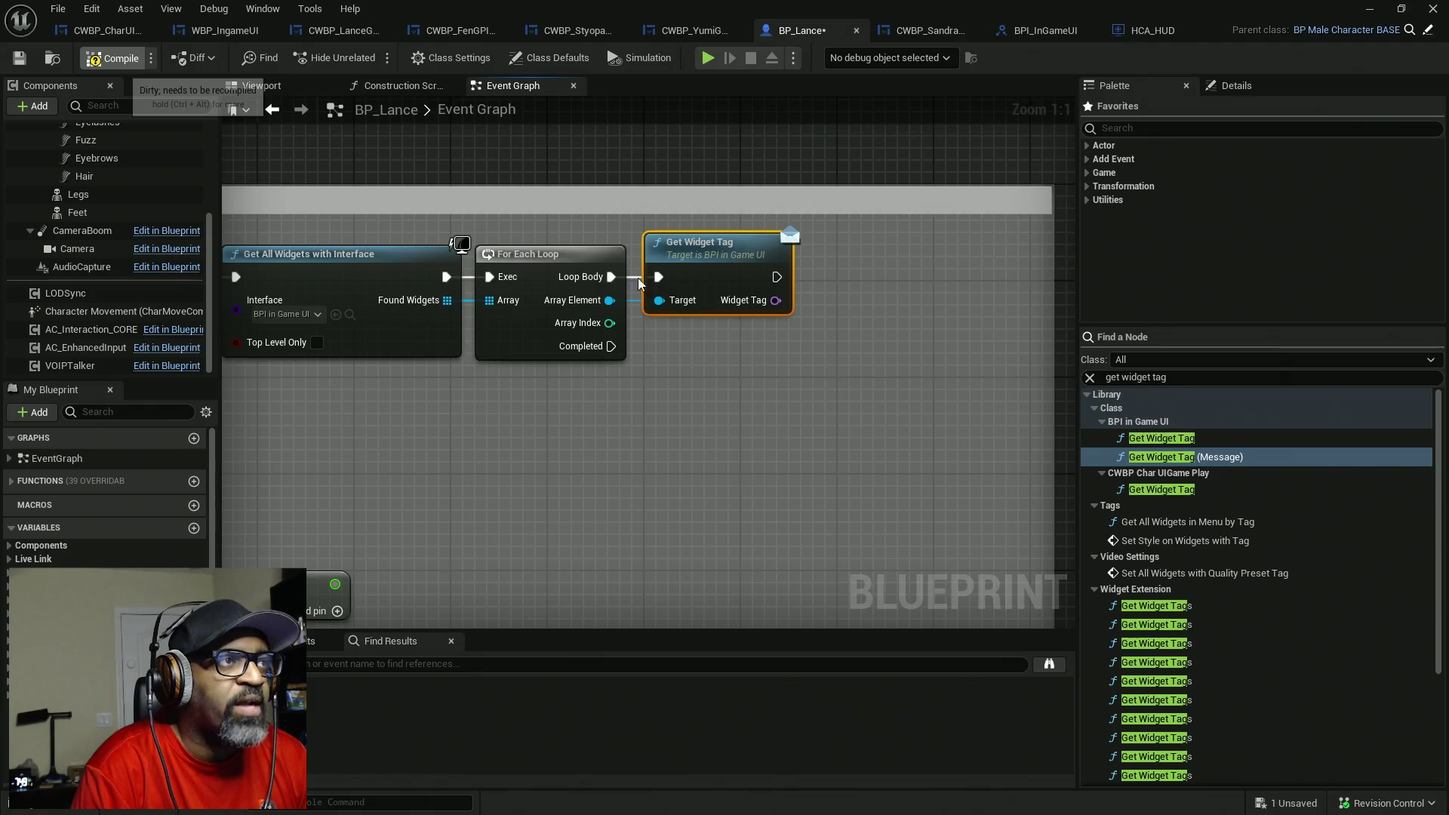
# - Save BP_Lance and add an Equal (==) node off the Widget Tag output
pyautogui.hotkey('ctrl', 's')
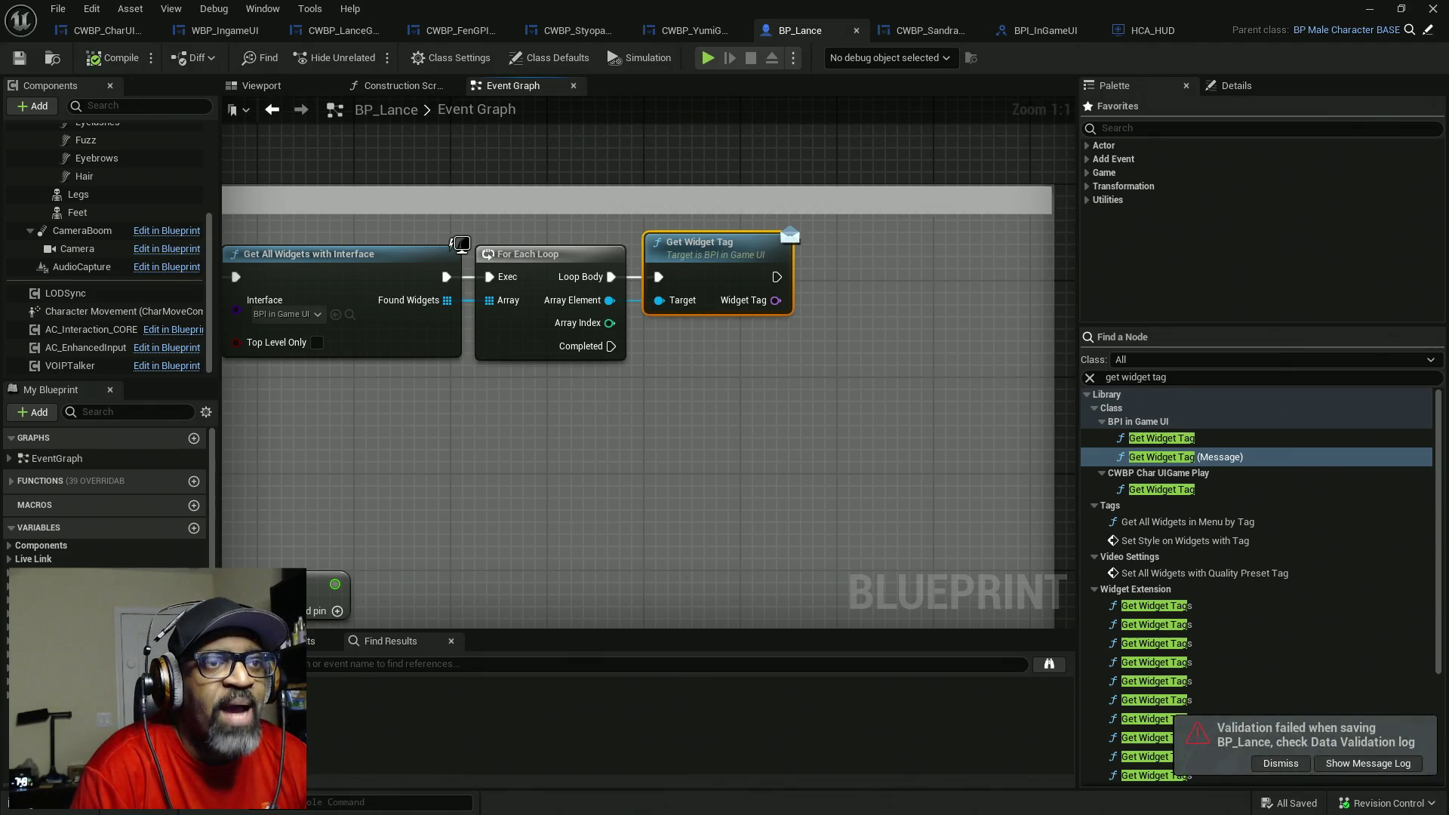
pyautogui.moveTo(825, 395); pyautogui.dragTo(707, 419)
pyautogui.moveTo(657, 324)
pyautogui.mouseDown()
pyautogui.moveTo(748, 330)
pyautogui.moveTo(750, 345)
pyautogui.mouseUp()
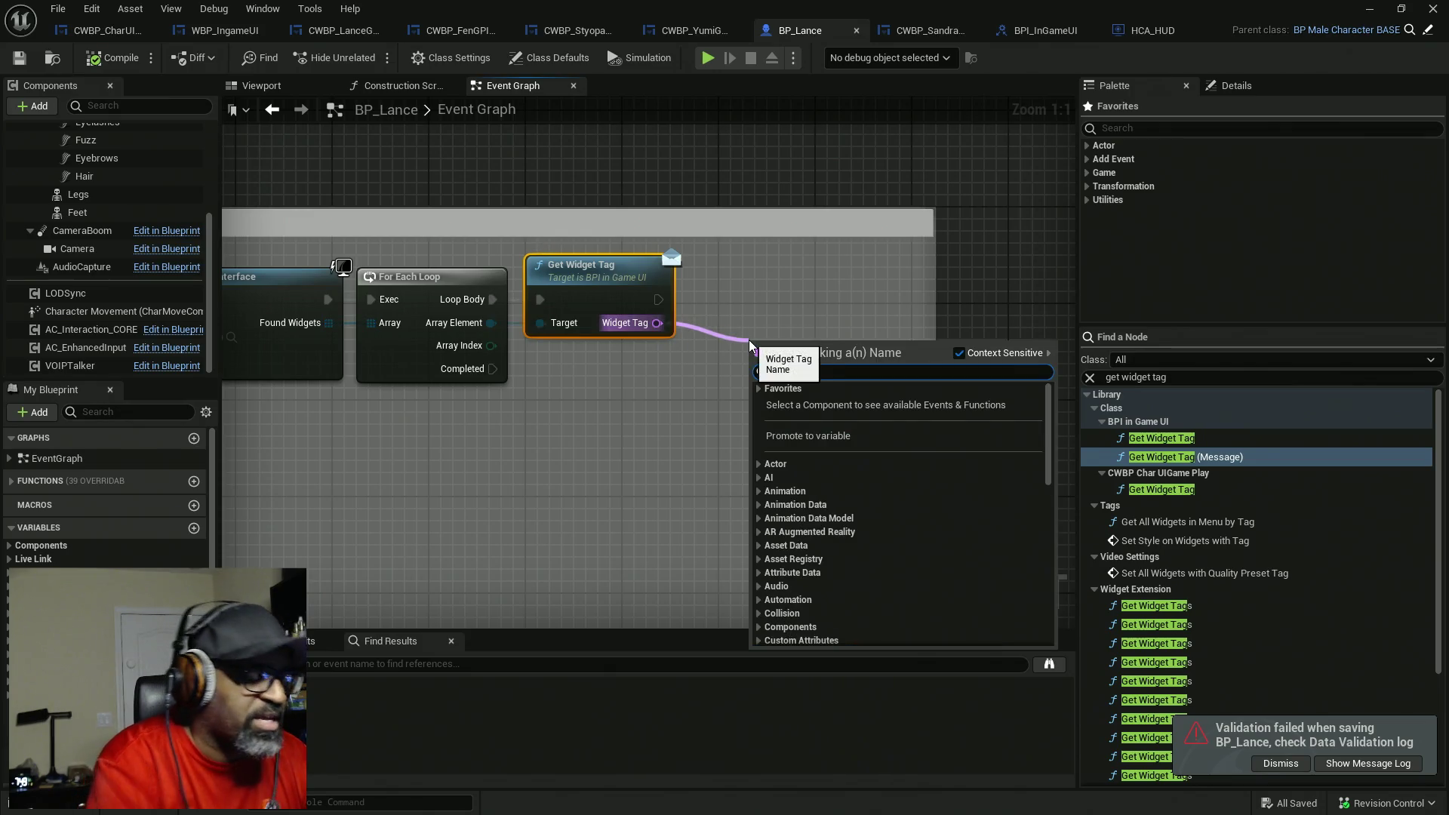
pyautogui.write('equal')
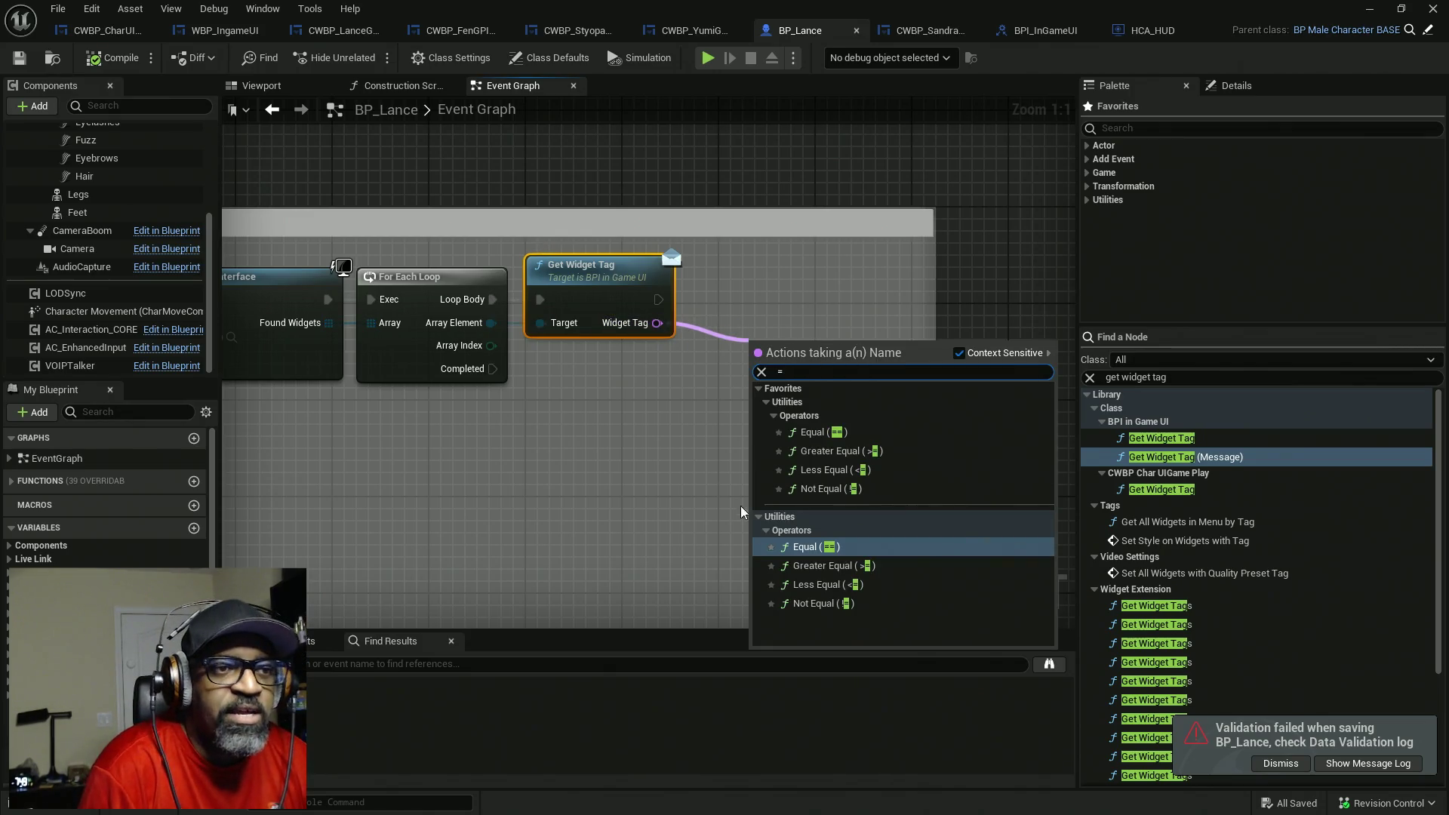
pyautogui.click(828, 553)
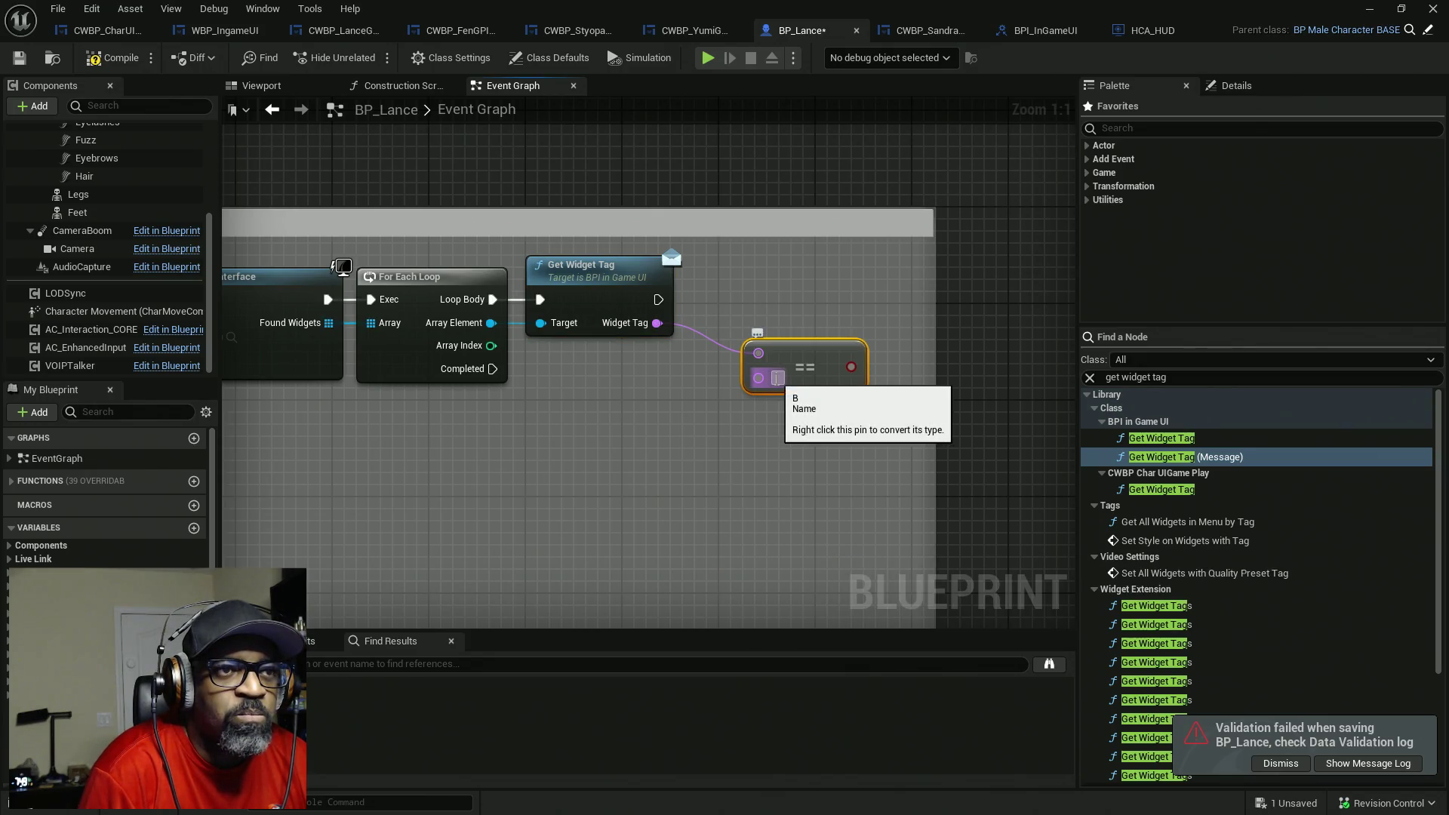
# - Enter 'Lance' as the comparison value and position the Equal node next to Get Widget Tag
pyautogui.write('Lance')
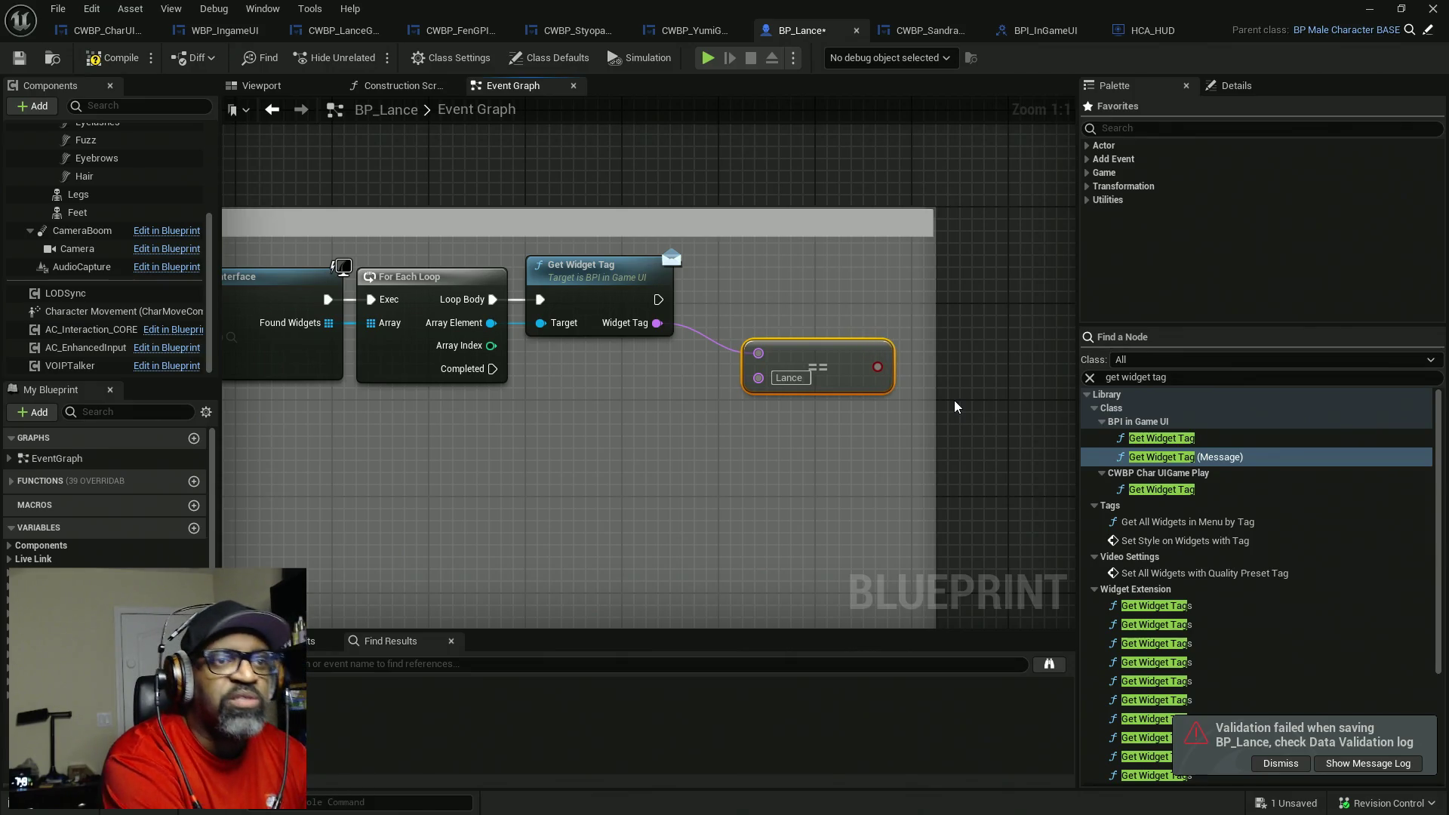
pyautogui.moveTo(829, 358); pyautogui.dragTo(769, 359)
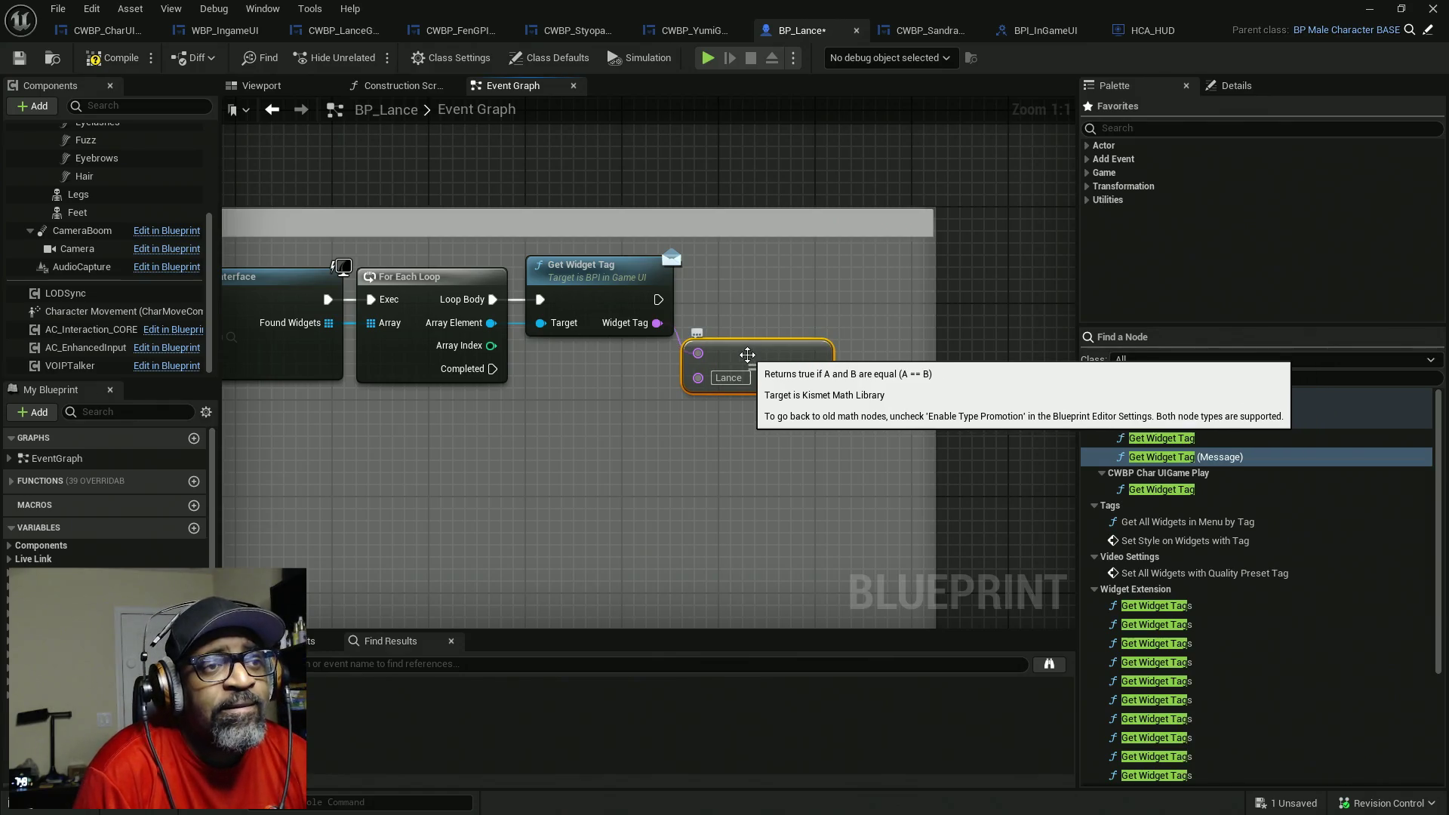
pyautogui.moveTo(625, 407); pyautogui.dragTo(695, 368)
pyautogui.moveTo(738, 459); pyautogui.dragTo(378, 459)
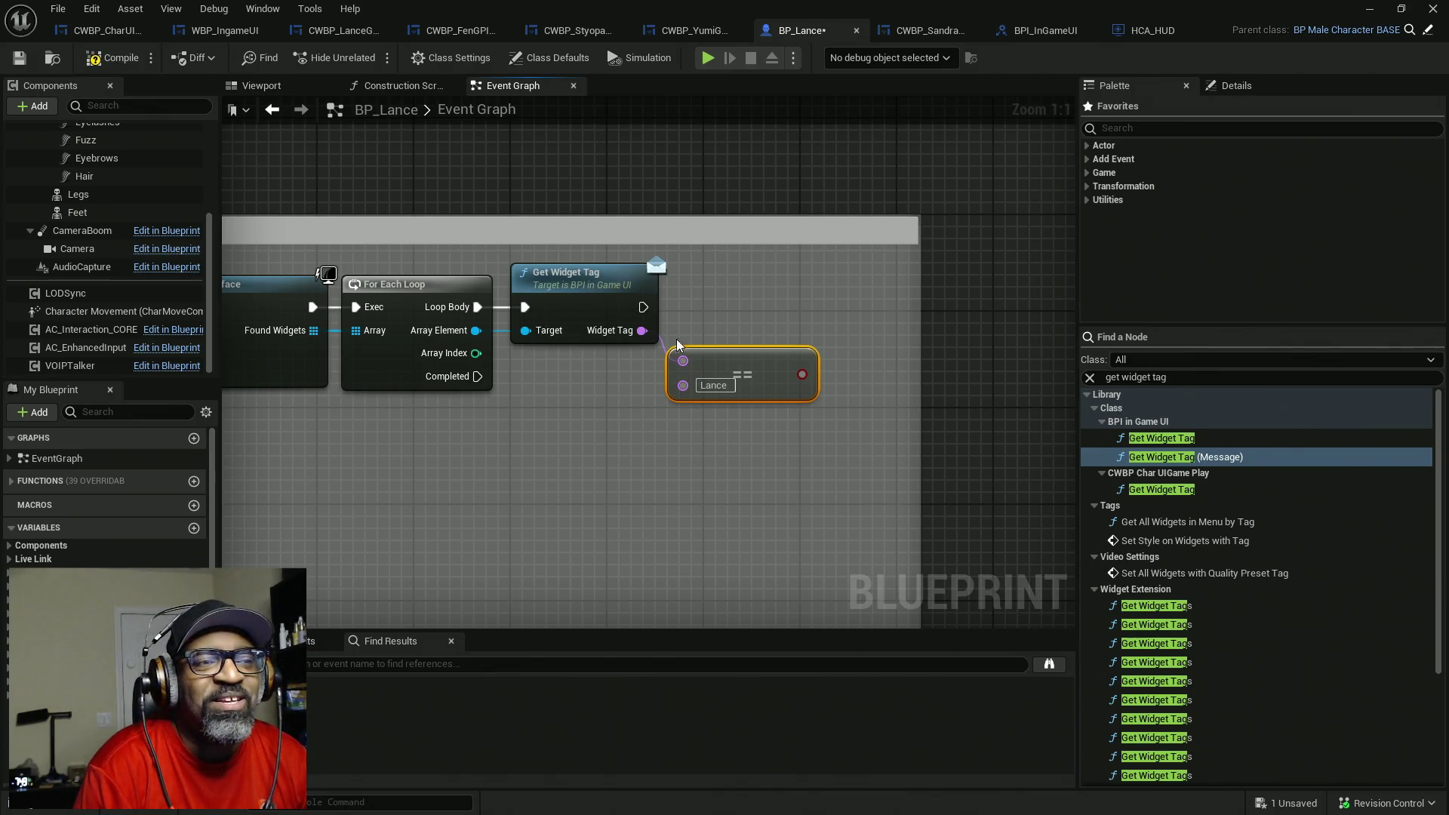
pyautogui.moveTo(817, 328); pyautogui.dragTo(623, 335)
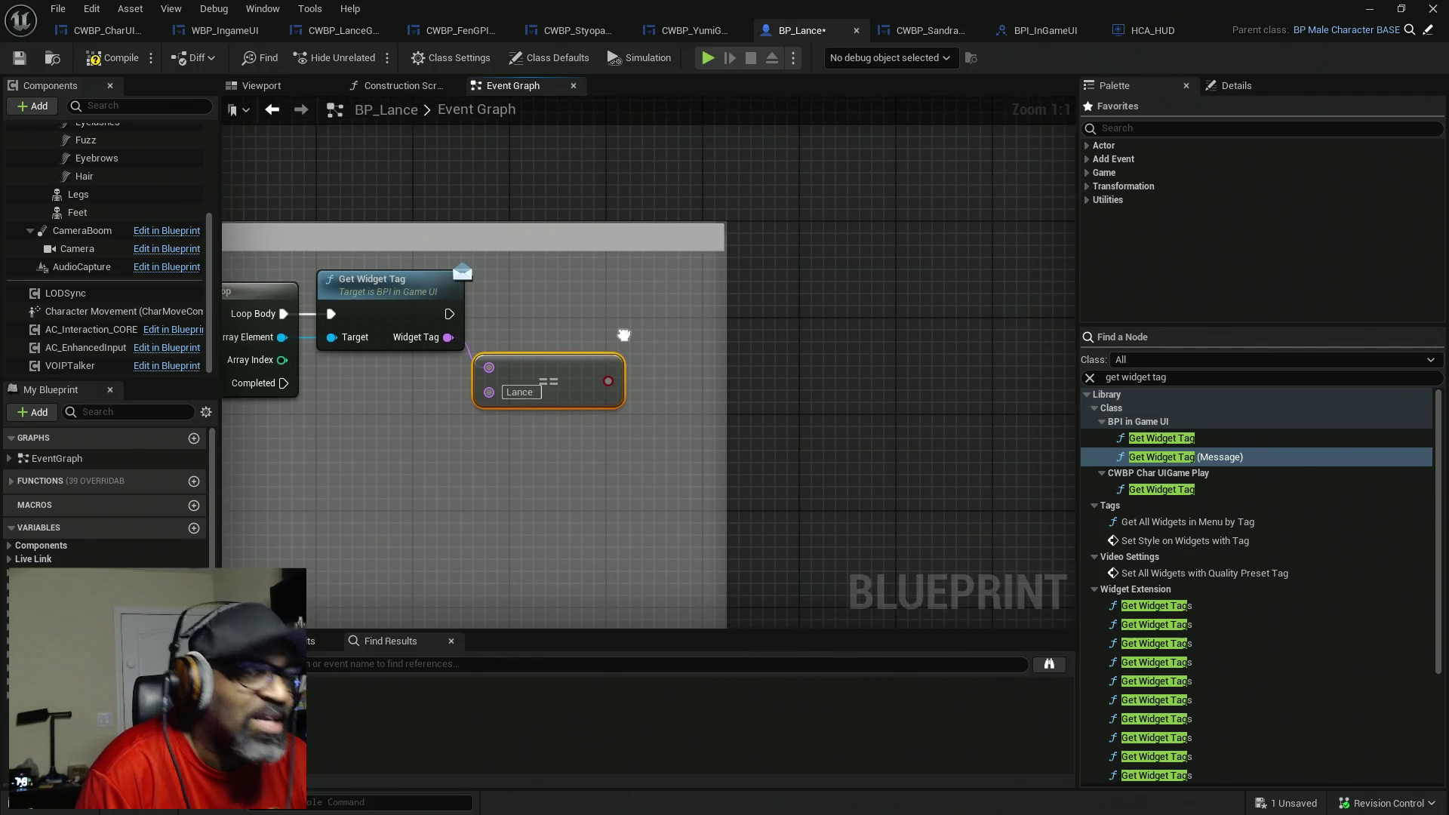
# - Add a Branch after Get Widget Tag with the Equal result as its Condition
pyautogui.moveTo(725, 312); pyautogui.dragTo(998, 308)
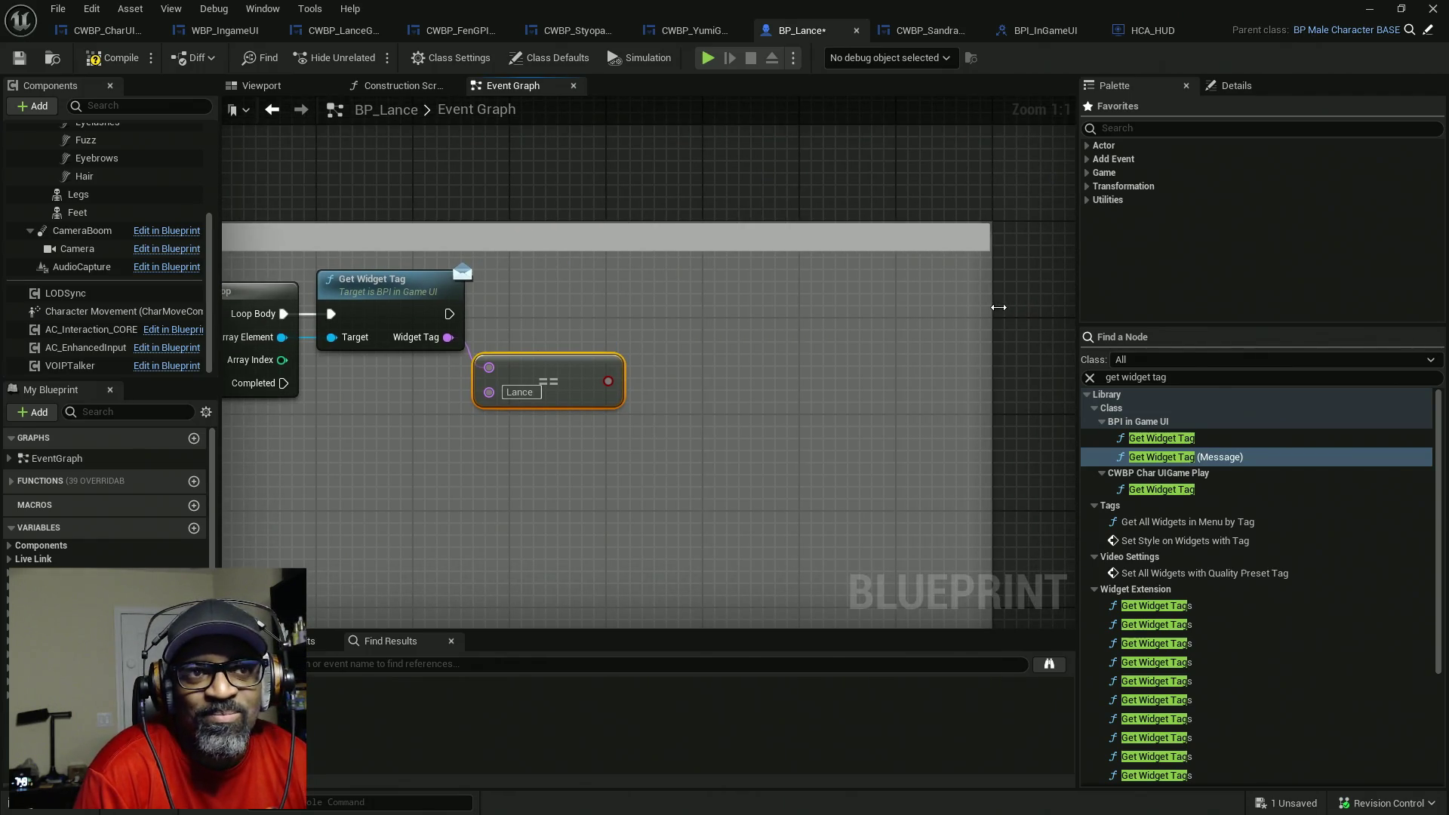
pyautogui.click(699, 293)
pyautogui.moveTo(450, 314)
pyautogui.mouseDown()
pyautogui.moveTo(721, 325)
pyautogui.moveTo(812, 294)
pyautogui.mouseUp()
pyautogui.moveTo(735, 338)
pyautogui.mouseDown()
pyautogui.moveTo(594, 392)
pyautogui.moveTo(607, 381)
pyautogui.mouseUp()
pyautogui.moveTo(450, 314); pyautogui.dragTo(729, 319)
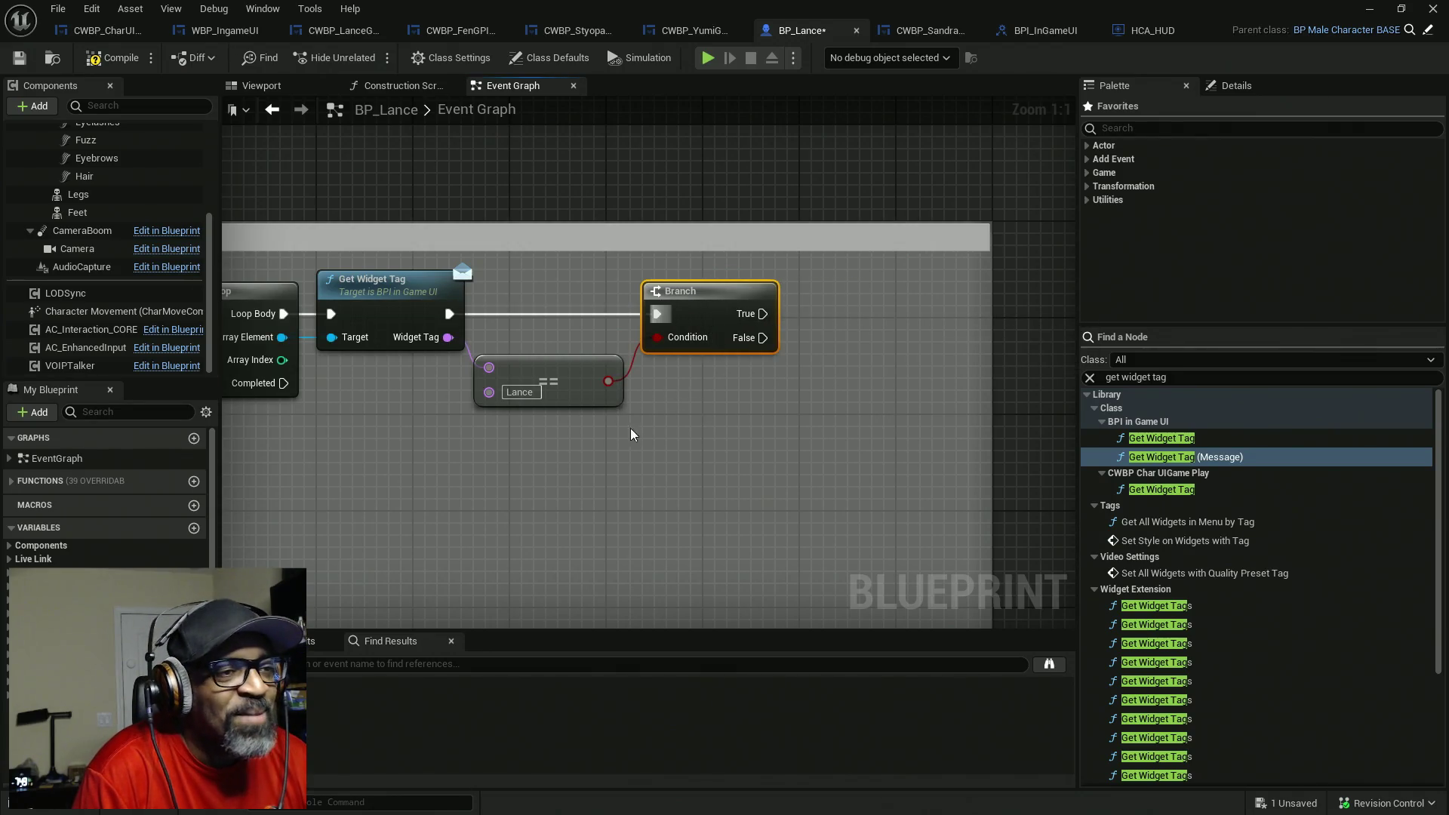
pyautogui.moveTo(583, 393); pyautogui.dragTo(585, 368)
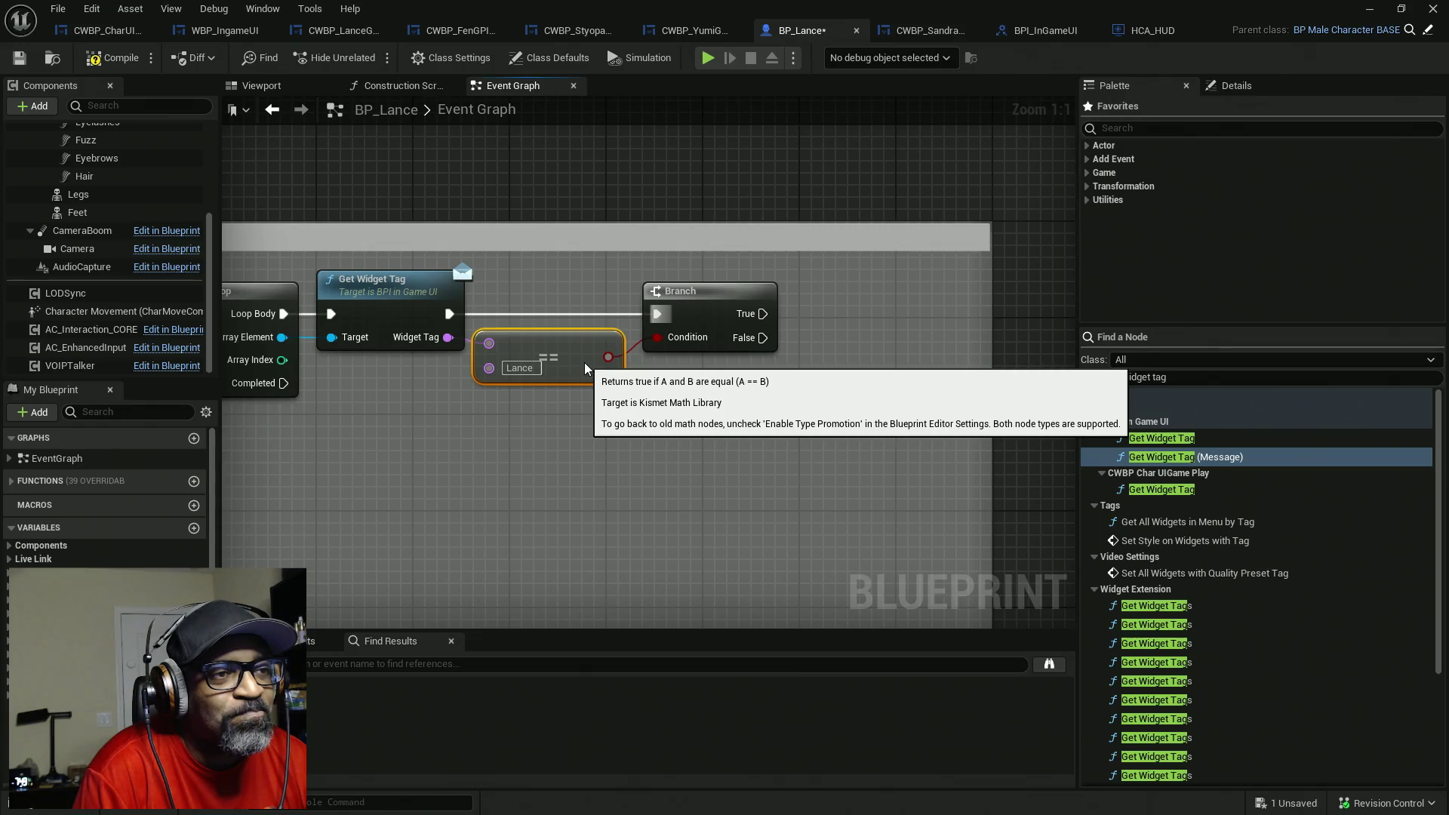
# - Select Get Widget Tag, Equal and Branch, then start a wire from the loop's Array Element
pyautogui.moveTo(705, 385); pyautogui.dragTo(757, 365)
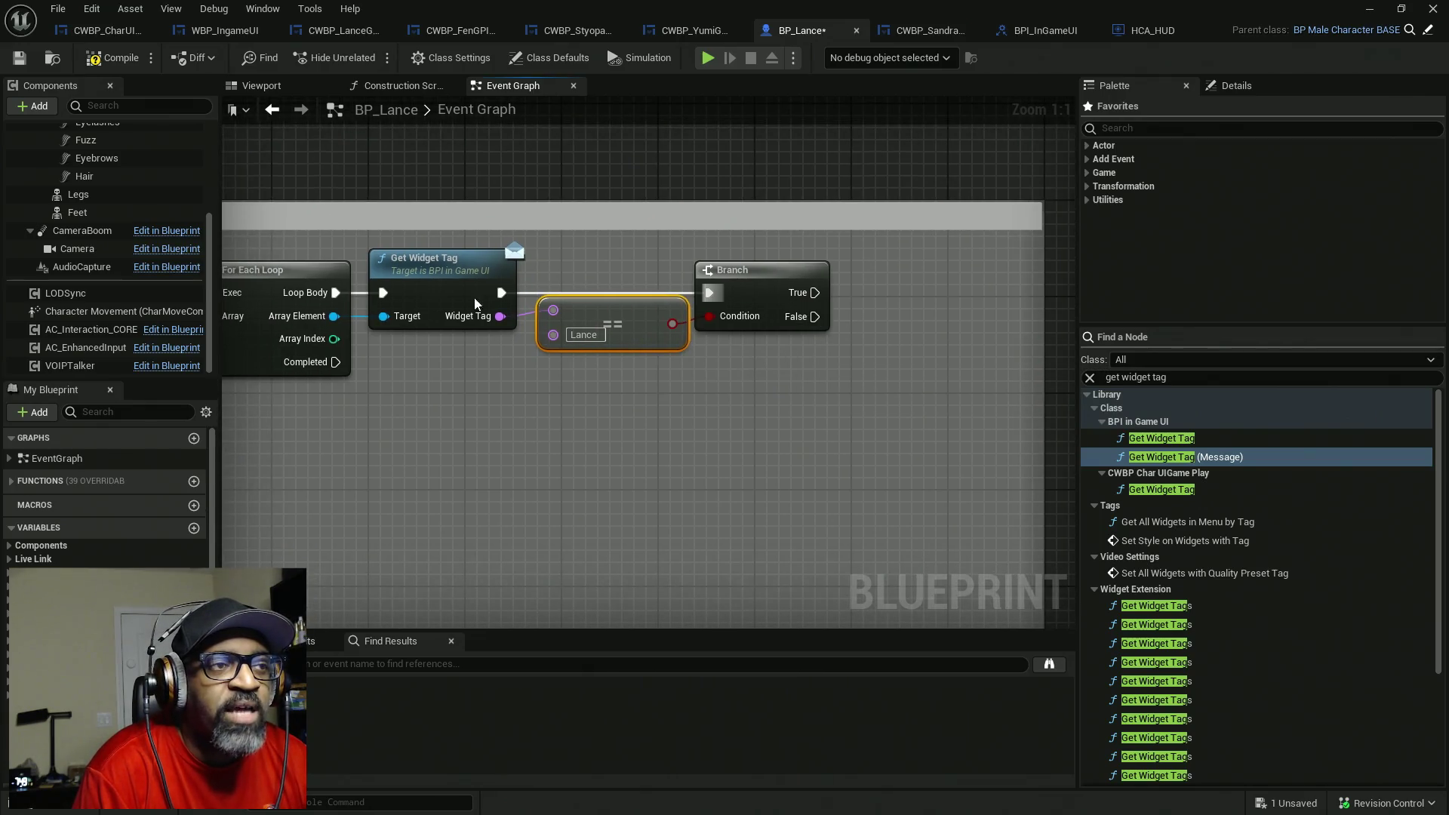
pyautogui.moveTo(394, 233)
pyautogui.mouseDown()
pyautogui.moveTo(649, 355)
pyautogui.moveTo(855, 373)
pyautogui.mouseUp()
pyautogui.moveTo(815, 293)
pyautogui.mouseDown()
pyautogui.moveTo(938, 295)
pyautogui.moveTo(938, 429)
pyautogui.moveTo(922, 417)
pyautogui.mouseUp()
pyautogui.click(329, 401)
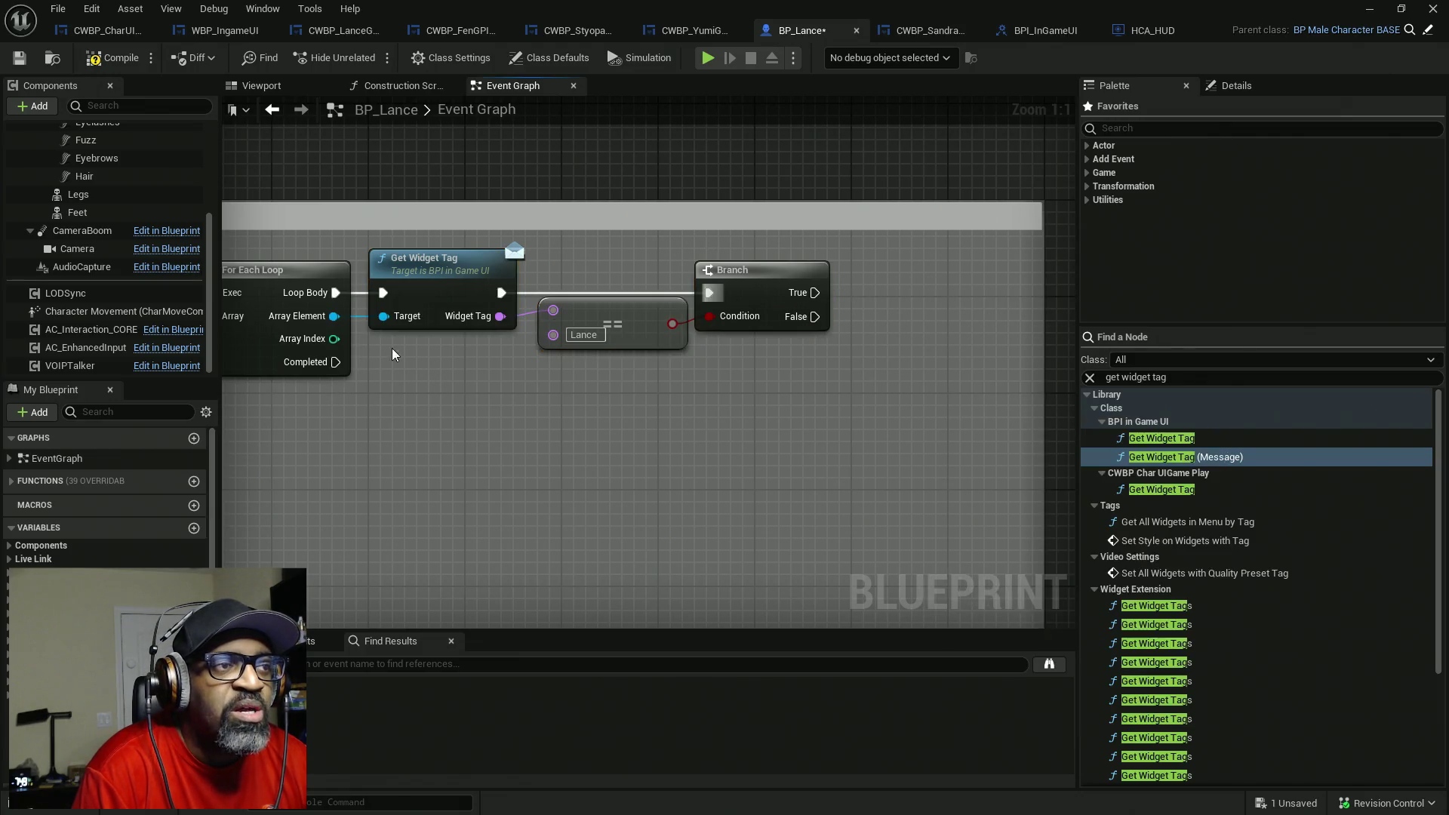
pyautogui.moveTo(334, 316)
pyautogui.mouseDown()
pyautogui.moveTo(808, 456)
pyautogui.moveTo(786, 424)
pyautogui.mouseUp()
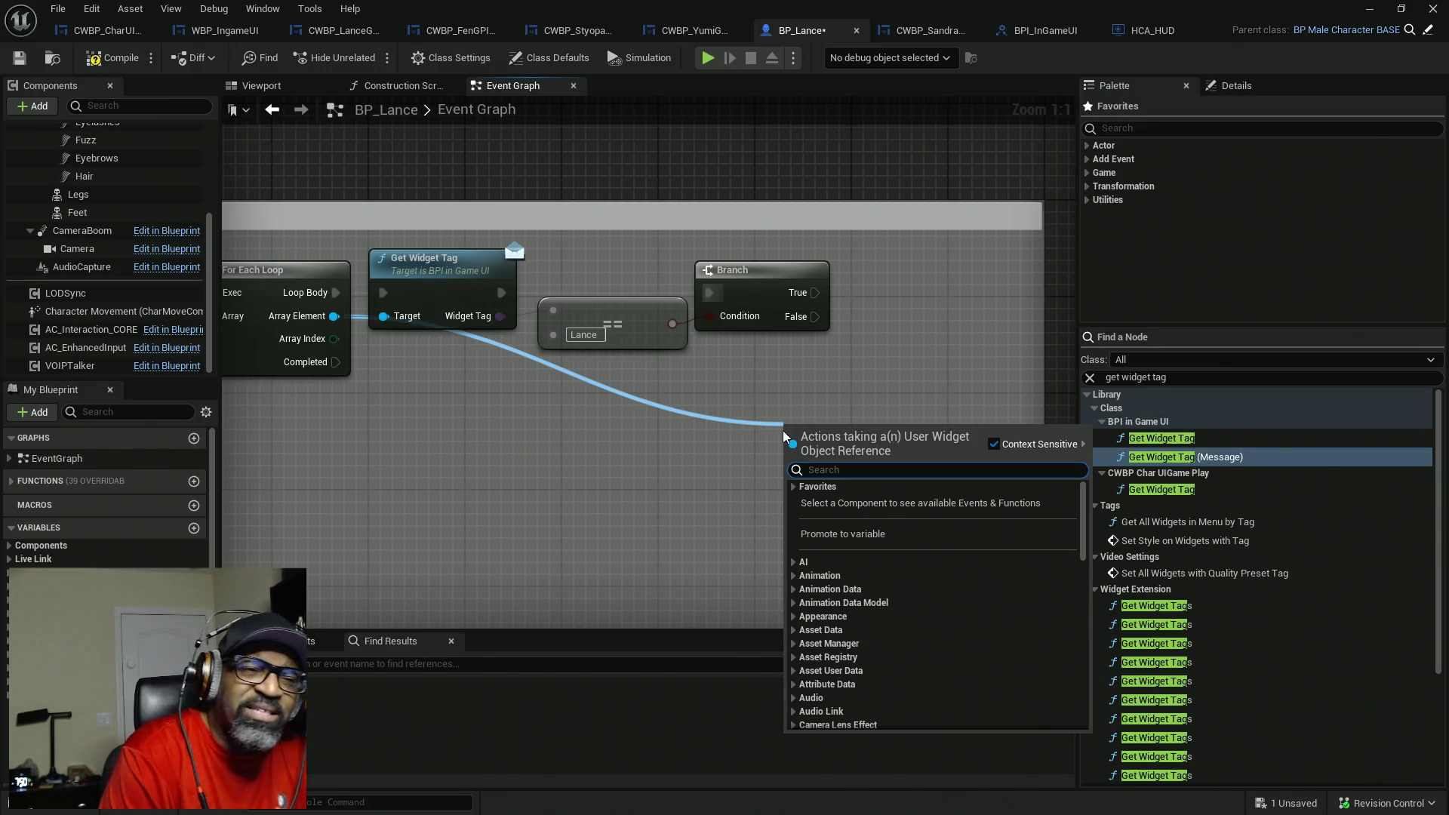
# - Promote Array Element to a CharStatsWidget variable and set it from the Branch's True output
pyautogui.click(825, 534)
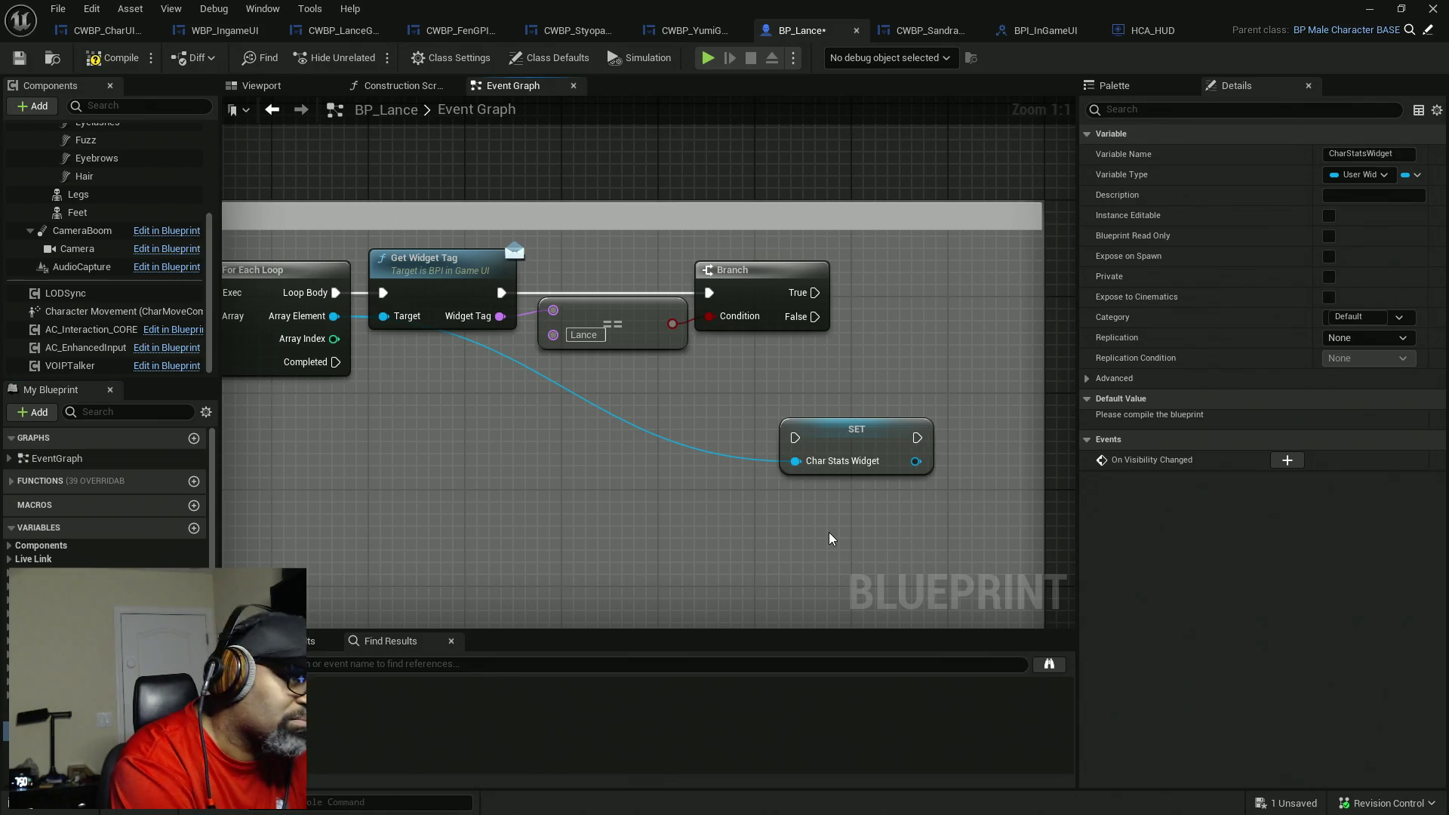
pyautogui.press('Return')
pyautogui.moveTo(800, 296)
pyautogui.mouseDown()
pyautogui.moveTo(867, 329)
pyautogui.moveTo(795, 438)
pyautogui.mouseUp()
pyautogui.moveTo(857, 430)
pyautogui.mouseDown()
pyautogui.moveTo(941, 358)
pyautogui.moveTo(920, 288)
pyautogui.mouseUp()
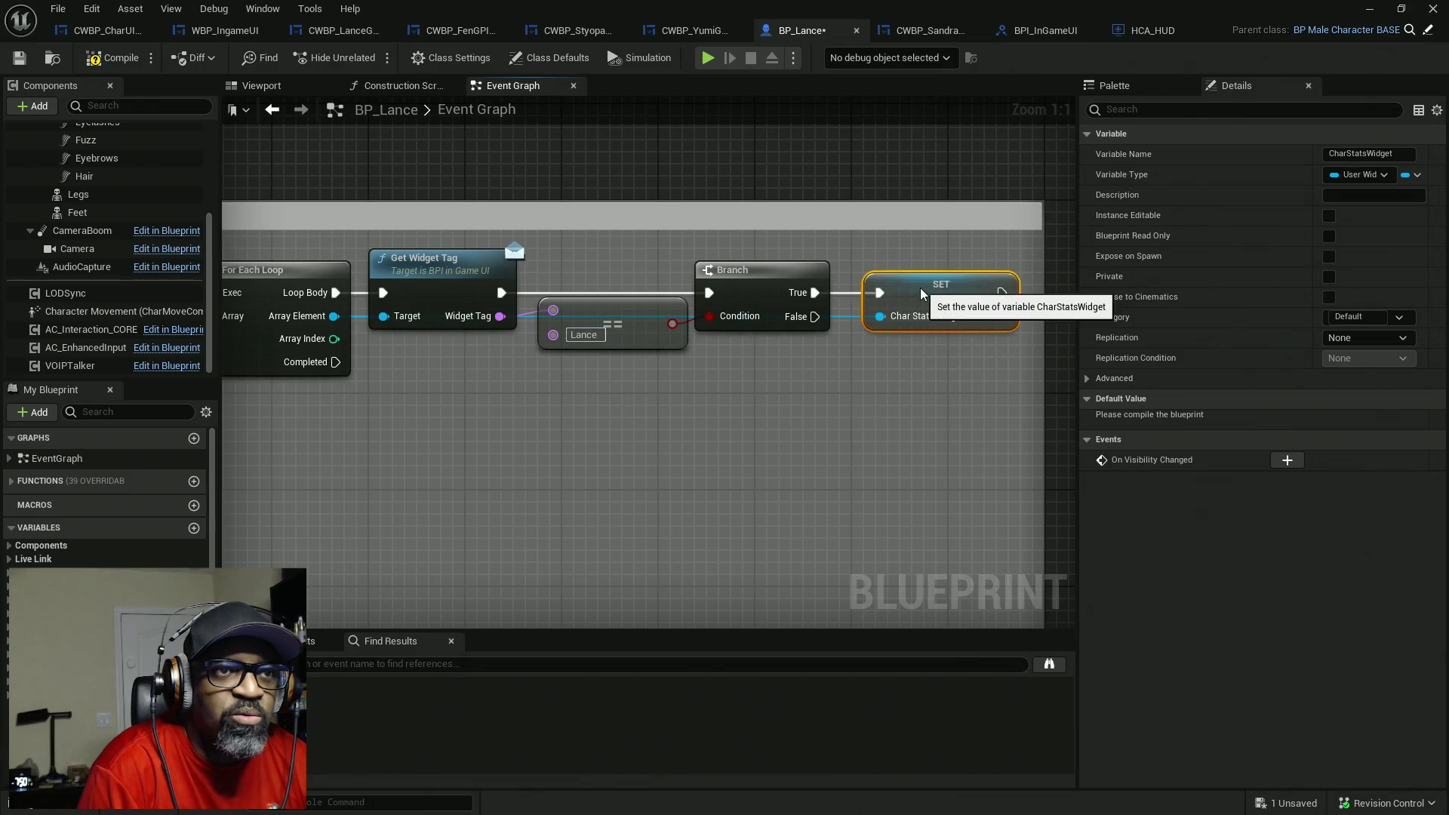
# - Route the widget wire below the nodes with two reroute points, then save BP_Lance
pyautogui.doubleClick(843, 318)
pyautogui.moveTo(843, 316); pyautogui.dragTo(844, 377)
pyautogui.doubleClick(788, 351)
pyautogui.moveTo(790, 349); pyautogui.dragTo(456, 369)
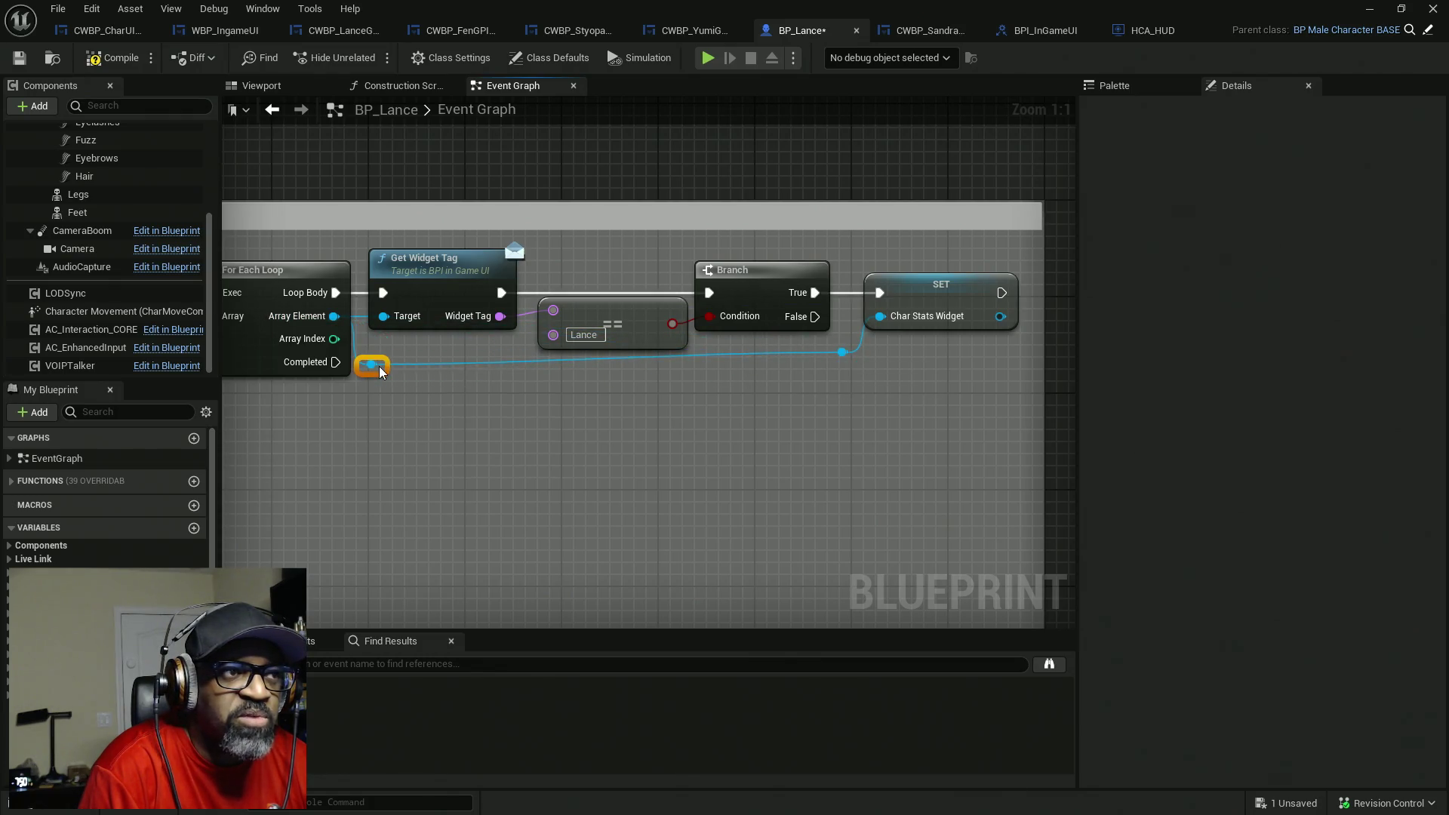
pyautogui.moveTo(854, 379); pyautogui.dragTo(826, 365)
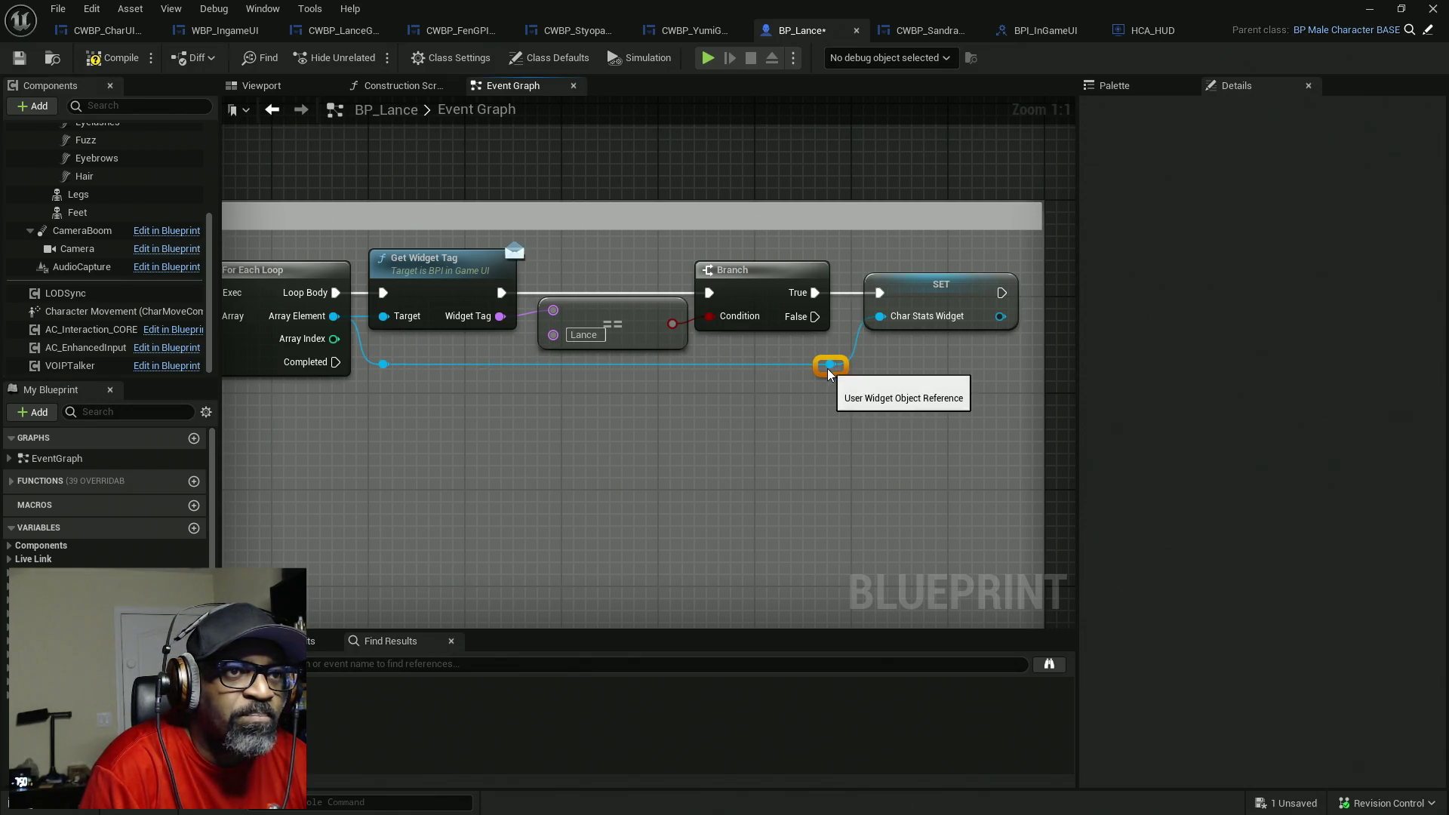
pyautogui.keyDown('shift'); pyautogui.click(383, 366); pyautogui.keyUp('shift')
pyautogui.click(669, 410)
pyautogui.moveTo(863, 426); pyautogui.dragTo(726, 433)
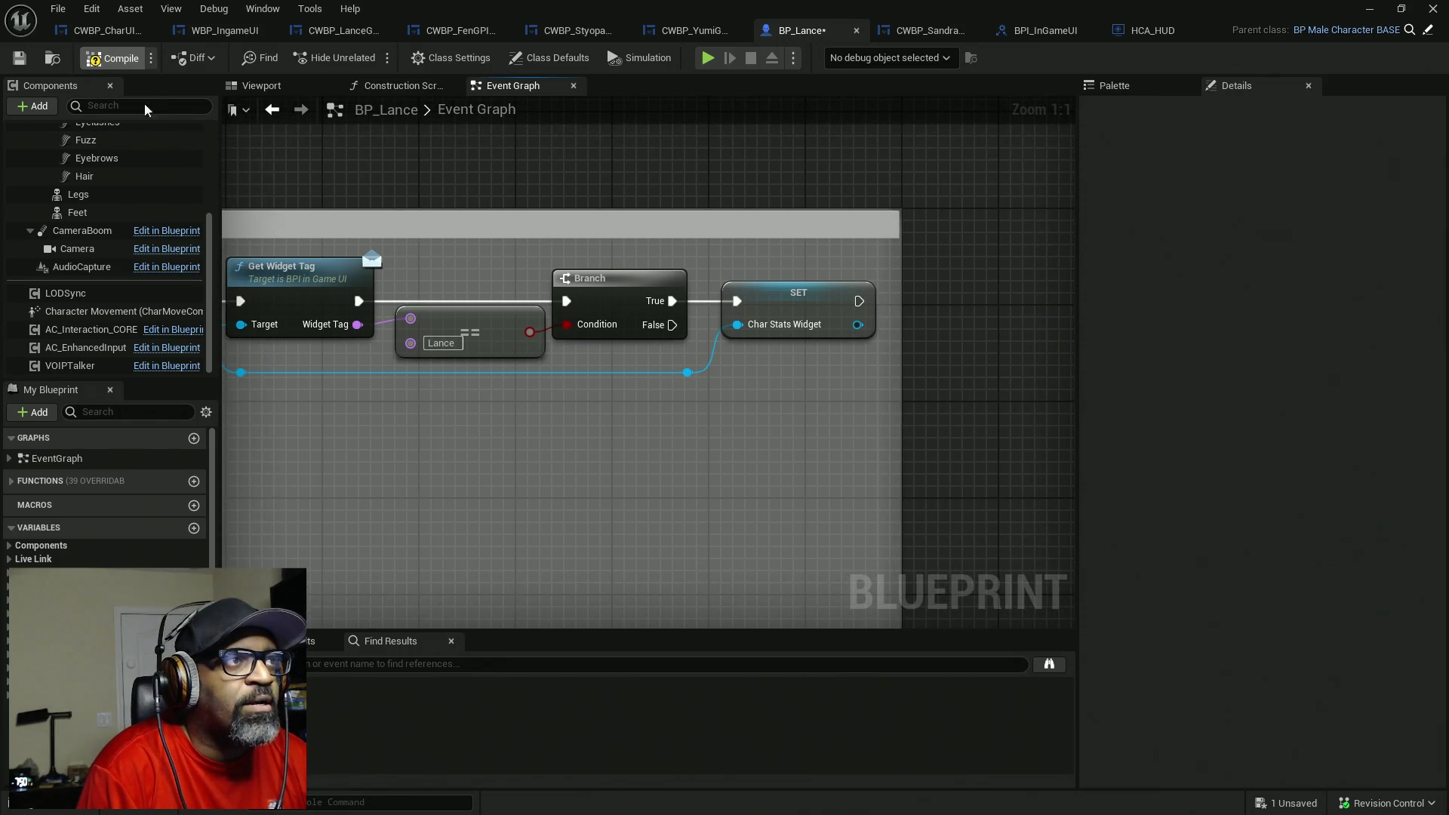
pyautogui.hotkey('ctrl', 's')
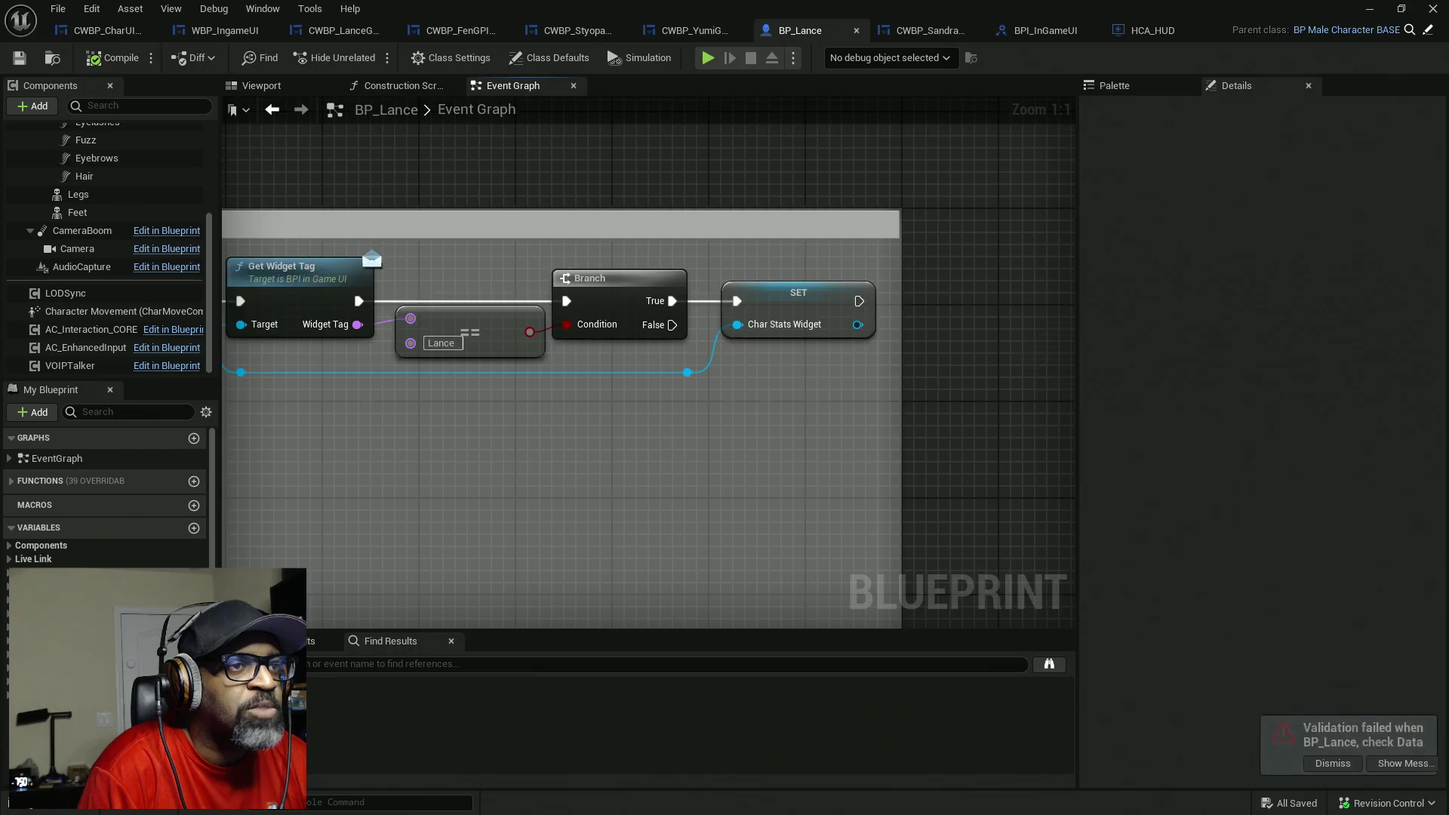
# - Widen the UI Heal/Damage TESTING comment box and move the Do Once chain right
pyautogui.moveTo(660, 220)
pyautogui.mouseDown()
pyautogui.moveTo(999, 167)
pyautogui.moveTo(1156, 162)
pyautogui.mouseUp()
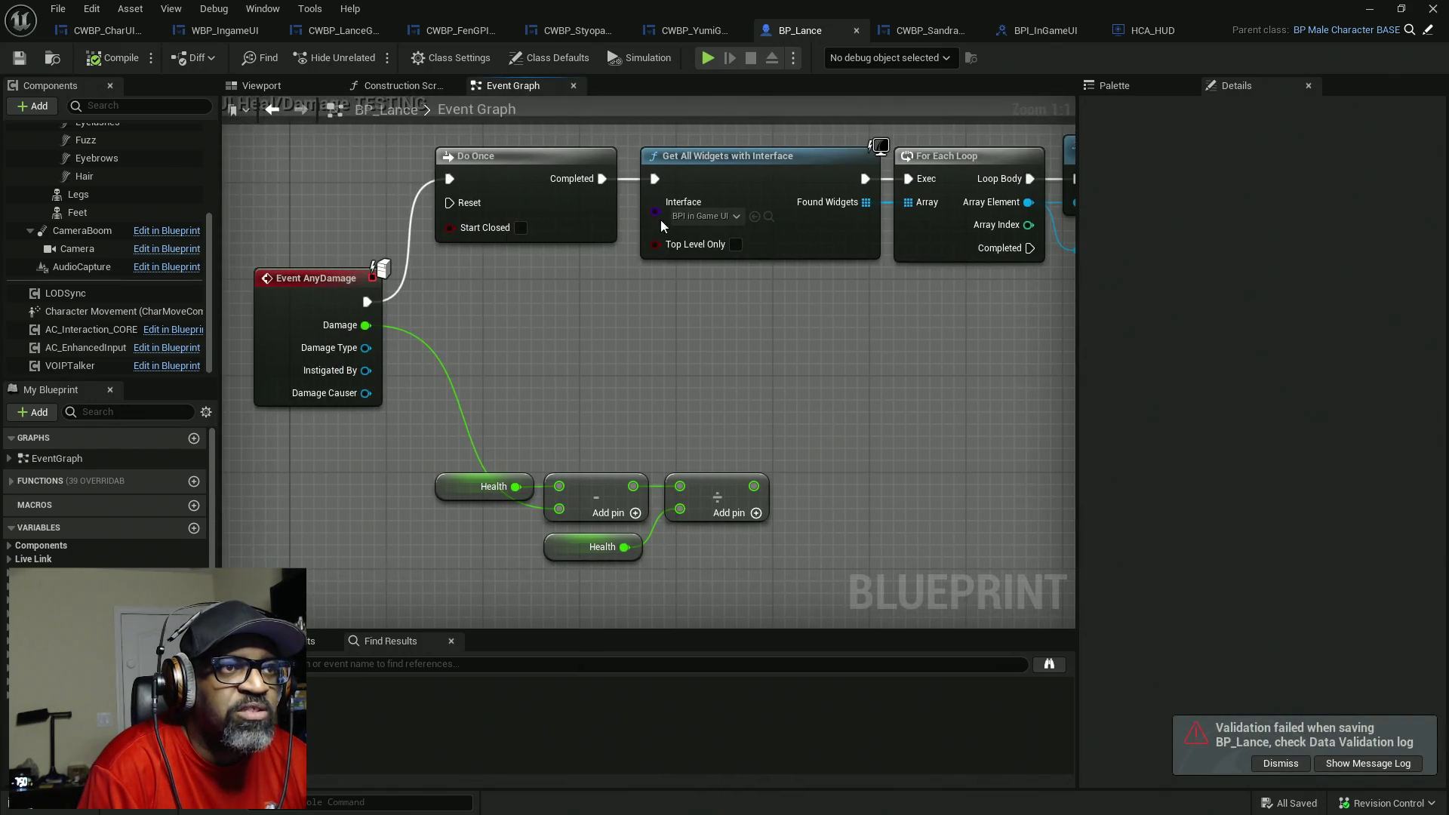
pyautogui.moveTo(783, 317)
pyautogui.mouseDown()
pyautogui.moveTo(806, 284)
pyautogui.moveTo(751, 292)
pyautogui.moveTo(738, 315)
pyautogui.mouseUp()
pyautogui.scroll(-5, 694, 366)
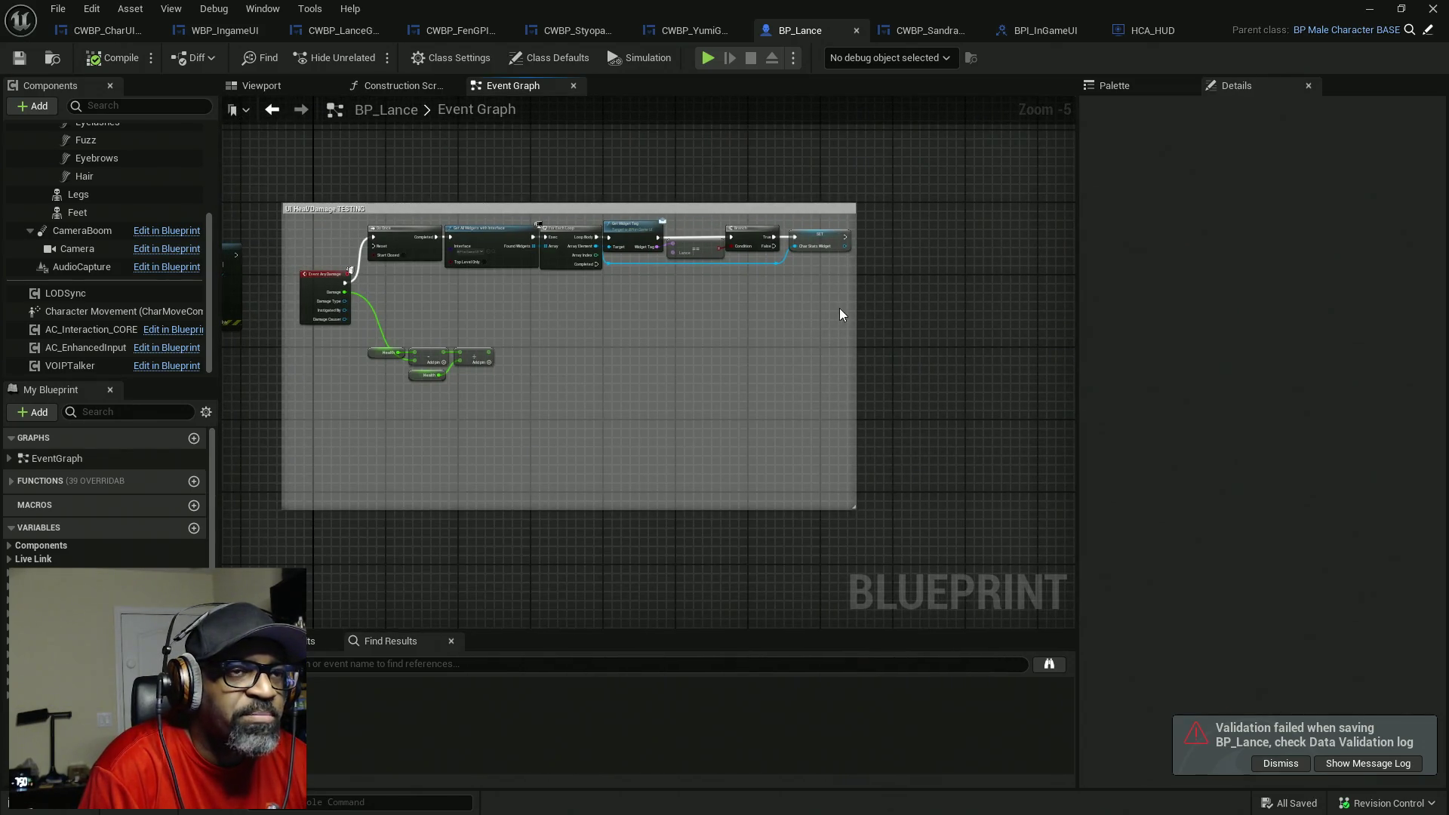
pyautogui.moveTo(854, 310); pyautogui.dragTo(1052, 314)
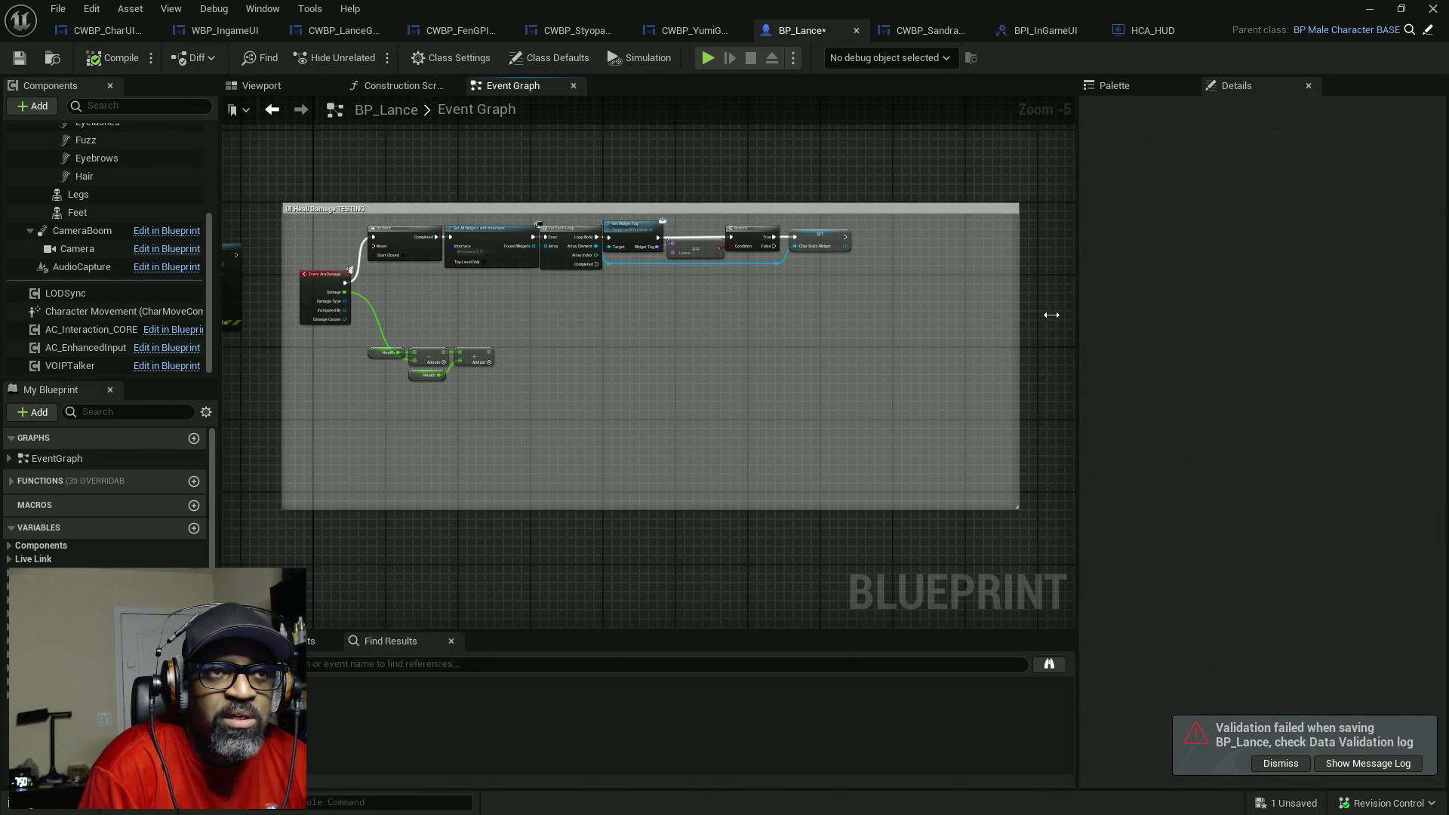
pyautogui.moveTo(896, 300)
pyautogui.mouseDown()
pyautogui.moveTo(361, 221)
pyautogui.moveTo(496, 240)
pyautogui.mouseUp()
pyautogui.scroll(3, 385, 288)
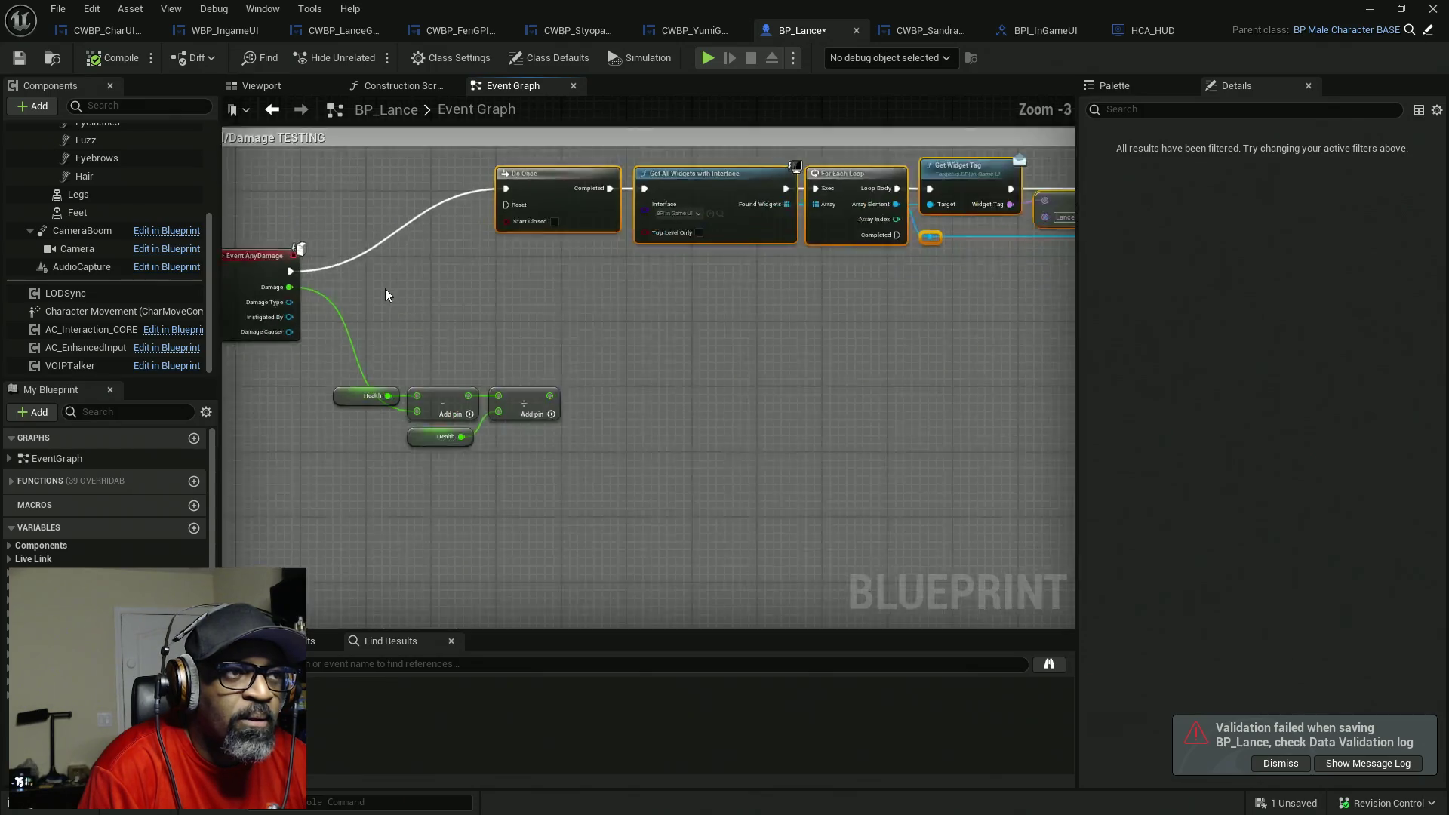
# - Insert a Sequence node between Event AnyDamage and Do Once, using its Then 0 output
pyautogui.rightClick(480, 288)
pyautogui.write('sequ')
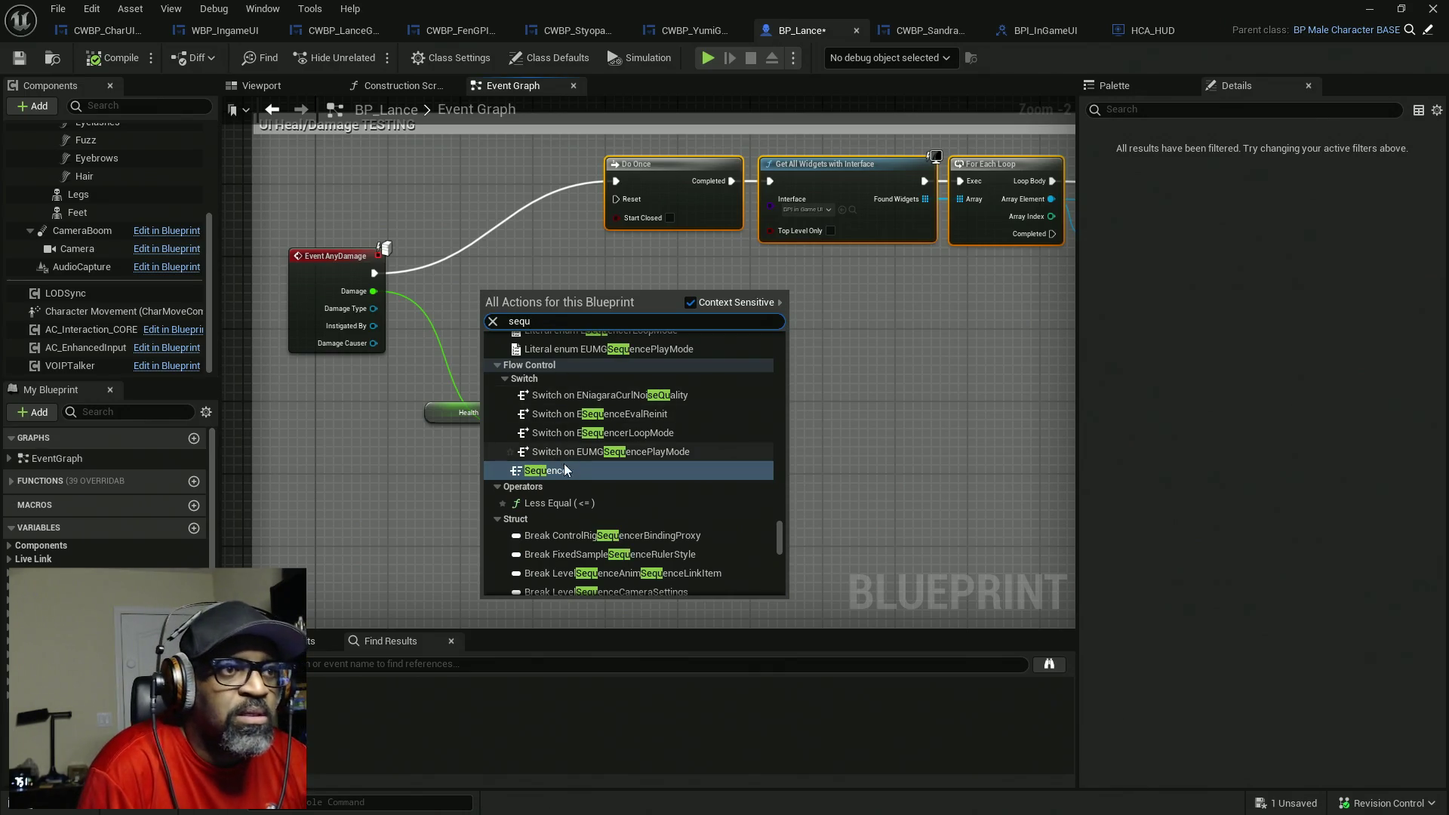
pyautogui.click(564, 468)
pyautogui.moveTo(496, 306); pyautogui.dragTo(384, 273)
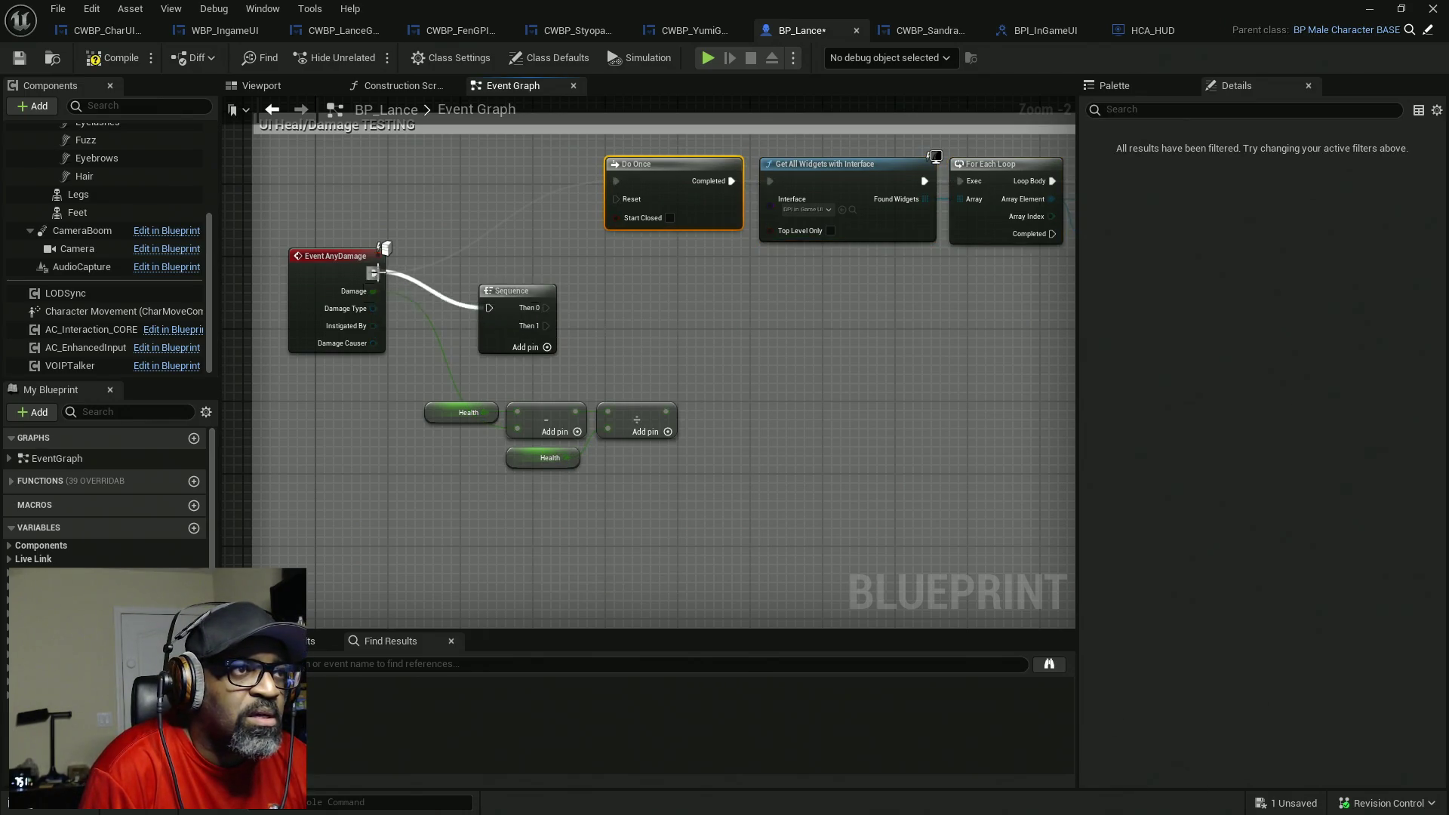
pyautogui.moveTo(545, 307); pyautogui.dragTo(615, 183)
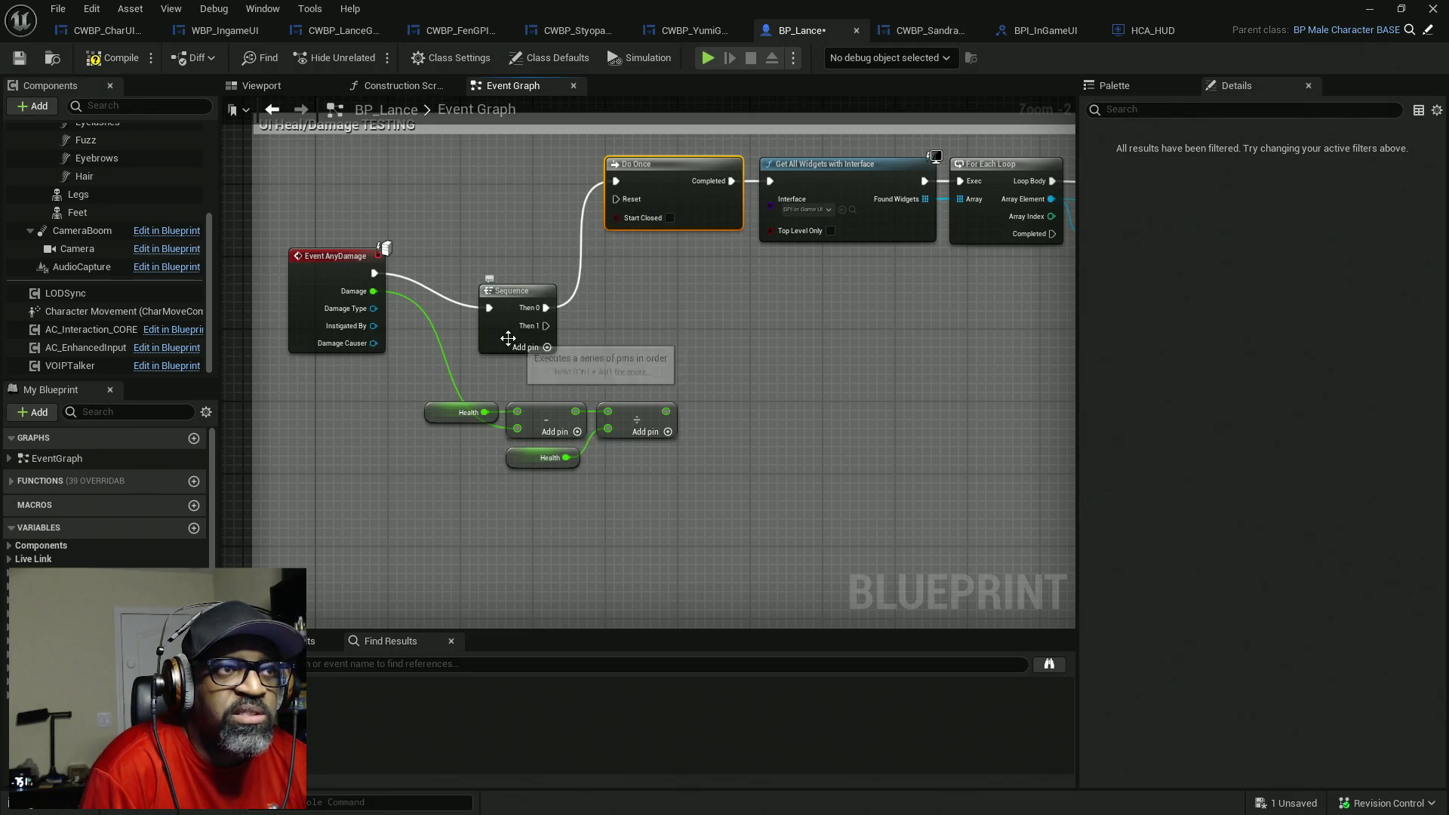
pyautogui.moveTo(521, 350); pyautogui.dragTo(483, 223)
# - Drag a Char Stats Widget getter into the damage graph
pyautogui.moveTo(722, 360)
pyautogui.mouseDown()
pyautogui.moveTo(337, 349)
pyautogui.moveTo(563, 340)
pyautogui.mouseUp()
pyautogui.moveTo(61, 572); pyautogui.dragTo(287, 336)
pyautogui.moveTo(446, 382)
pyautogui.mouseDown()
pyautogui.moveTo(464, 365)
pyautogui.moveTo(408, 346)
pyautogui.moveTo(599, 365)
pyautogui.mouseUp()
pyautogui.click(666, 316)
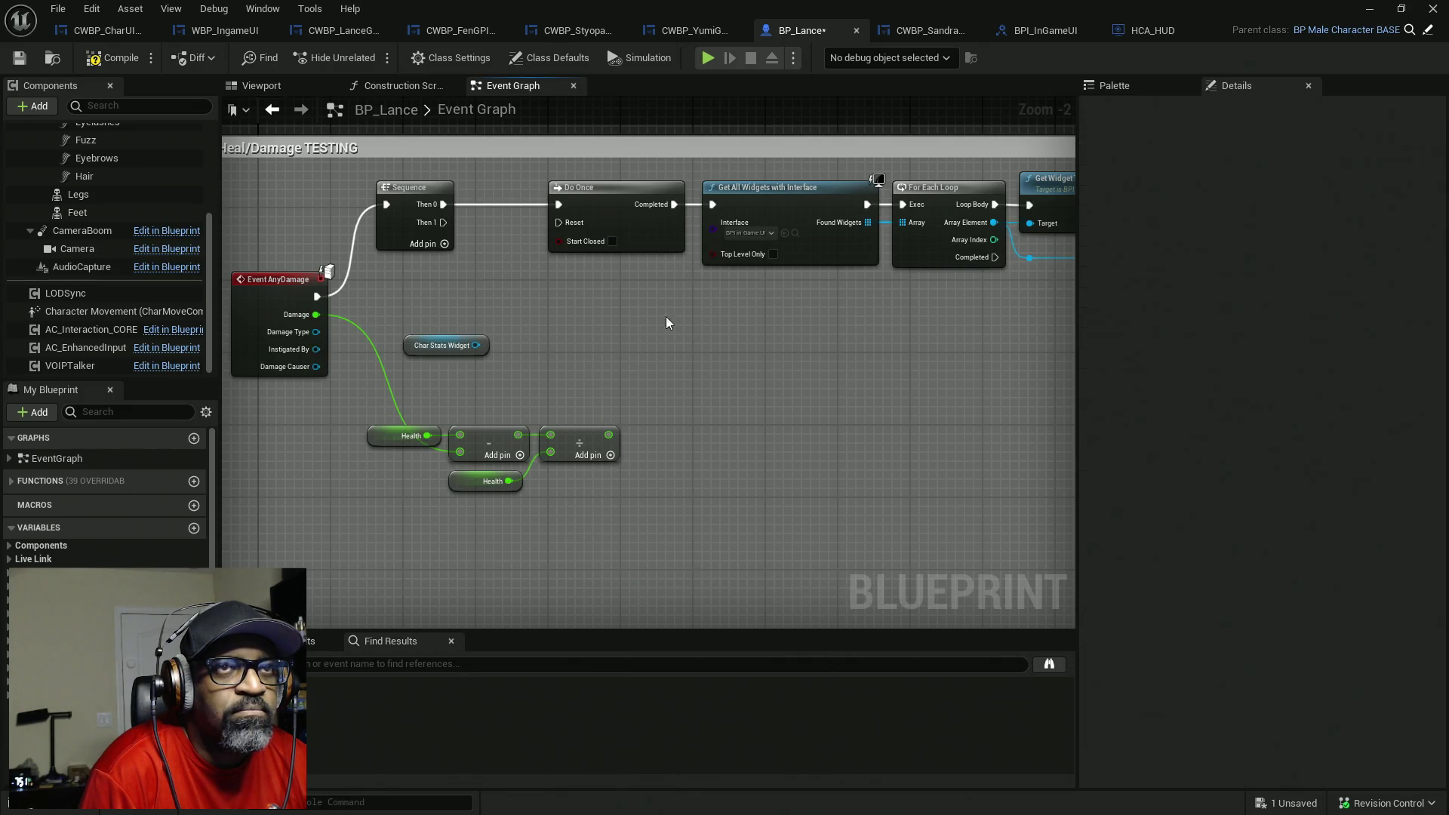
# - After checking BPI_InGameUI, search the Char Stats Widget pin's actions for HealthUpdate in BP_Lance
pyautogui.click(1039, 32)
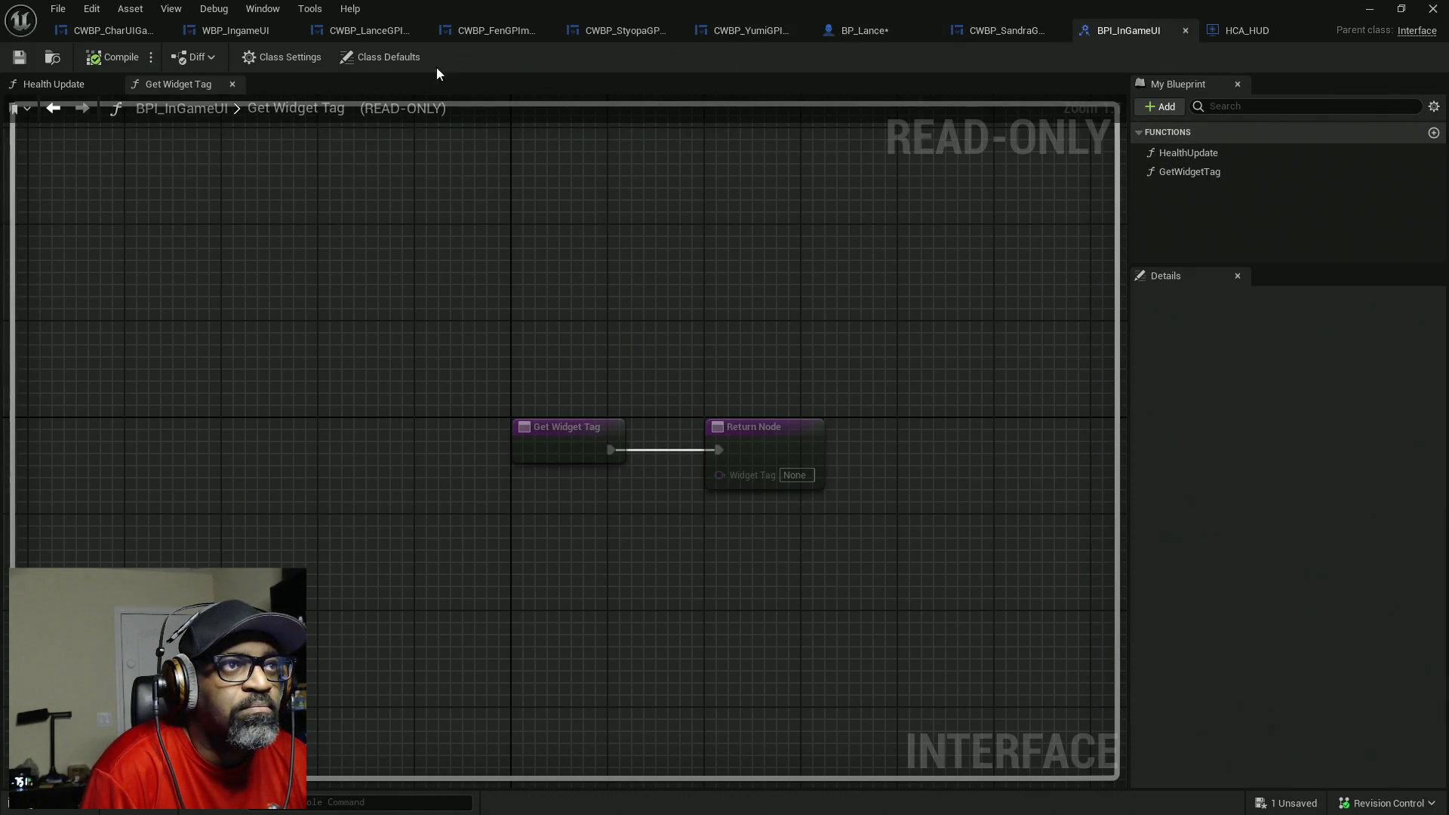
pyautogui.click(865, 30)
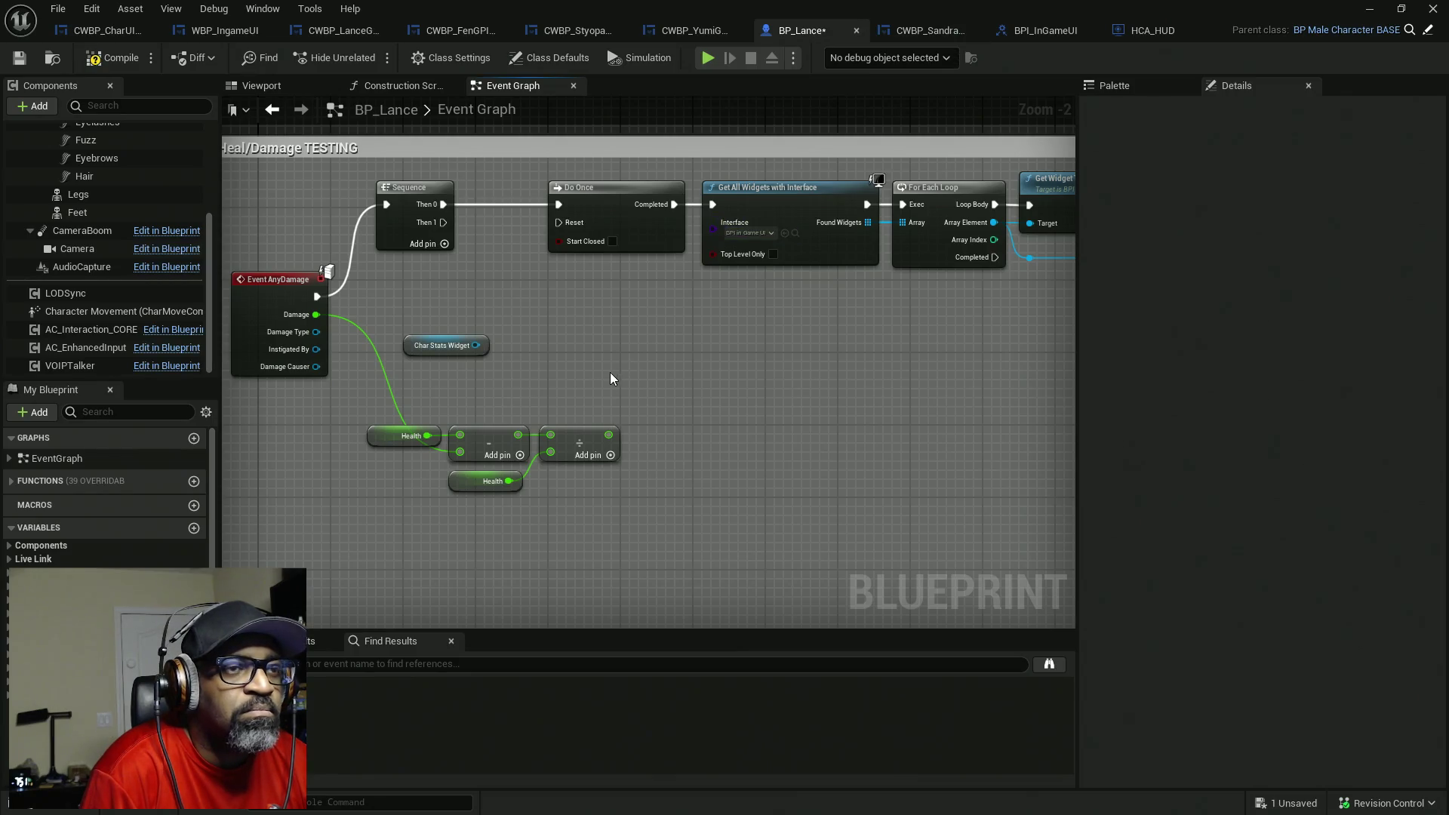
pyautogui.moveTo(476, 345); pyautogui.dragTo(540, 359)
pyautogui.write('health')
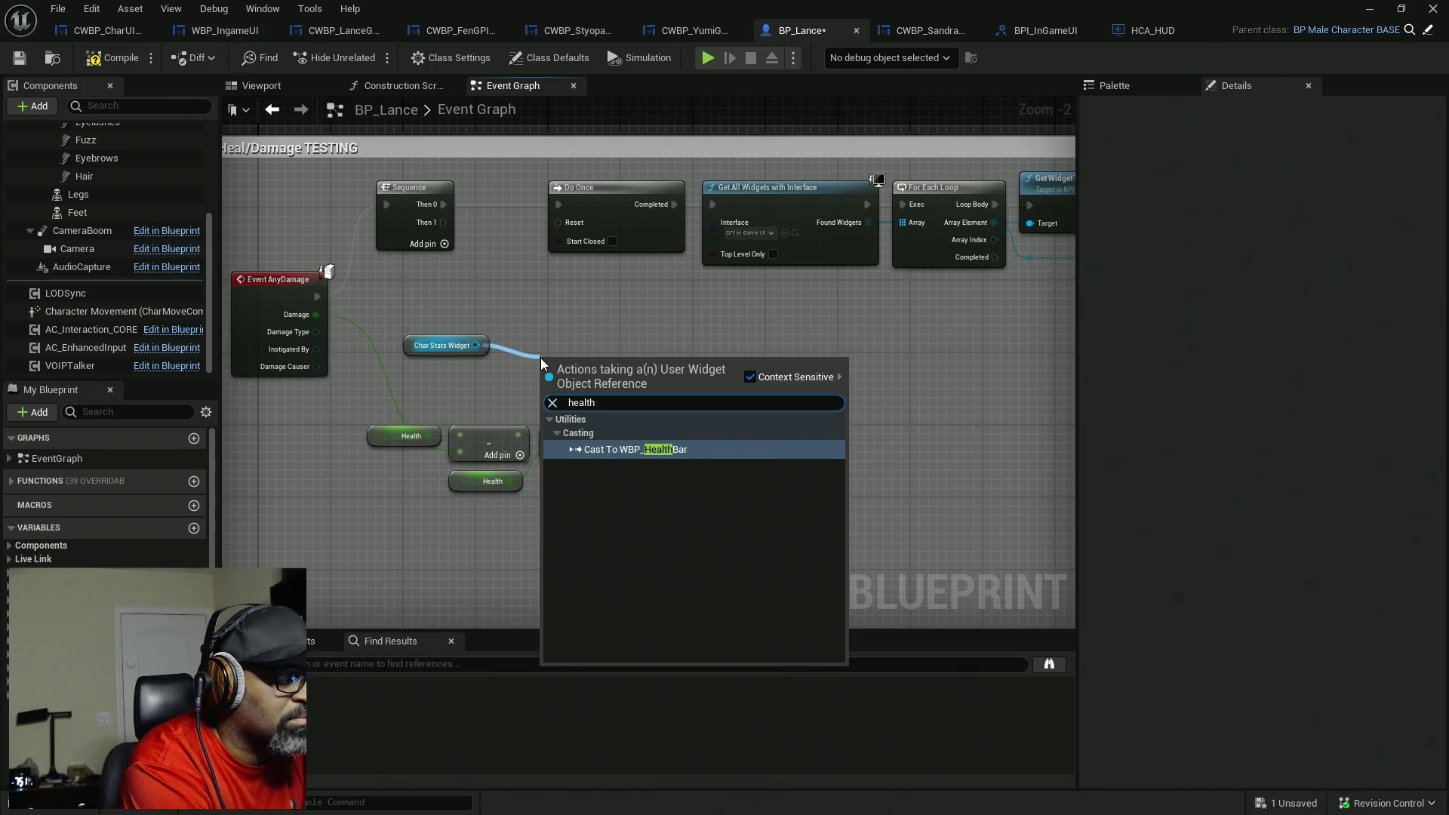
pyautogui.write('Updat')
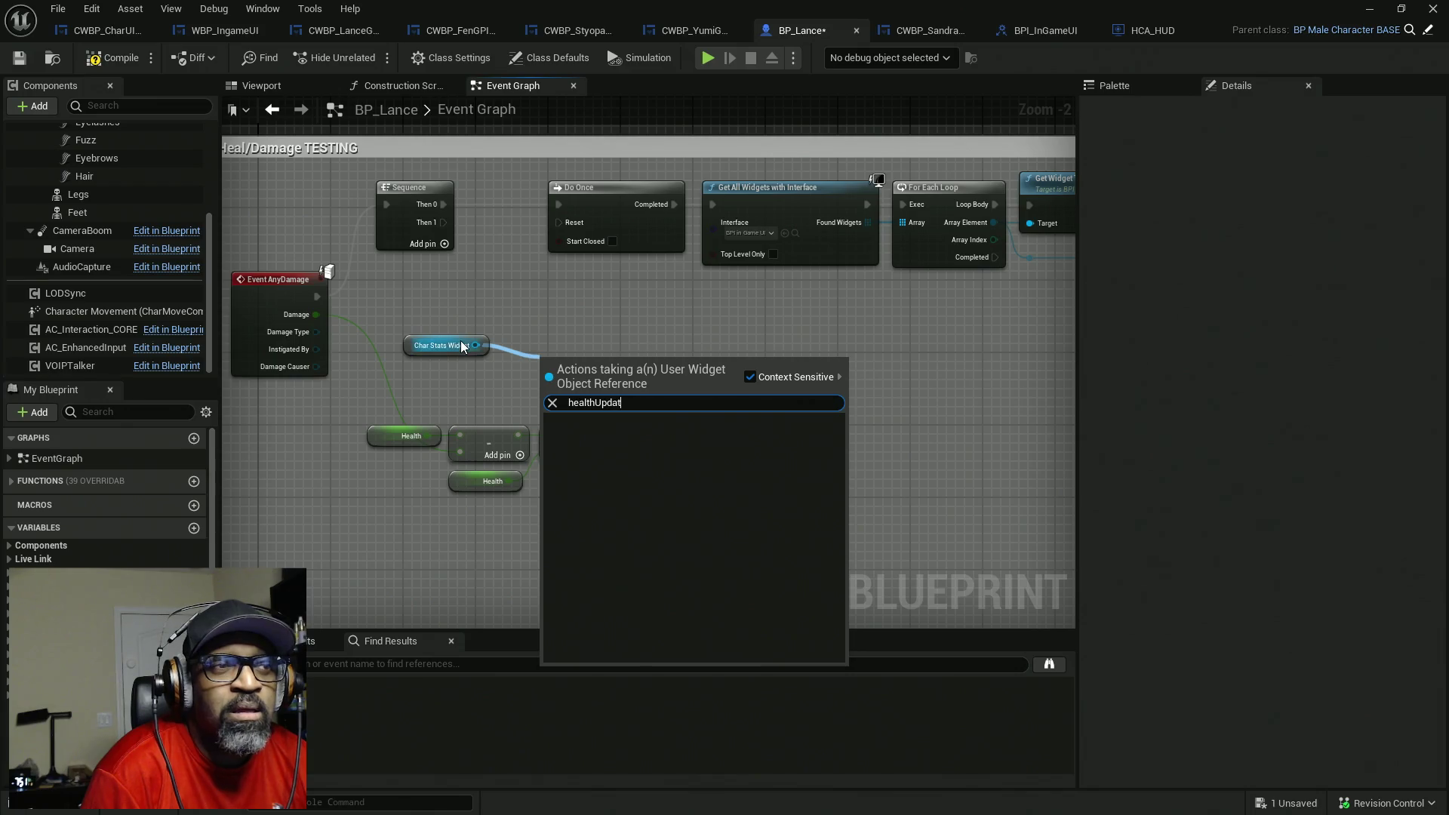
# - Add a Health Update (Message) node from the Palette and wire Sequence Then 1 into it
pyautogui.click(1174, 268)
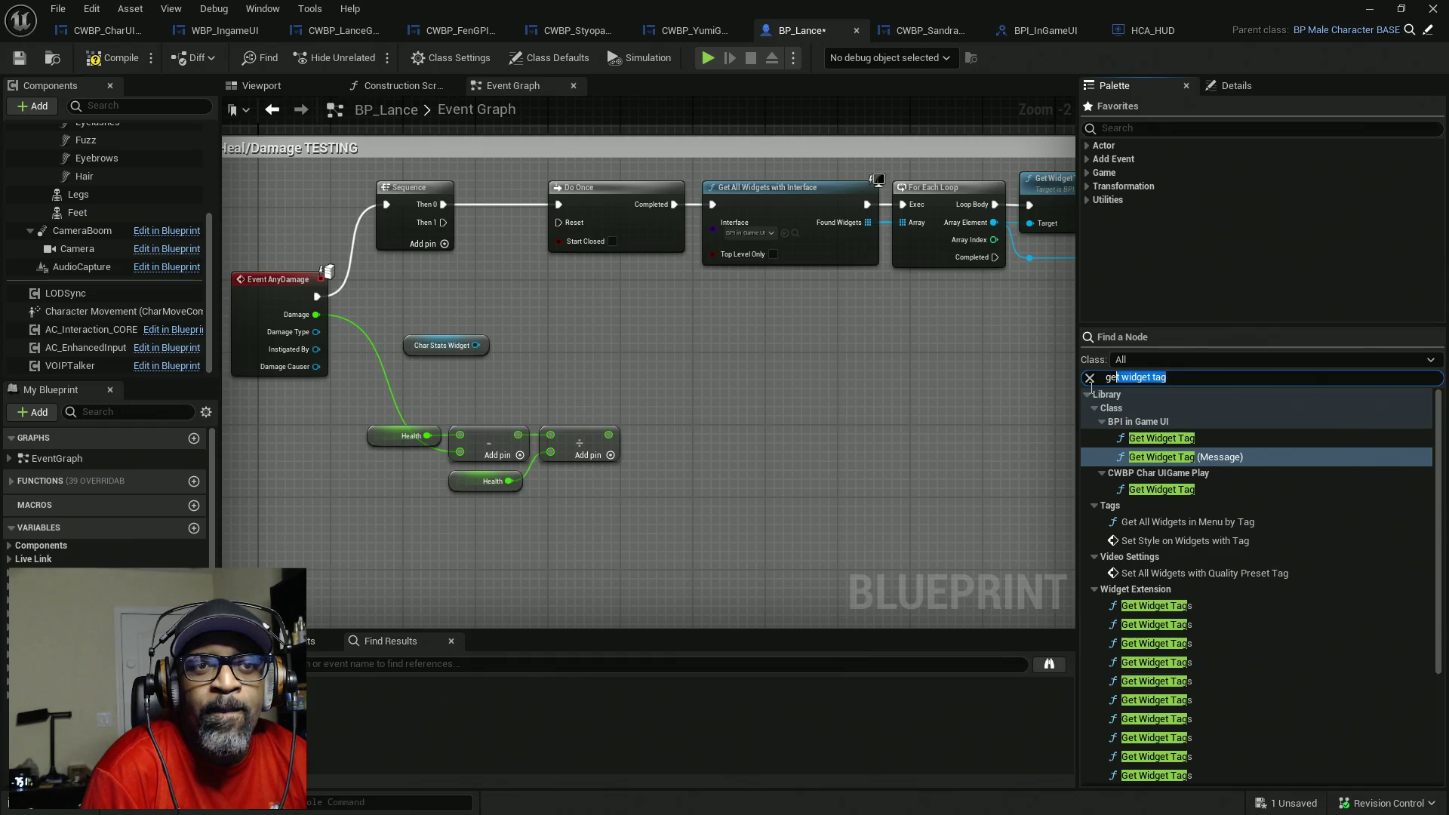
pyautogui.write('Hea')
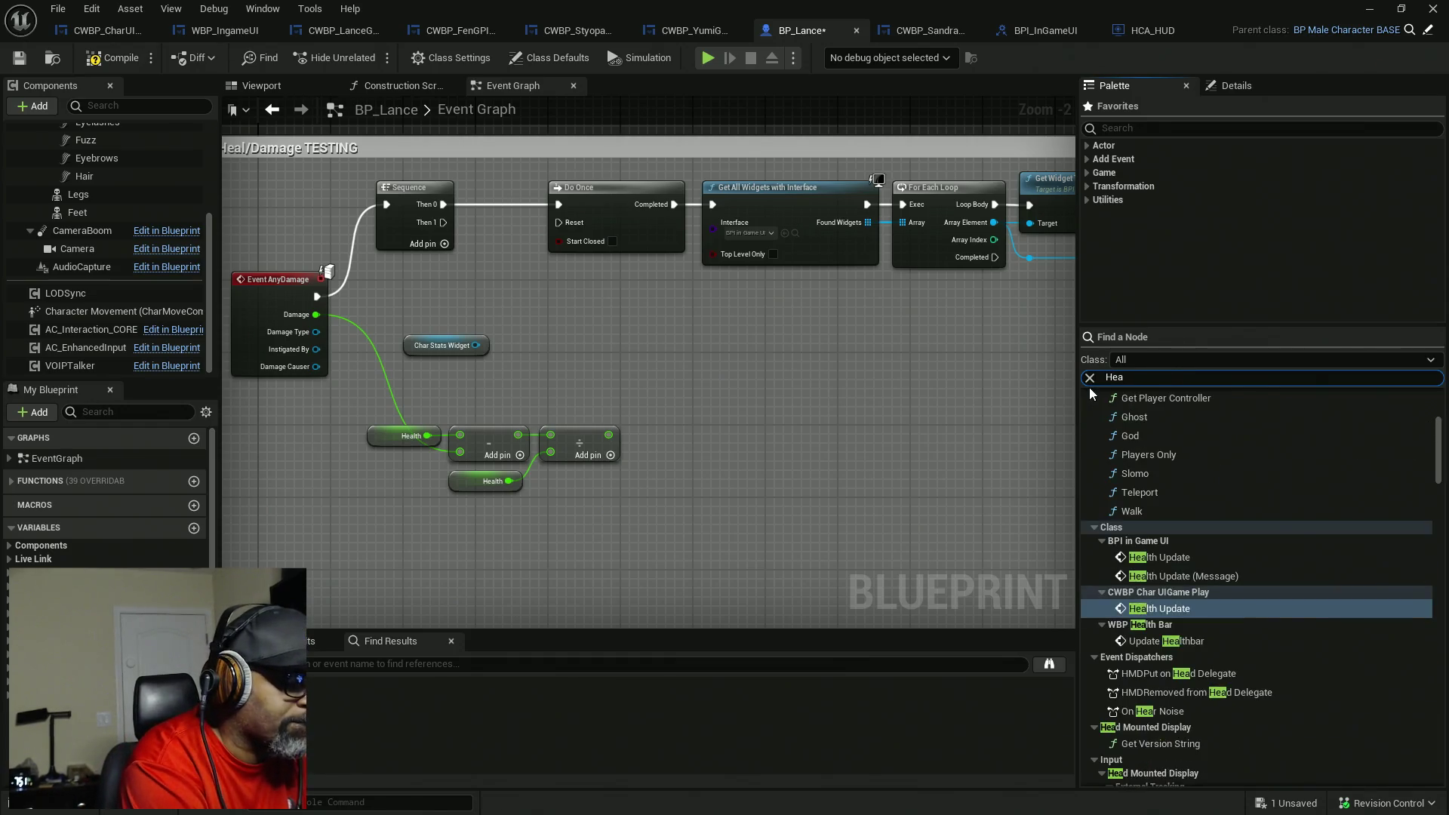
pyautogui.write('lthUpdate')
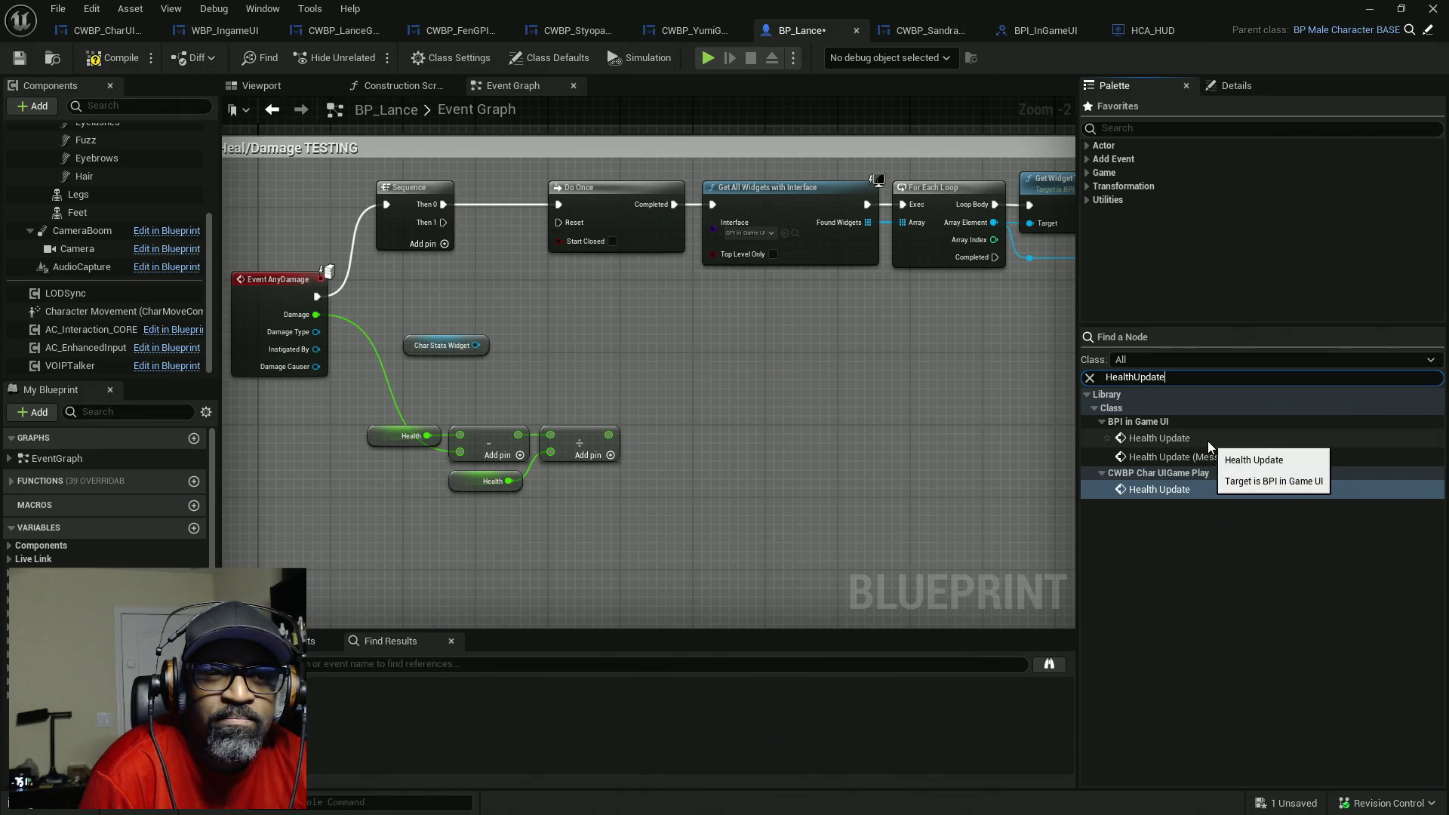
pyautogui.moveTo(1193, 456)
pyautogui.mouseDown()
pyautogui.moveTo(522, 338)
pyautogui.moveTo(533, 382)
pyautogui.moveTo(475, 345)
pyautogui.moveTo(444, 222)
pyautogui.mouseUp()
pyautogui.moveTo(573, 360)
pyautogui.mouseDown()
pyautogui.moveTo(672, 332)
pyautogui.moveTo(618, 330)
pyautogui.mouseUp()
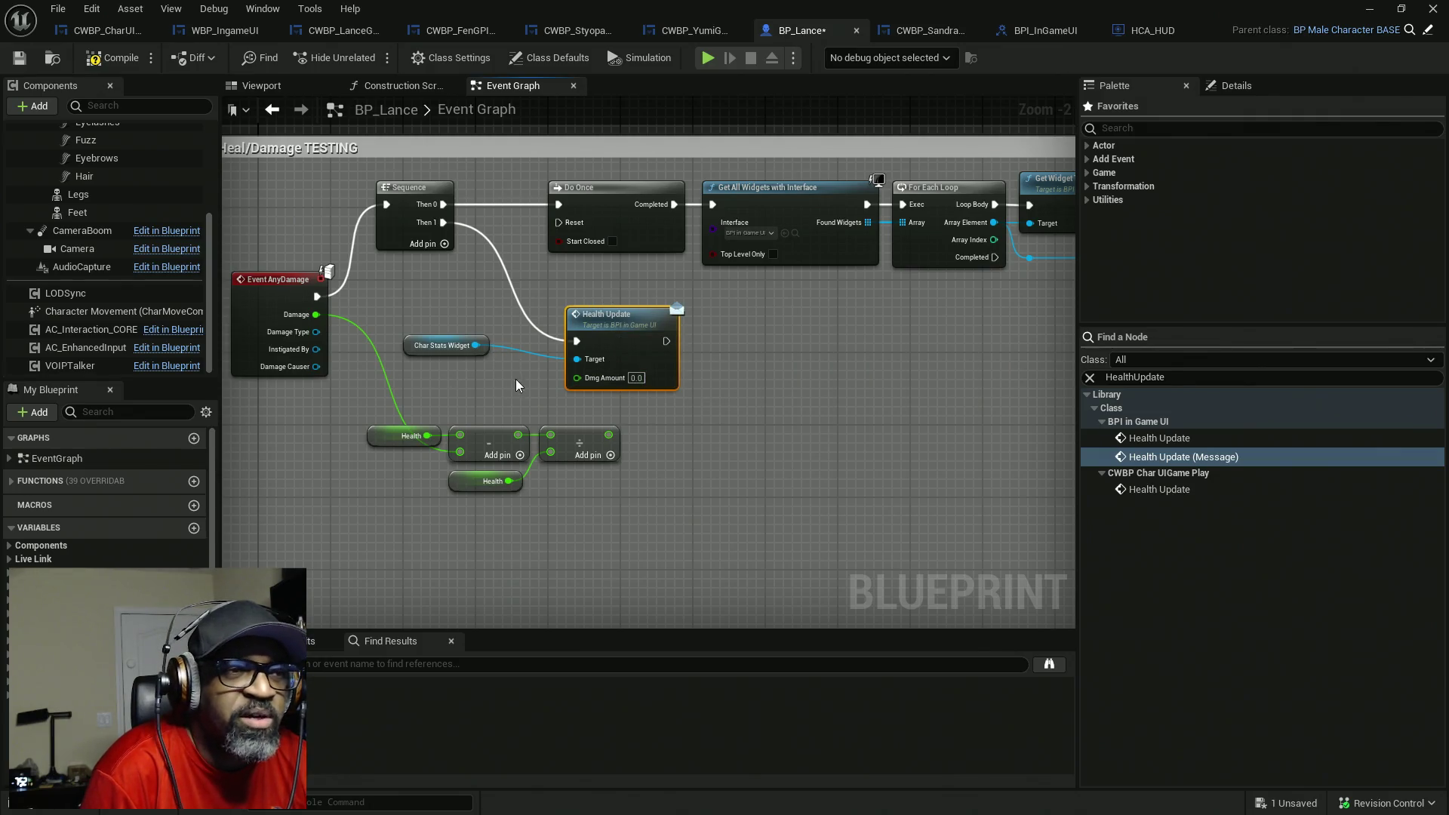
pyautogui.scroll(2, 528, 377)
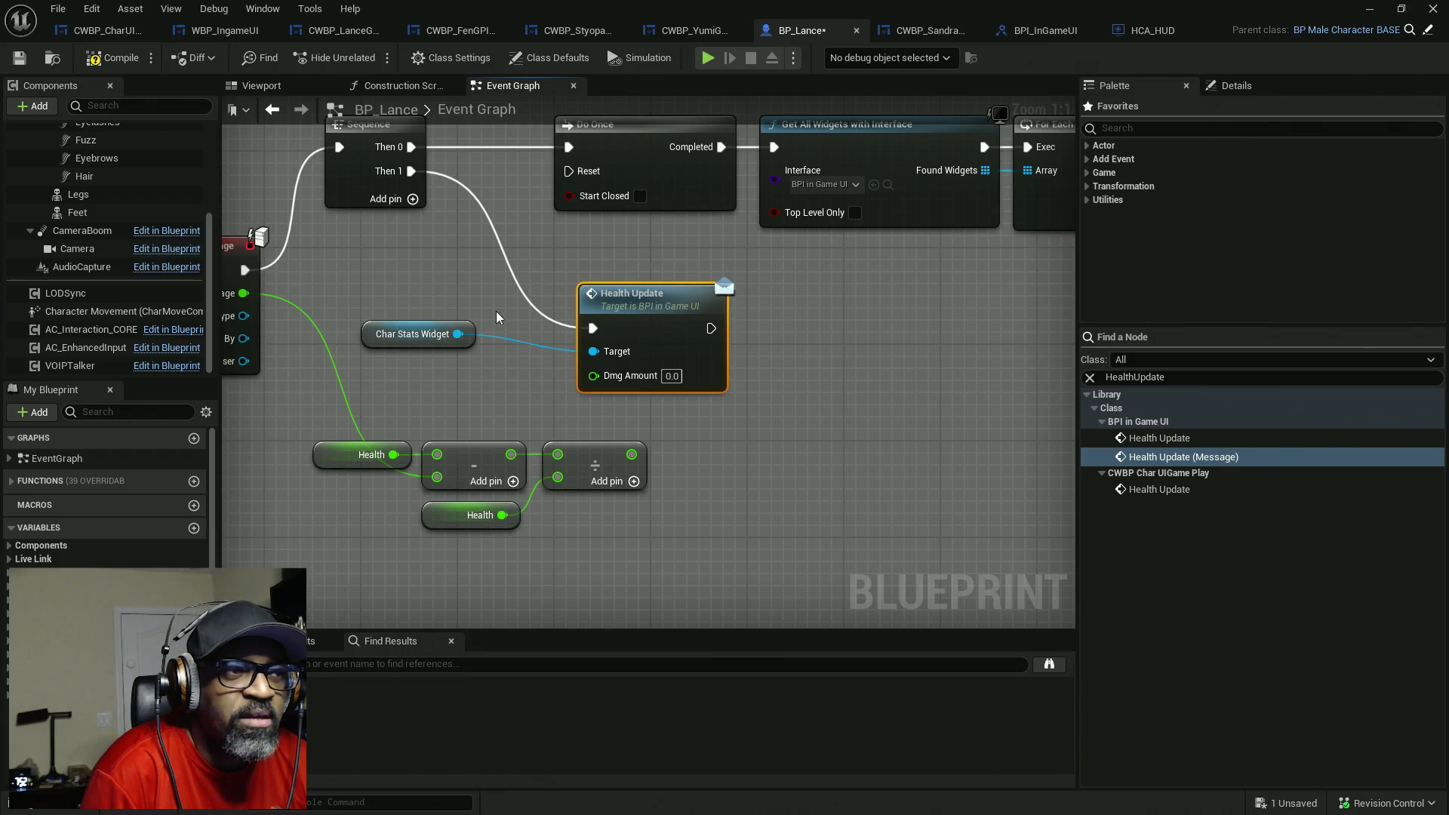
pyautogui.click(106, 30)
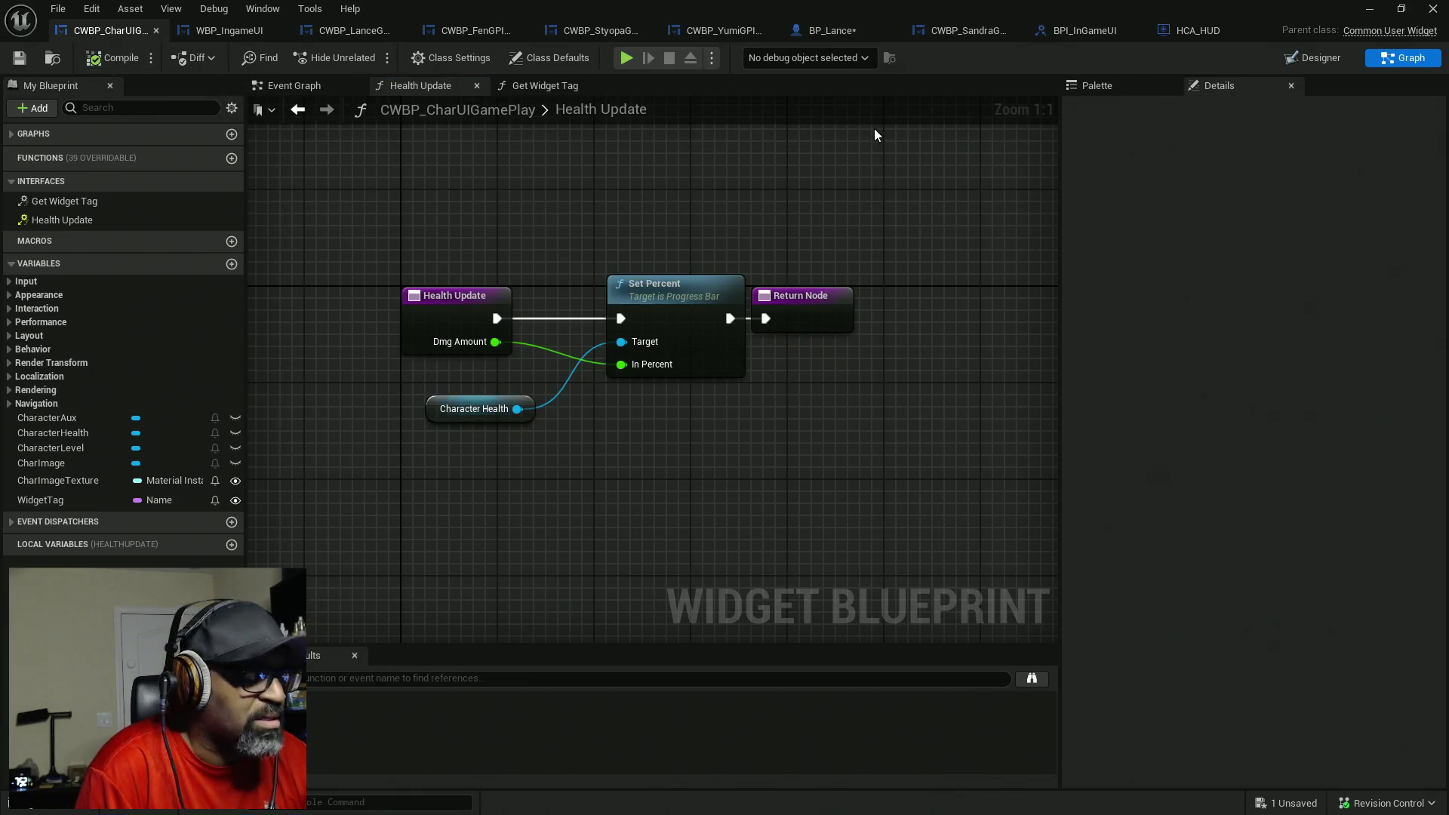
# - Save BP_Lance, review the BPI_InGameUI and widget tabs, and reorder the editor tabs
pyautogui.hotkey('ctrl', 'shift', 's')
pyautogui.click(1086, 30)
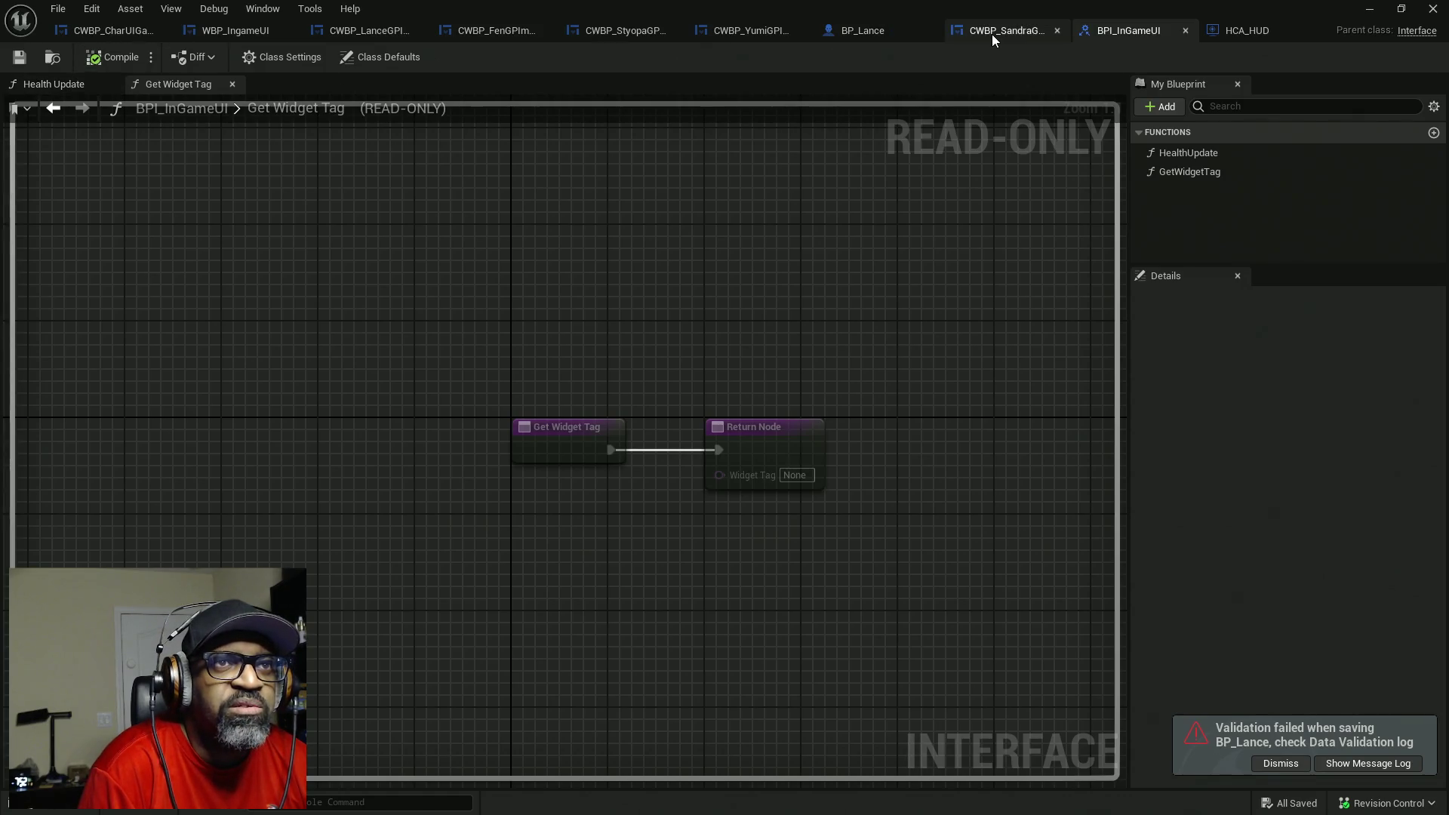
pyautogui.click(991, 34)
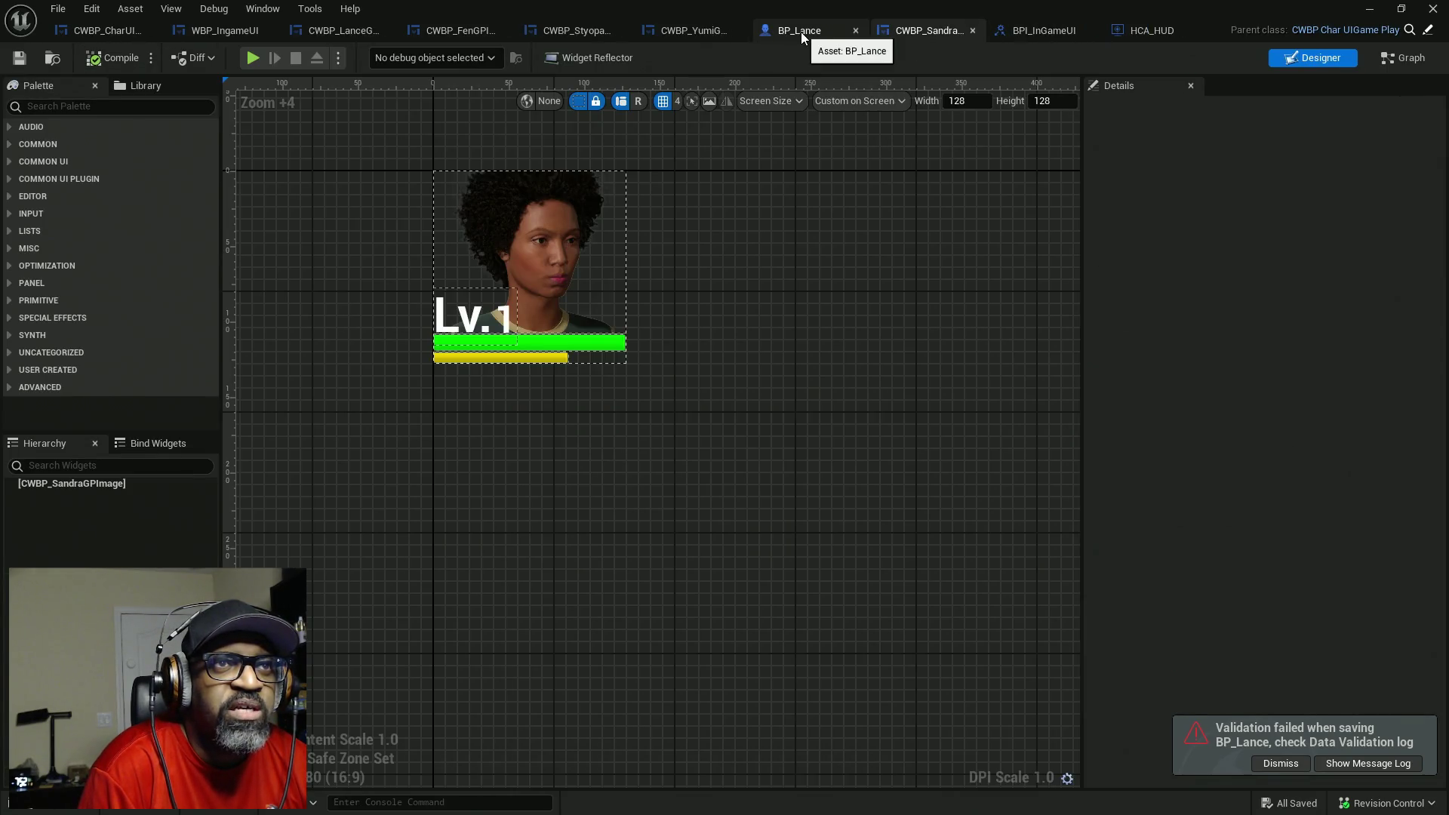
pyautogui.click(800, 32)
pyautogui.moveTo(817, 34)
pyautogui.mouseDown()
pyautogui.moveTo(960, 30)
pyautogui.moveTo(874, 38)
pyautogui.mouseUp()
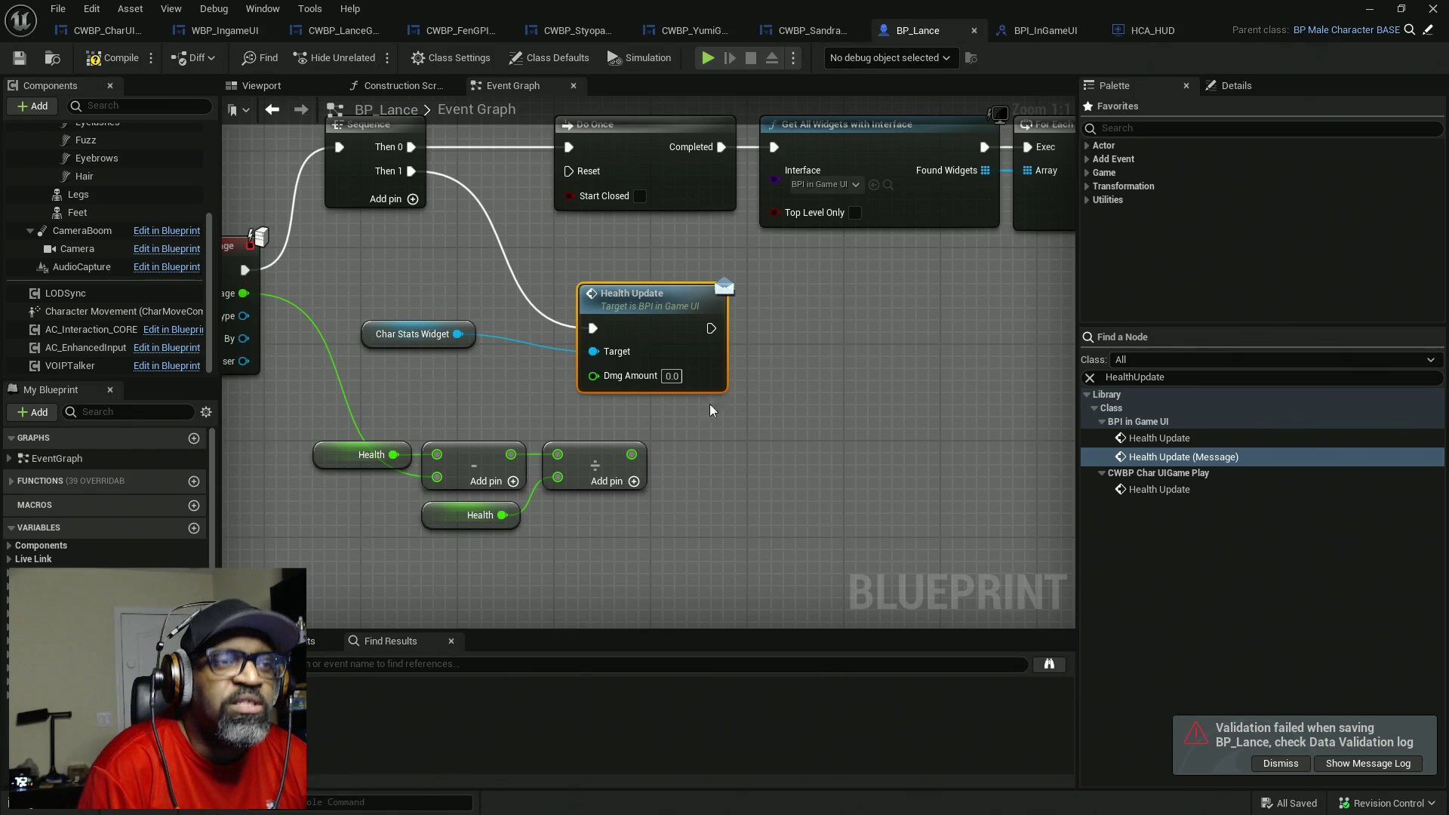
# - Connect the Divide result to Health Update's Dmg Amount, then compile and save BP_Lance
pyautogui.moveTo(636, 391); pyautogui.dragTo(747, 371)
pyautogui.moveTo(483, 302); pyautogui.dragTo(532, 314)
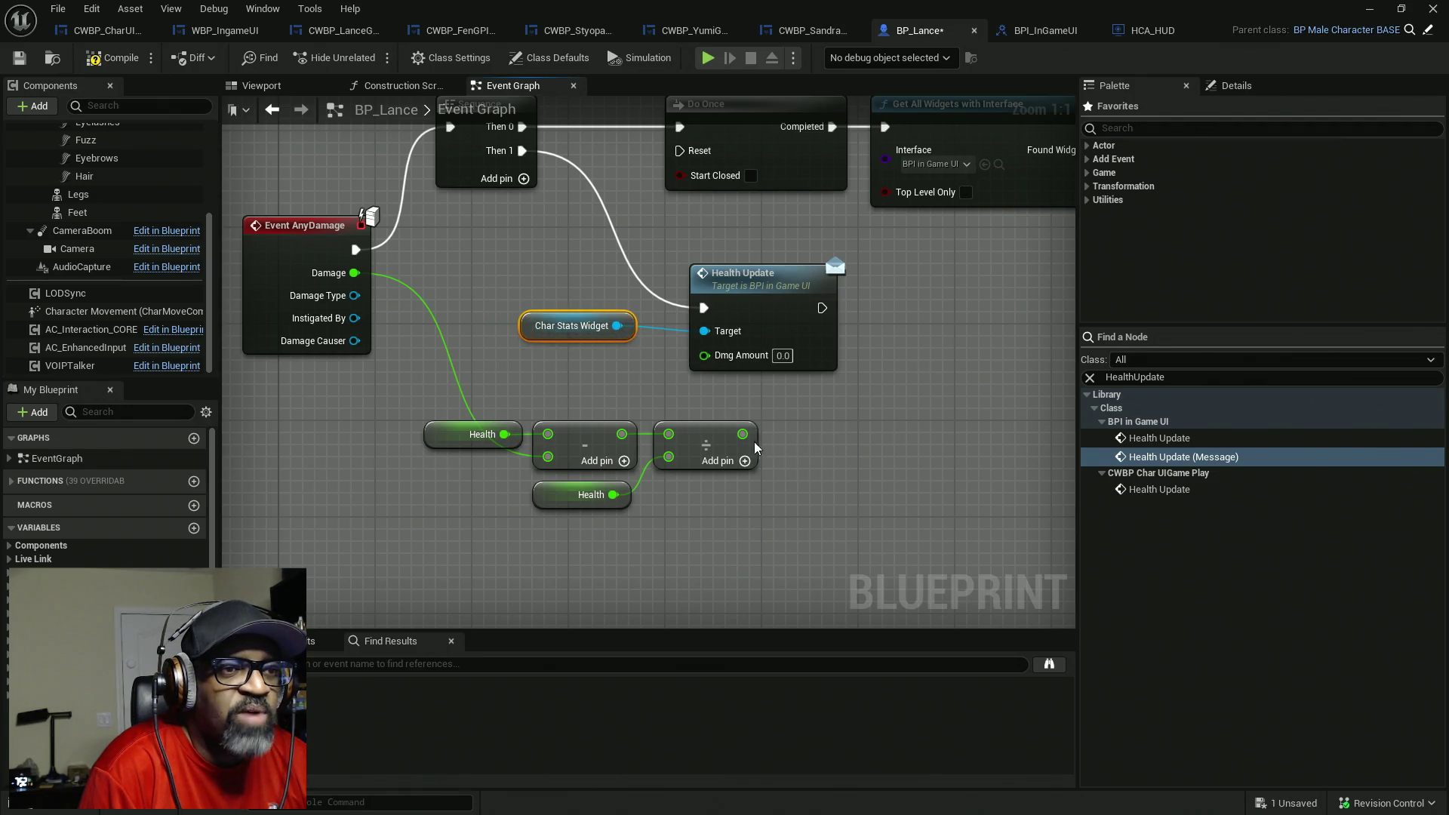
pyautogui.moveTo(743, 436)
pyautogui.mouseDown()
pyautogui.moveTo(683, 381)
pyautogui.moveTo(704, 354)
pyautogui.mouseUp()
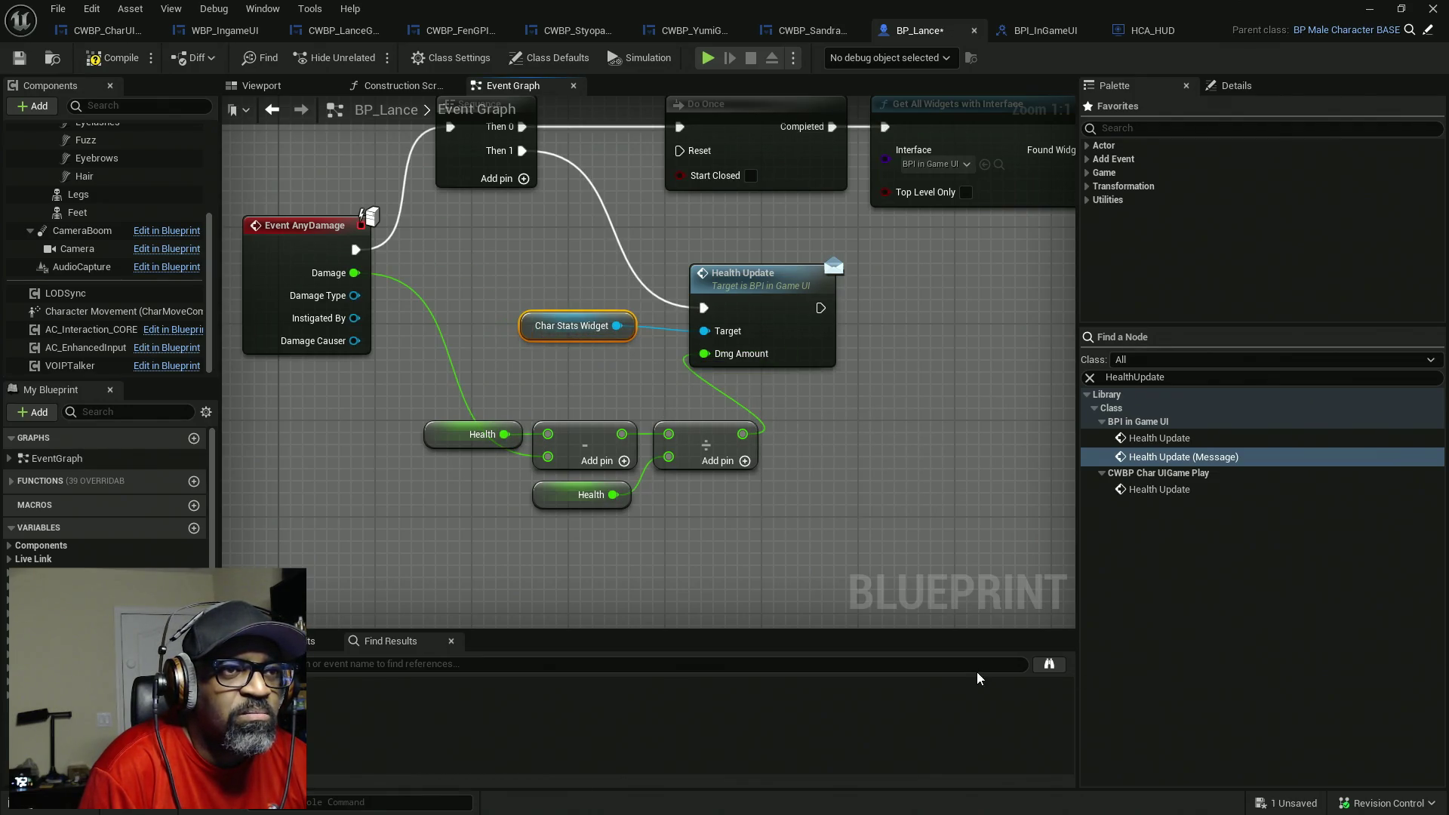
pyautogui.click(113, 61)
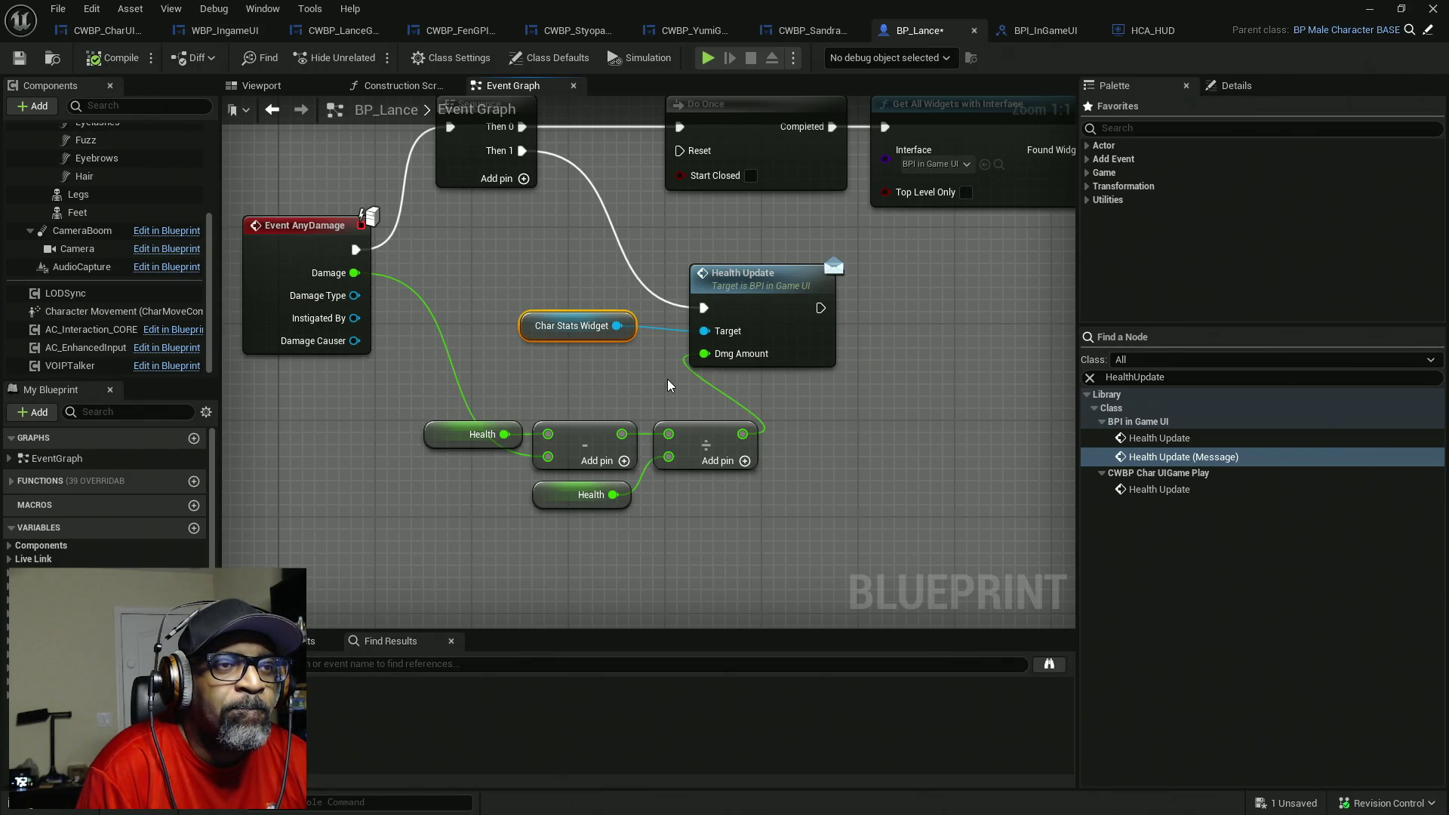
pyautogui.hotkey('ctrl', 's')
pyautogui.click(1368, 9)
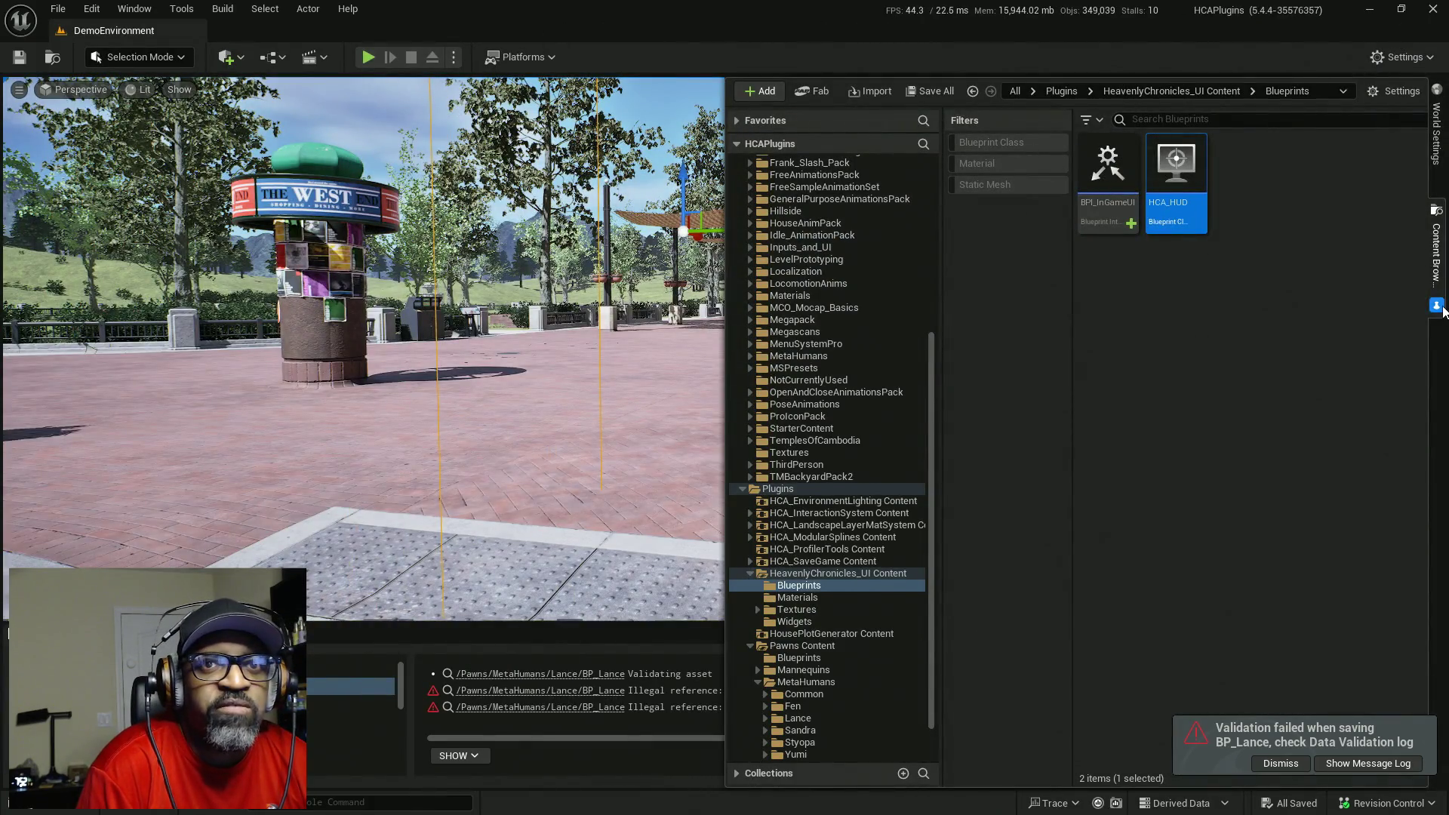
# - Play-test the level running the character across the plaza, then stop and clear the message log
pyautogui.click(590, 69)
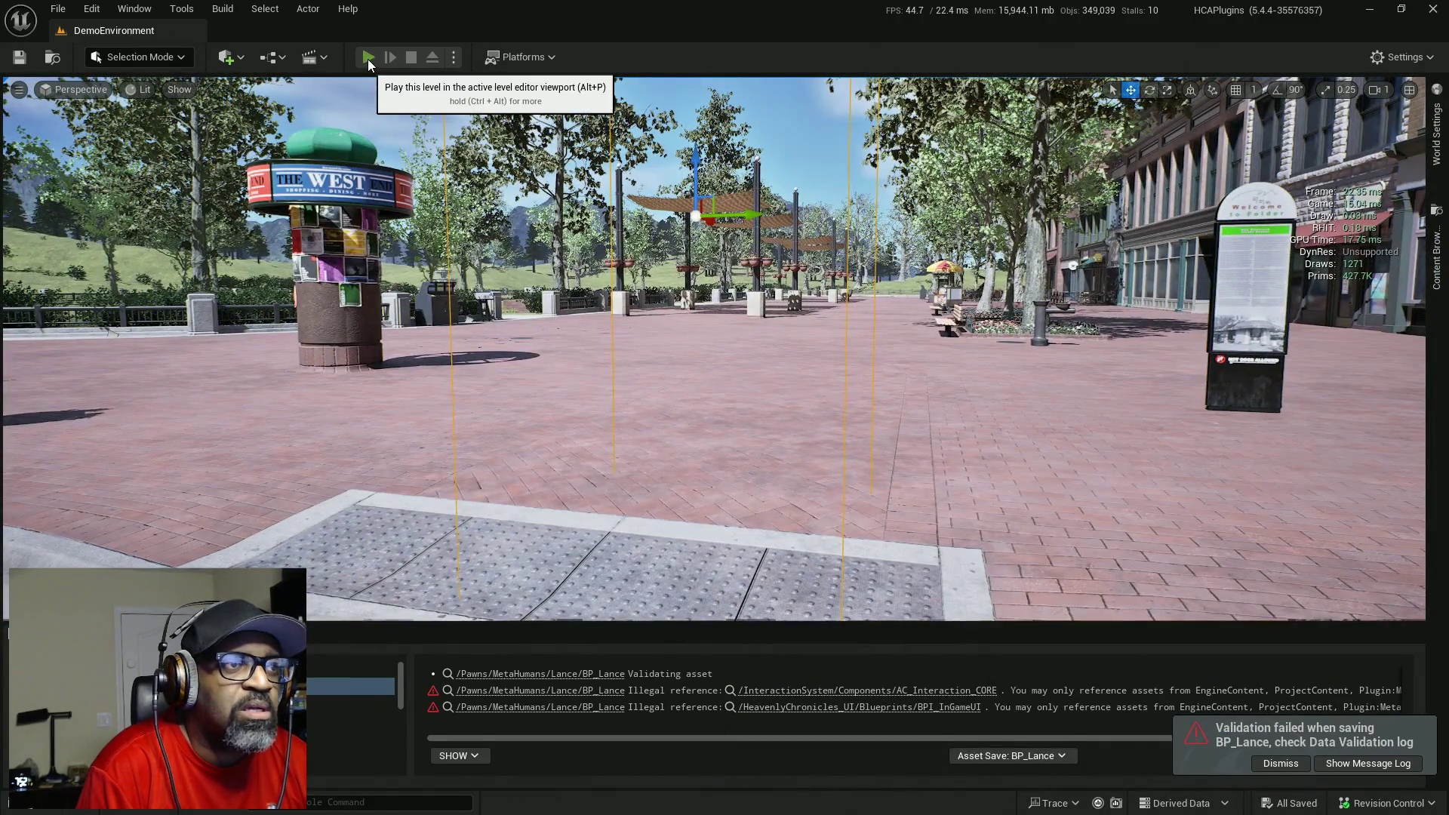
pyautogui.hotkey('alt', 'p')
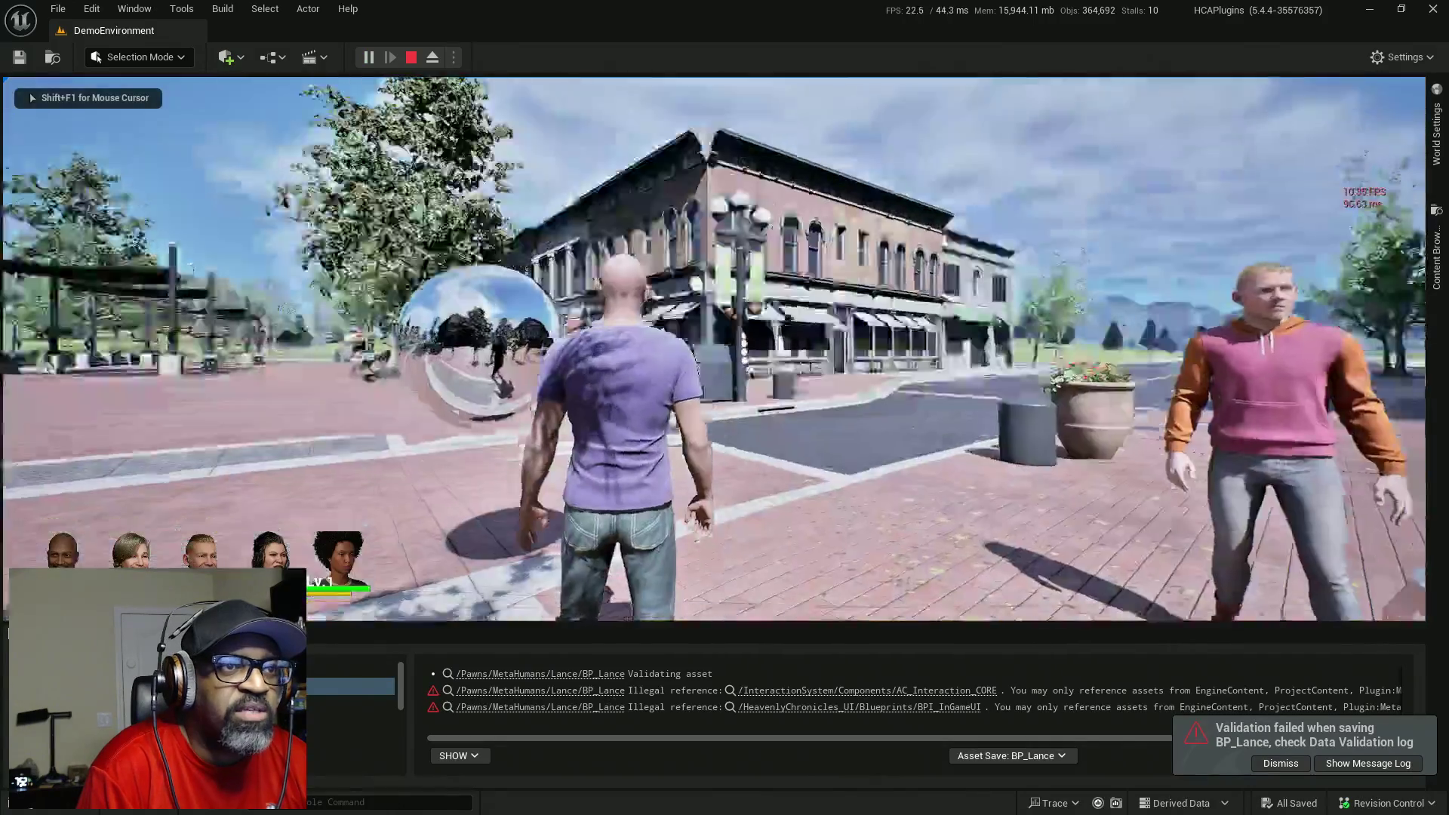
pyautogui.press('w')
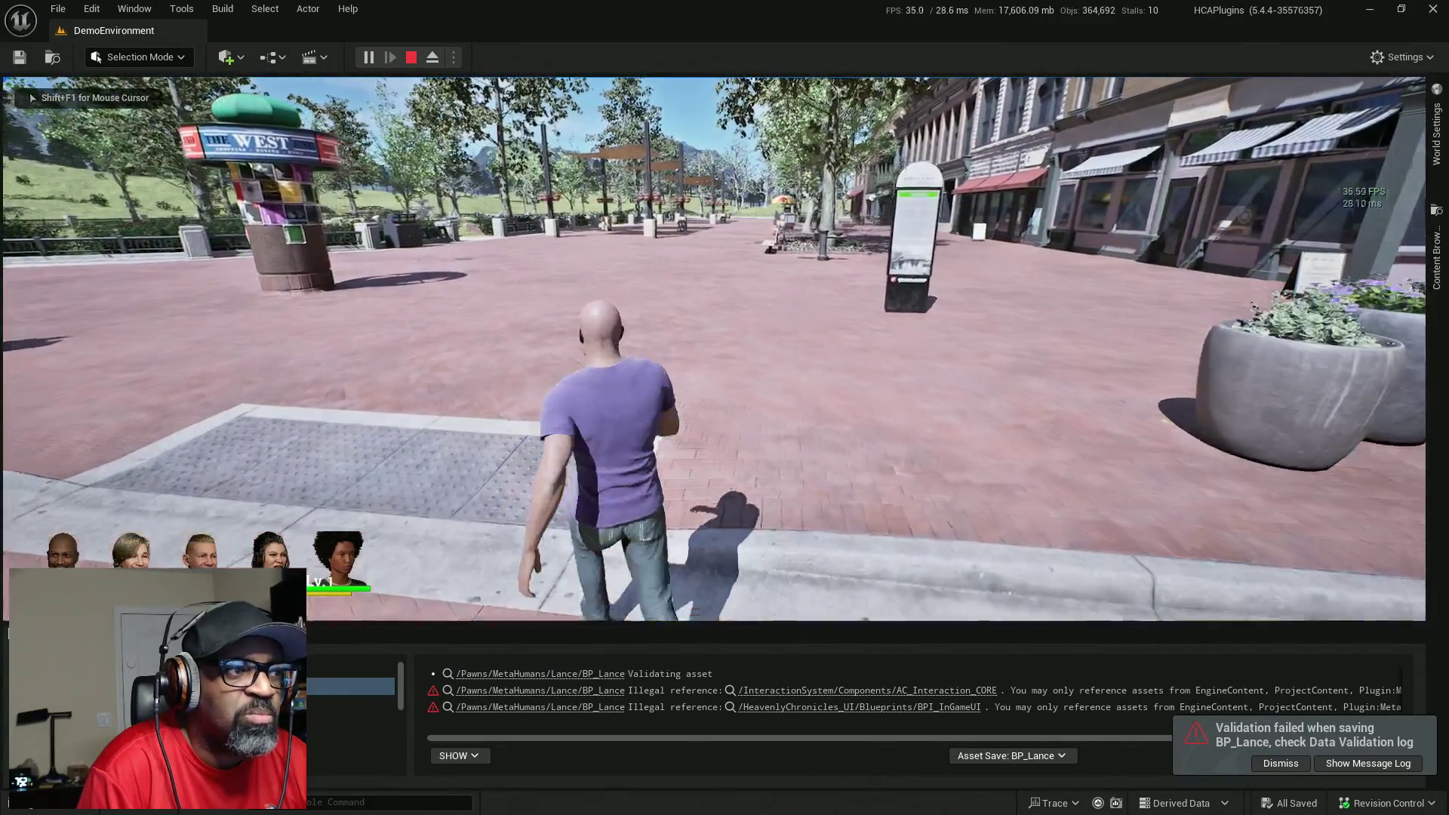
pyautogui.press('w')
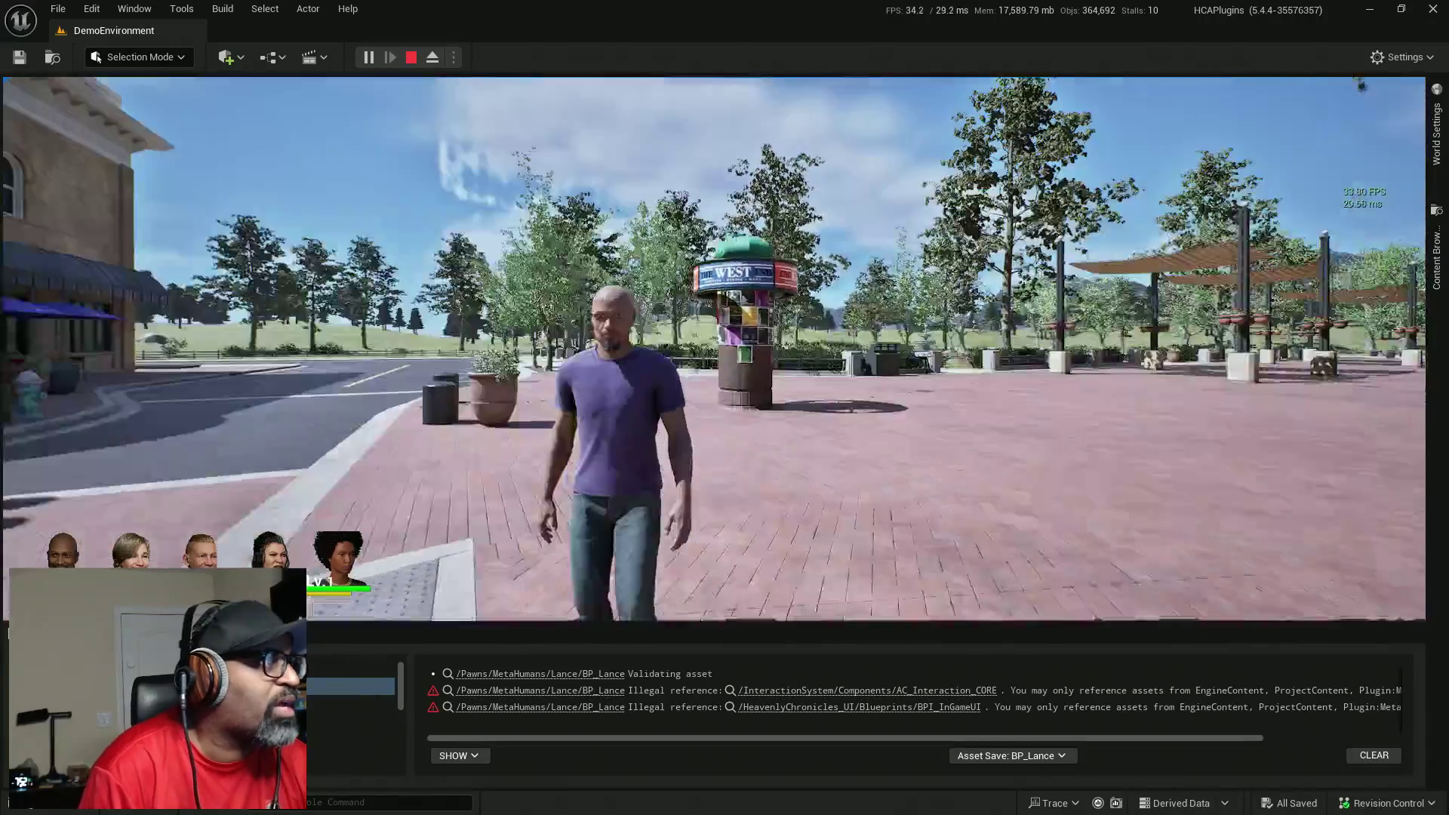
pyautogui.press('Escape')
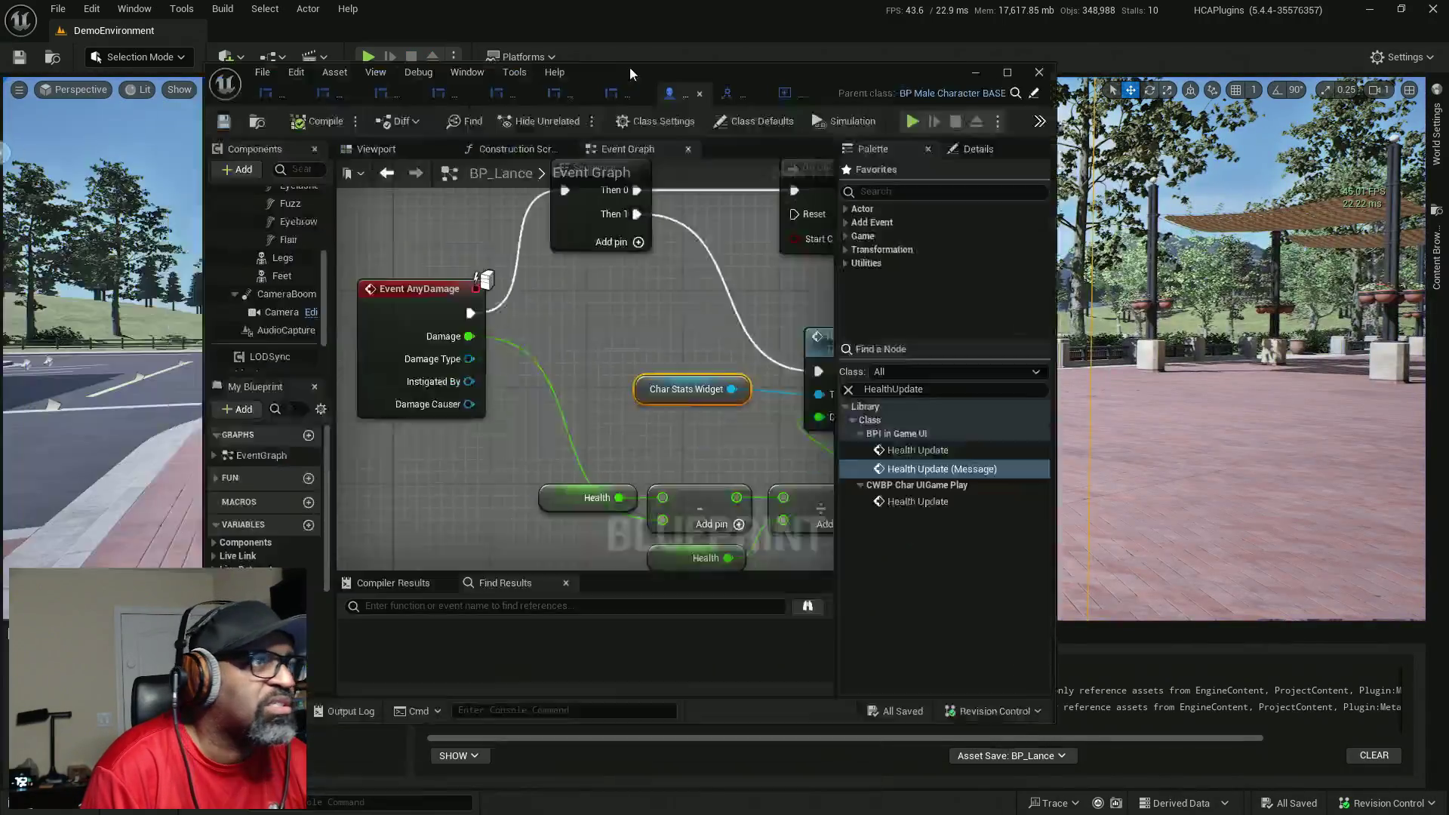
pyautogui.moveTo(630, 66); pyautogui.dragTo(695, 6)
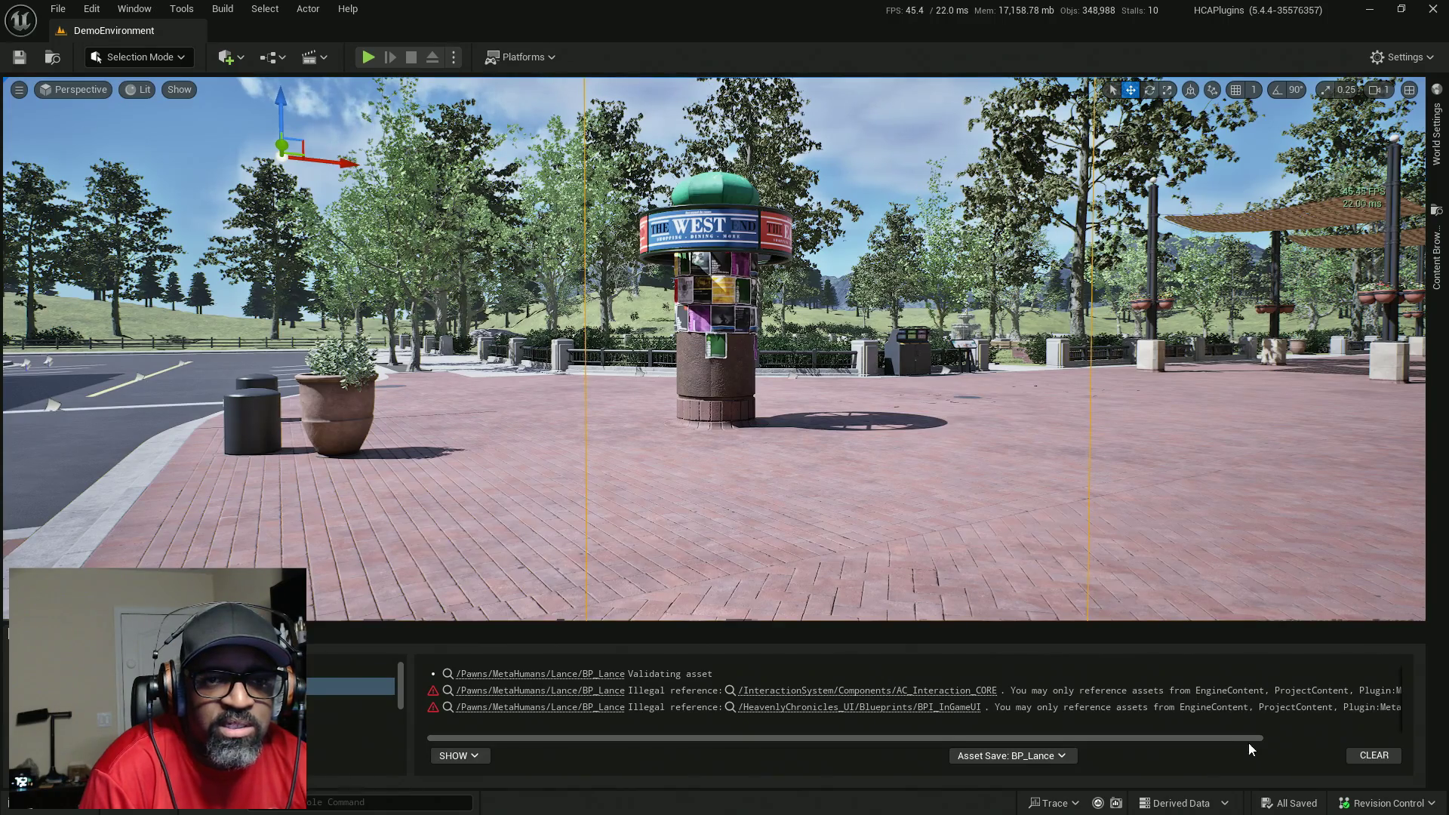
pyautogui.click(1374, 756)
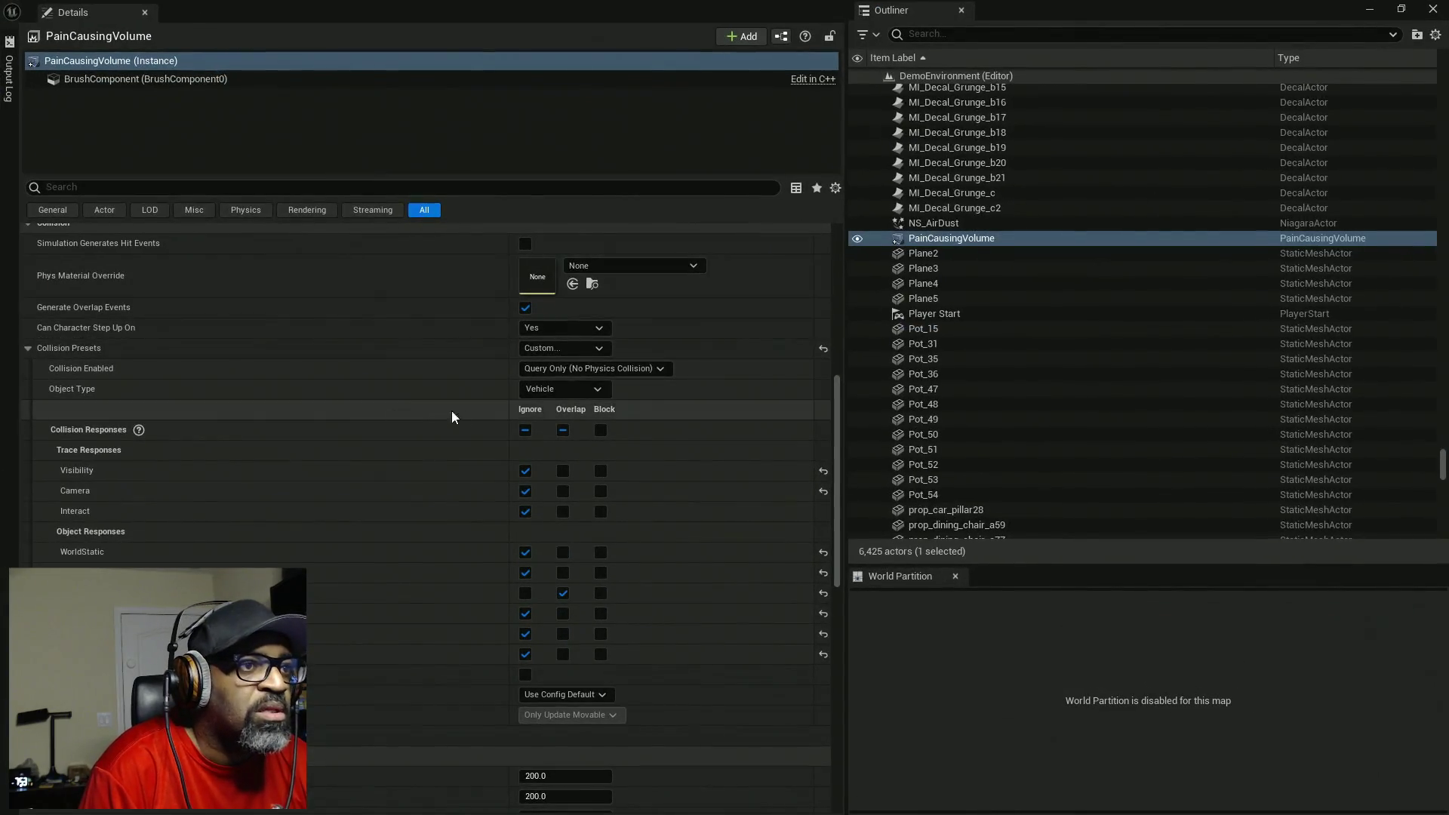
# - Set the PainCausingVolume's Pain Interval to 10.0 and Damage Per Sec to 2.0
pyautogui.scroll(3, 545, 495)
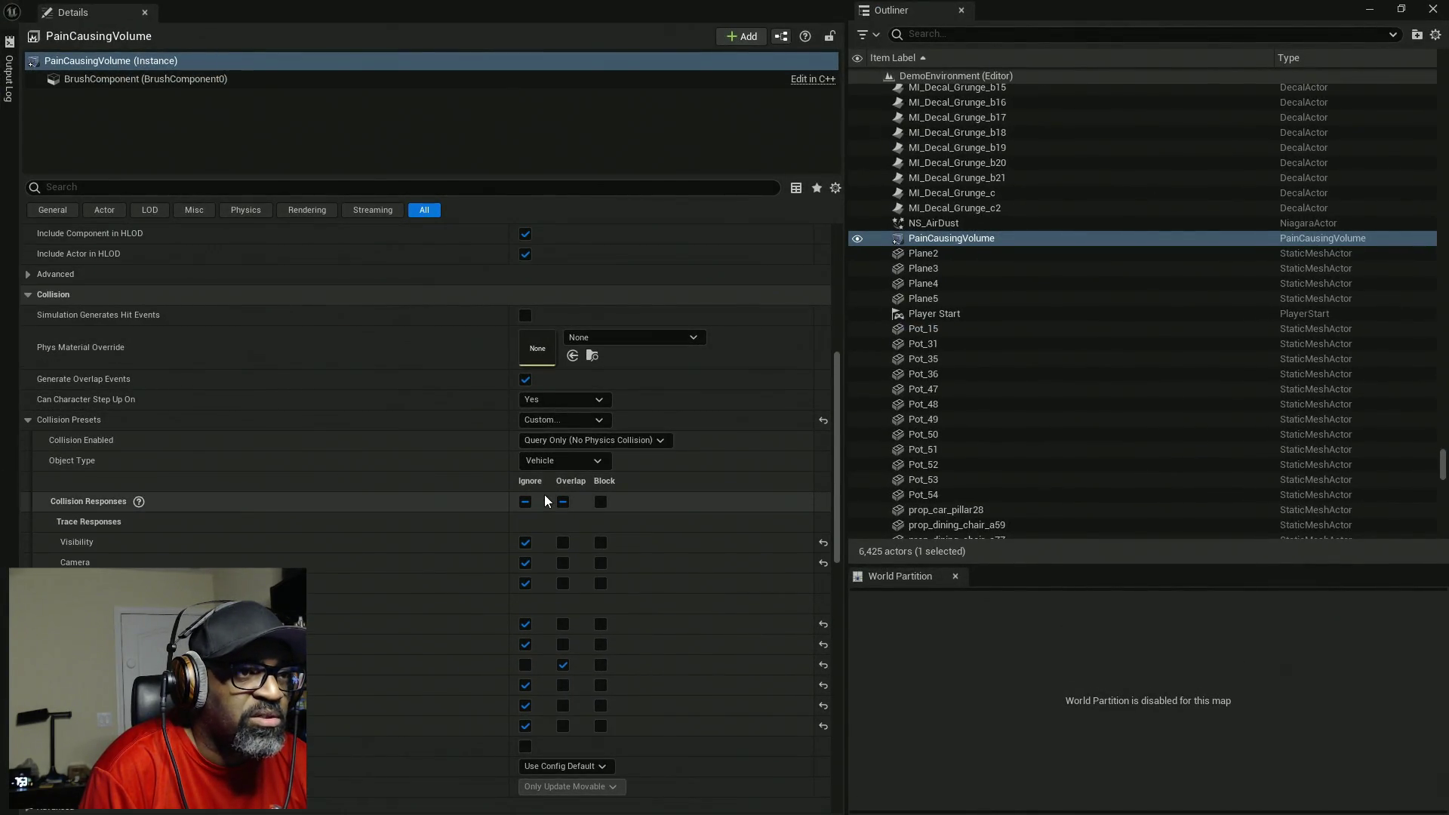
pyautogui.scroll(15, 446, 552)
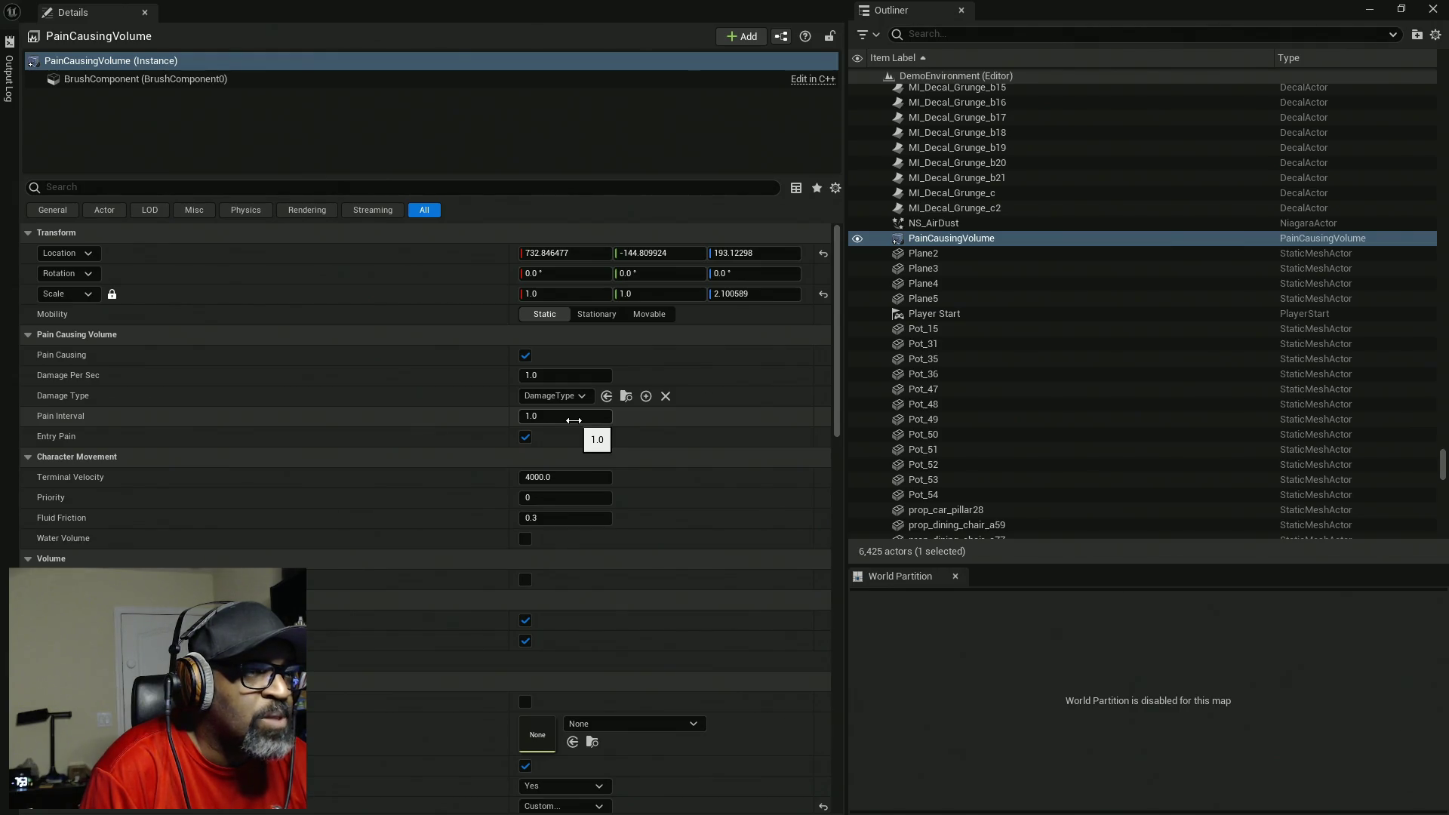
pyautogui.click(558, 377)
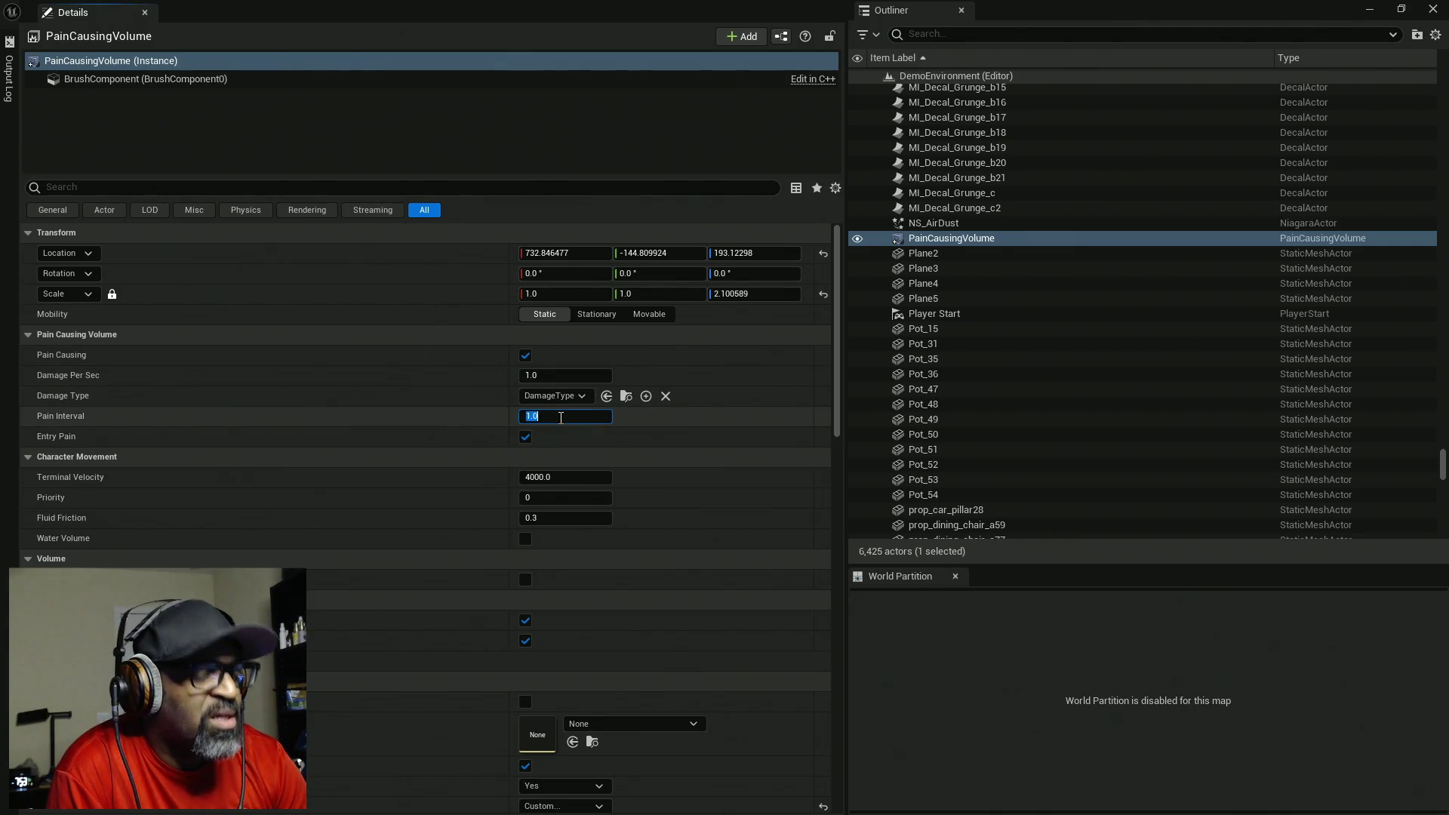
pyautogui.write('2')
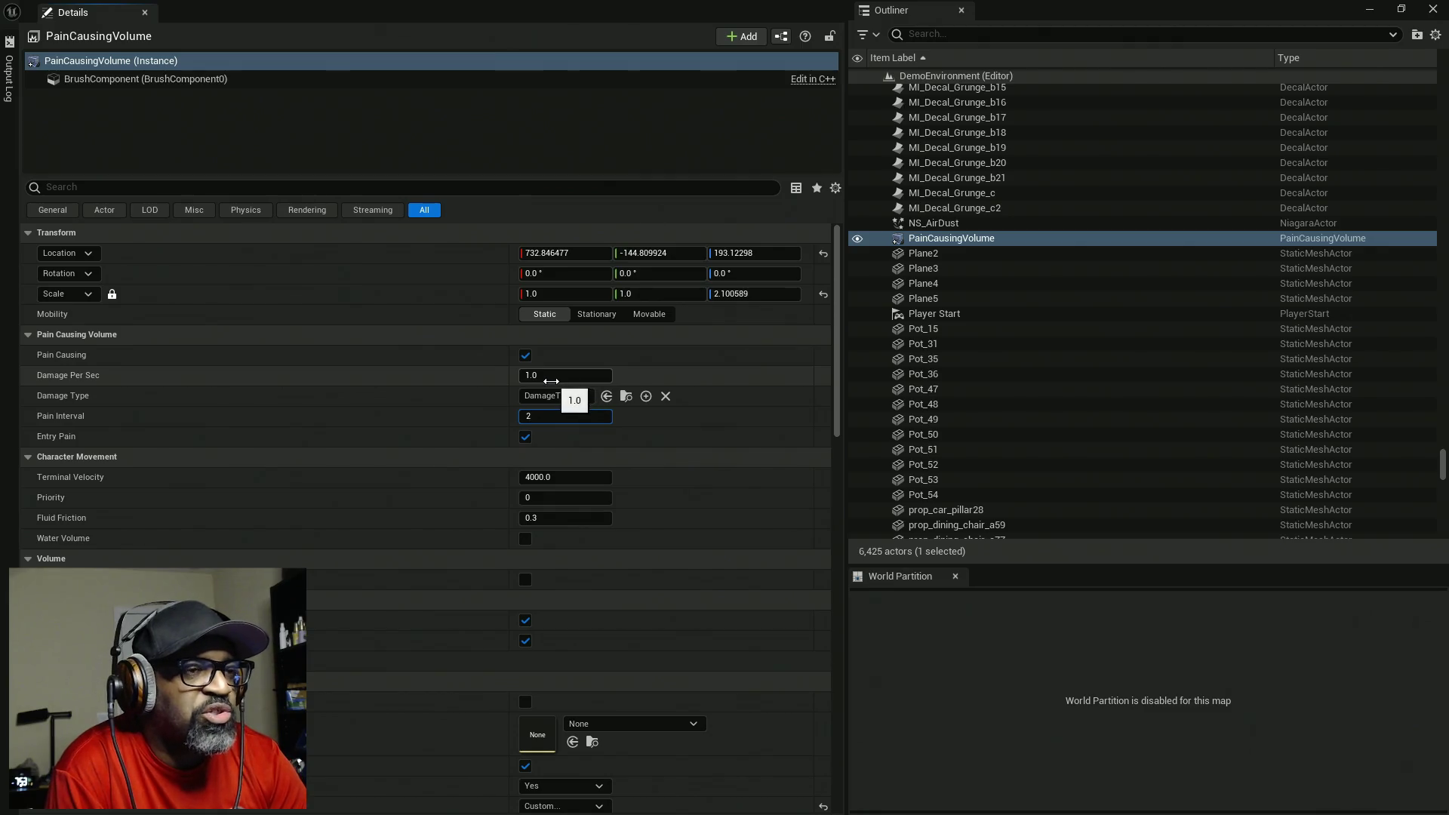
pyautogui.write('10')
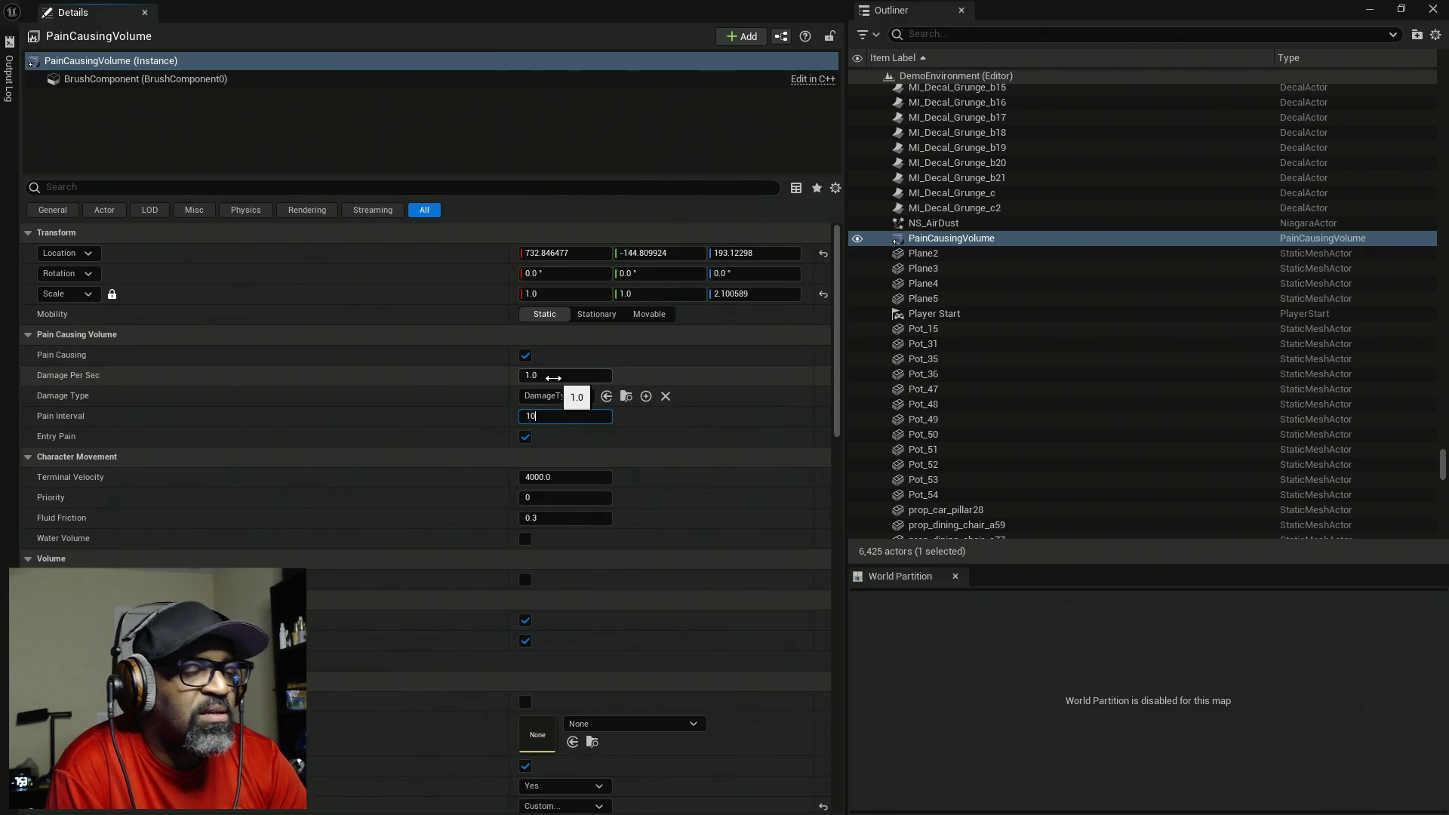
pyautogui.click(554, 377)
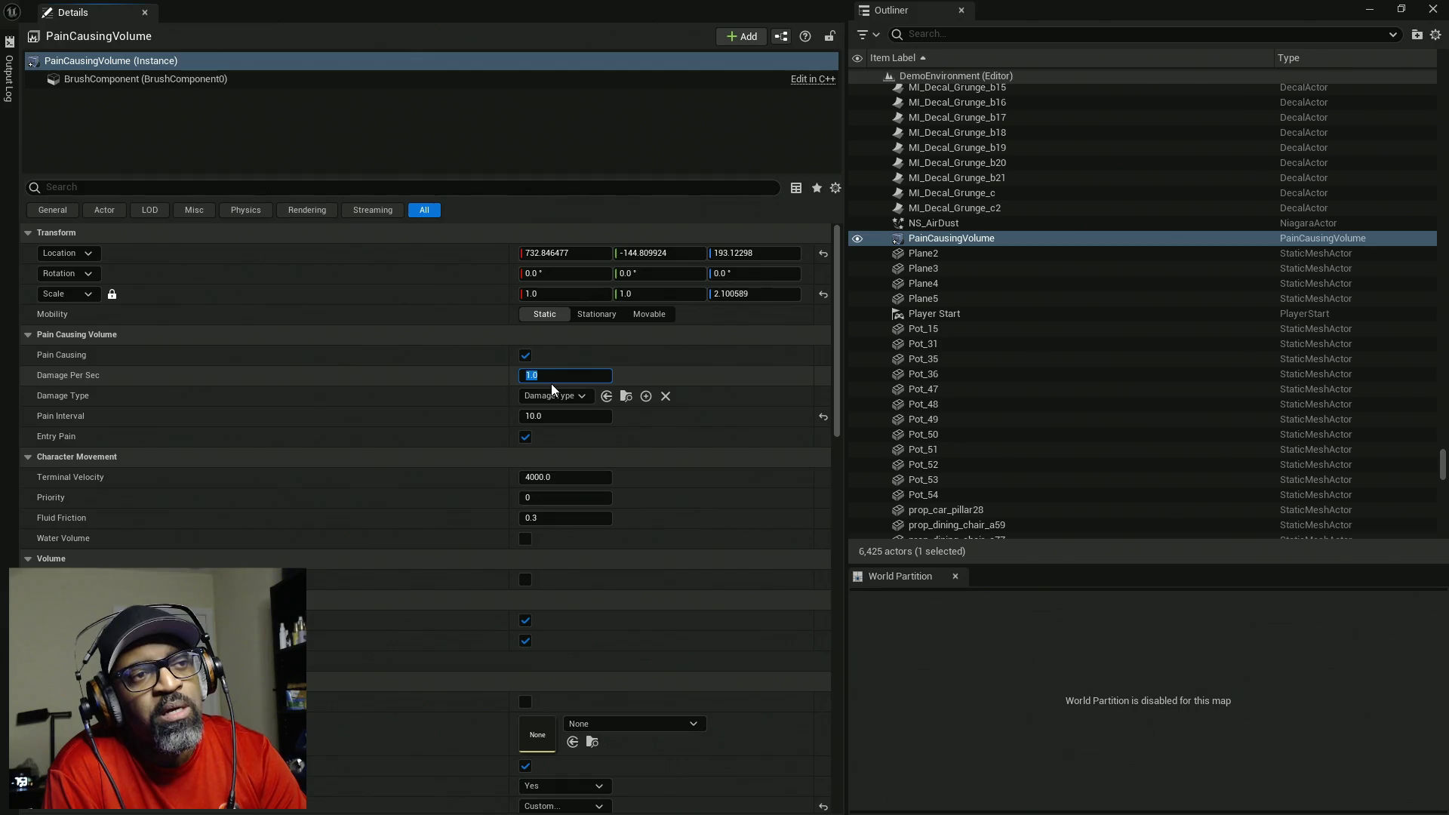
pyautogui.write('2')
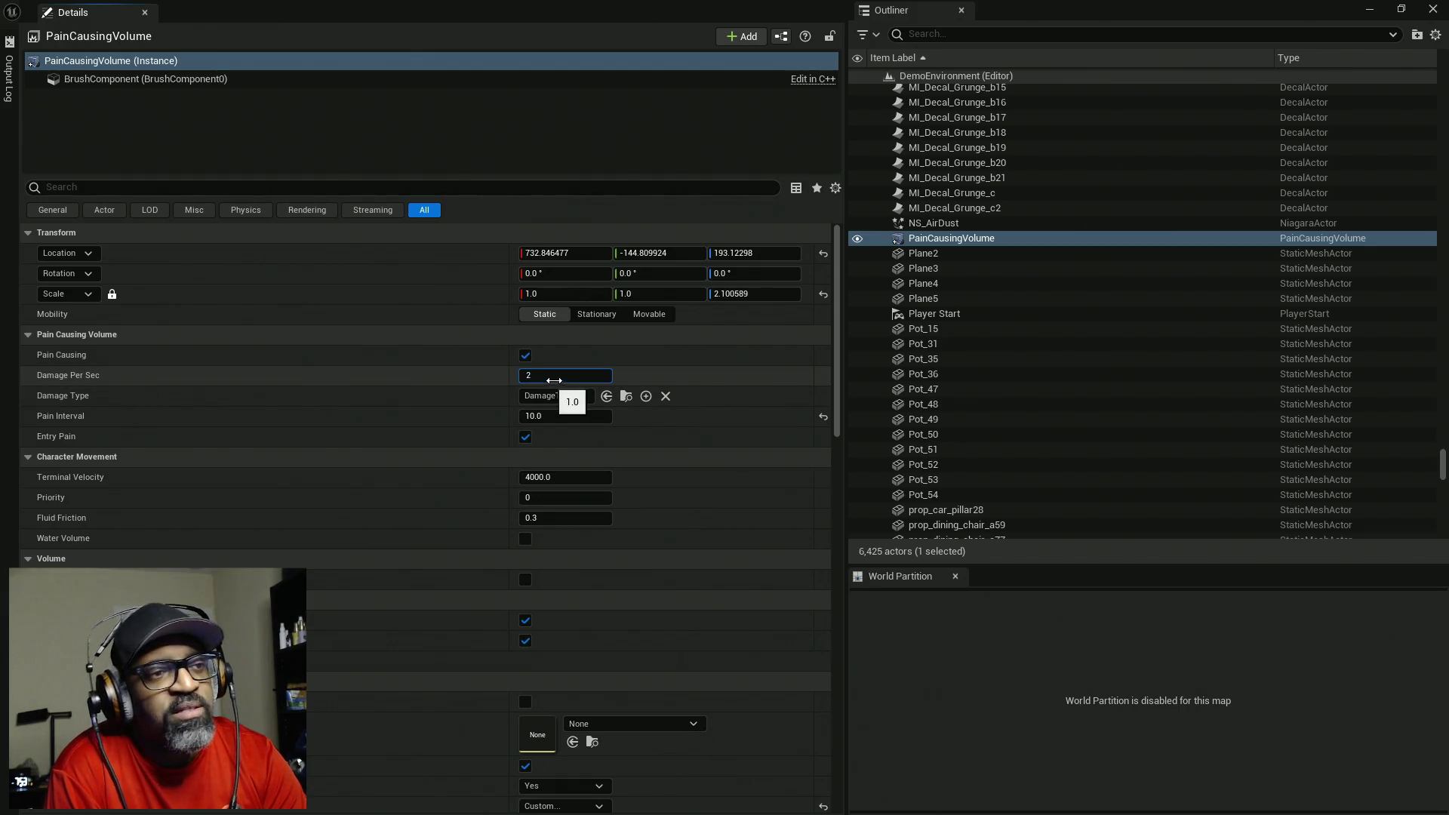
pyautogui.click(549, 417)
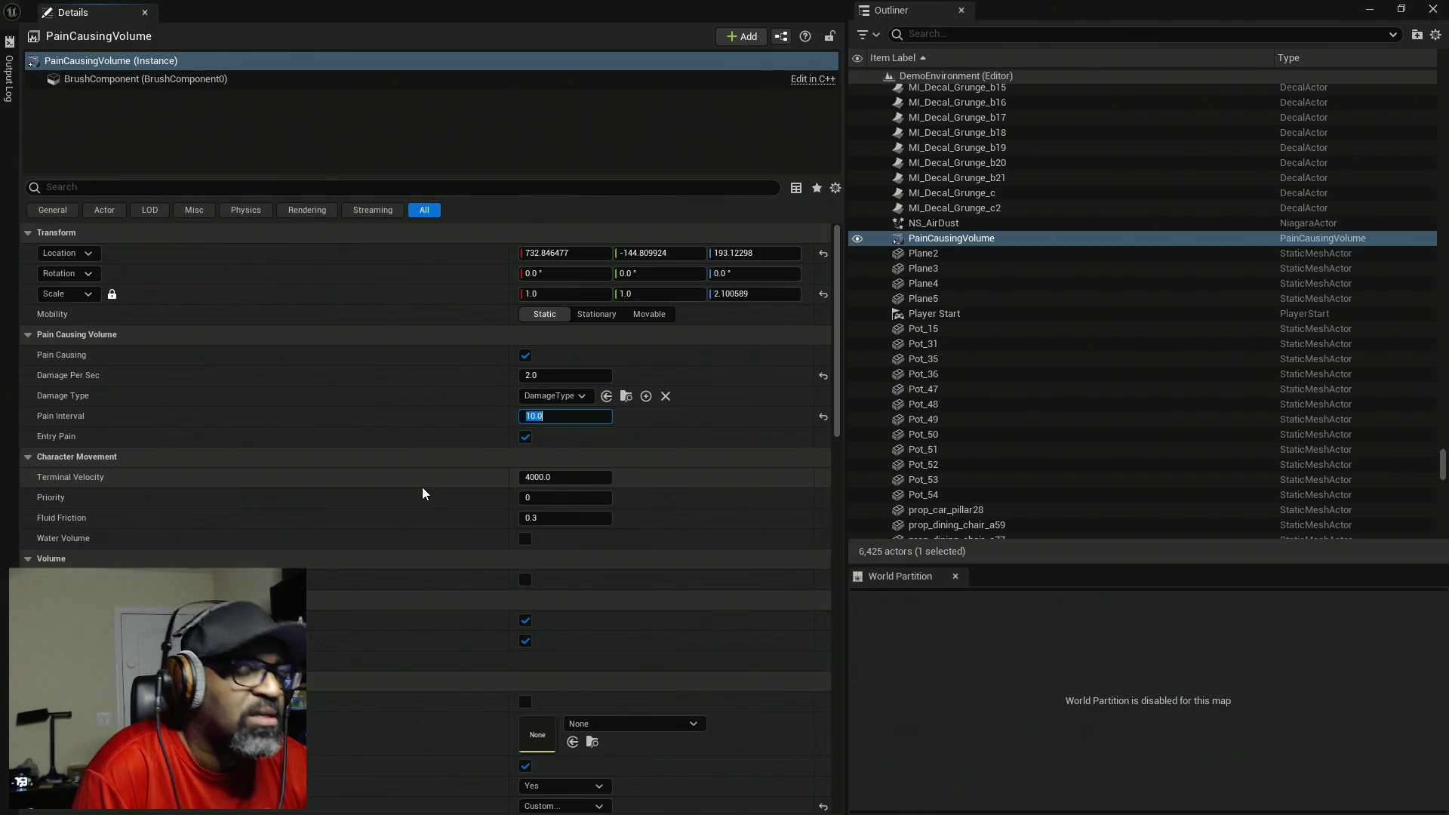
pyautogui.click(453, 409)
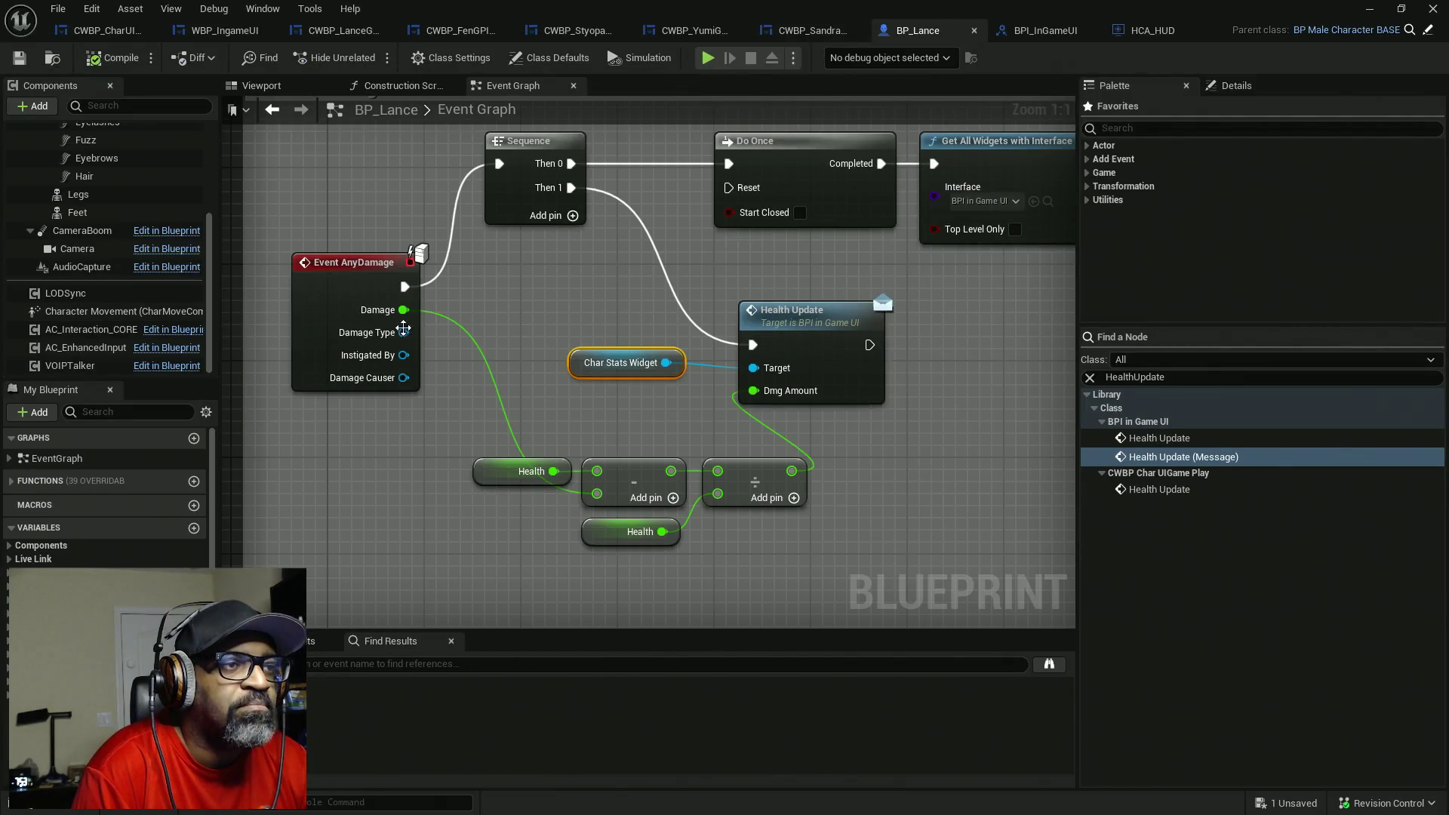
# - Bring BP_Lance's UI Heal/Damage TESTING comment into view, then return to the level editor
pyautogui.moveTo(448, 363); pyautogui.dragTo(438, 412)
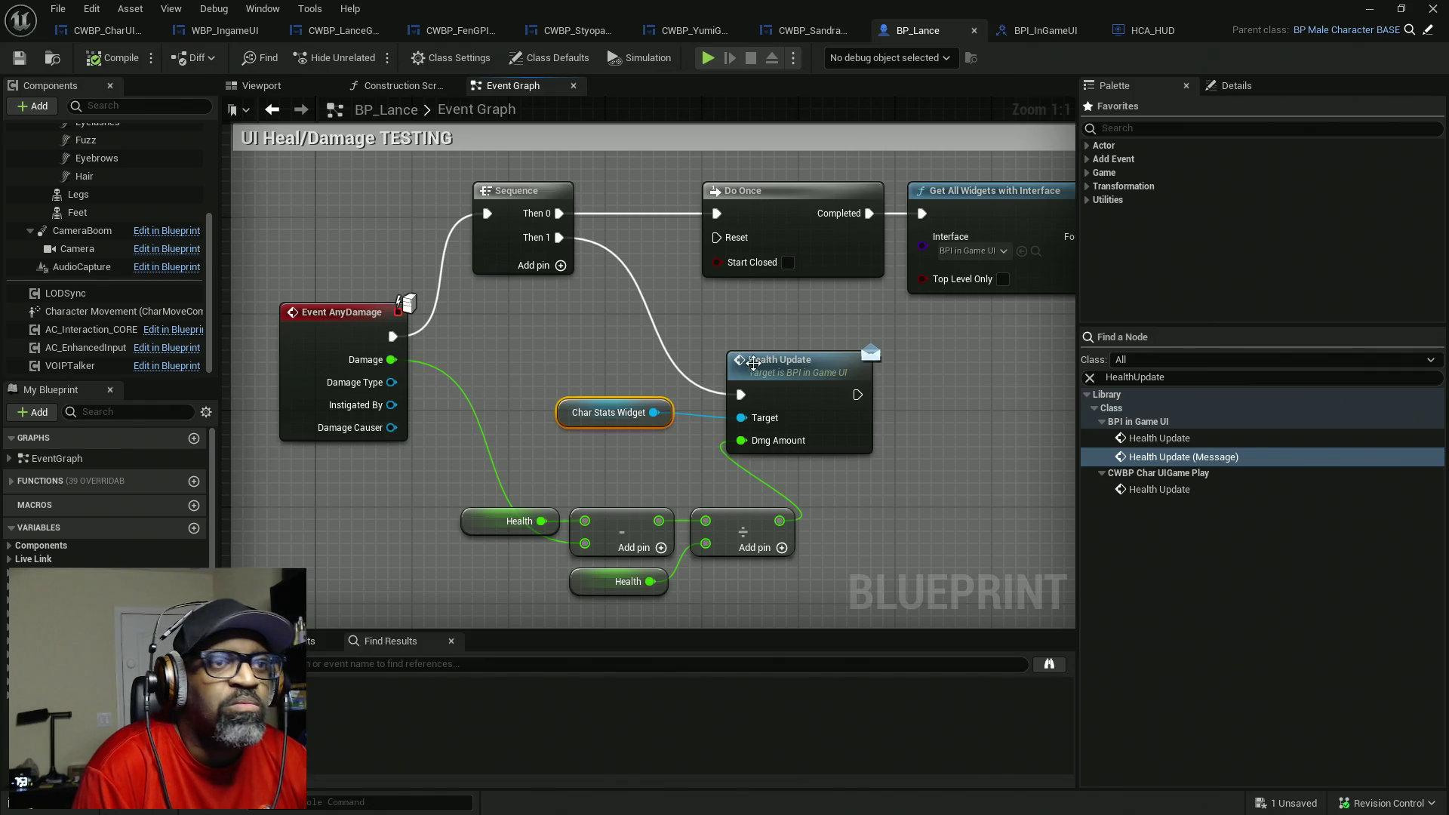
pyautogui.scroll(-1, 823, 451)
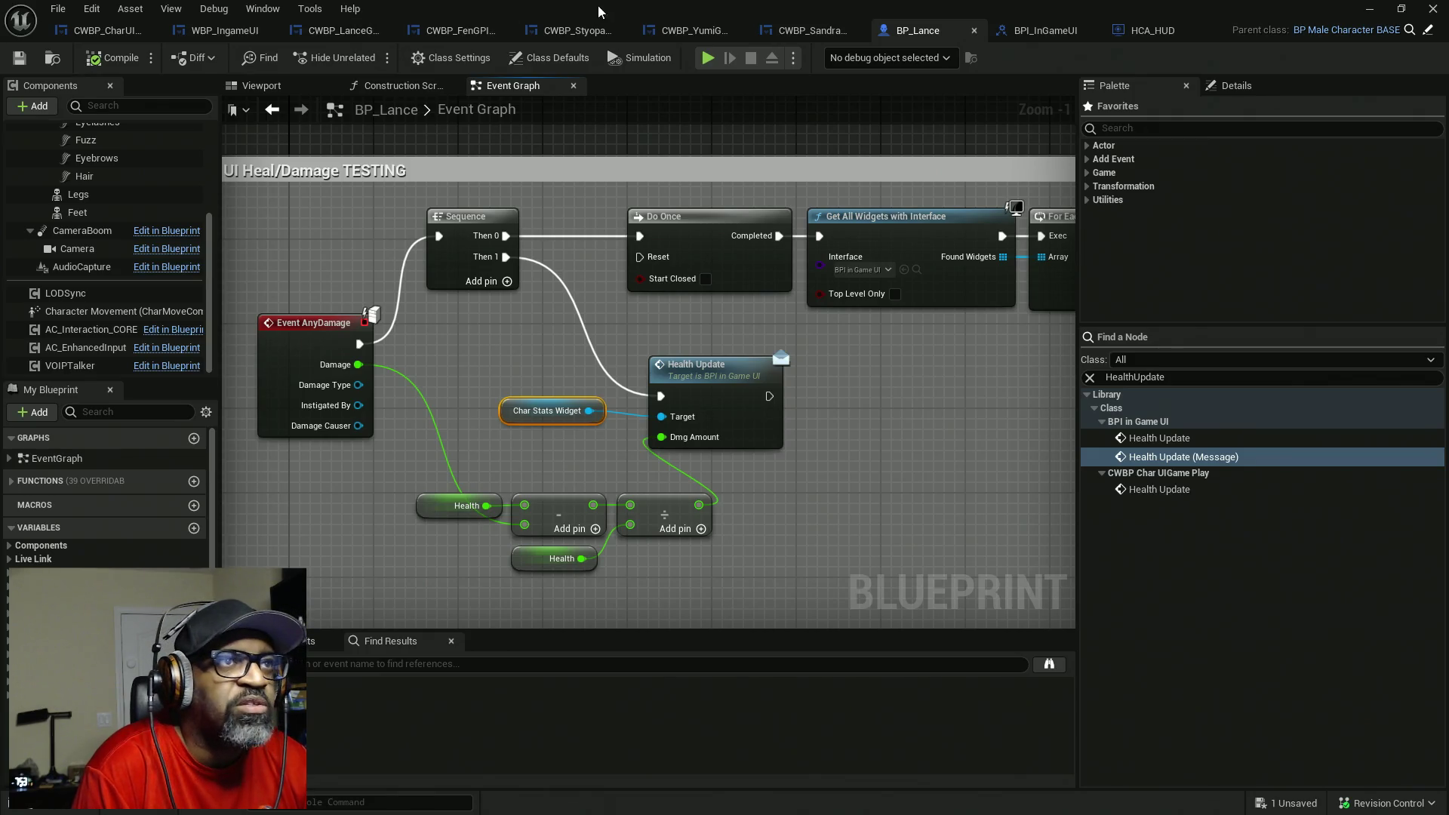
pyautogui.press('super+Down')
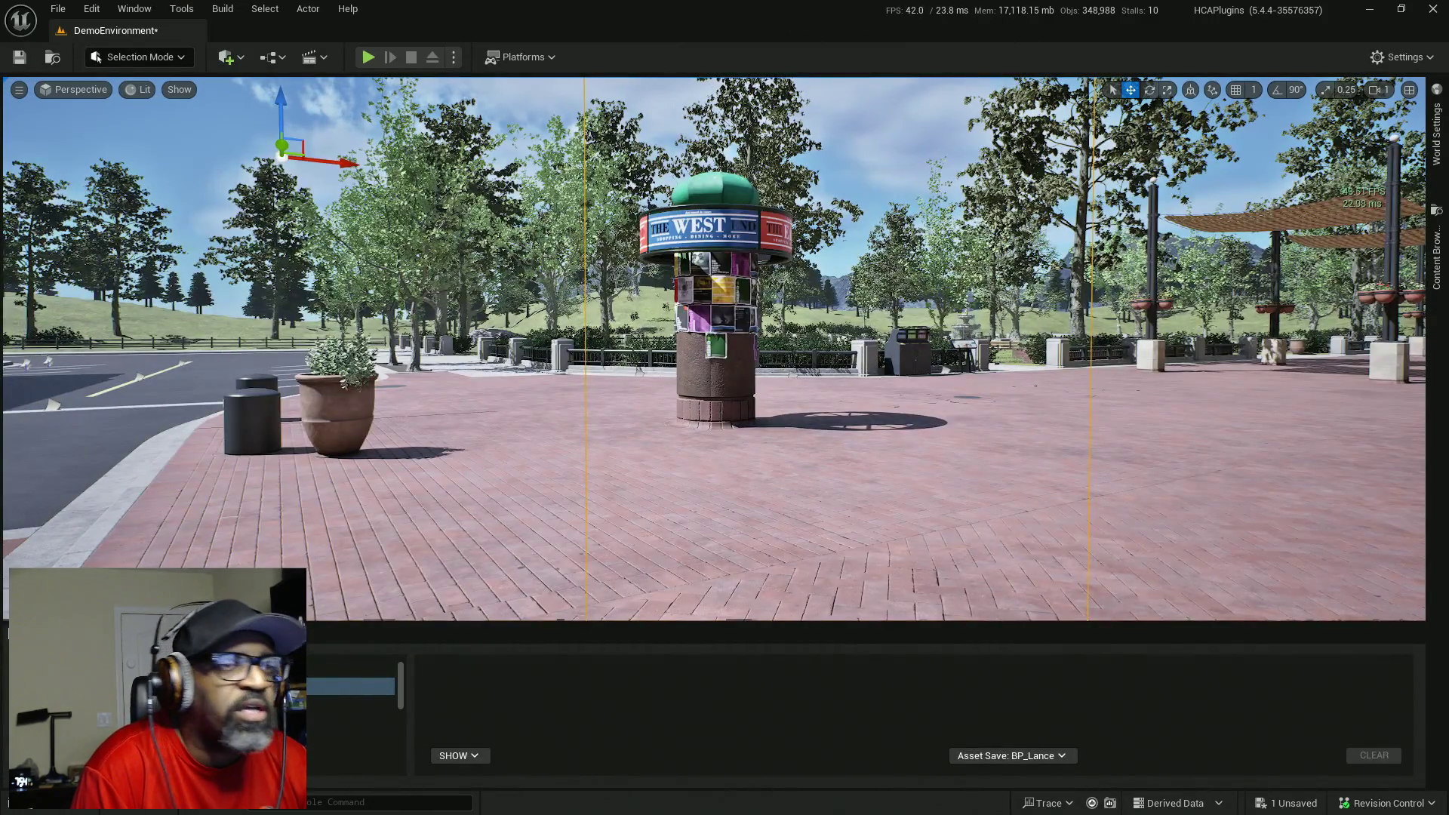
pyautogui.moveTo(537, 414); pyautogui.dragTo(453, 381)
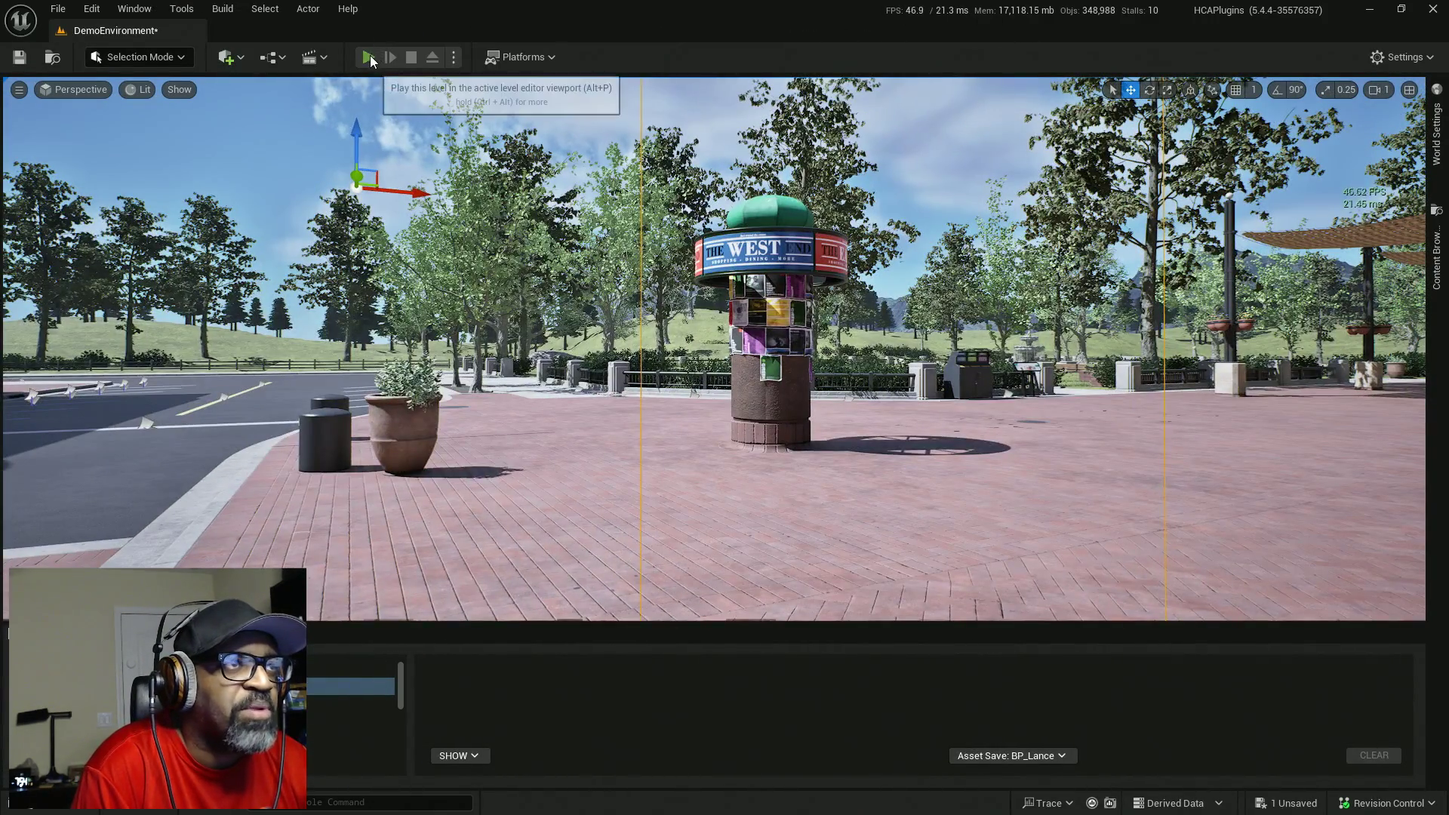
# - Play the level and run the character across the plaza onto the crosswalk pad
pyautogui.click(367, 57)
pyautogui.press('F8')
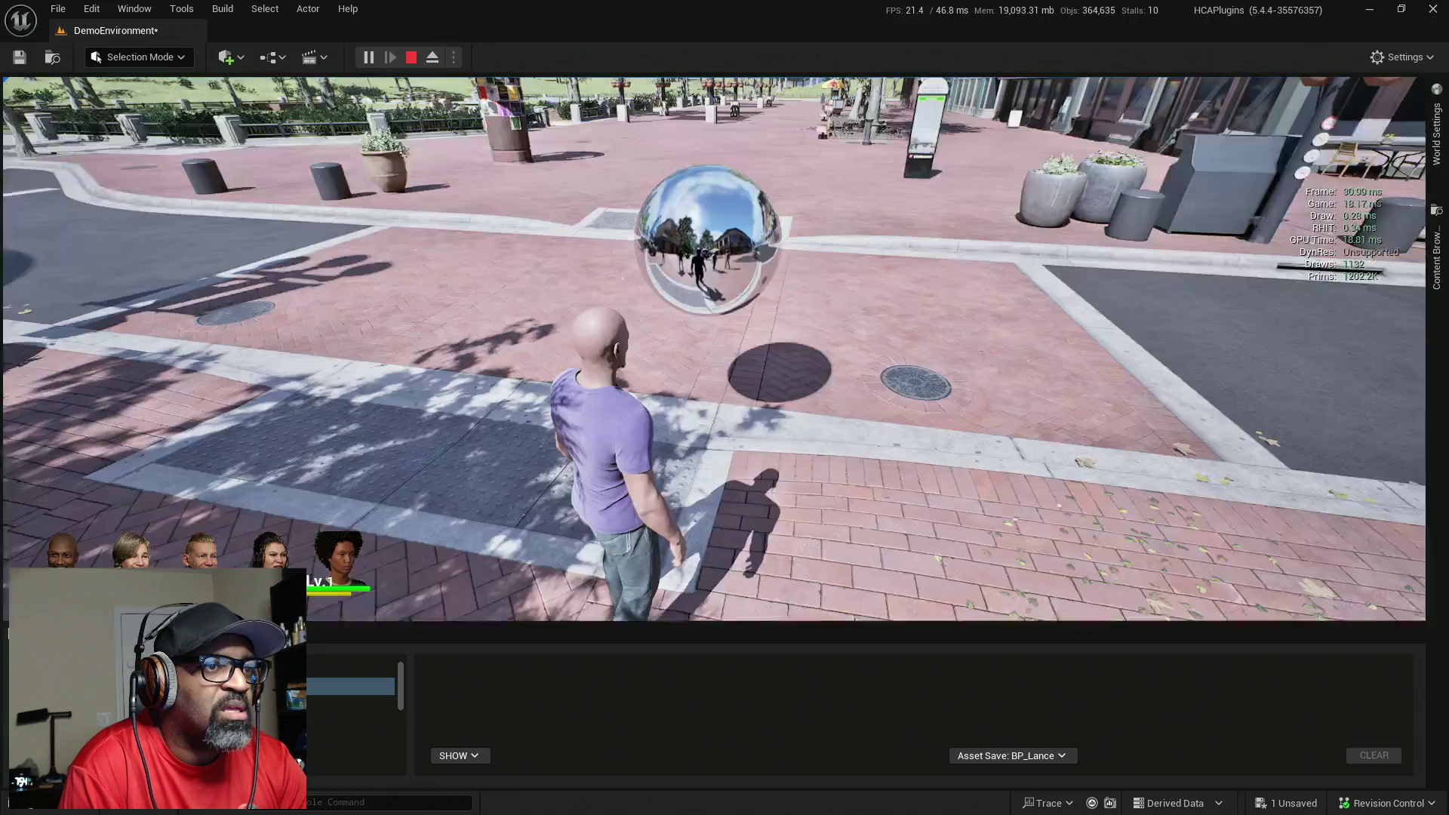
pyautogui.click(714, 348)
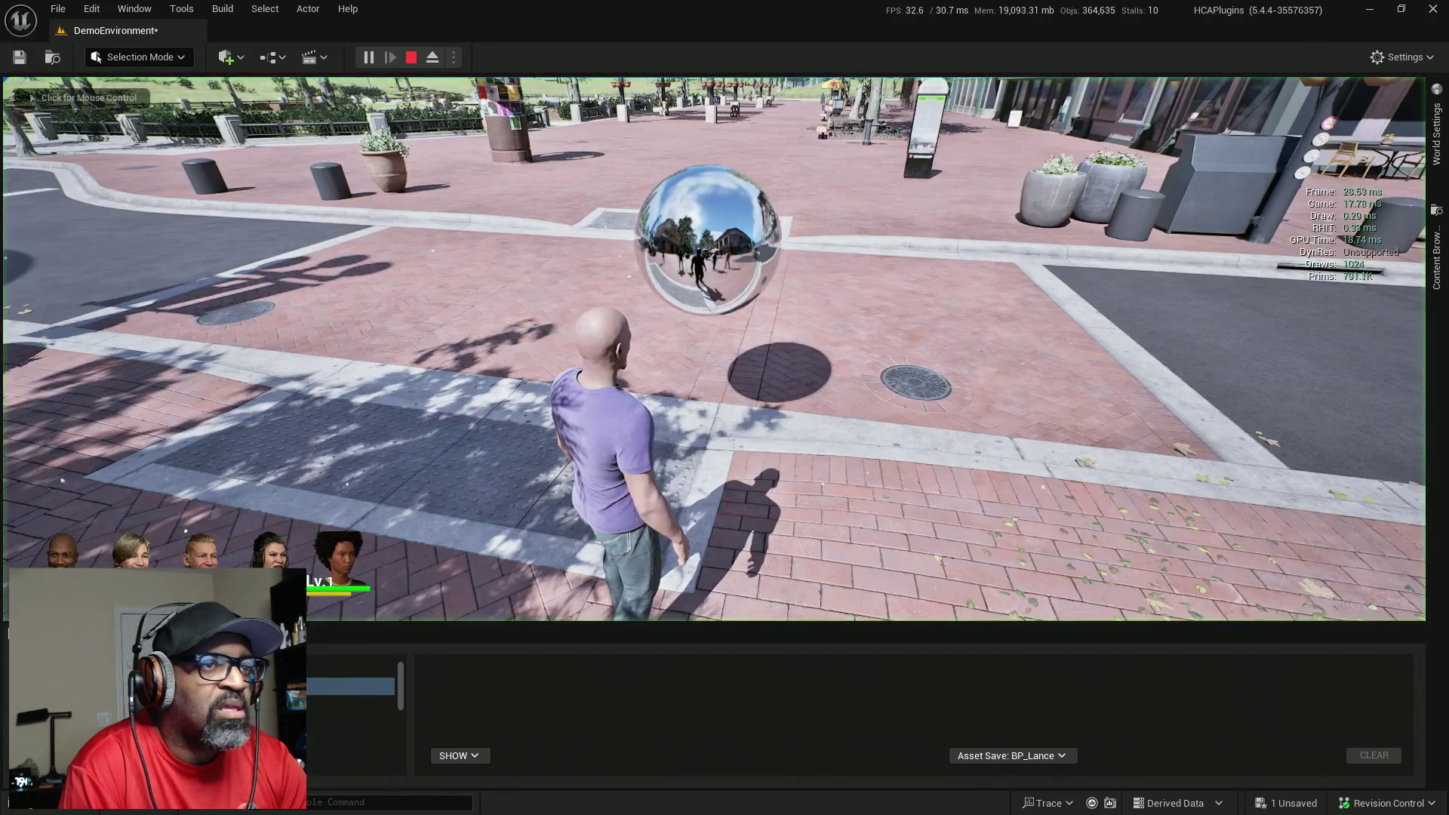
pyautogui.press('w')
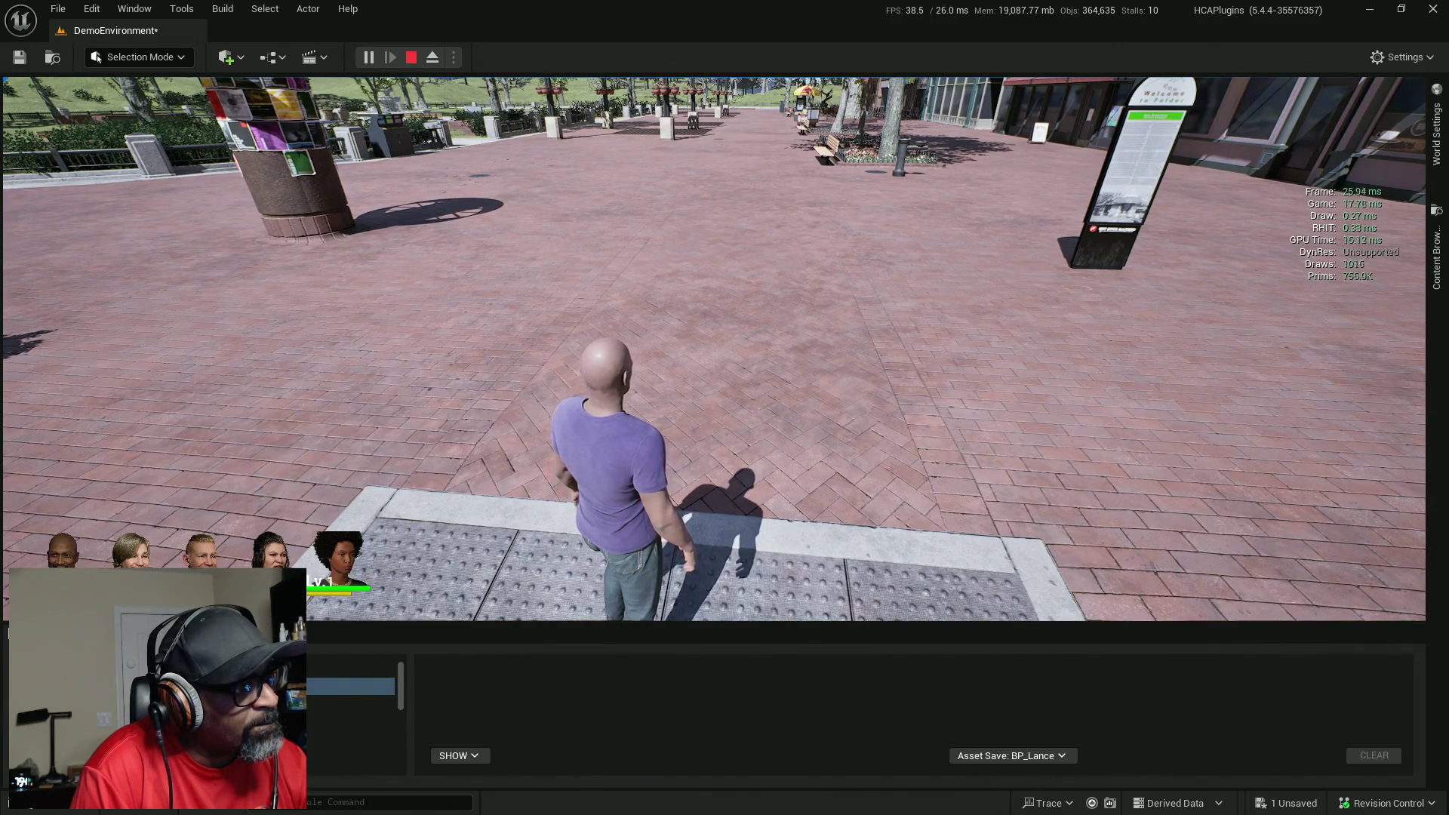
pyautogui.press('w')
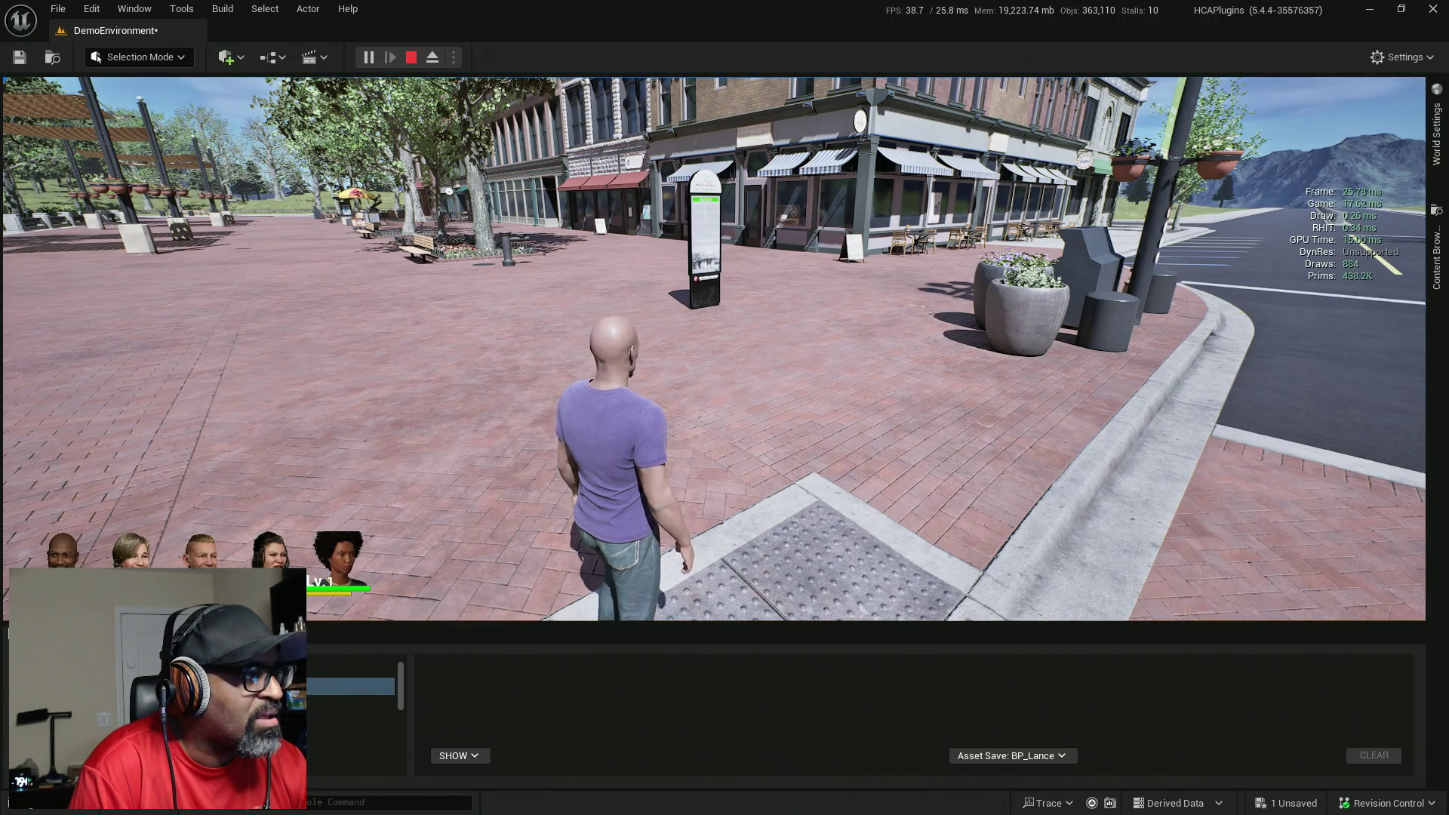
pyautogui.press('w')
pyautogui.press('w')
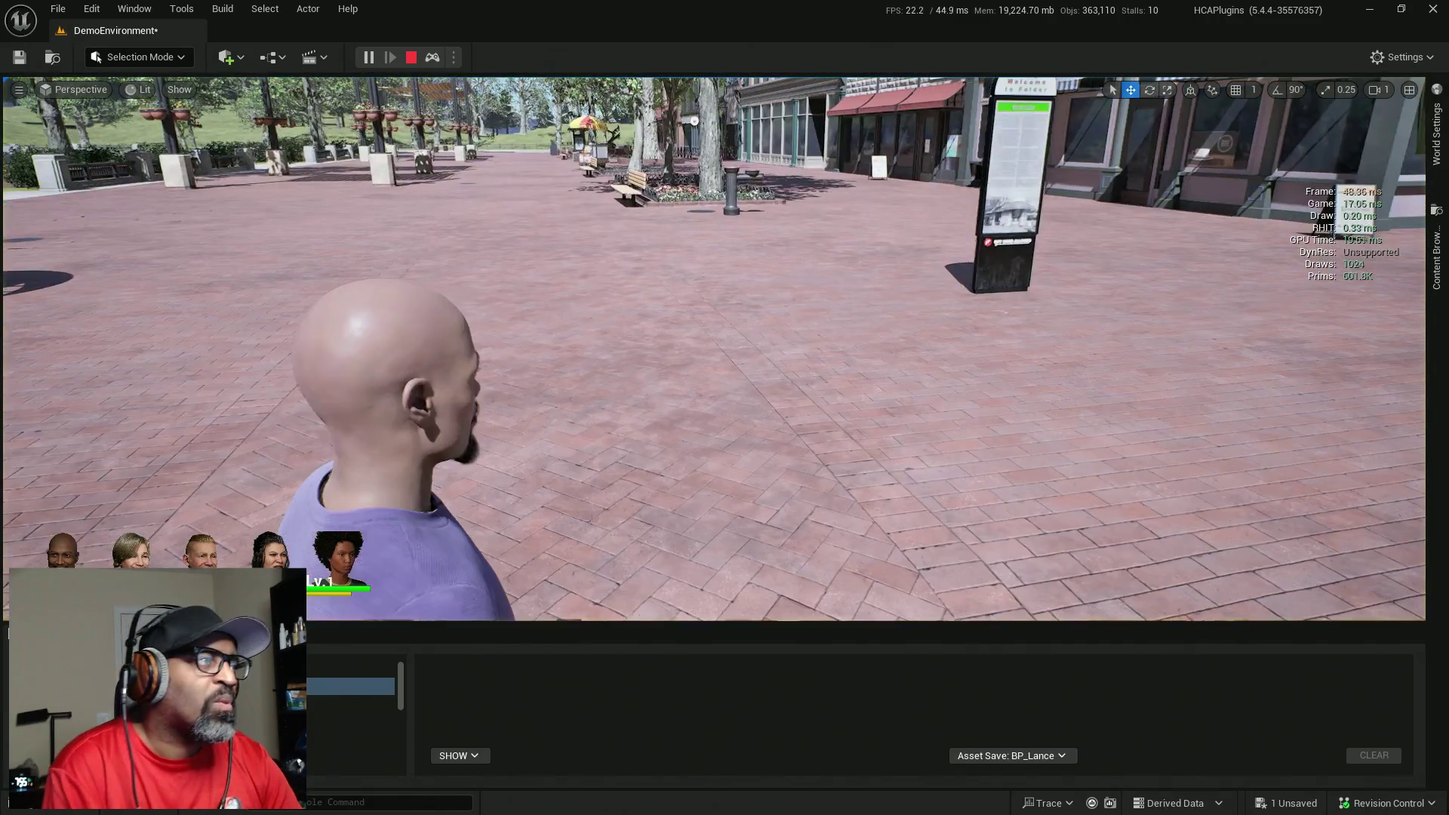
pyautogui.press('F8')
# - Move the floating BP_Lance editor over the viewport, maximize it, and inspect the damage nodes
pyautogui.moveTo(47, 98)
pyautogui.mouseDown()
pyautogui.moveTo(429, 71)
pyautogui.moveTo(1044, 71)
pyautogui.moveTo(949, 58)
pyautogui.moveTo(976, 22)
pyautogui.mouseUp()
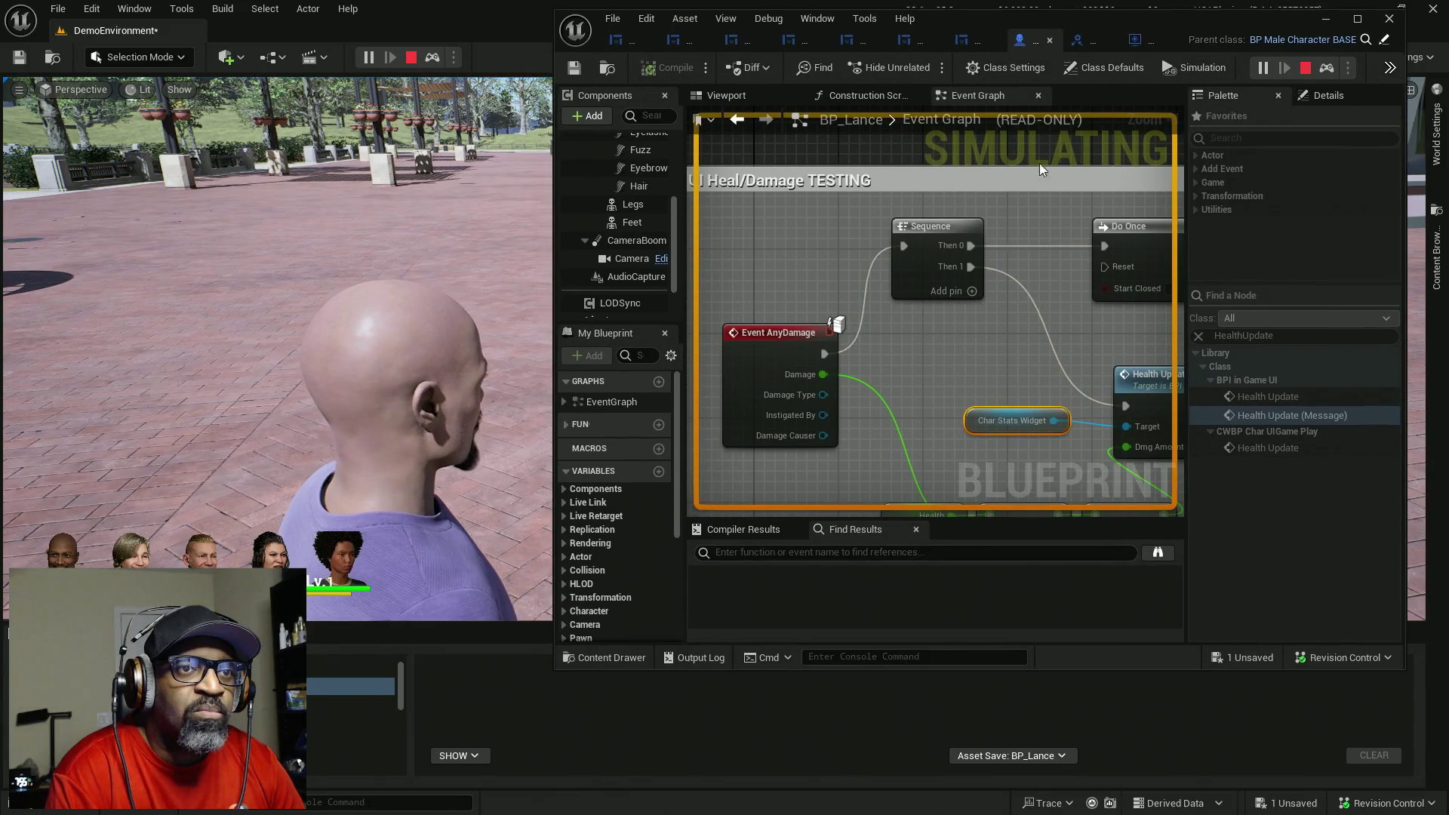
pyautogui.click(1357, 18)
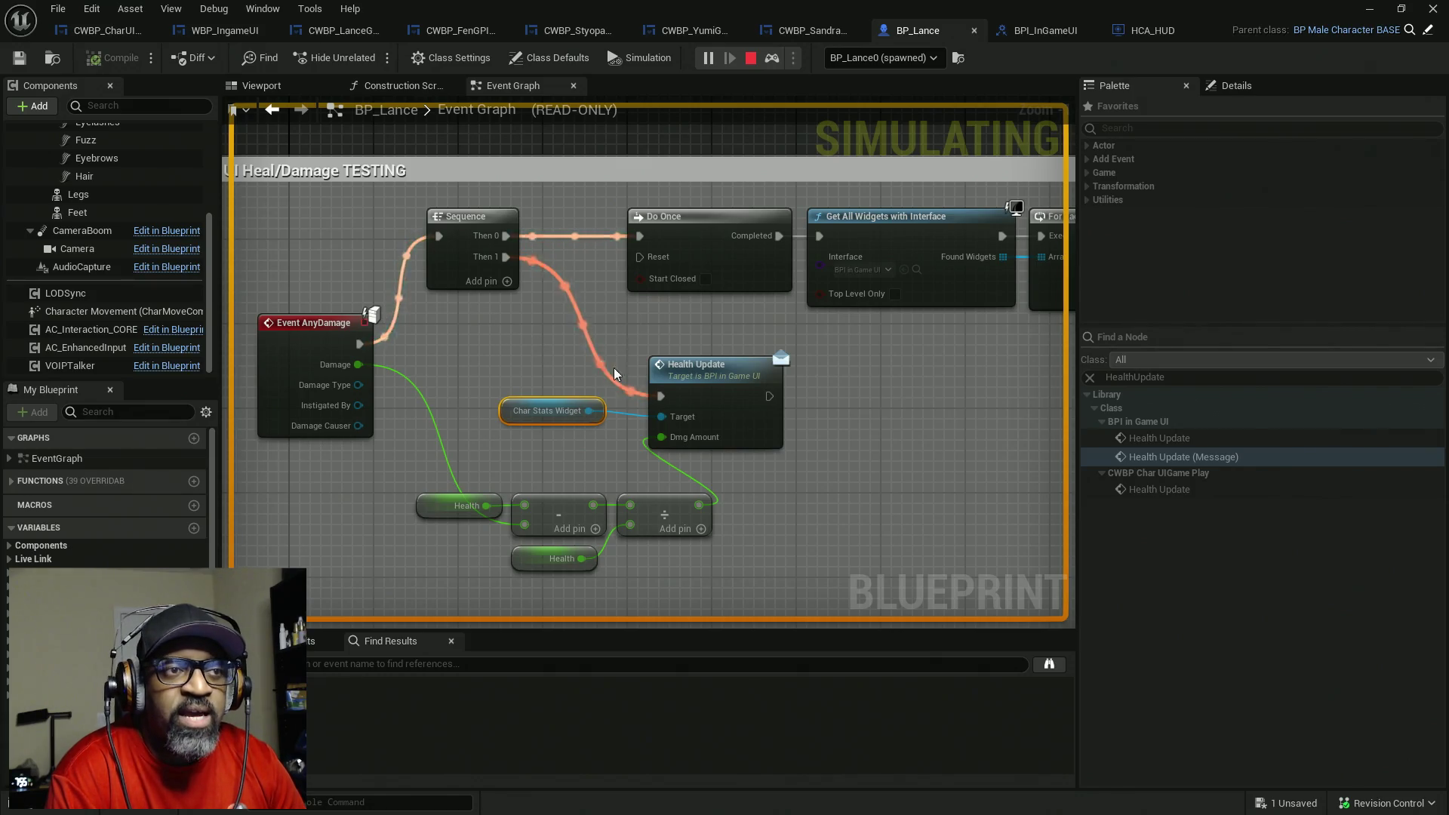
pyautogui.moveTo(575, 419)
pyautogui.moveTo(495, 511)
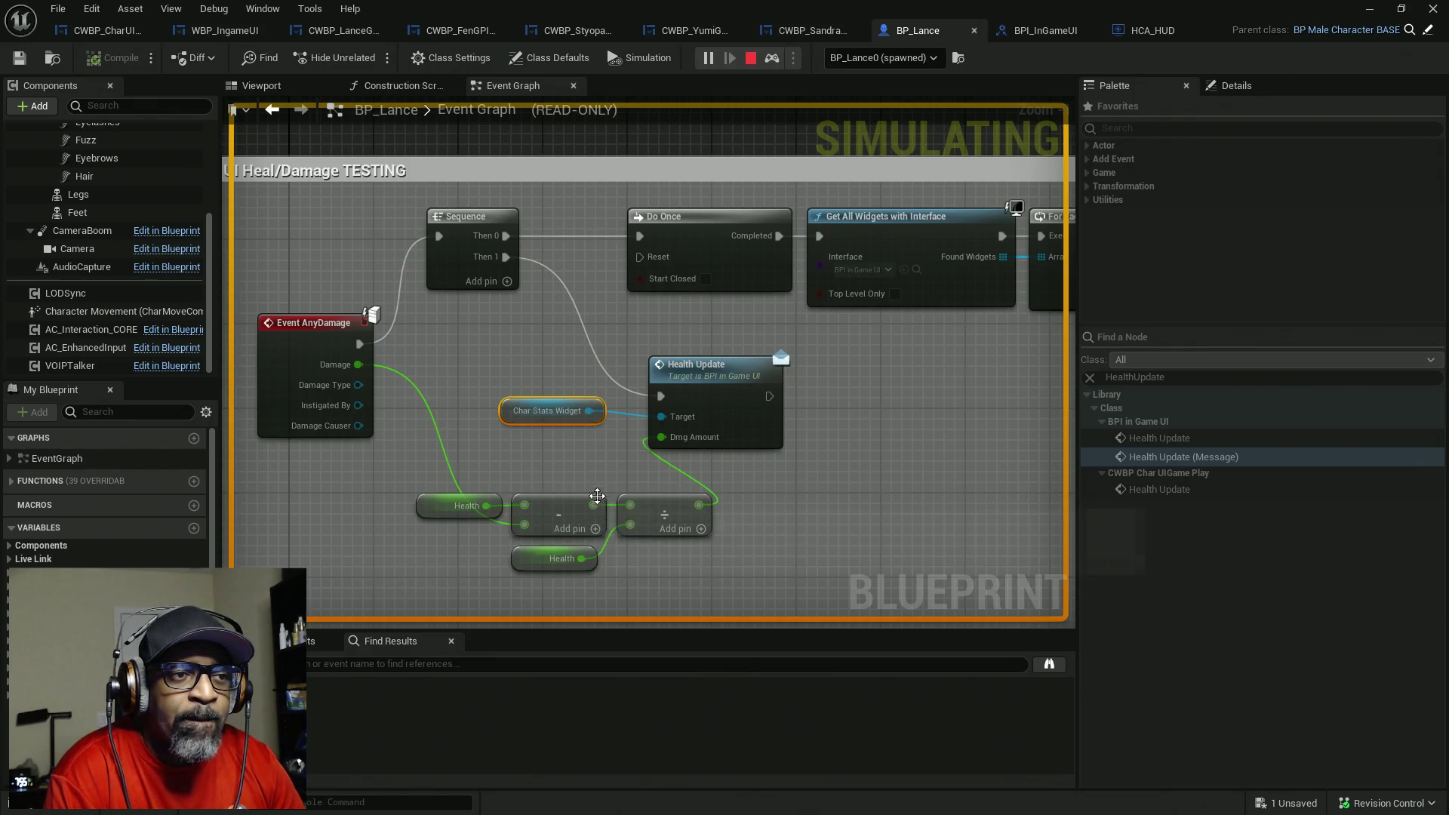
pyautogui.moveTo(585, 474); pyautogui.dragTo(593, 431)
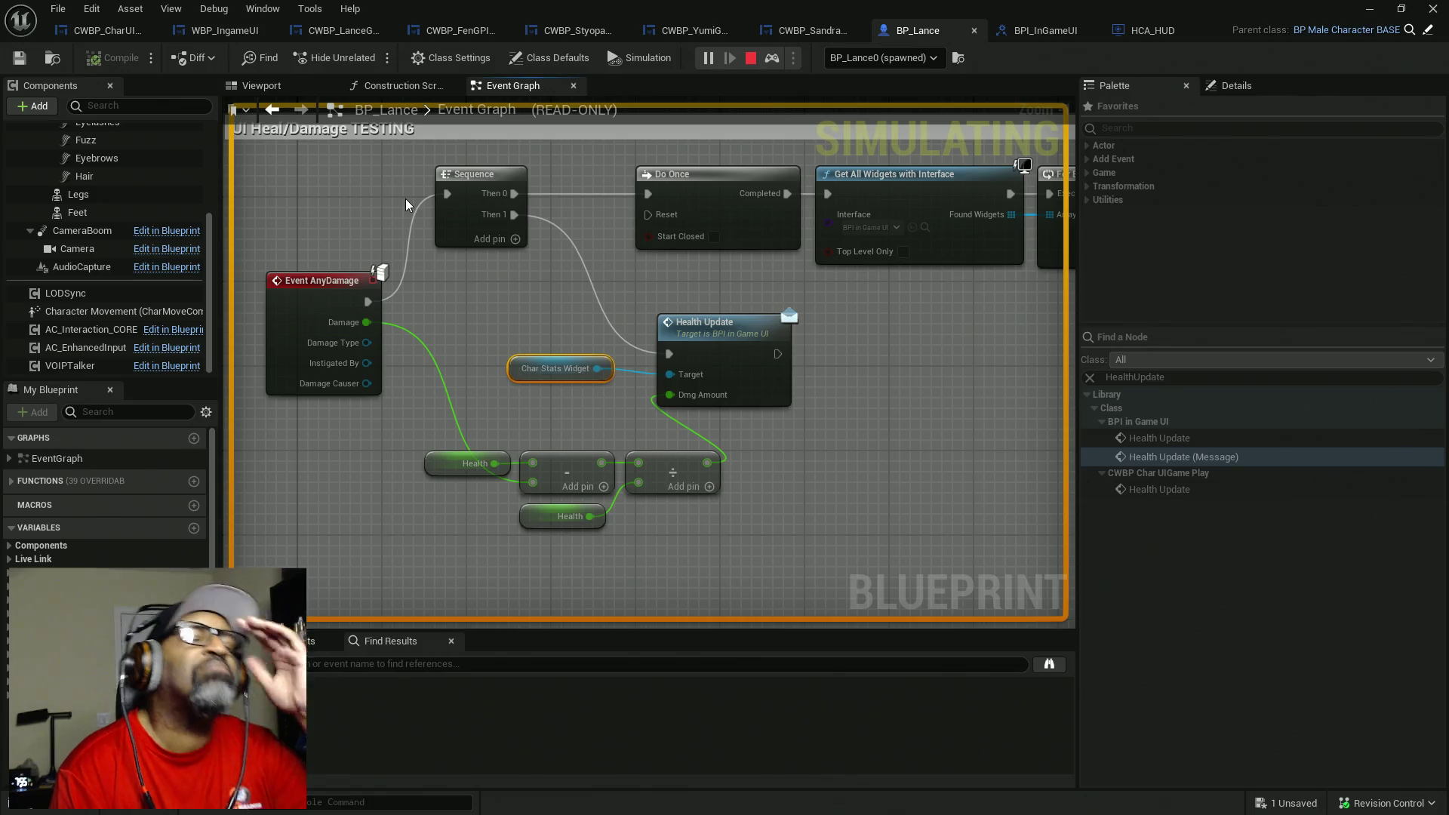
# - Stop playing, then spread apart Health Update, Char Stats Widget, the subtract and divide nodes
pyautogui.click(750, 59)
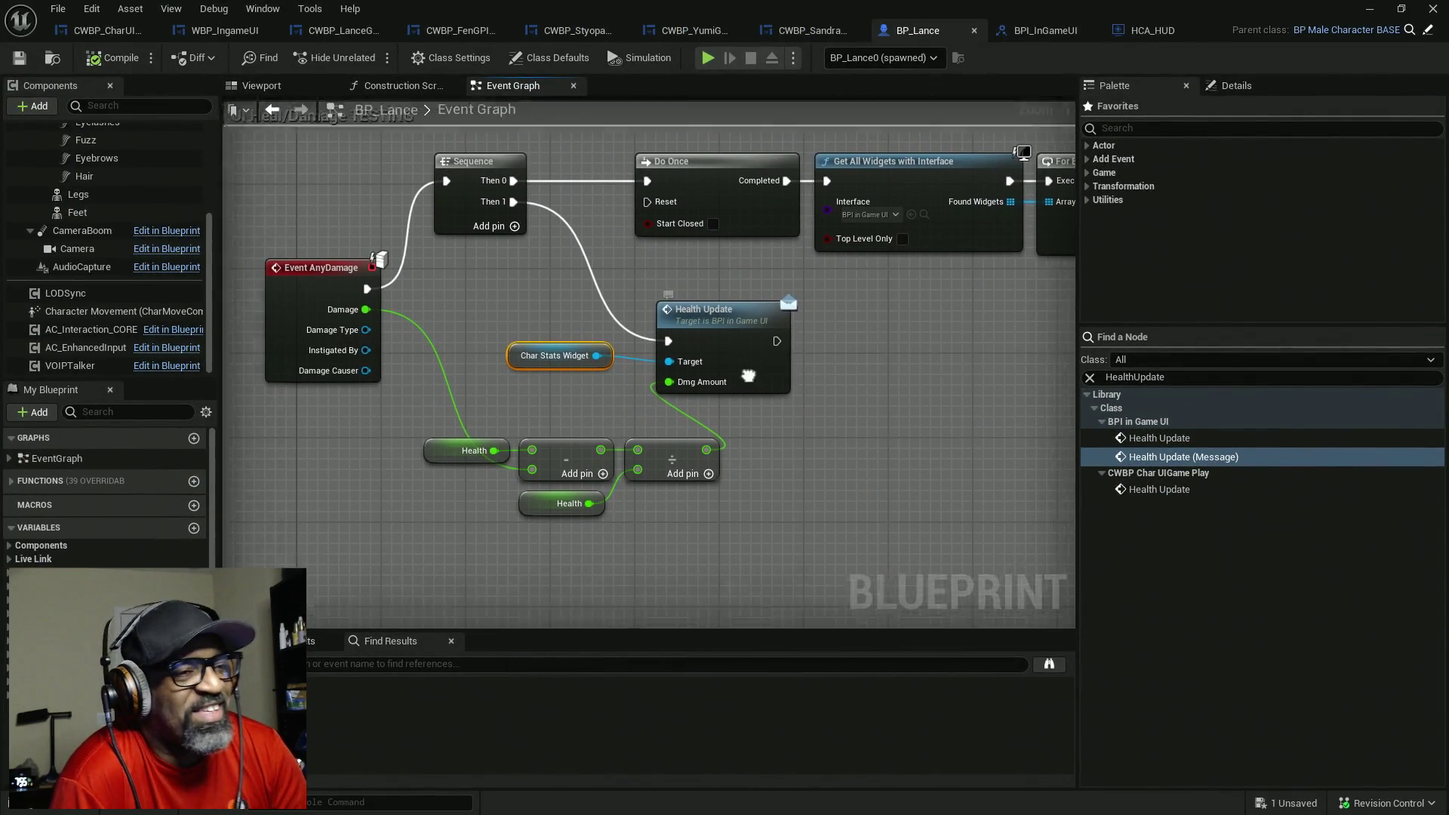
pyautogui.moveTo(723, 258)
pyautogui.mouseDown()
pyautogui.moveTo(890, 274)
pyautogui.moveTo(881, 258)
pyautogui.mouseUp()
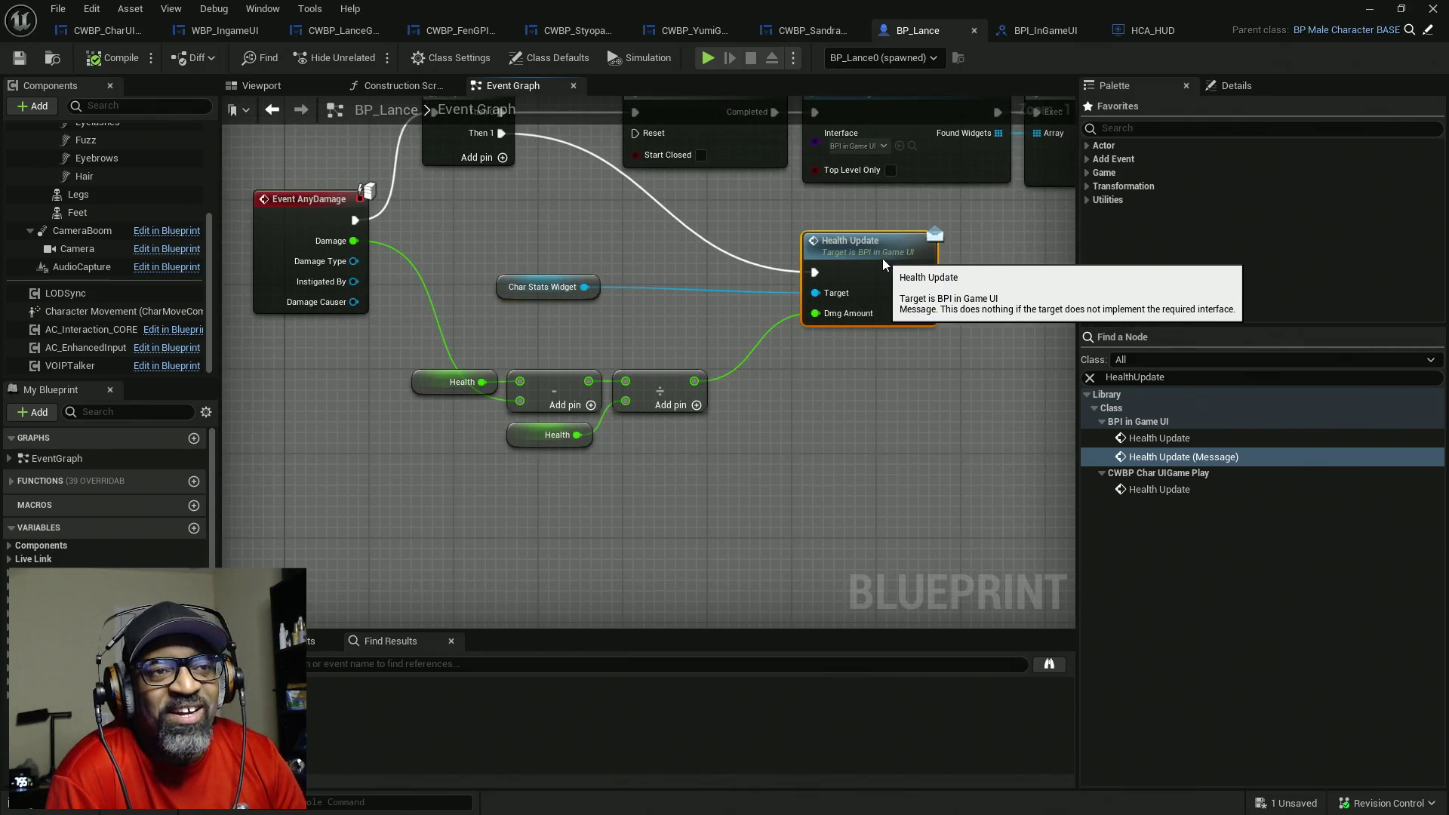
pyautogui.moveTo(521, 290); pyautogui.dragTo(674, 310)
pyautogui.moveTo(382, 324)
pyautogui.mouseDown()
pyautogui.moveTo(556, 396)
pyautogui.moveTo(493, 397)
pyautogui.mouseUp()
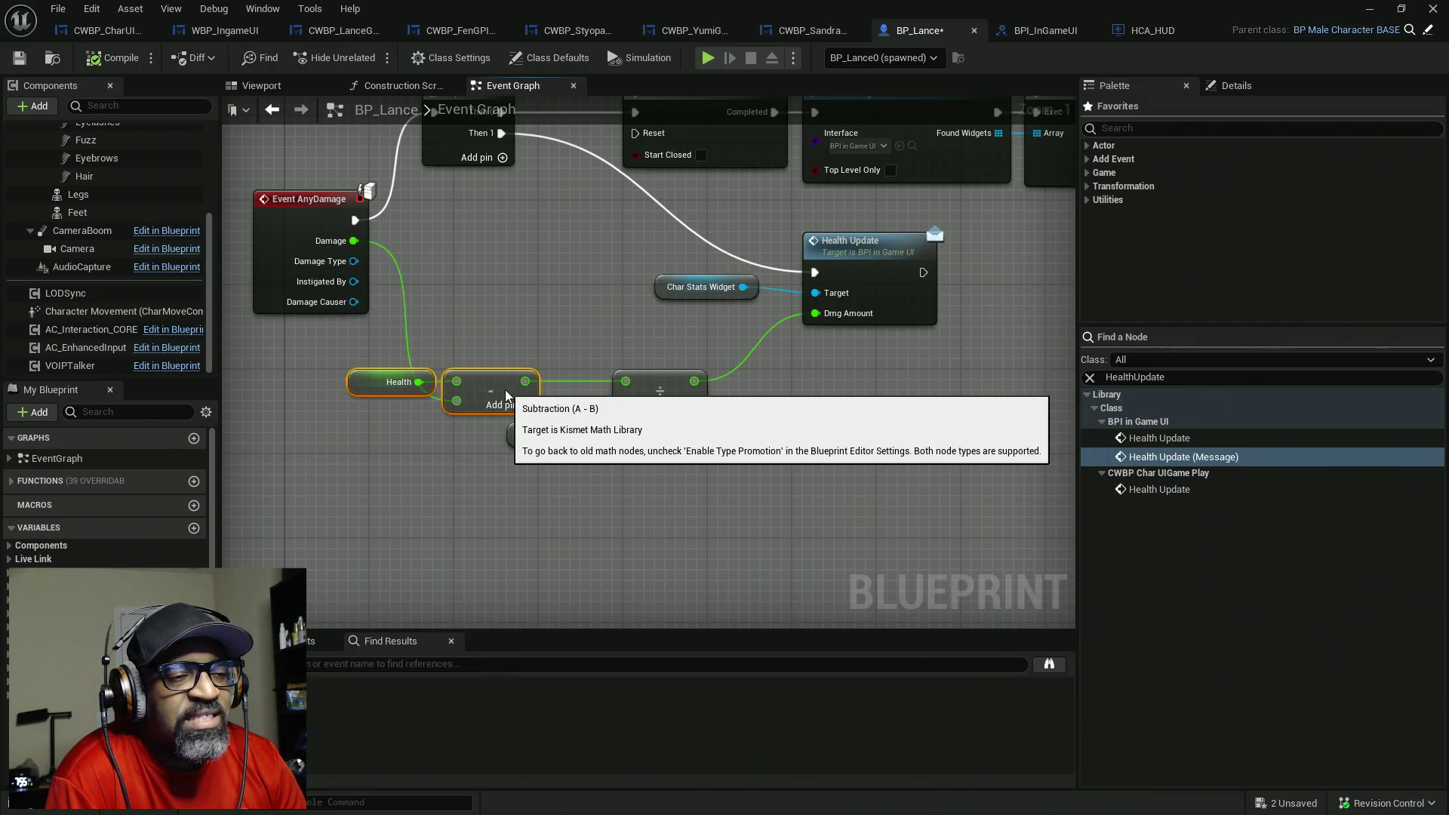
pyautogui.moveTo(650, 497)
pyautogui.mouseDown()
pyautogui.moveTo(583, 450)
pyautogui.moveTo(571, 411)
pyautogui.mouseUp()
pyautogui.moveTo(665, 394); pyautogui.dragTo(763, 401)
# - Reposition the divide node and both Health getters to clear space in the graph
pyautogui.click(614, 437)
pyautogui.moveTo(614, 447); pyautogui.dragTo(615, 479)
pyautogui.moveTo(512, 338); pyautogui.dragTo(396, 387)
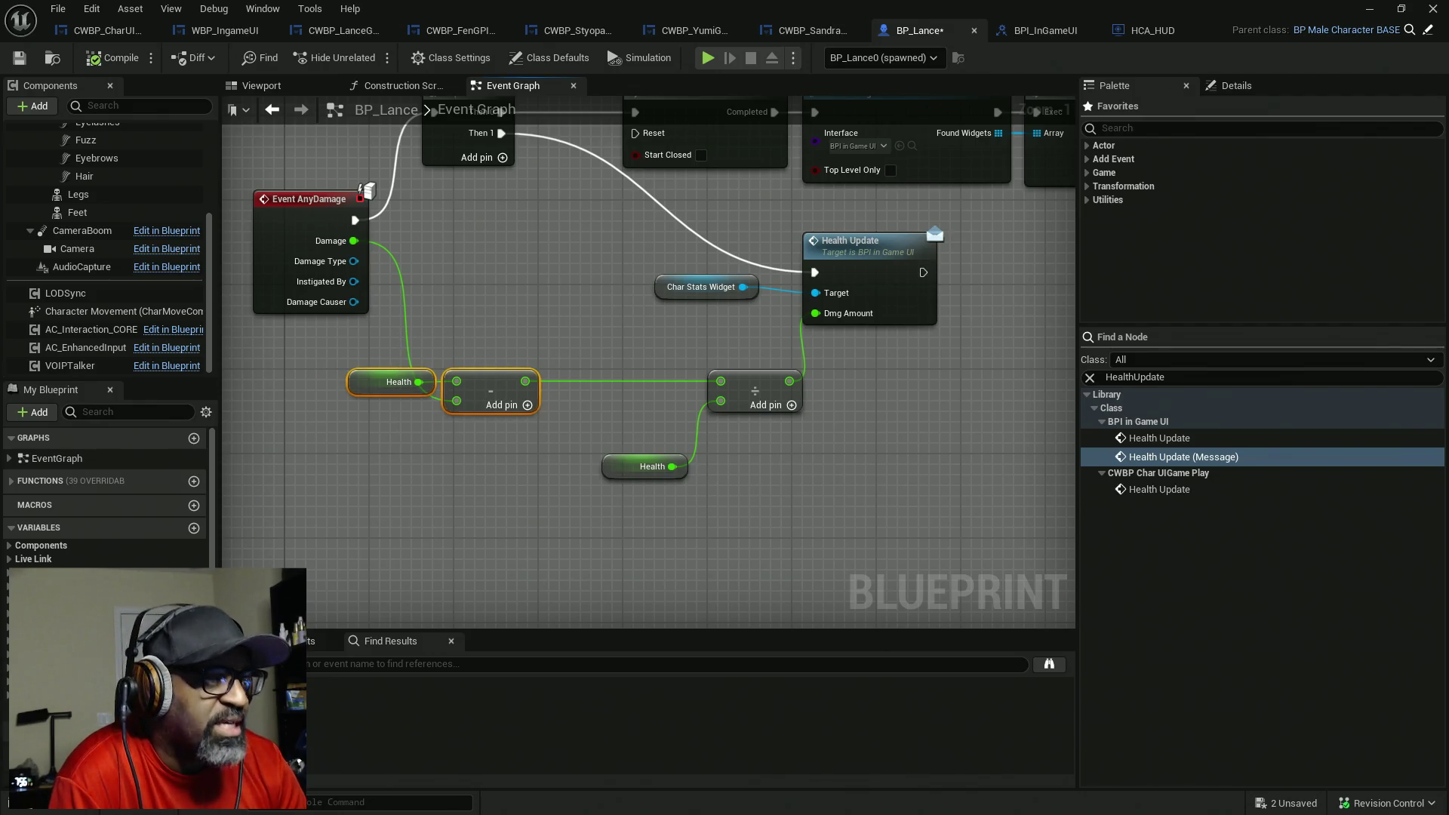
pyautogui.click(487, 450)
# - Insert a SET Health node storing Health minus Damage and feed its output to Divide
pyautogui.moveTo(487, 451)
pyautogui.mouseDown()
pyautogui.moveTo(455, 352)
pyautogui.moveTo(573, 346)
pyautogui.moveTo(531, 157)
pyautogui.moveTo(503, 138)
pyautogui.moveTo(617, 154)
pyautogui.moveTo(577, 283)
pyautogui.mouseUp()
pyautogui.moveTo(525, 382); pyautogui.dragTo(584, 293)
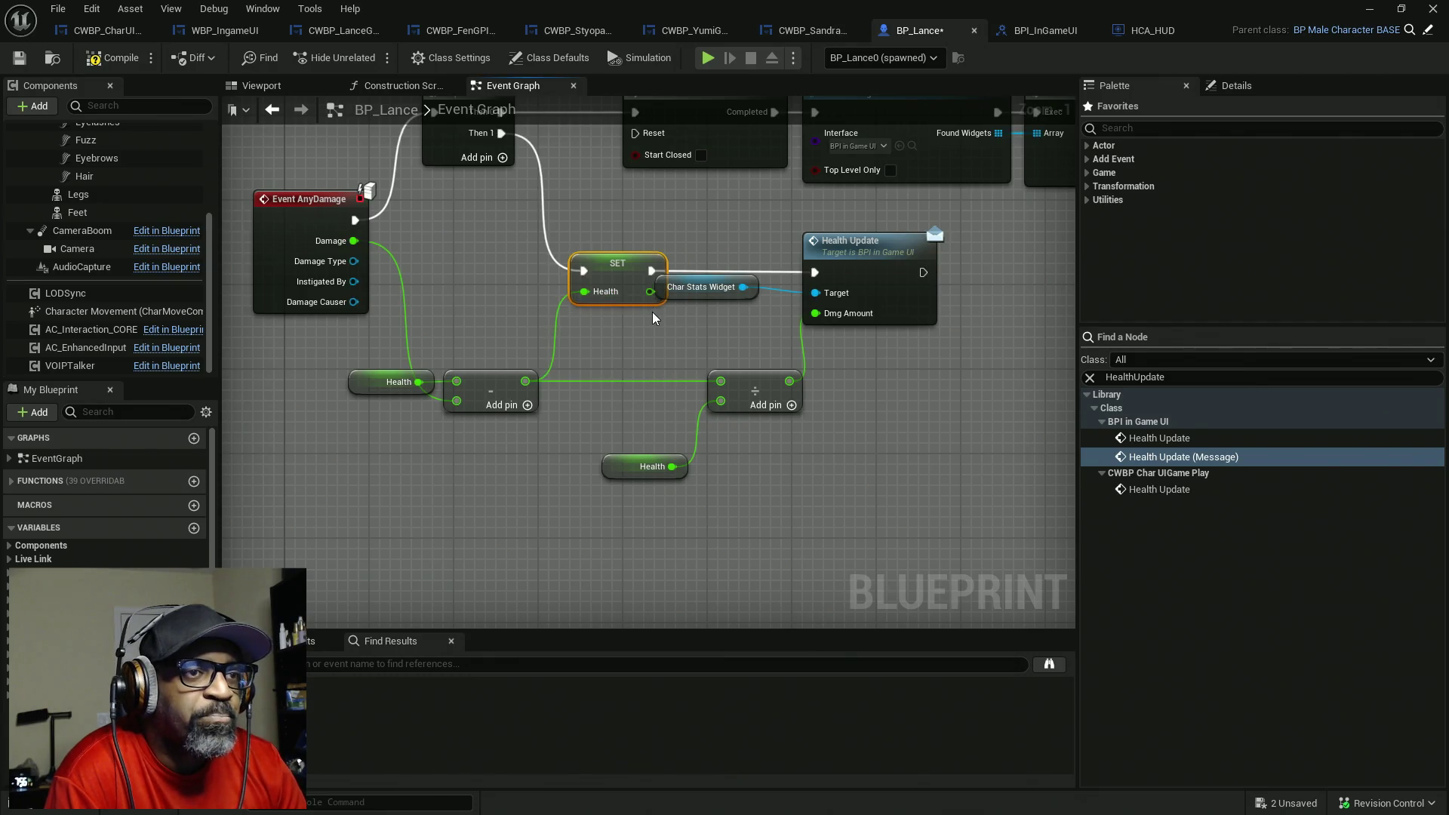
pyautogui.moveTo(720, 382)
pyautogui.mouseDown()
pyautogui.moveTo(655, 295)
pyautogui.moveTo(766, 306)
pyautogui.mouseUp()
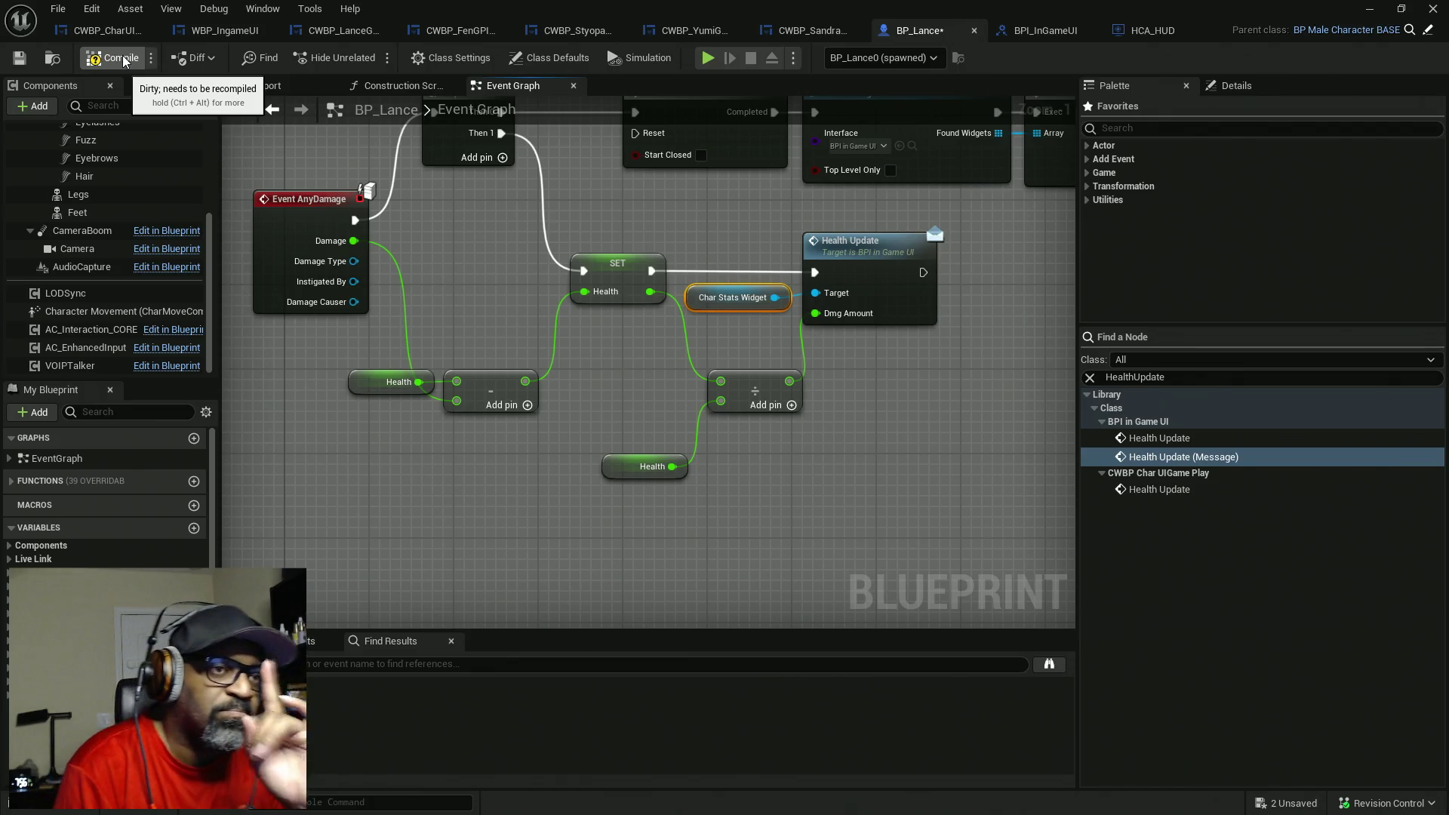
# - Replace the lower Health getter with a constant divisor of 100.0, then compile and save BP_Lance
pyautogui.click(646, 471)
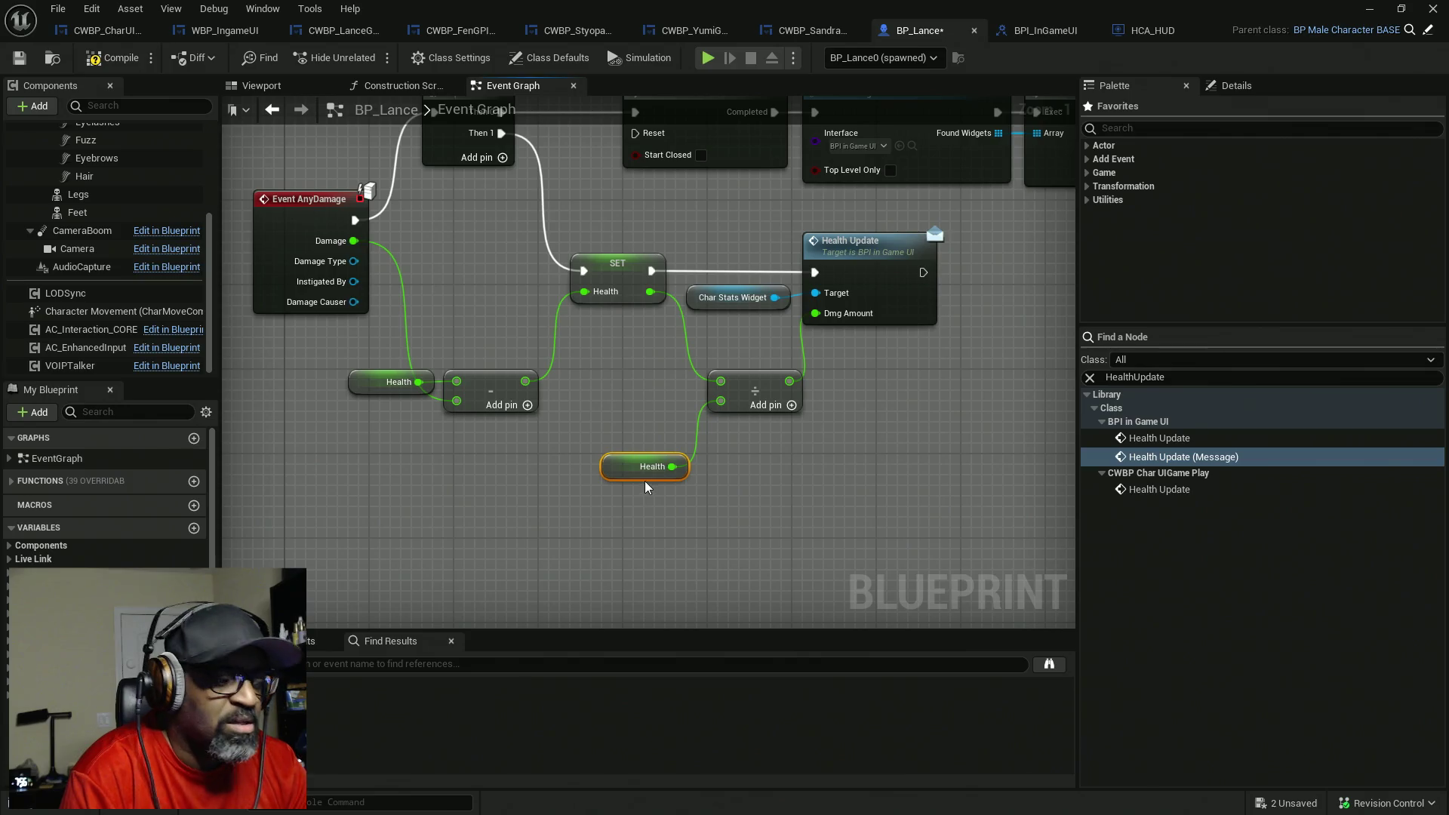
pyautogui.press('Delete')
pyautogui.write('100')
pyautogui.press('Return')
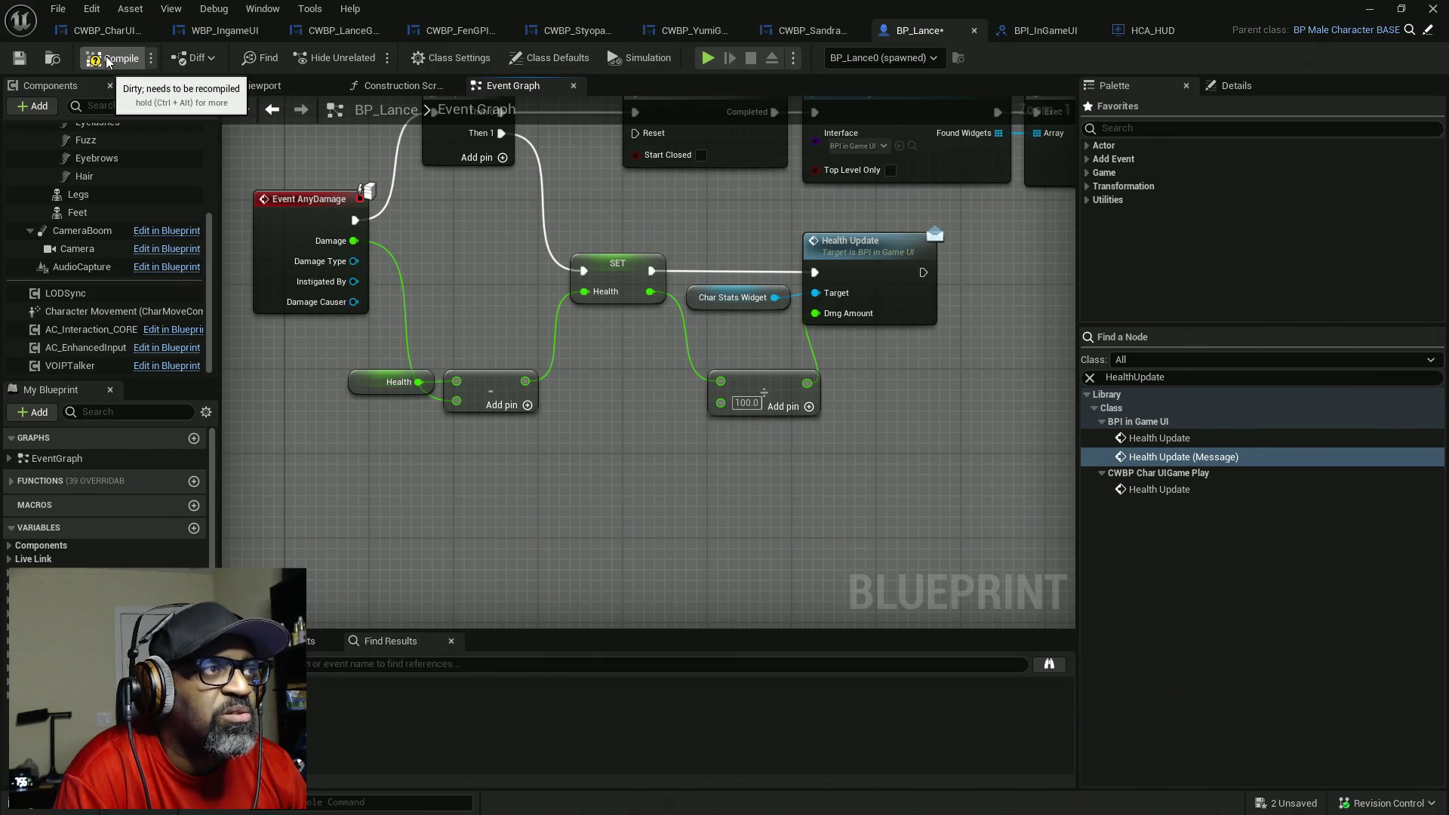
pyautogui.hotkey('ctrl', 's')
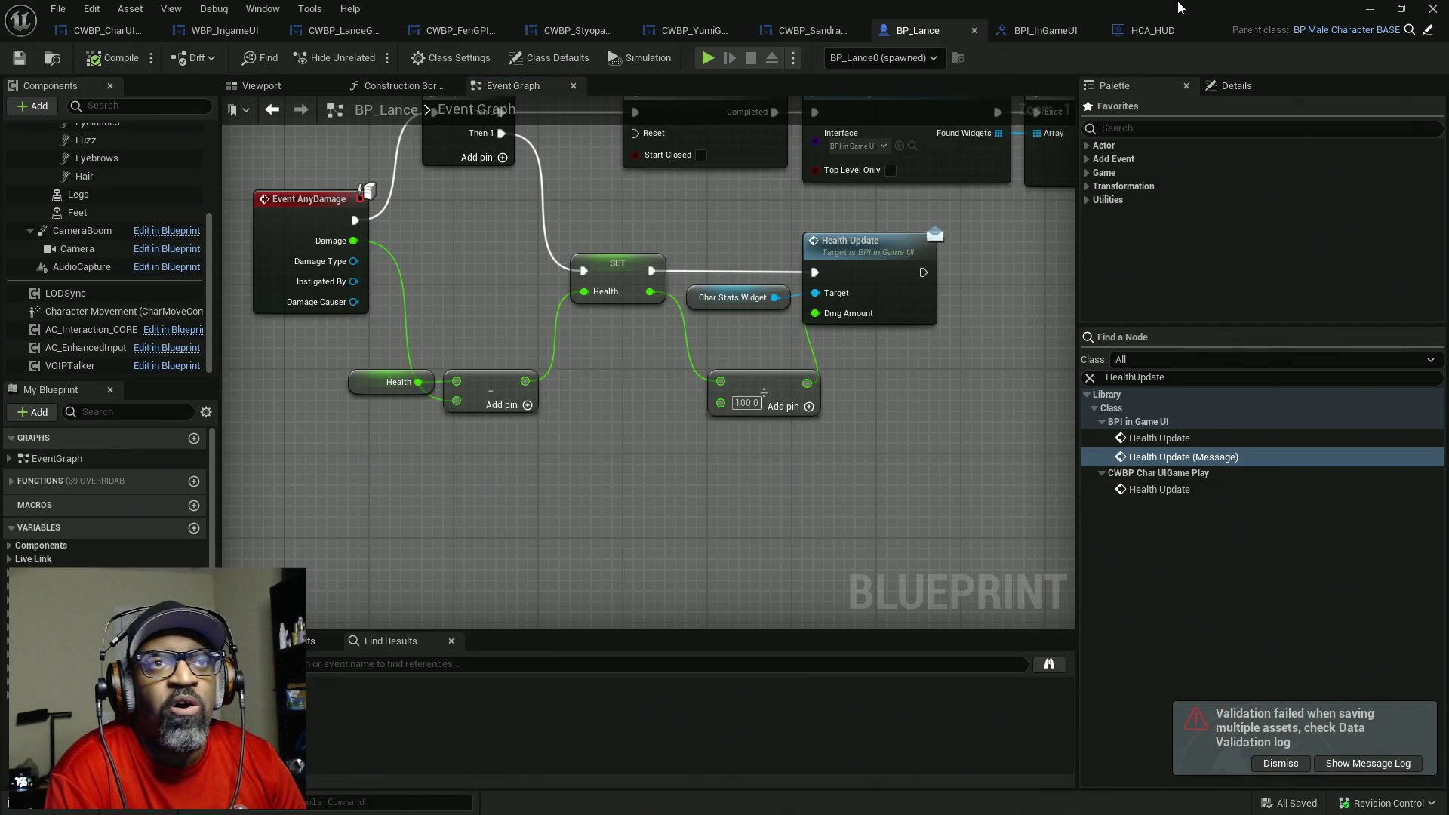
pyautogui.moveTo(1174, 9)
pyautogui.mouseDown()
pyautogui.moveTo(737, 125)
pyautogui.moveTo(0, 124)
pyautogui.mouseUp()
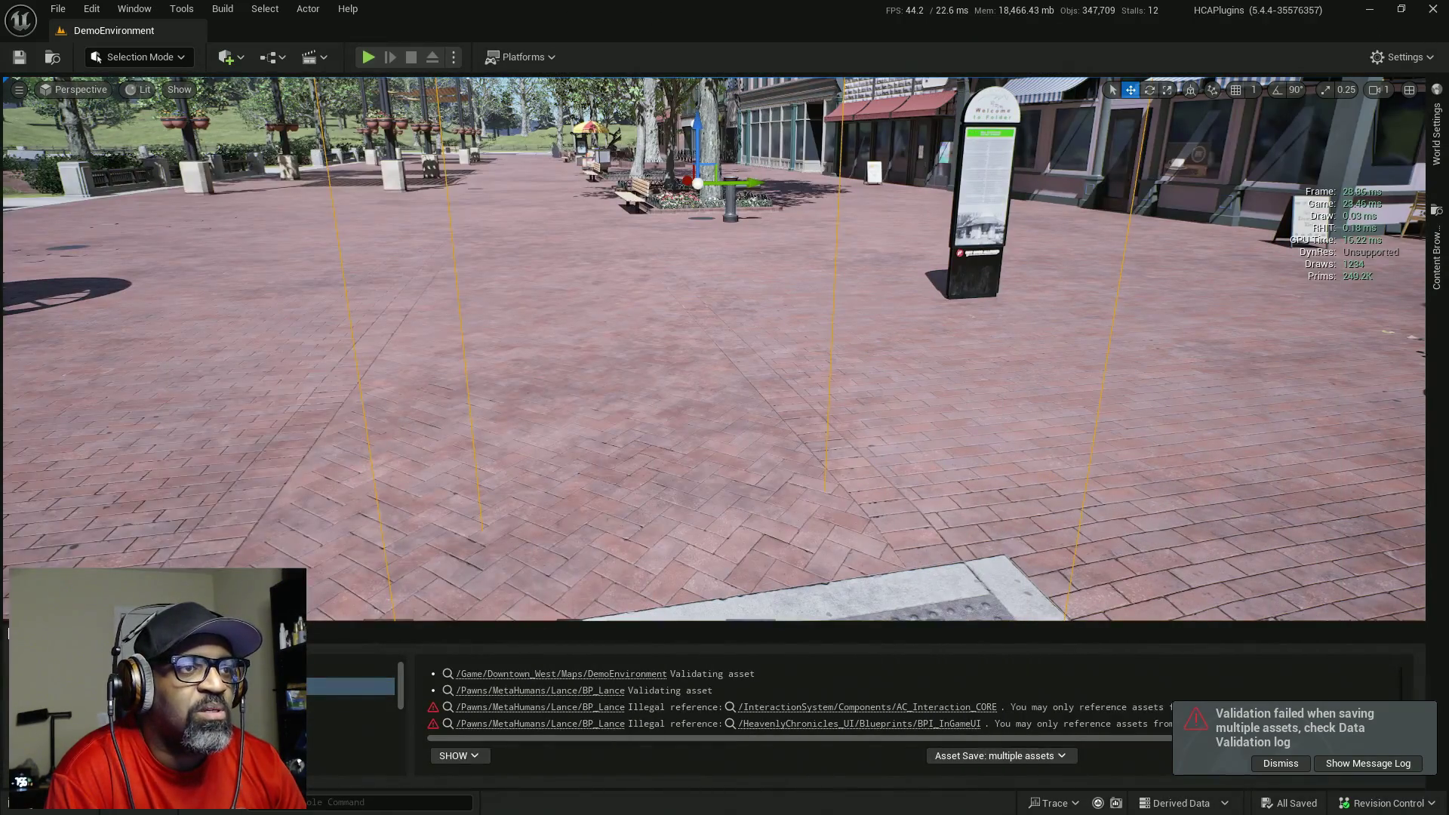
# - Dismiss the validation notice, clear the message log, then play-test the level and stop
pyautogui.click(1283, 764)
pyautogui.click(1380, 757)
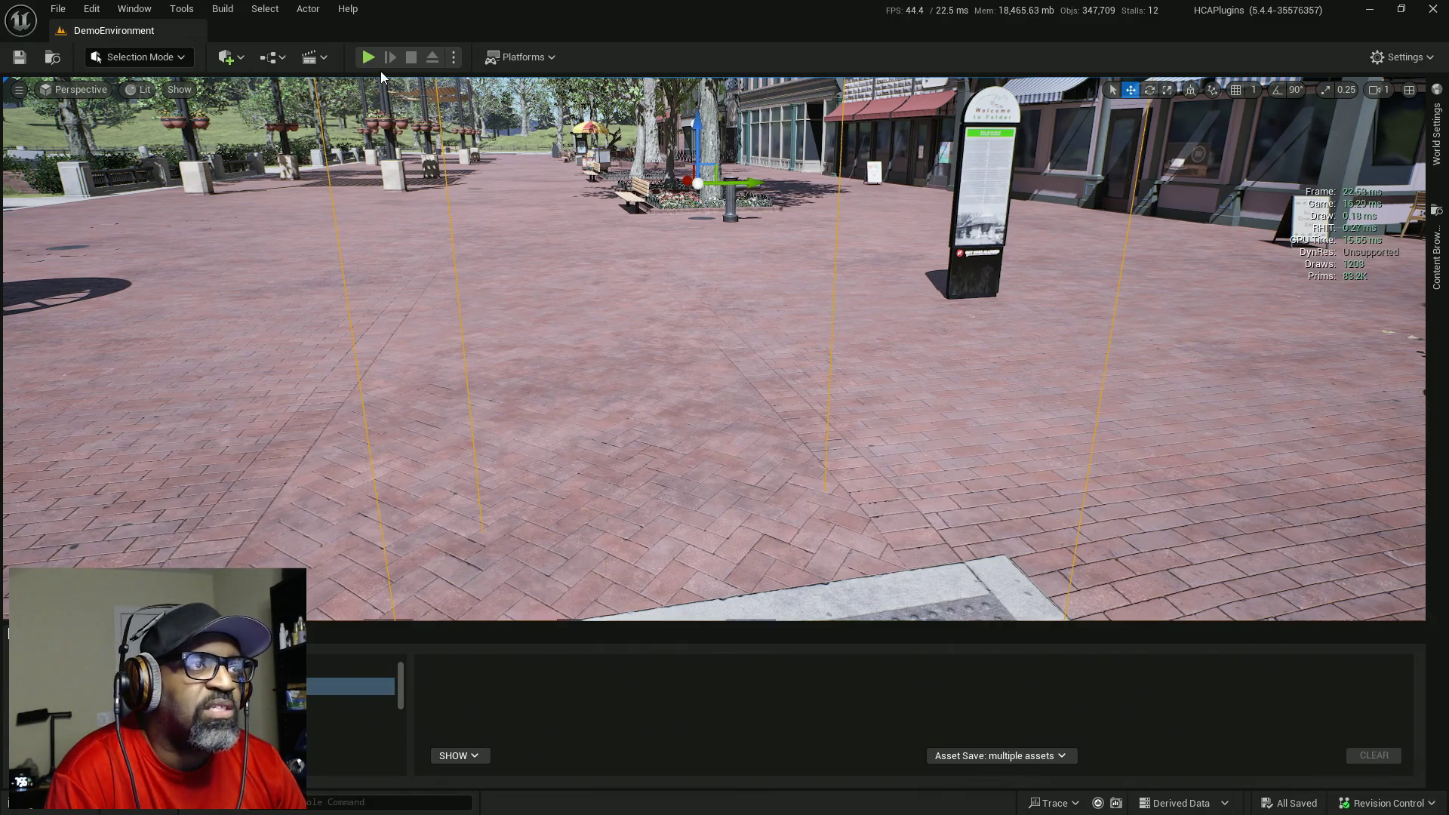
pyautogui.hotkey('alt', 'p')
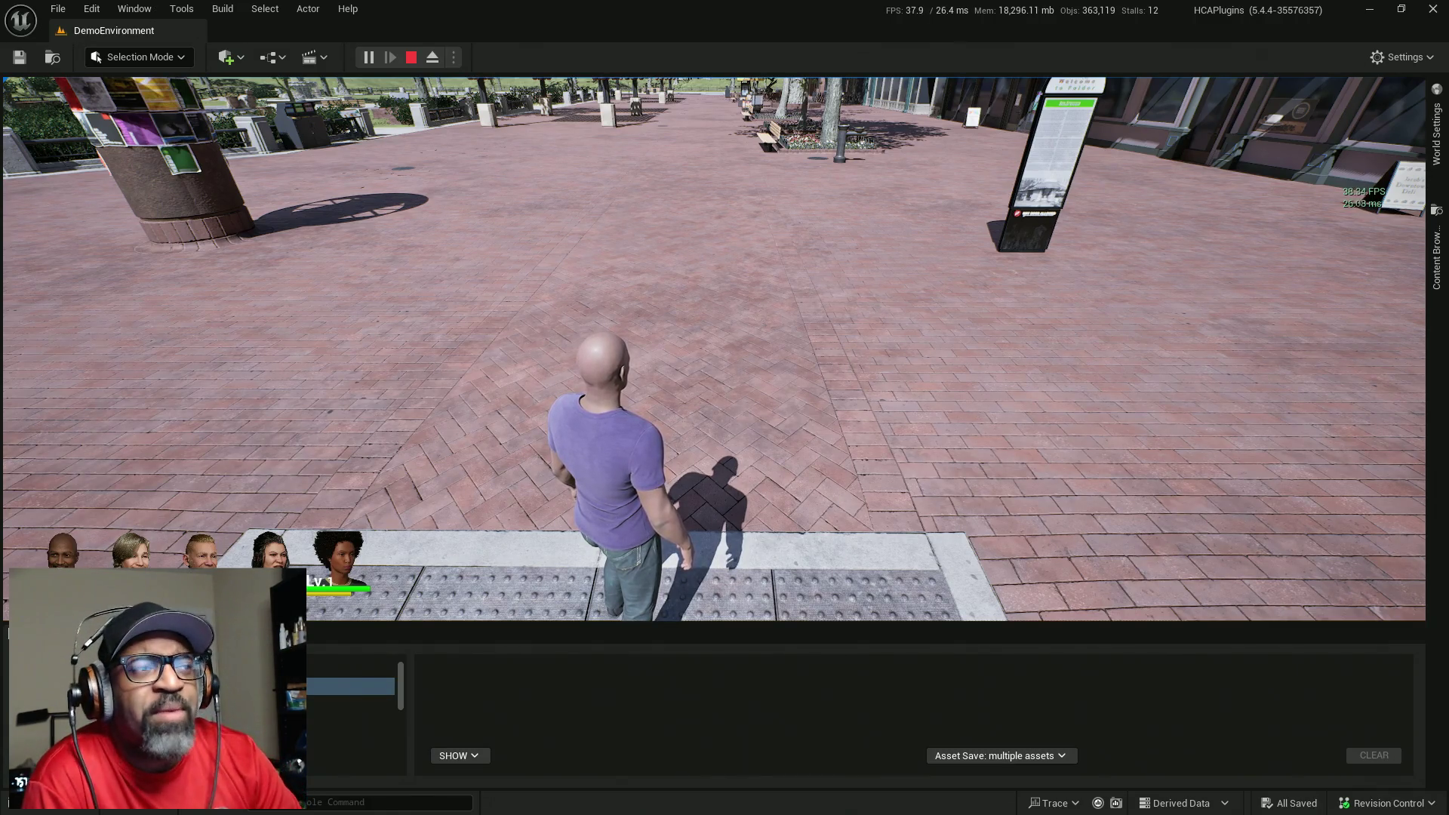
pyautogui.press('Escape')
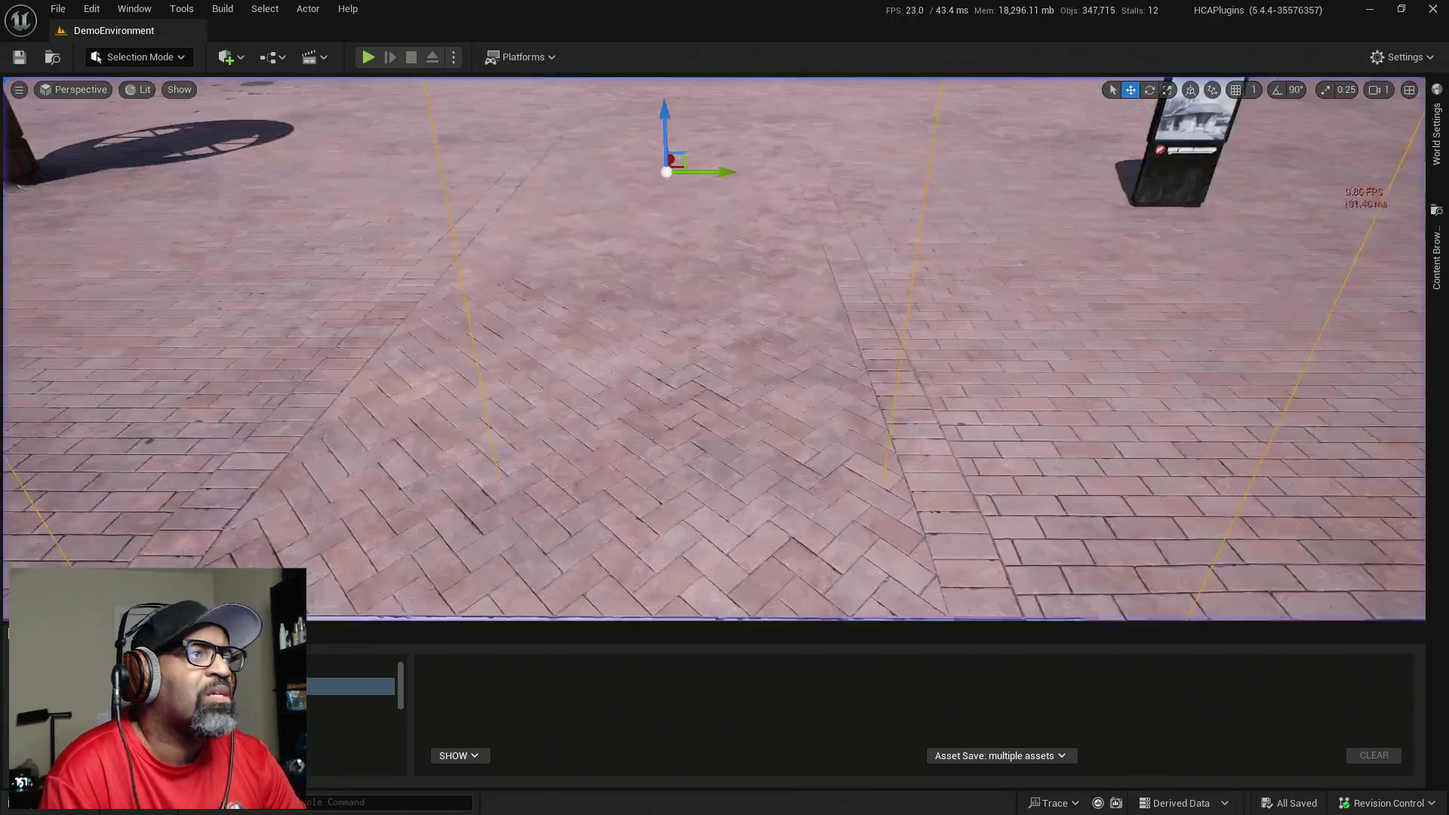
# - Move aside and hide the Blueprint editor, then maximize the Details and Outliner window
pyautogui.moveTo(216, 179)
pyautogui.mouseDown()
pyautogui.moveTo(113, 362)
pyautogui.moveTo(592, 623)
pyautogui.moveTo(323, 620)
pyautogui.mouseUp()
pyautogui.click(317, 649)
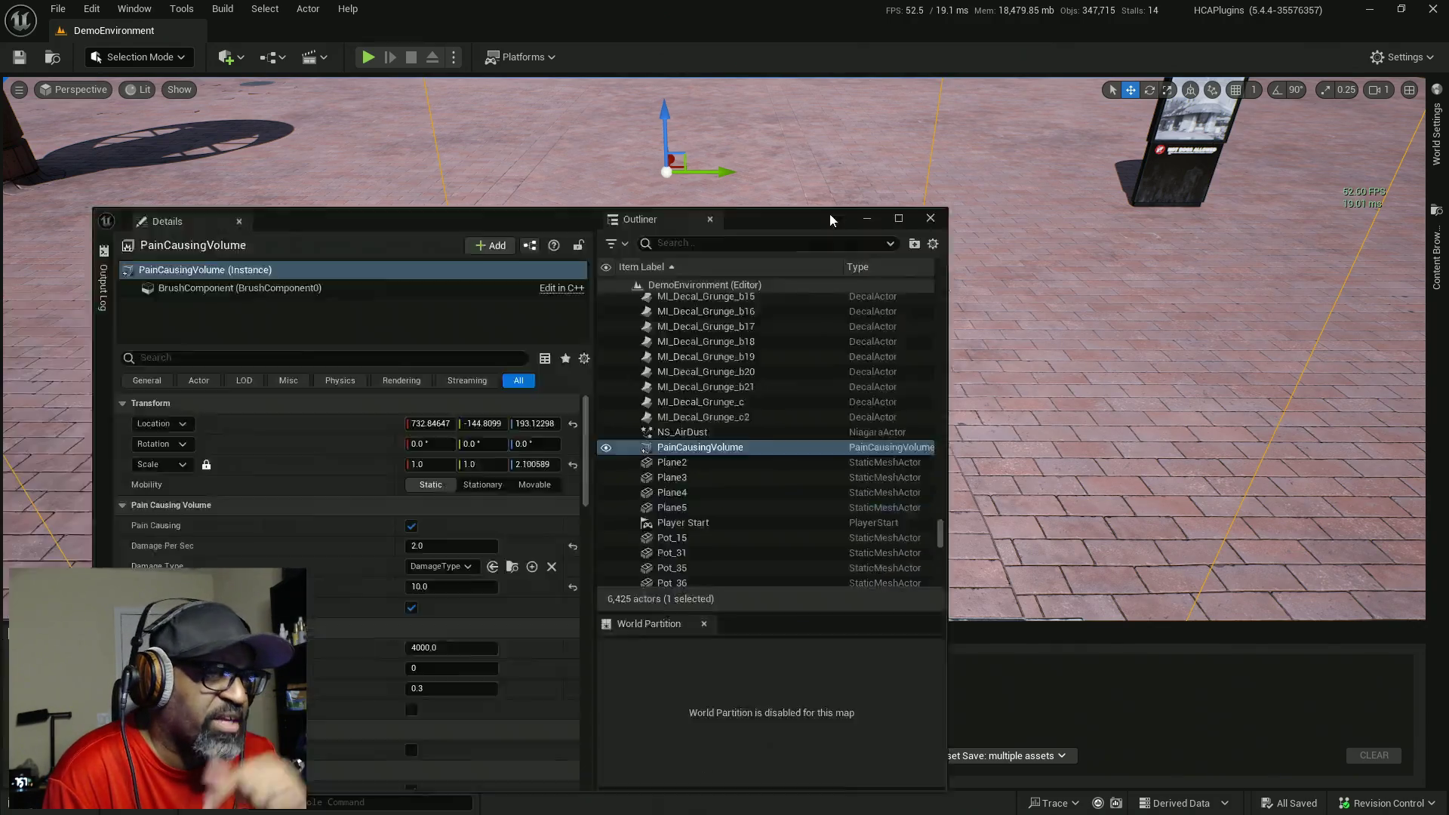
pyautogui.doubleClick(831, 214)
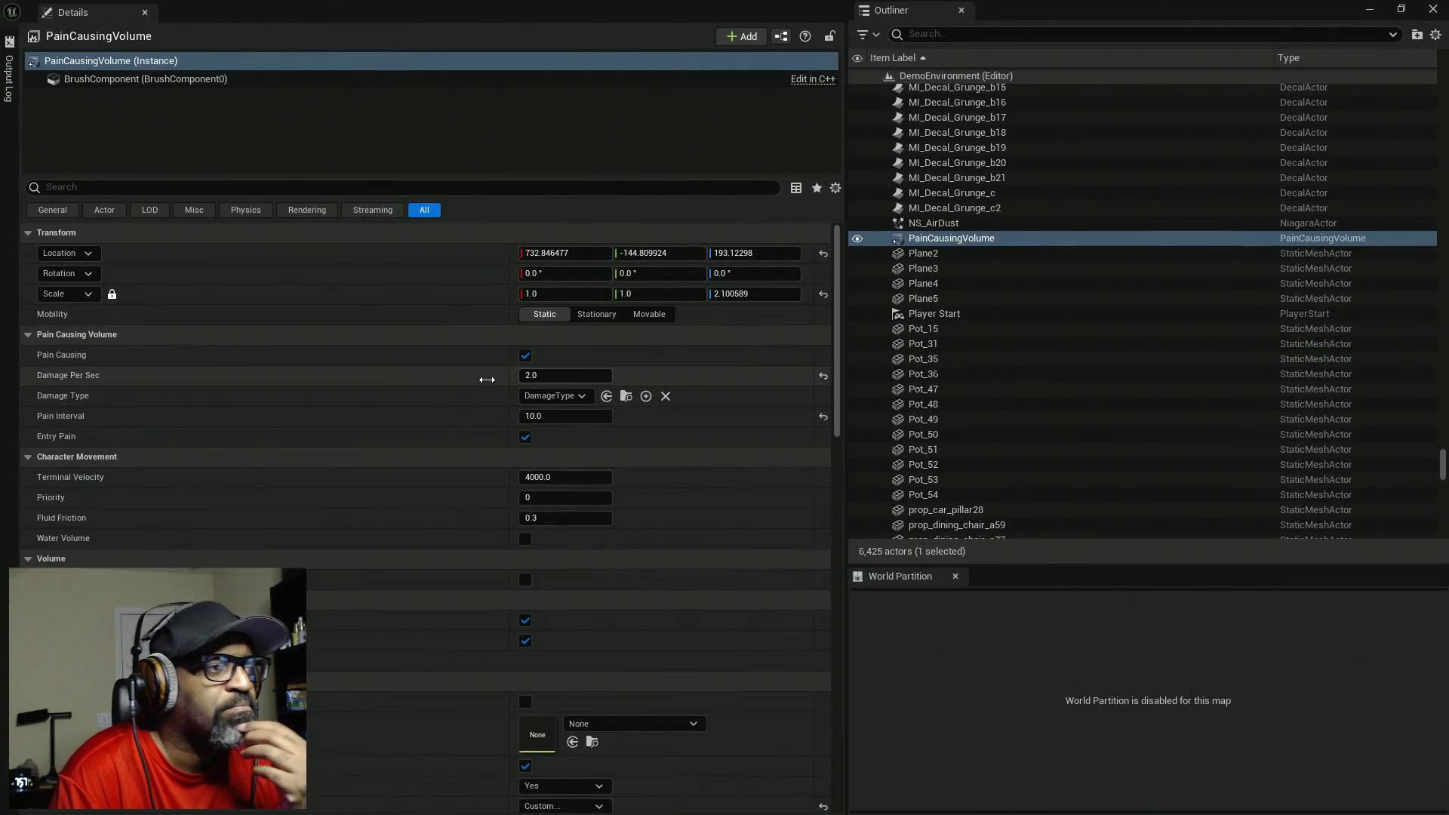
pyautogui.scroll(-5, 456, 486)
pyautogui.scroll(-10, 457, 488)
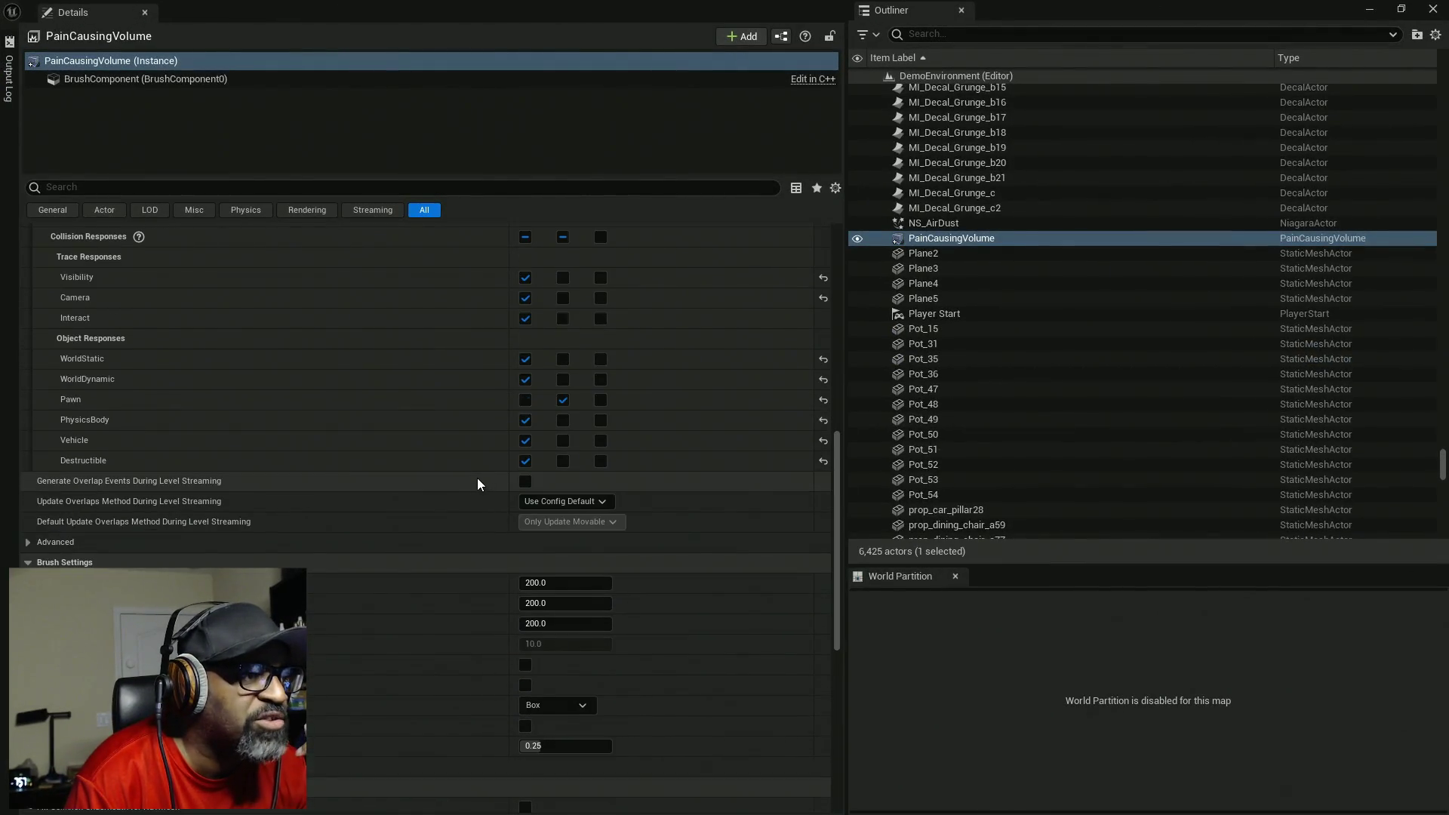
pyautogui.scroll(-5, 483, 483)
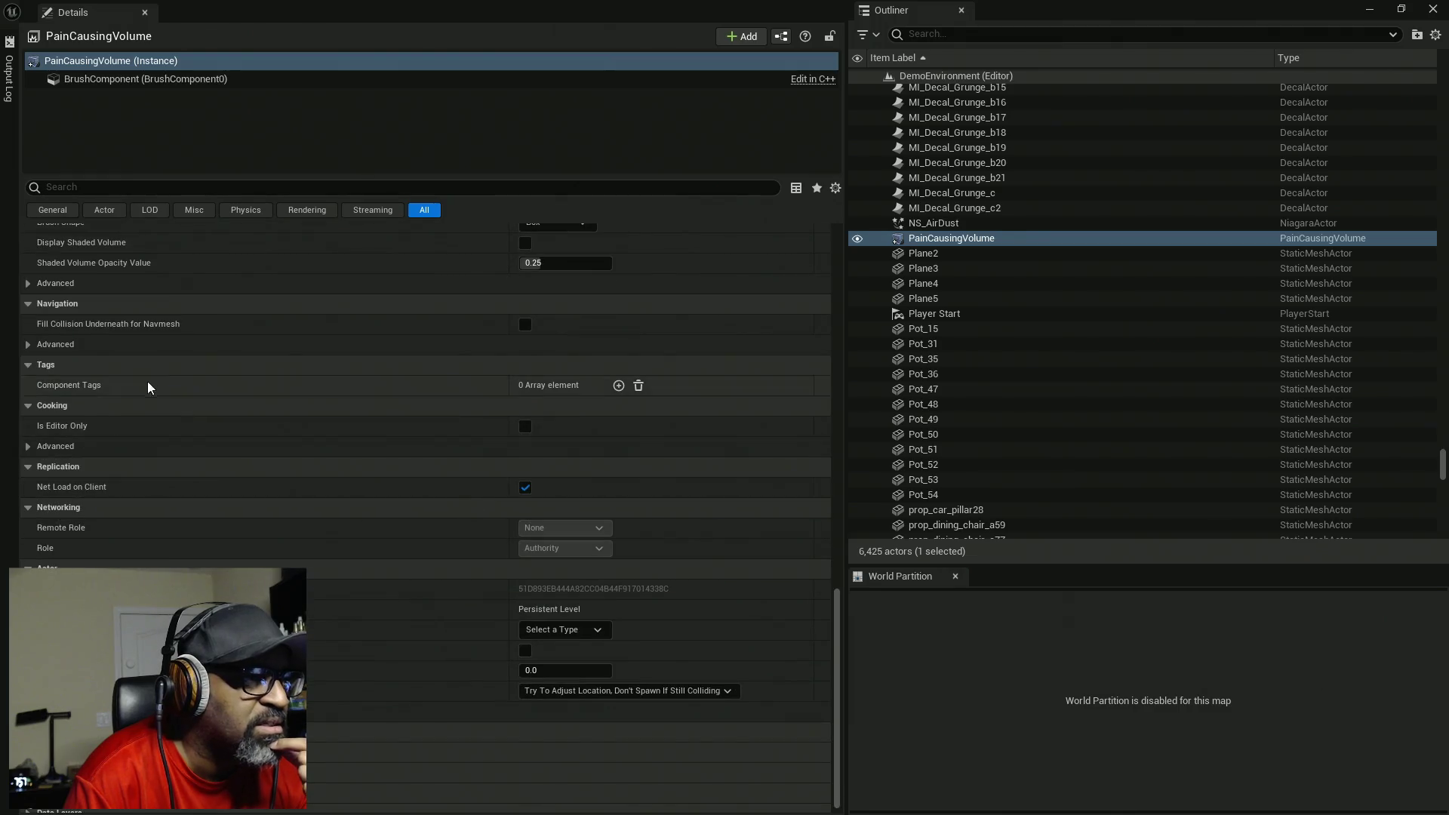
pyautogui.scroll(-1, 426, 517)
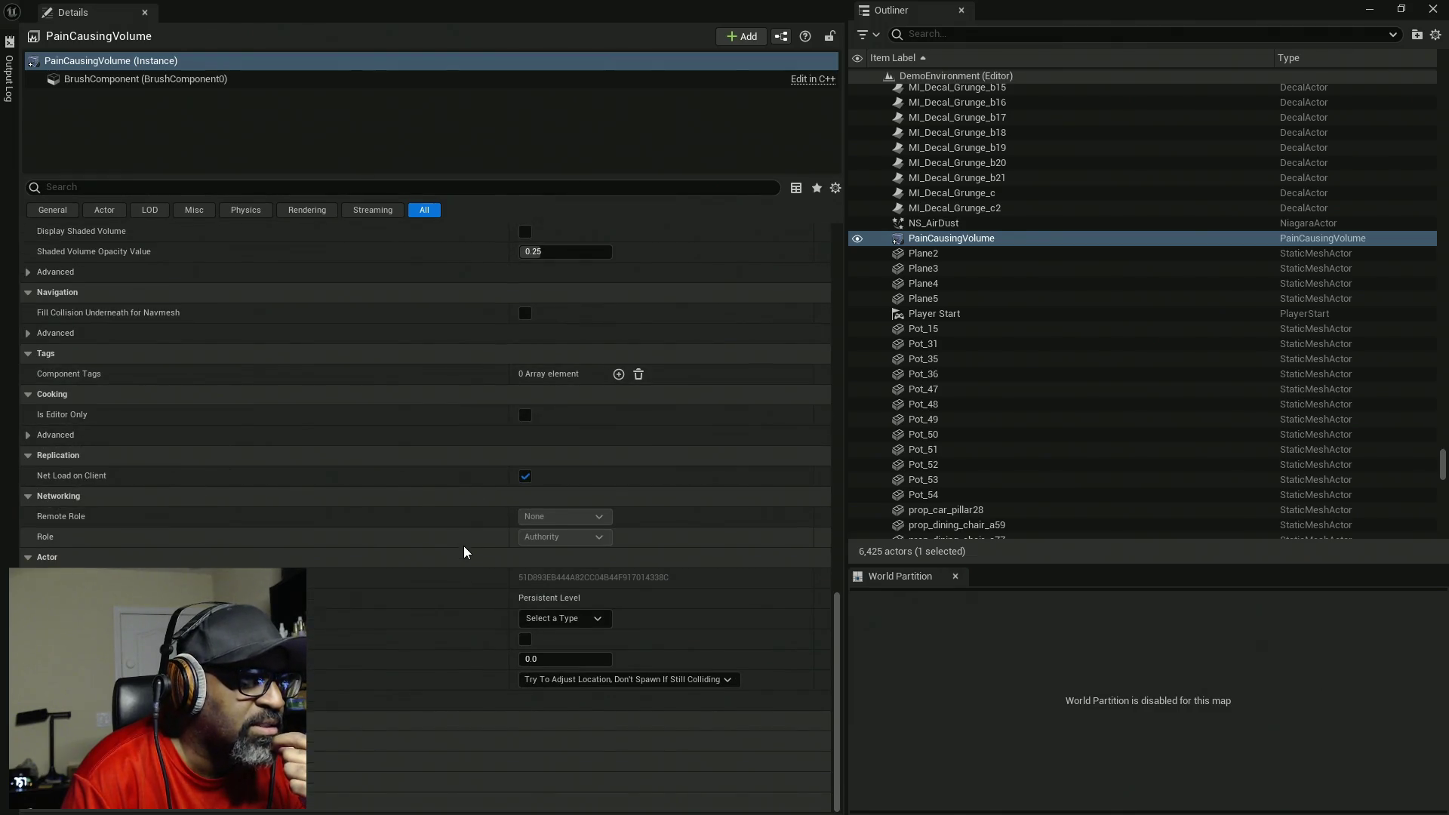
pyautogui.scroll(1, 430, 519)
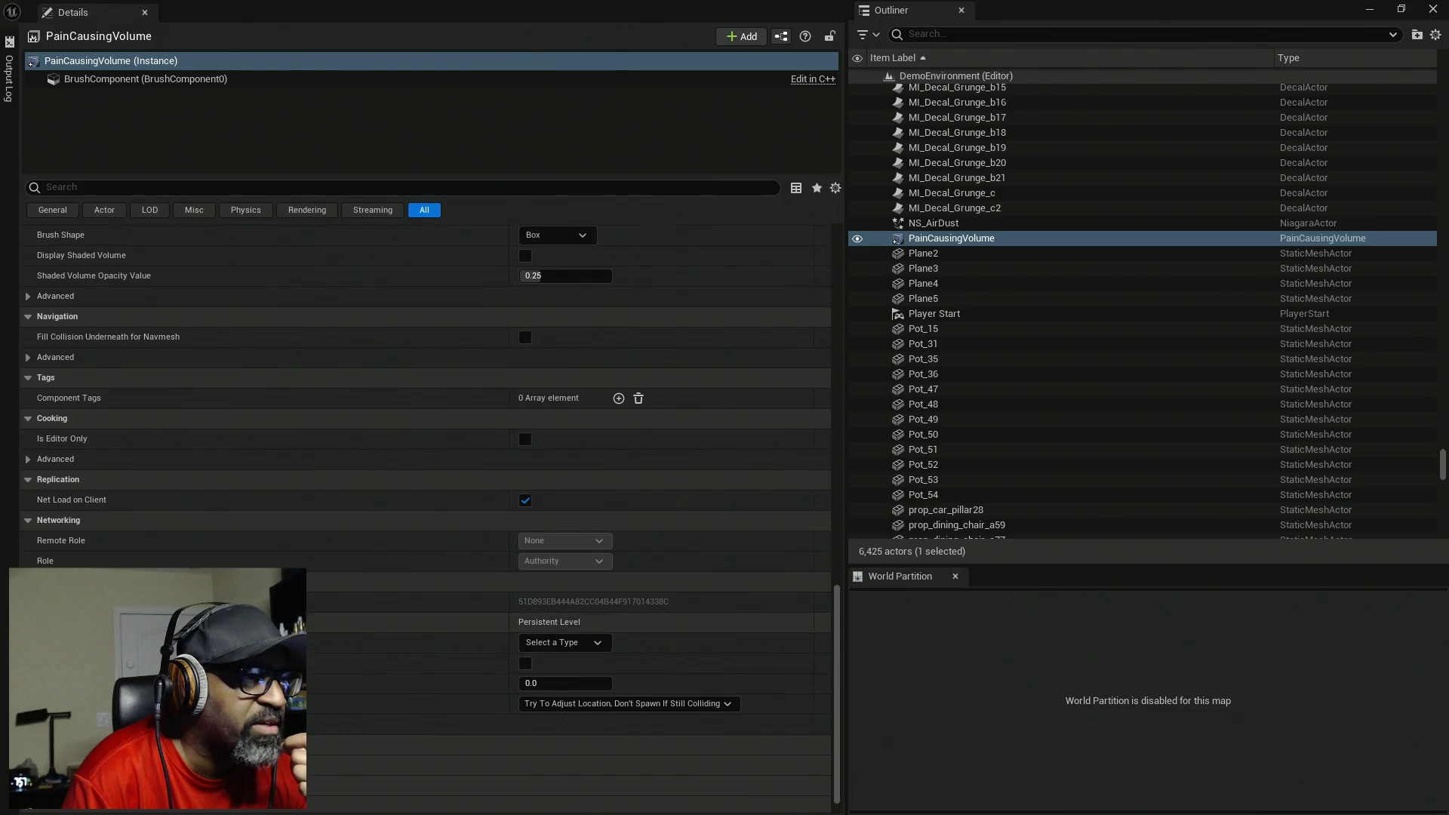
pyautogui.scroll(3, 425, 520)
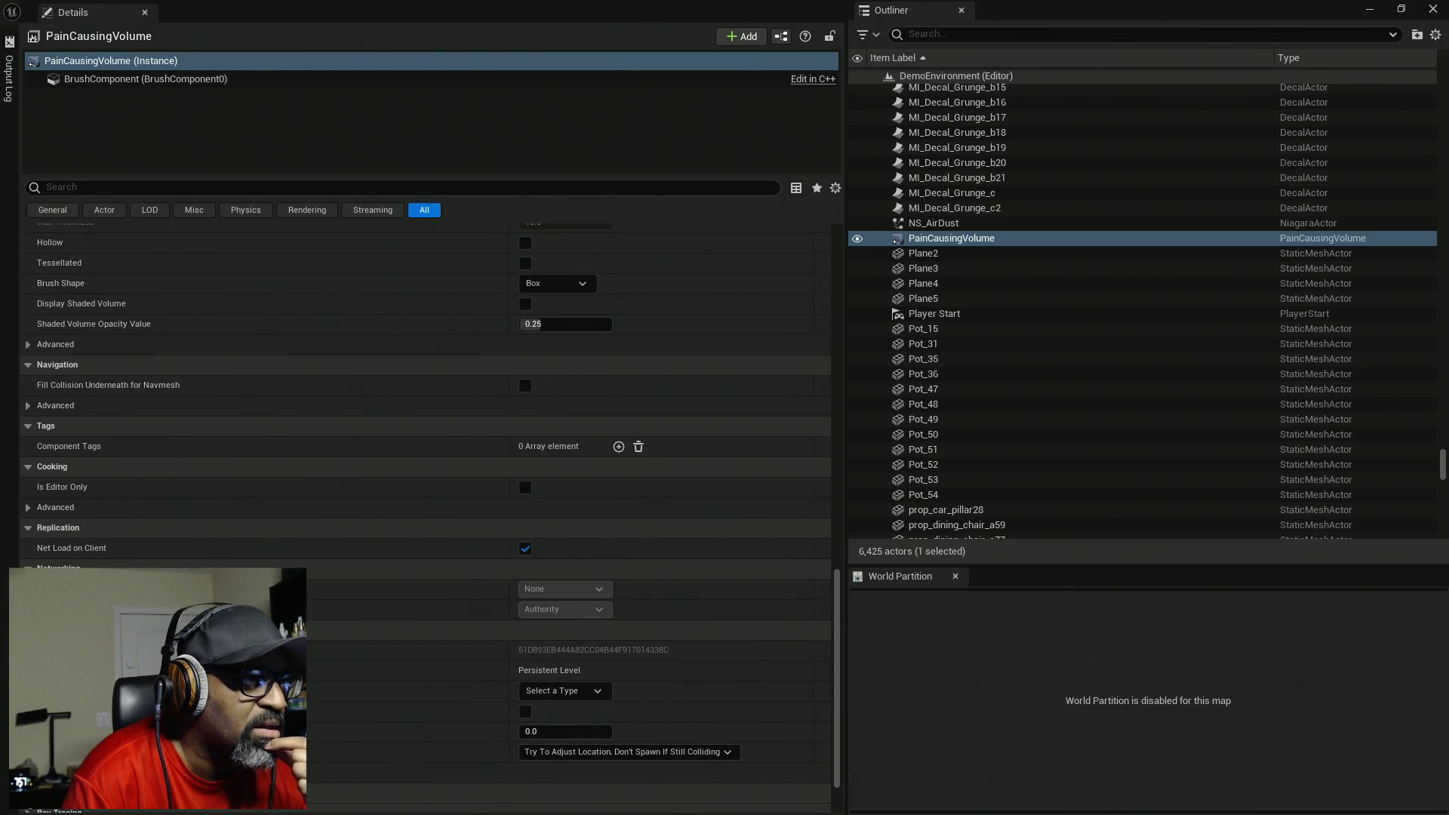
pyautogui.scroll(18, 165, 568)
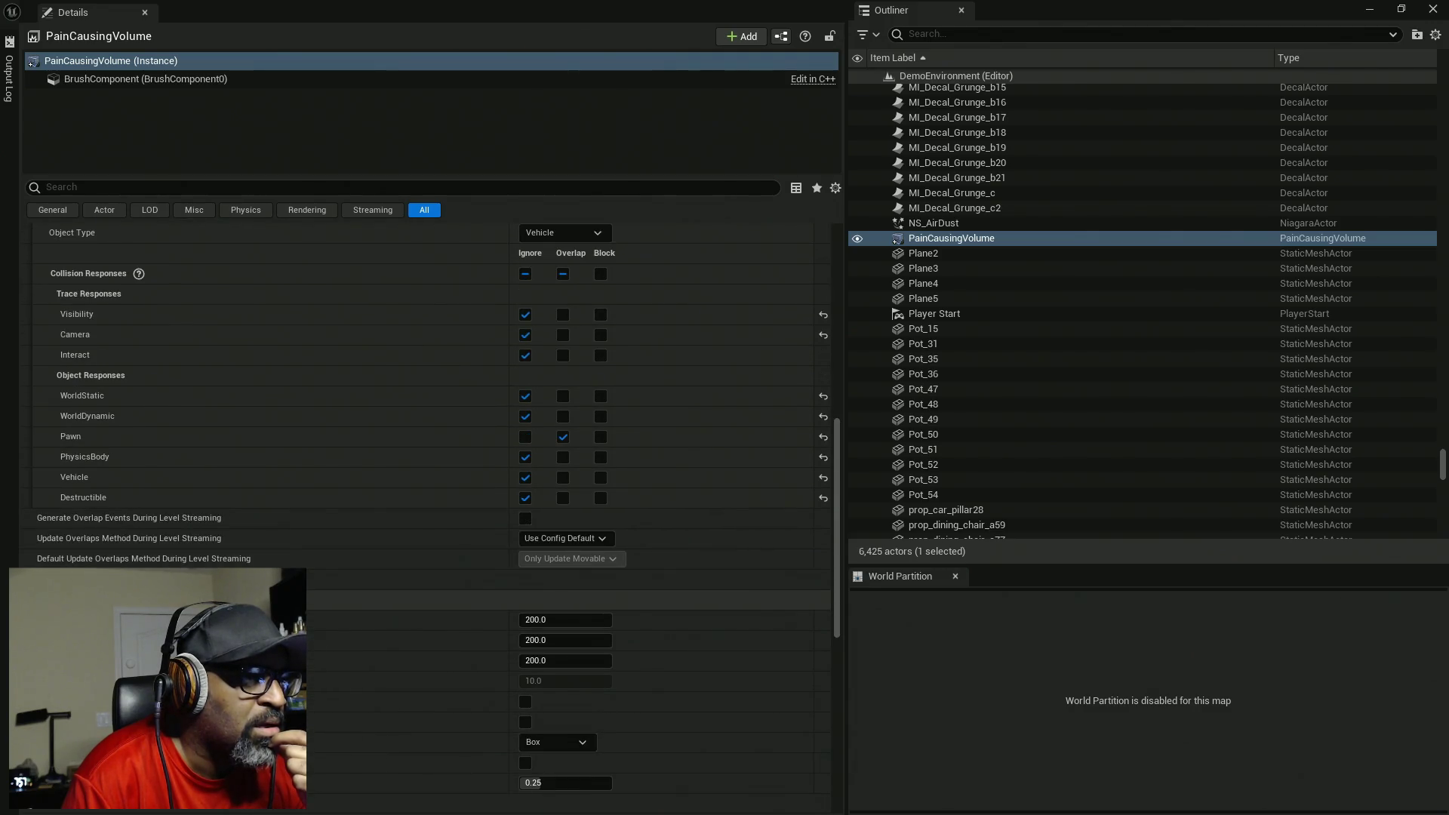
pyautogui.scroll(13, 109, 262)
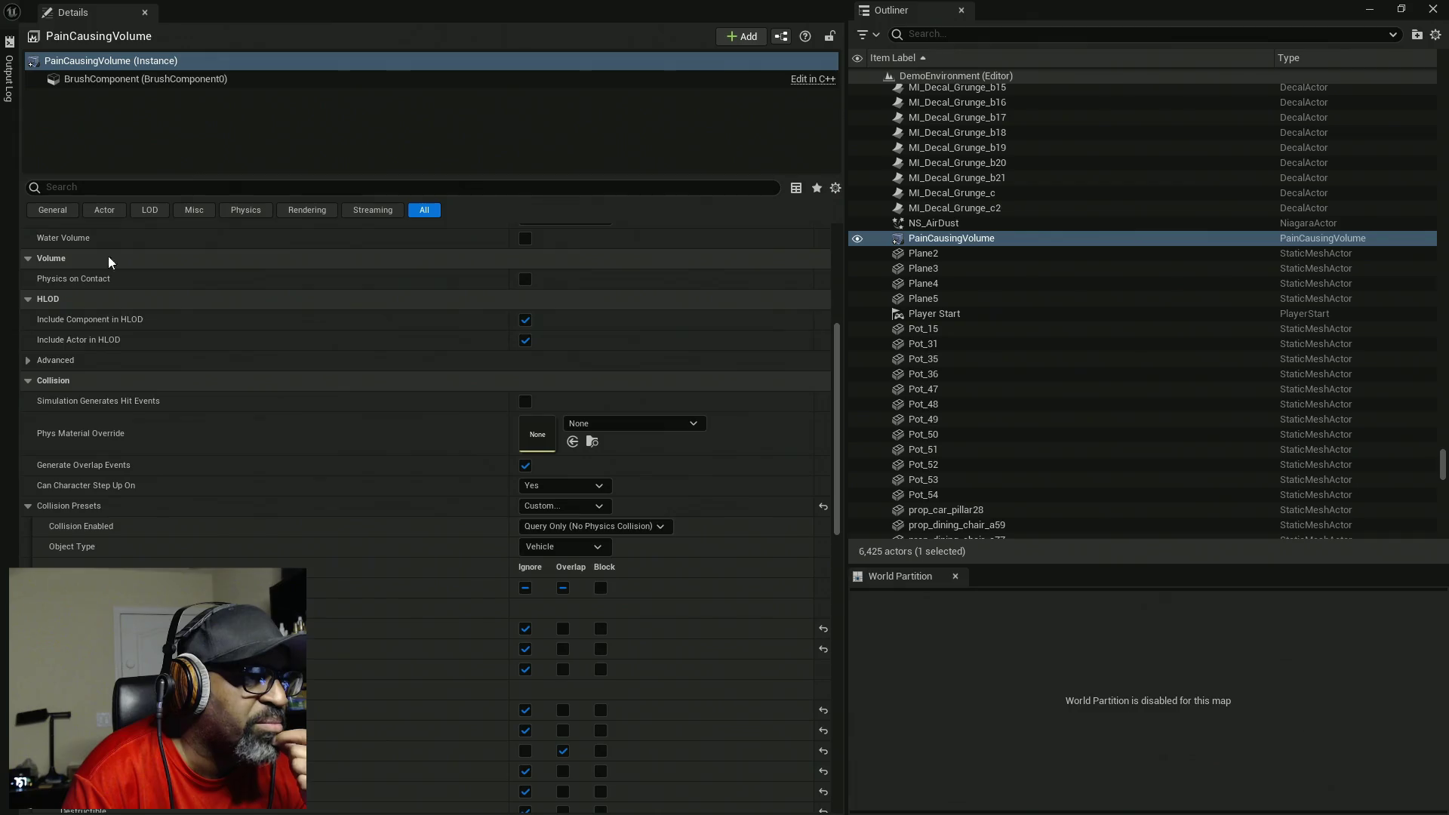
pyautogui.scroll(7, 109, 261)
pyautogui.click(276, 189)
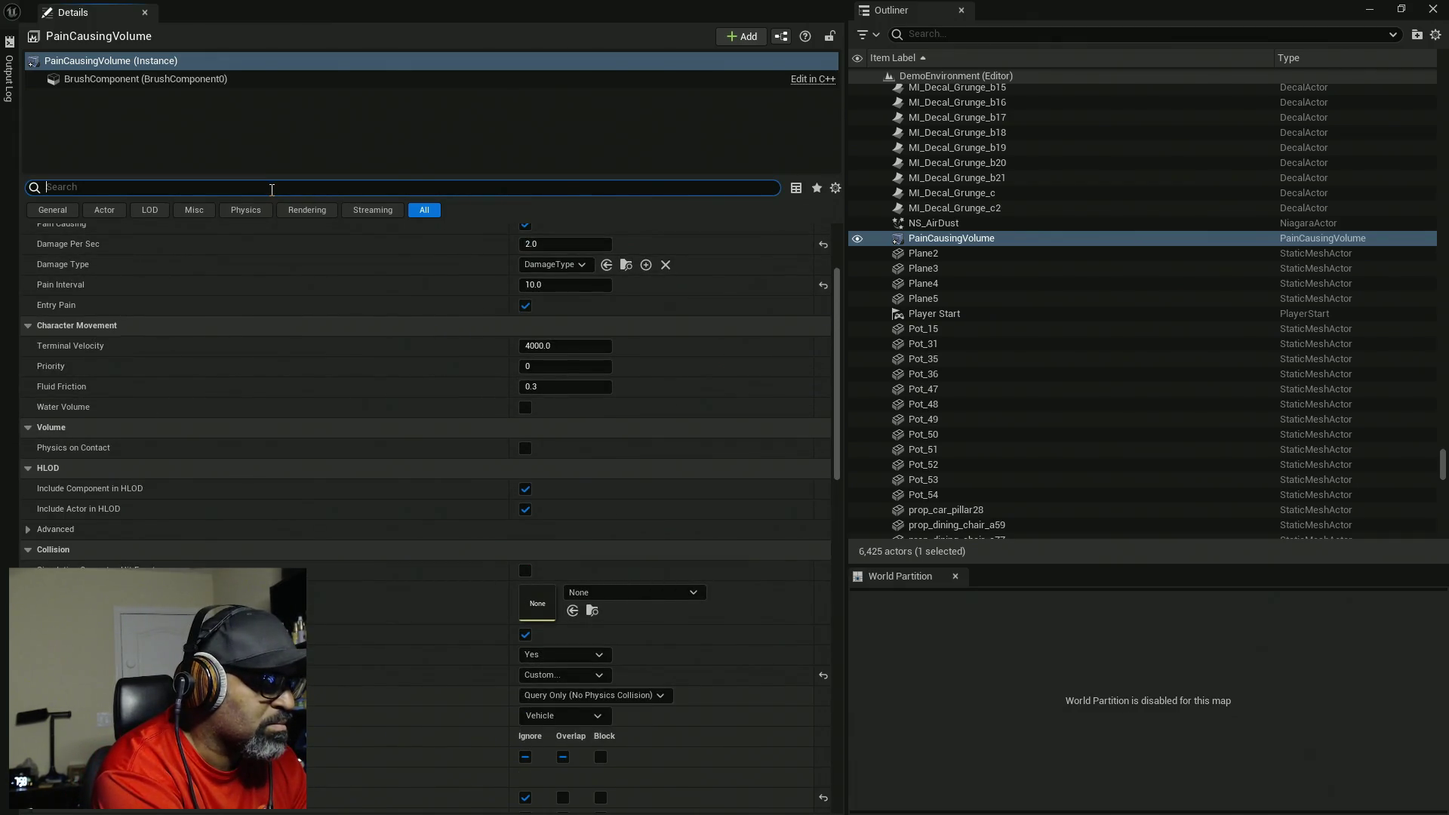
# - Search the volume's properties for 'hidd' and 'visi', then clear the search
pyautogui.write('hidd')
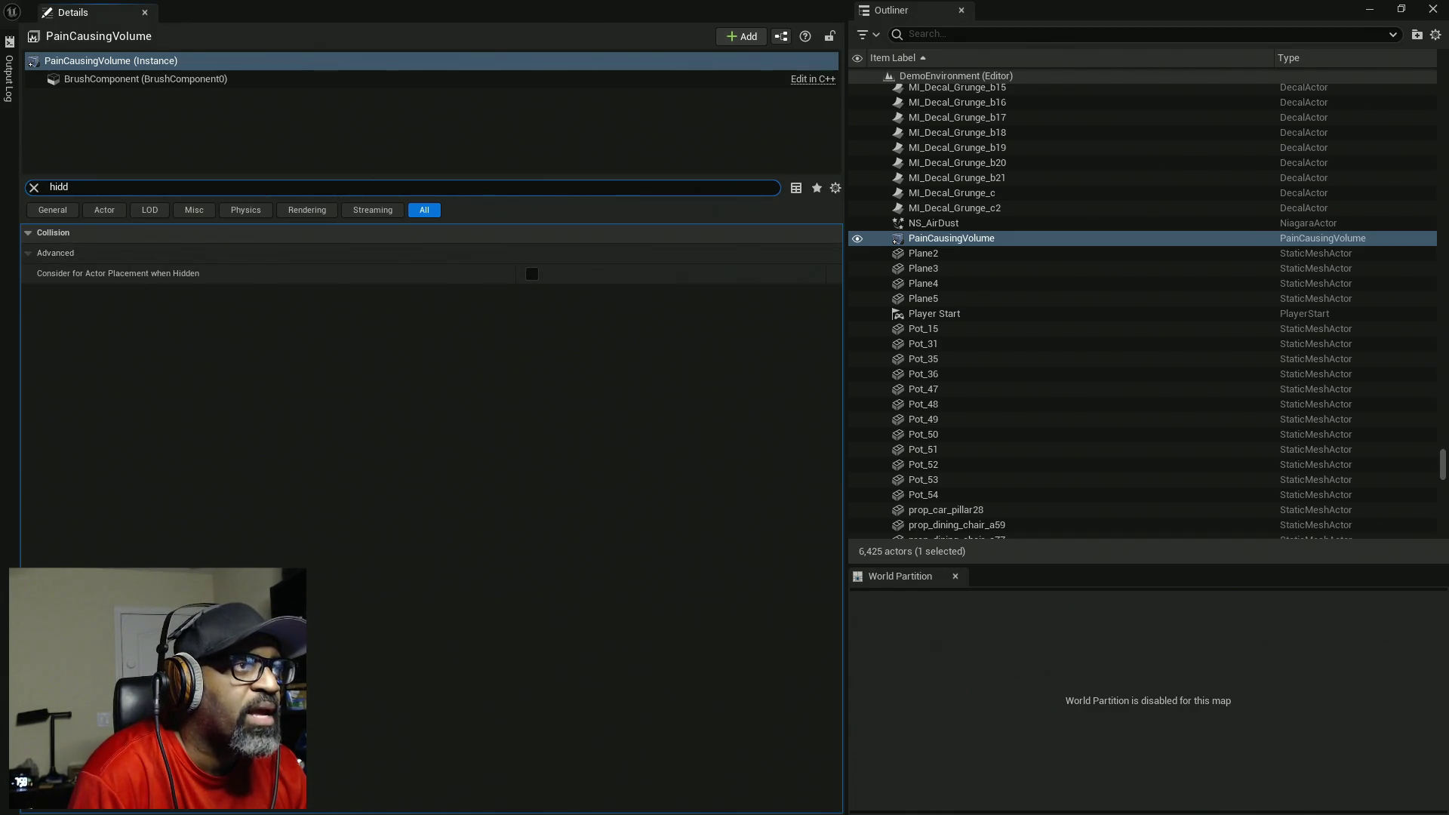
pyautogui.click(105, 79)
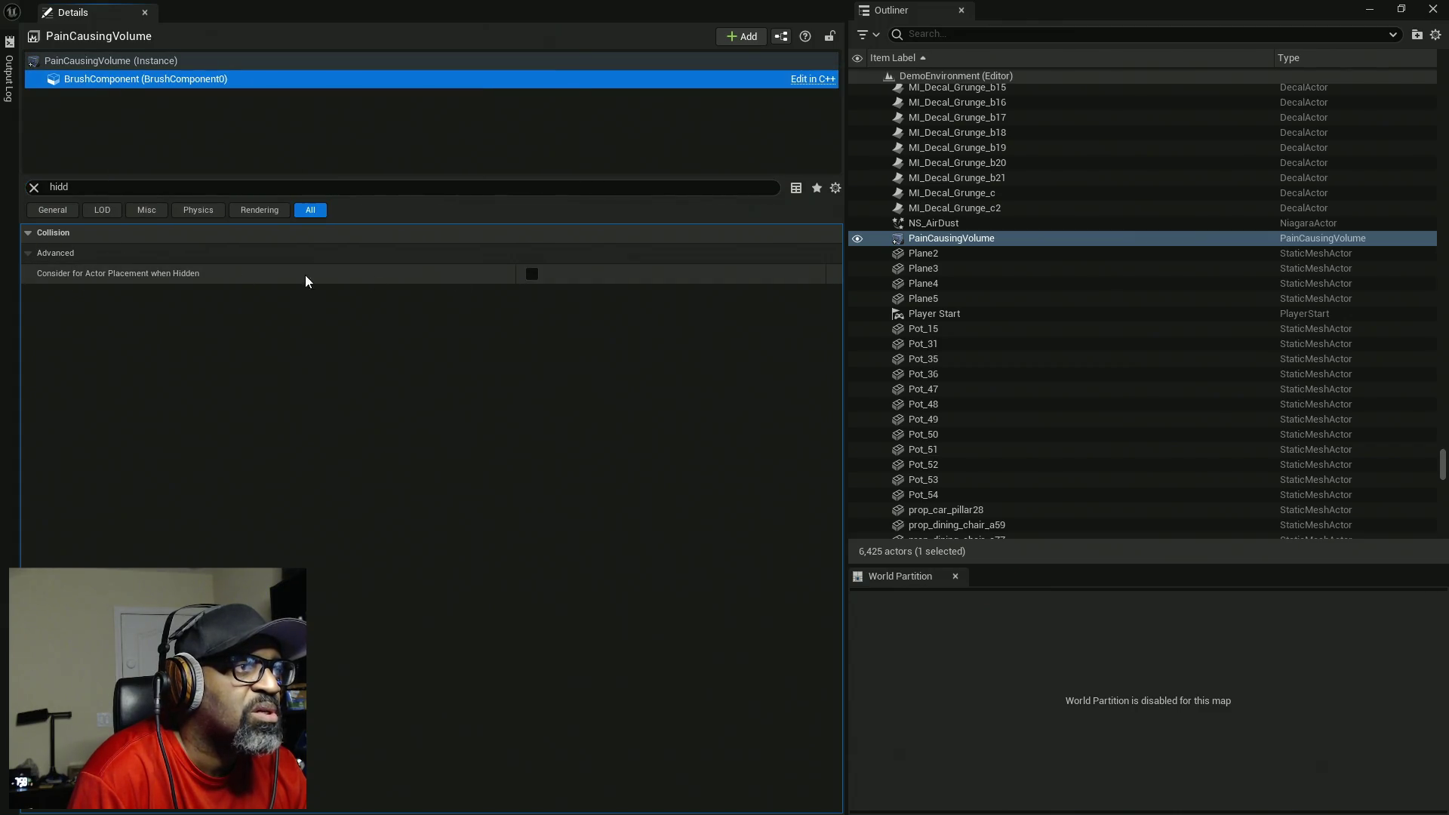
pyautogui.click(33, 188)
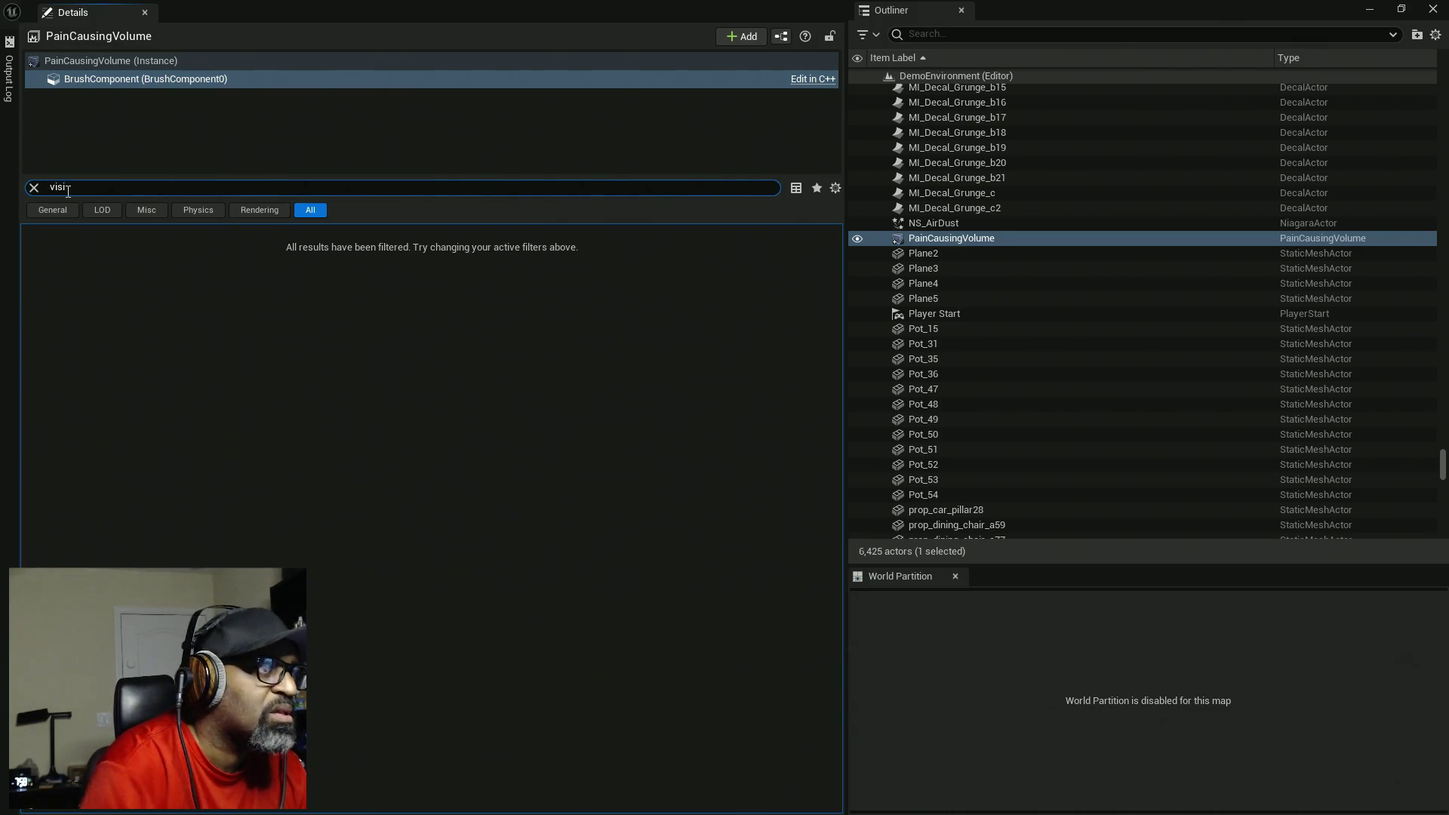
pyautogui.click(93, 61)
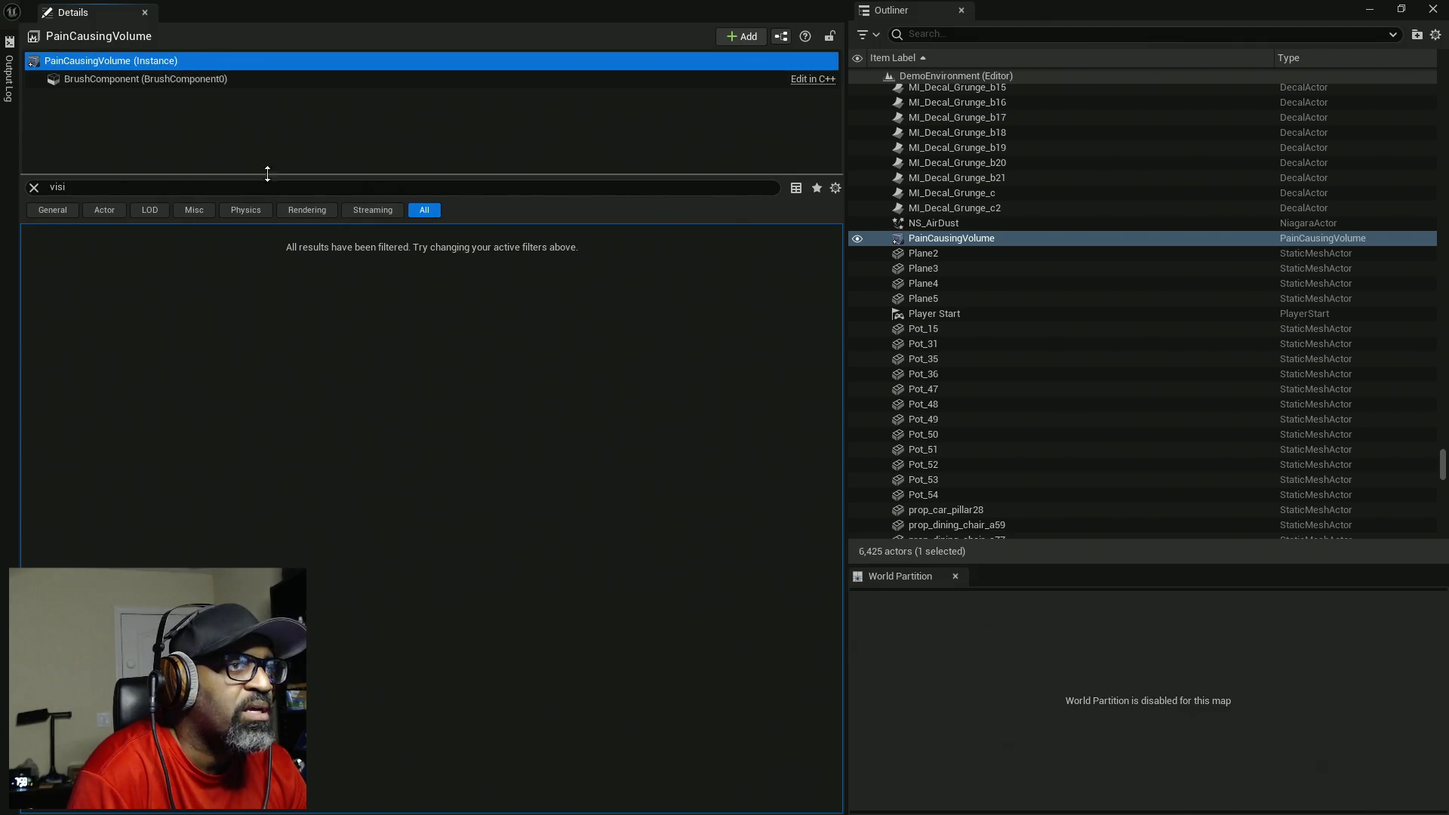
pyautogui.click(30, 190)
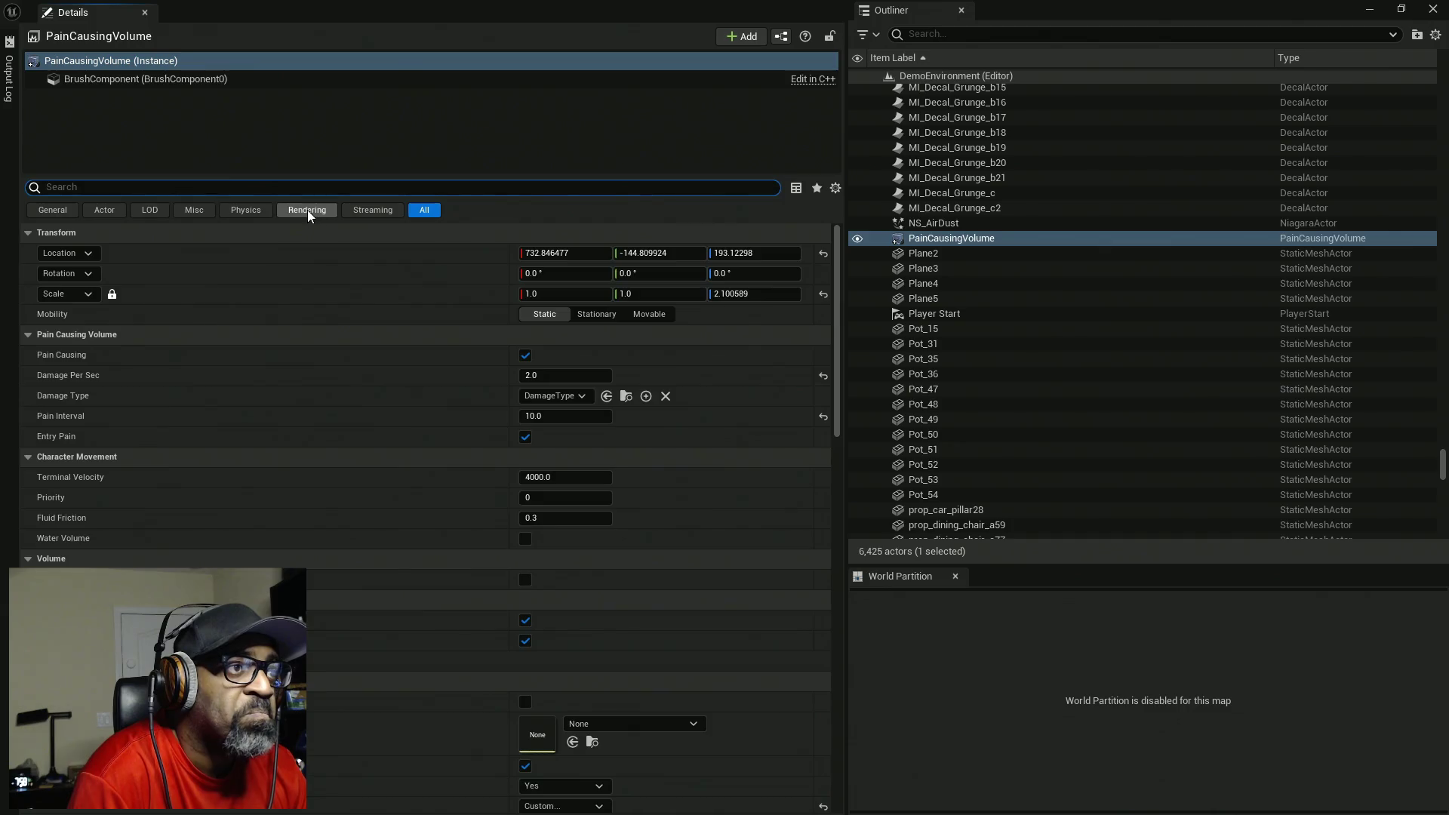
# - Filter to Rendering properties and expand the Ray Tracing and Mobile groups
pyautogui.click(307, 210)
pyautogui.click(30, 252)
pyautogui.click(30, 233)
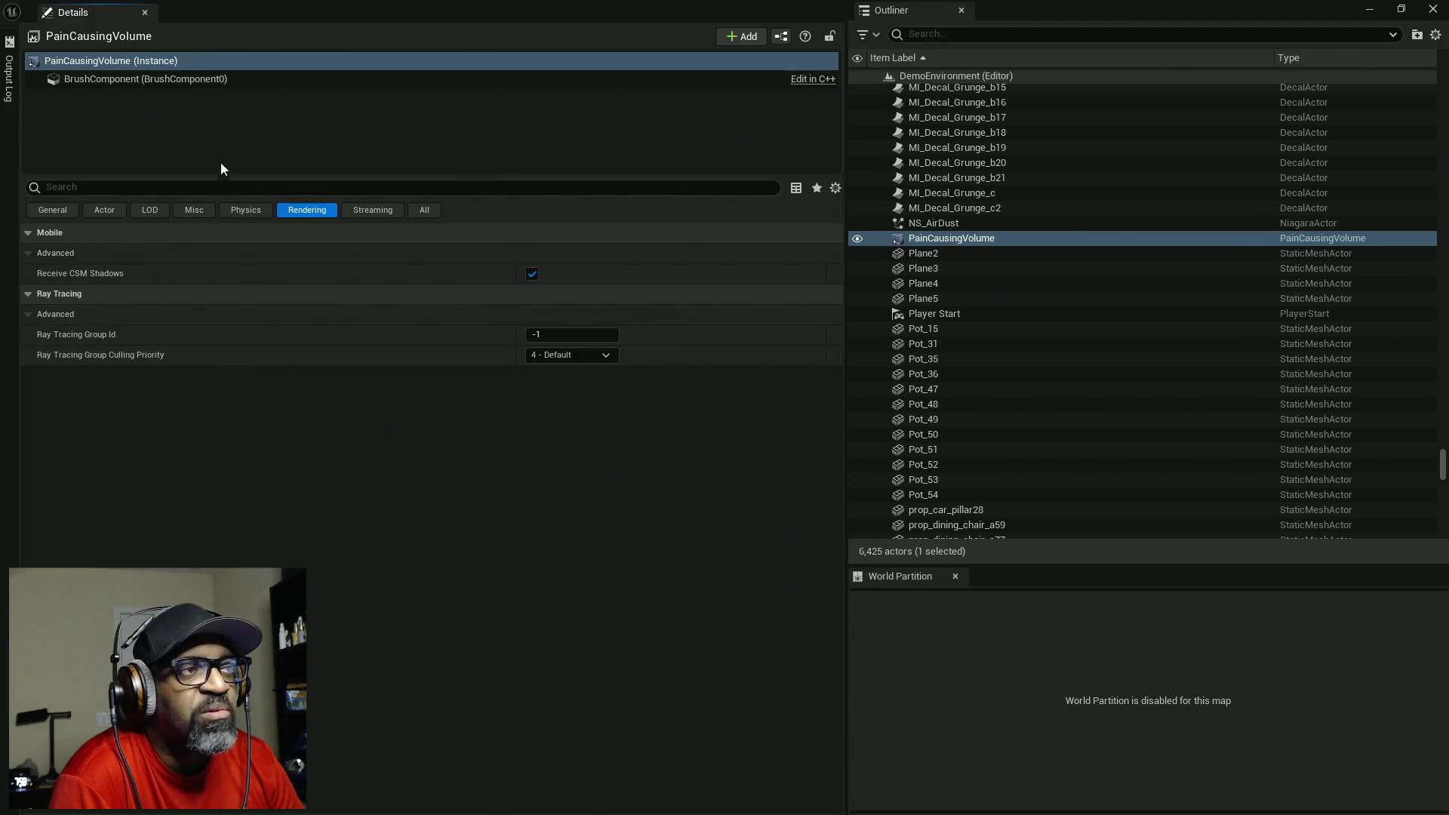
# - Enable Show All Advanced Details, expand all categories, and view the All properties tab
pyautogui.click(61, 210)
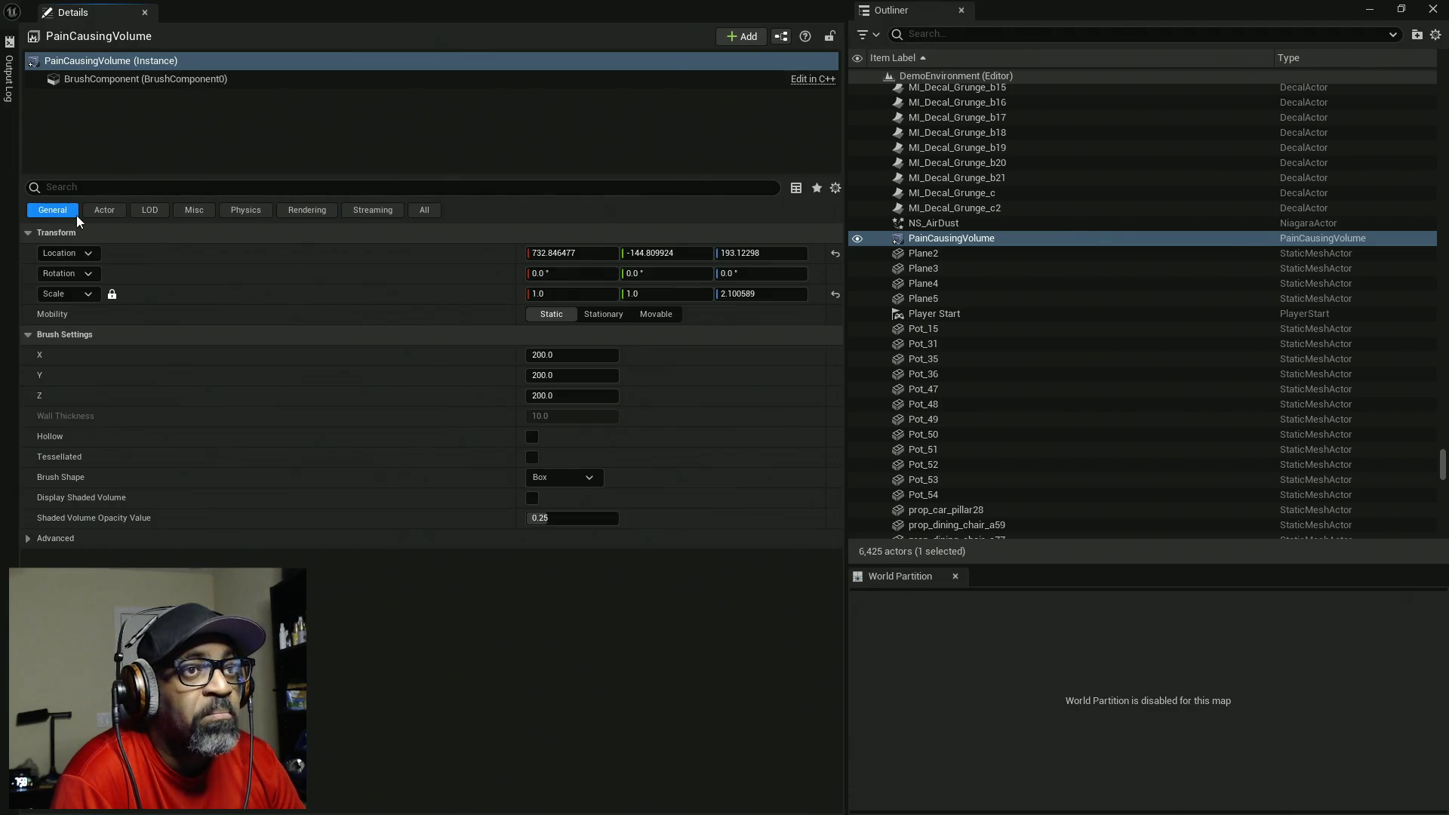
pyautogui.click(835, 189)
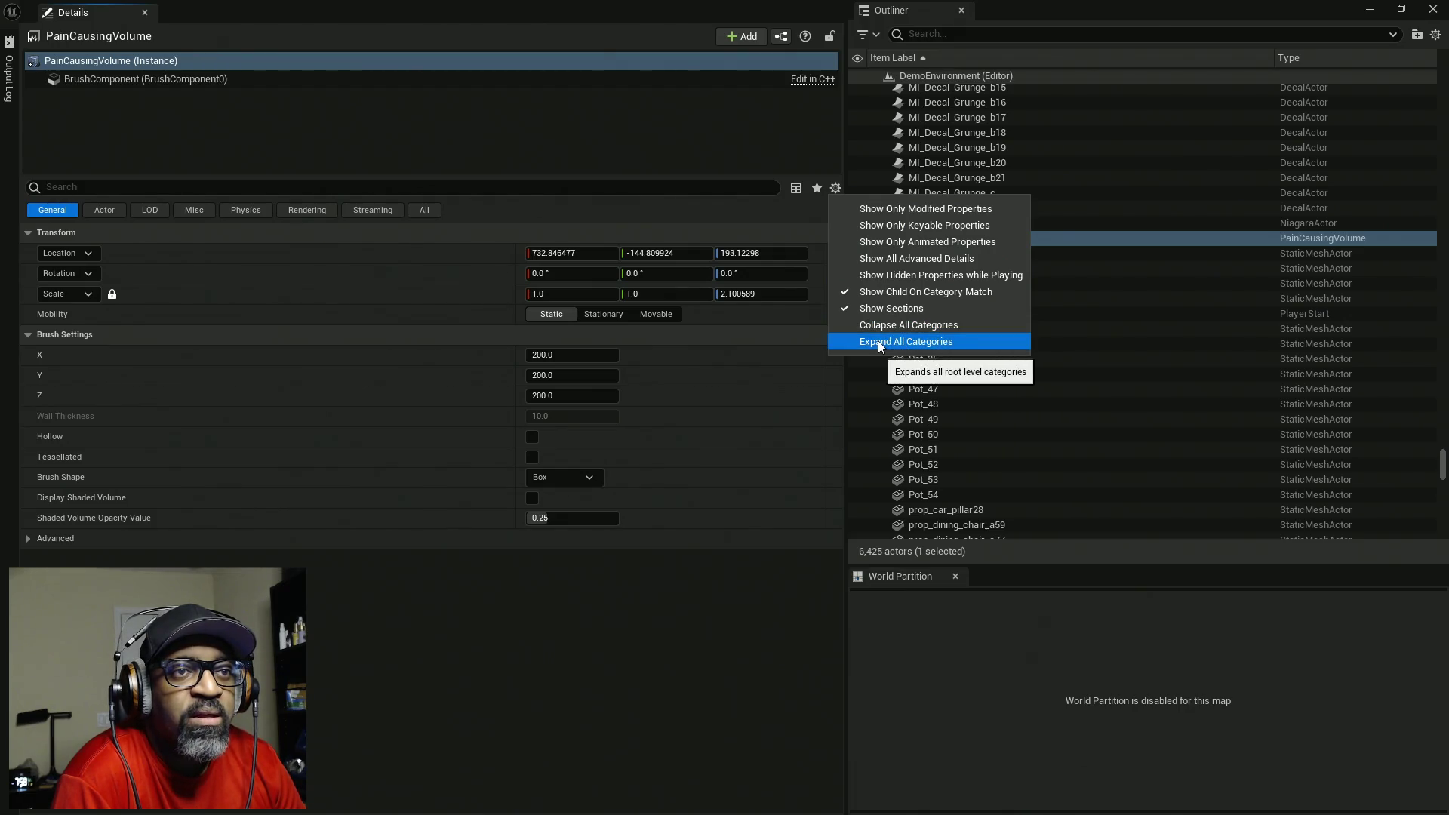
pyautogui.click(916, 258)
pyautogui.click(835, 190)
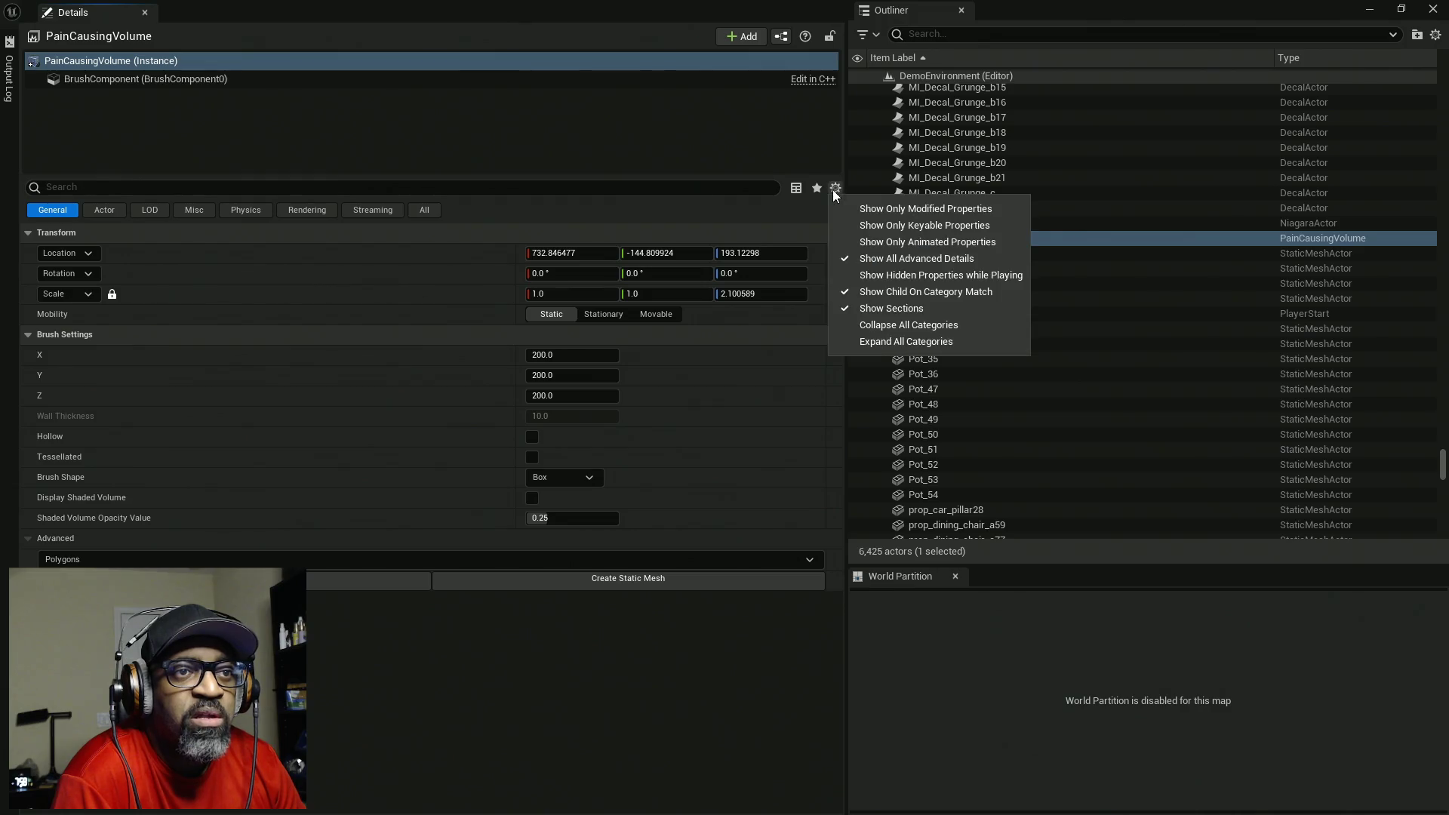
pyautogui.click(905, 341)
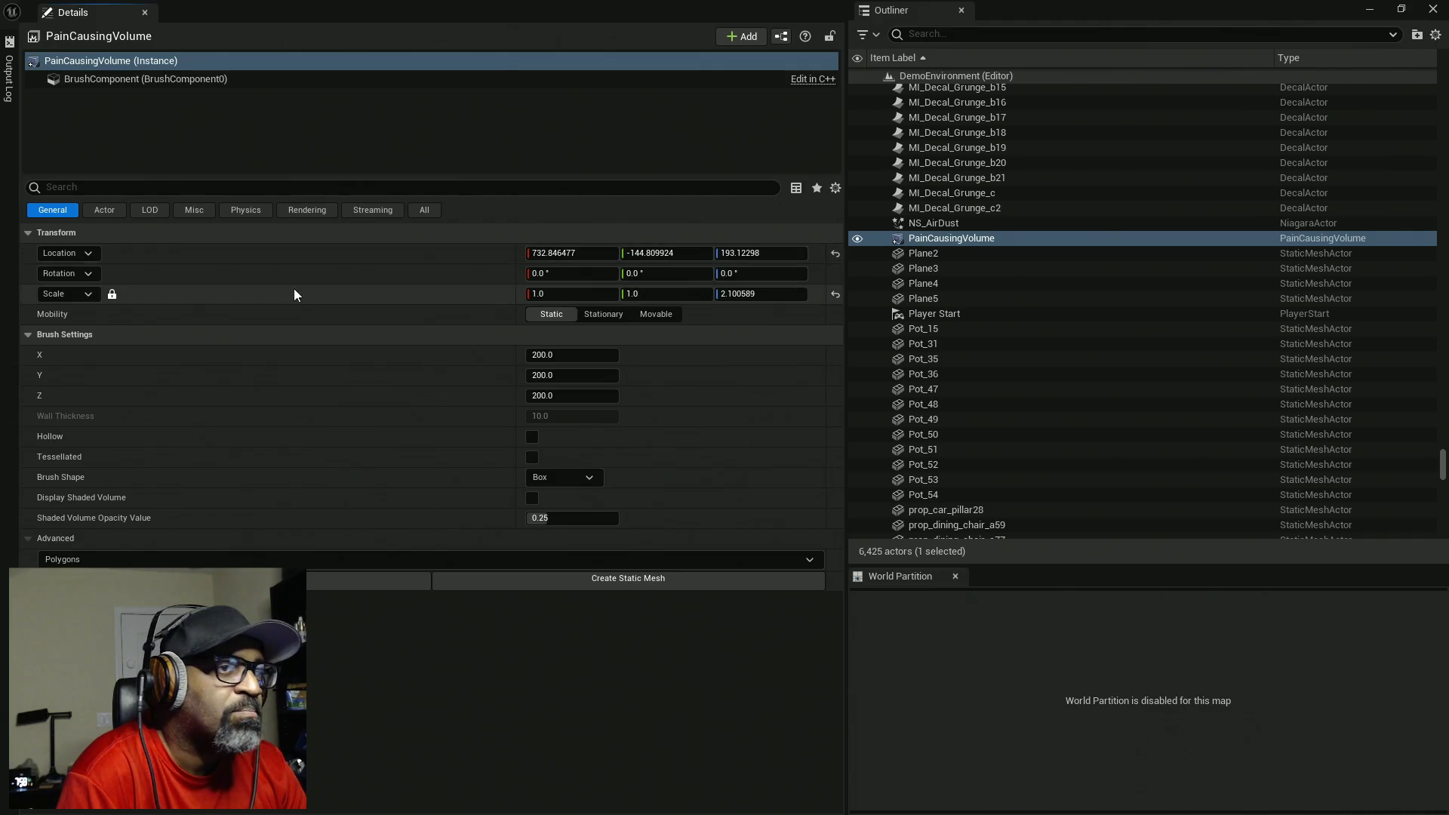
pyautogui.click(425, 212)
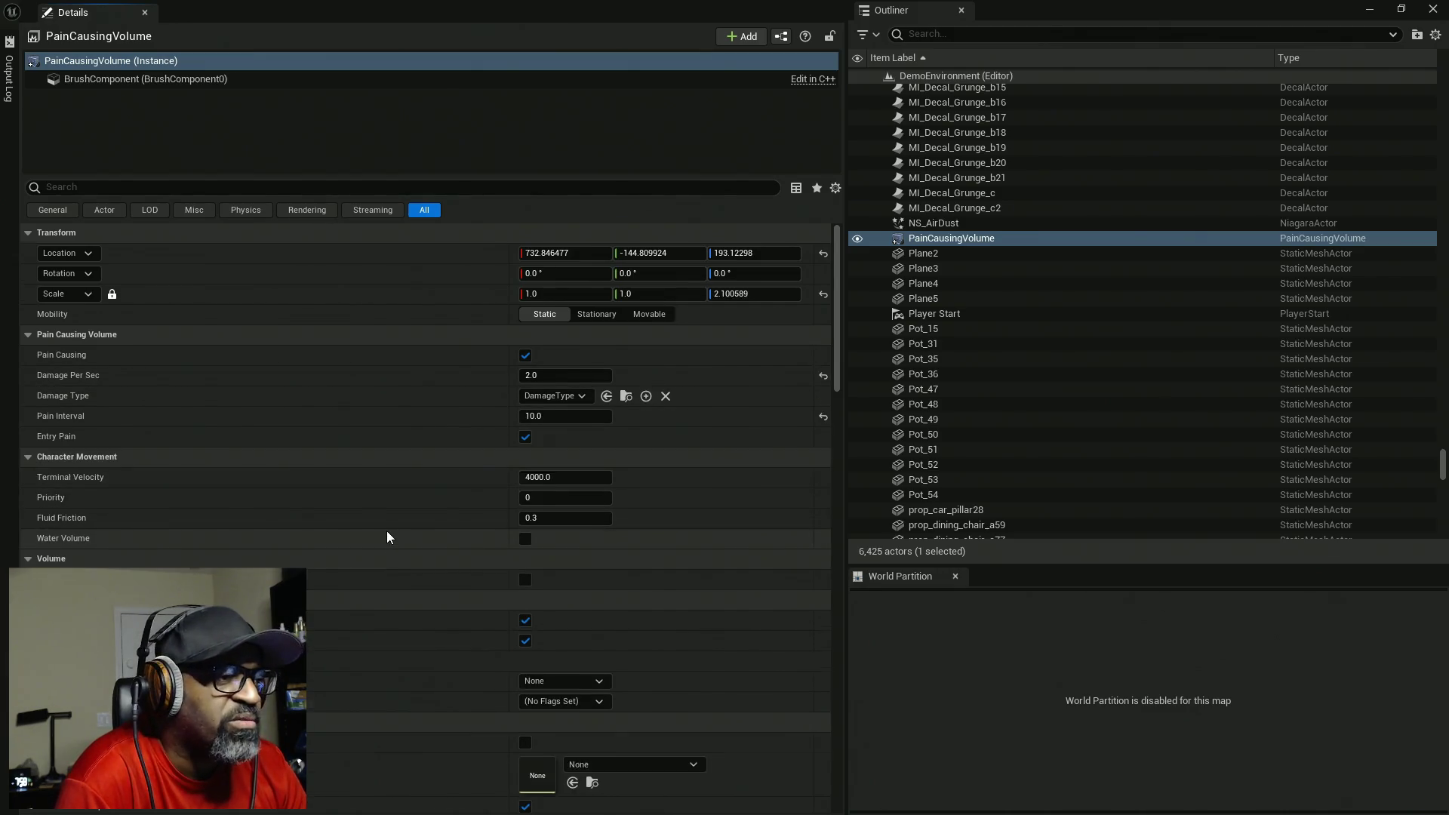
pyautogui.scroll(-3, 386, 532)
pyautogui.scroll(-3, 388, 530)
pyautogui.scroll(-10, 387, 530)
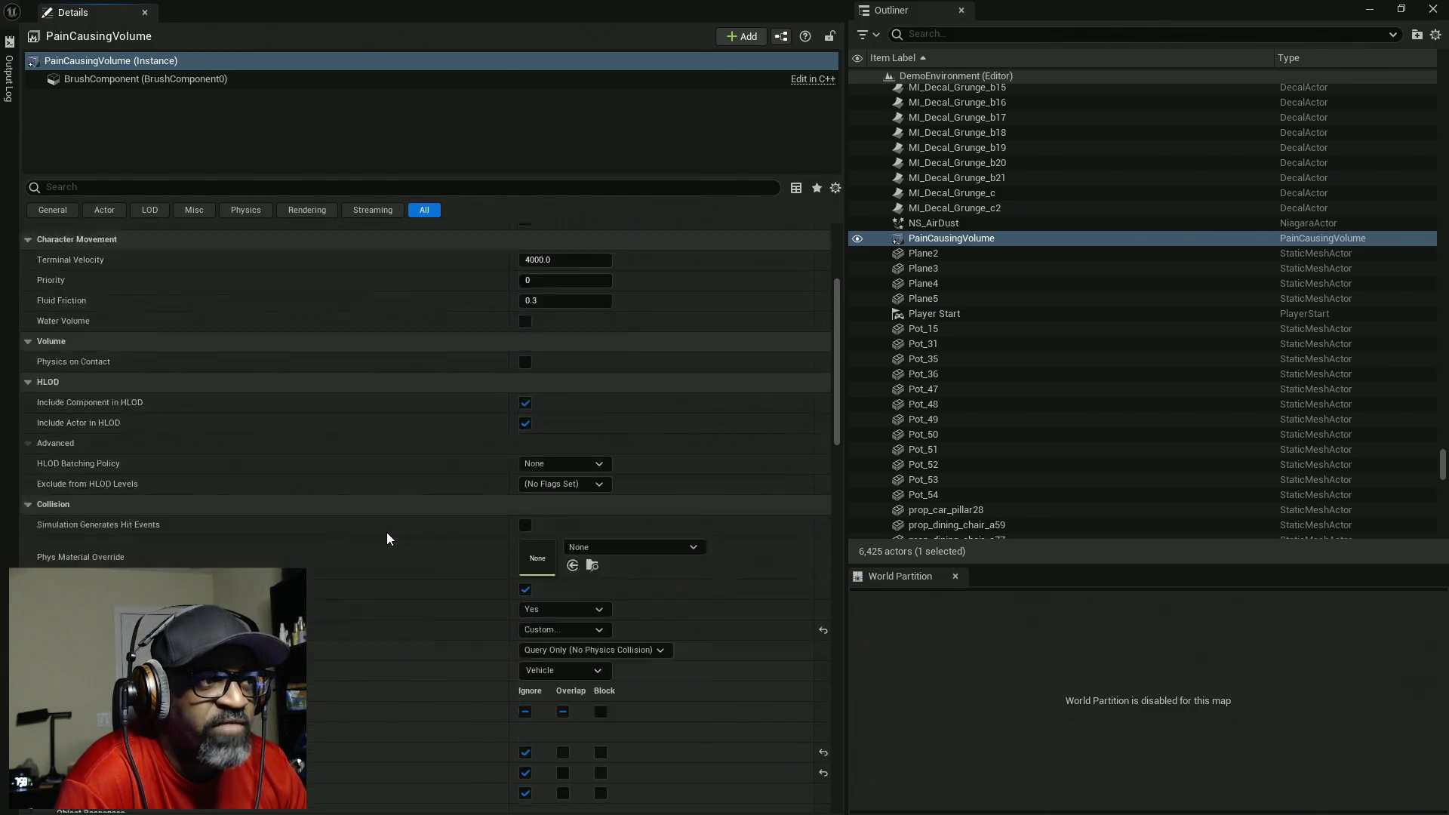
pyautogui.scroll(-8, 386, 532)
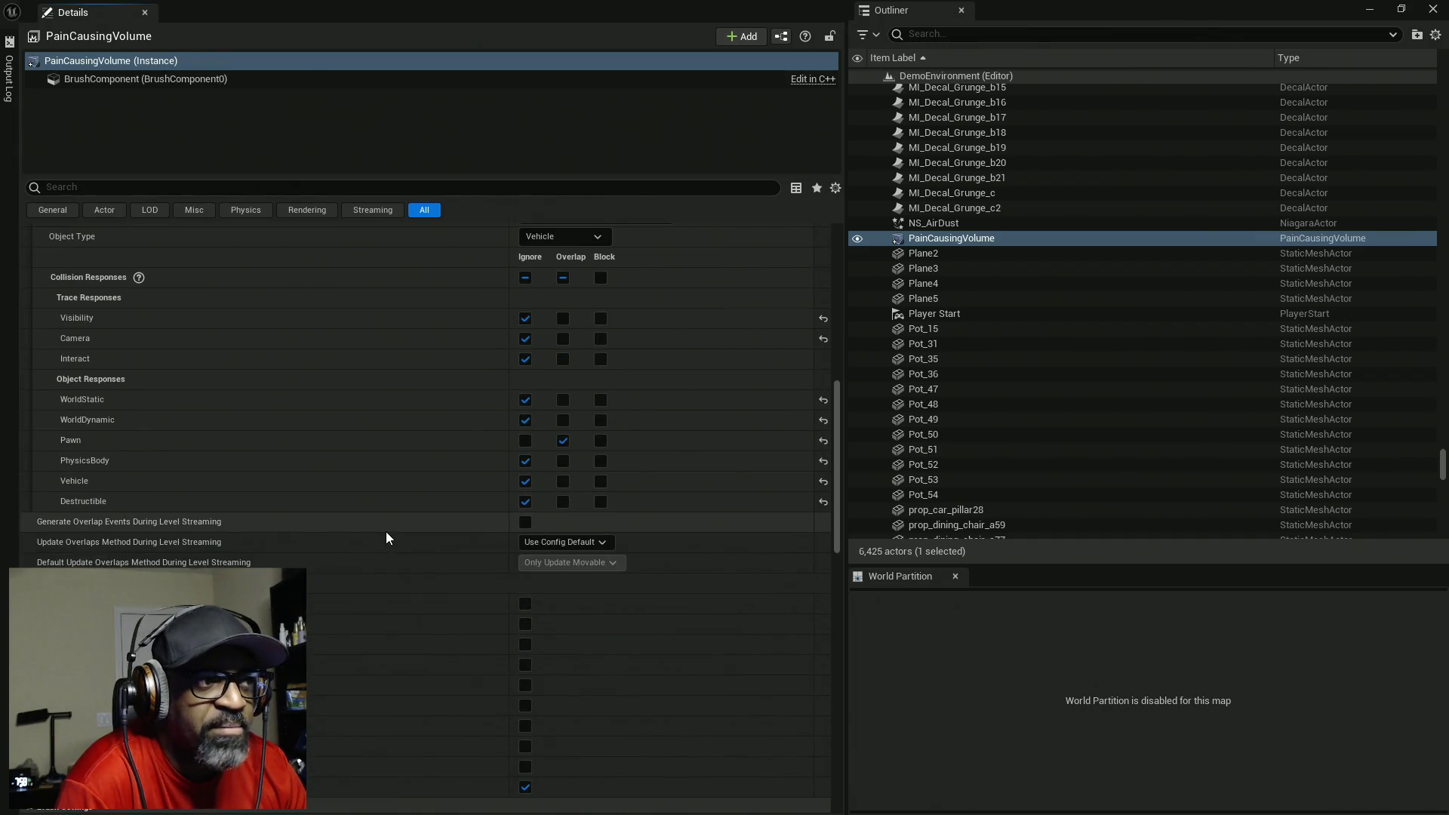
pyautogui.scroll(-4, 382, 533)
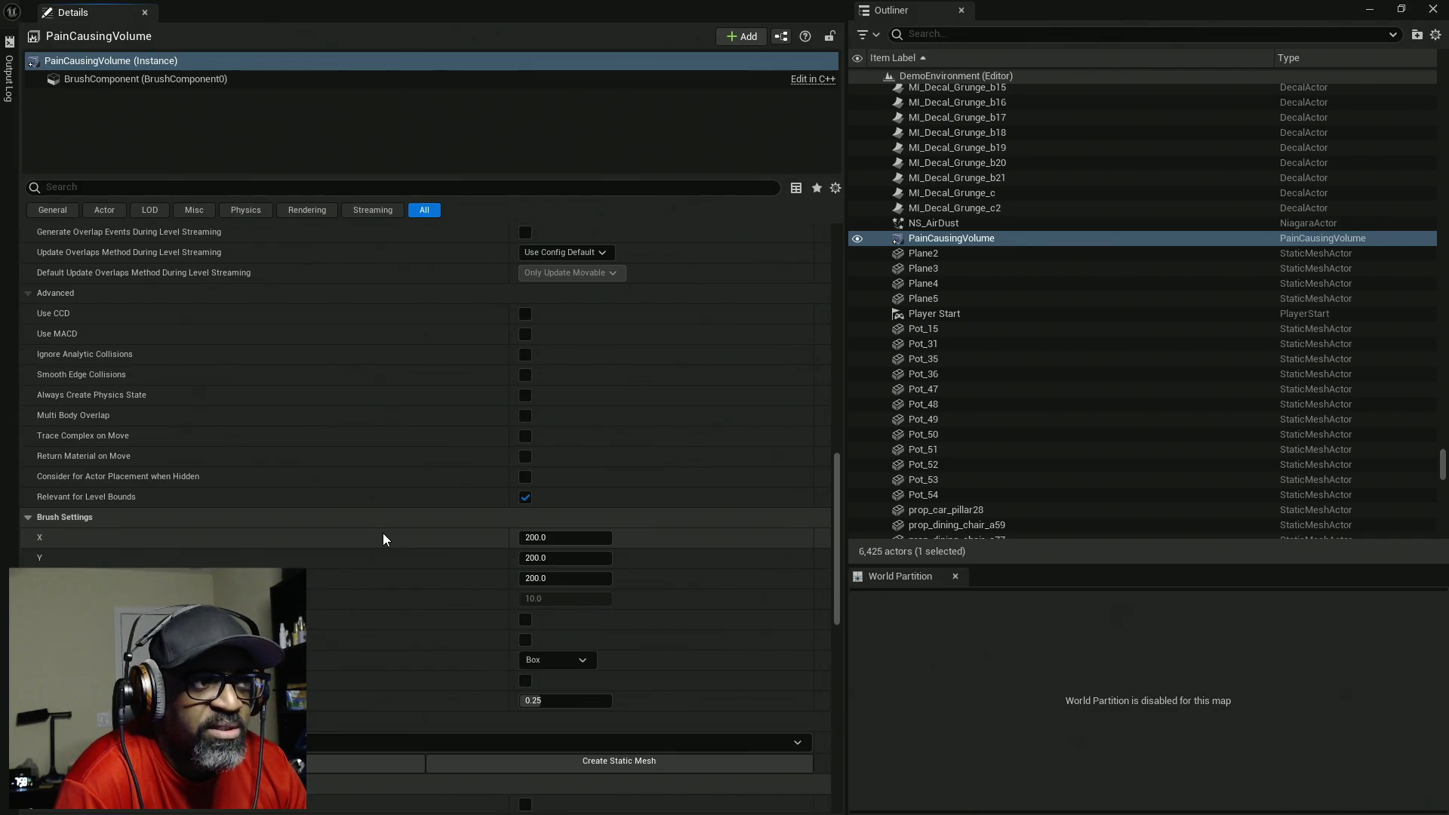
pyautogui.scroll(-3, 383, 533)
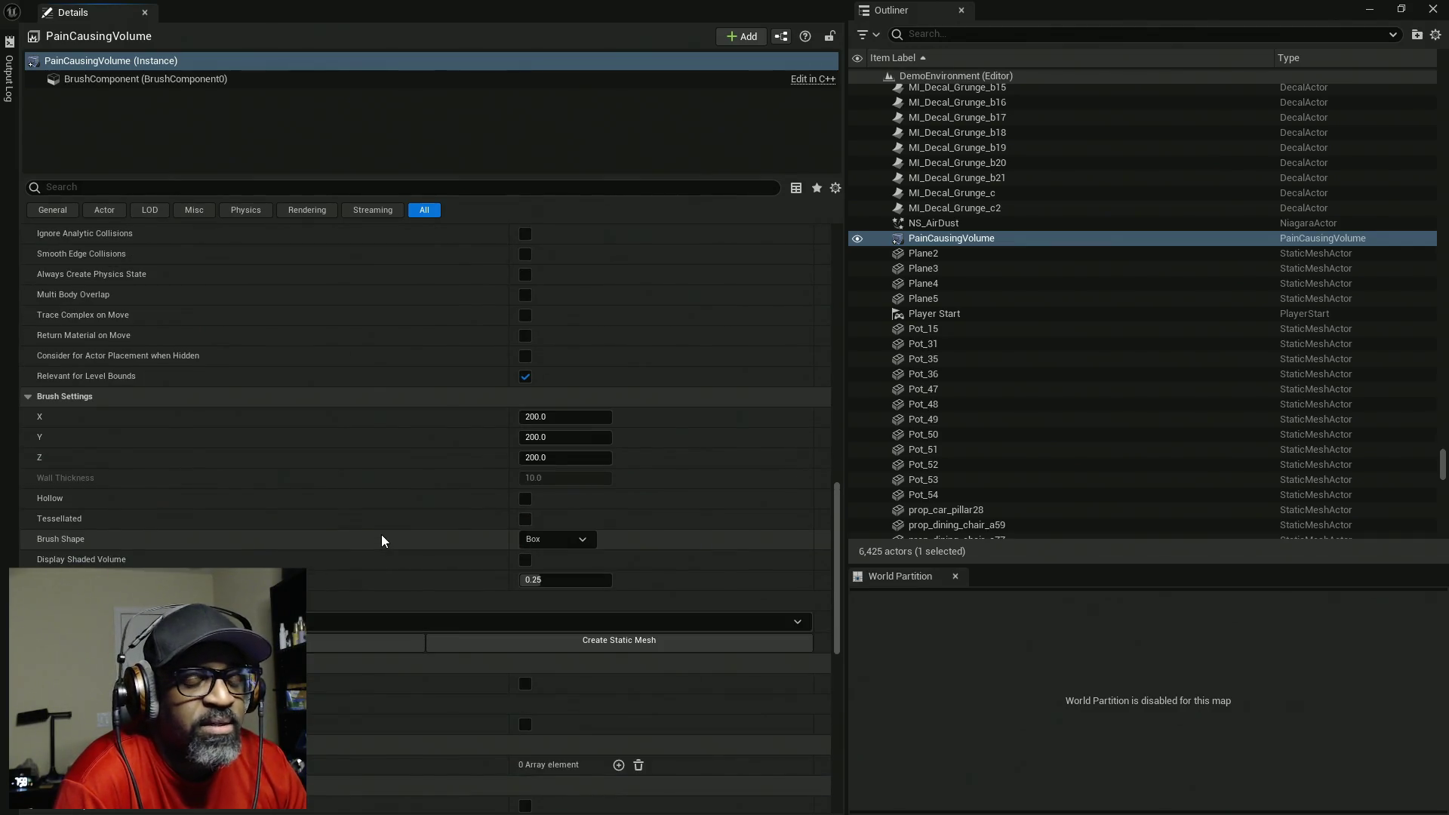
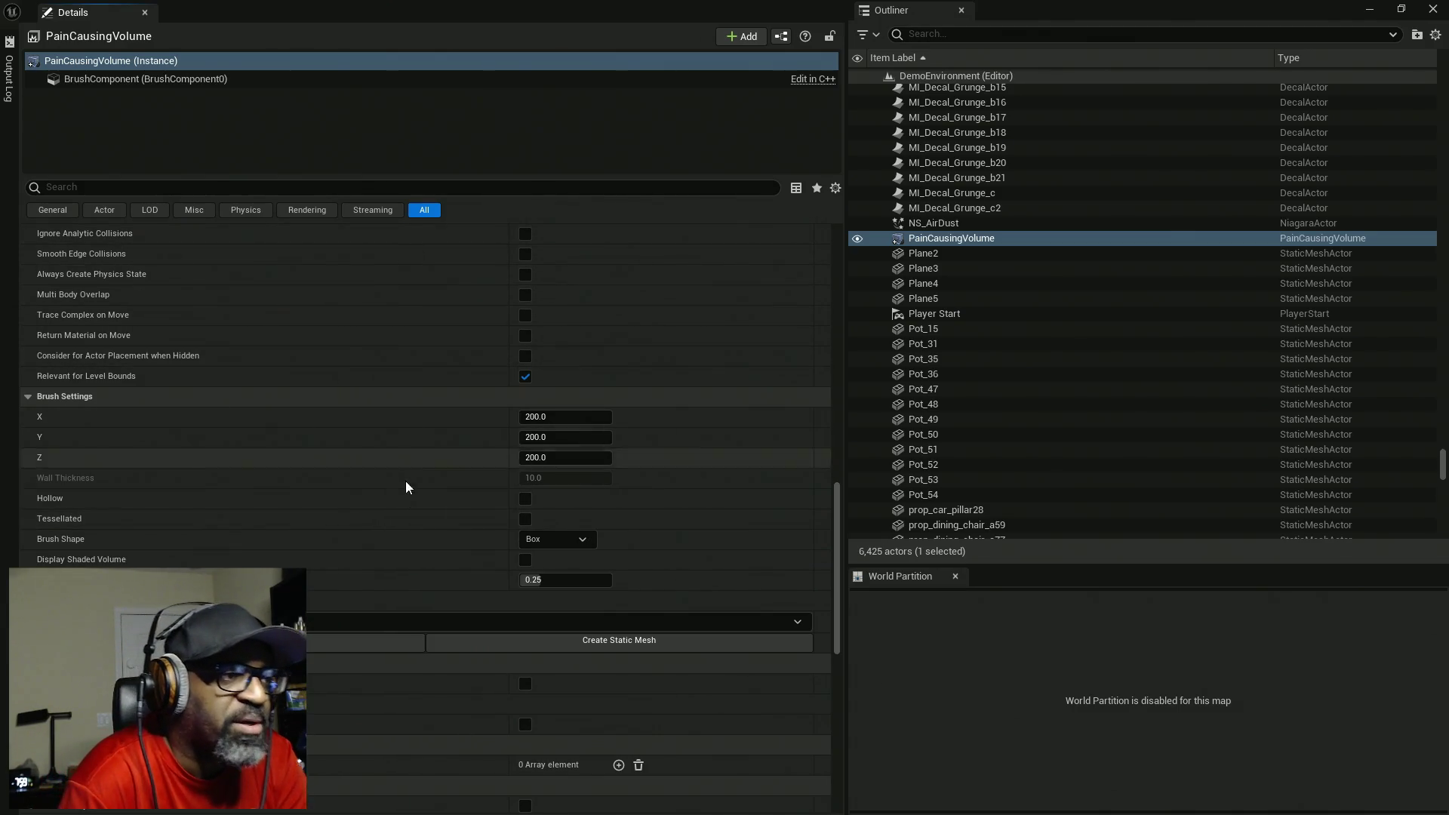
# - Close the floating PainCausingVolume Details/Outliner window
pyautogui.scroll(-3, 405, 538)
pyautogui.scroll(-3, 406, 537)
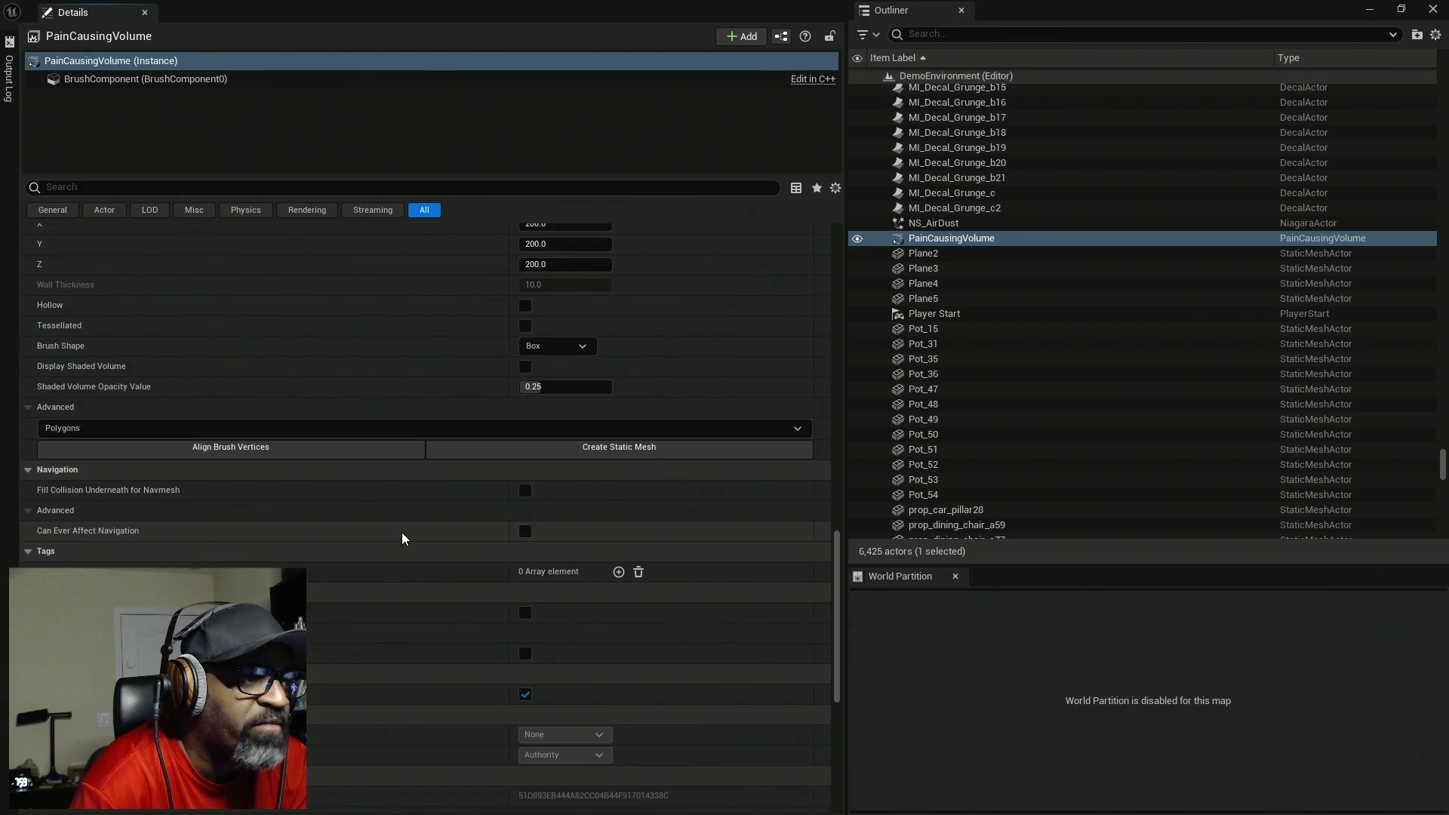
pyautogui.scroll(-3, 400, 538)
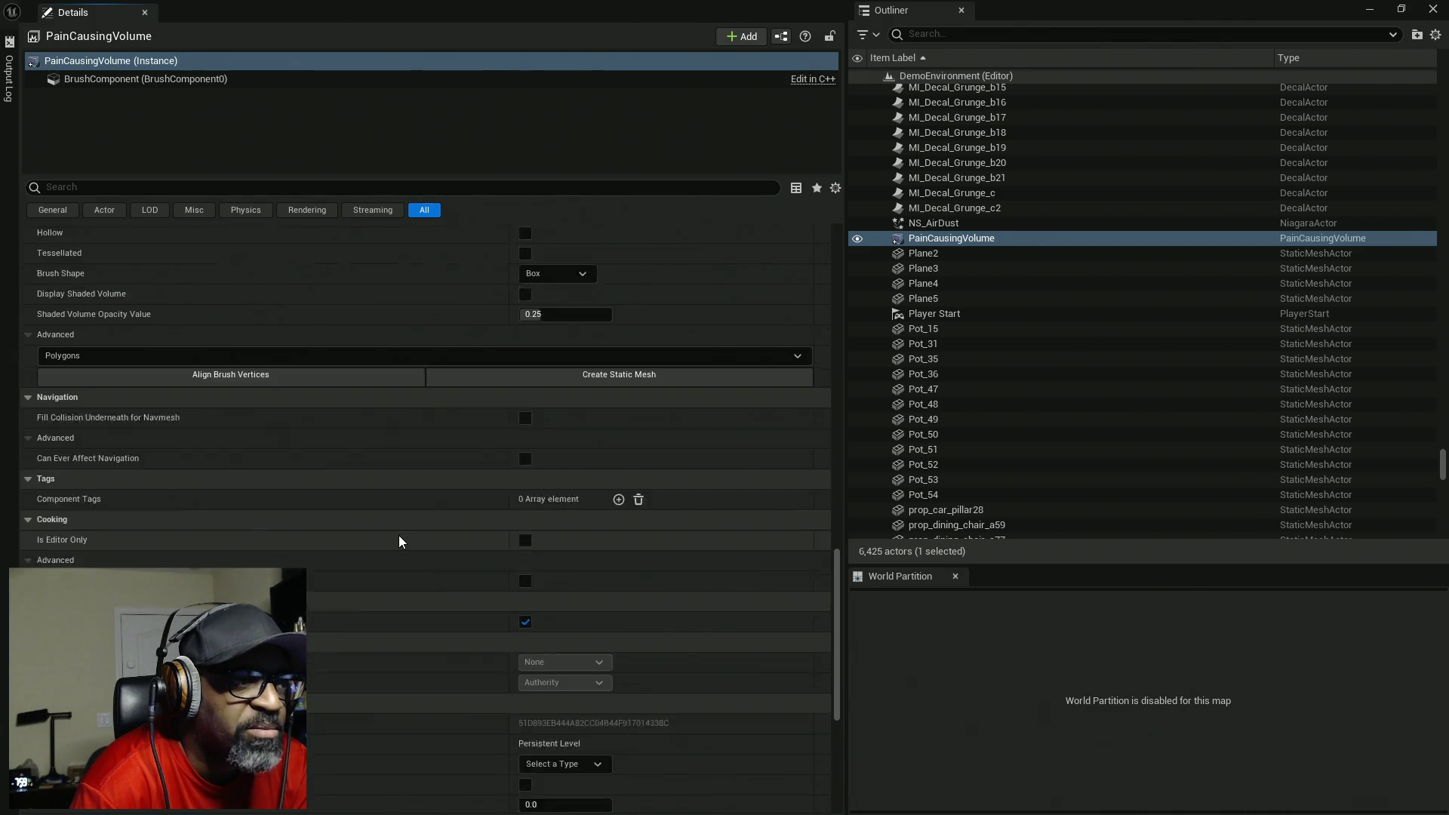
pyautogui.scroll(-3, 547, 565)
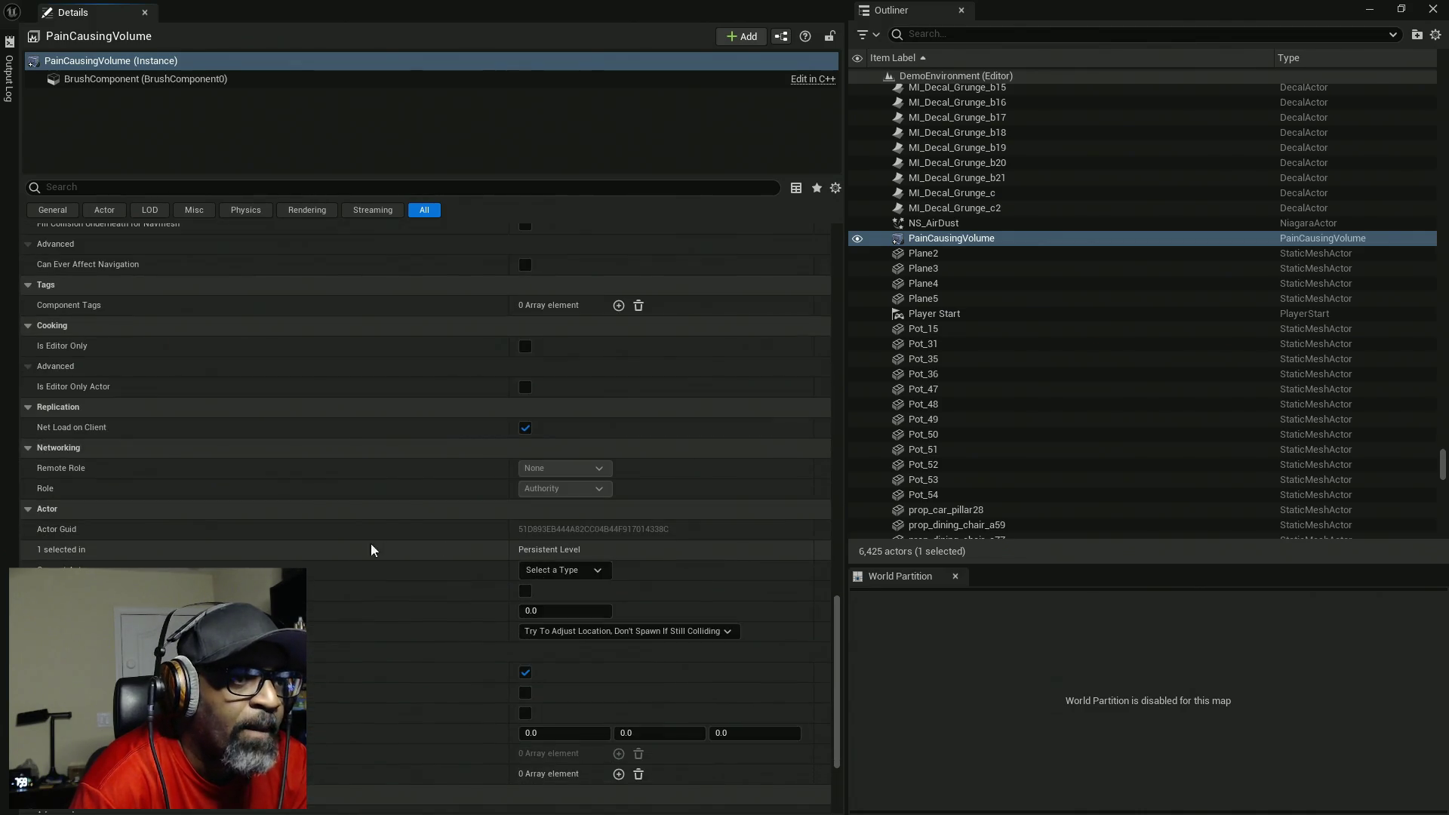
pyautogui.scroll(-3, 372, 550)
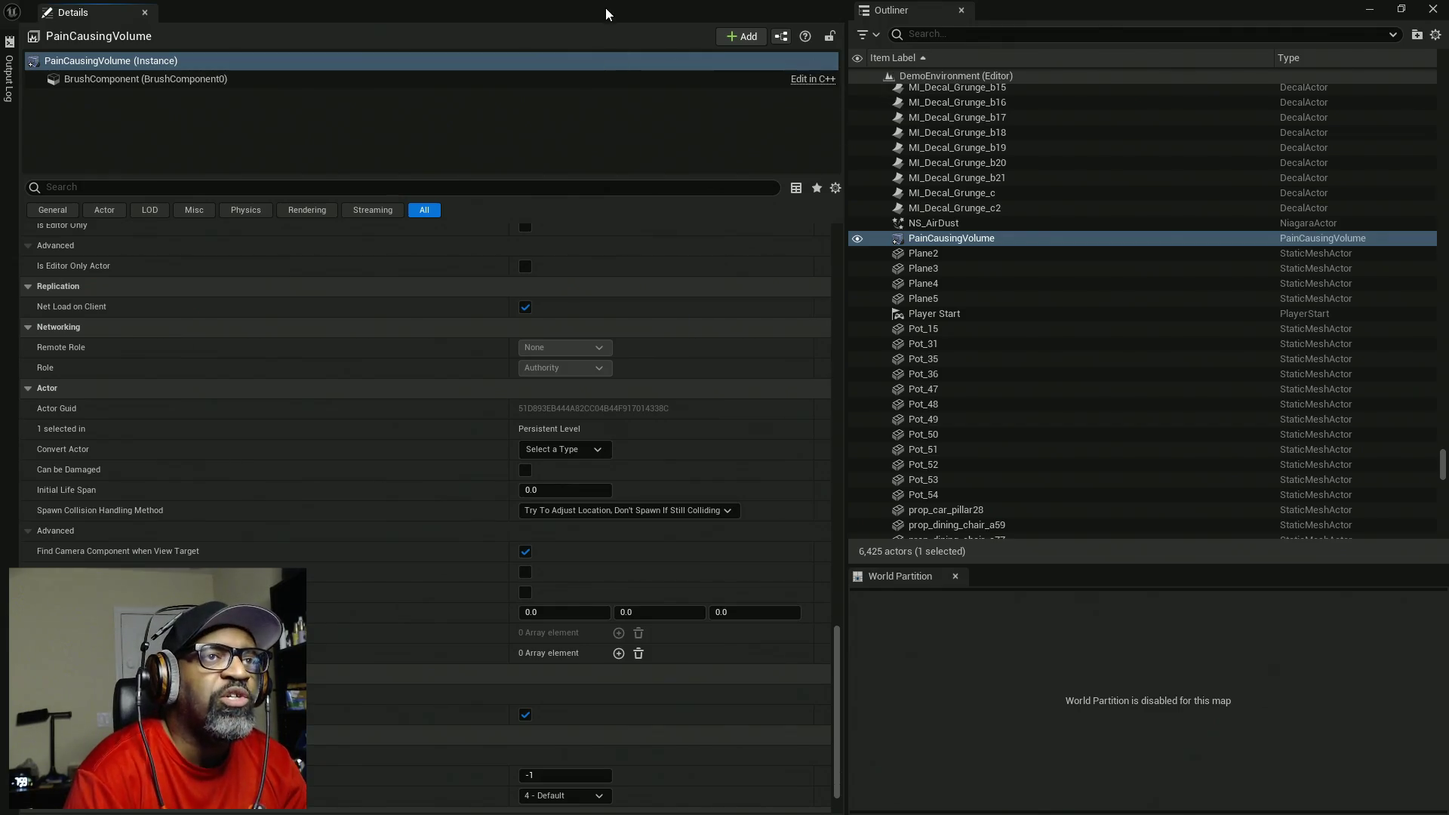
pyautogui.moveTo(606, 14); pyautogui.dragTo(524, 92)
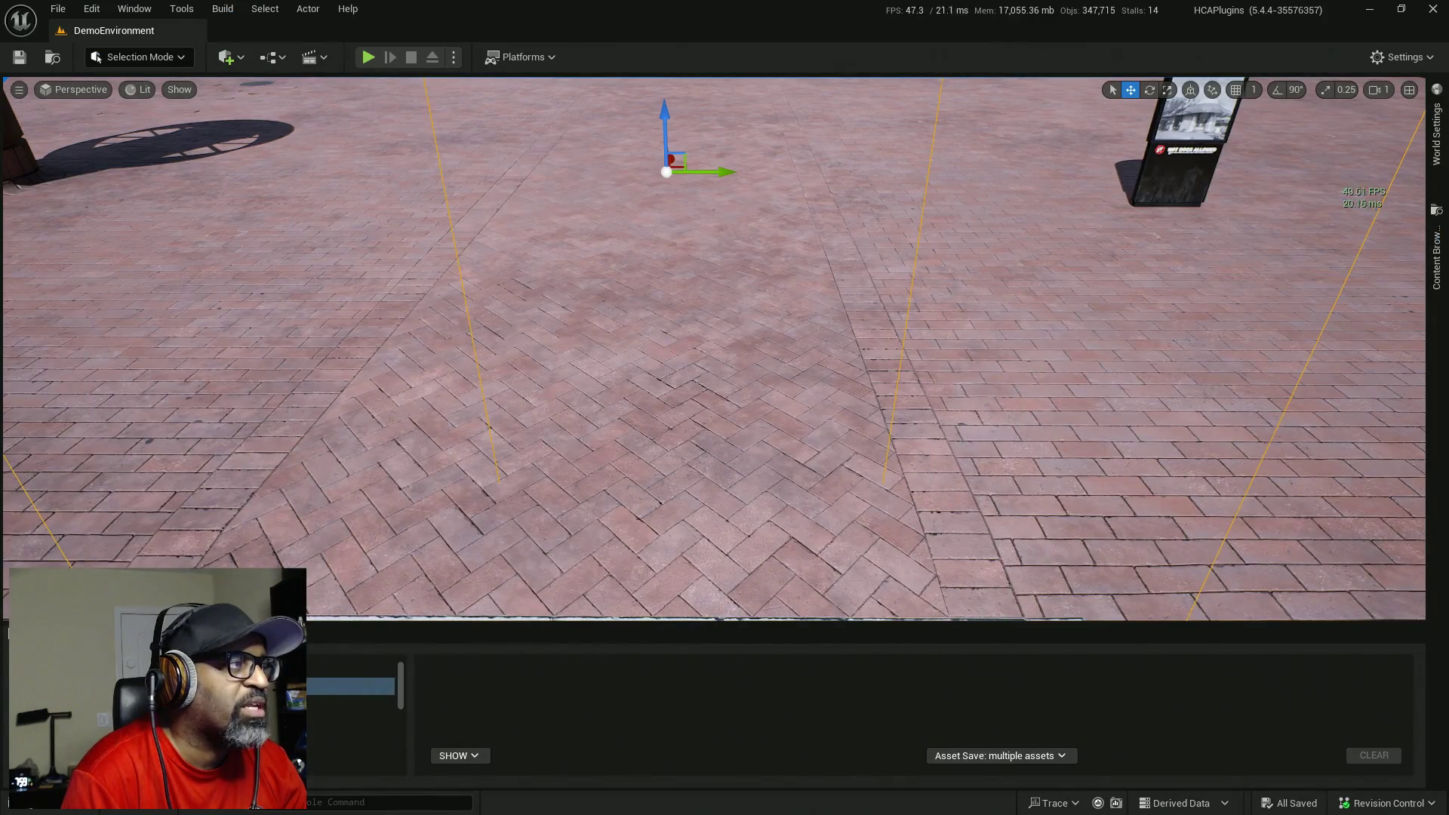
# - Bring the BP_Lance Blueprint editor to the front and maximize it
pyautogui.press('super')
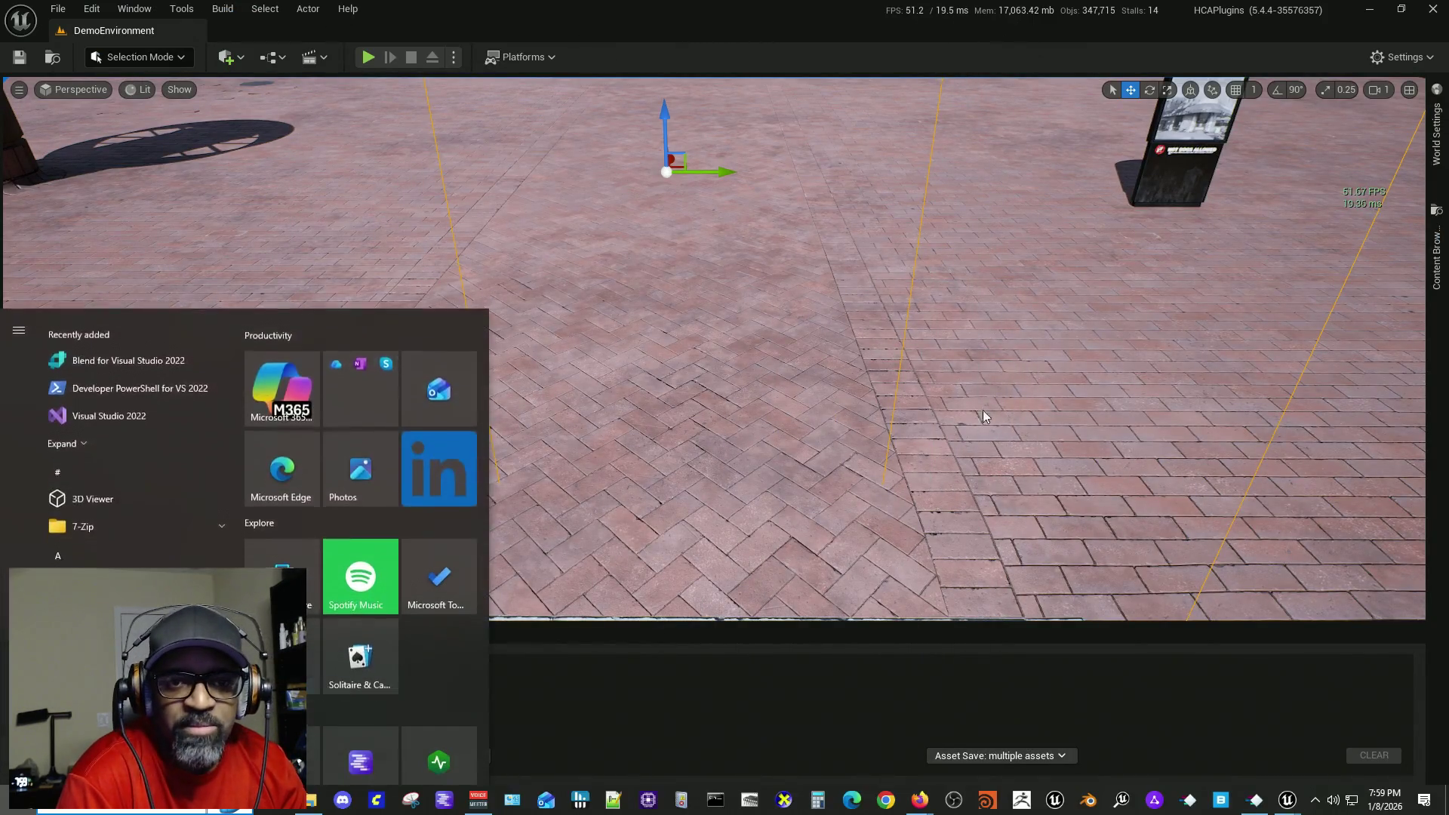
pyautogui.press('super')
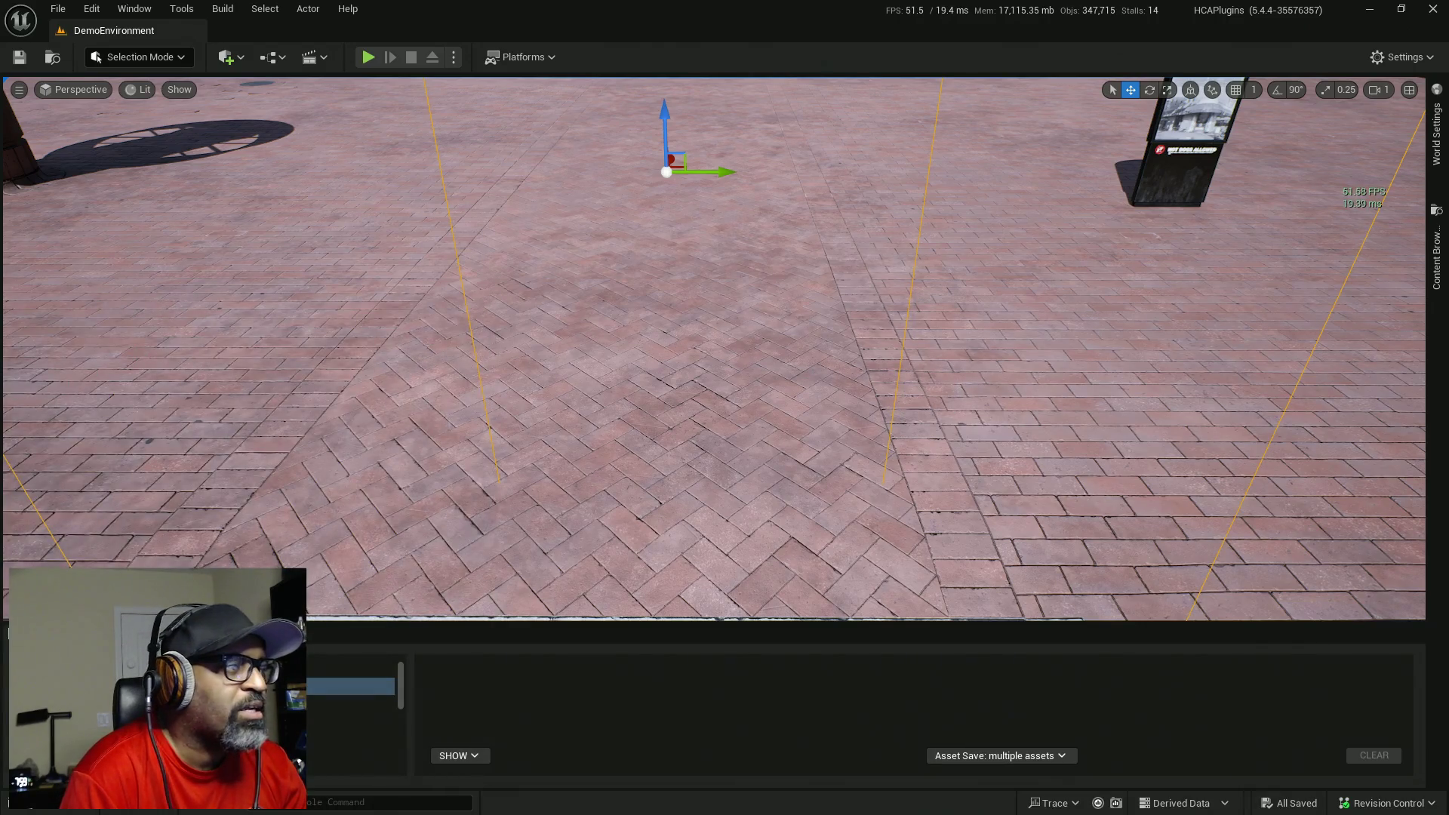
pyautogui.hotkey('alt', 'Tab')
pyautogui.moveTo(773, 242)
pyautogui.mouseDown()
pyautogui.moveTo(811, 68)
pyautogui.moveTo(808, 1)
pyautogui.mouseUp()
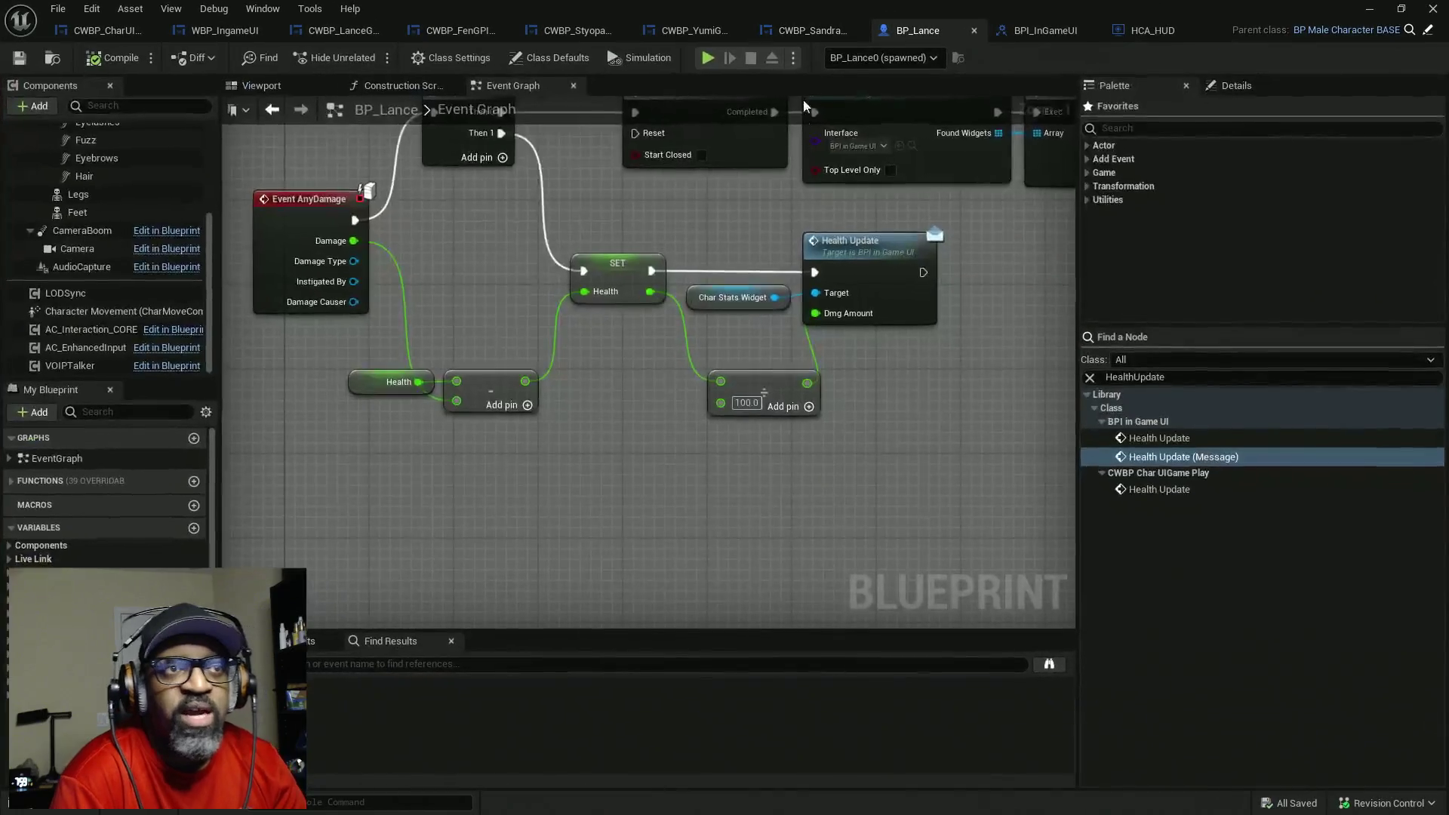
# - Filter BP_Lance's Class Defaults by 'control' in a widened Details panel, then restore the window down
pyautogui.scroll(-5, 767, 423)
pyautogui.scroll(4, 678, 415)
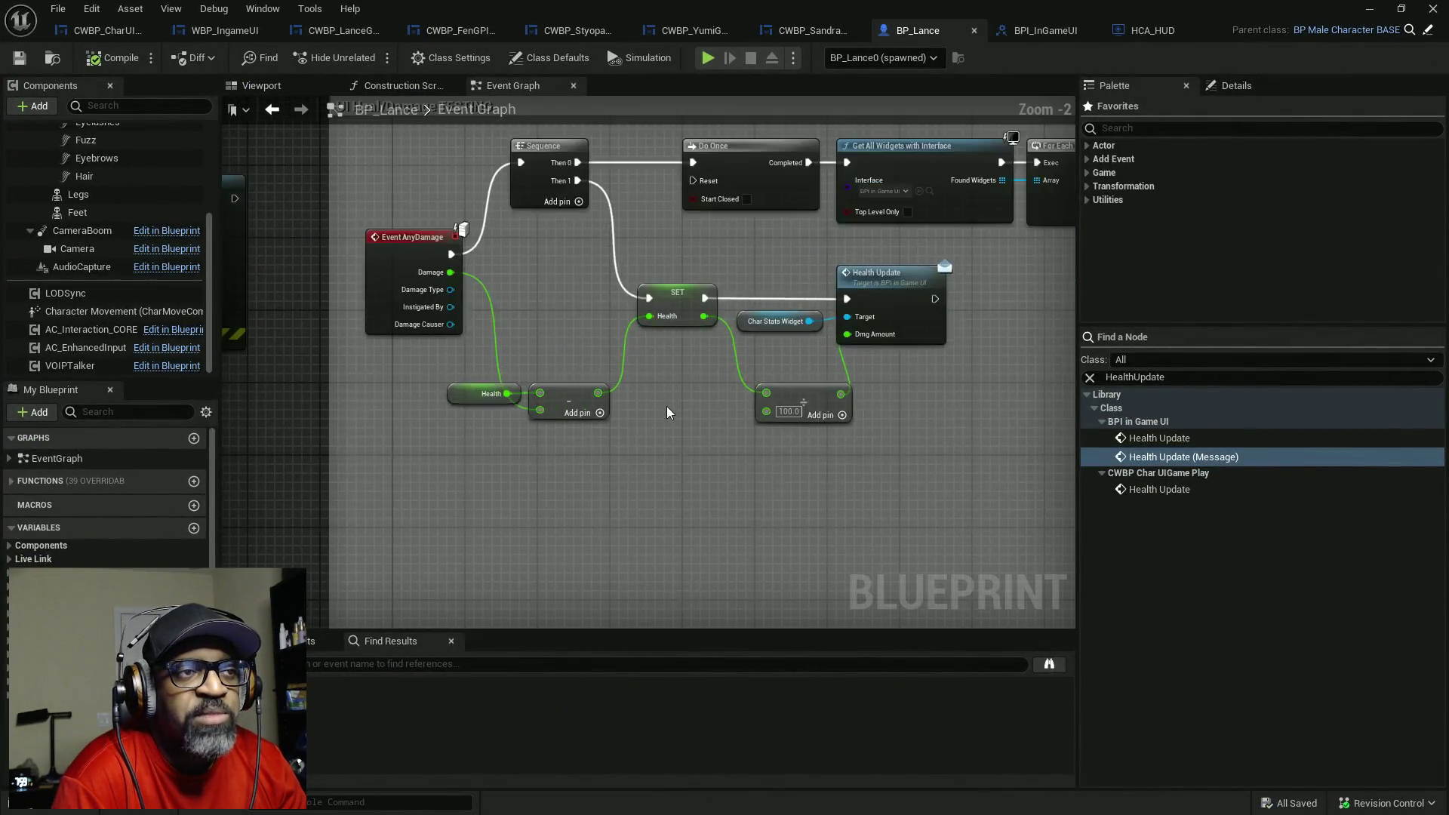
pyautogui.scroll(-10, 646, 431)
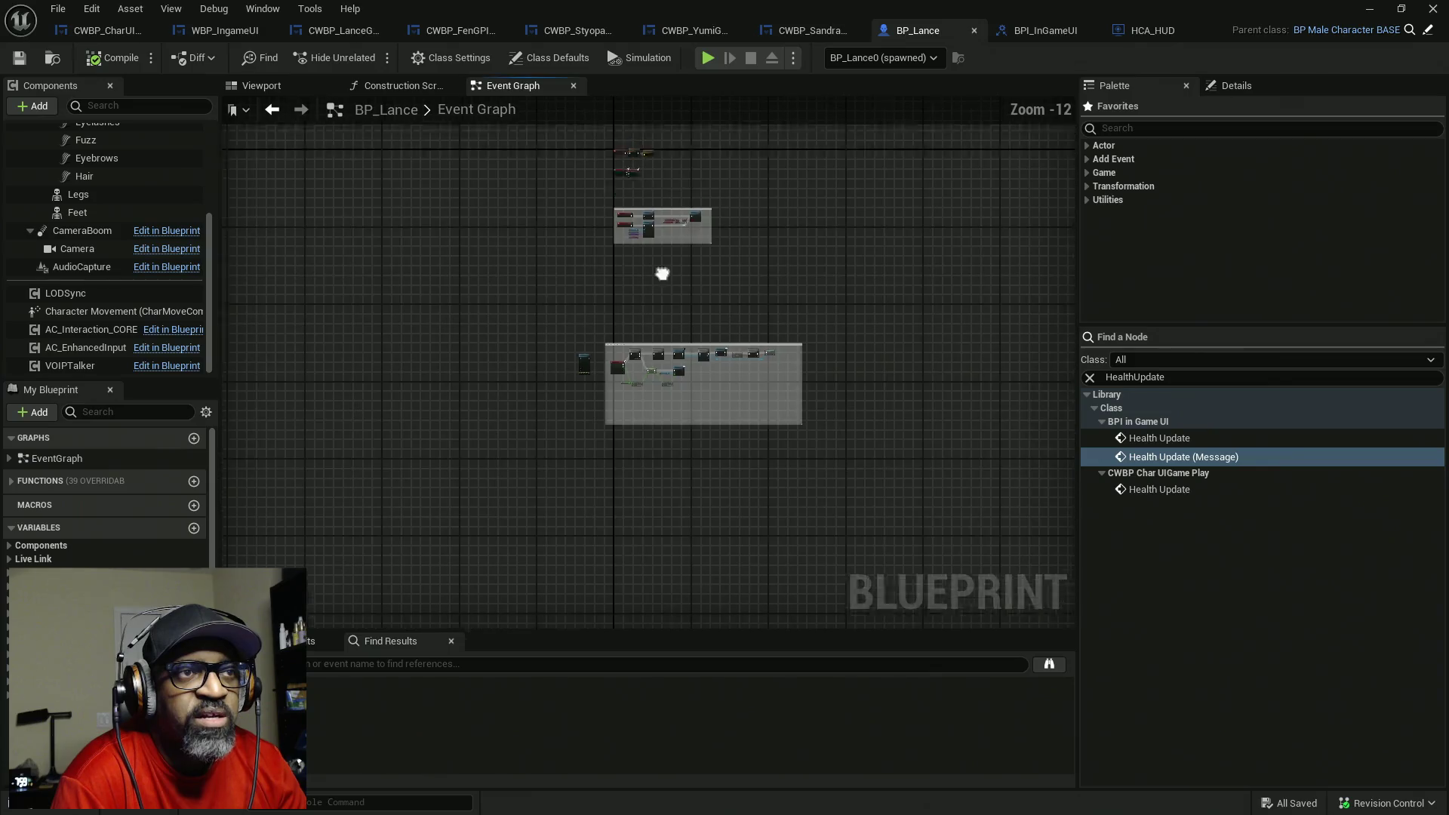
pyautogui.scroll(4, 626, 419)
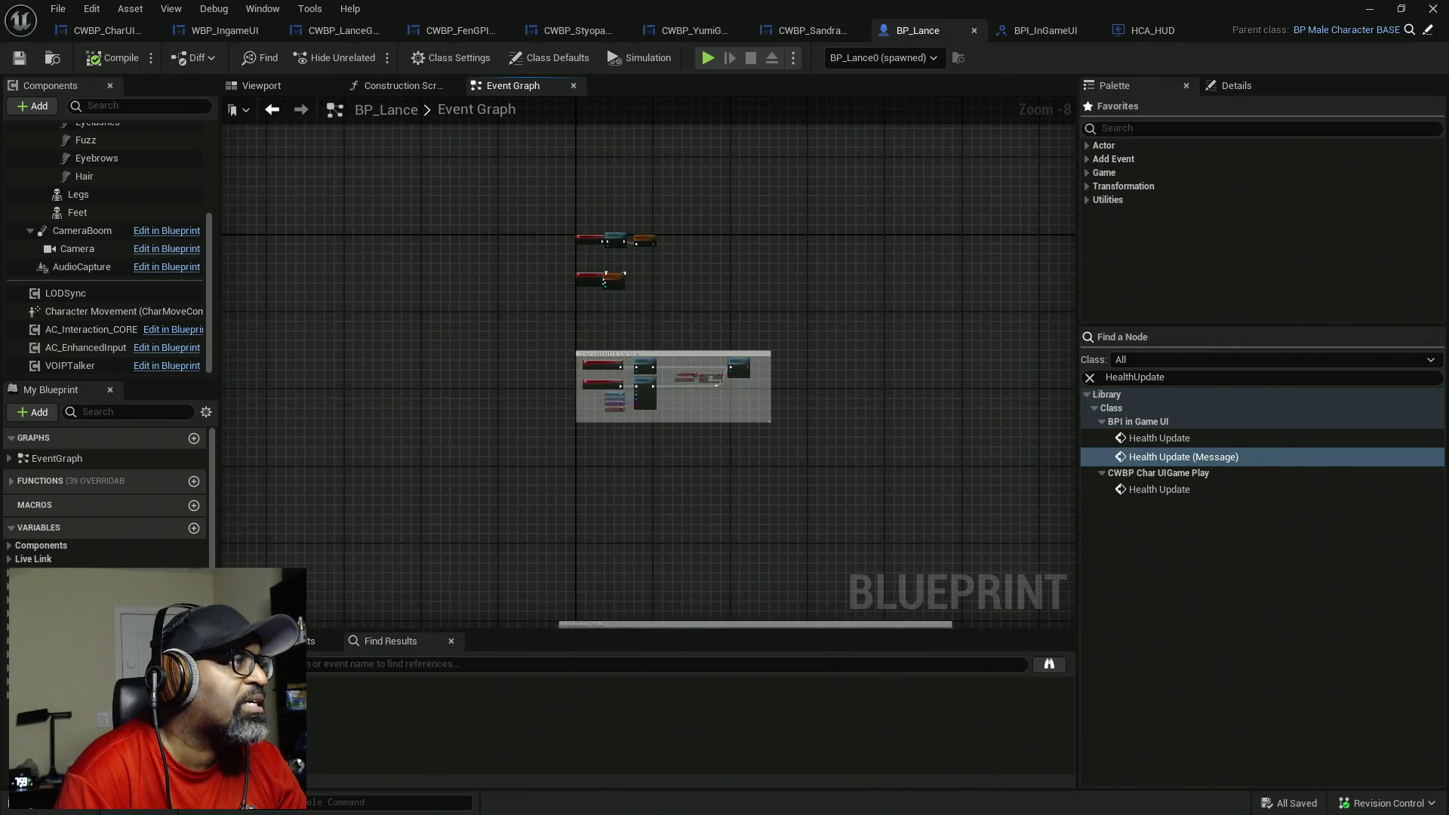
pyautogui.click(551, 59)
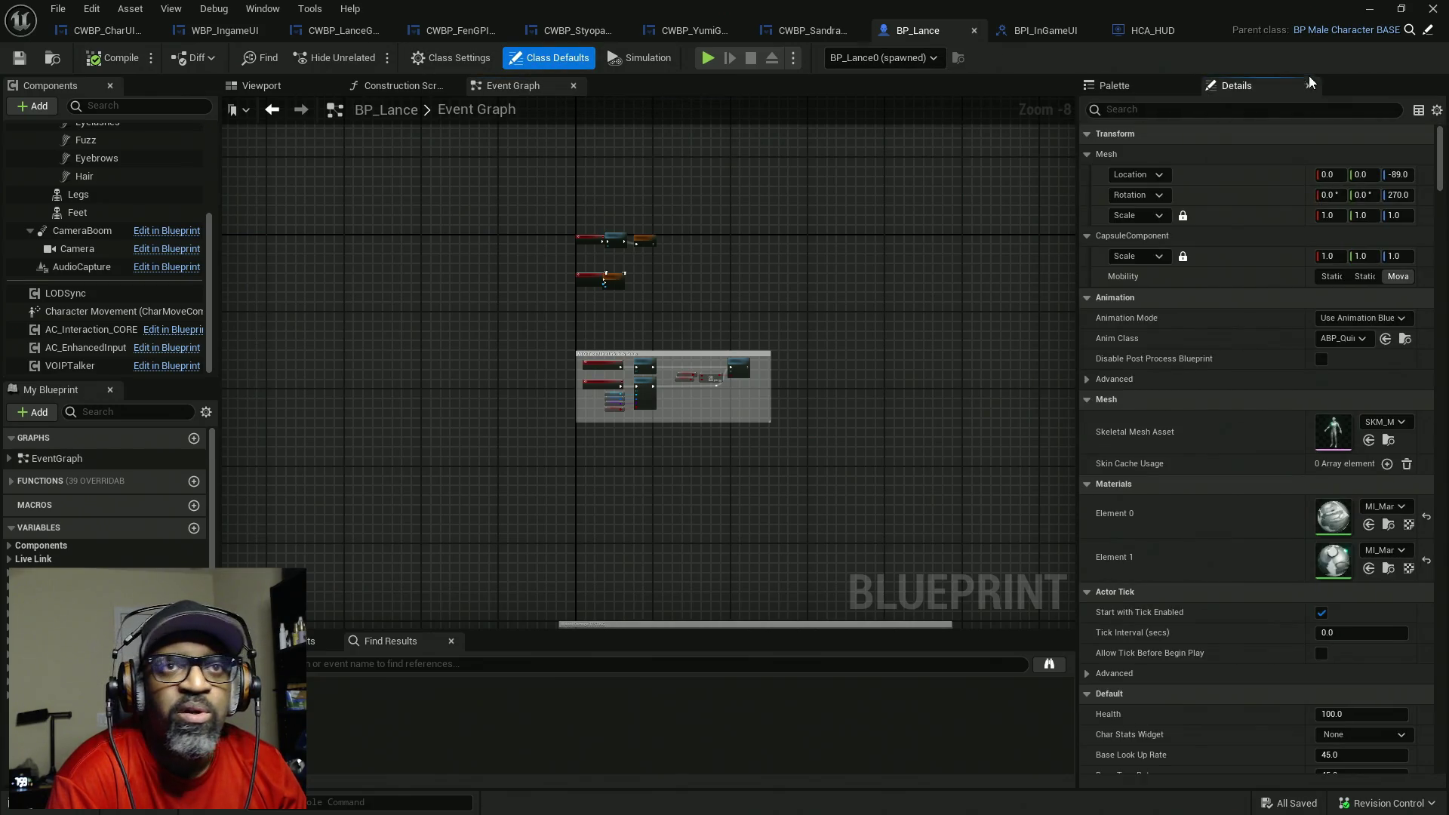
pyautogui.write('control')
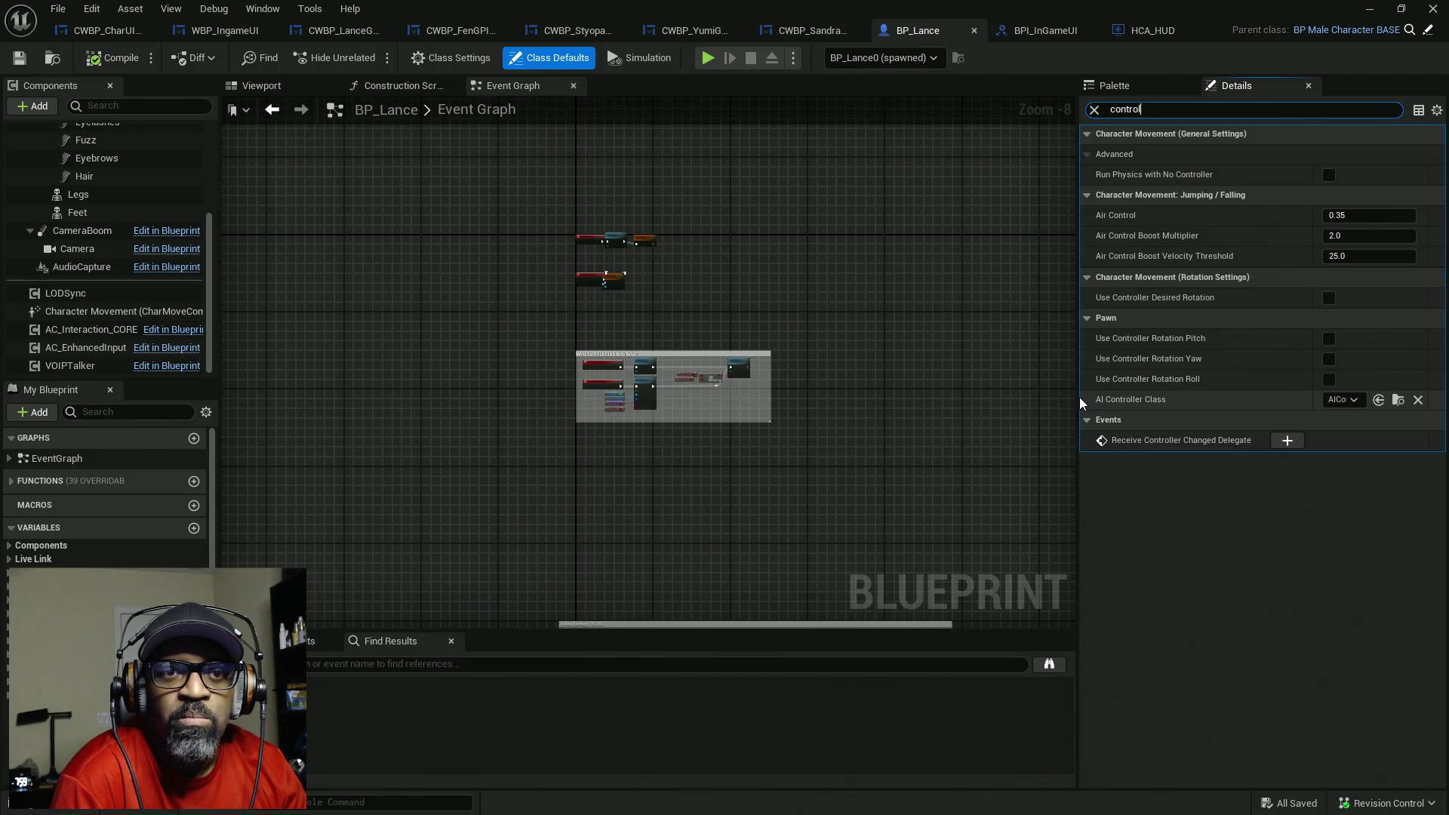
pyautogui.moveTo(1081, 403); pyautogui.dragTo(957, 411)
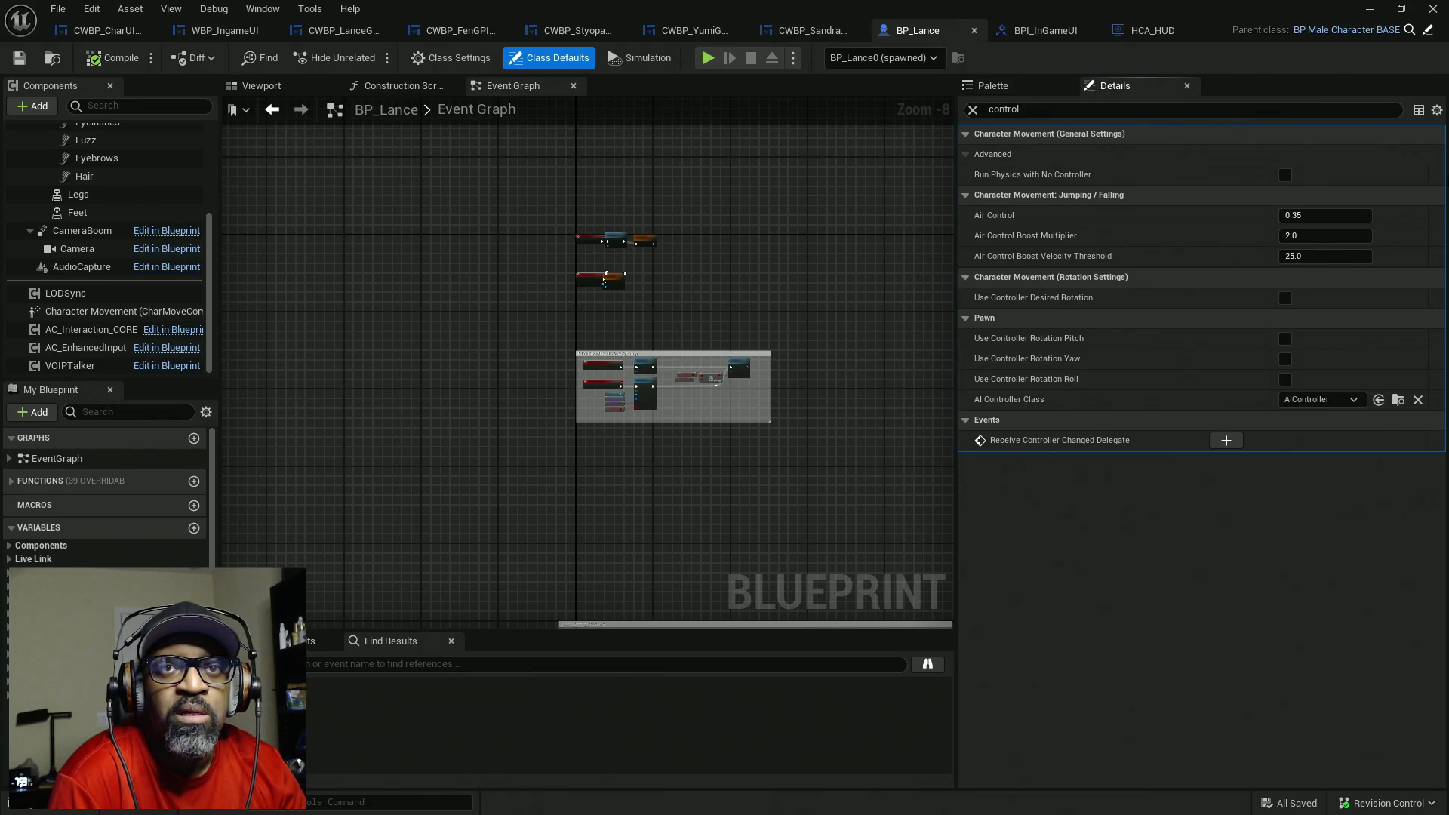
pyautogui.click(974, 111)
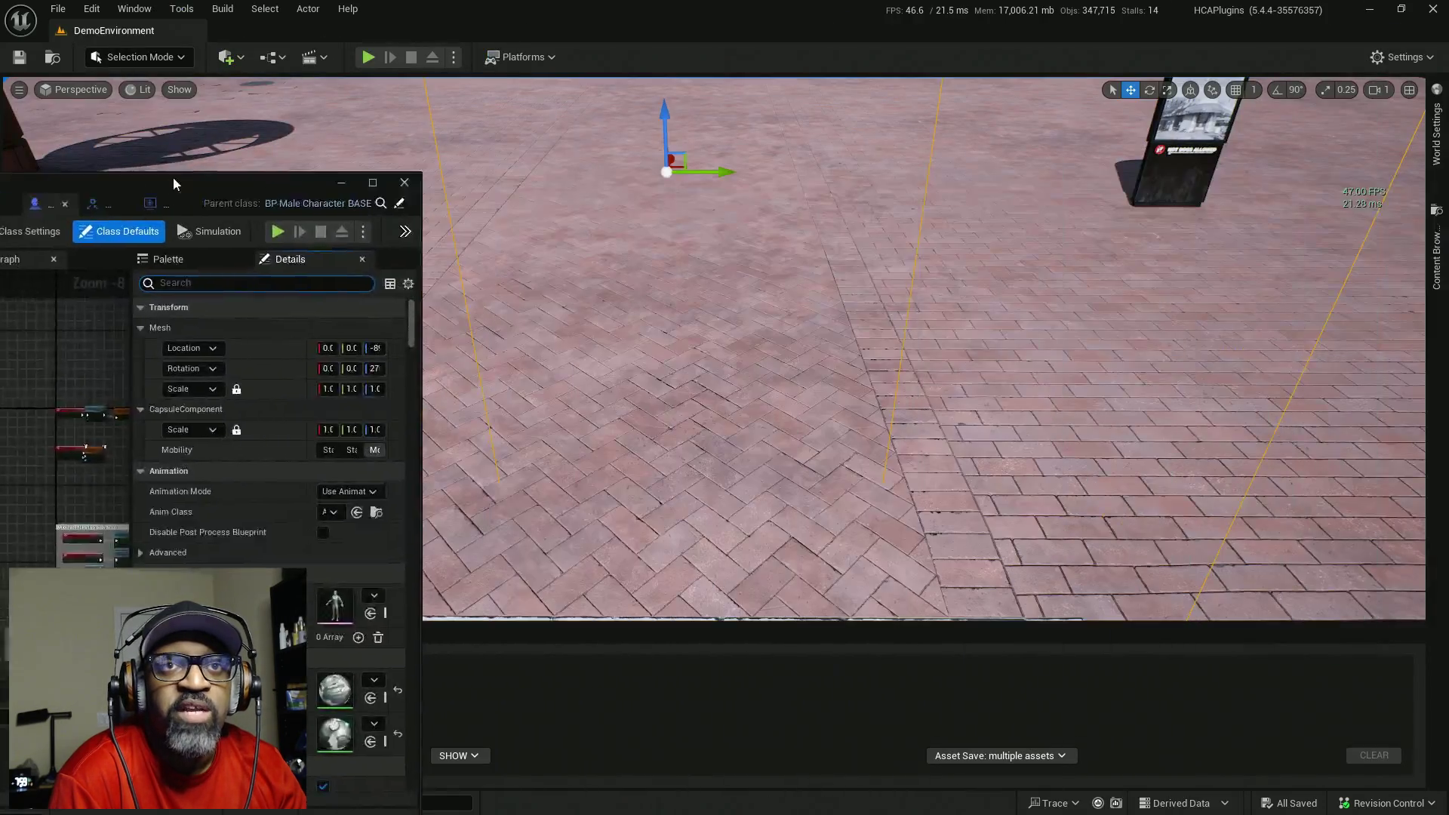
# - Open HC_PlayerController from World Settings' Player Controller Class and show its Event Graph
pyautogui.click(1431, 136)
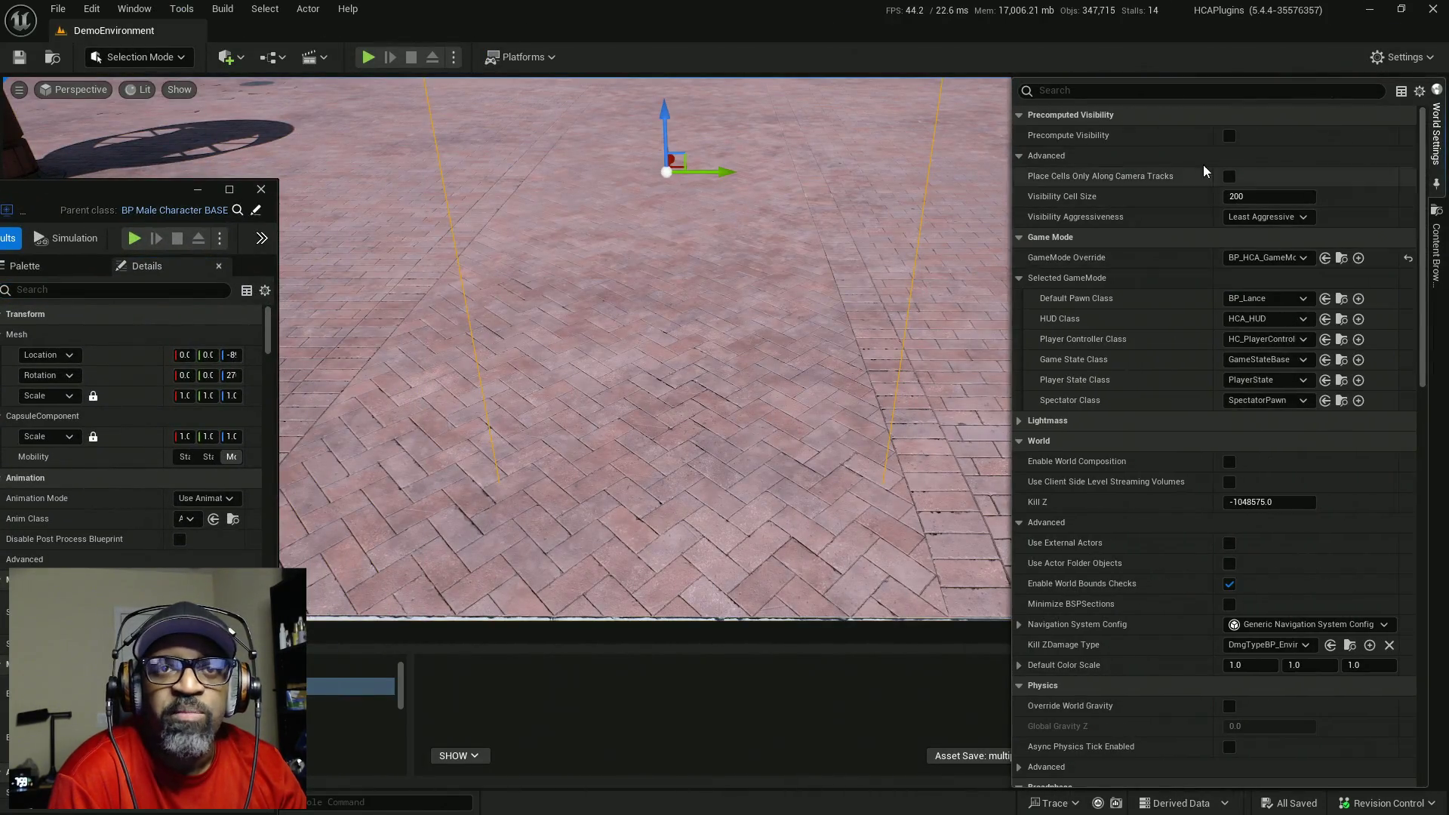
pyautogui.click(1342, 338)
pyautogui.doubleClick(1311, 173)
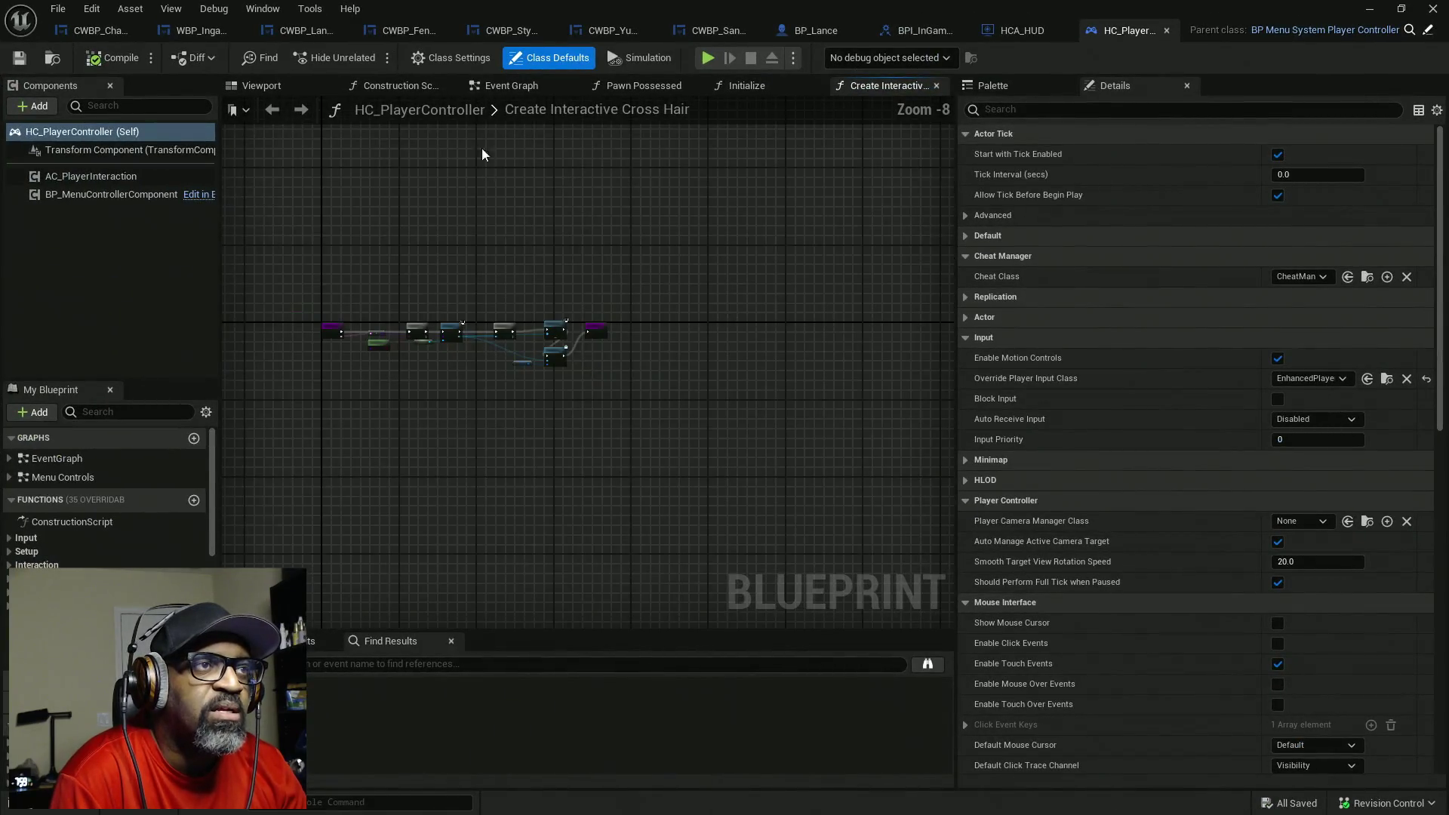
pyautogui.click(511, 83)
# - Pan HC_PlayerController's graph to inspect its input device and UI comment groups
pyautogui.scroll(-12, 662, 314)
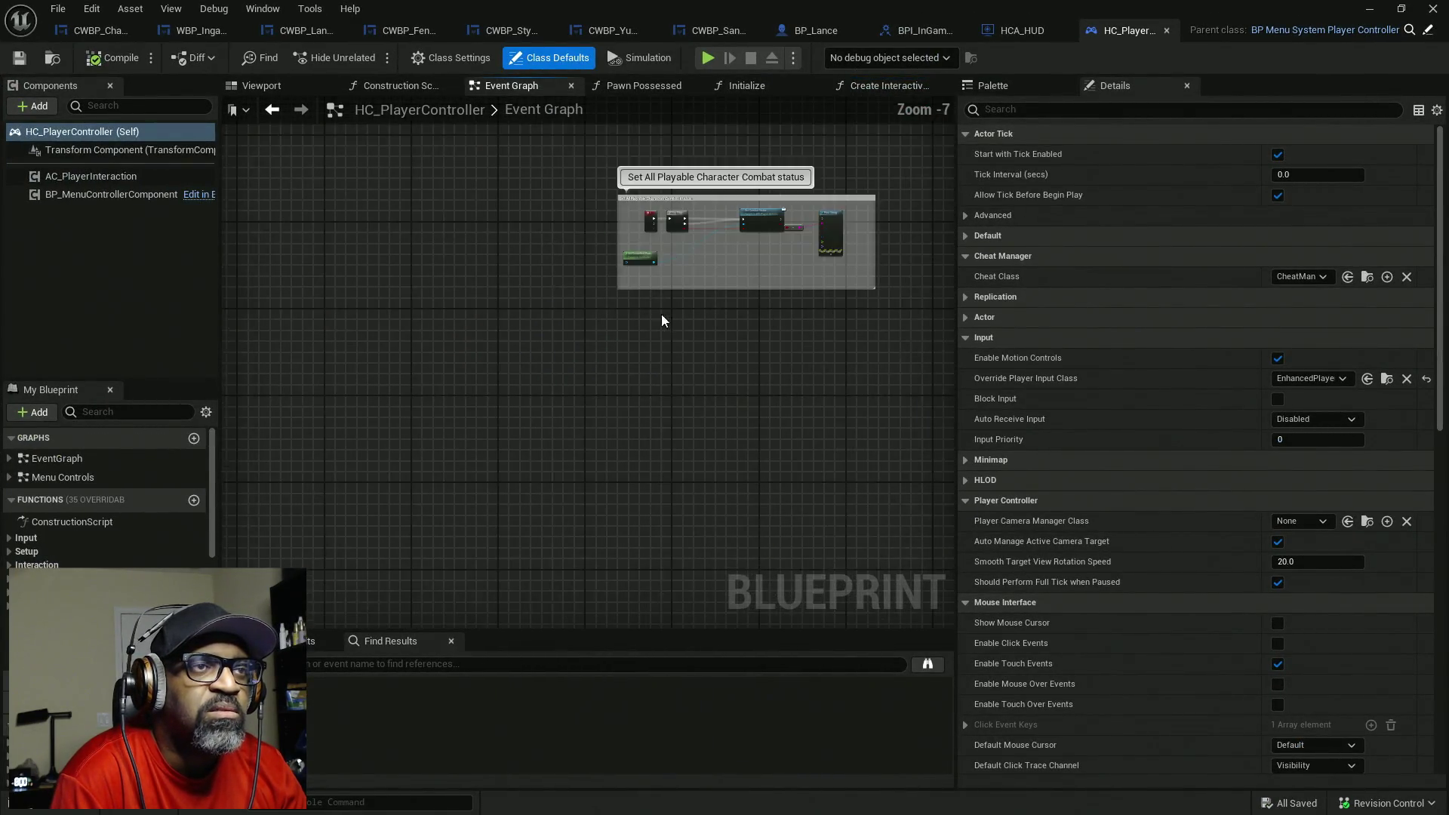
pyautogui.scroll(10, 577, 393)
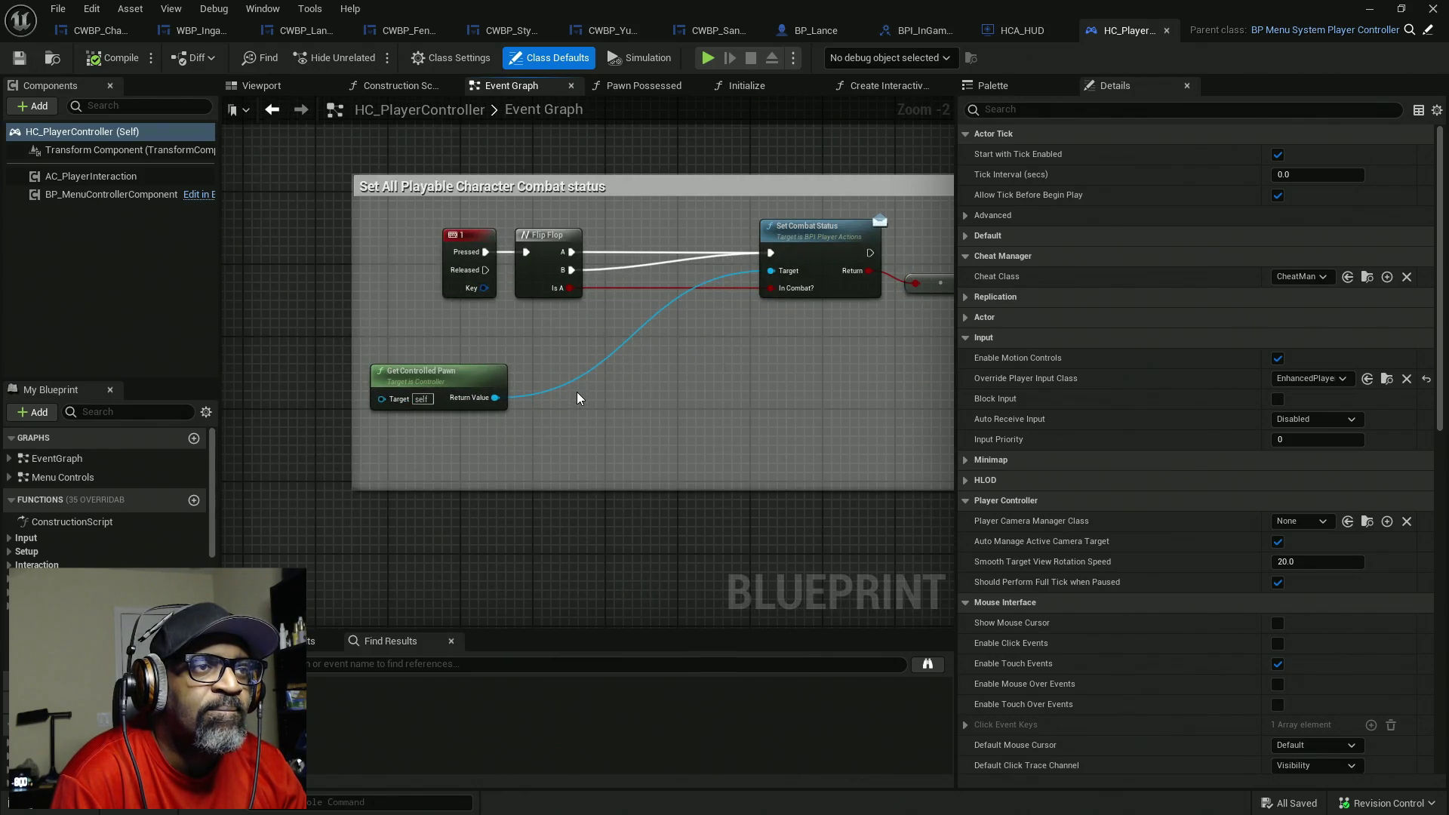
pyautogui.scroll(-10, 577, 392)
pyautogui.moveTo(718, 264)
pyautogui.mouseDown()
pyautogui.moveTo(306, 312)
pyautogui.moveTo(423, 362)
pyautogui.mouseUp()
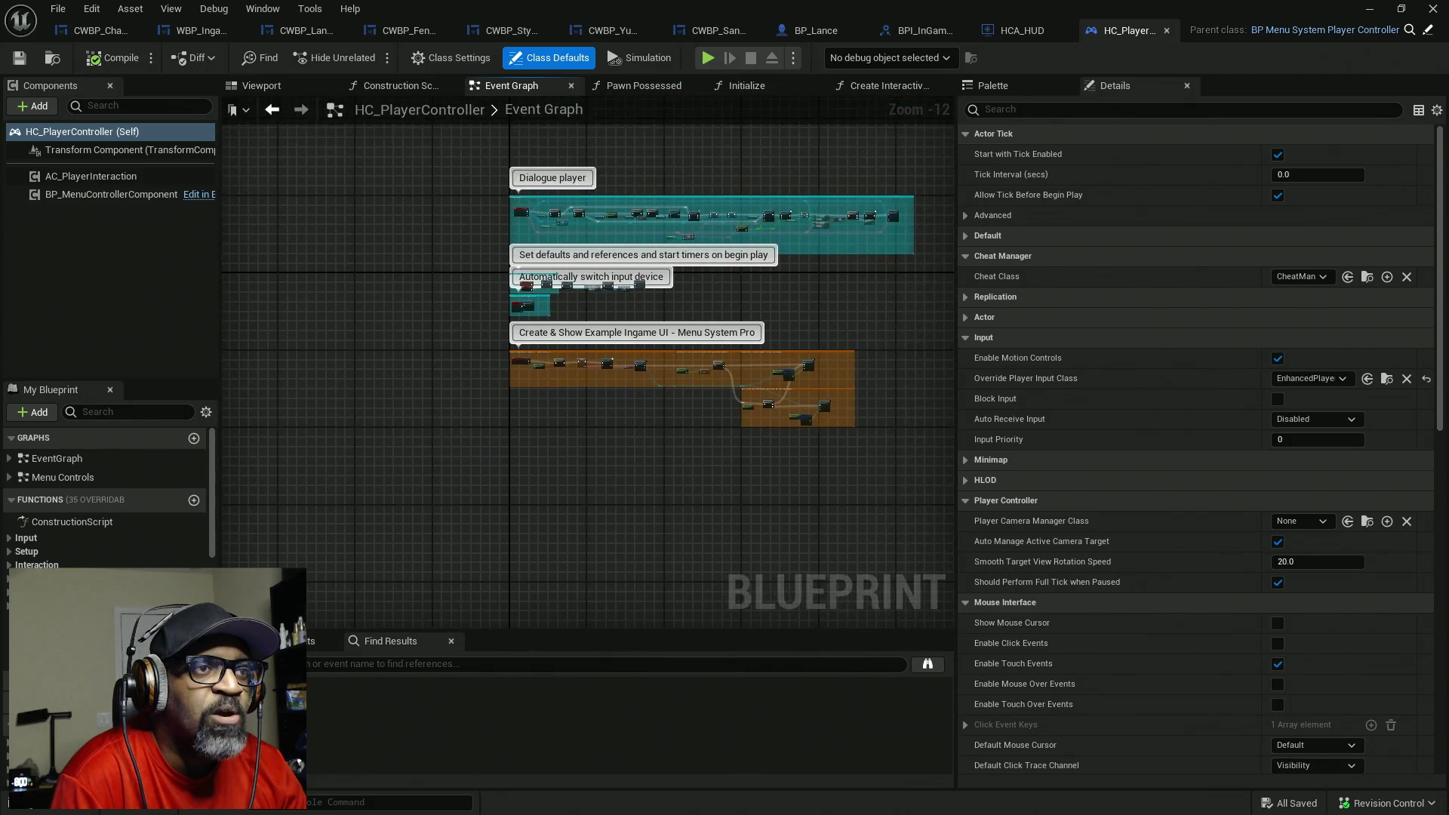
pyautogui.scroll(7, 470, 378)
pyautogui.scroll(4, 473, 405)
pyautogui.scroll(-4, 475, 404)
pyautogui.moveTo(485, 417); pyautogui.dragTo(584, 240)
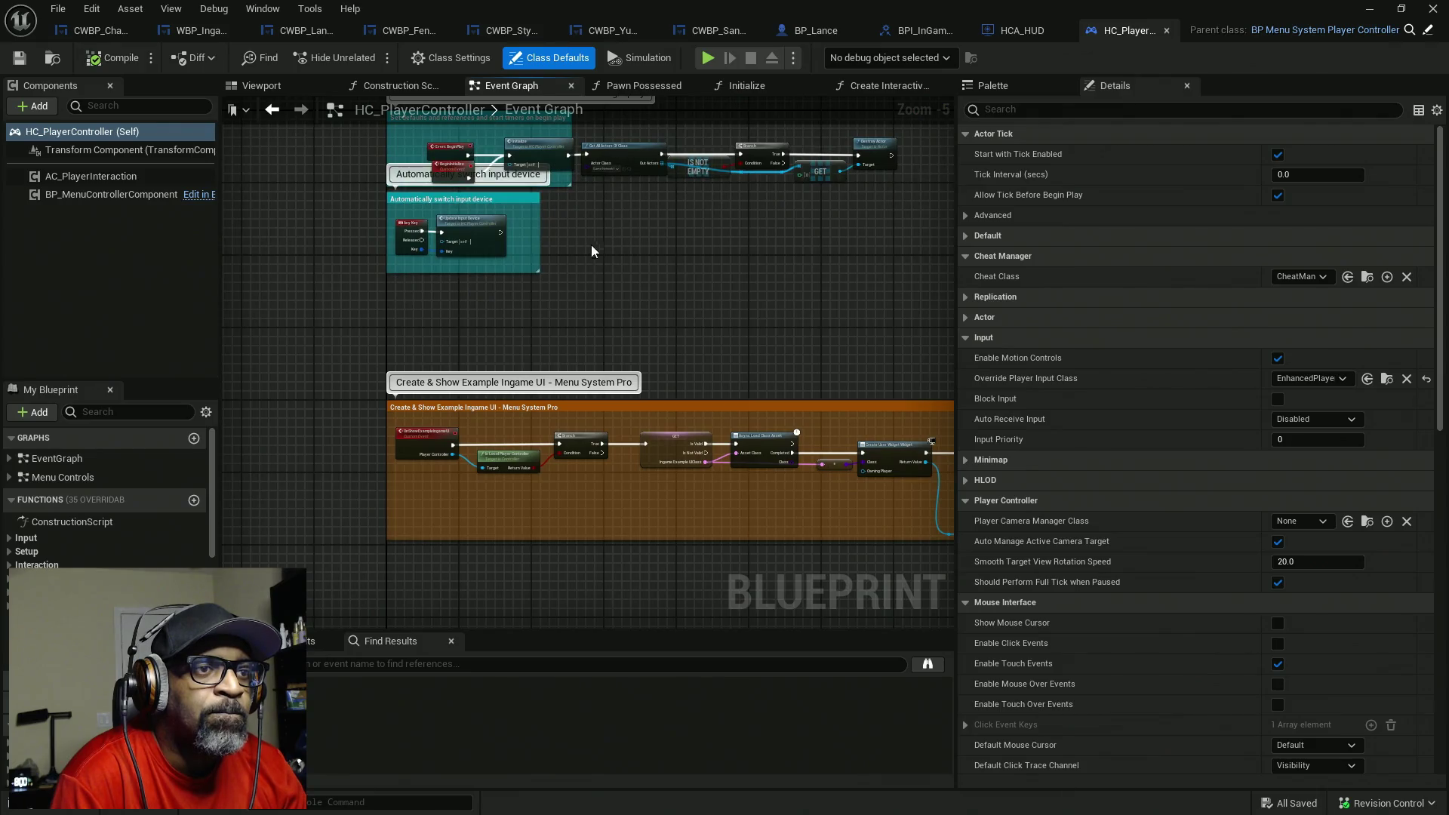
pyautogui.click(815, 31)
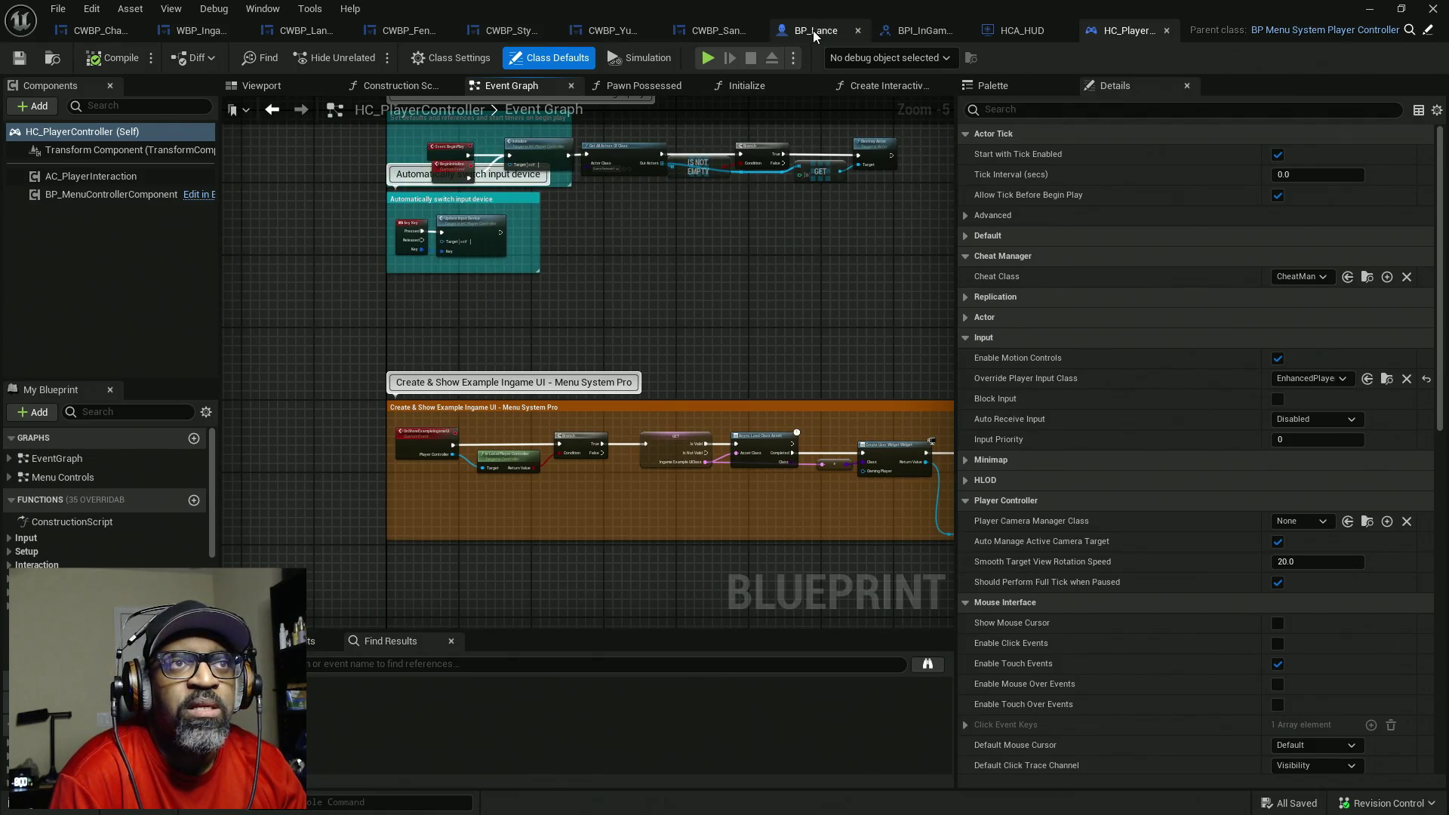
# - Zoom in and out across BP_Lance's Event Graph to inspect its nodes
pyautogui.scroll(-4, 610, 362)
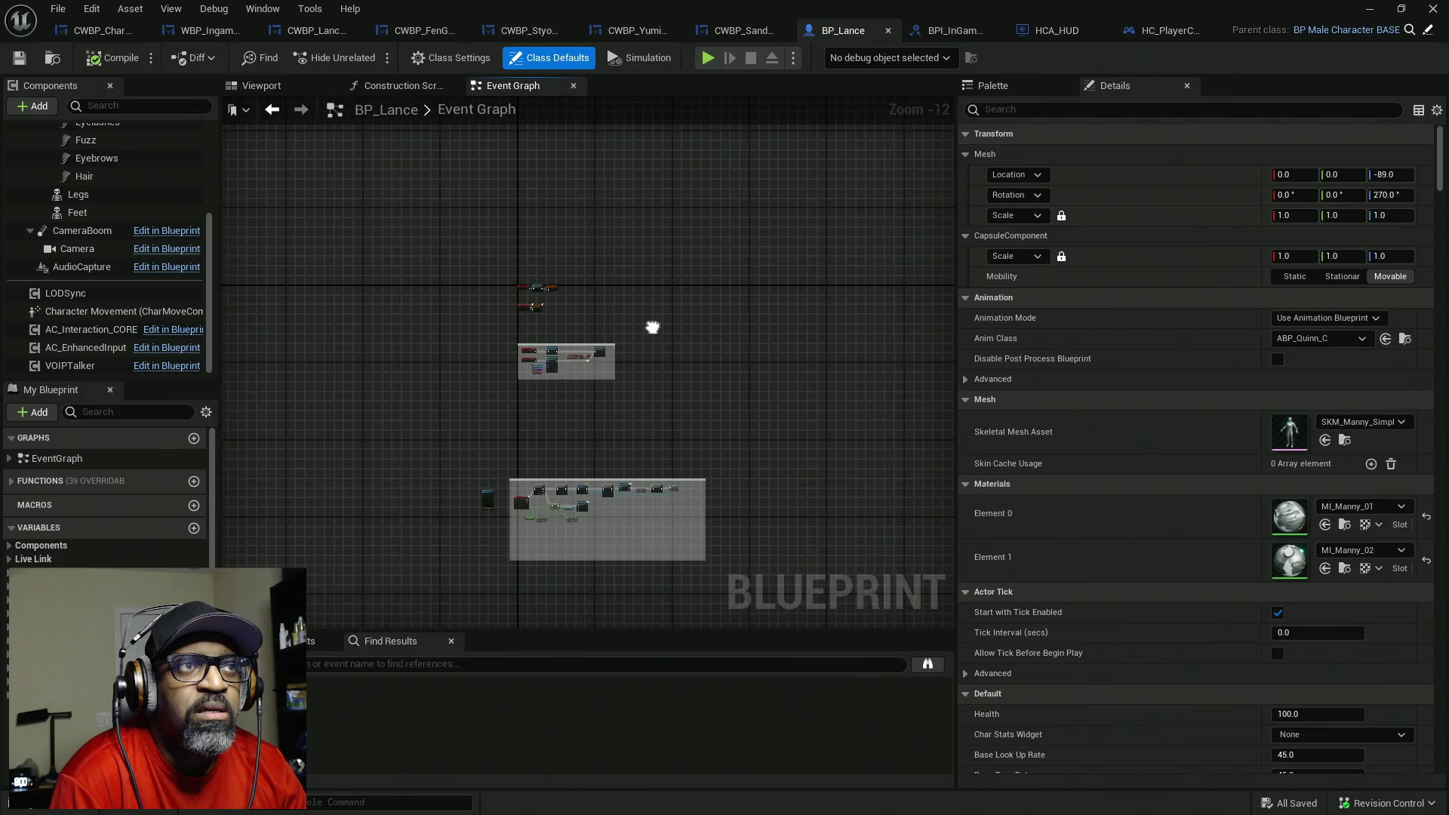
pyautogui.scroll(8, 654, 324)
pyautogui.scroll(-8, 544, 395)
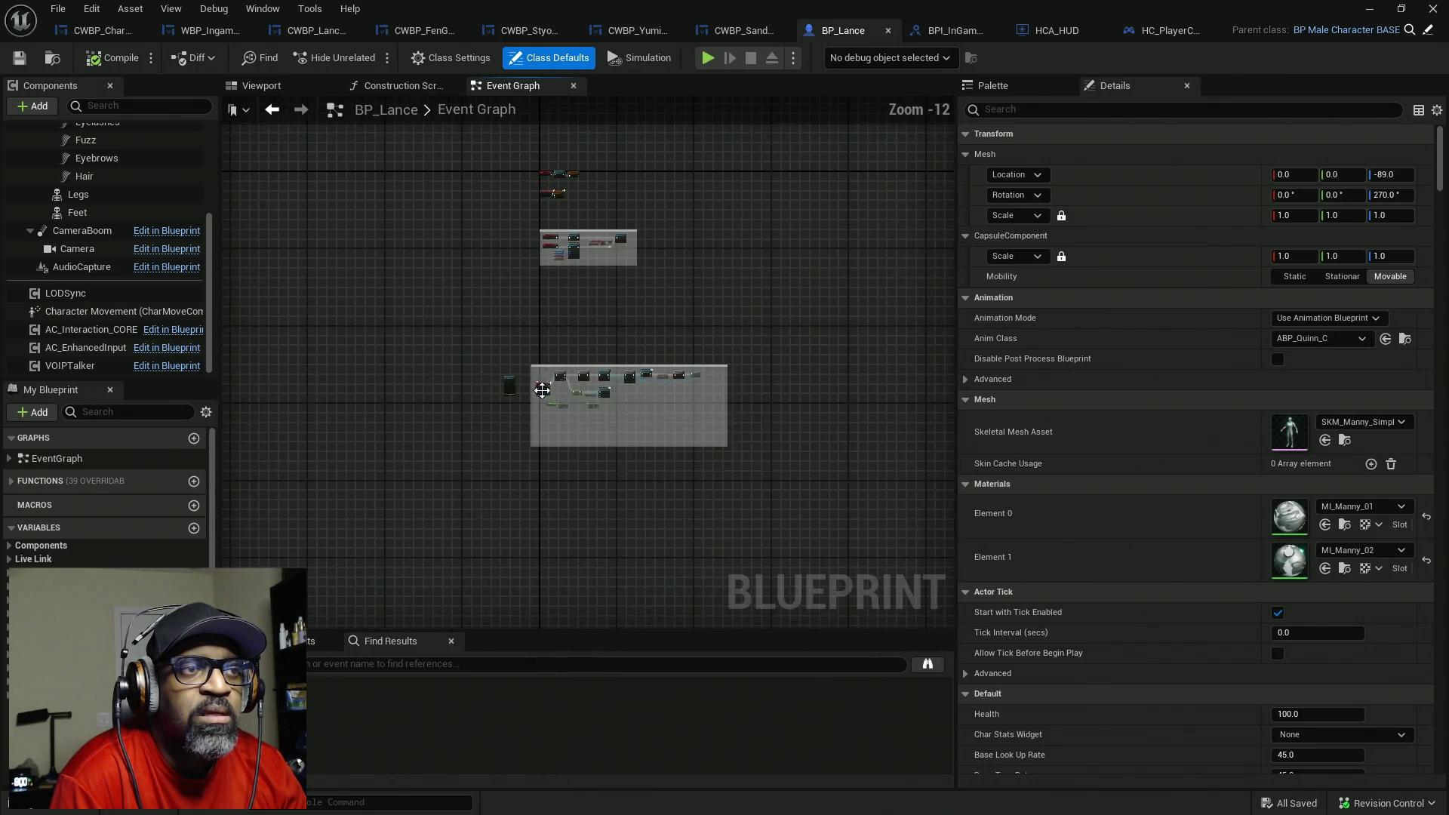
pyautogui.scroll(3, 695, 540)
pyautogui.scroll(-3, 755, 375)
pyautogui.scroll(8, 670, 342)
pyautogui.scroll(-6, 755, 387)
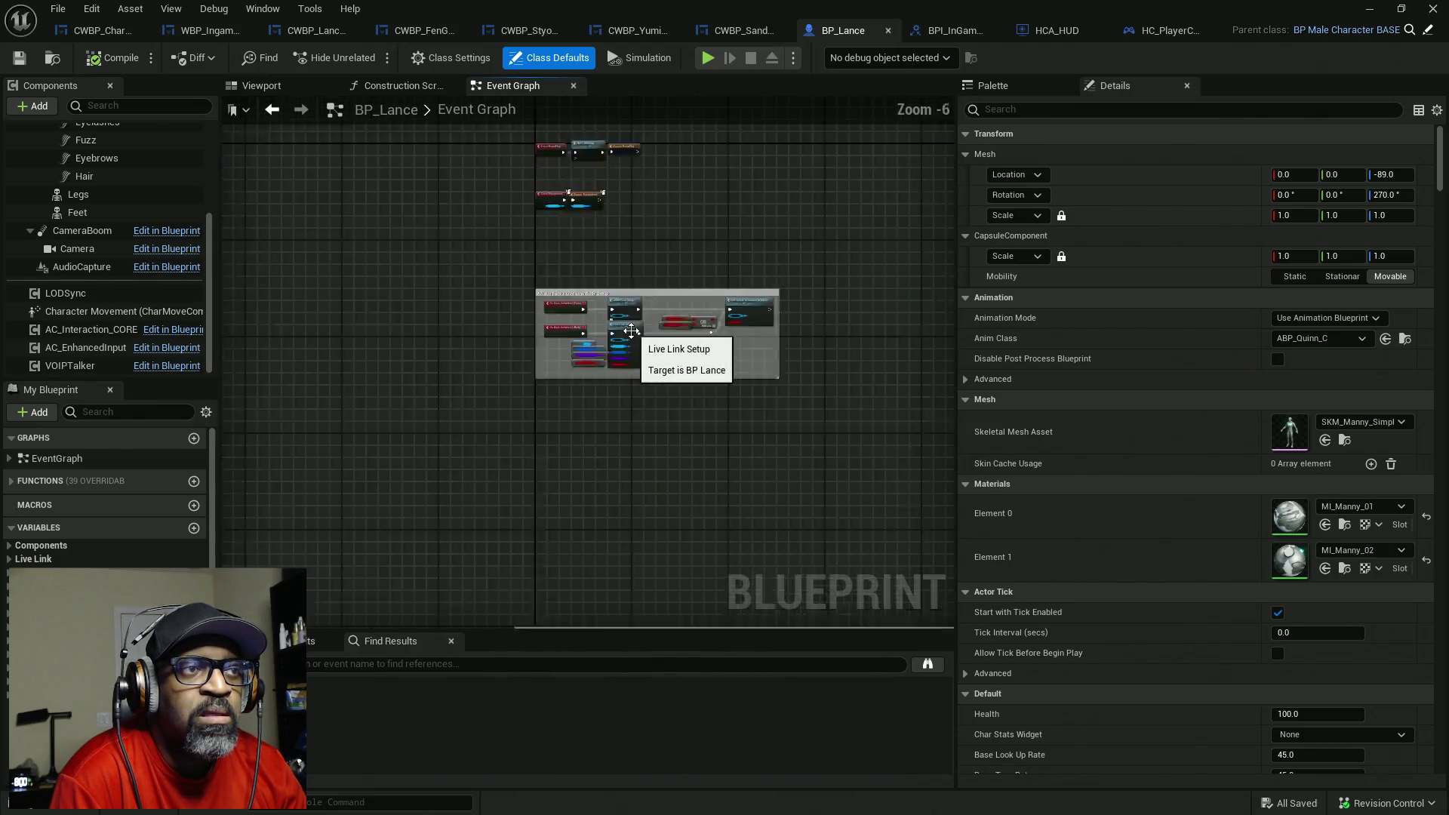
pyautogui.scroll(5, 635, 343)
pyautogui.scroll(-4, 634, 354)
pyautogui.scroll(8, 608, 485)
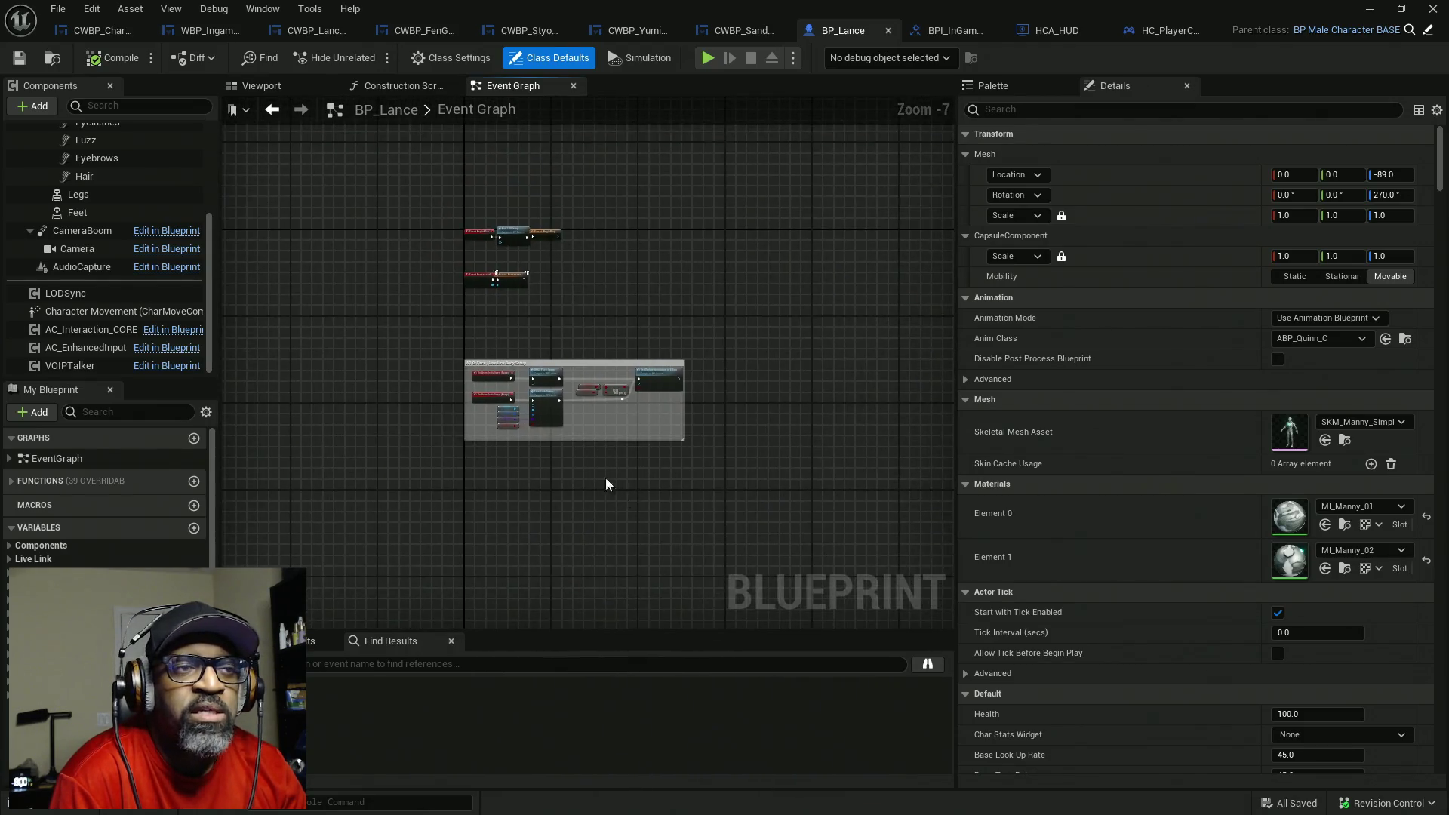
pyautogui.scroll(-8, 543, 400)
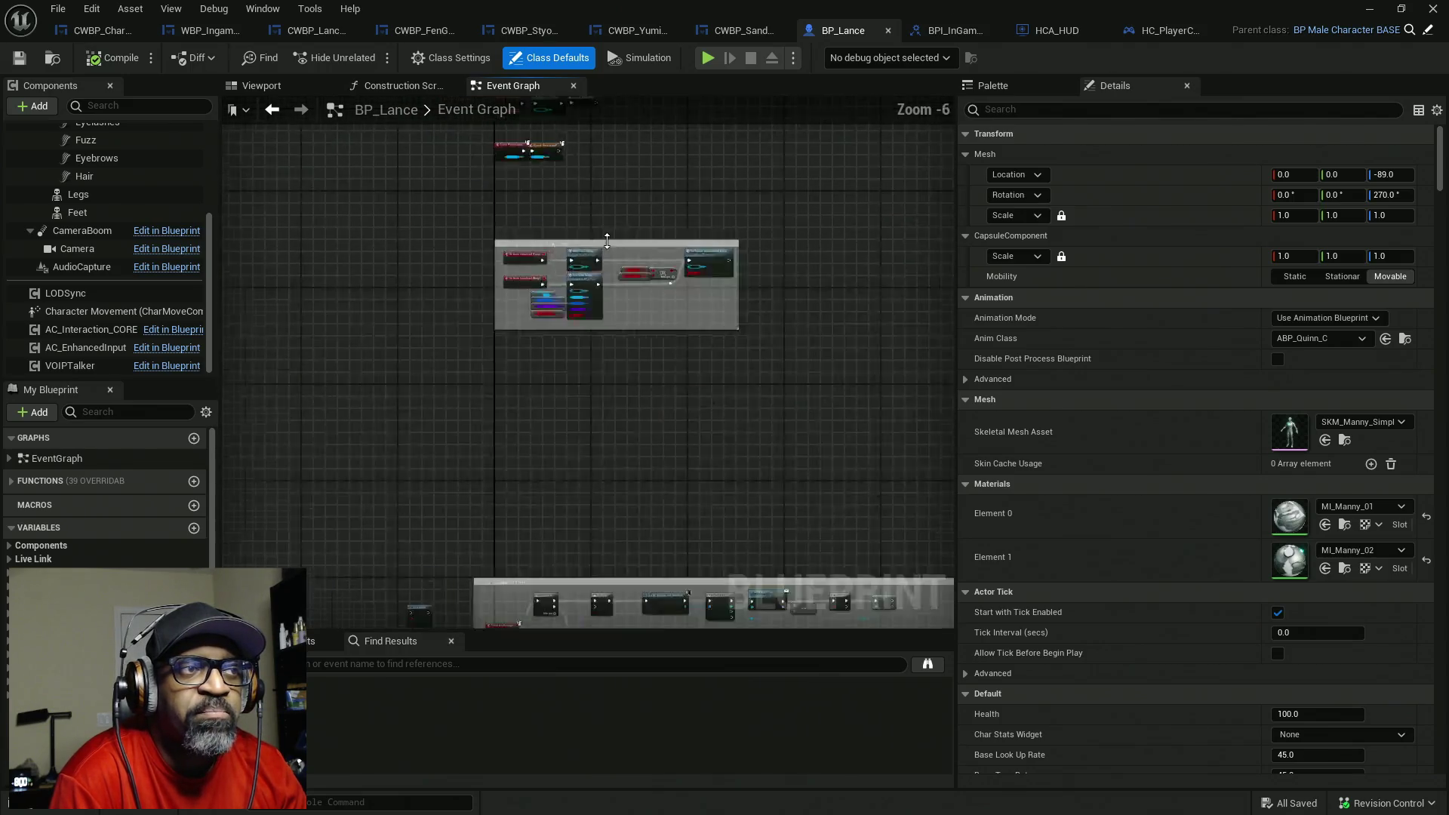
pyautogui.scroll(6, 512, 360)
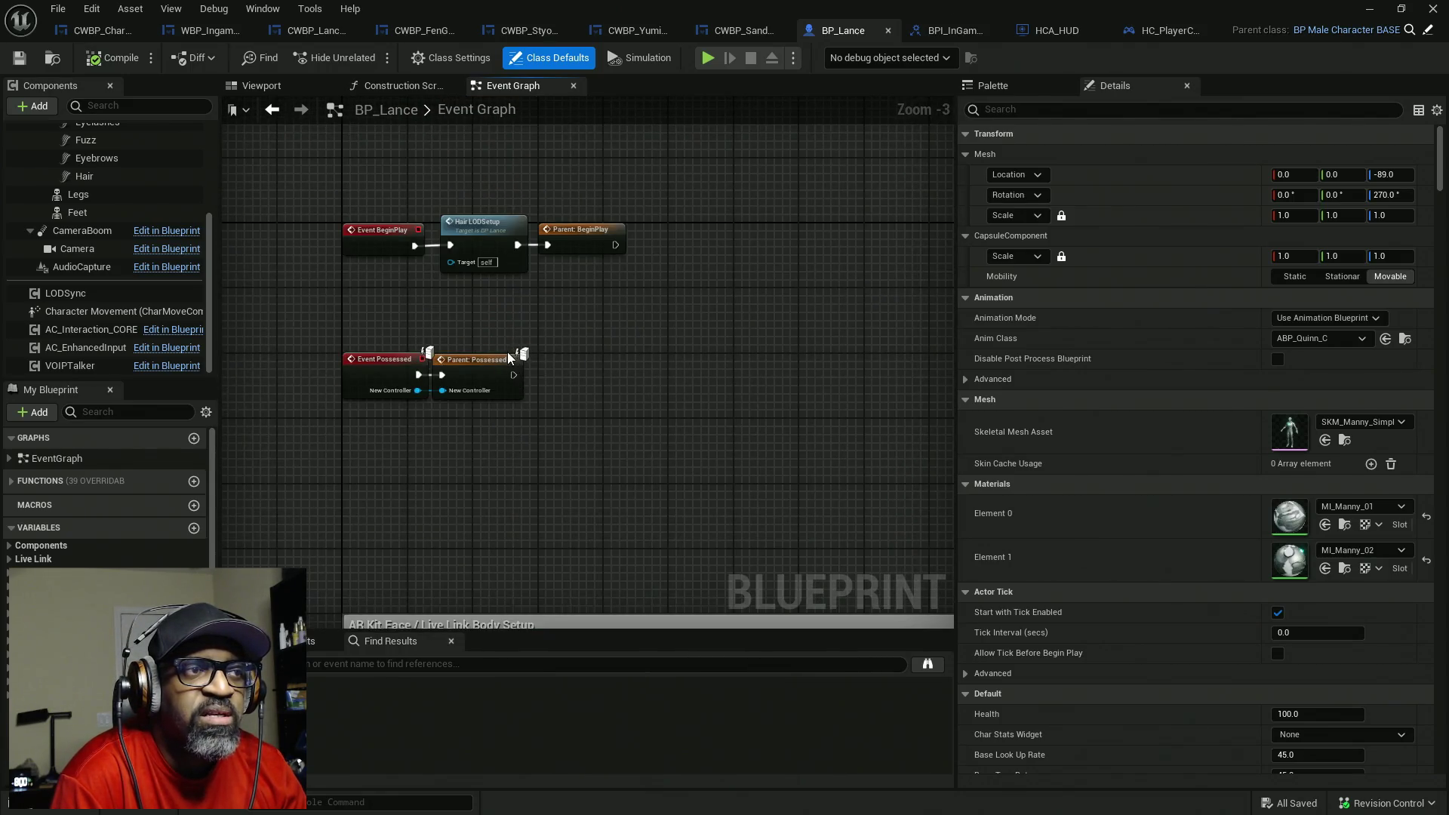
pyautogui.scroll(-7, 508, 357)
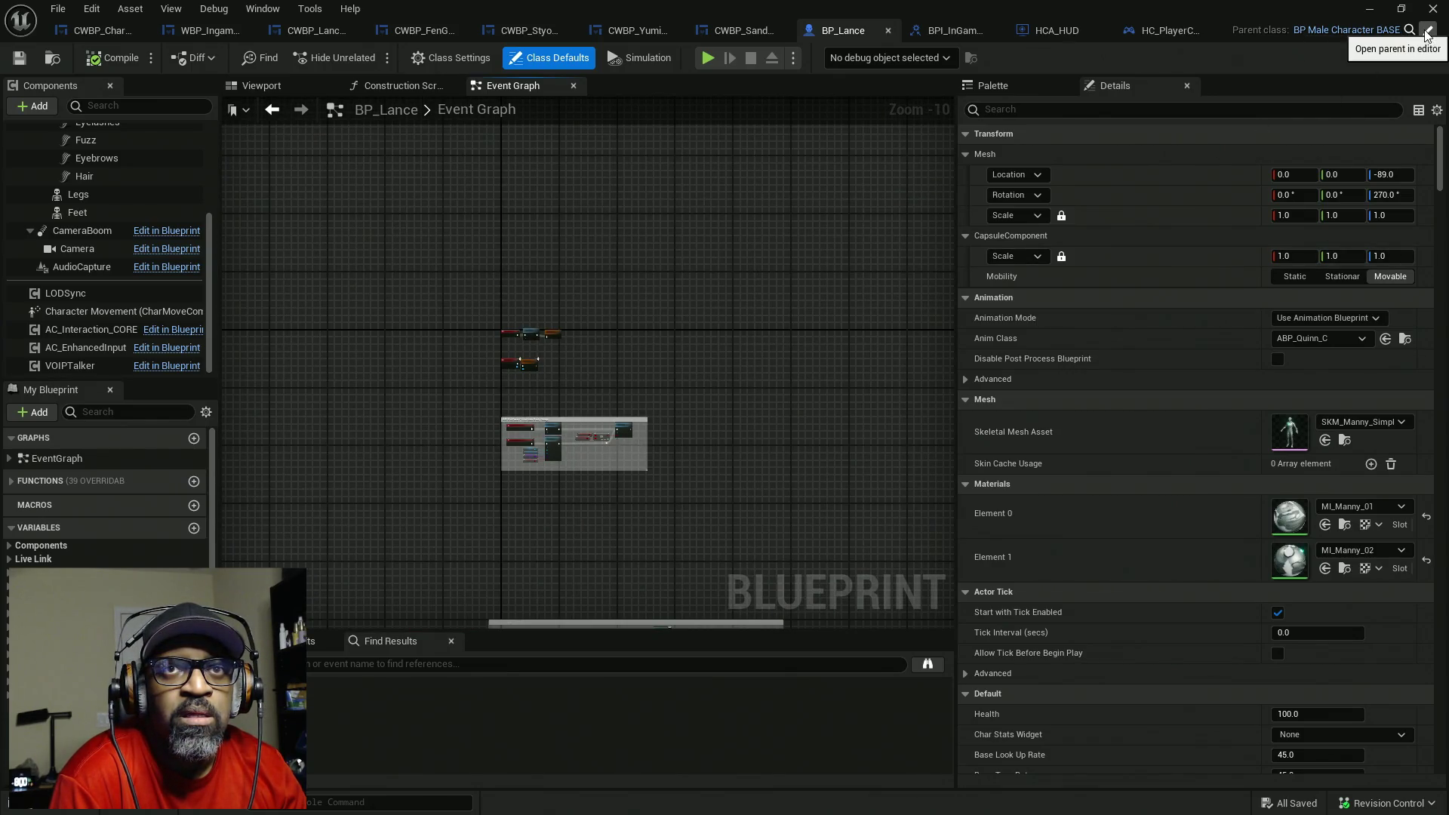
pyautogui.scroll(-8, 567, 353)
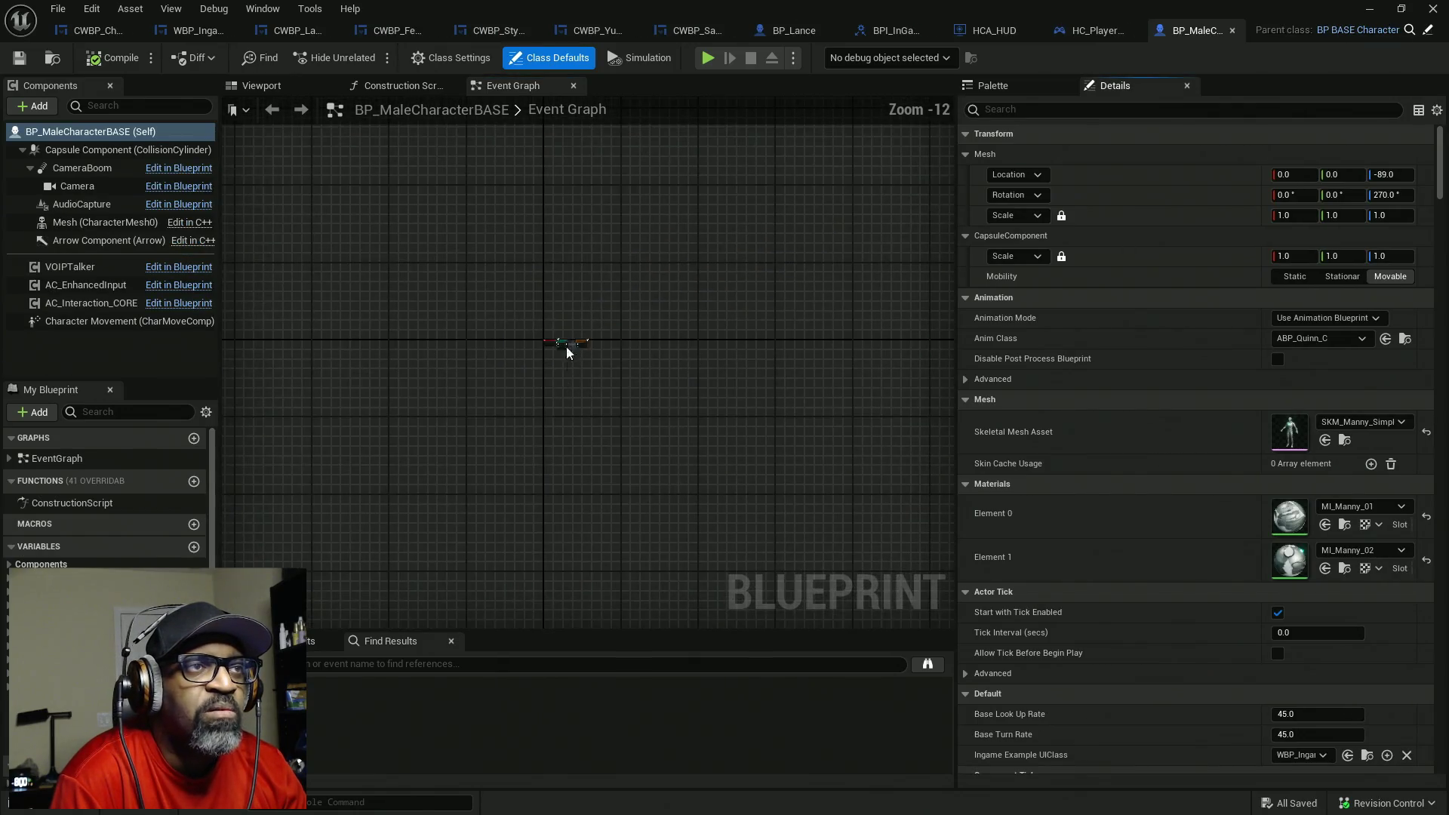
# - Switch to the BP_MenuSystemCharacter tab and pan across its Event Graph
pyautogui.scroll(11, 570, 359)
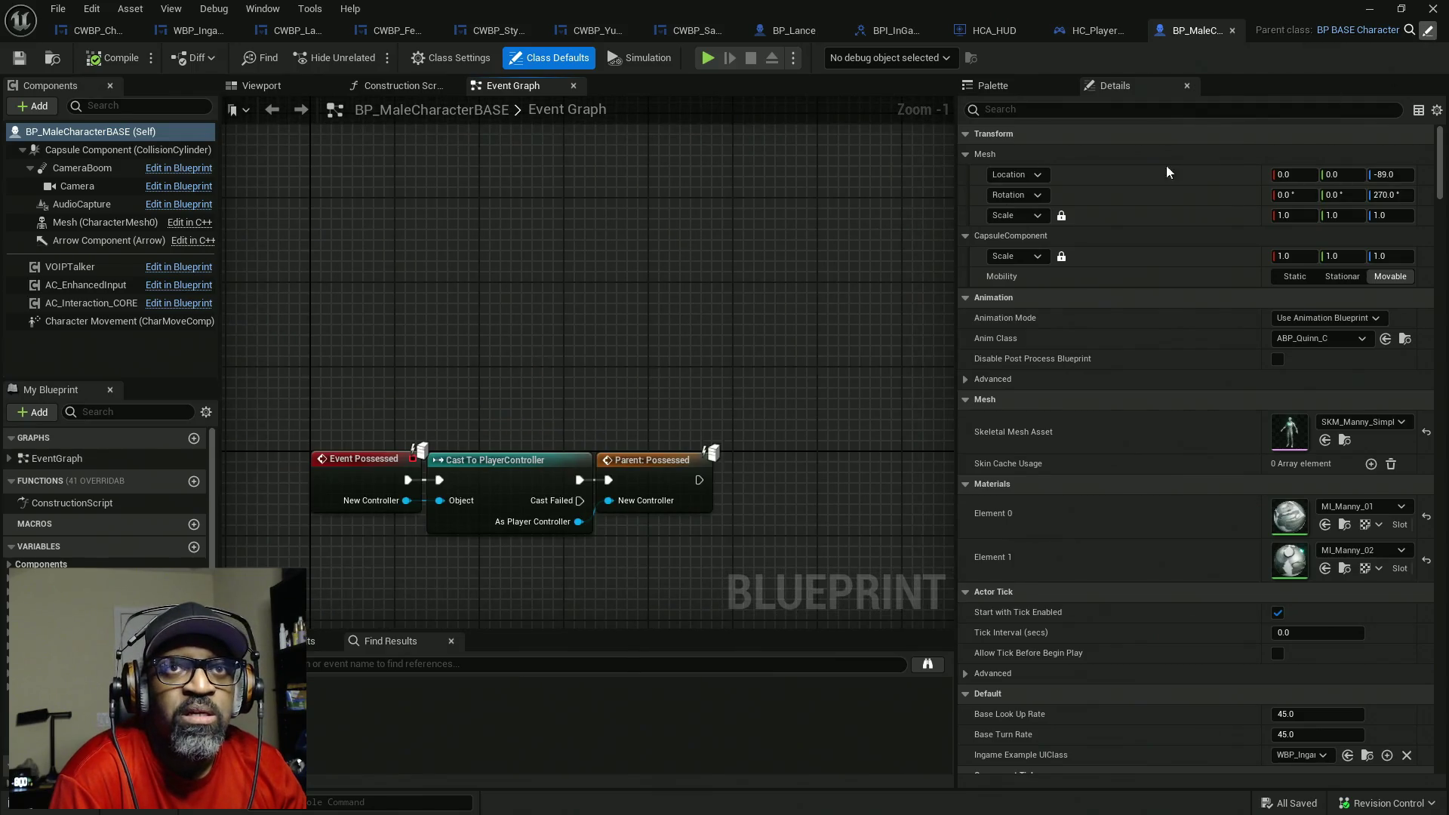
pyautogui.click(1428, 30)
pyautogui.scroll(-5, 588, 301)
pyautogui.scroll(5, 610, 274)
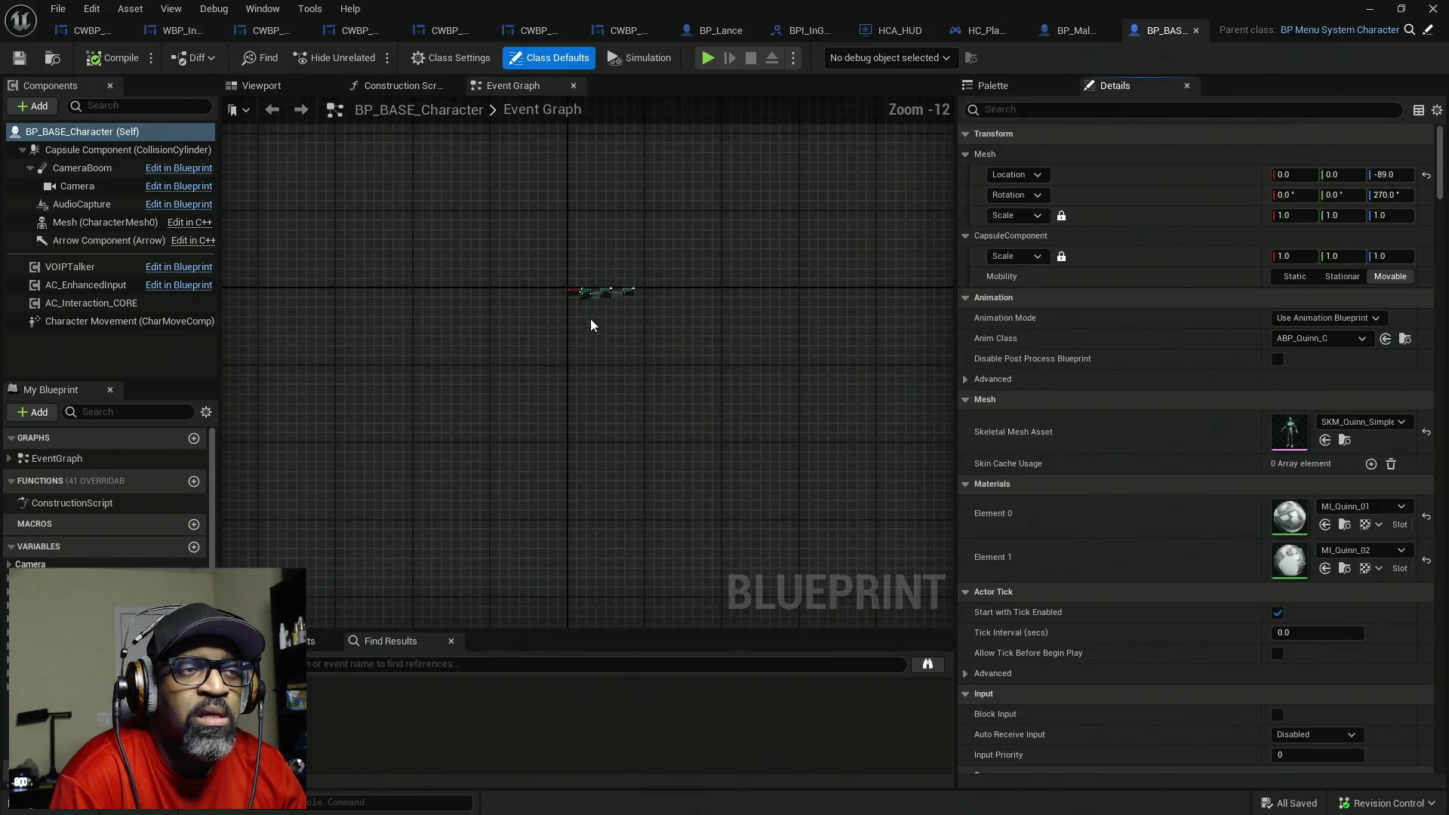
pyautogui.moveTo(579, 227)
pyautogui.mouseDown()
pyautogui.moveTo(452, 381)
pyautogui.moveTo(356, 396)
pyautogui.mouseUp()
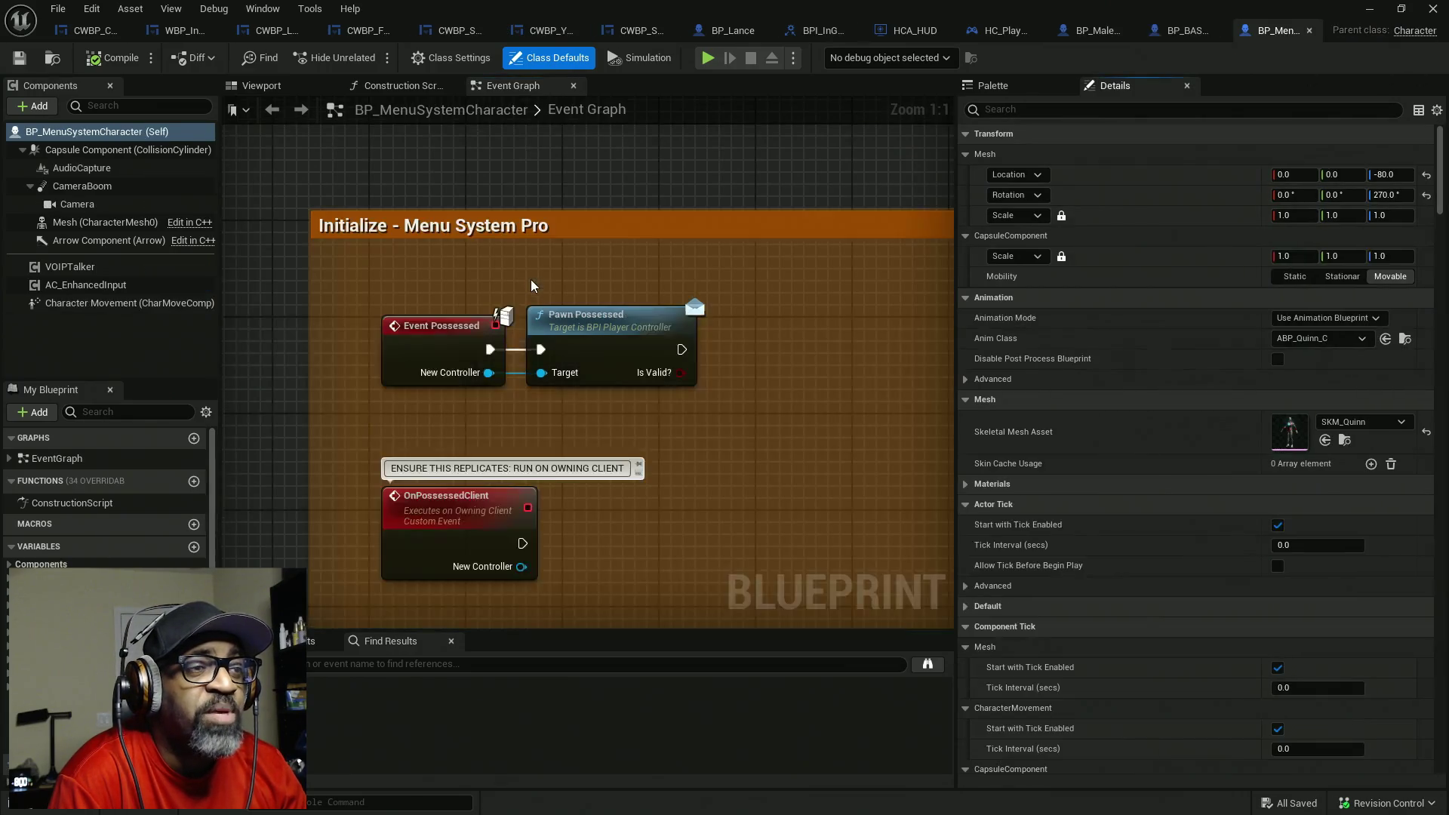
# - Select the Sprint section's walk-speed SET and Character Movement nodes and shift them right
pyautogui.scroll(4, 598, 414)
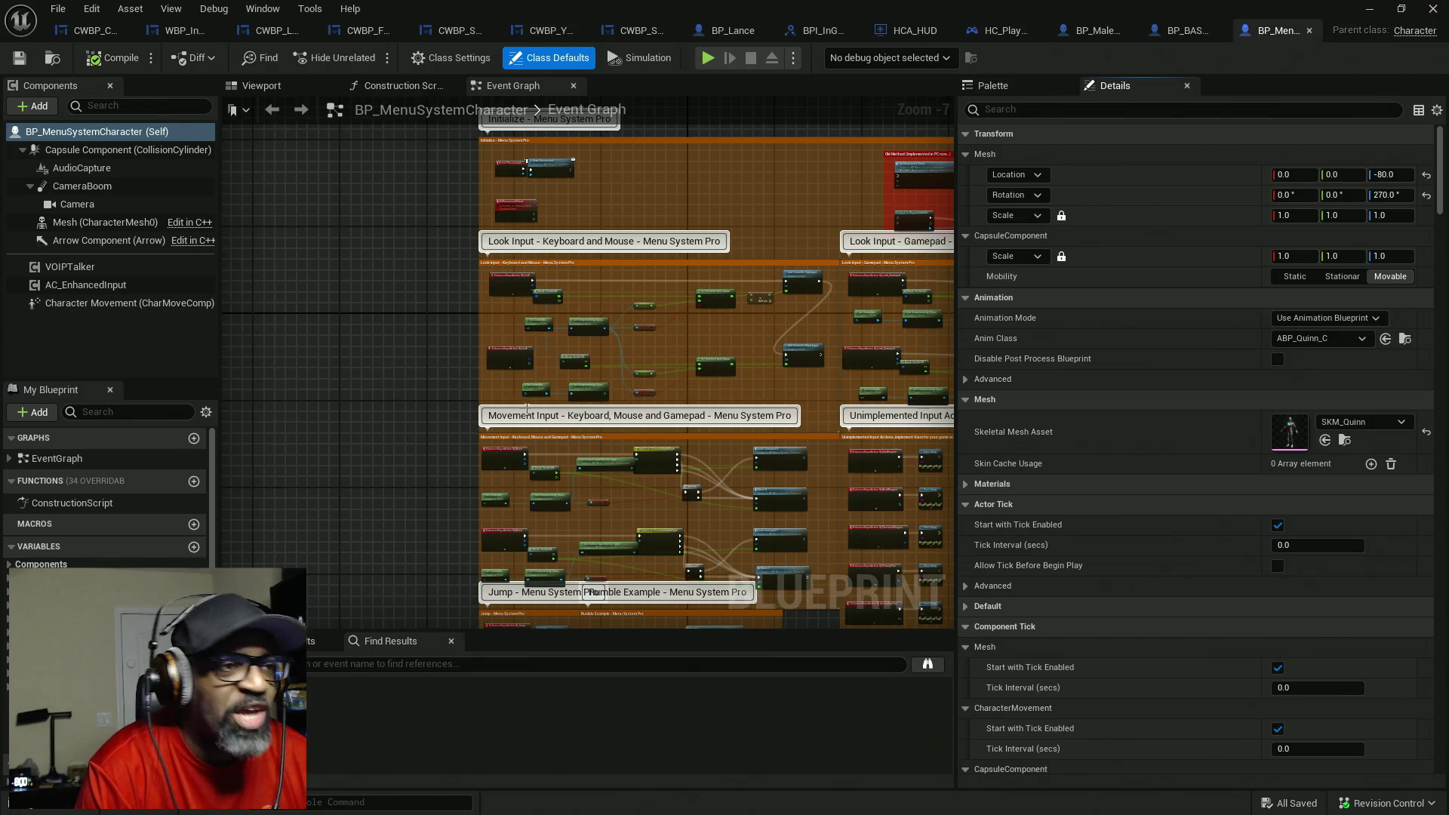
pyautogui.scroll(4, 513, 325)
pyautogui.scroll(-4, 572, 385)
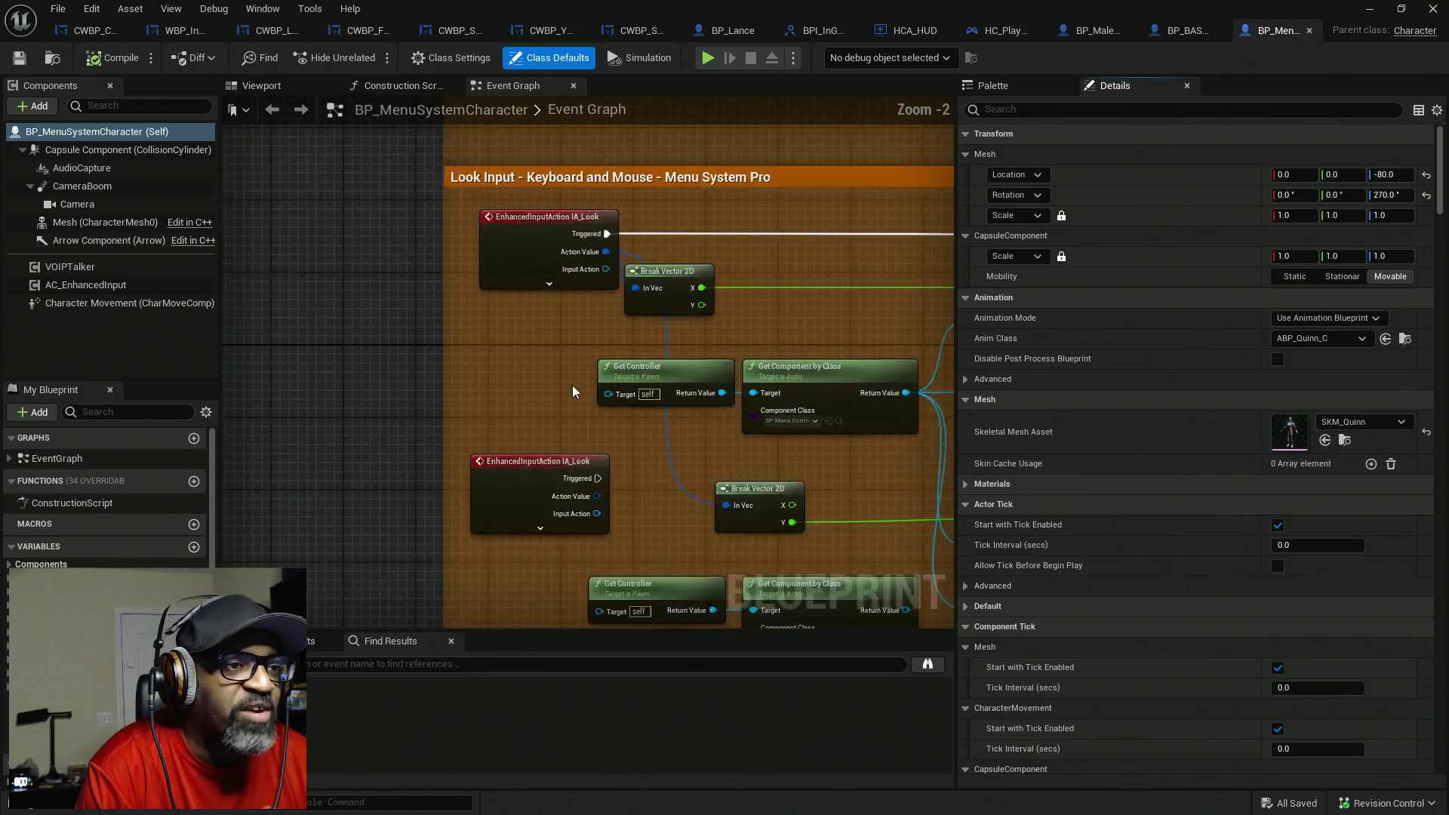
pyautogui.scroll(4, 574, 423)
pyautogui.scroll(-4, 530, 419)
pyautogui.scroll(4, 530, 418)
pyautogui.scroll(-4, 519, 448)
pyautogui.scroll(2, 525, 400)
pyautogui.scroll(-1, 533, 365)
pyautogui.scroll(7, 532, 365)
pyautogui.scroll(-2, 436, 314)
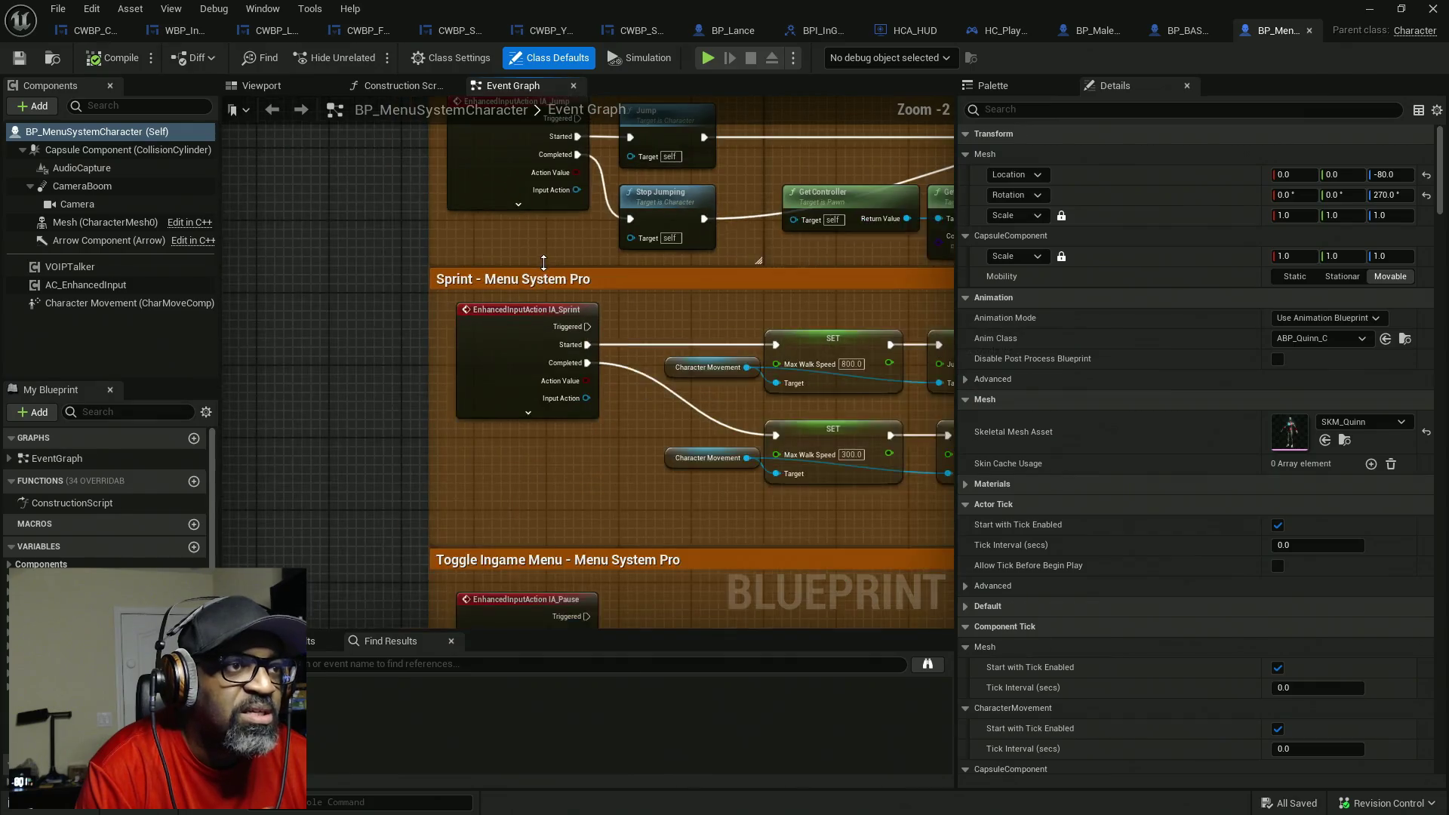
pyautogui.moveTo(435, 314); pyautogui.dragTo(462, 418)
pyautogui.moveTo(518, 340)
pyautogui.mouseDown()
pyautogui.moveTo(763, 460)
pyautogui.moveTo(793, 453)
pyautogui.moveTo(689, 430)
pyautogui.moveTo(815, 406)
pyautogui.mouseUp()
pyautogui.moveTo(433, 414)
pyautogui.mouseDown()
pyautogui.moveTo(582, 420)
pyautogui.moveTo(523, 421)
pyautogui.mouseUp()
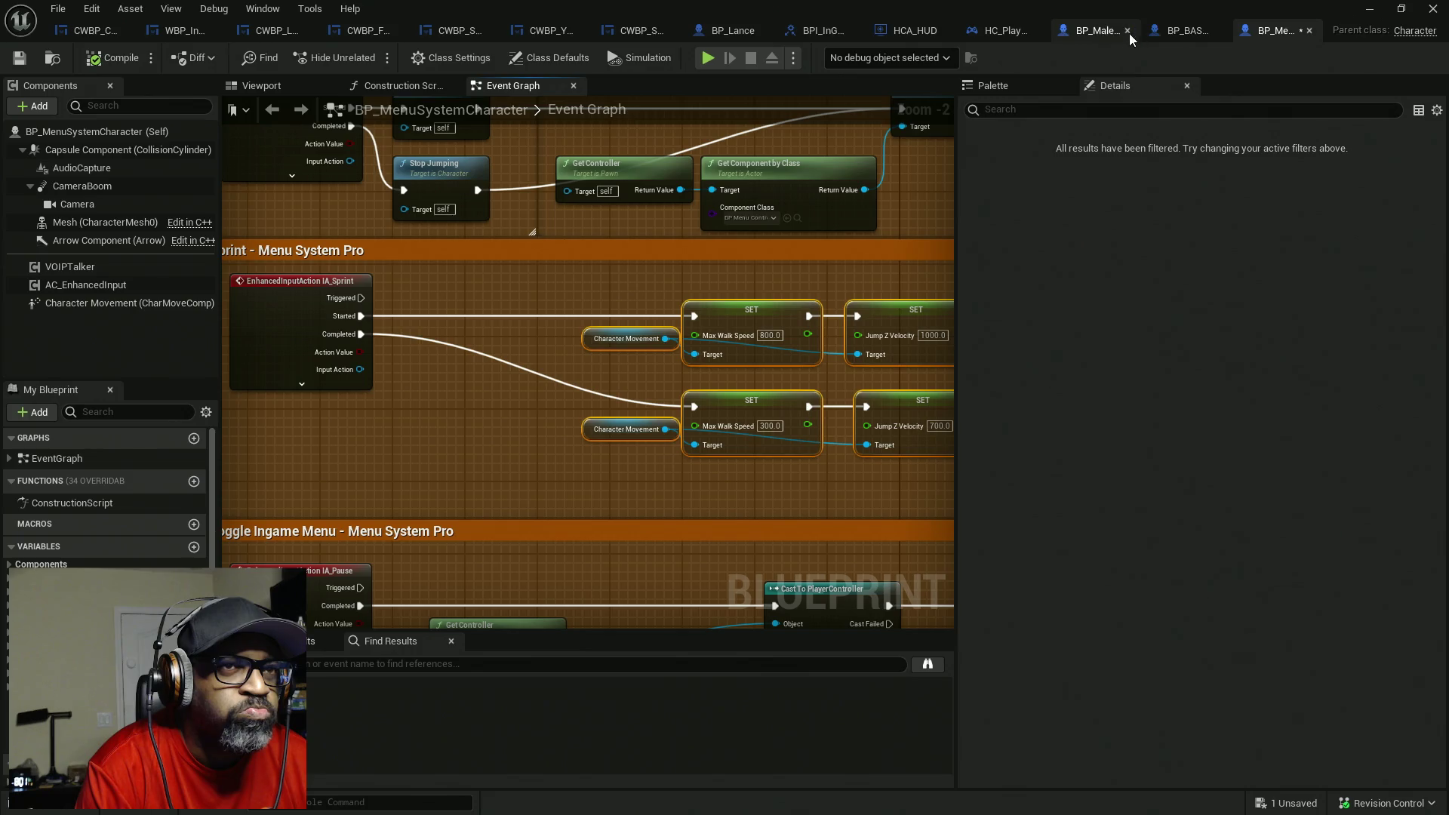
# - In BP_Lance, widen the My Blueprint panel and search overridable functions for 'spr', finding nothing
pyautogui.click(735, 31)
pyautogui.moveTo(155, 487)
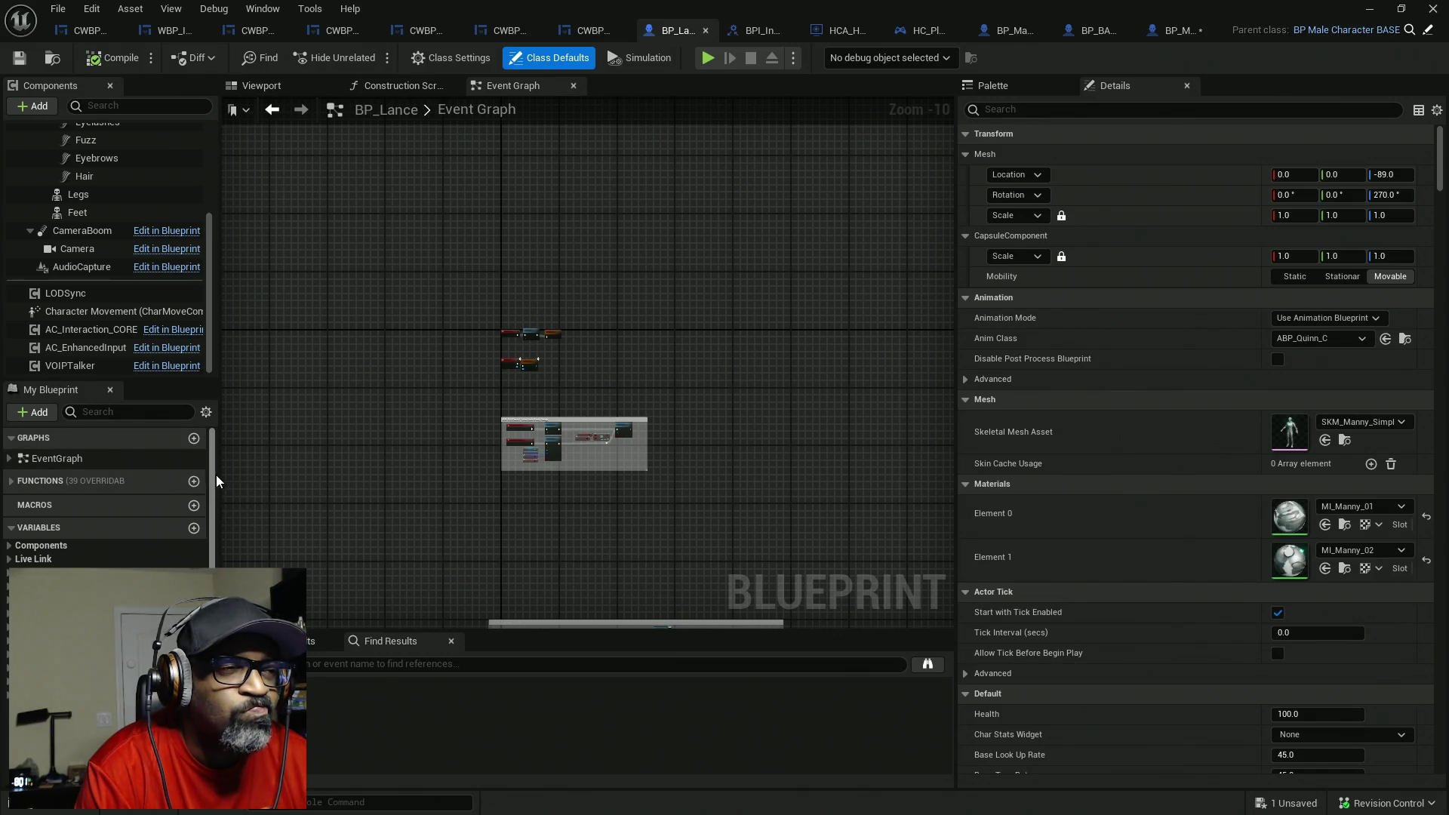
pyautogui.moveTo(215, 480); pyautogui.dragTo(332, 475)
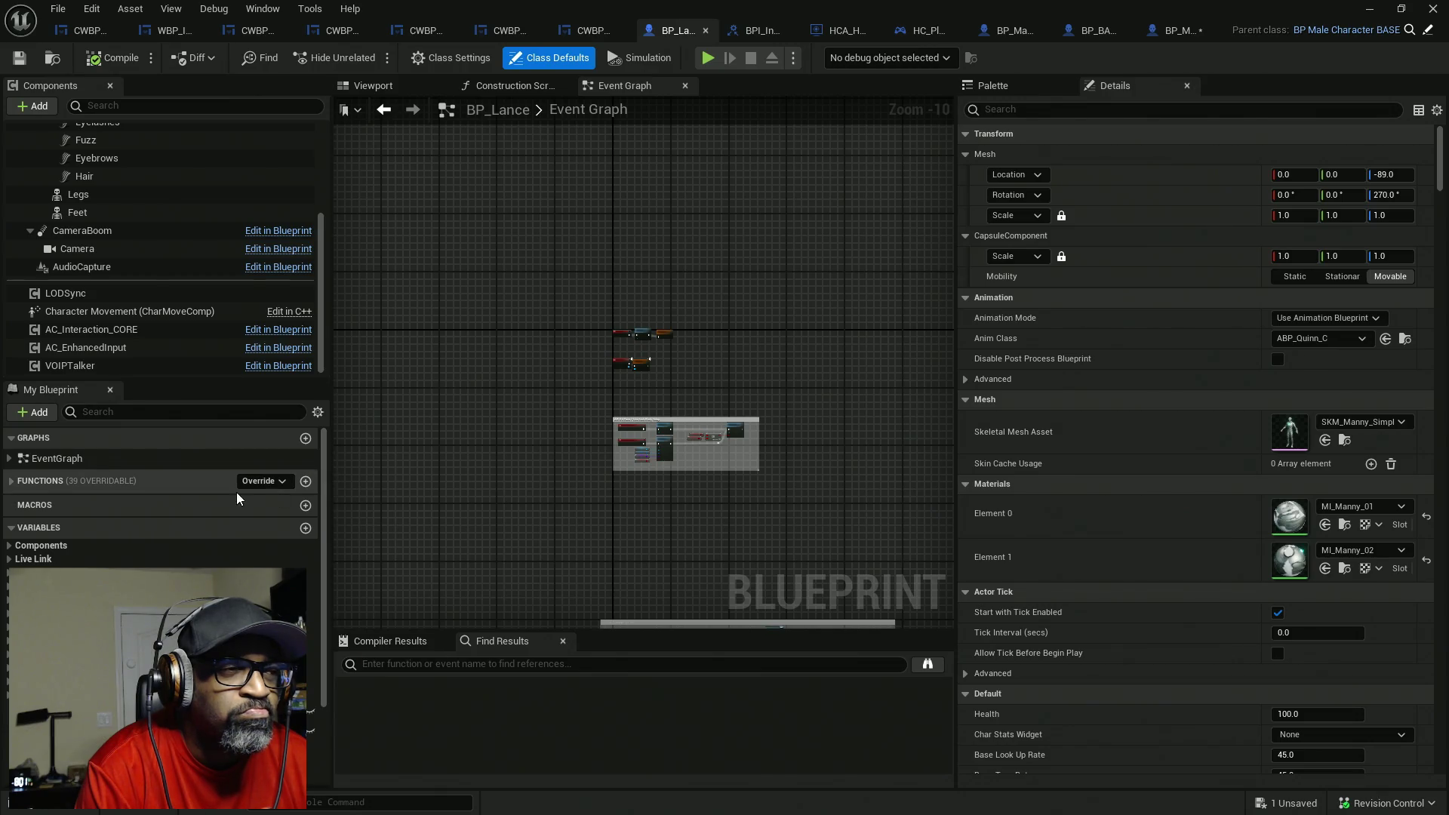
pyautogui.click(263, 480)
pyautogui.scroll(-1, 371, 710)
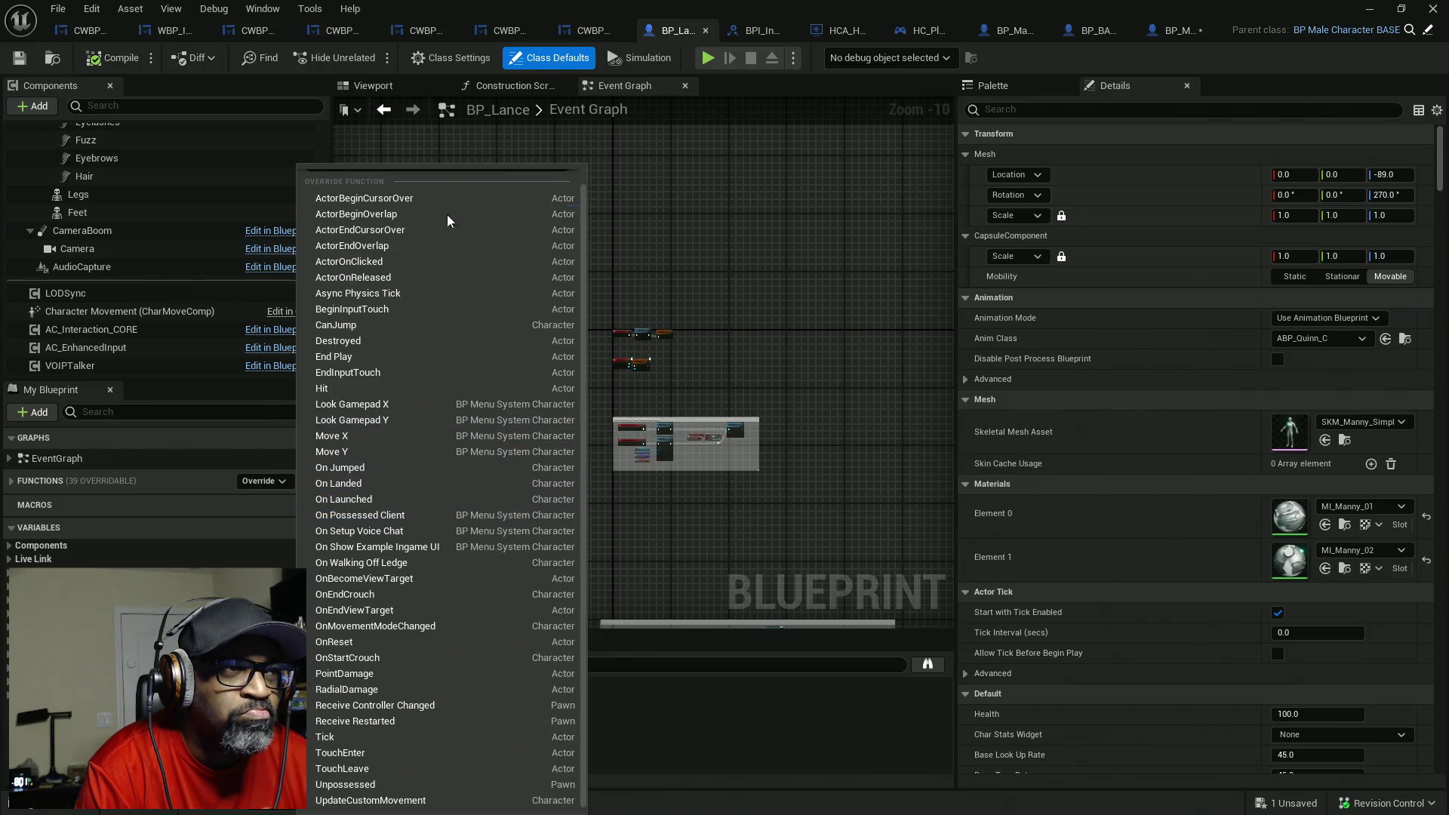
pyautogui.scroll(1, 412, 194)
pyautogui.write('spri')
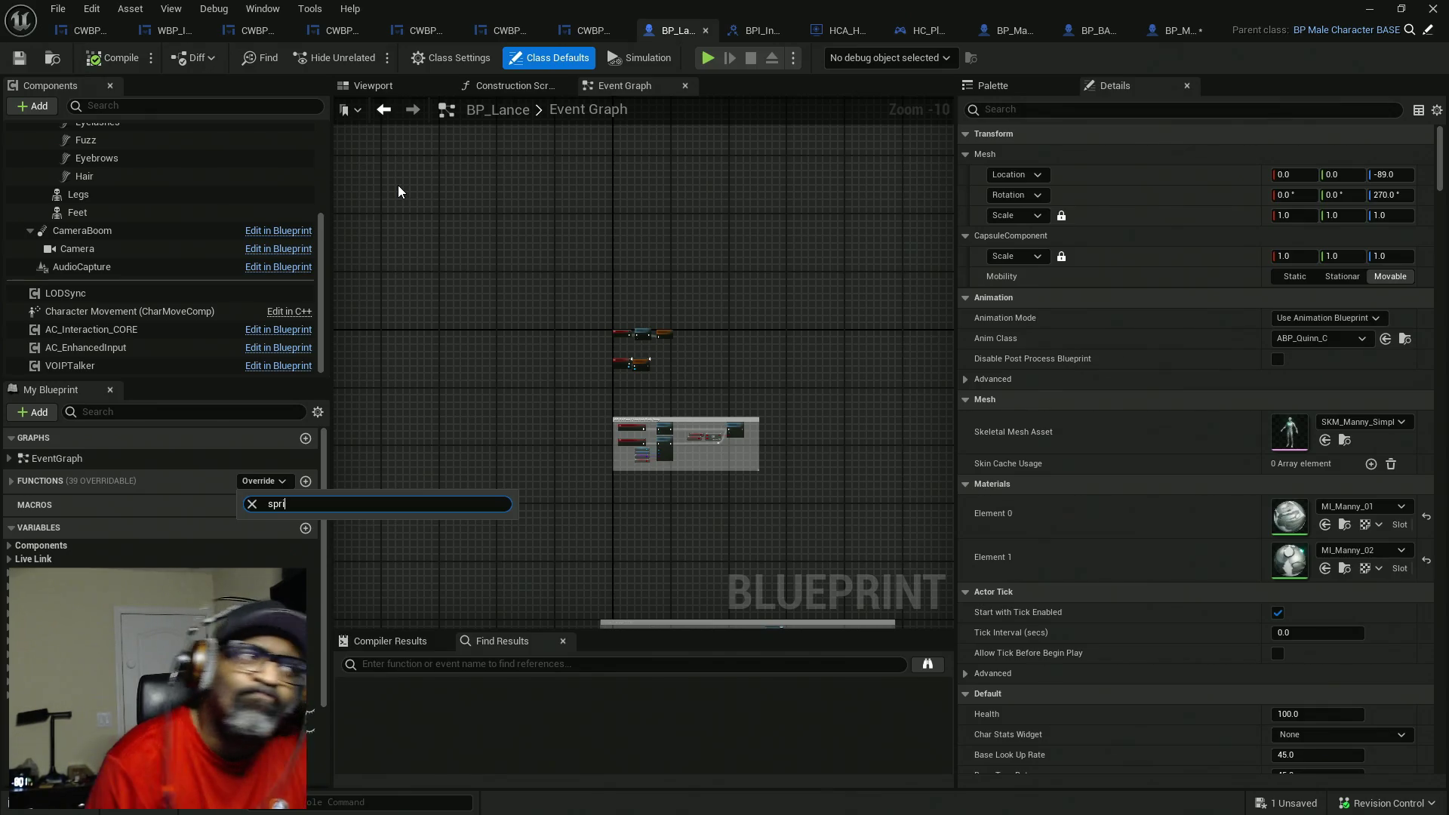
pyautogui.press('Escape')
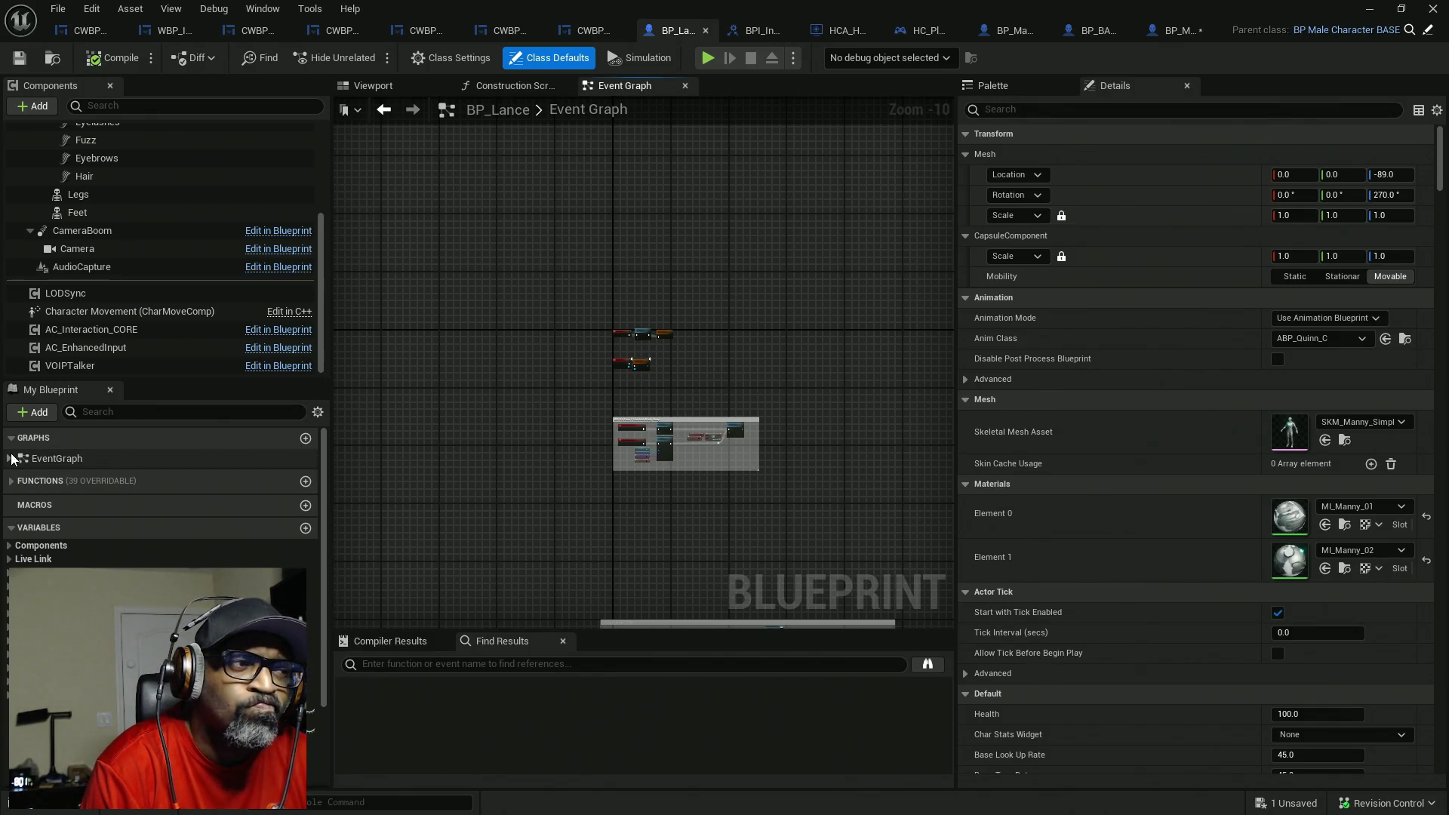
# - Expand the EventGraph event list in My Blueprint and recheck the overridable functions list
pyautogui.click(10, 458)
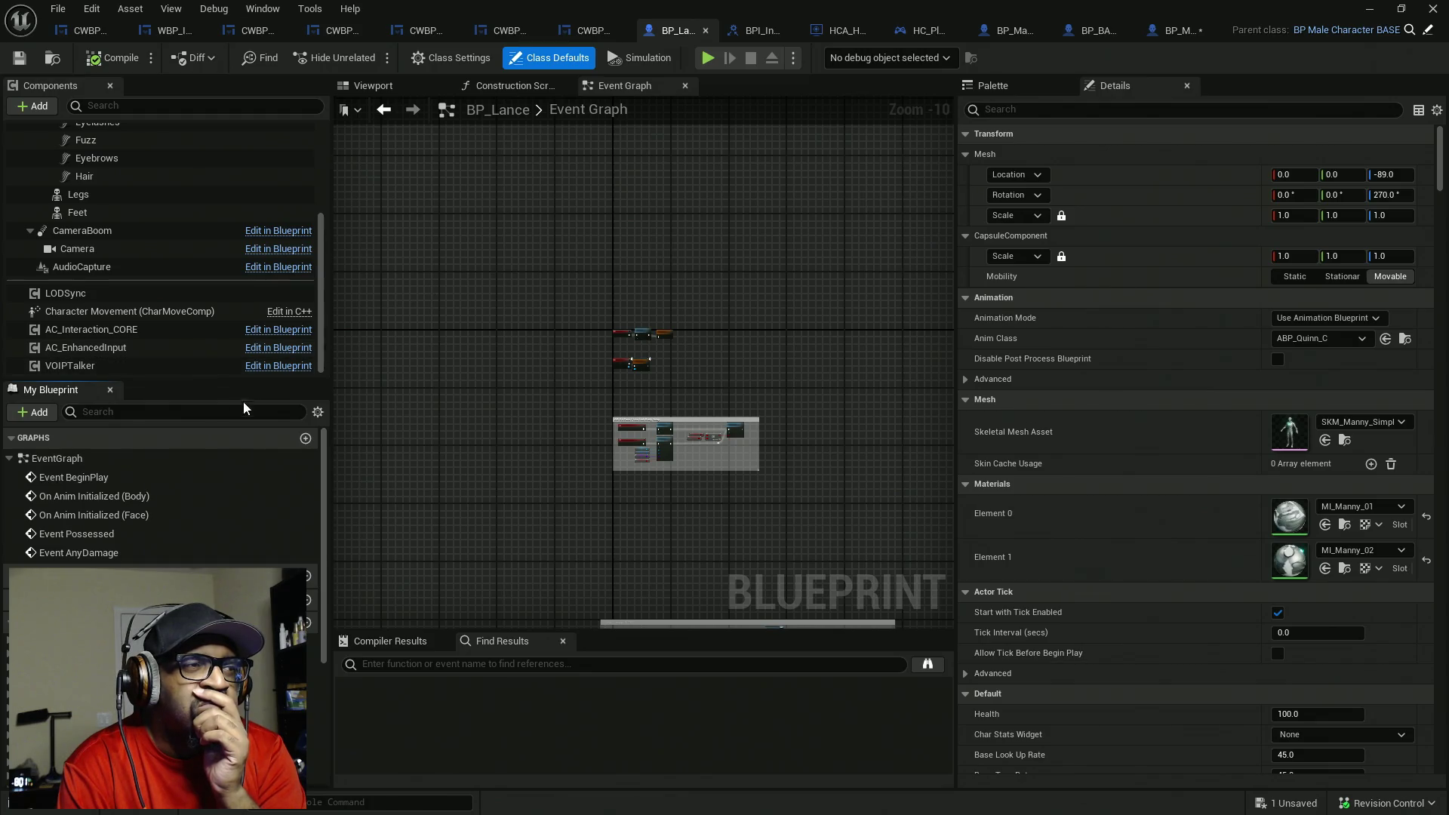
pyautogui.scroll(7, 598, 358)
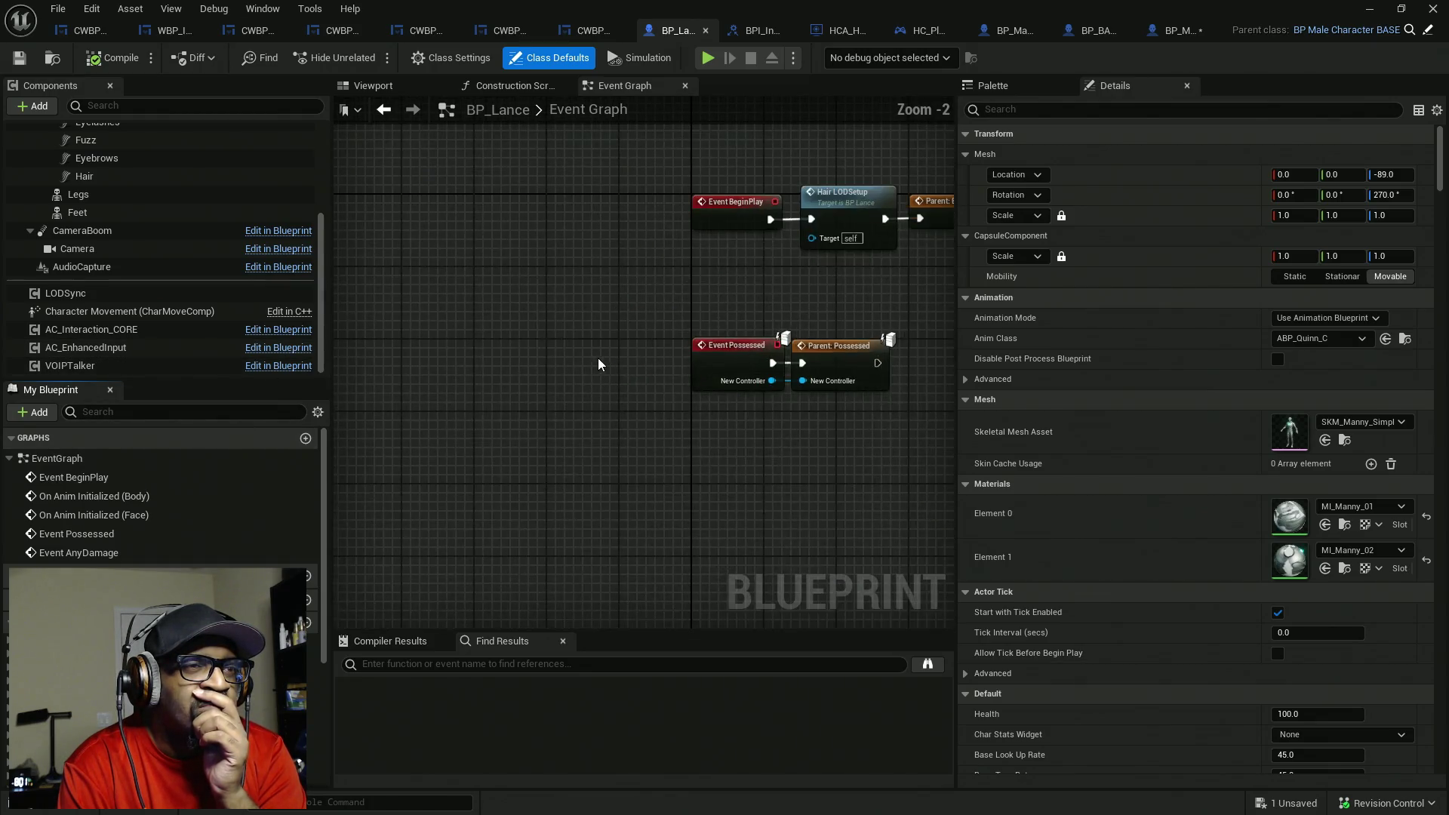
pyautogui.scroll(-7, 755, 441)
pyautogui.scroll(7, 767, 455)
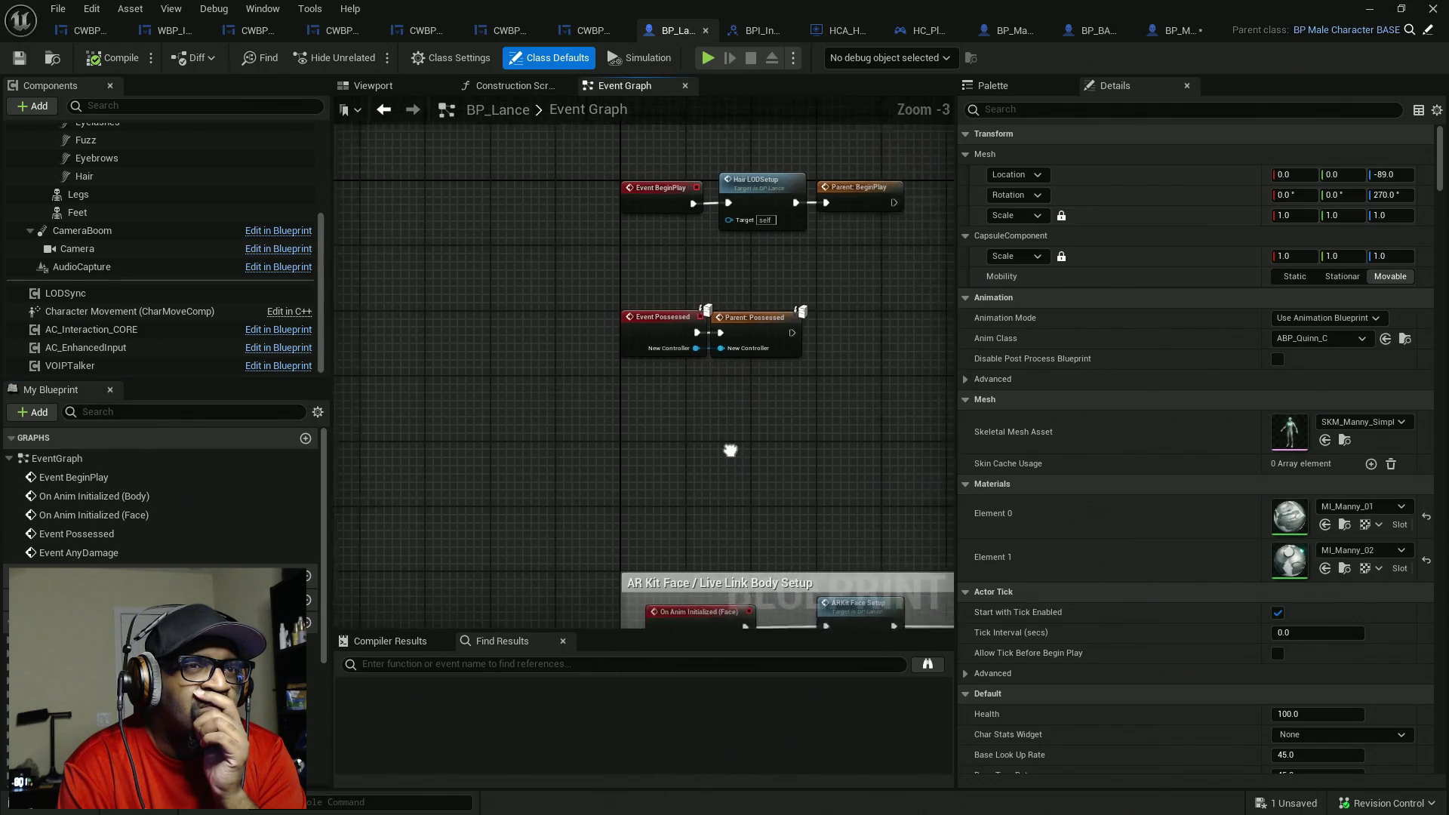
pyautogui.scroll(-5, 583, 327)
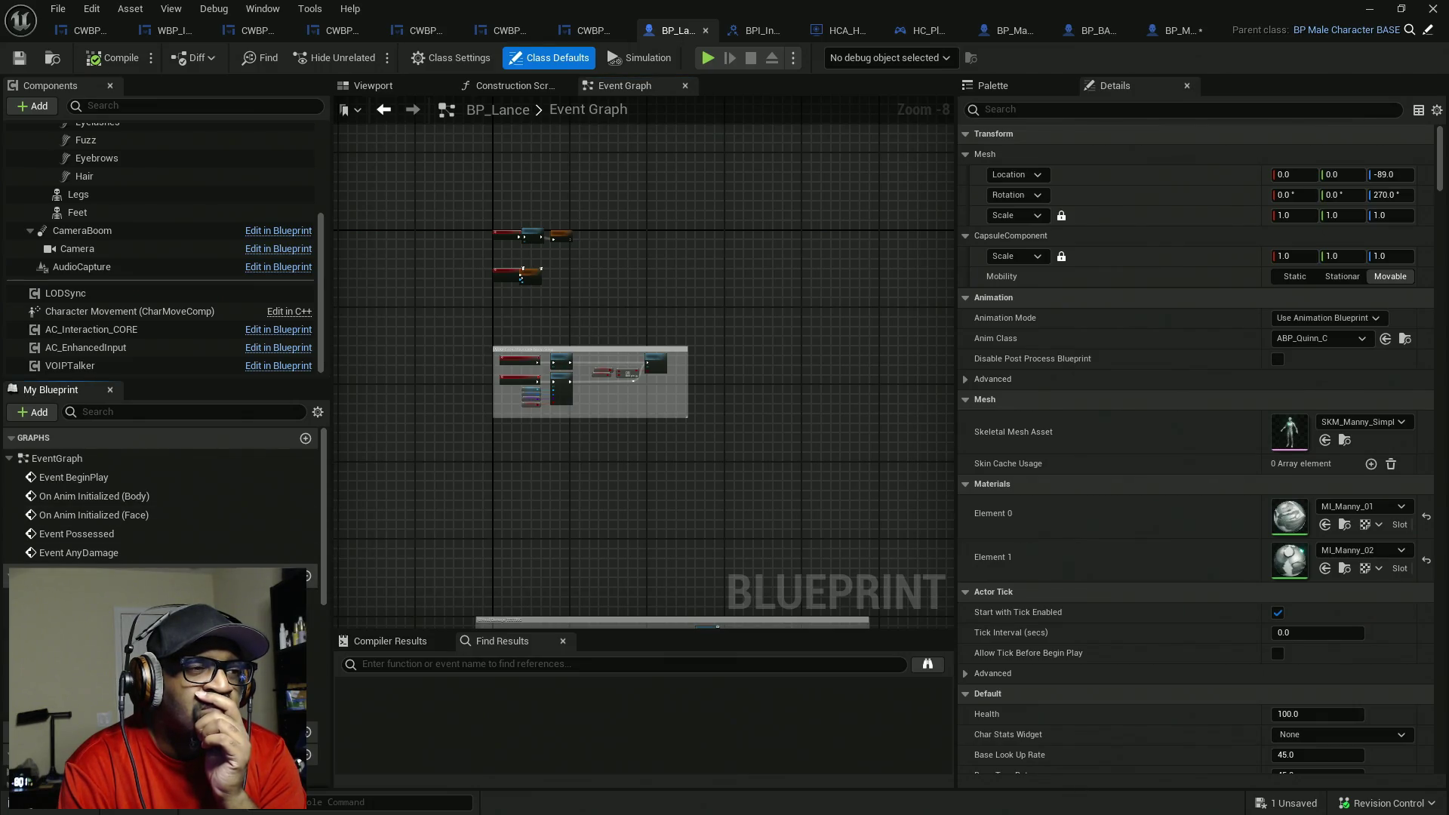
pyautogui.click(279, 575)
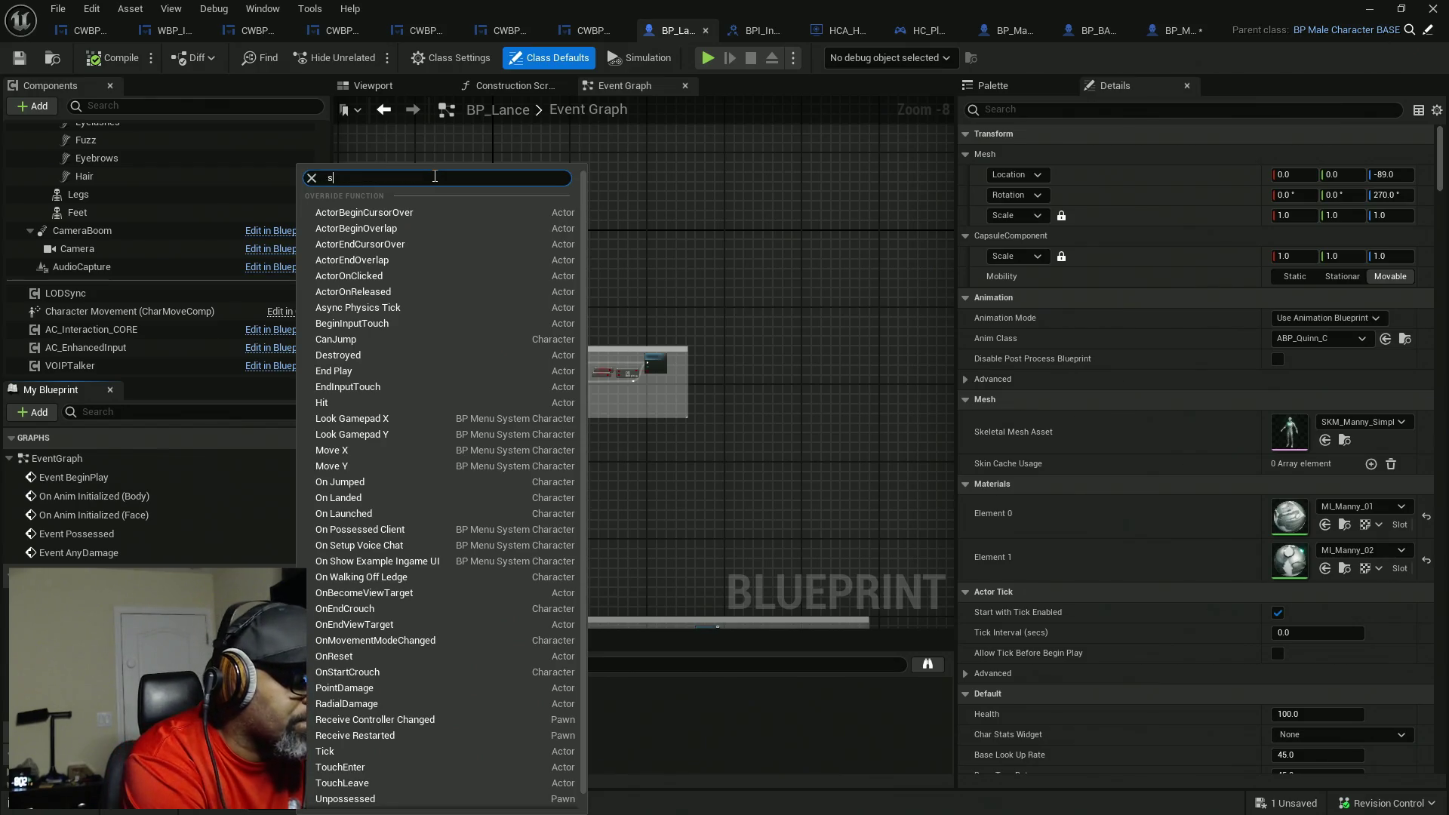
pyautogui.press('Escape')
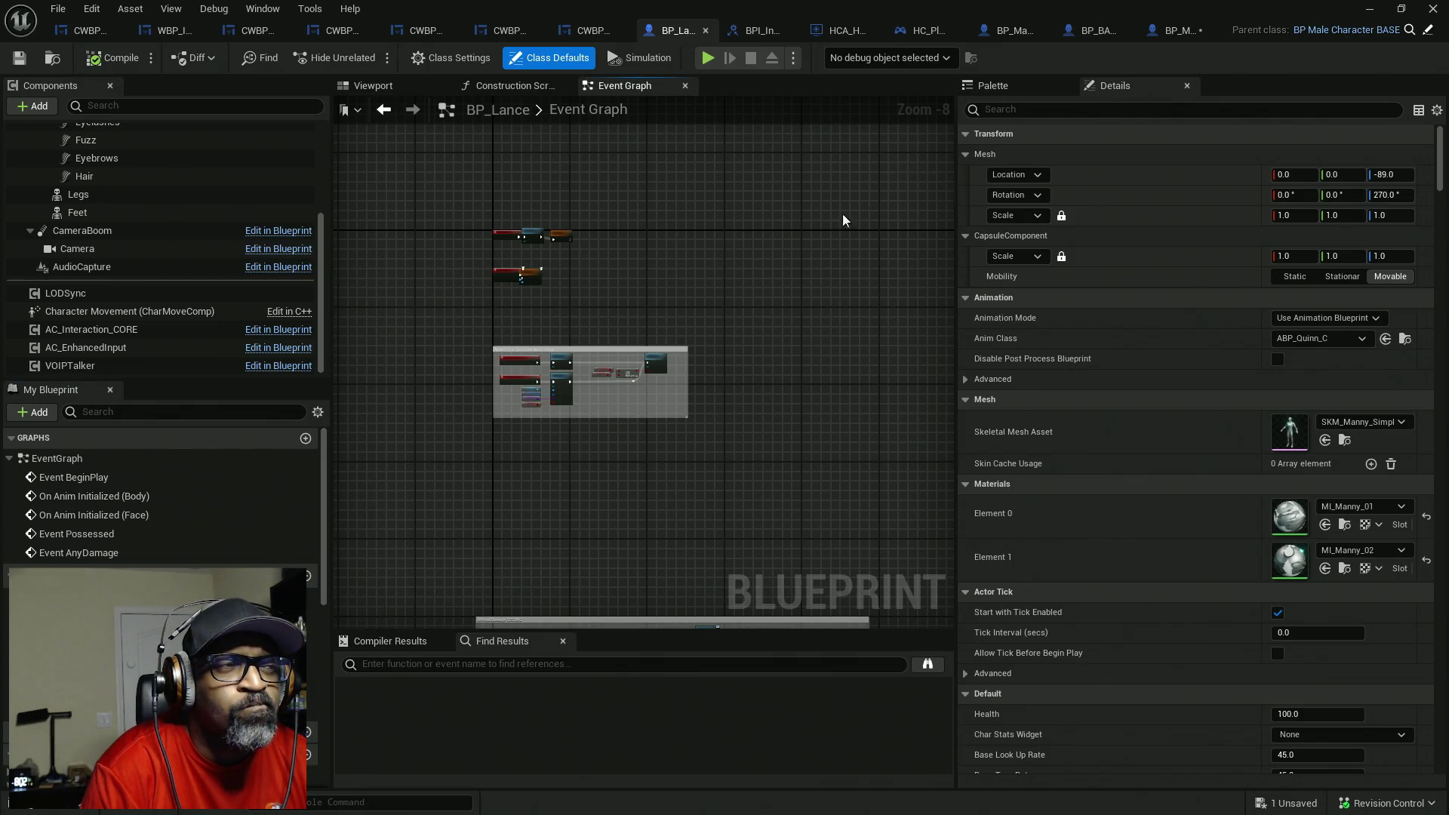
# - Add two EnhancedInputAction IA_Sprint event nodes side by side
pyautogui.rightClick(714, 315)
pyautogui.write('sprint')
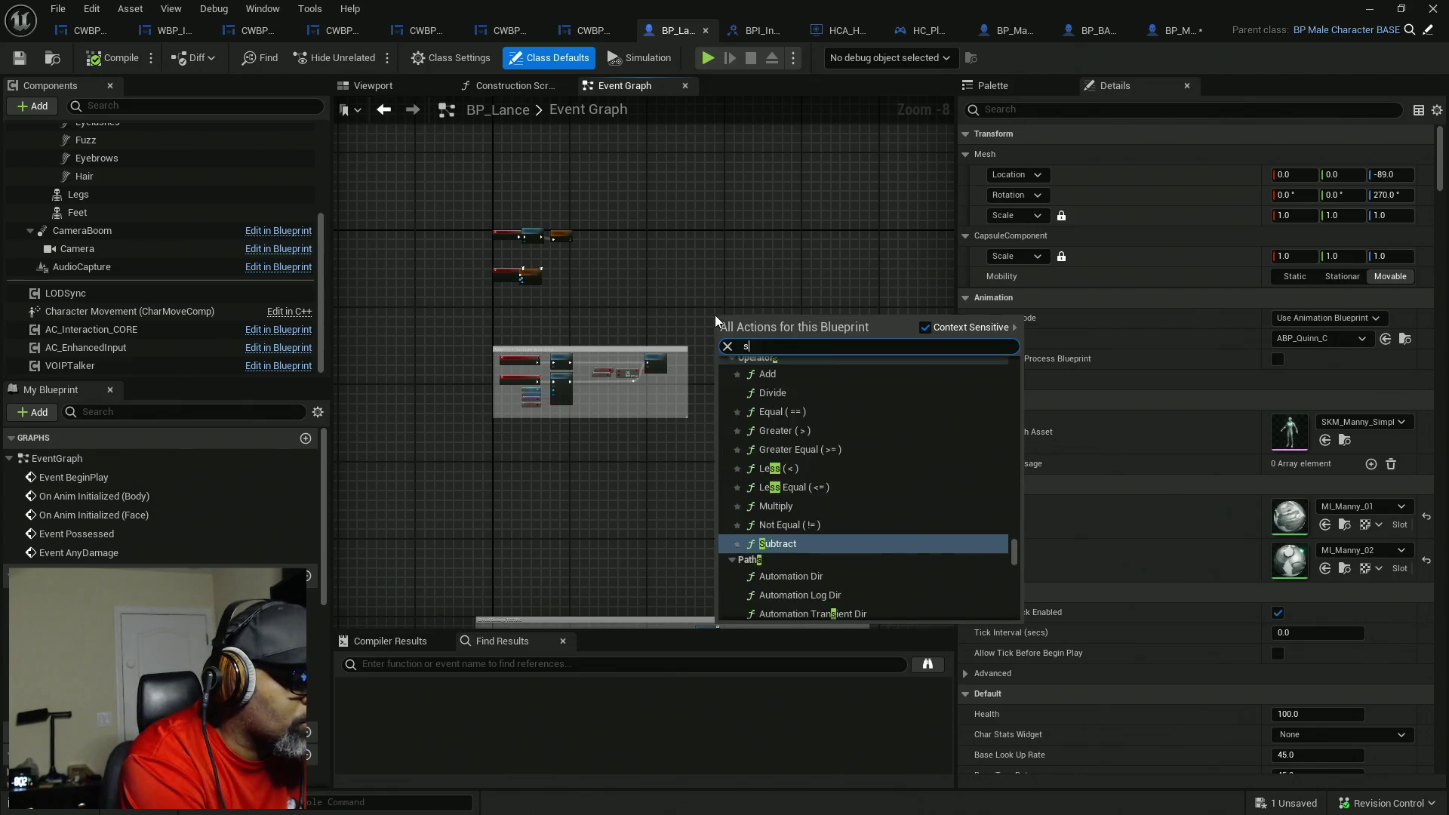
pyautogui.press('Return')
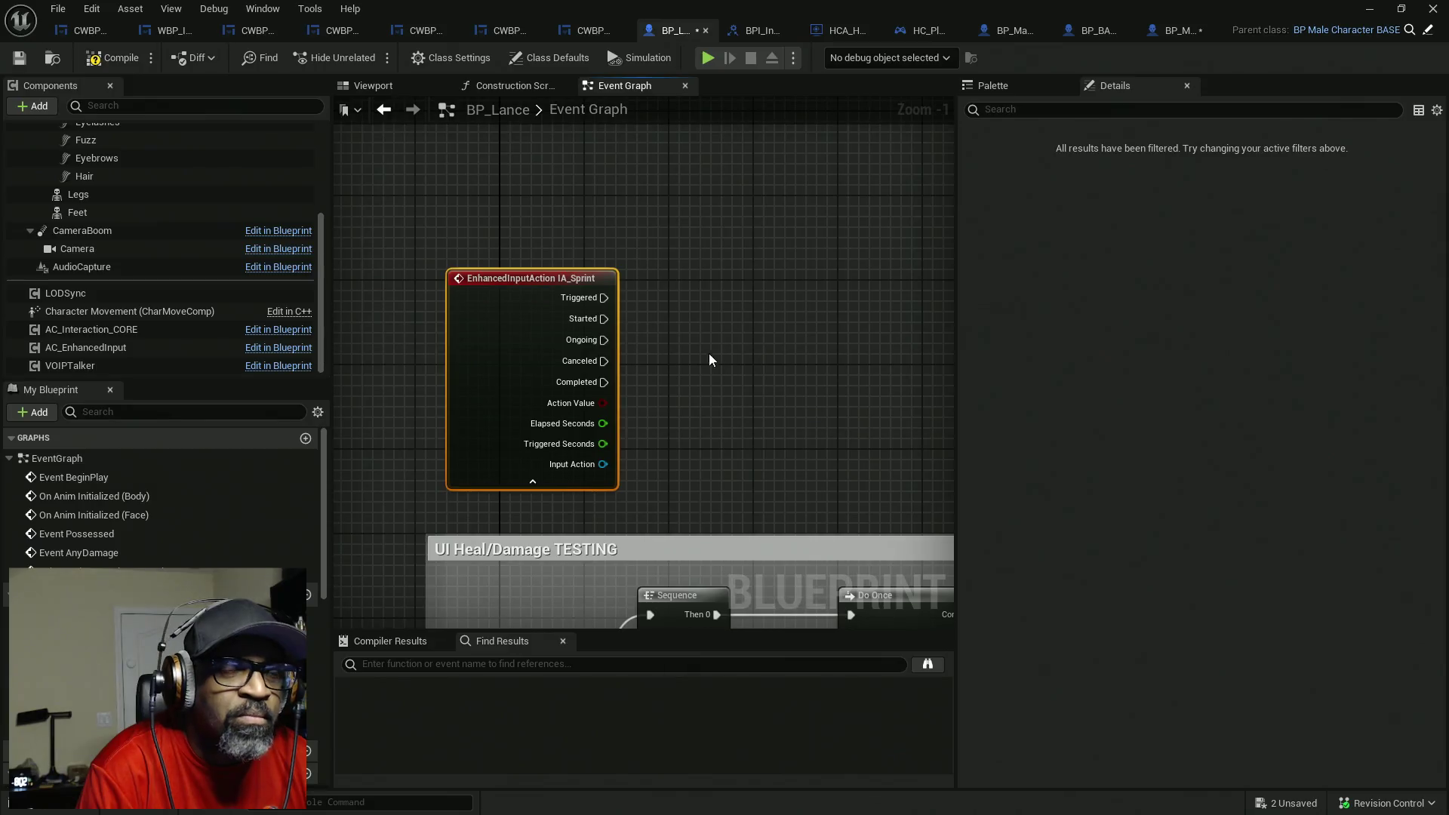
pyautogui.rightClick(717, 311)
pyautogui.write('sp')
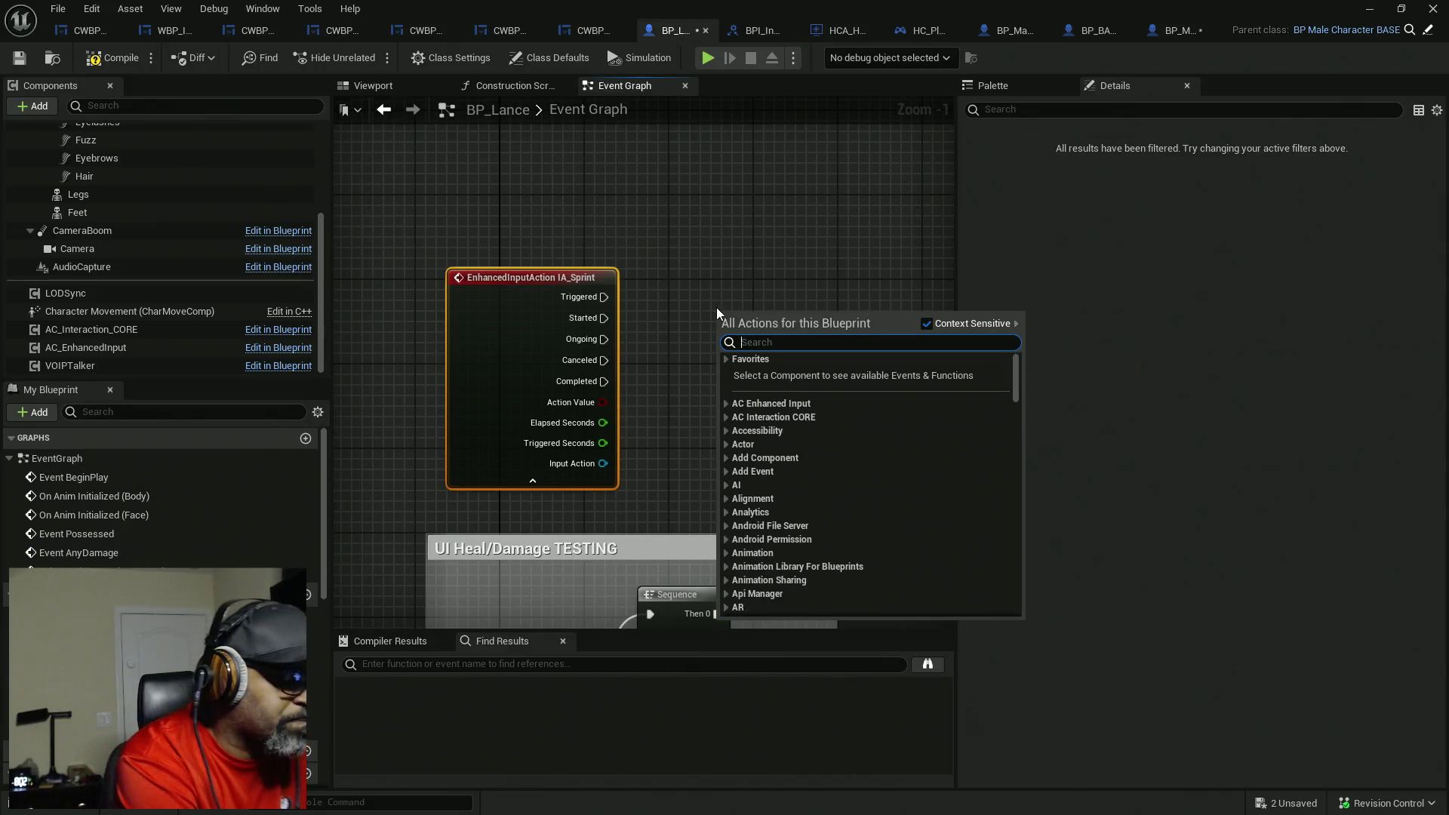
pyautogui.write('rint')
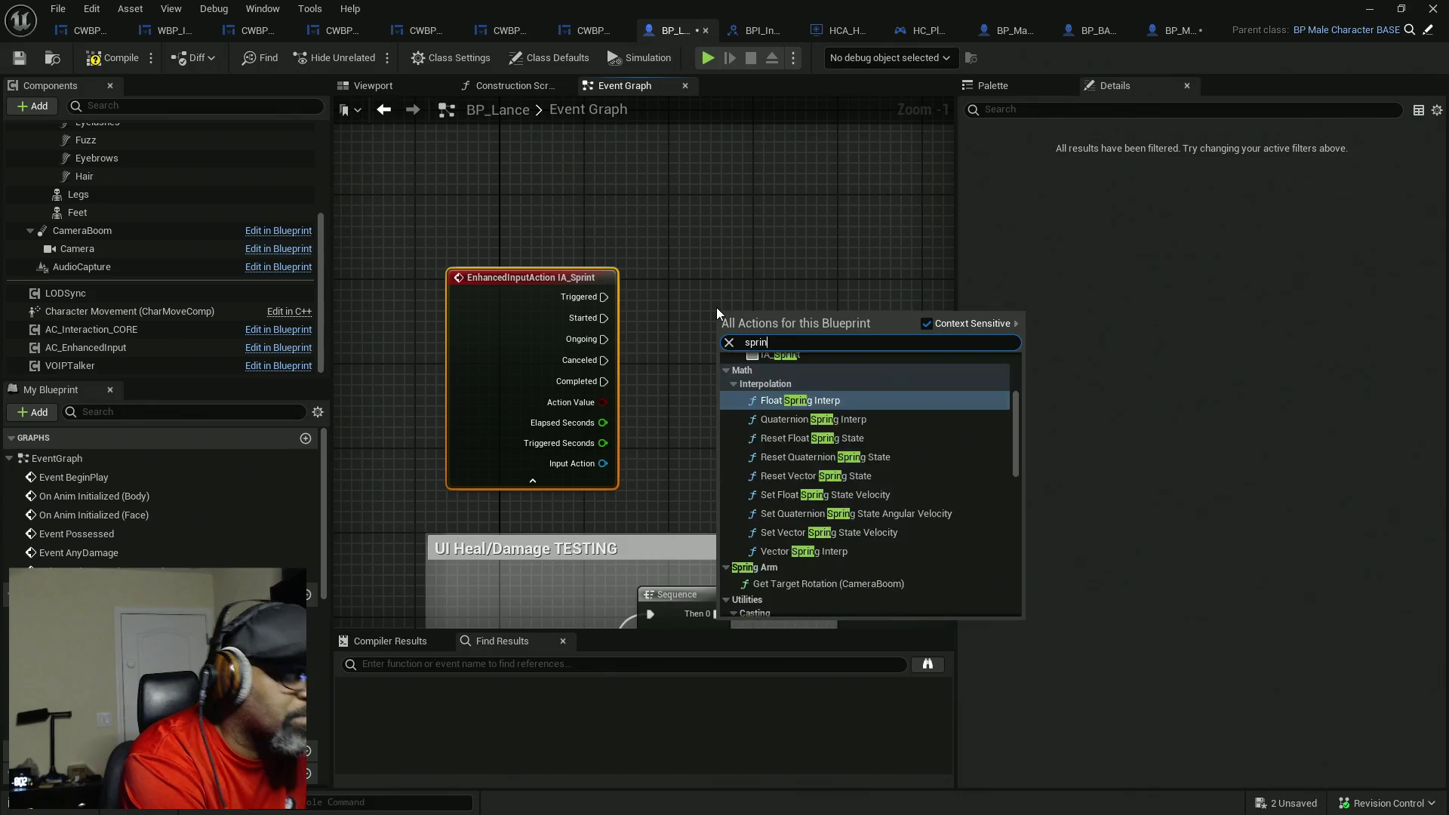
pyautogui.click(764, 408)
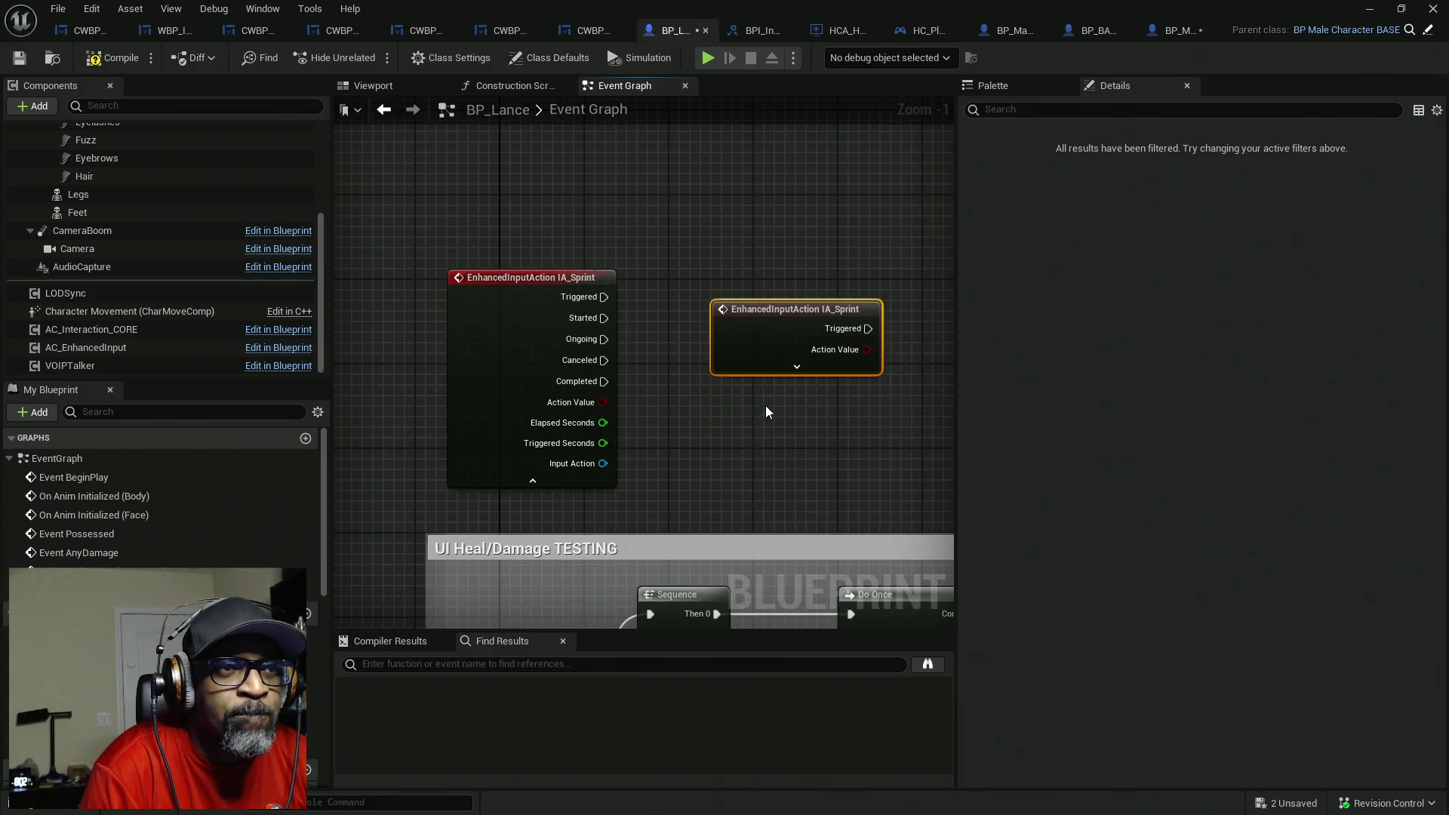
pyautogui.moveTo(779, 332); pyautogui.dragTo(684, 314)
pyautogui.rightClick(699, 338)
pyautogui.click(724, 329)
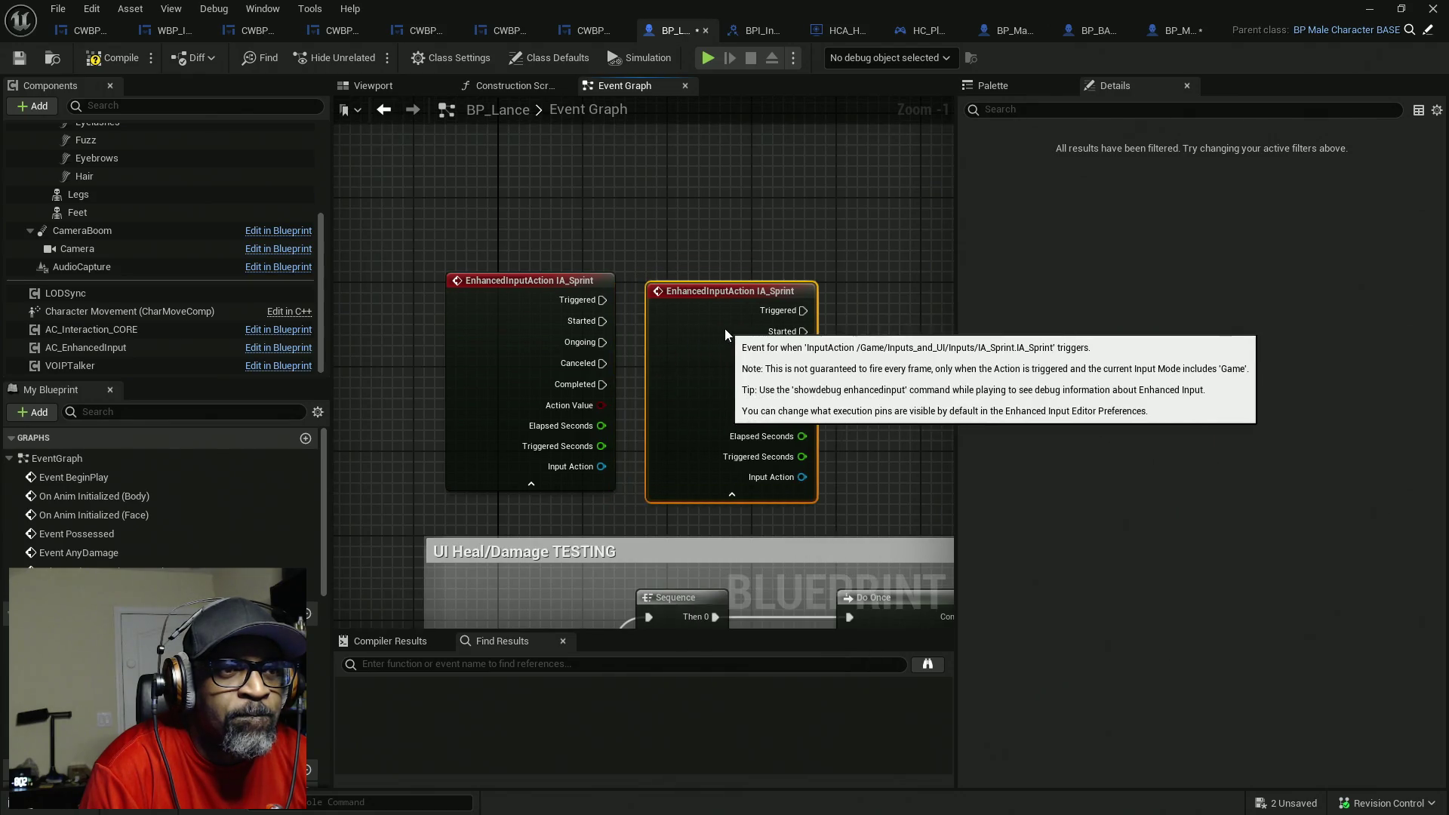
pyautogui.moveTo(822, 342); pyautogui.dragTo(674, 332)
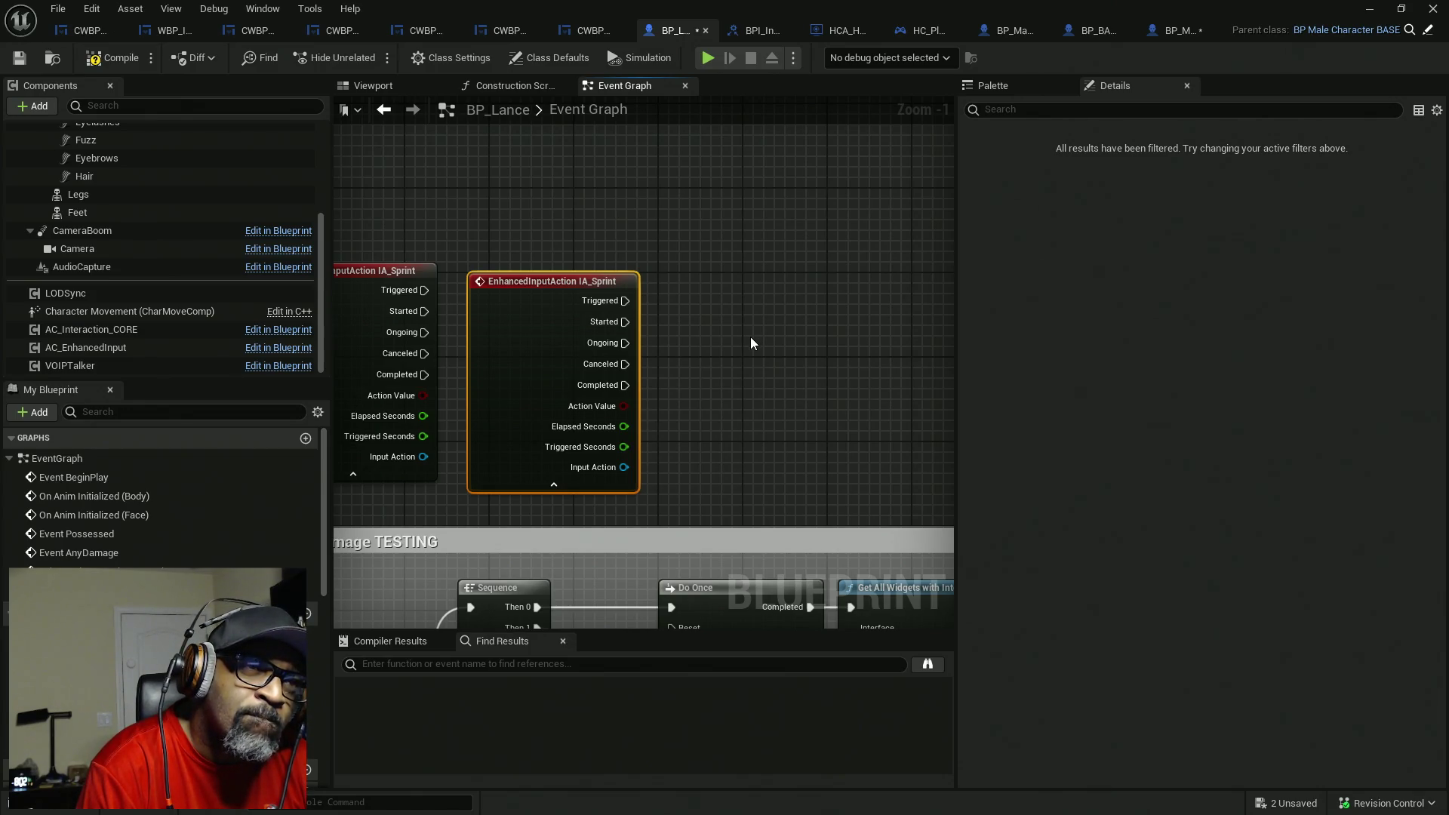
pyautogui.moveTo(744, 338)
pyautogui.mouseDown()
pyautogui.moveTo(841, 329)
pyautogui.moveTo(824, 335)
pyautogui.mouseUp()
# - Add a Get IA_Sprint value node to the graph
pyautogui.rightClick(818, 337)
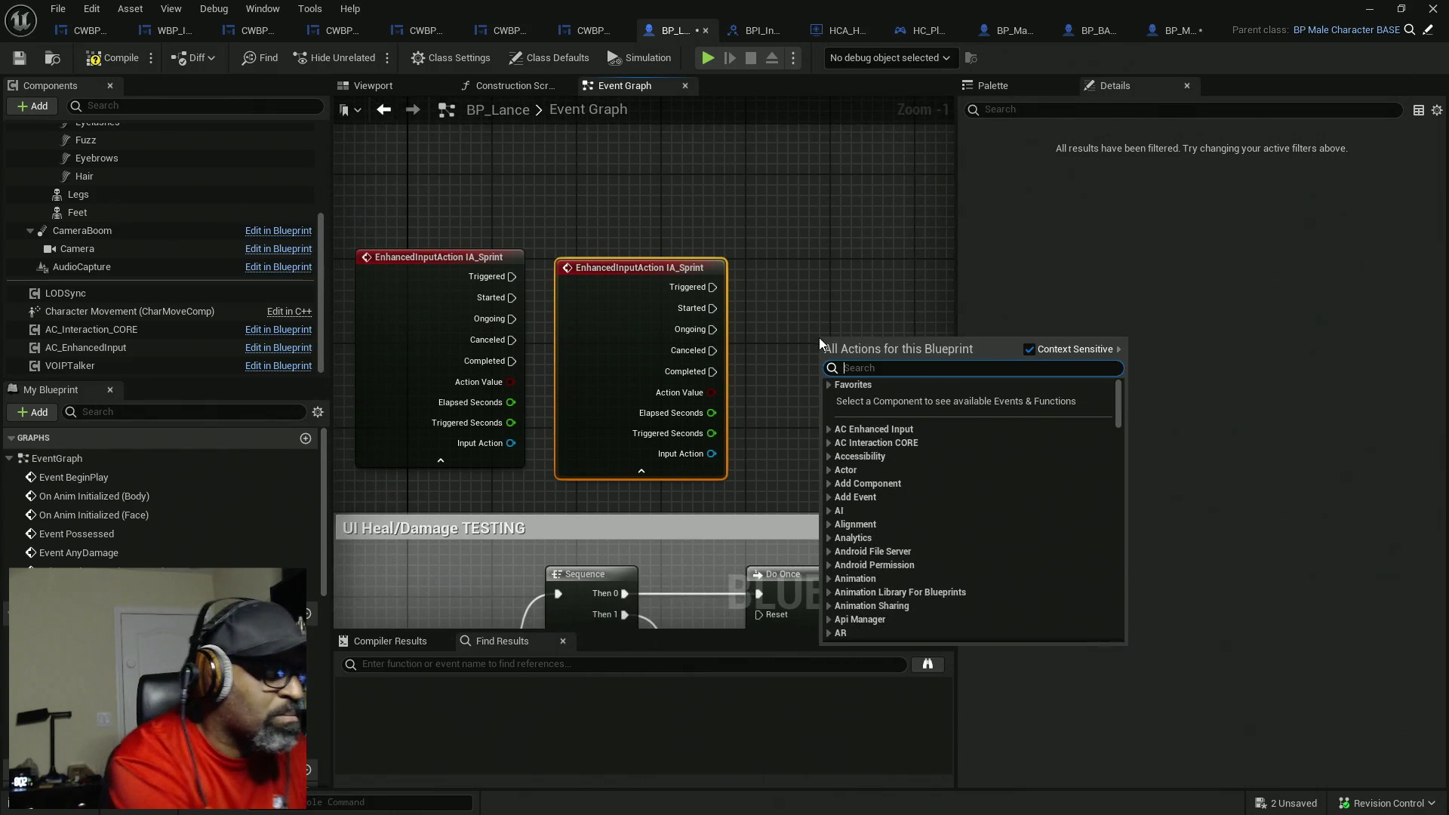
pyautogui.write('sprint')
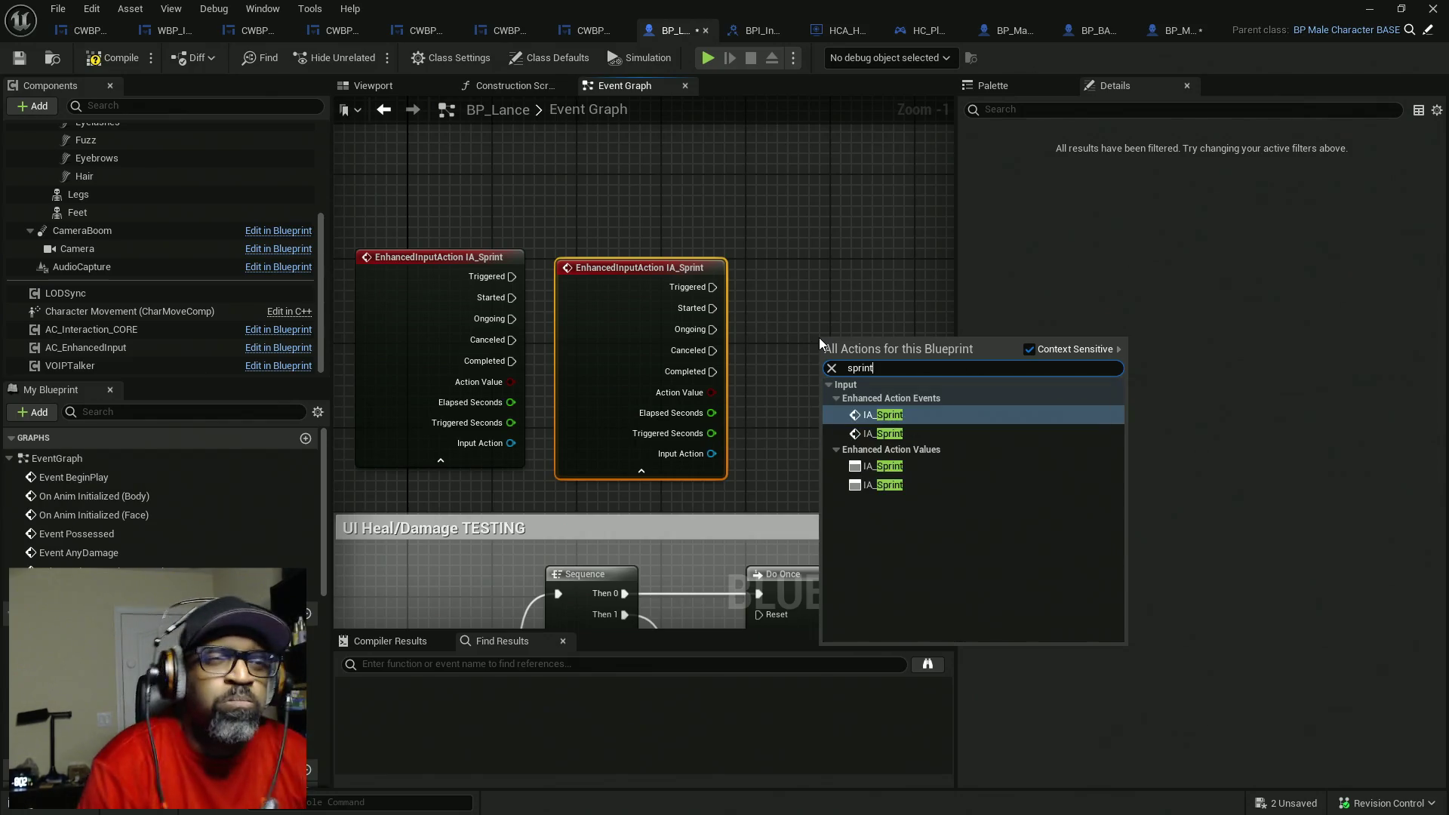
pyautogui.click(875, 466)
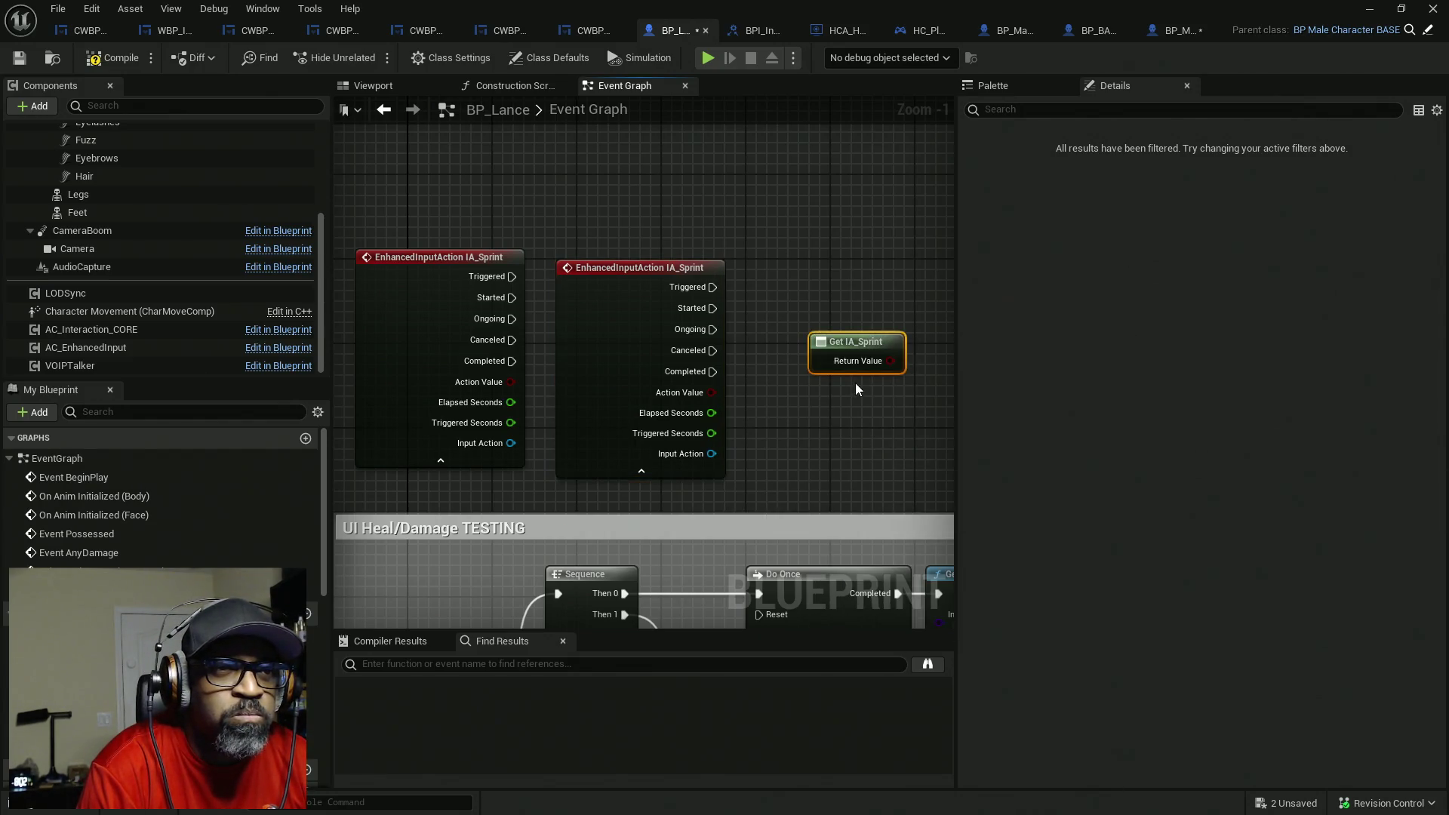
# - Arrange the Get IA_Sprint, Print String and both IA_Sprint event nodes
pyautogui.moveTo(766, 253); pyautogui.dragTo(924, 427)
pyautogui.moveTo(812, 270)
pyautogui.mouseDown()
pyautogui.moveTo(899, 427)
pyautogui.moveTo(936, 435)
pyautogui.moveTo(862, 396)
pyautogui.moveTo(880, 365)
pyautogui.mouseUp()
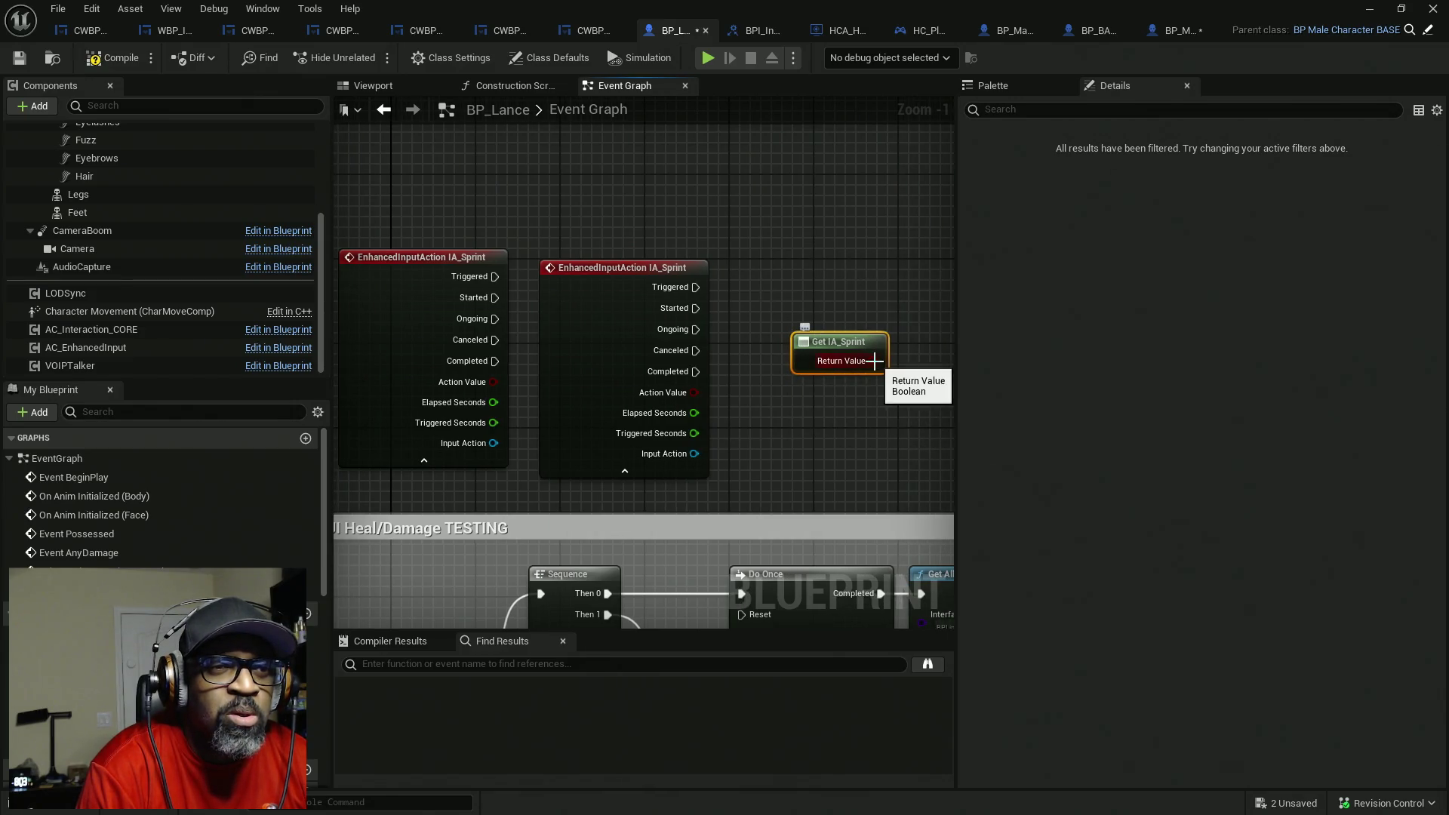
pyautogui.moveTo(786, 306)
pyautogui.mouseDown()
pyautogui.moveTo(974, 456)
pyautogui.moveTo(796, 419)
pyautogui.mouseUp()
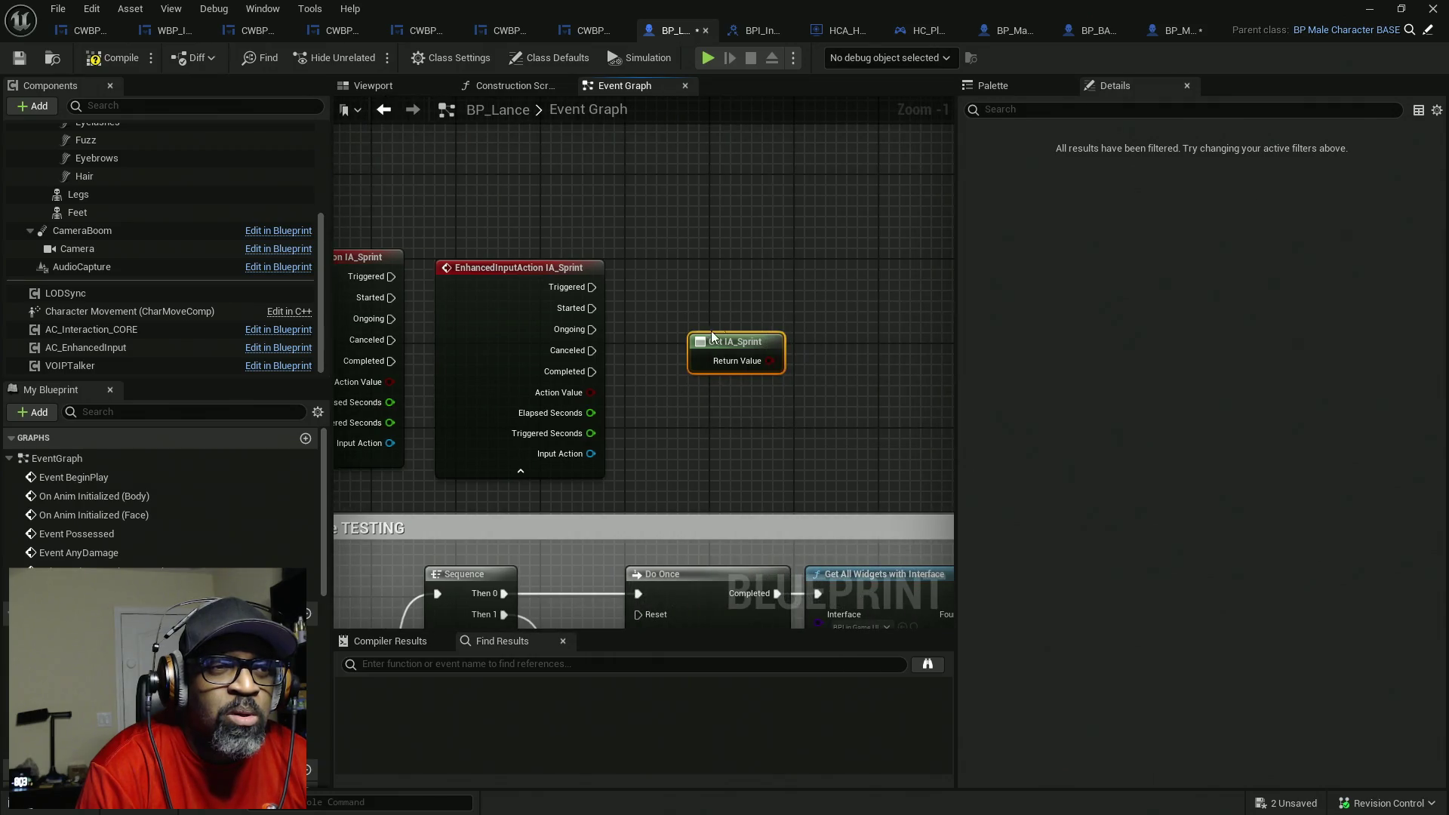
pyautogui.scroll(-3, 713, 336)
pyautogui.moveTo(448, 421)
pyautogui.mouseDown()
pyautogui.moveTo(637, 278)
pyautogui.moveTo(825, 168)
pyautogui.mouseUp()
pyautogui.moveTo(604, 326)
pyautogui.mouseDown()
pyautogui.moveTo(613, 206)
pyautogui.moveTo(701, 163)
pyautogui.mouseUp()
pyautogui.keyDown('shift'); pyautogui.click(675, 344); pyautogui.keyUp('shift')
pyautogui.moveTo(676, 344)
pyautogui.mouseDown()
pyautogui.moveTo(537, 333)
pyautogui.moveTo(538, 352)
pyautogui.mouseUp()
pyautogui.moveTo(815, 334); pyautogui.dragTo(724, 248)
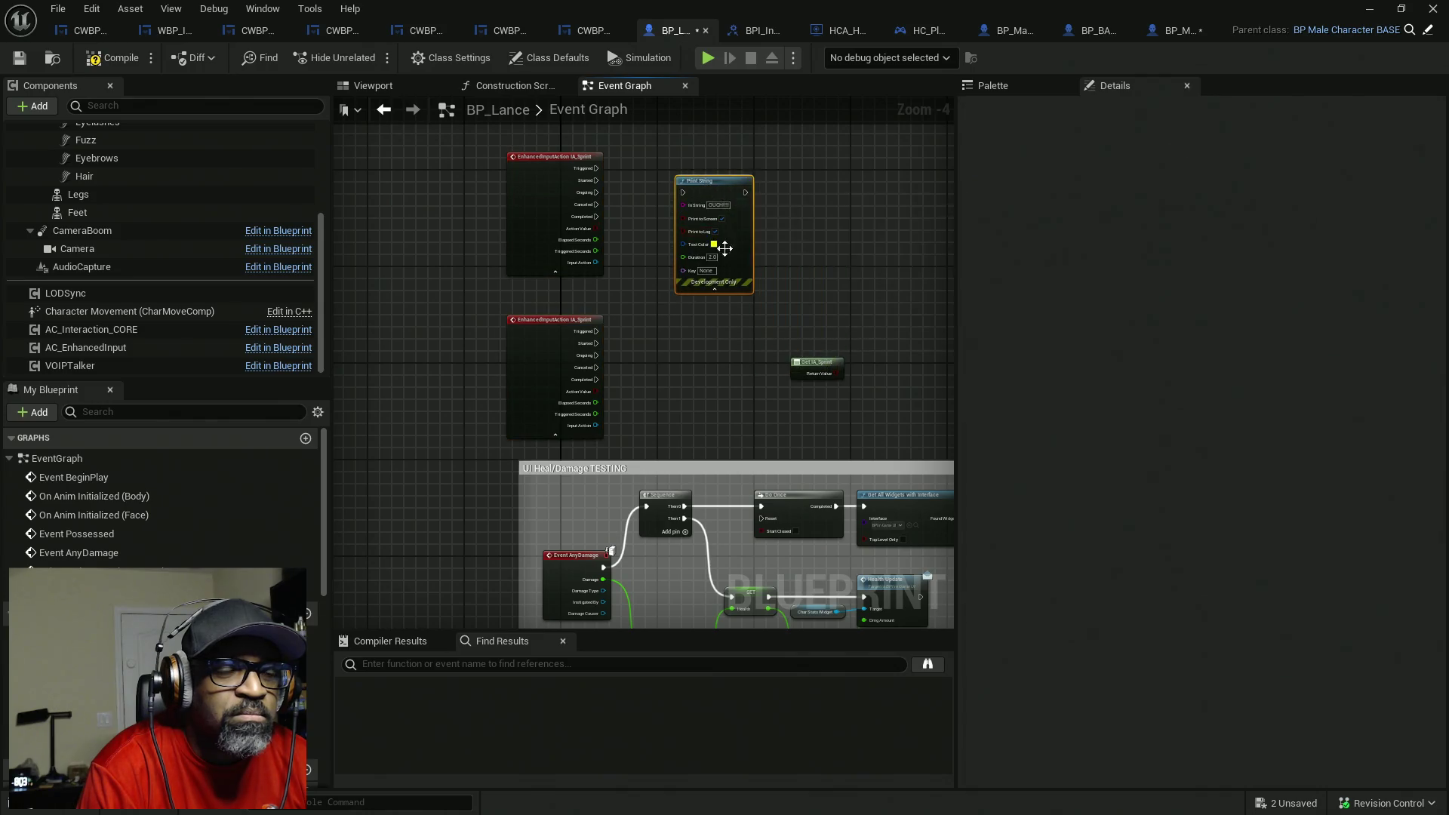
pyautogui.scroll(-8, 725, 247)
pyautogui.scroll(10, 749, 309)
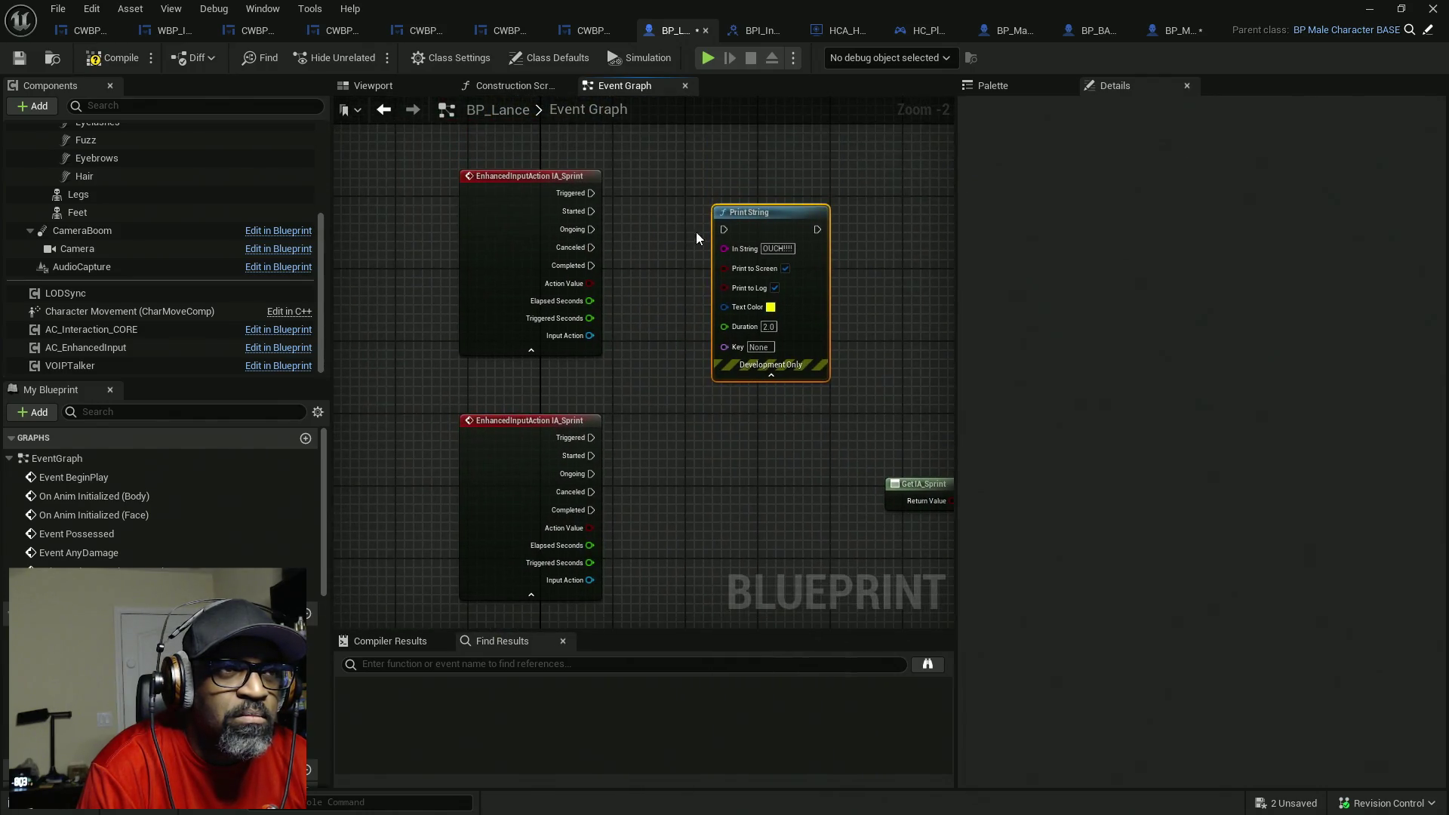
# - Wire IA_Sprint Triggered to Print String, then paste a second Print String wired to the other IA_Sprint
pyautogui.moveTo(592, 192); pyautogui.dragTo(591, 192)
pyautogui.moveTo(782, 229)
pyautogui.mouseDown()
pyautogui.moveTo(791, 179)
pyautogui.moveTo(836, 195)
pyautogui.mouseUp()
pyautogui.moveTo(842, 301); pyautogui.dragTo(750, 235)
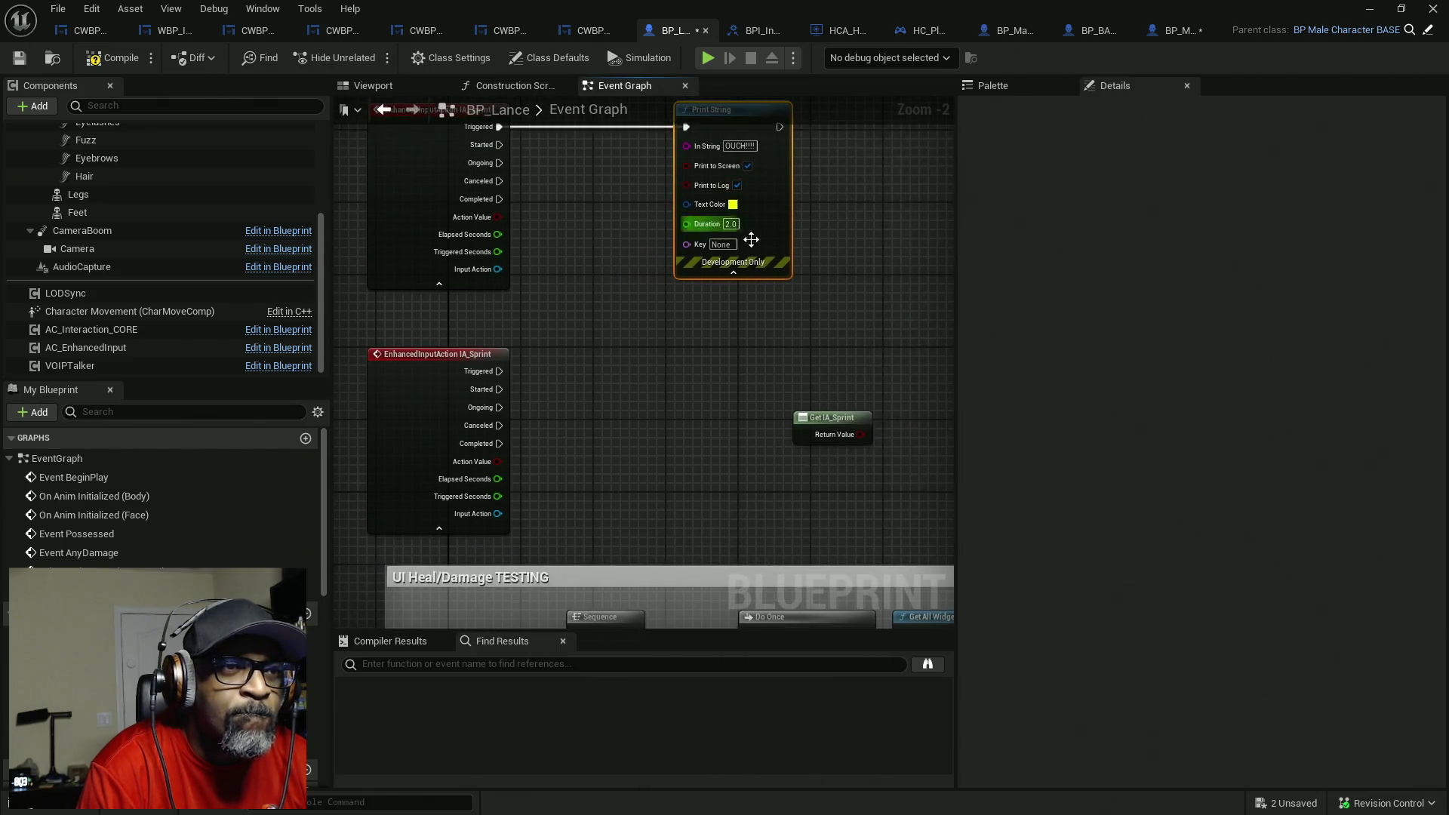
pyautogui.hotkey('ctrl', 'v')
pyautogui.moveTo(499, 371)
pyautogui.mouseDown()
pyautogui.moveTo(743, 400)
pyautogui.moveTo(695, 408)
pyautogui.moveTo(733, 371)
pyautogui.mouseUp()
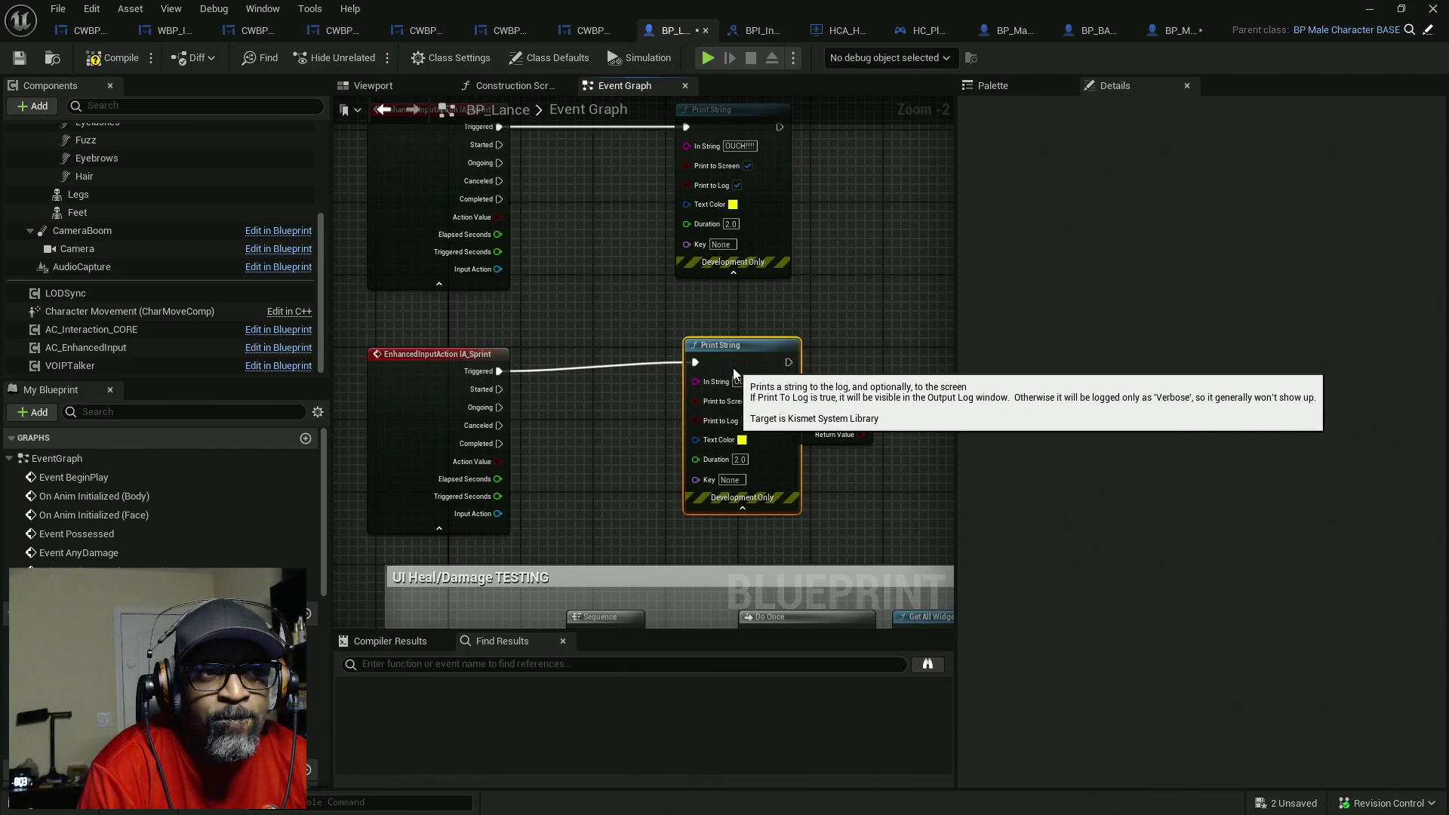
# - Set the second Print String's text colour to pure red and move Get IA_Sprint aside
pyautogui.click(742, 449)
pyautogui.moveTo(877, 560); pyautogui.dragTo(920, 542)
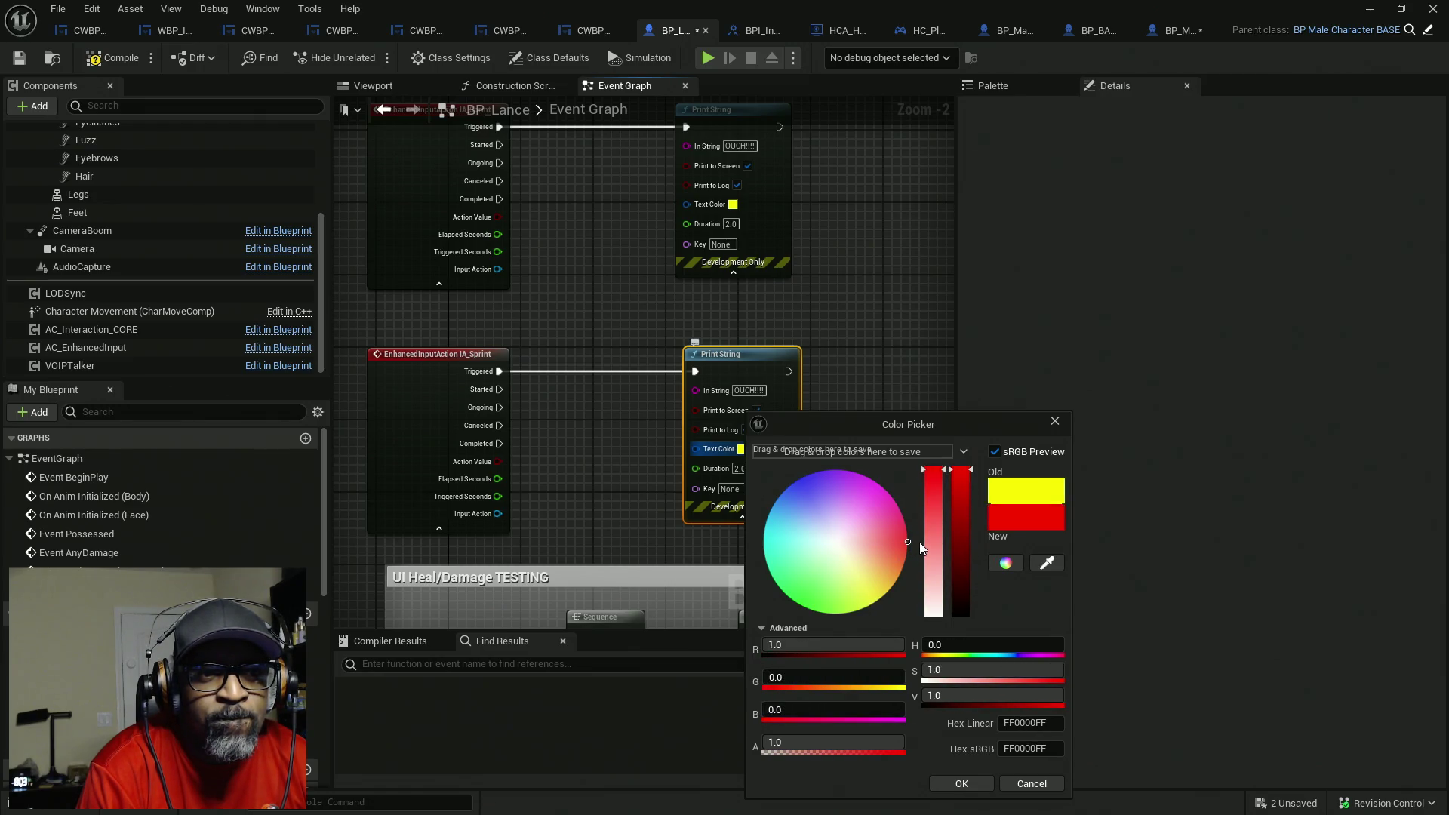
pyautogui.click(962, 784)
pyautogui.moveTo(705, 469); pyautogui.dragTo(790, 362)
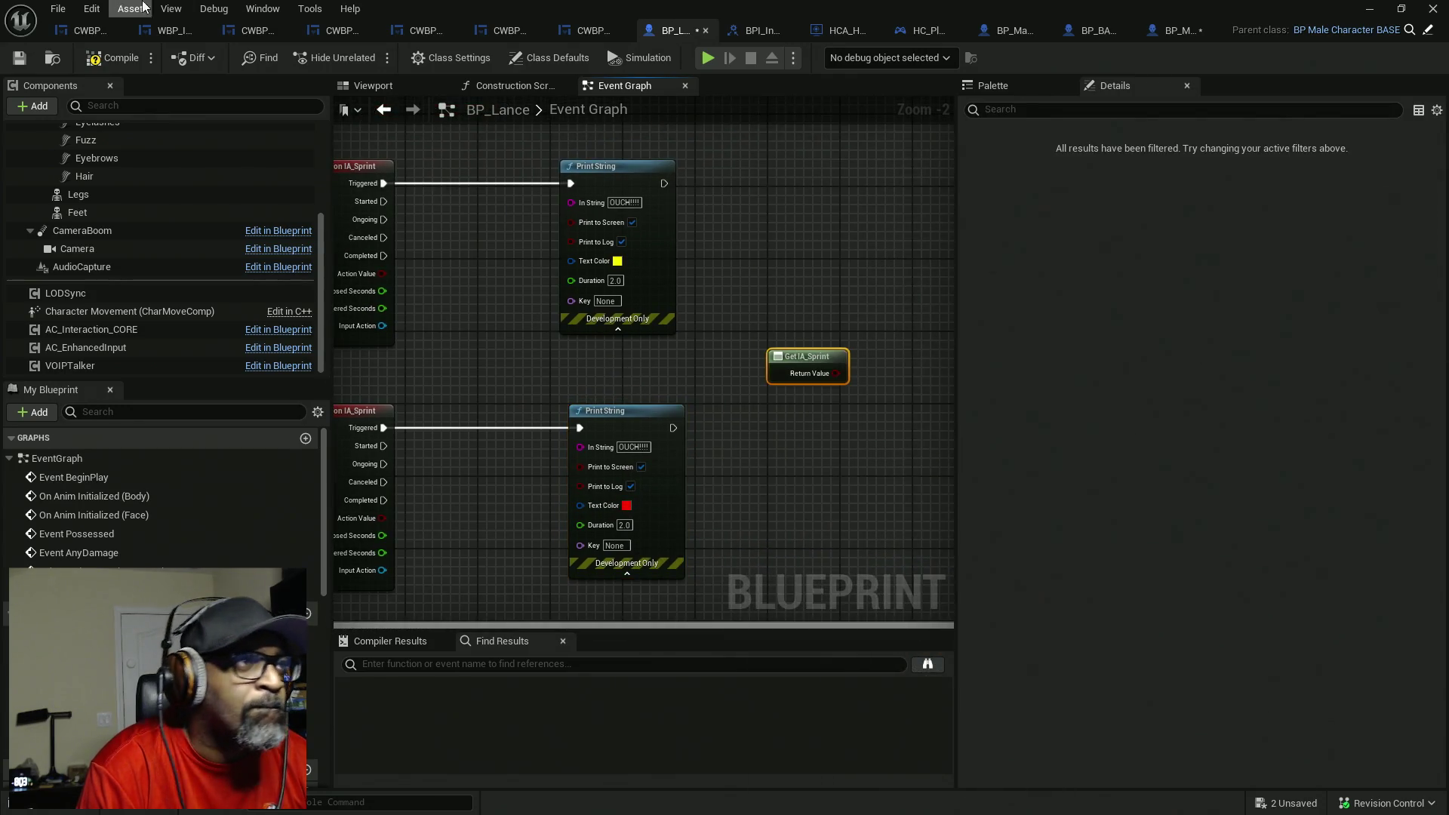
# - Save and check out BP_Lance, then play-test the level to see the 'OUCH!!!' prints
pyautogui.click(637, 220)
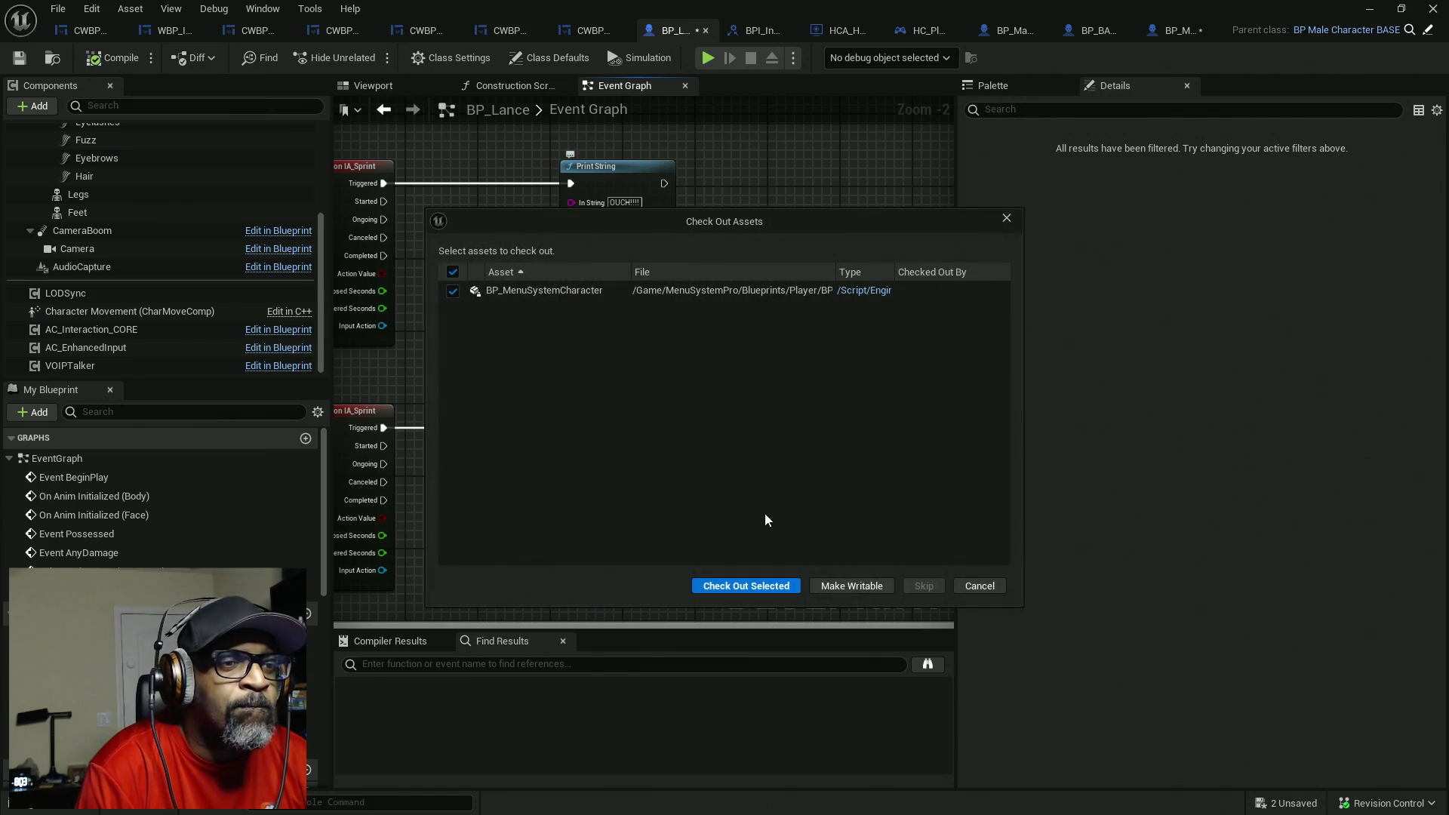
pyautogui.click(791, 587)
pyautogui.click(1129, 16)
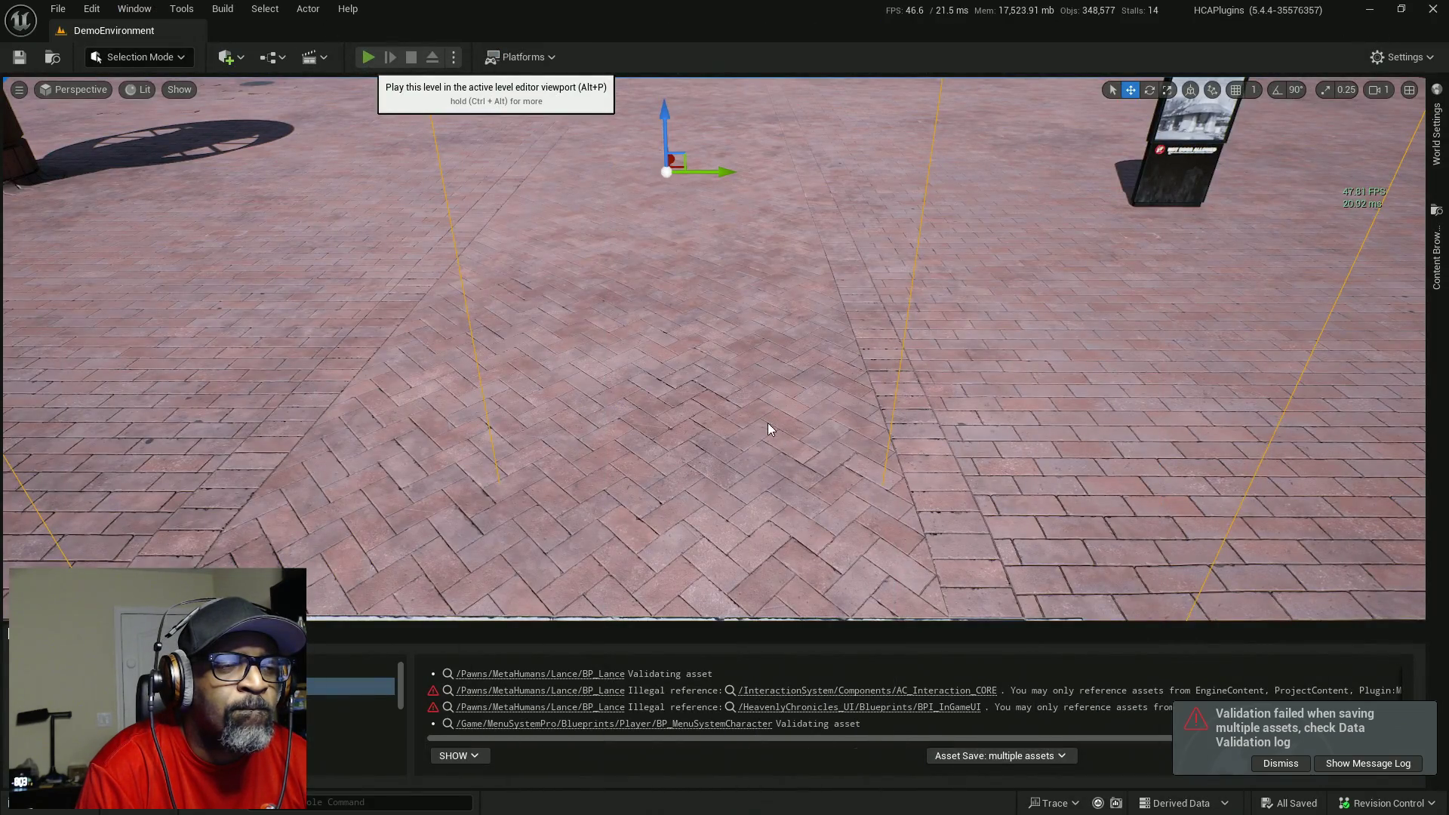
pyautogui.hotkey('alt', 'p')
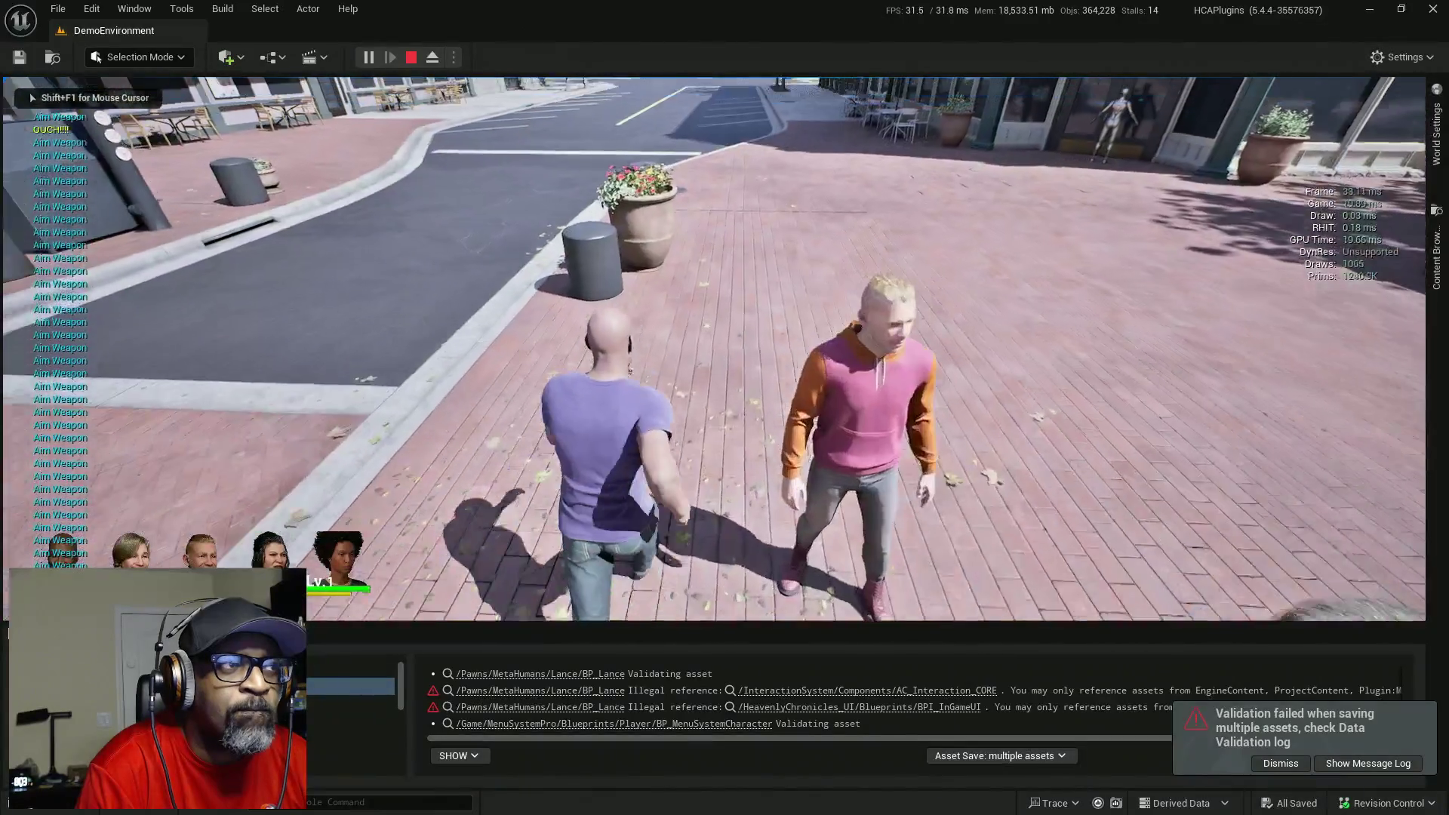
pyautogui.press('Escape')
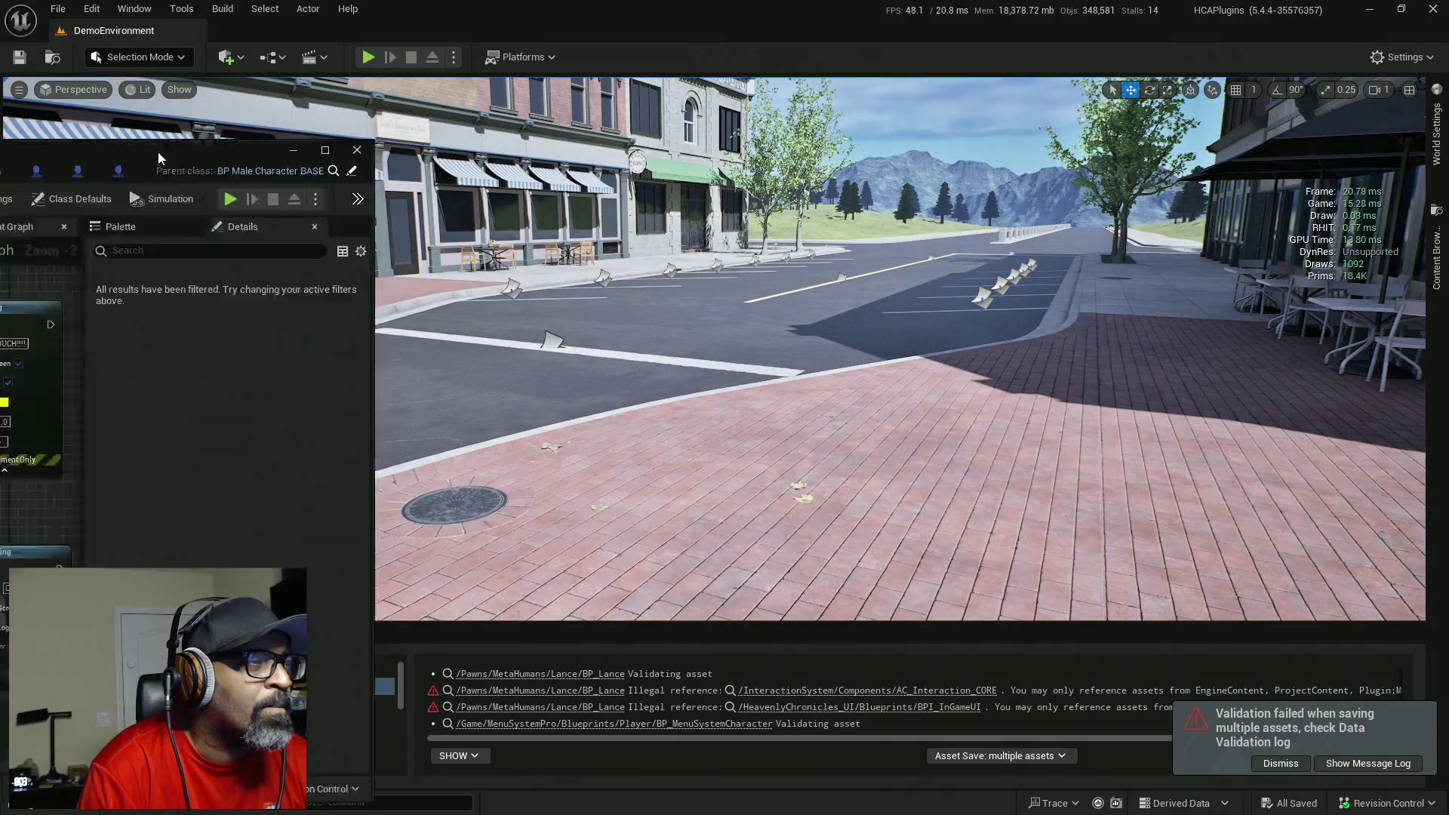
# - Delete the duplicate IA_Sprint event and its Print String from BP_Lance's graph
pyautogui.hotkey('alt', 'Tab')
pyautogui.scroll(-2, 628, 317)
pyautogui.moveTo(498, 351); pyautogui.dragTo(679, 434)
pyautogui.press('Delete')
pyautogui.scroll(1, 678, 320)
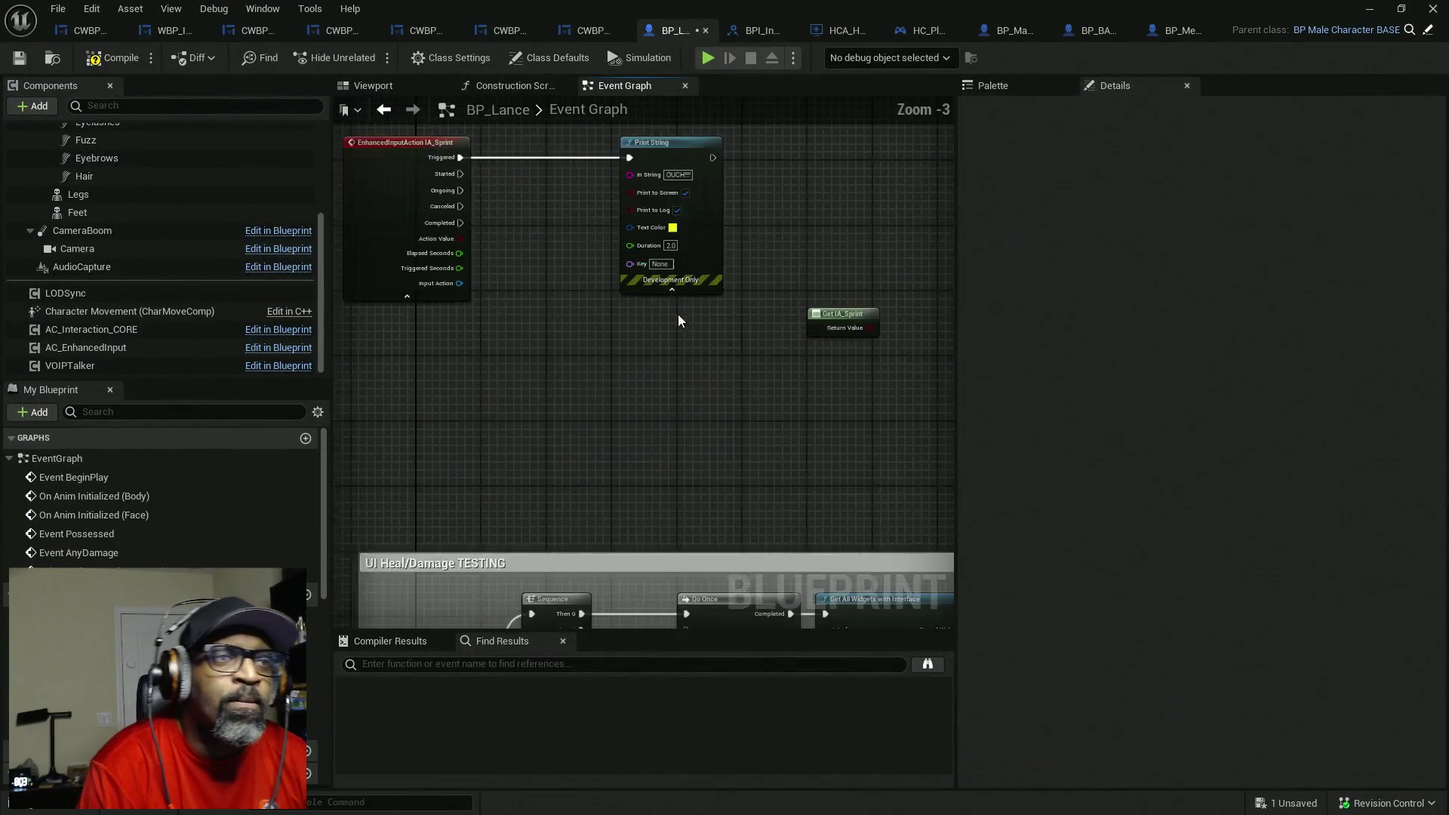
# - Wire Get IA_Sprint's Return Value into Print String's In String and save BP_Lance
pyautogui.scroll(1, 678, 321)
pyautogui.moveTo(867, 317)
pyautogui.mouseDown()
pyautogui.moveTo(874, 348)
pyautogui.moveTo(644, 375)
pyautogui.moveTo(507, 416)
pyautogui.mouseUp()
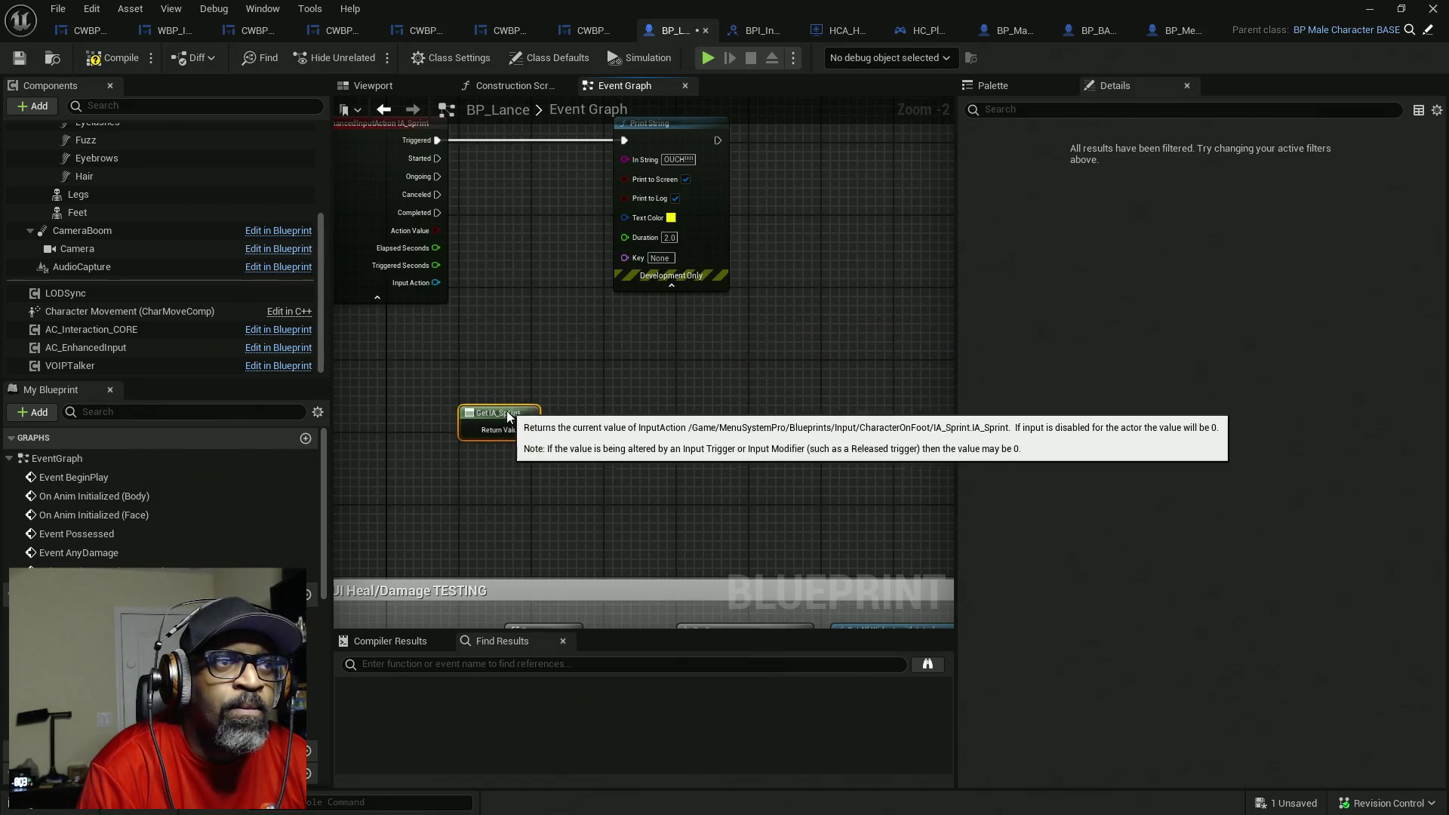
pyautogui.moveTo(631, 353); pyautogui.dragTo(606, 414)
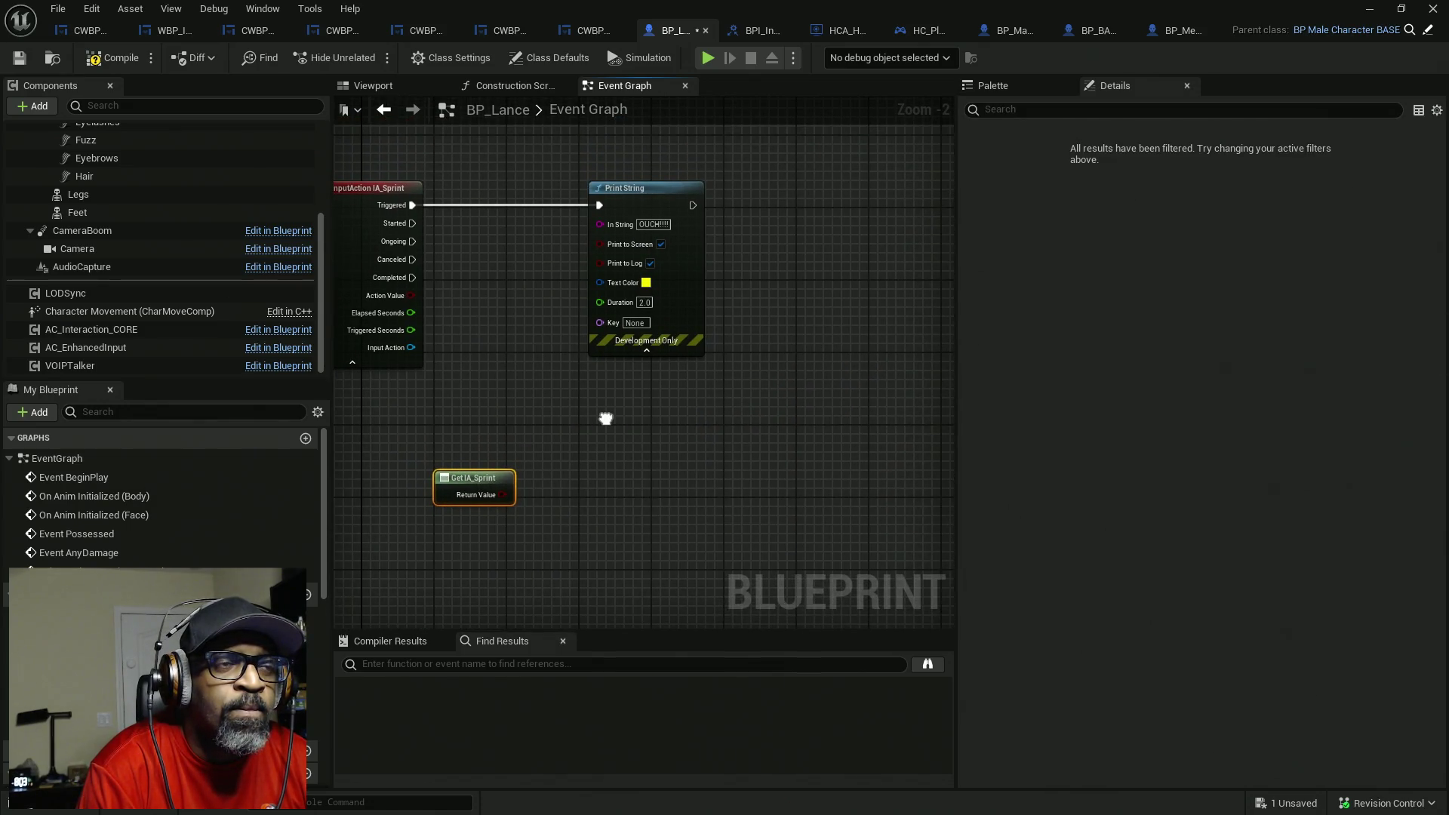
pyautogui.moveTo(599, 224)
pyautogui.mouseDown()
pyautogui.moveTo(540, 354)
pyautogui.moveTo(516, 489)
pyautogui.moveTo(500, 491)
pyautogui.moveTo(506, 373)
pyautogui.mouseUp()
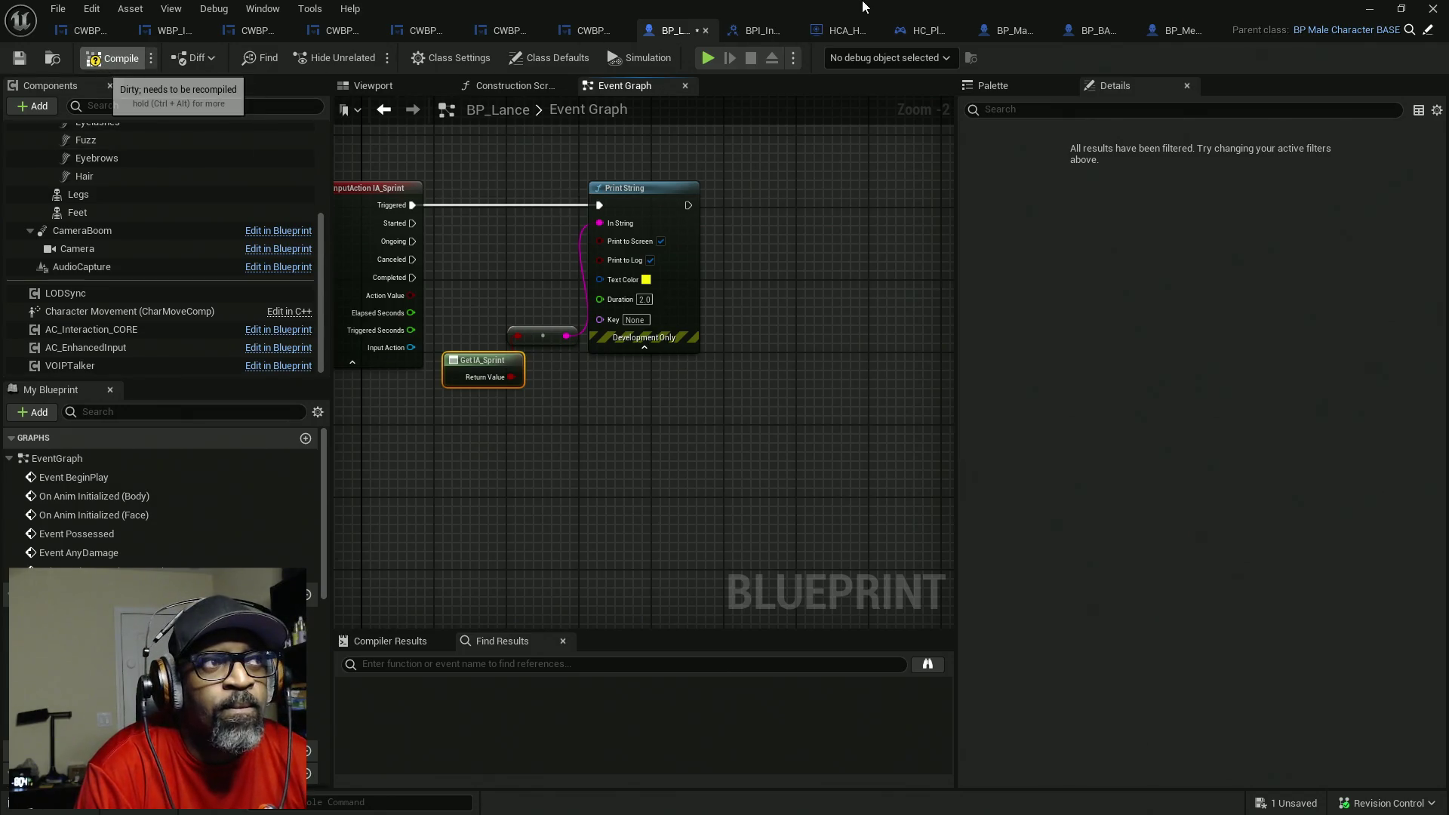
pyautogui.hotkey('ctrl', 's')
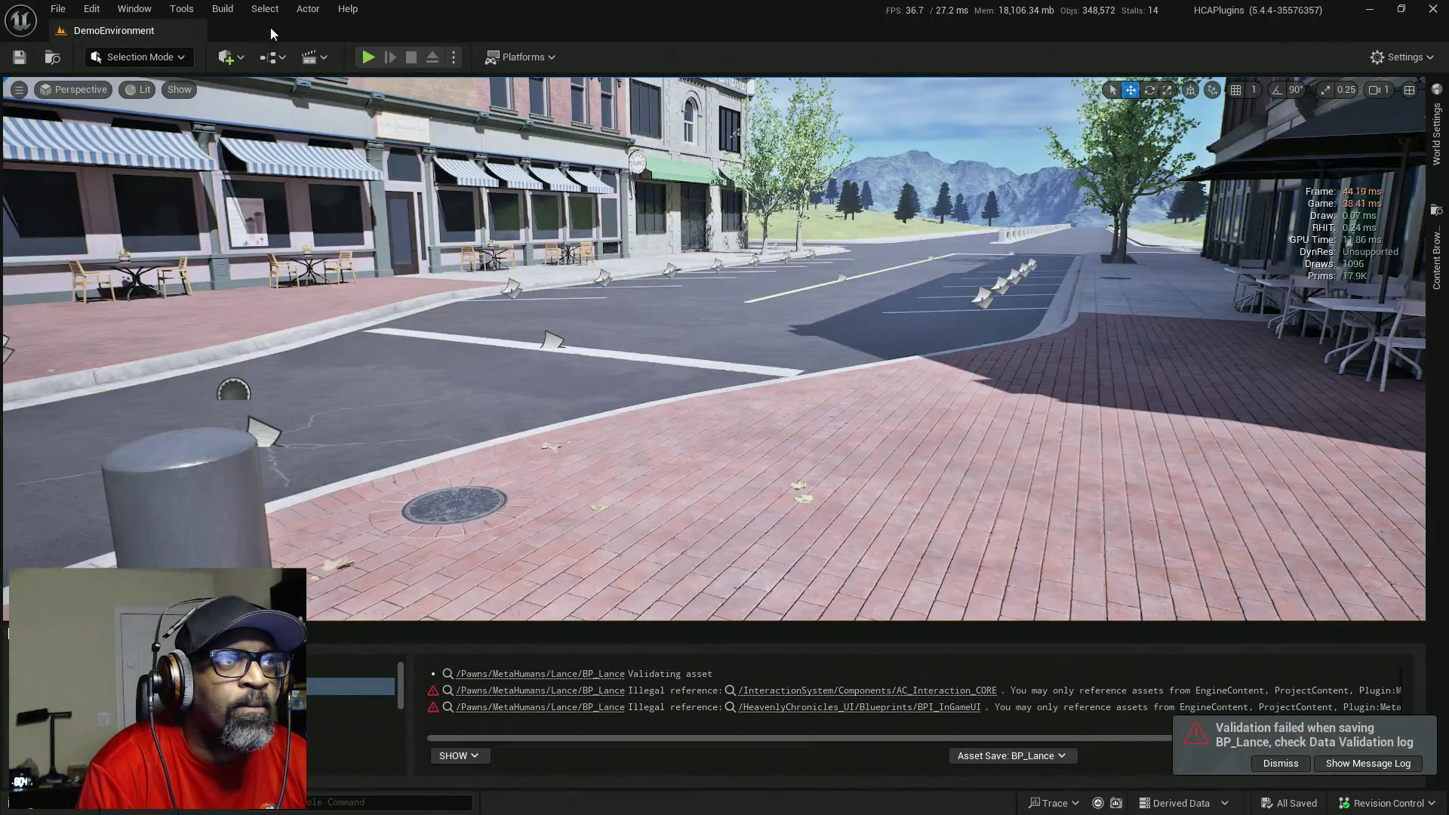
# - Play-test by sprinting forward and jumping to see the printed true/false values, then stop
pyautogui.hotkey('alt', 'p')
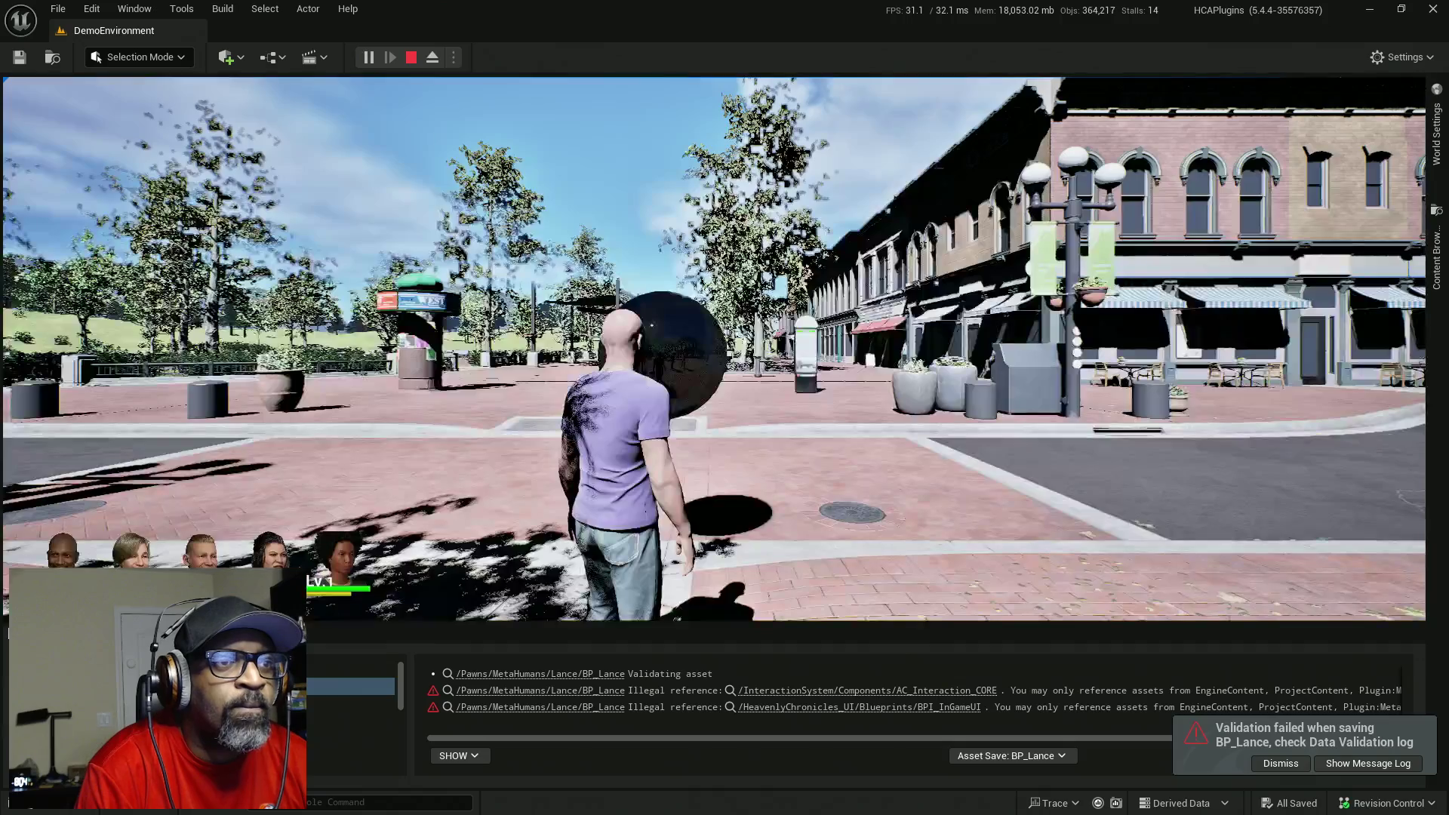
pyautogui.press('w')
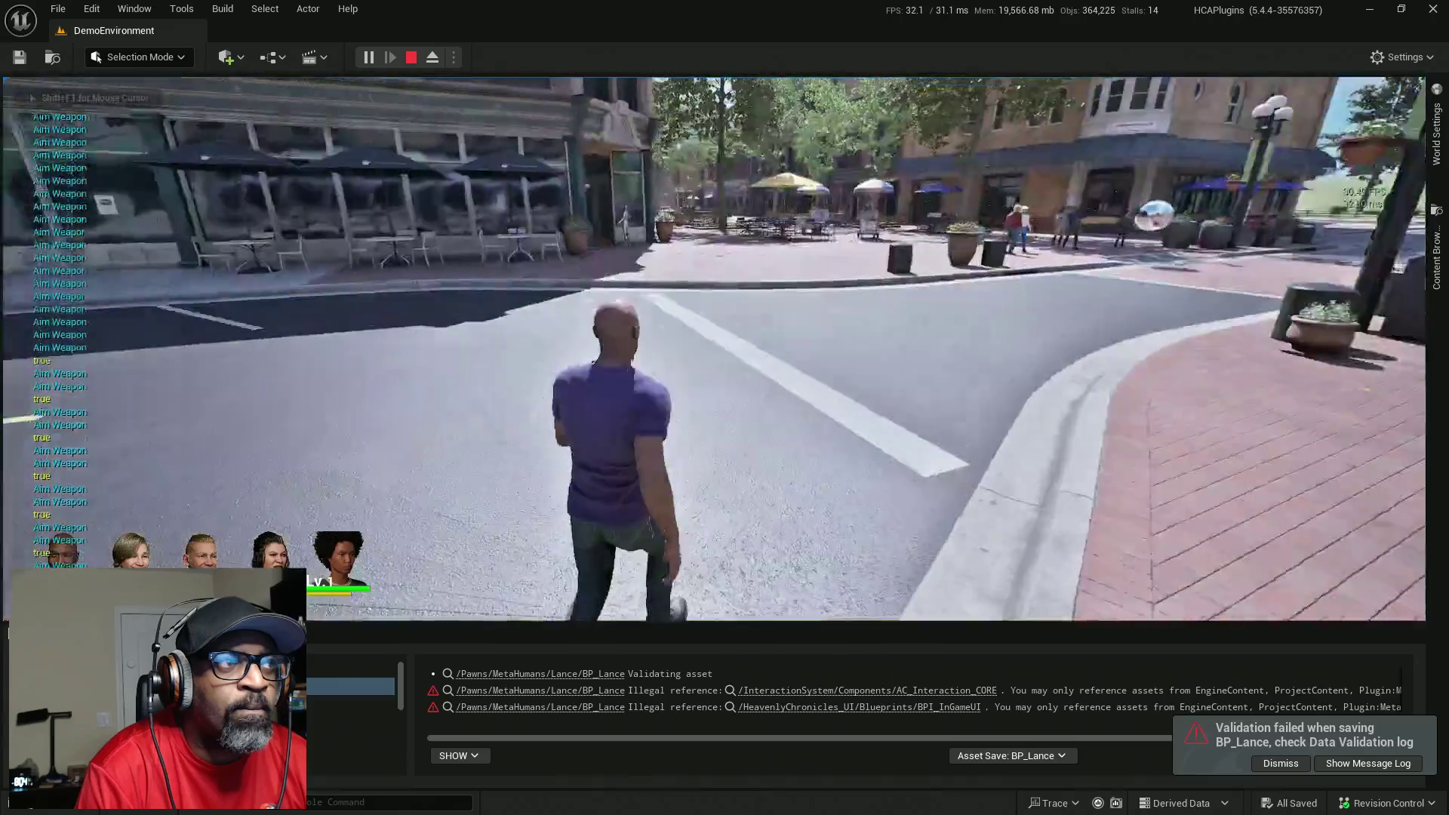
pyautogui.press('space')
pyautogui.press('w')
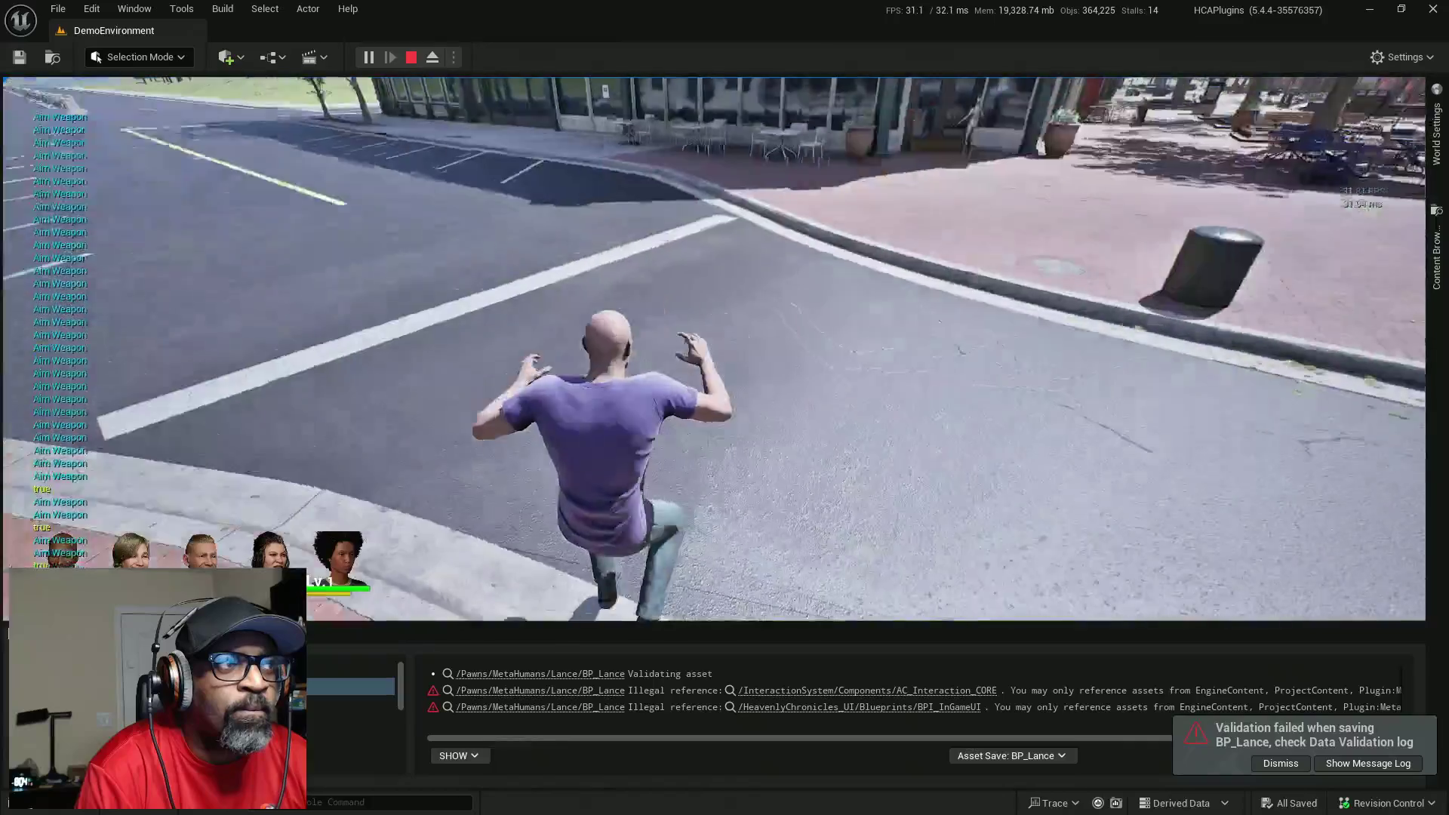
pyautogui.press('Escape')
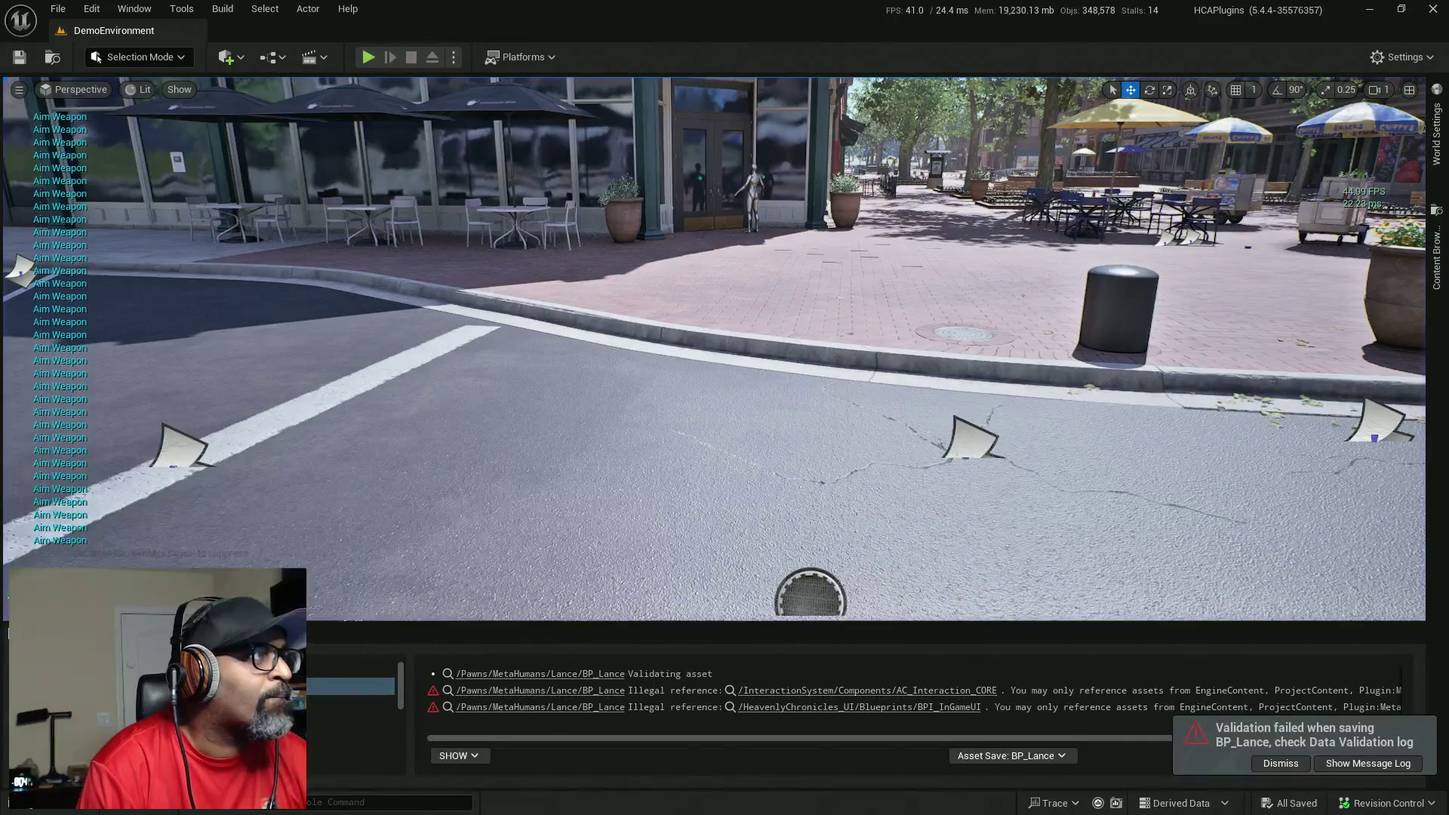
pyautogui.hotkey('alt', 'Tab')
pyautogui.scroll(1, 748, 336)
pyautogui.scroll(-3, 739, 363)
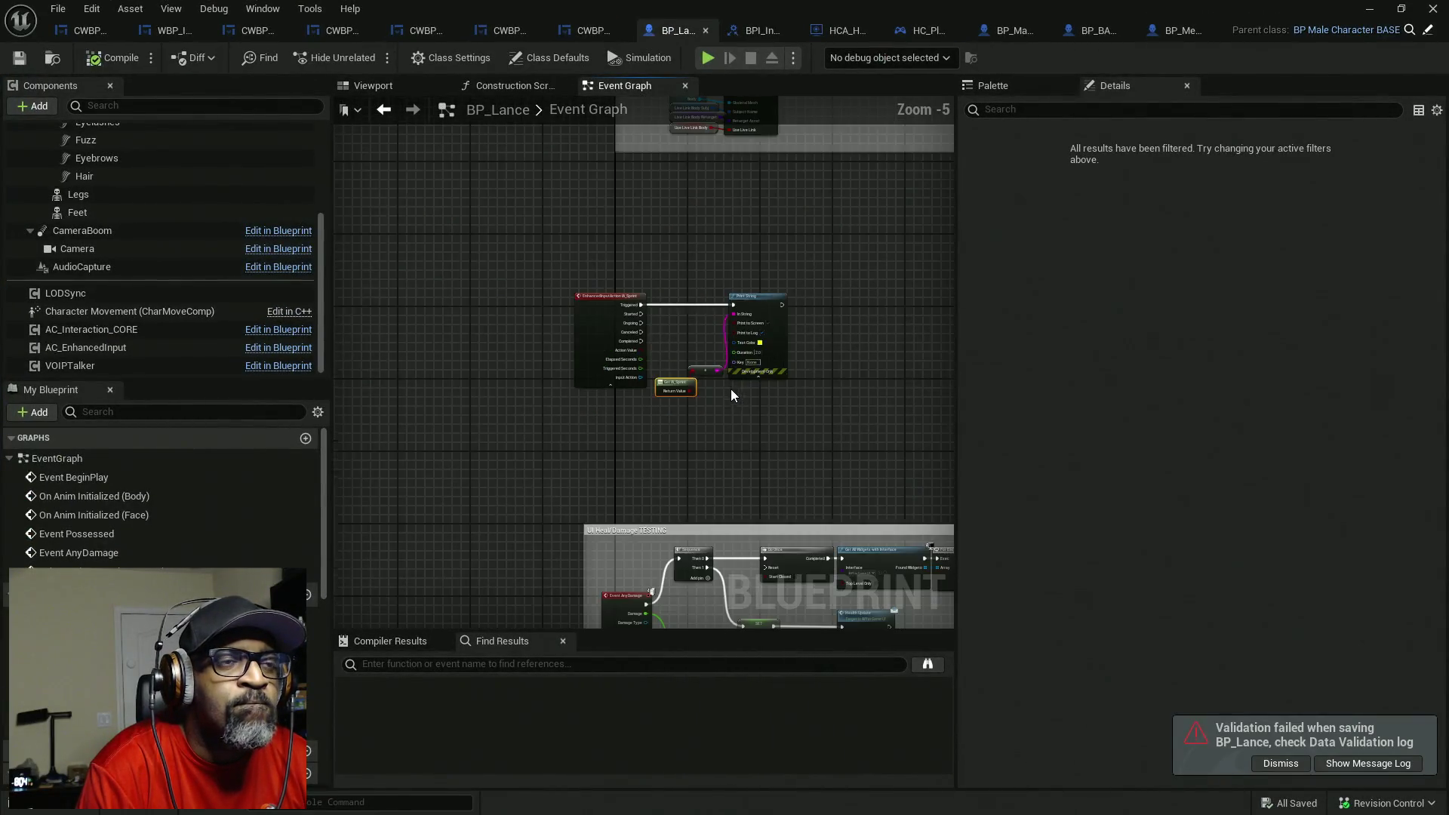
# - Select BP_Lance's Character Movement component and scroll through its Details properties
pyautogui.scroll(2, 734, 381)
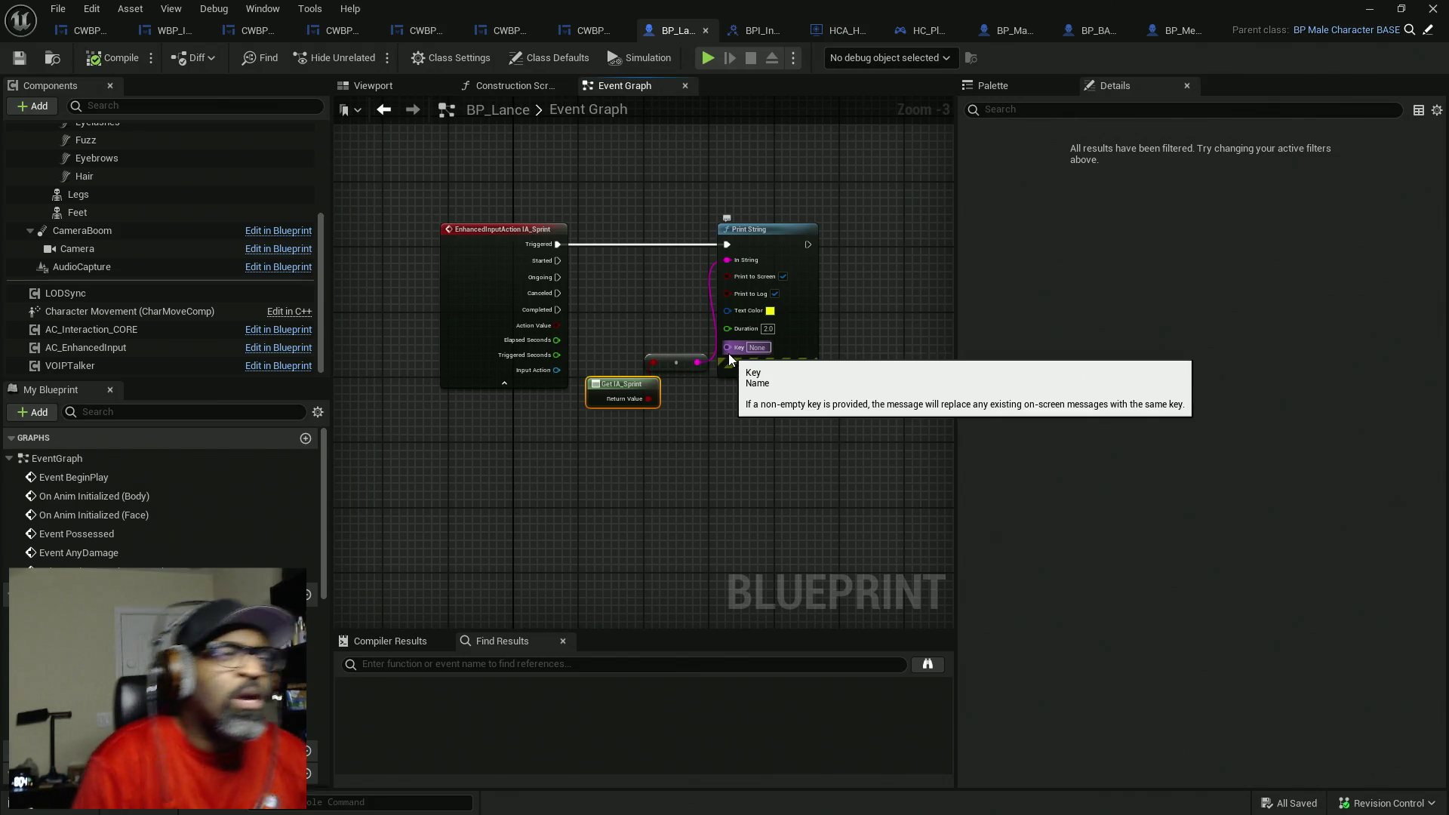
pyautogui.click(170, 312)
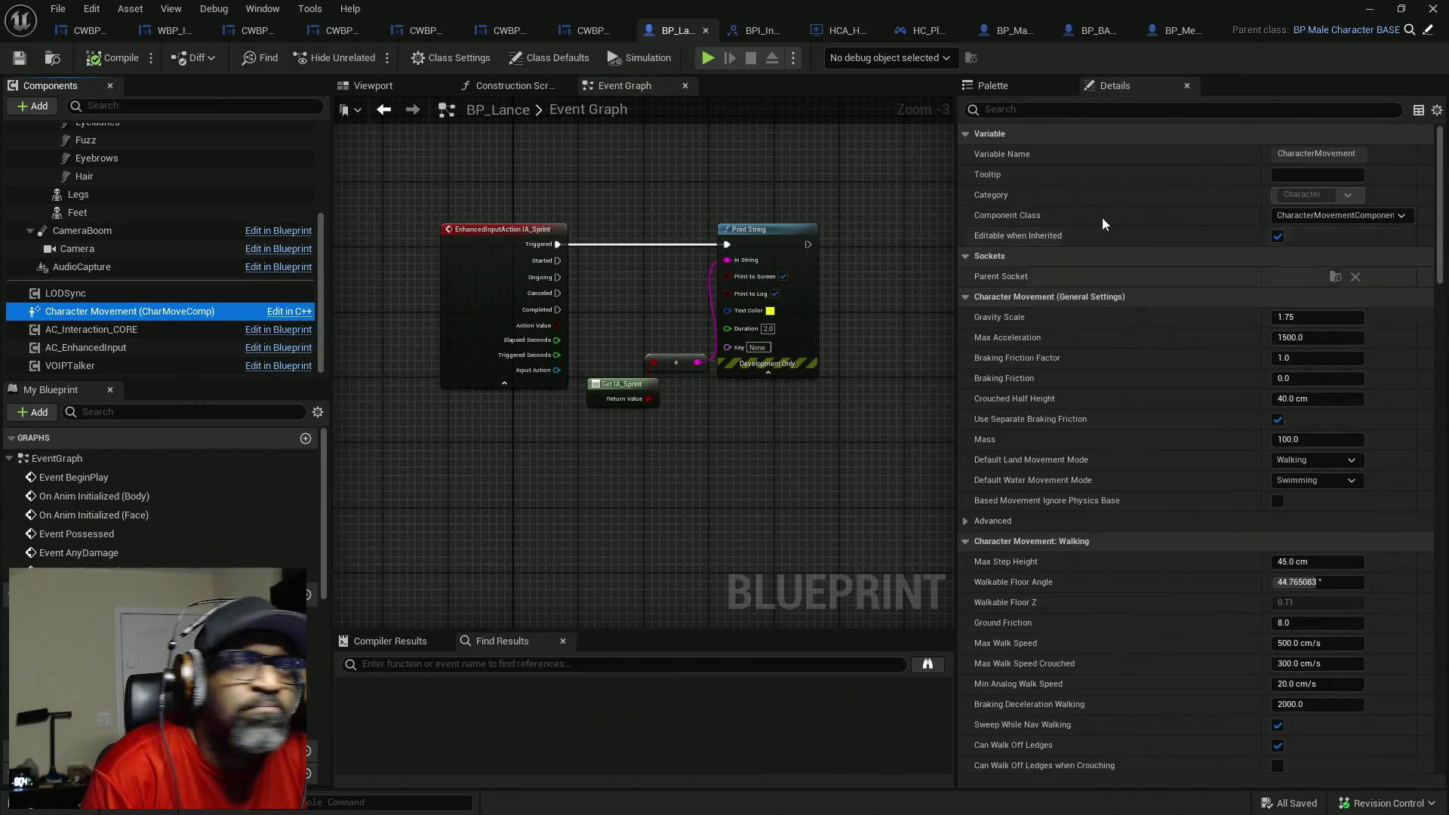
pyautogui.moveTo(1443, 238); pyautogui.dragTo(1443, 774)
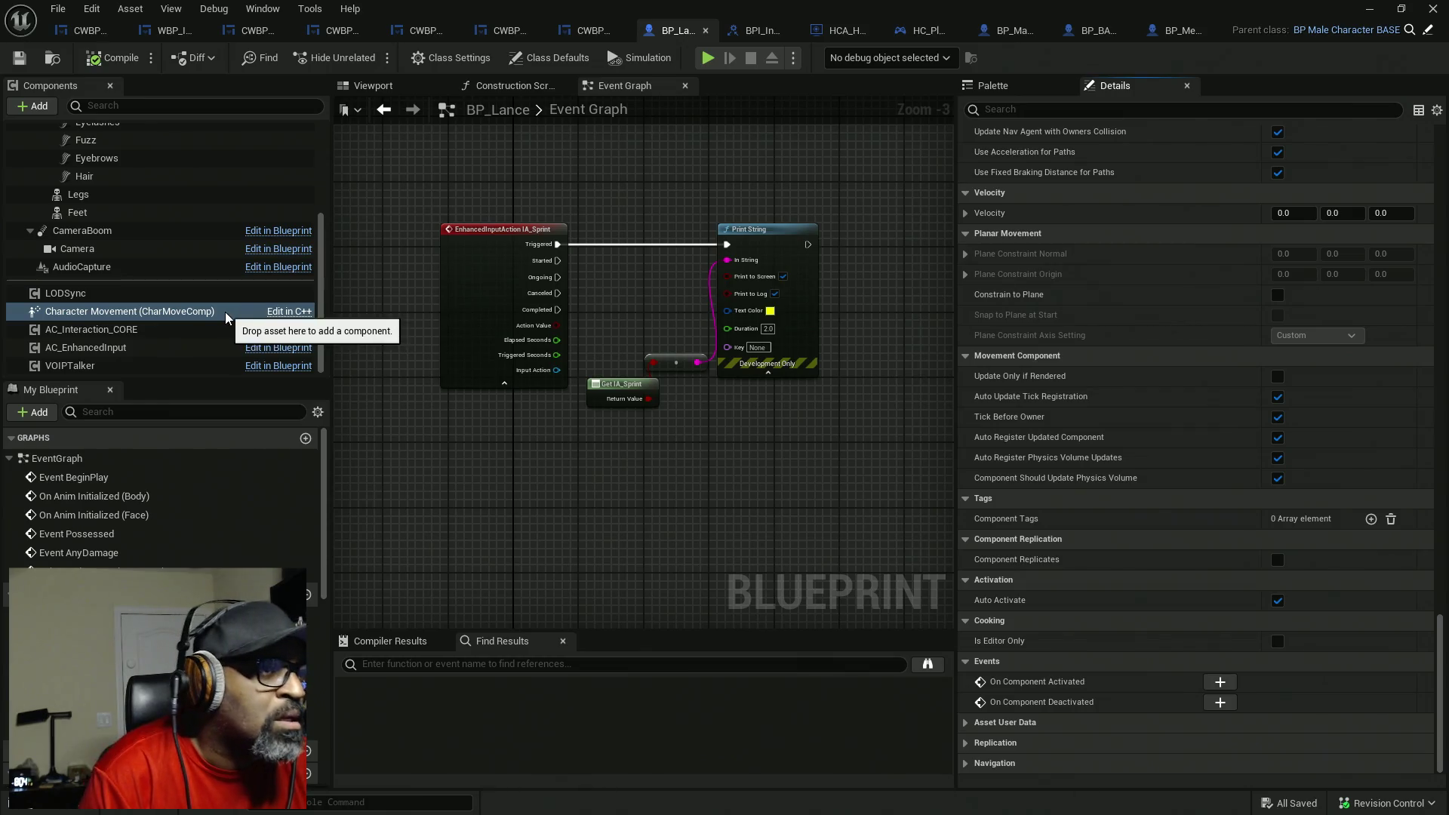
pyautogui.moveTo(908, 373); pyautogui.dragTo(627, 355)
# - Add a Bind Event to On Character Movement Updated node from a 'bind' action search
pyautogui.rightClick(626, 351)
pyautogui.write('bin')
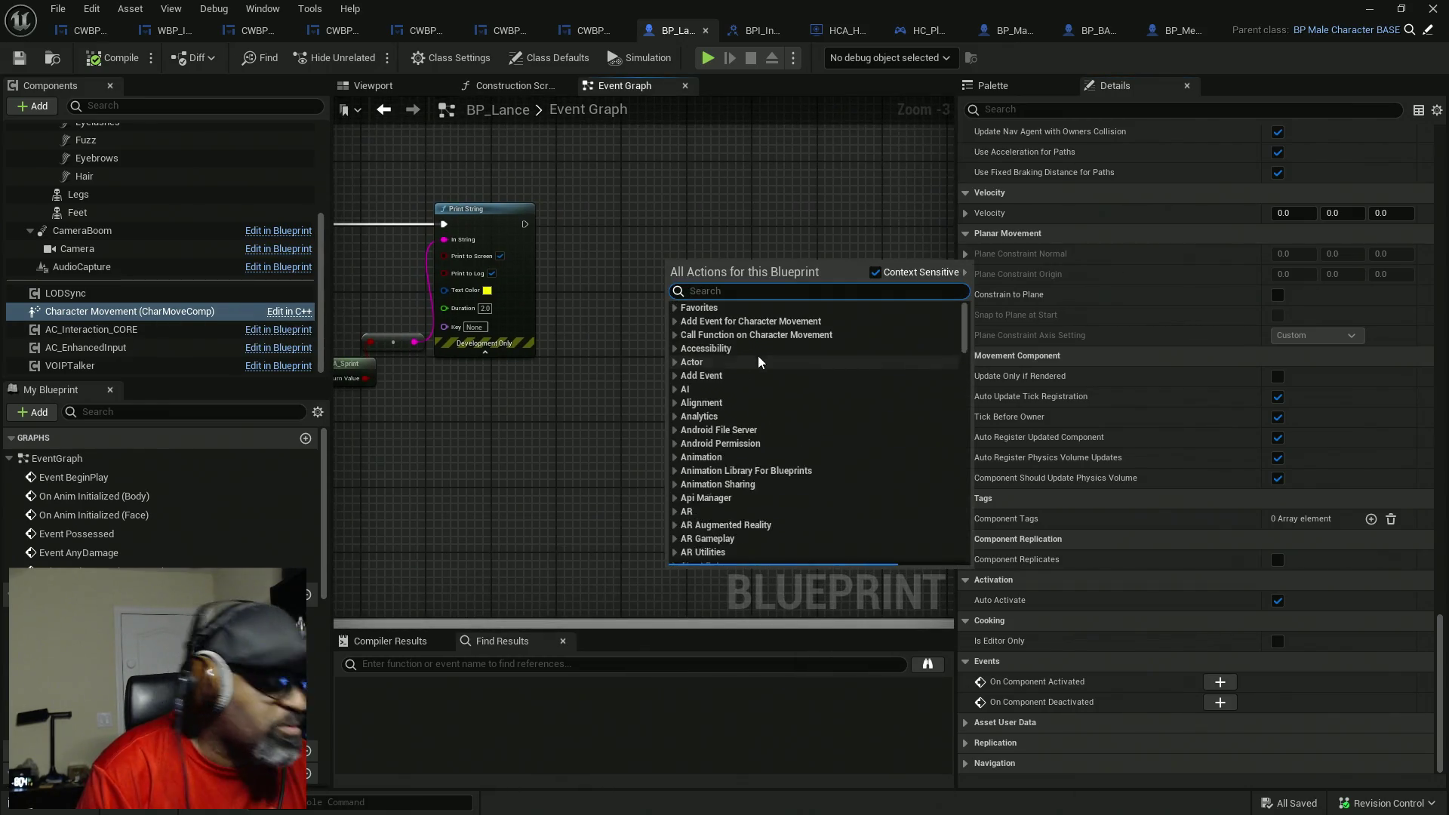
pyautogui.write('d')
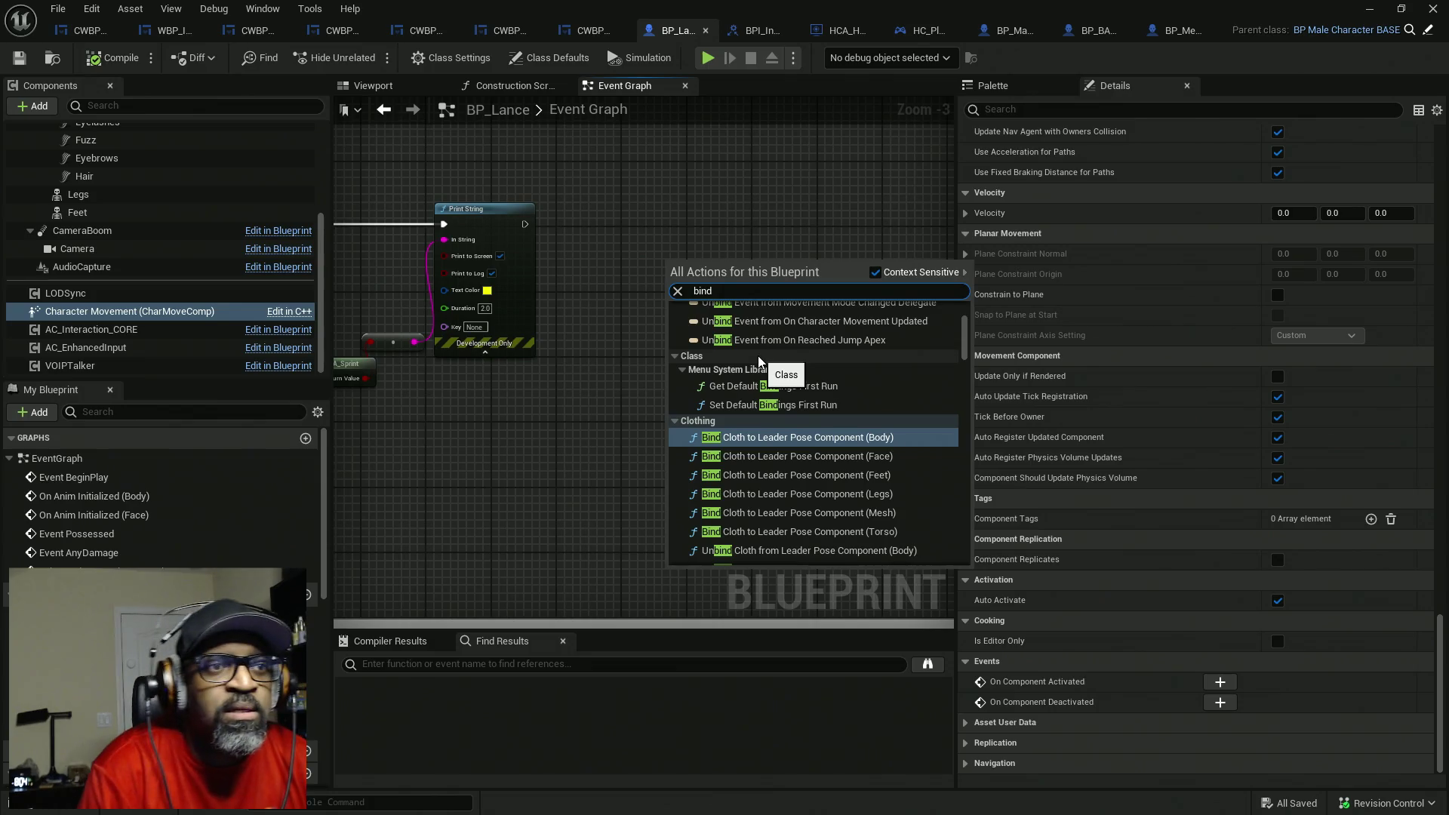
pyautogui.scroll(5, 913, 442)
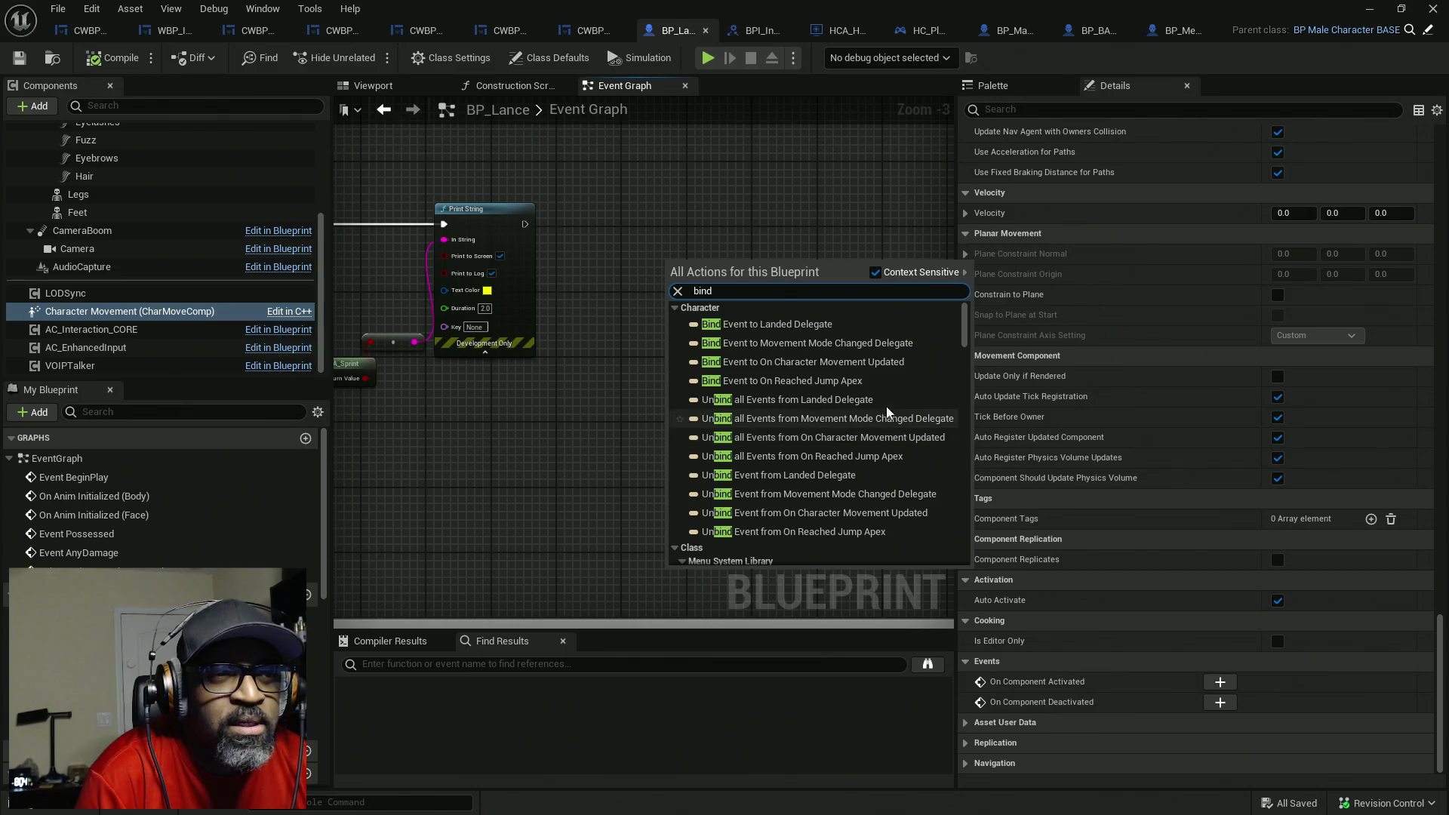
pyautogui.click(850, 364)
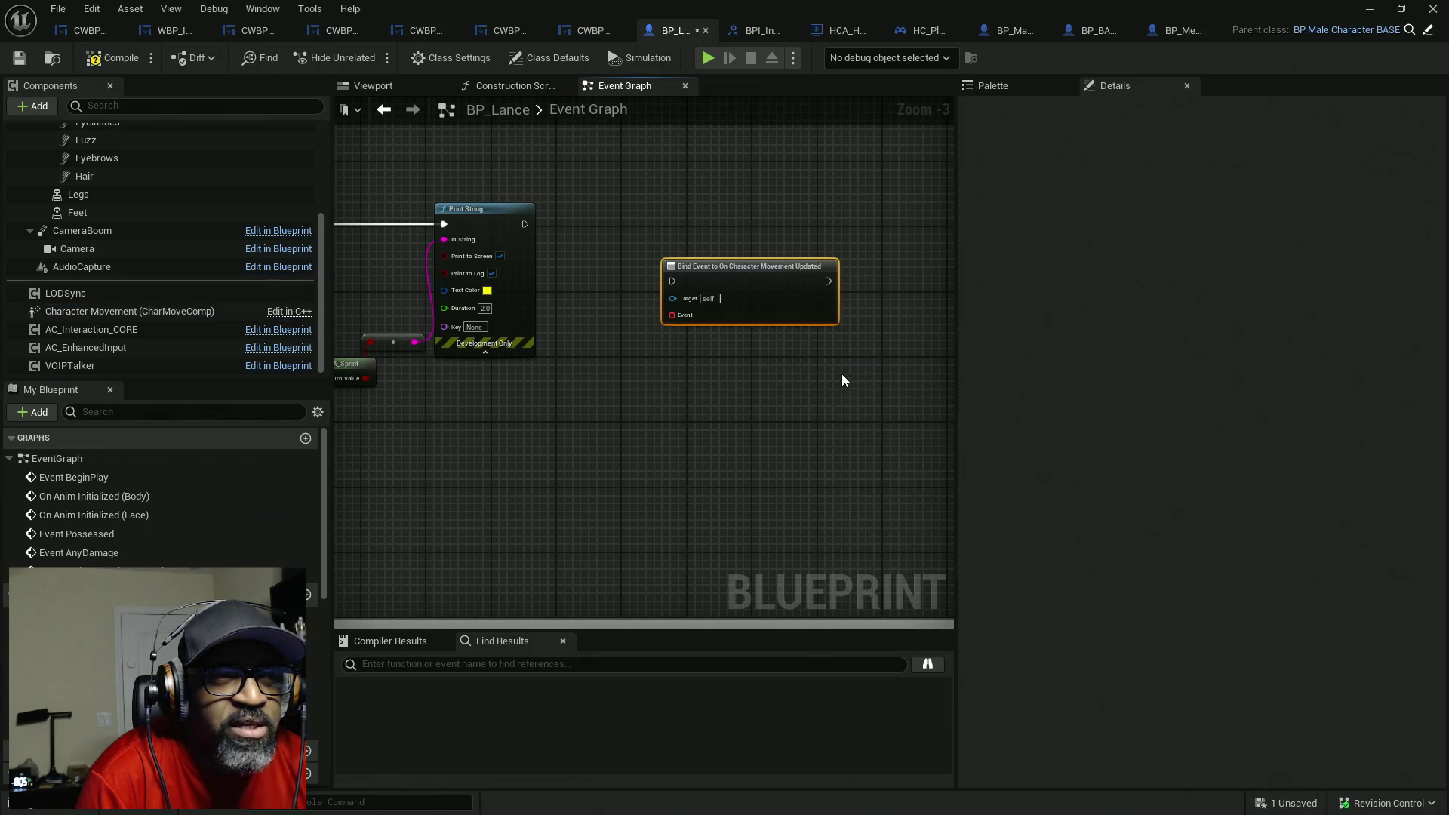
pyautogui.moveTo(677, 317); pyautogui.dragTo(643, 361)
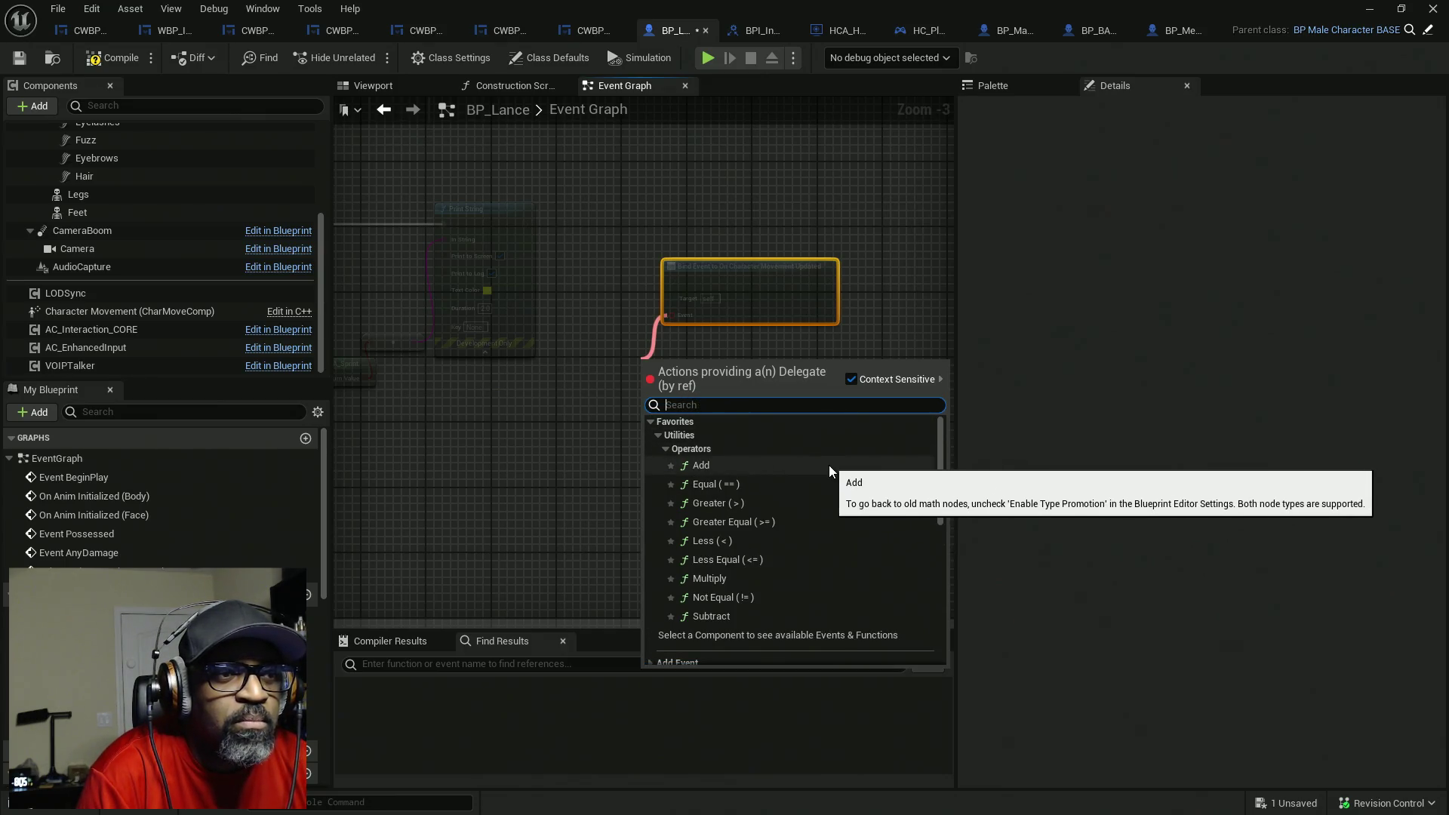
# - Browse the Add Event category of the action list, then close it without adding a node
pyautogui.scroll(-2, 828, 466)
pyautogui.scroll(-1, 827, 466)
pyautogui.click(652, 592)
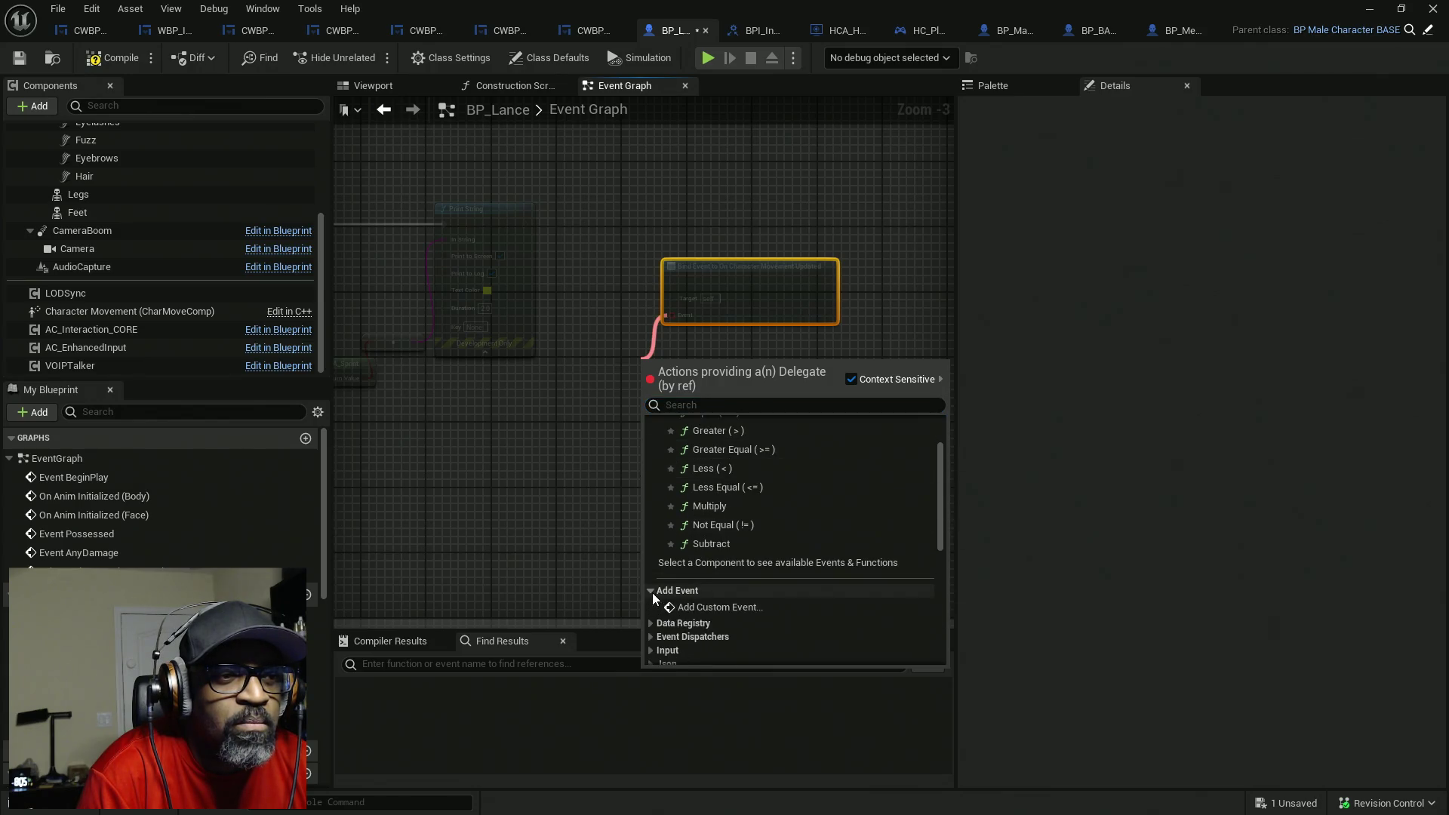
pyautogui.scroll(-4, 687, 532)
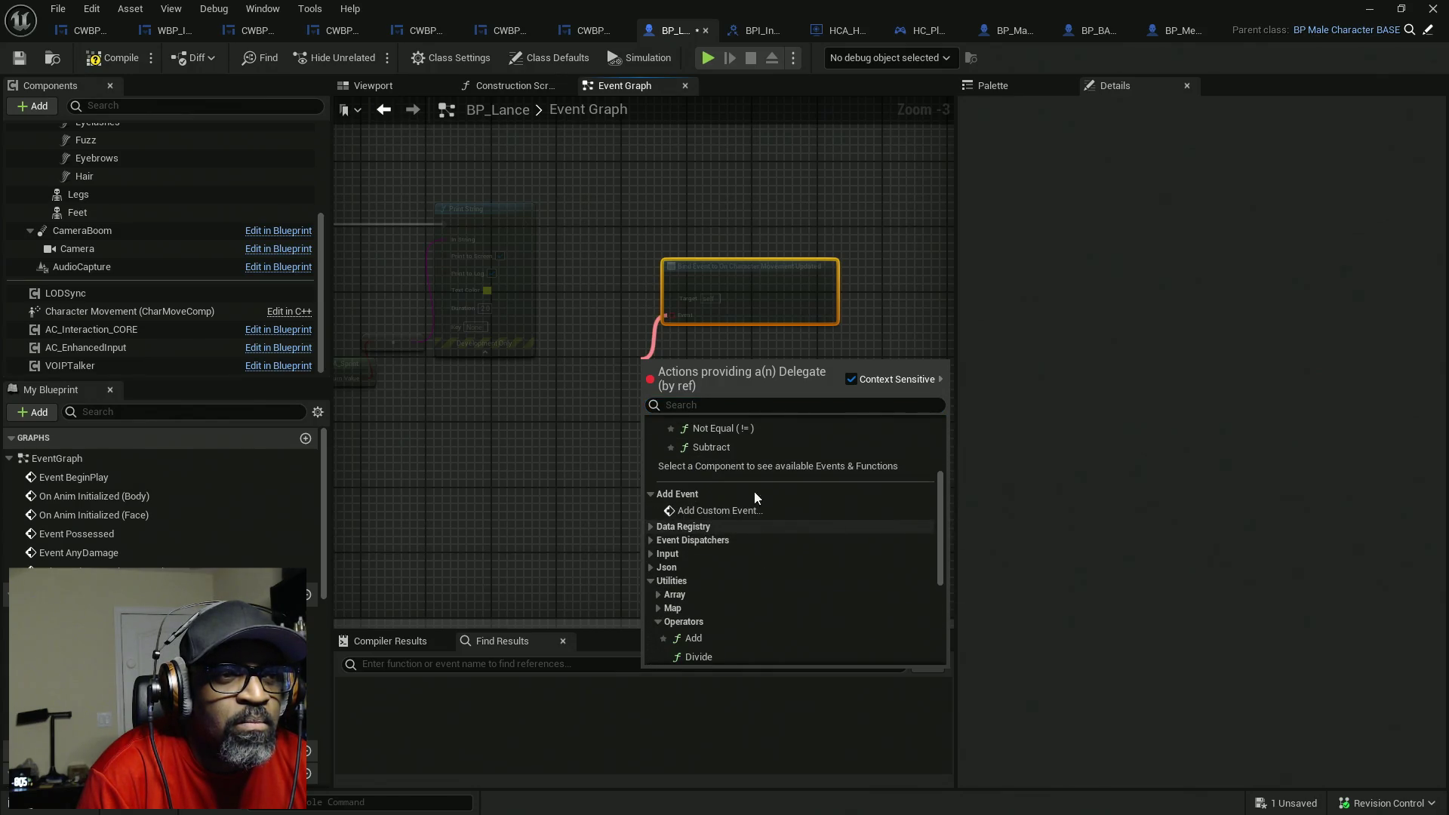
pyautogui.click(740, 336)
pyautogui.scroll(3, 691, 321)
# - Wire a Create Event into the bind and generate a matching CustomEvent with Delta Seconds, Old Location, Old Velocity
pyautogui.moveTo(661, 309); pyautogui.dragTo(631, 355)
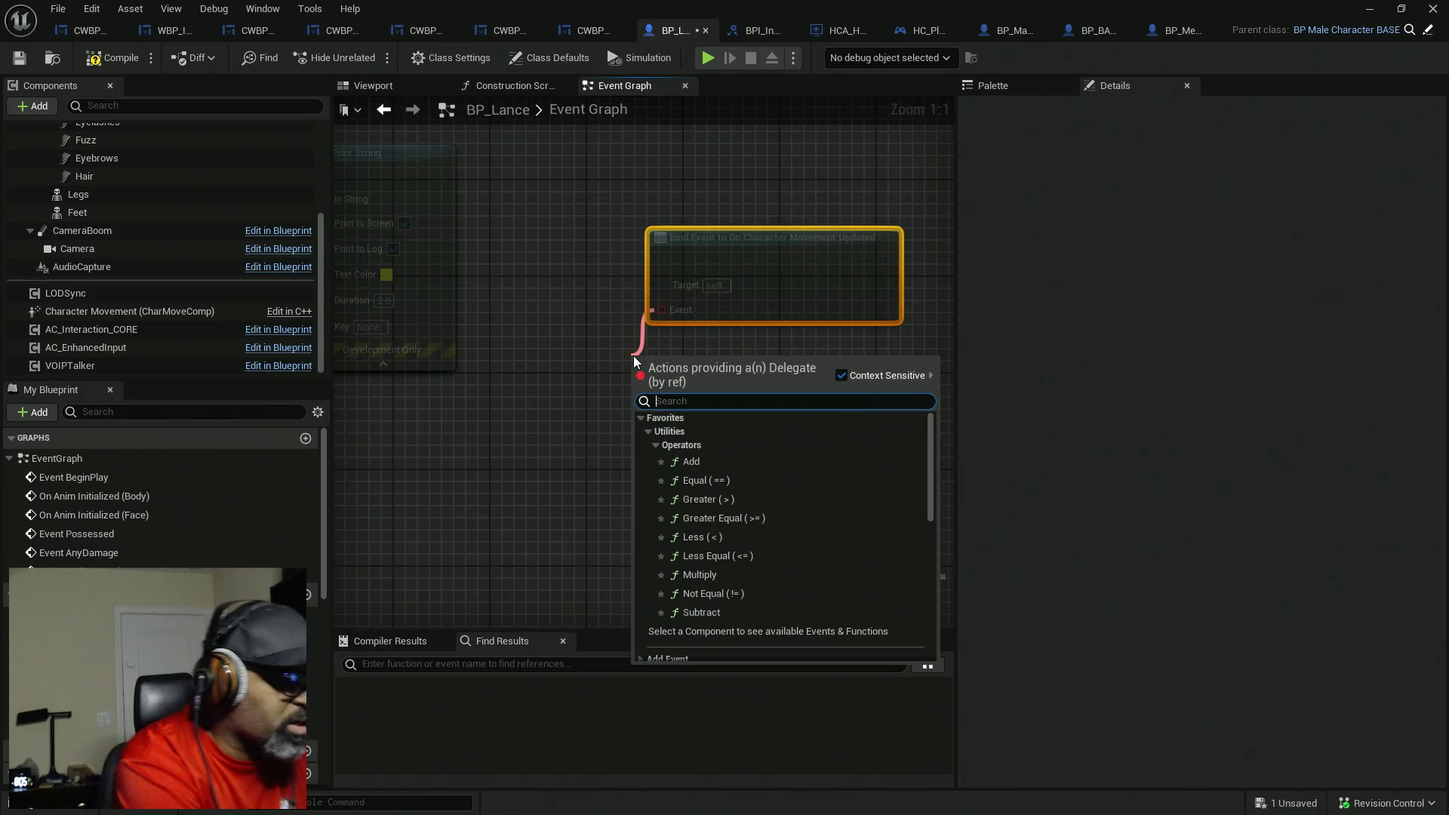
pyautogui.write('creat')
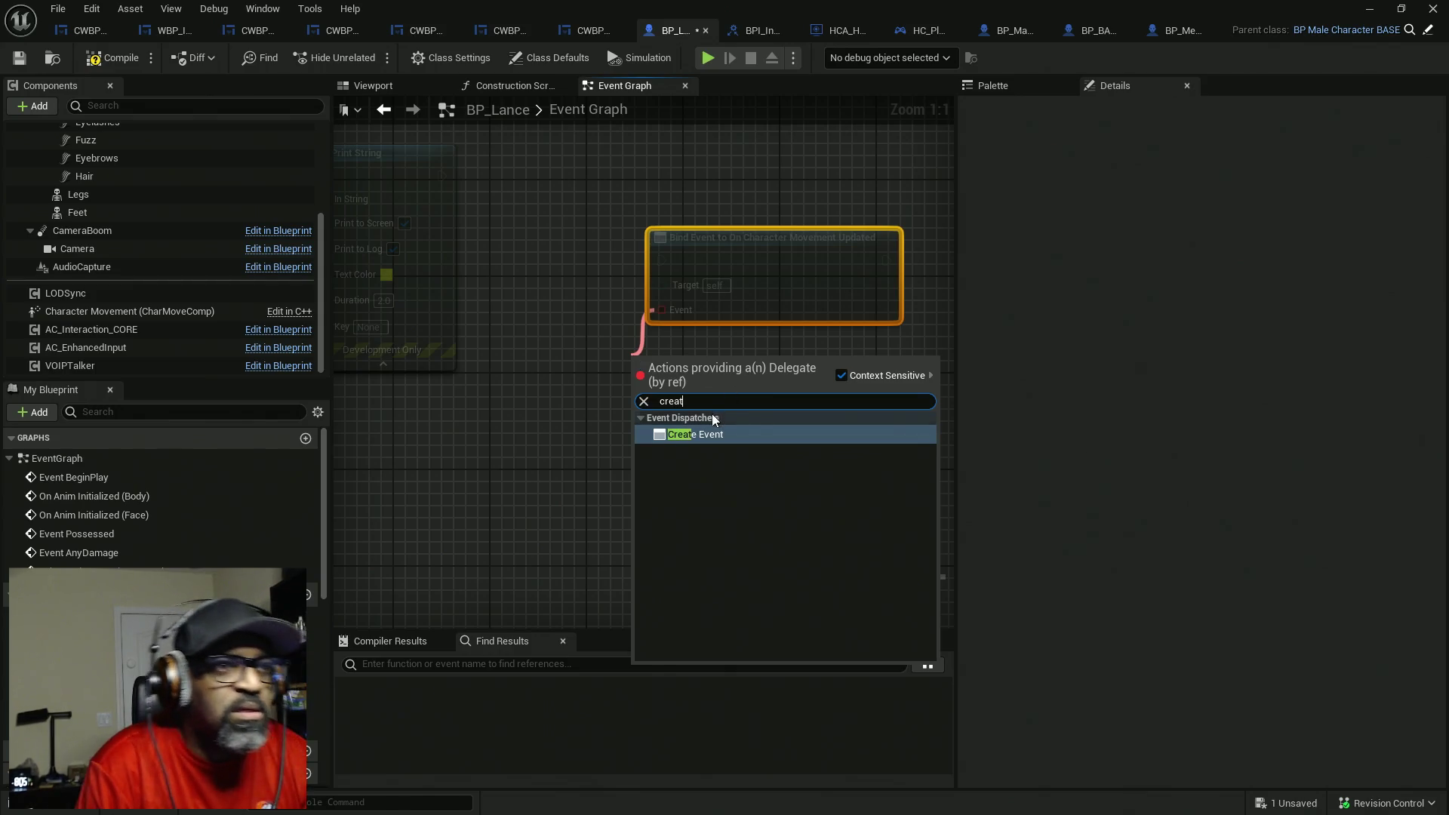
pyautogui.click(722, 431)
pyautogui.moveTo(691, 384); pyautogui.dragTo(559, 432)
pyautogui.click(609, 472)
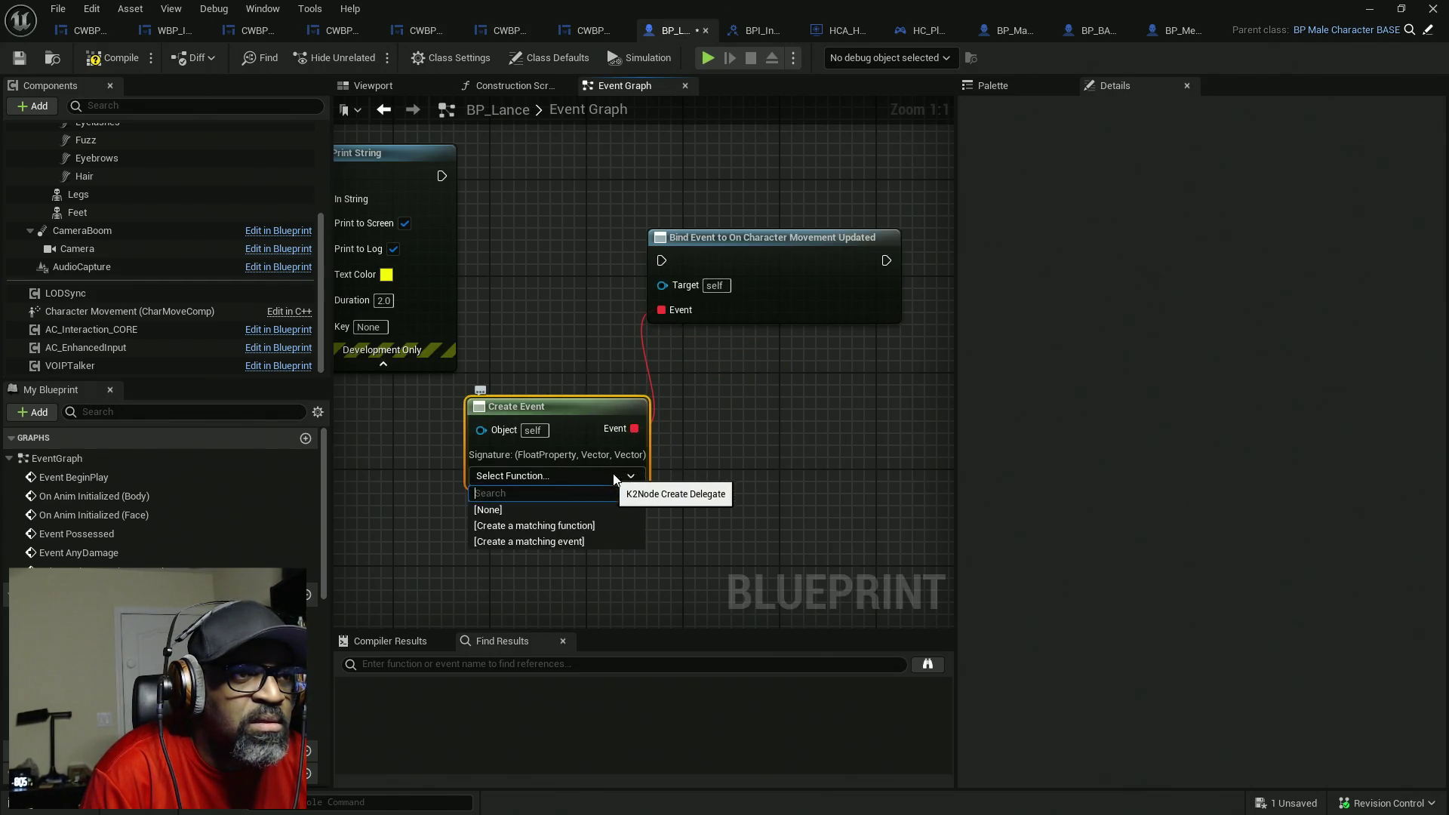
pyautogui.click(576, 544)
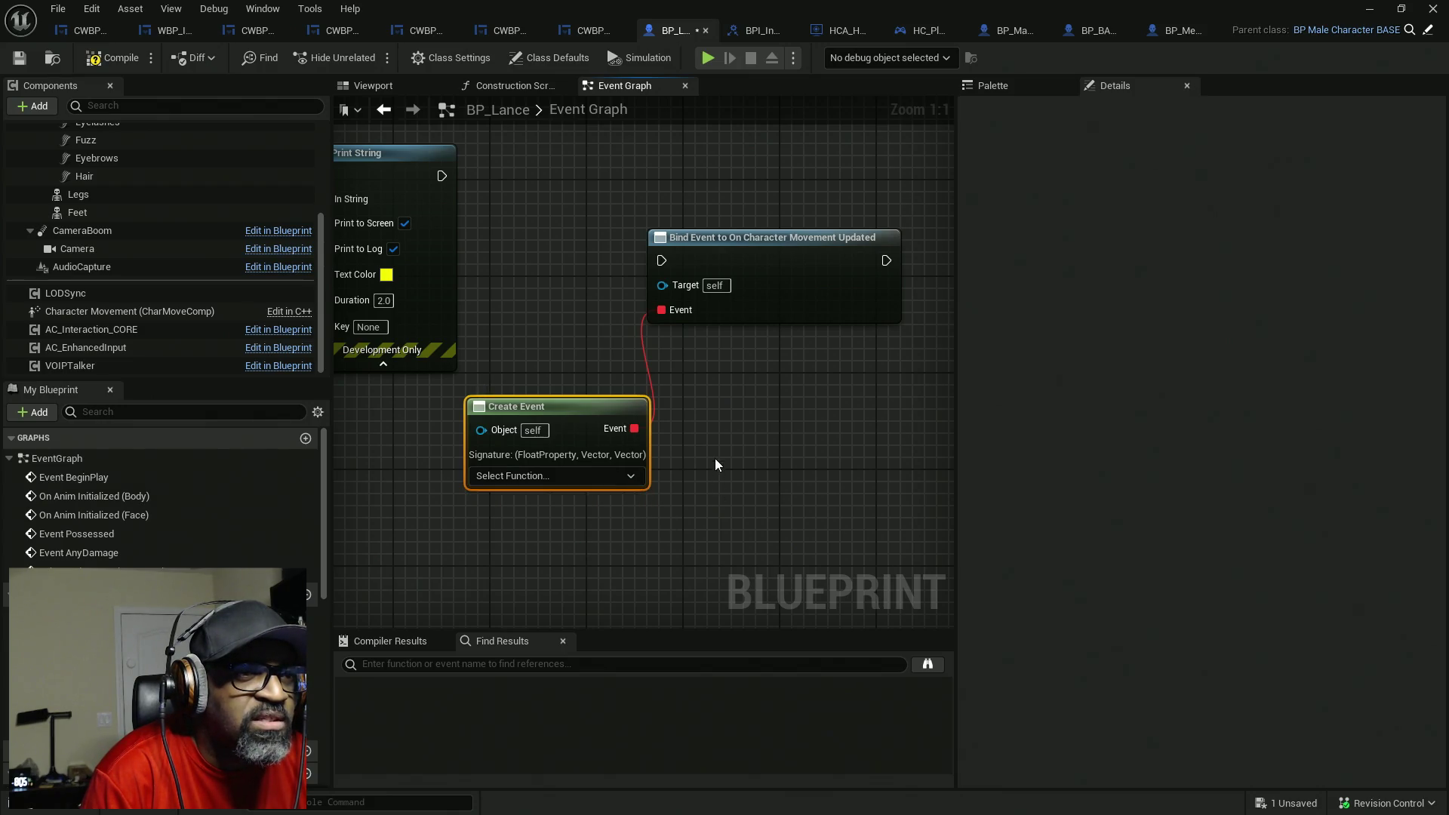
pyautogui.press('Return')
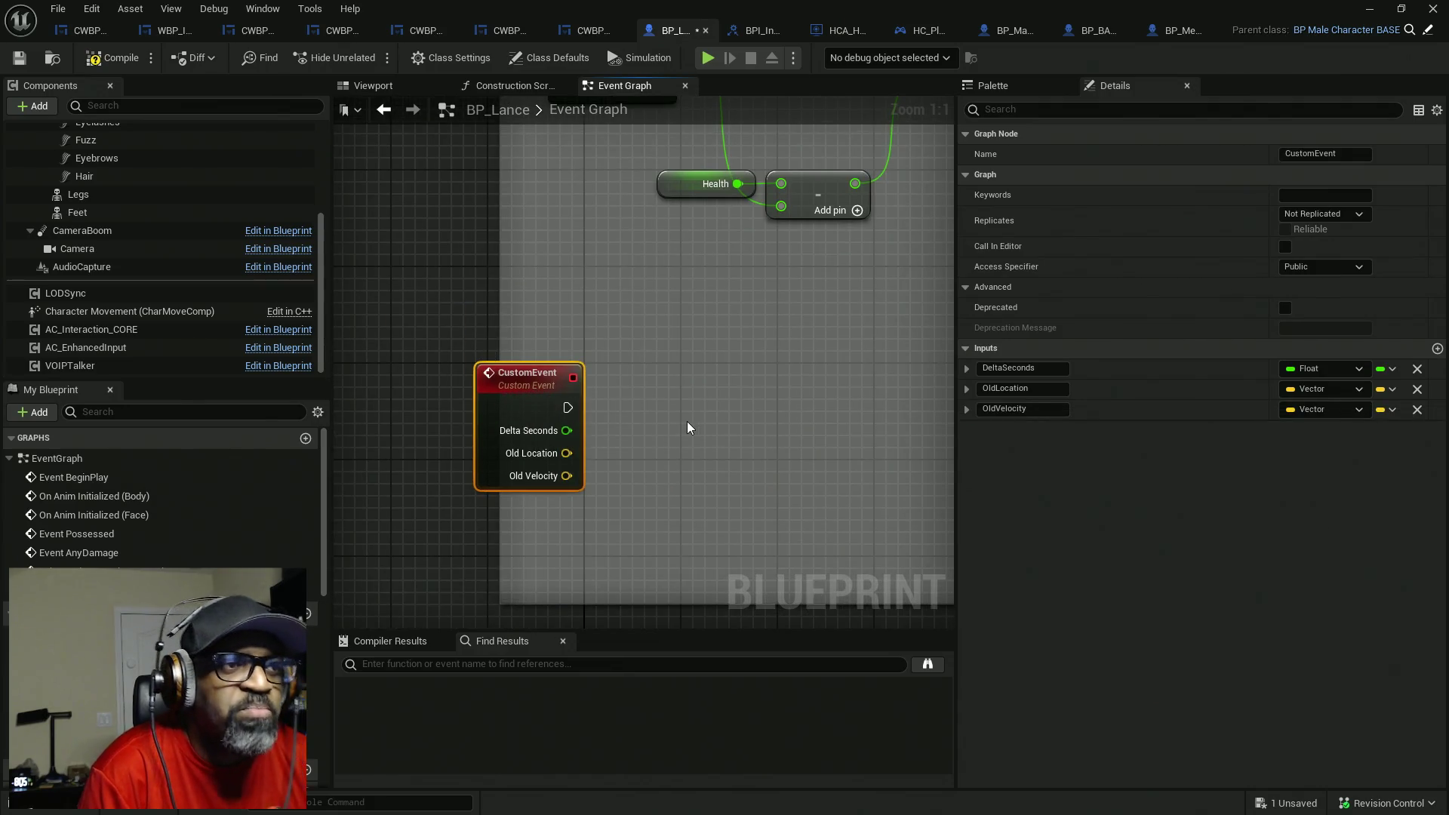
# - Delete the Create Event and Bind Event to On Character Movement Updated nodes
pyautogui.hotkey('alt', 'Left')
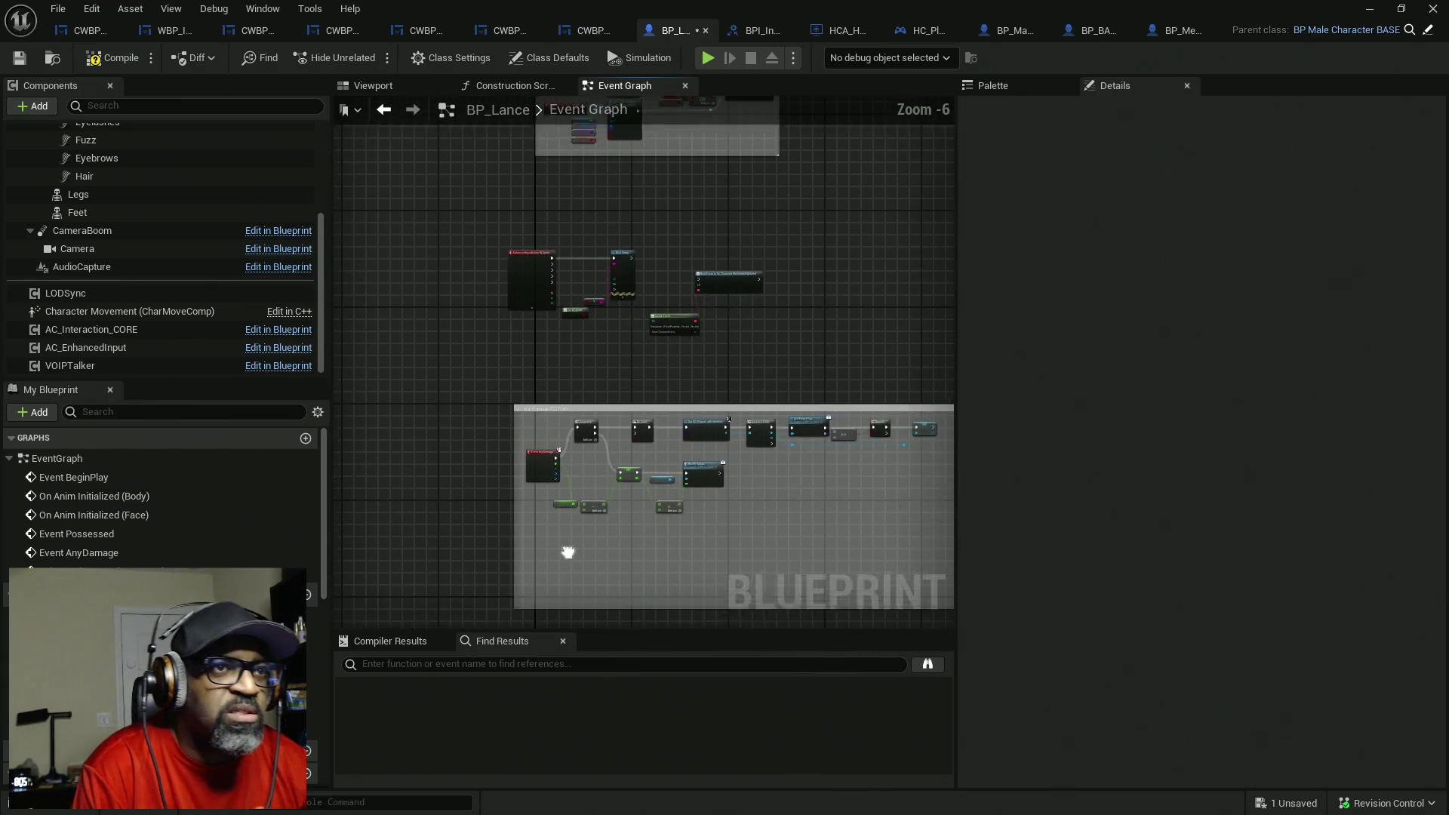
pyautogui.moveTo(547, 281); pyautogui.dragTo(713, 480)
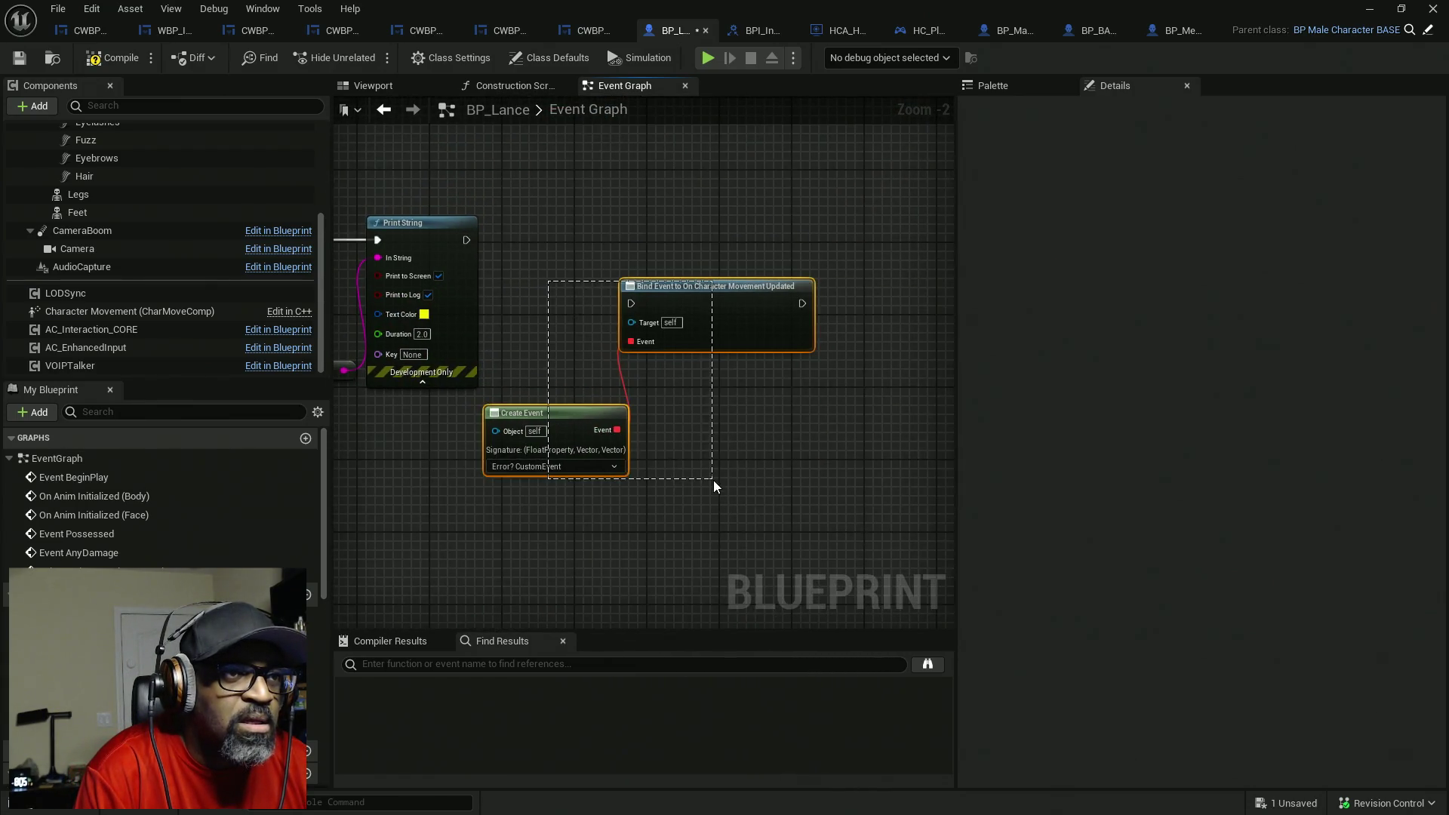
pyautogui.moveTo(686, 426); pyautogui.dragTo(828, 390)
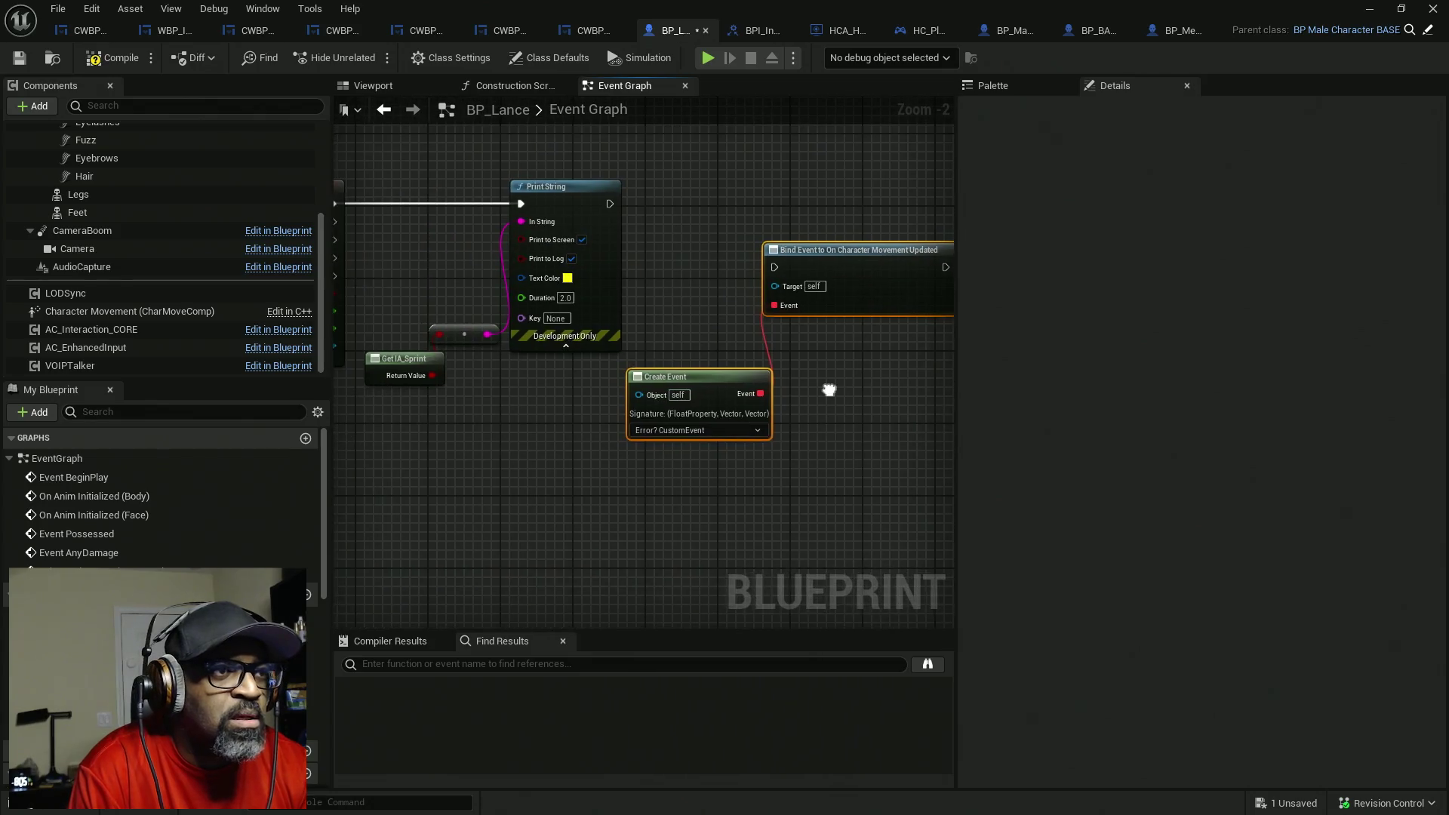
pyautogui.press('Delete')
pyautogui.rightClick(664, 372)
# - Add a Bind Event to Movement Mode Changed Delegate node with a Create Event on its Event pin
pyautogui.write('bin')
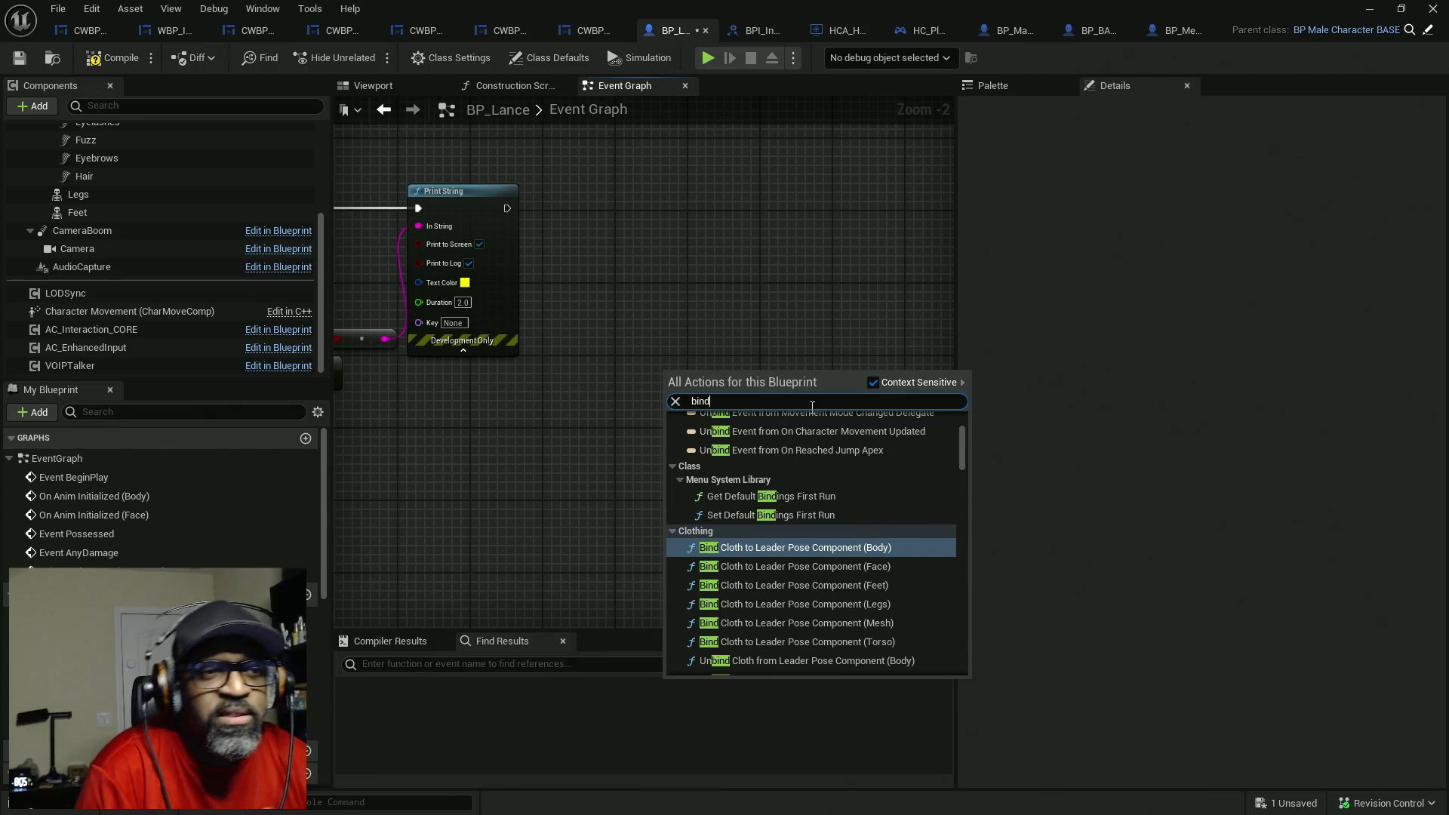
pyautogui.write('d')
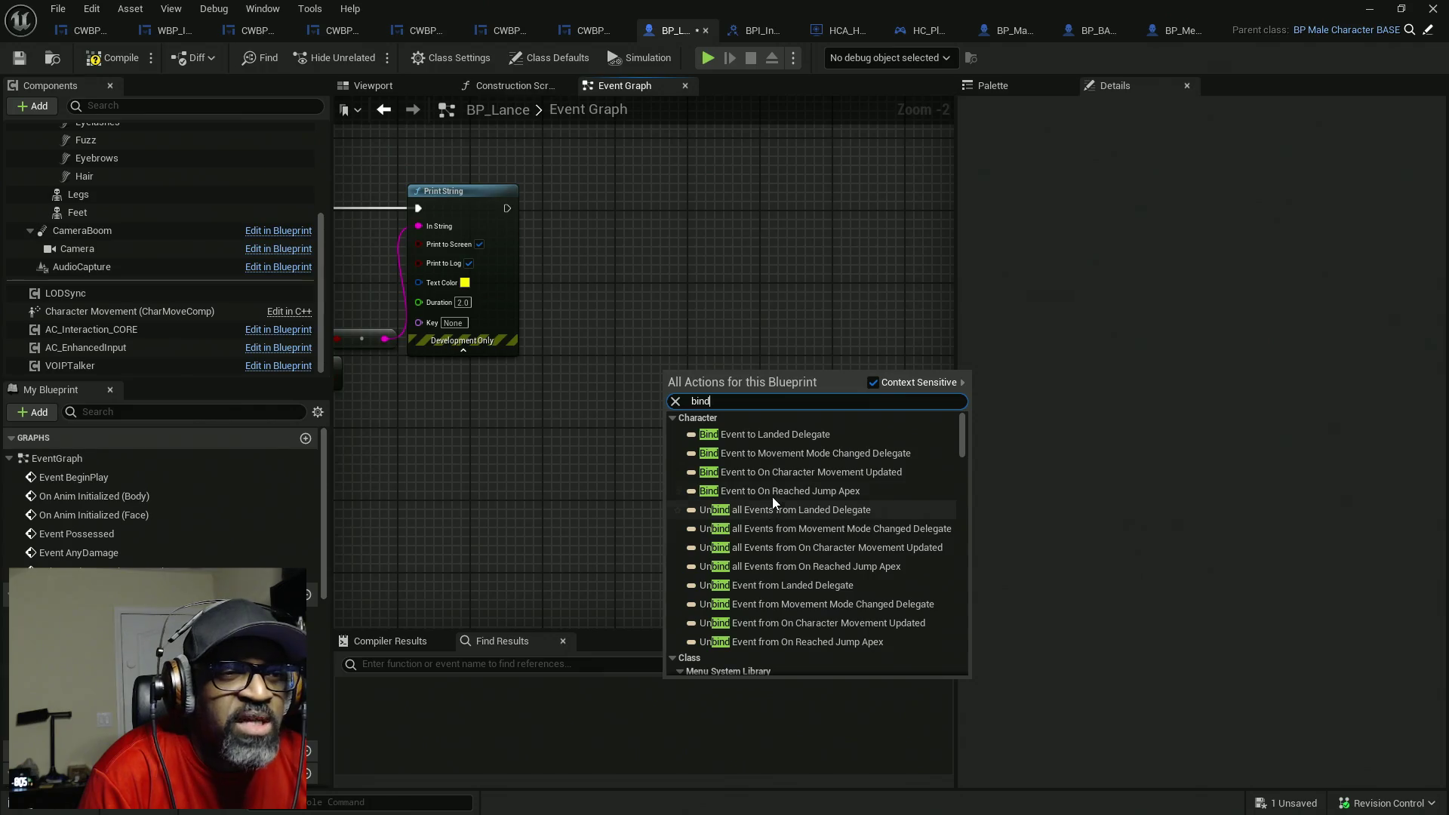
pyautogui.click(834, 454)
pyautogui.moveTo(678, 429); pyautogui.dragTo(636, 446)
pyautogui.write('create')
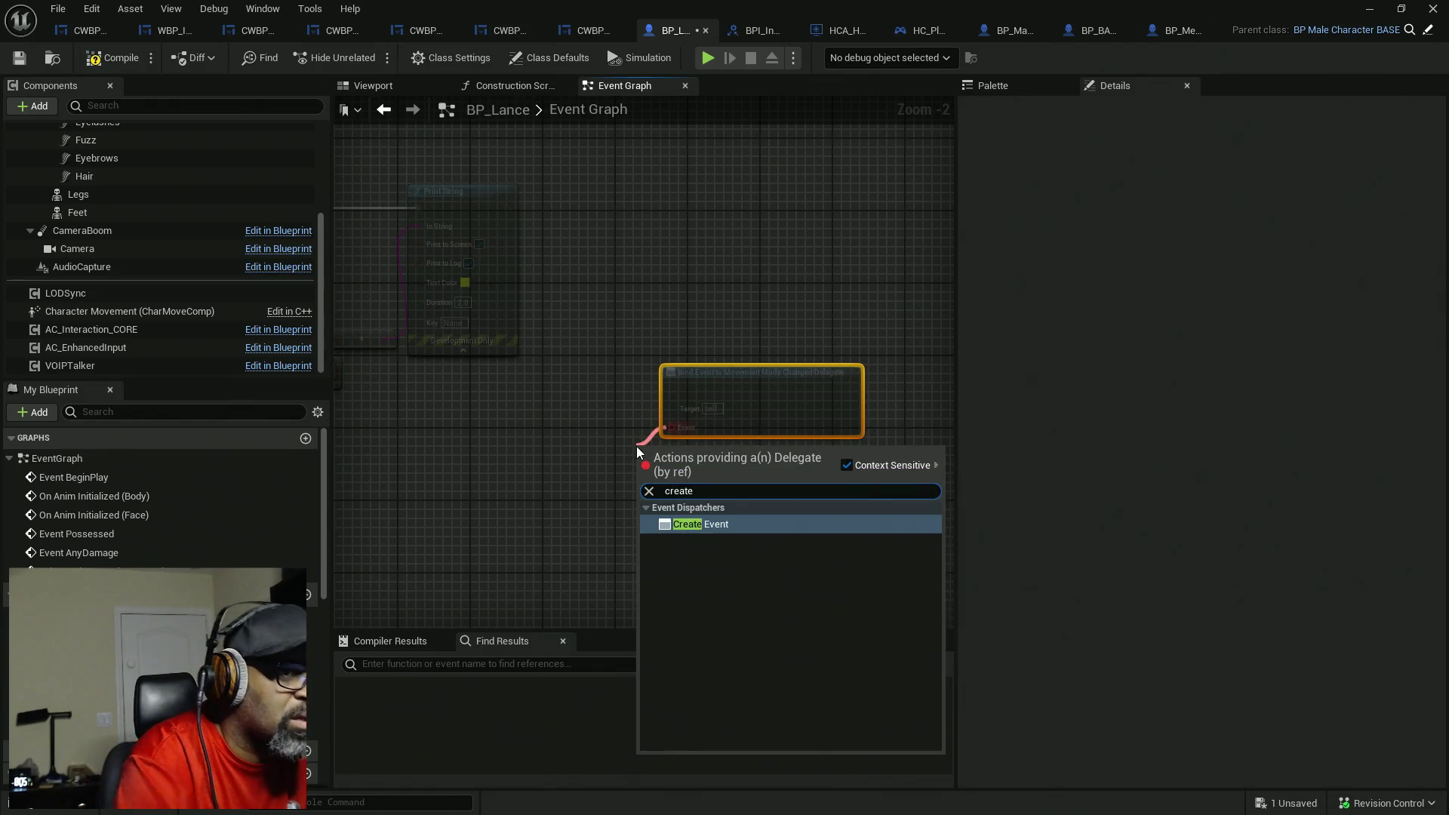
pyautogui.press('Return')
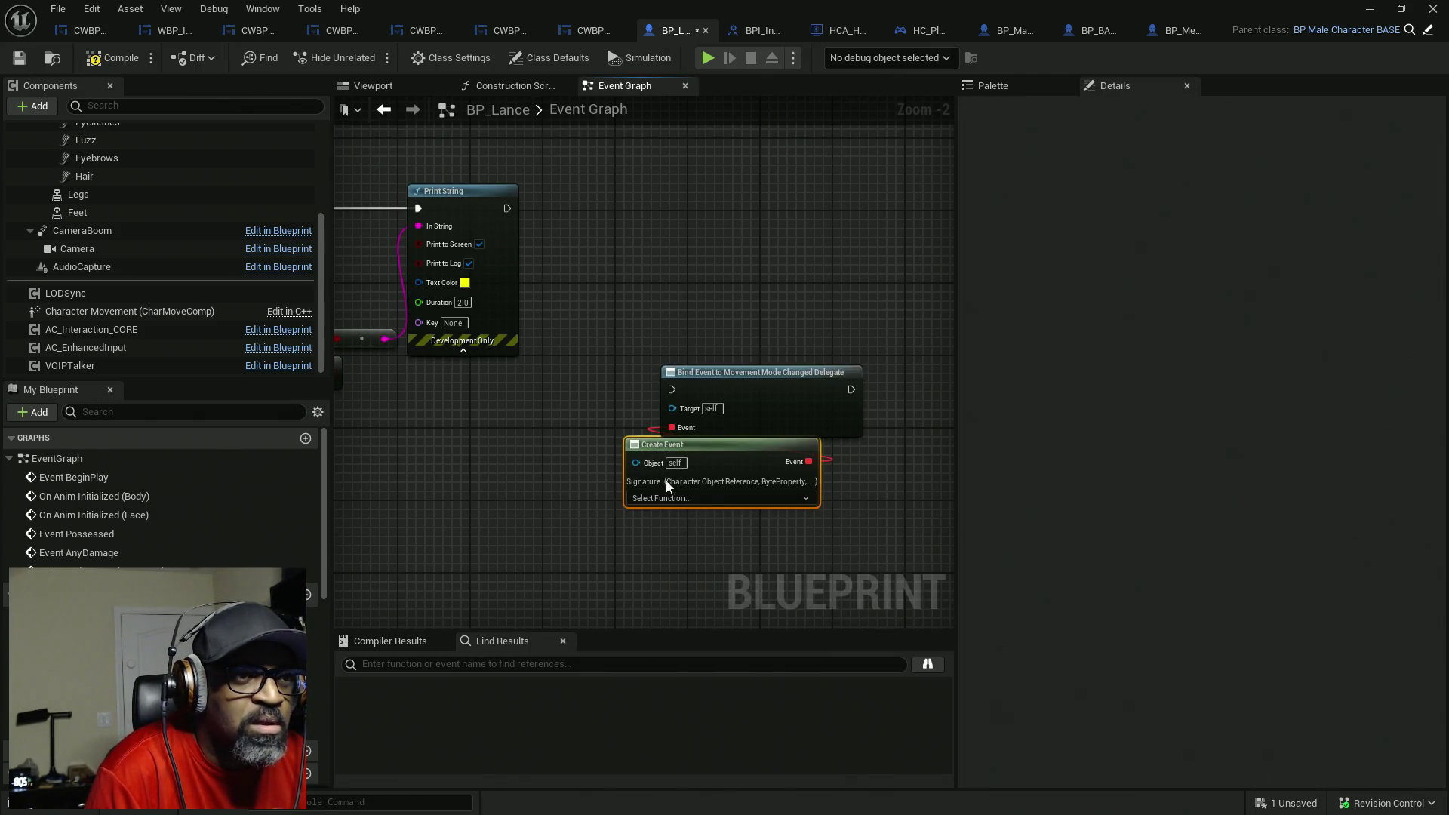
# - Generate a matching CustomEvent with Character, Prev Movement Mode and Previous Custom Mode, and move it left
pyautogui.click(668, 497)
pyautogui.click(664, 563)
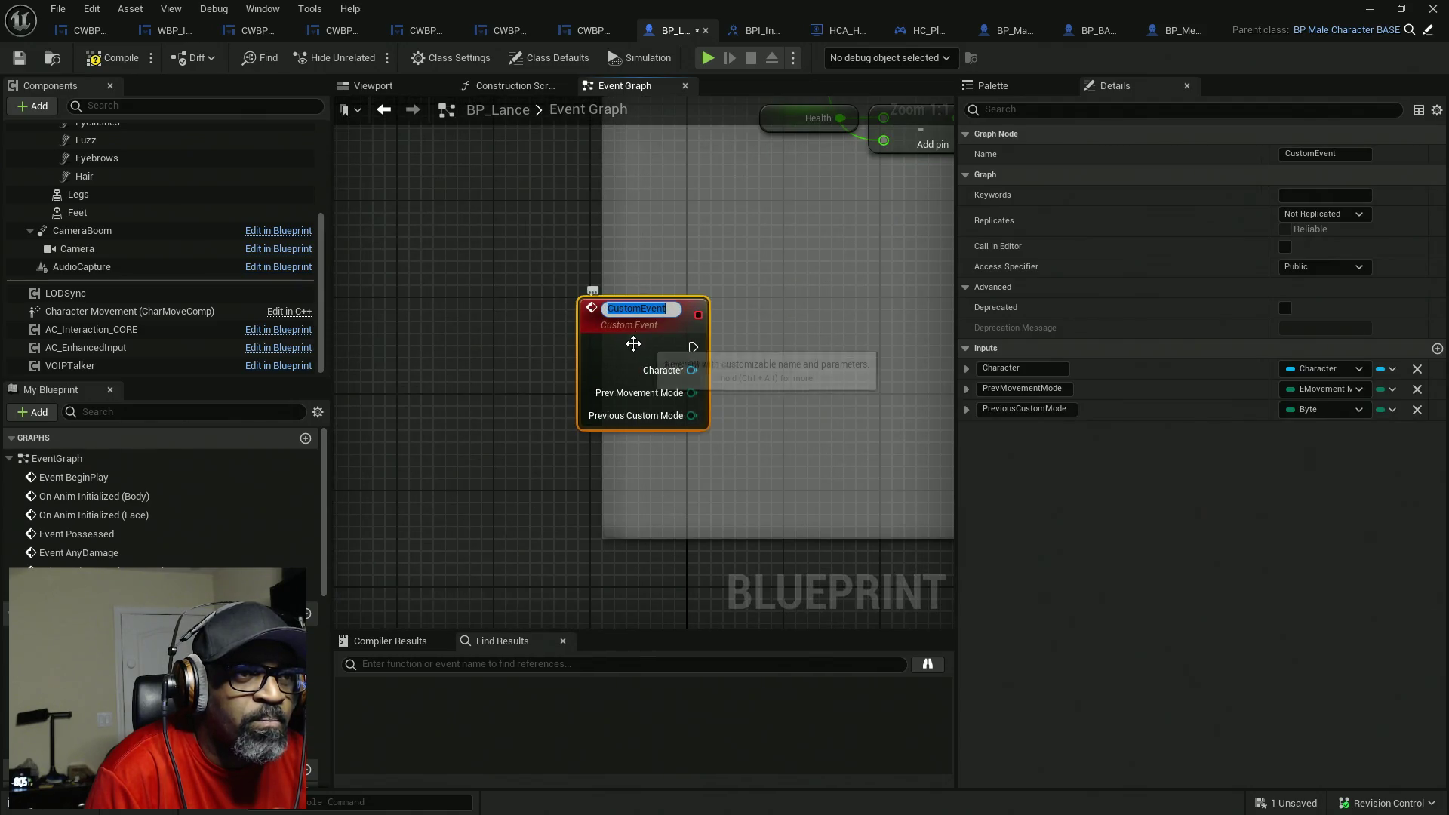
pyautogui.click(501, 337)
pyautogui.moveTo(728, 373); pyautogui.dragTo(858, 362)
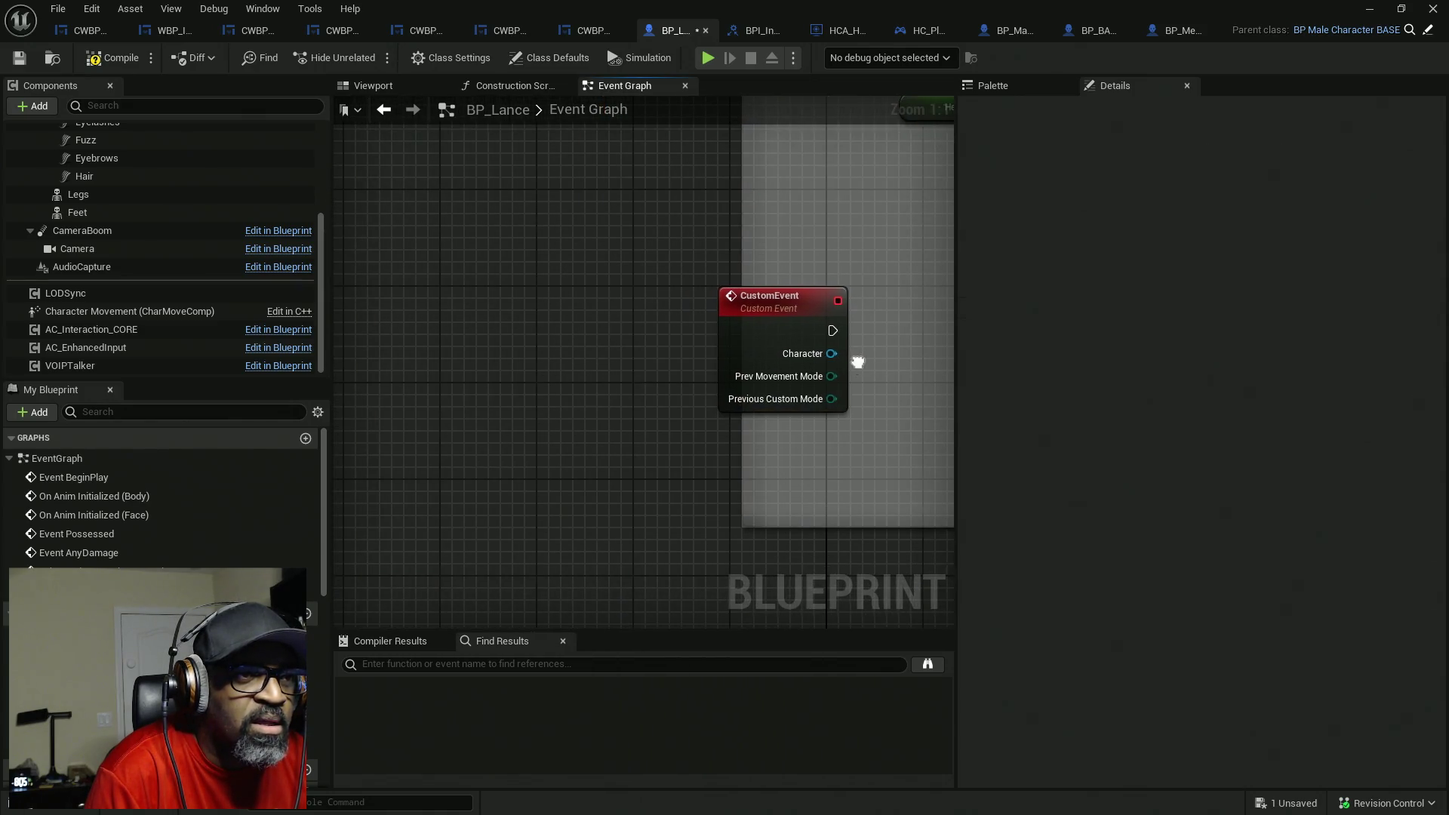
pyautogui.moveTo(747, 336); pyautogui.dragTo(468, 329)
pyautogui.moveTo(522, 430); pyautogui.dragTo(638, 418)
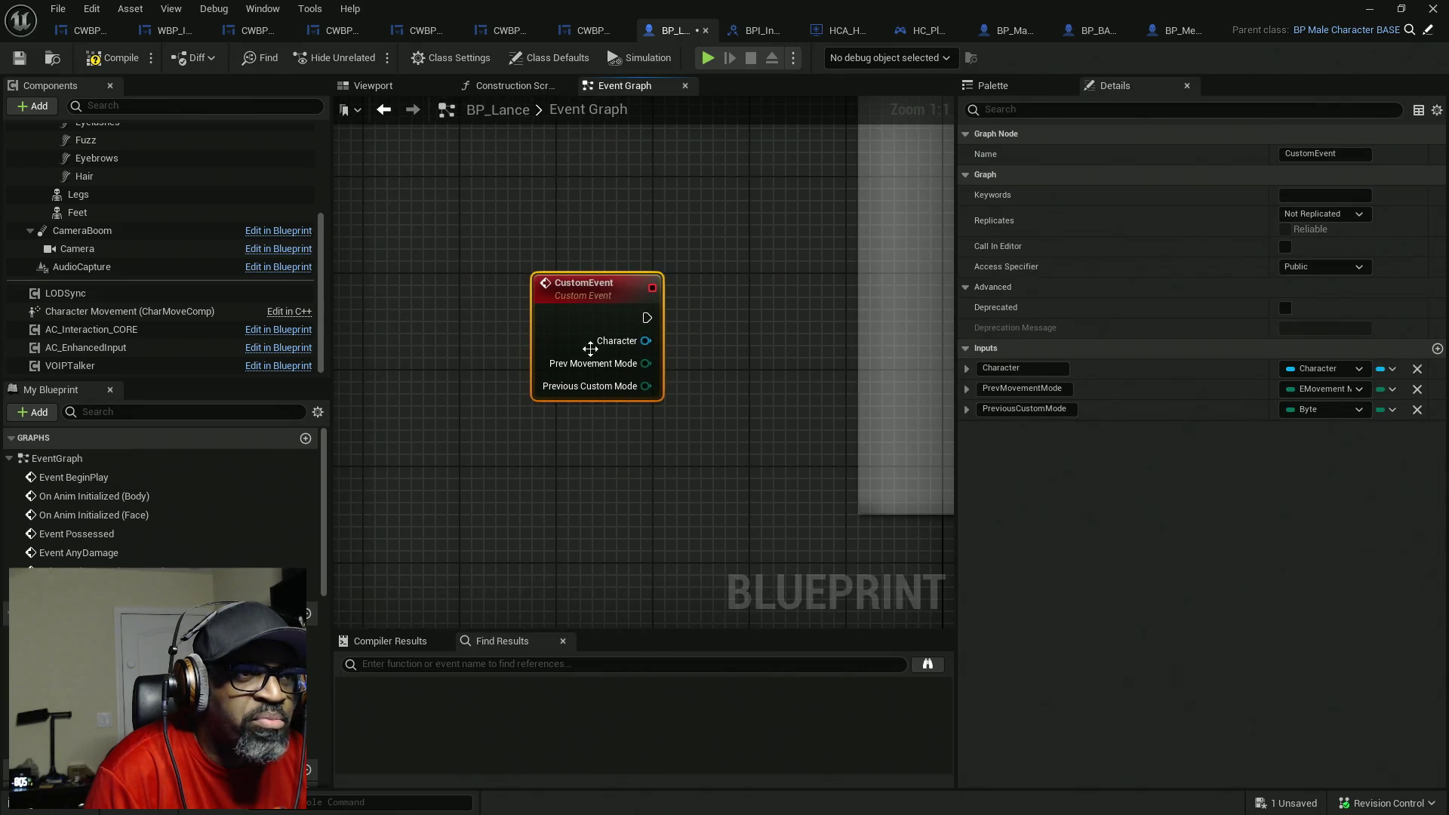
pyautogui.moveTo(591, 349); pyautogui.dragTo(486, 321)
pyautogui.moveTo(605, 348); pyautogui.dragTo(671, 334)
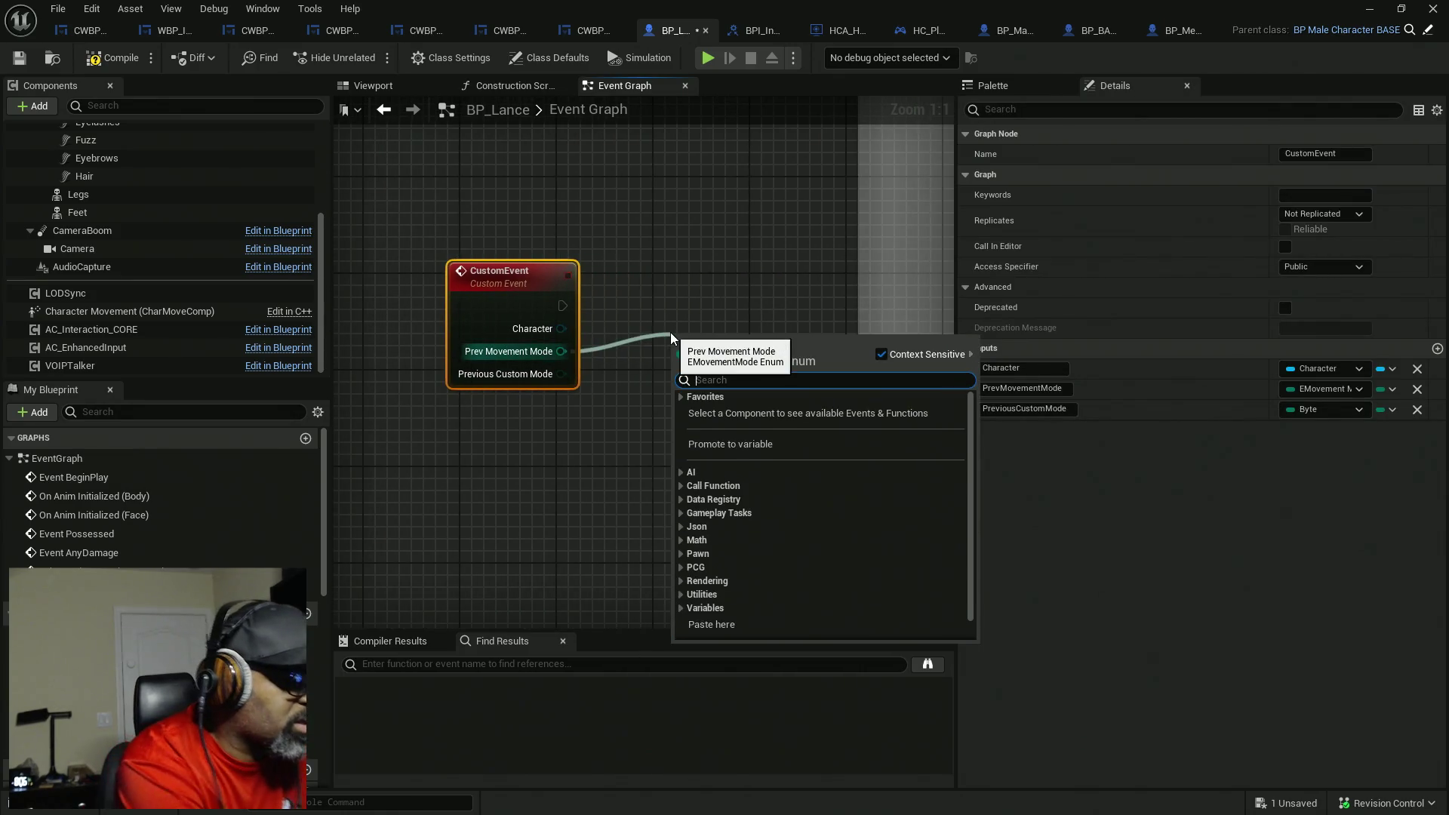
# - Add a fully expanded Switch on EMovementMode from Prev Movement Mode, placed beside the CustomEvent
pyautogui.write('switch')
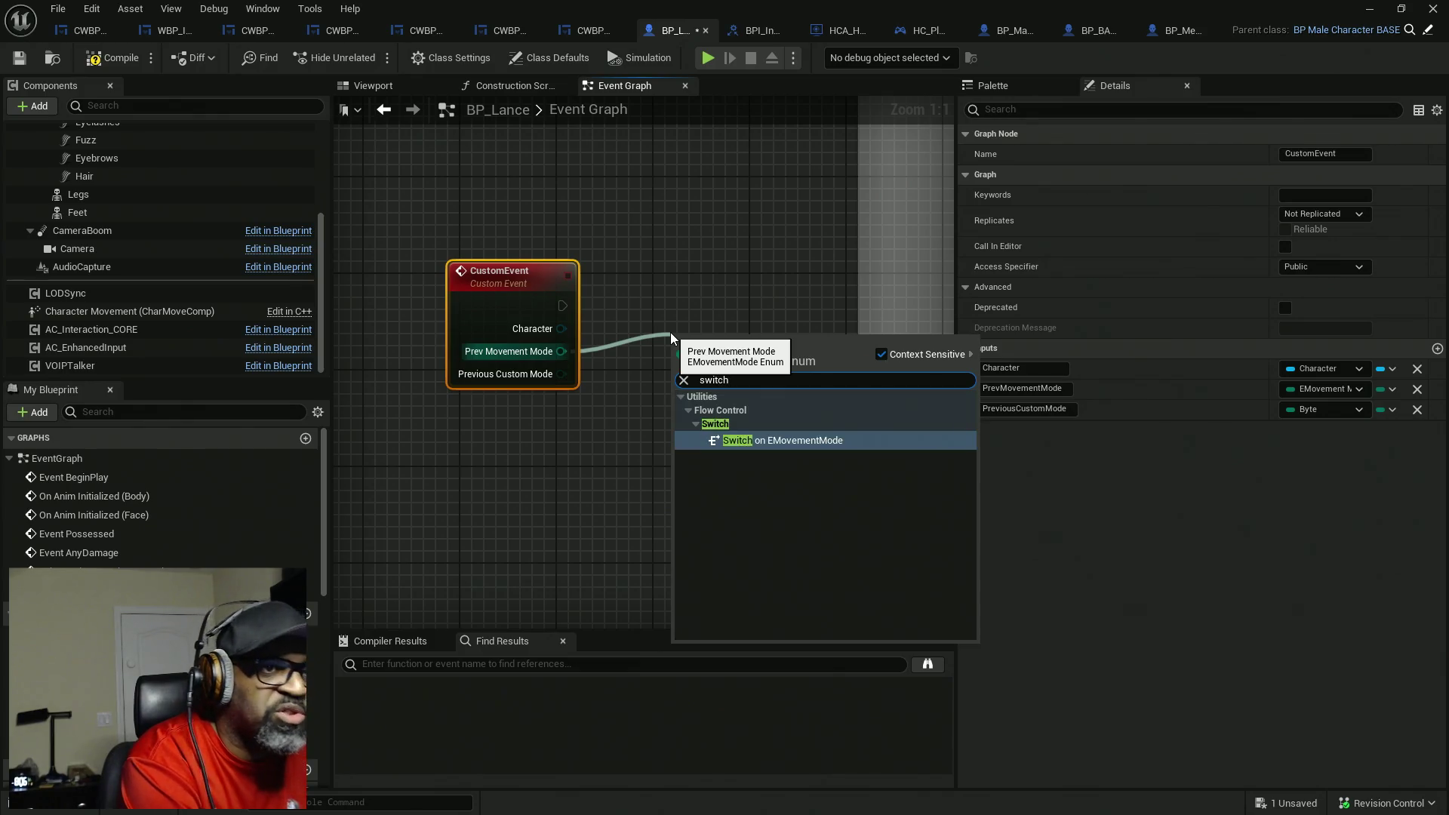
pyautogui.press('Return')
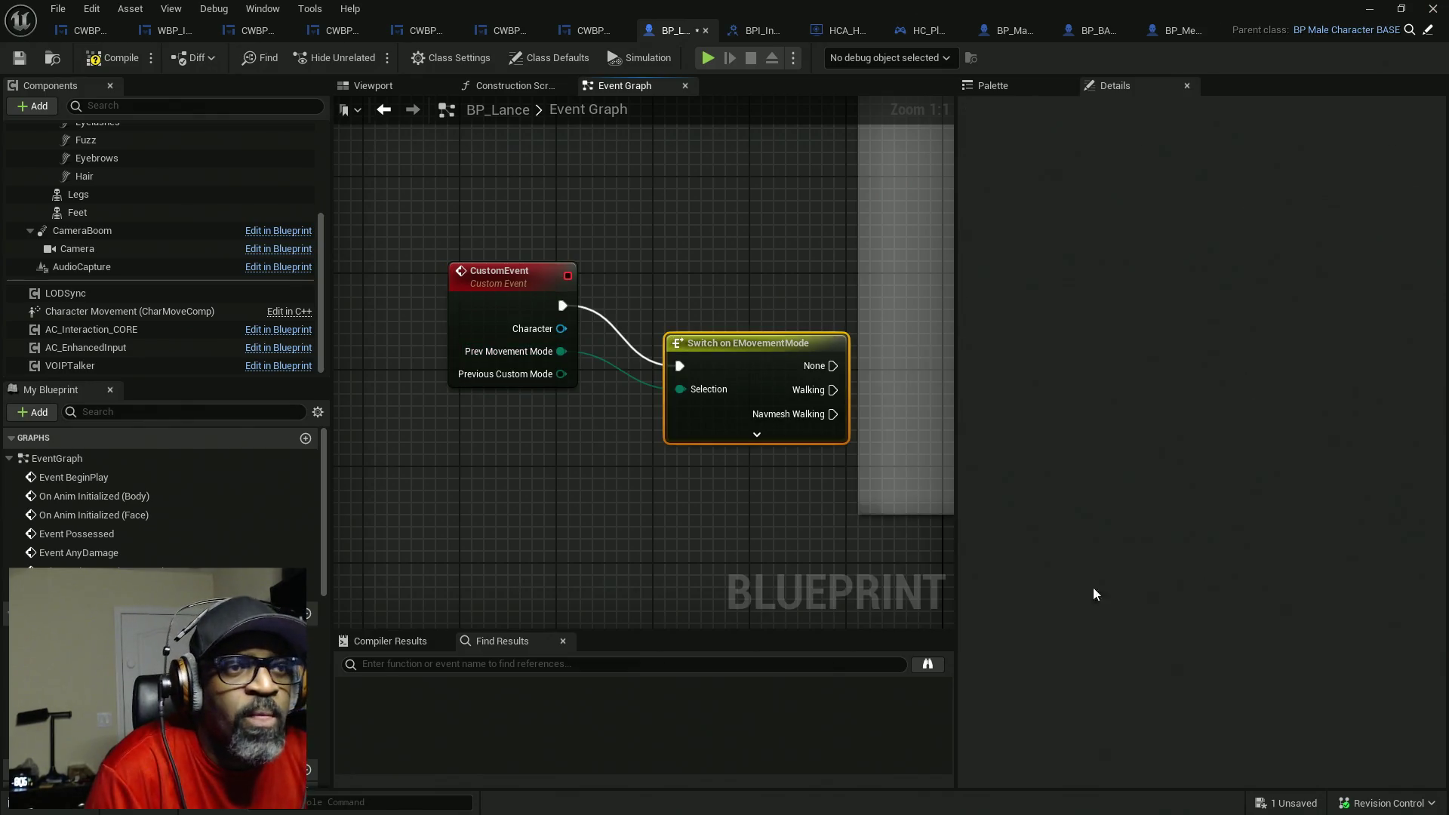
pyautogui.click(757, 435)
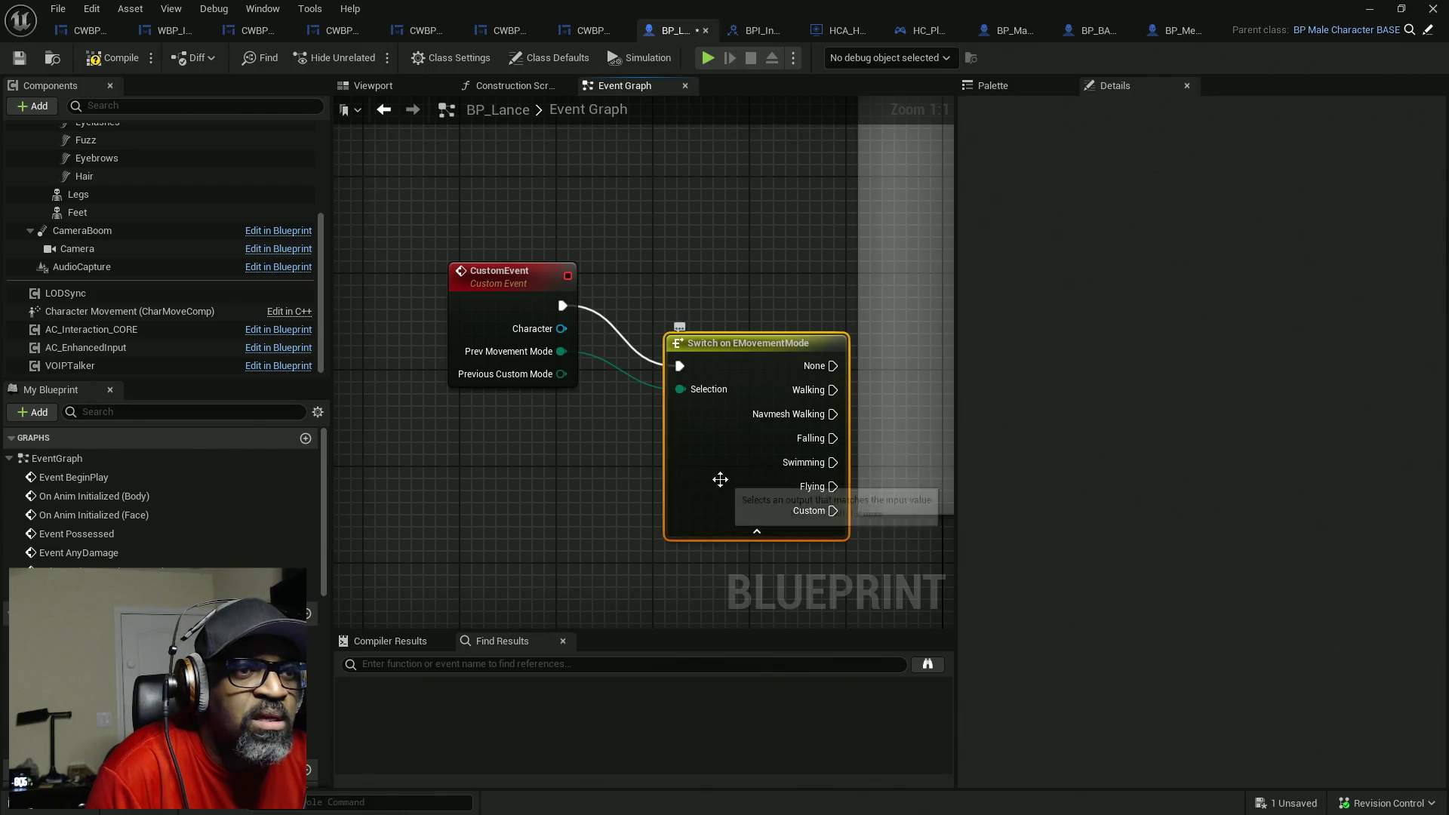
pyautogui.moveTo(720, 480); pyautogui.dragTo(684, 299)
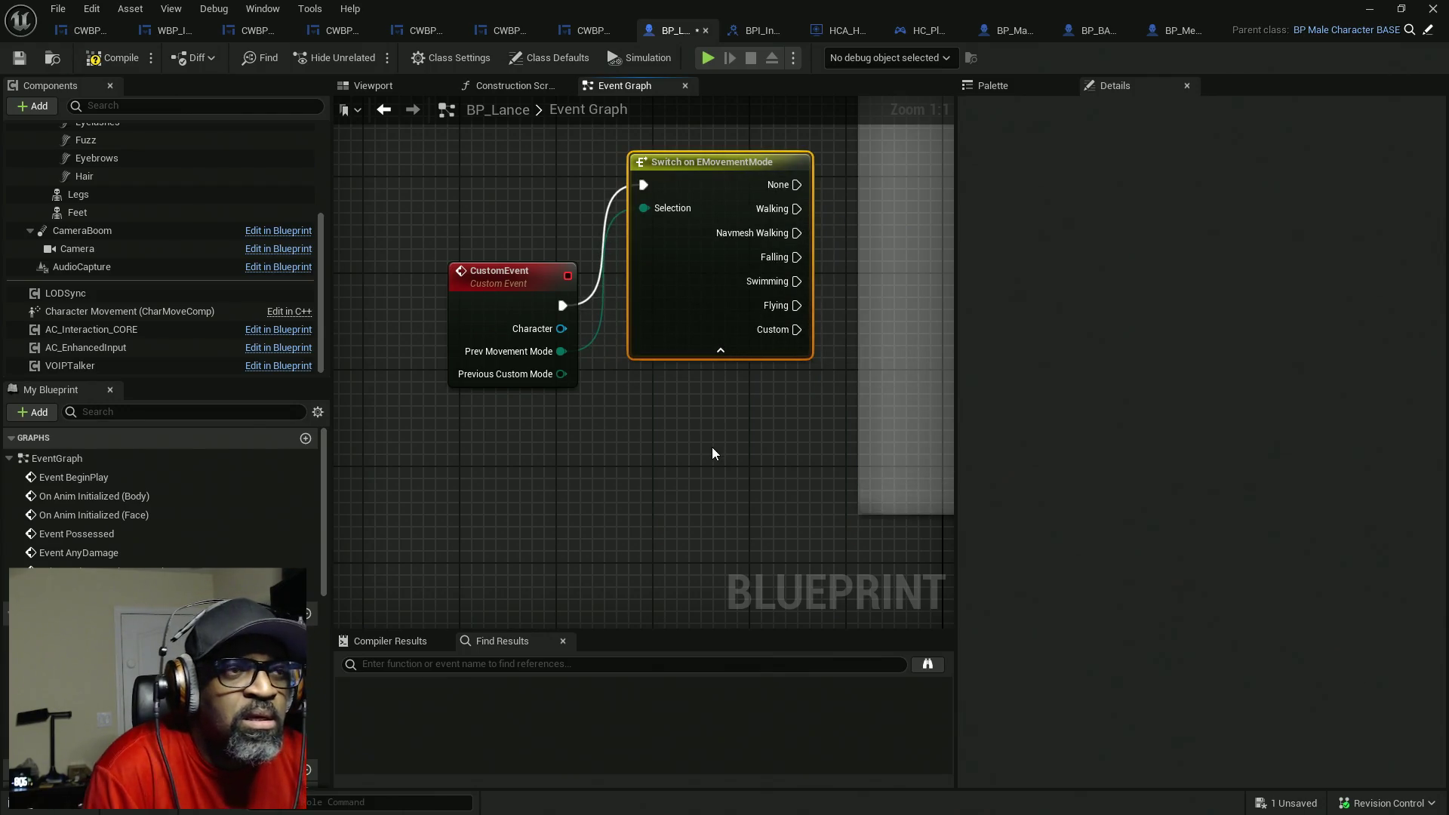
# - Try a Byte to Enum node from Previous Custom Mode, then delete it, the CustomEvent and the Switch
pyautogui.moveTo(562, 373); pyautogui.dragTo(678, 434)
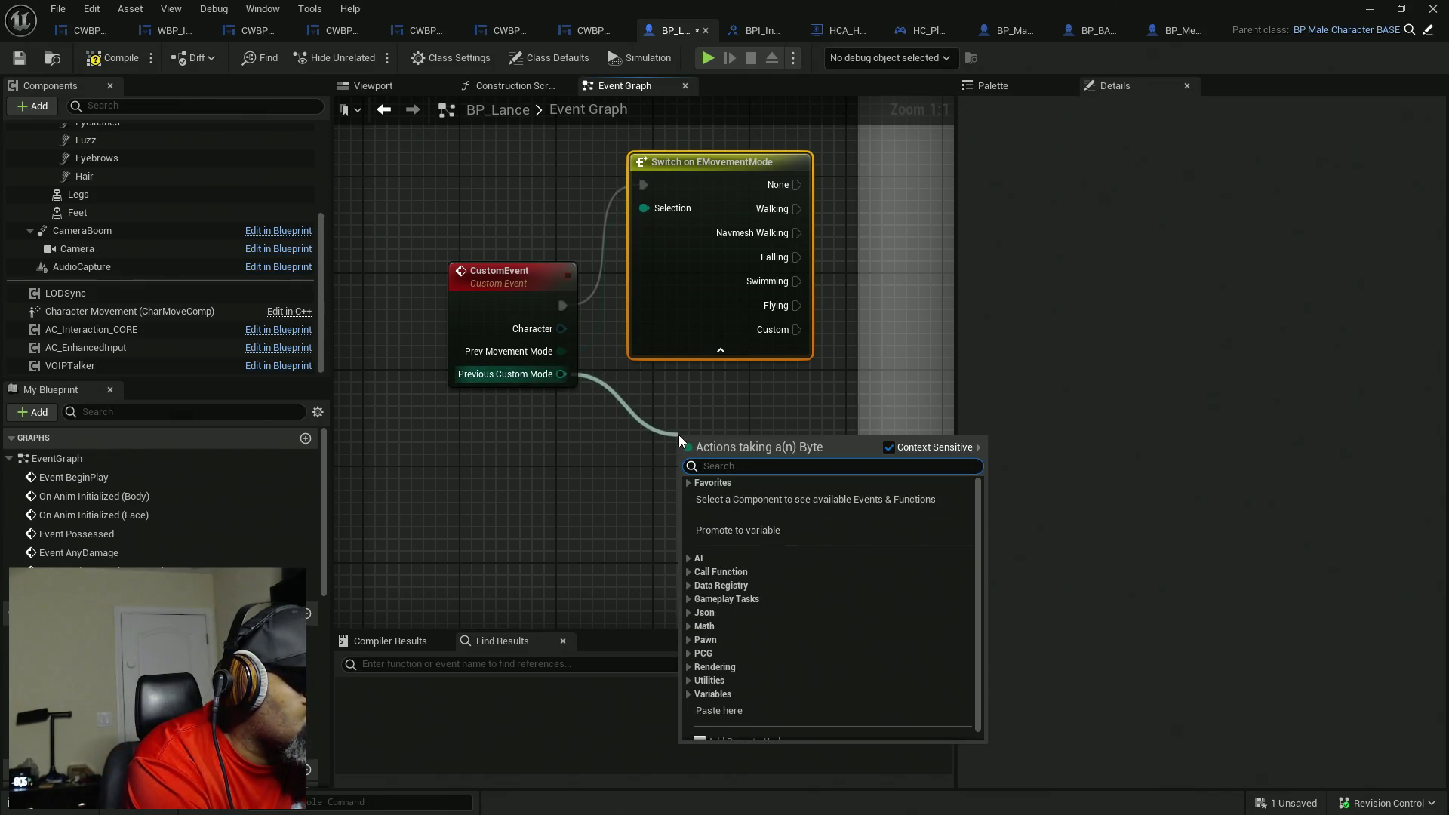
pyautogui.write('switch')
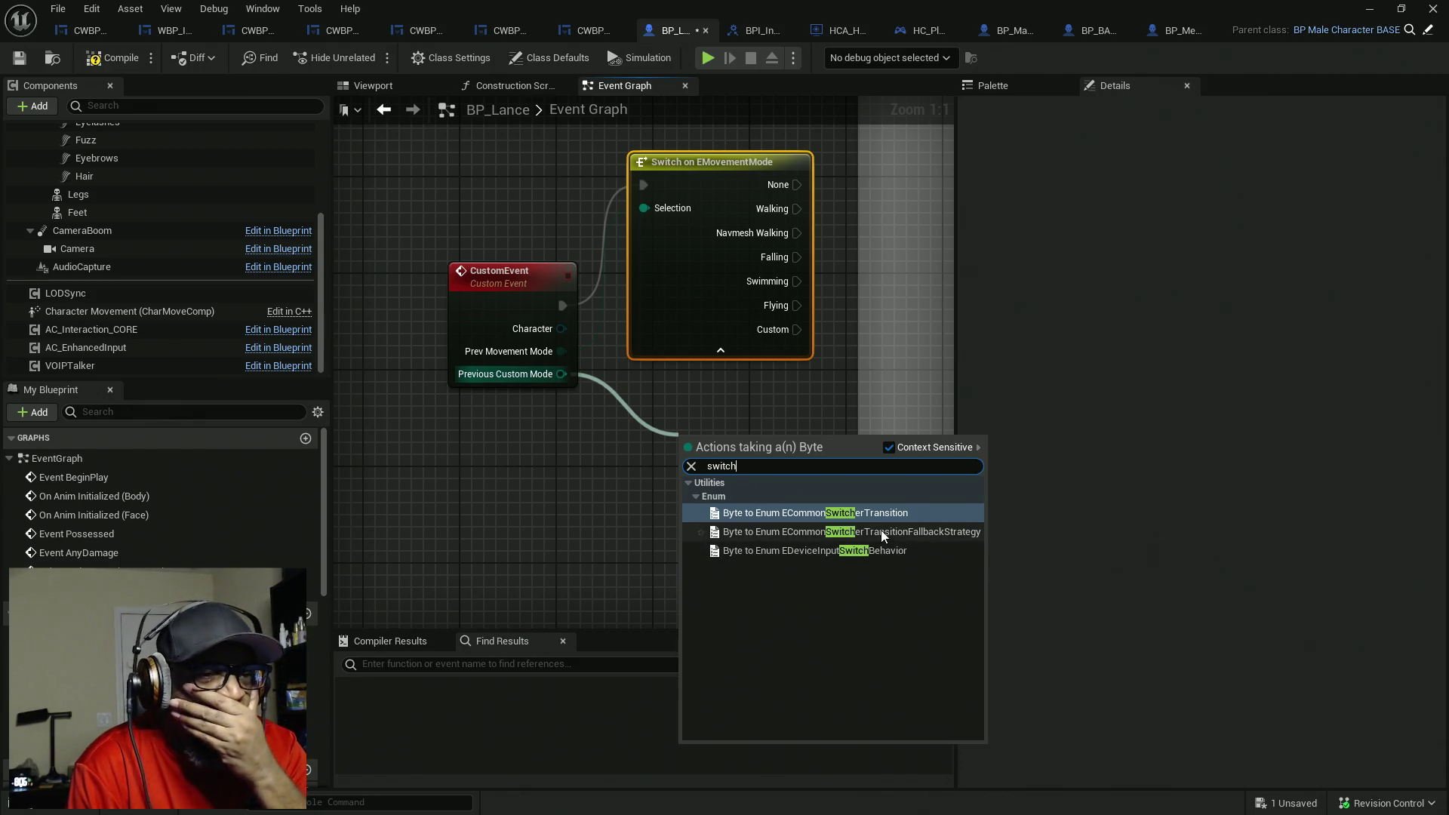
pyautogui.click(871, 513)
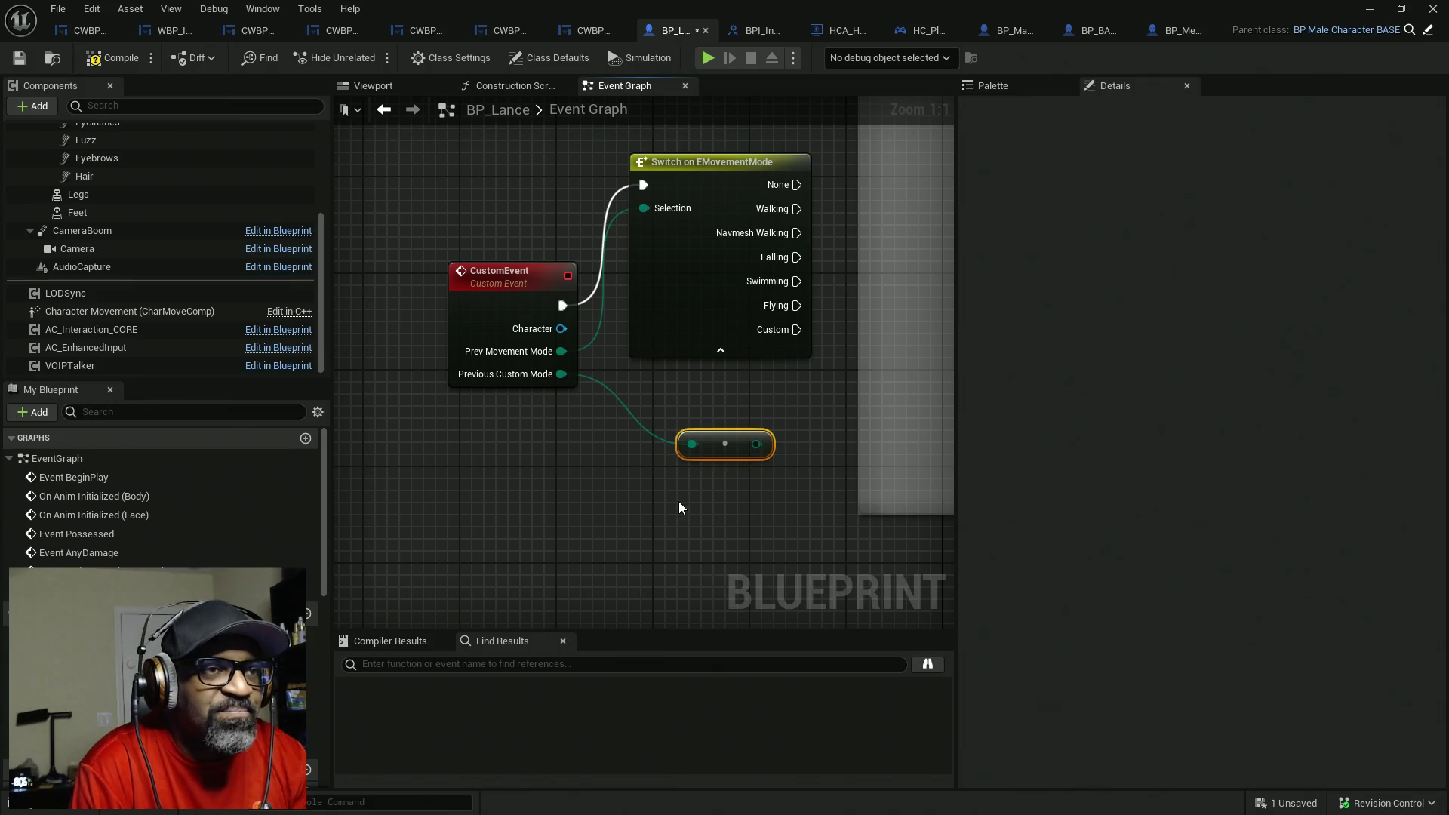
pyautogui.press('Delete')
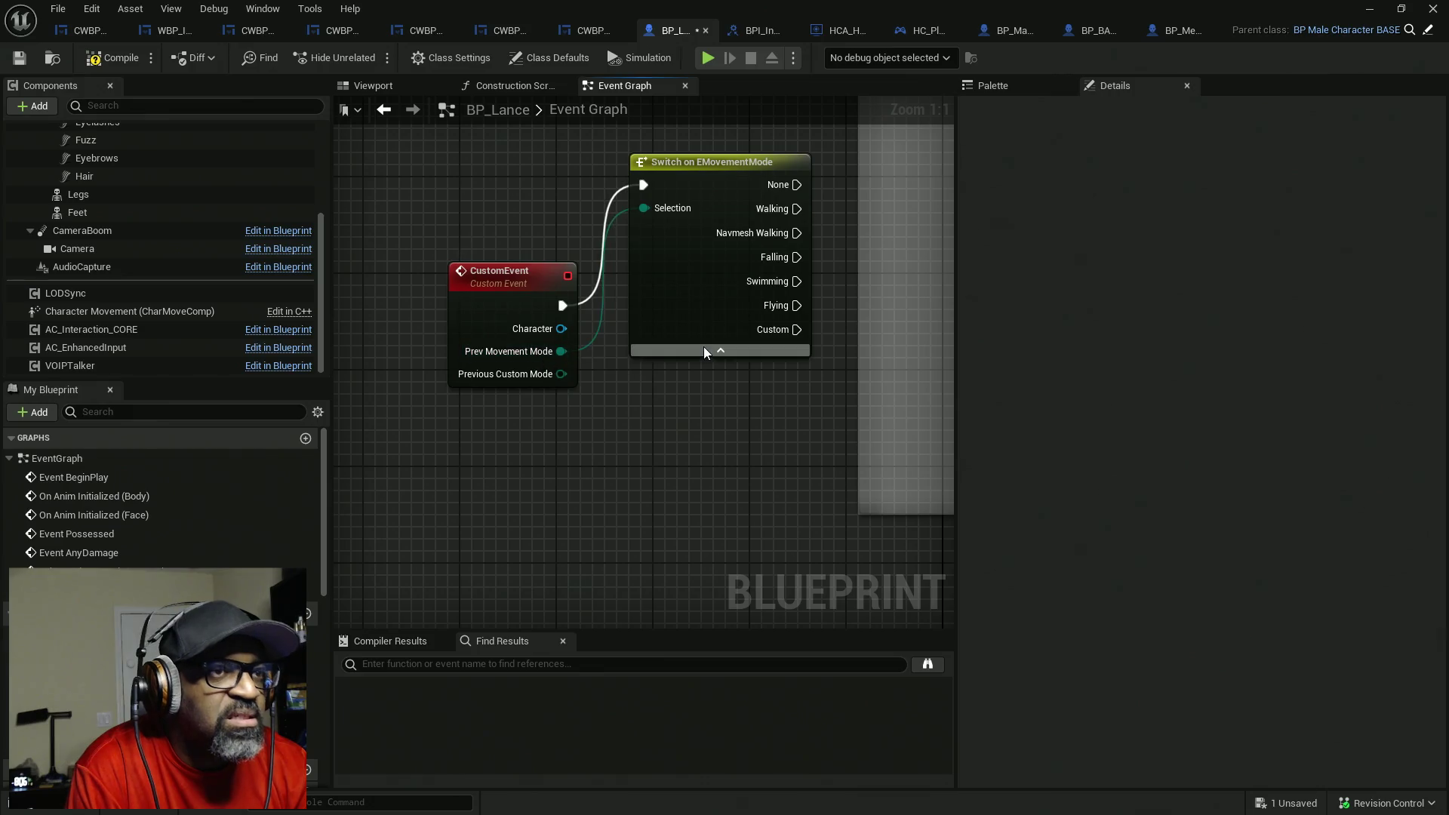
pyautogui.moveTo(746, 418); pyautogui.dragTo(468, 302)
pyautogui.press('Delete')
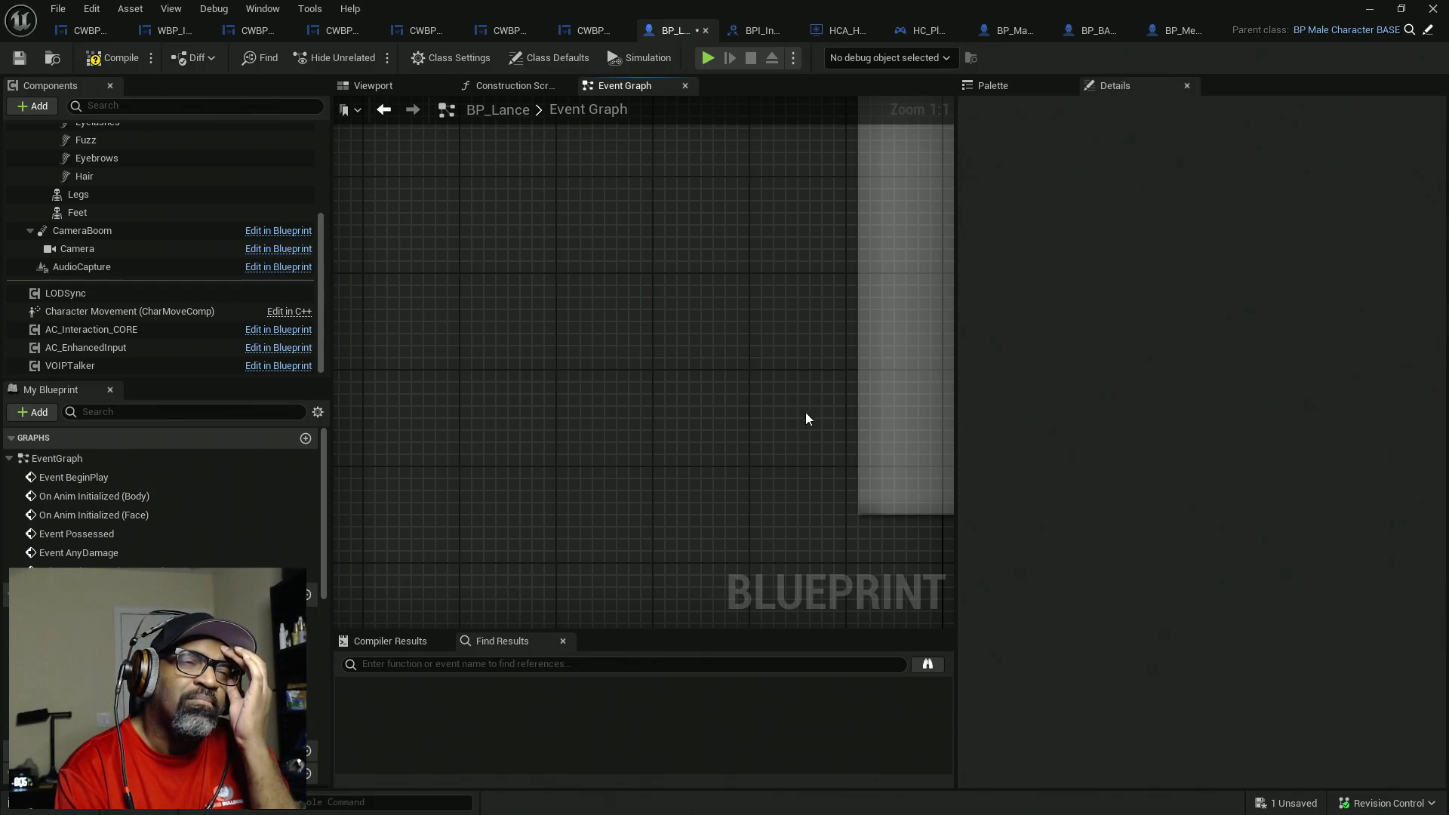
# - Delete the leftover Bind Event and Create Event nodes for Movement Mode Changed
pyautogui.scroll(-3, 825, 370)
pyautogui.scroll(2, 791, 377)
pyautogui.moveTo(802, 421); pyautogui.dragTo(657, 249)
pyautogui.press('Delete')
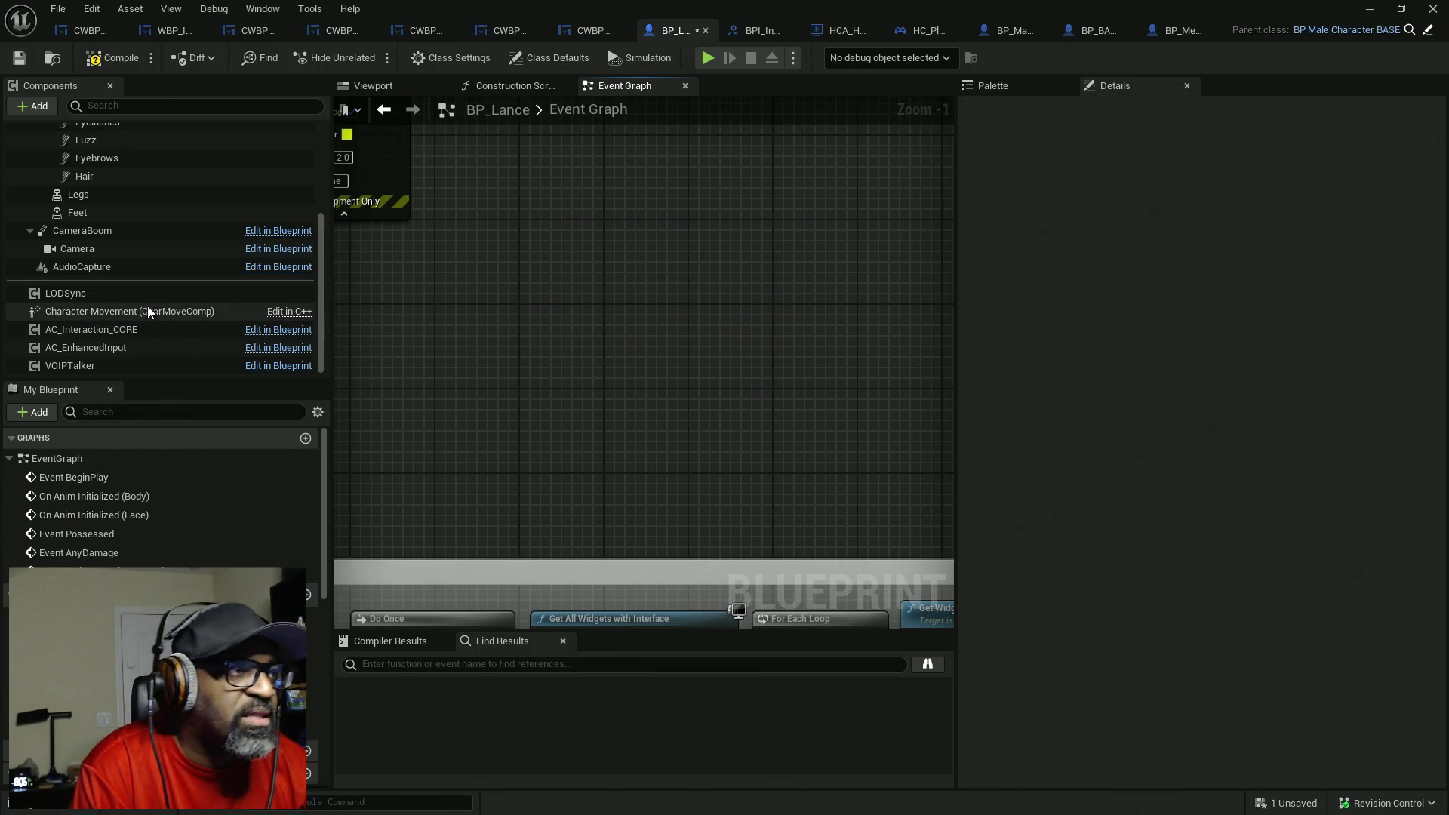
# - With Character Movement selected, search the graph actions for 'bind' and scroll through the results
pyautogui.click(172, 315)
pyautogui.rightClick(613, 272)
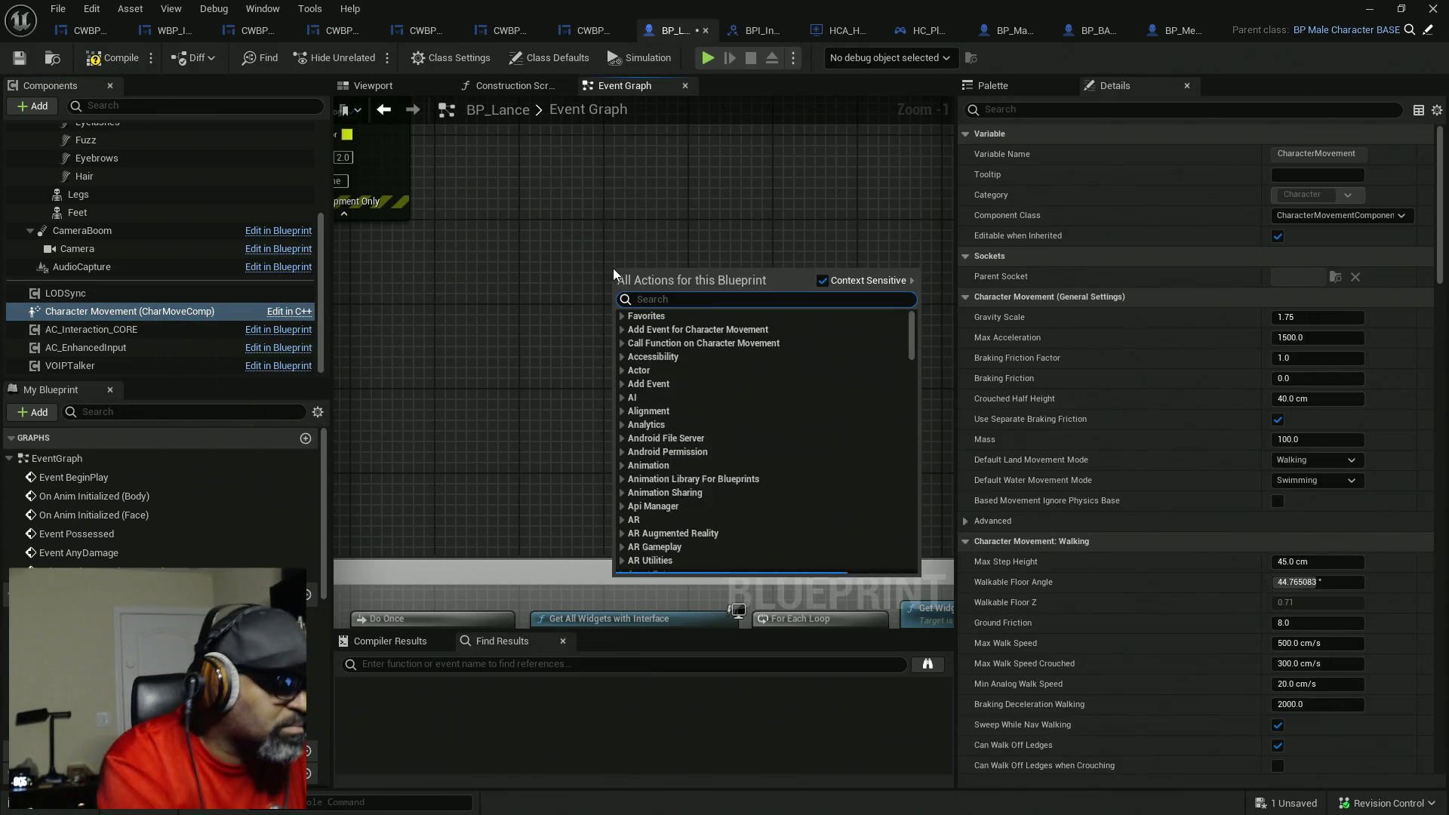
pyautogui.write('bind')
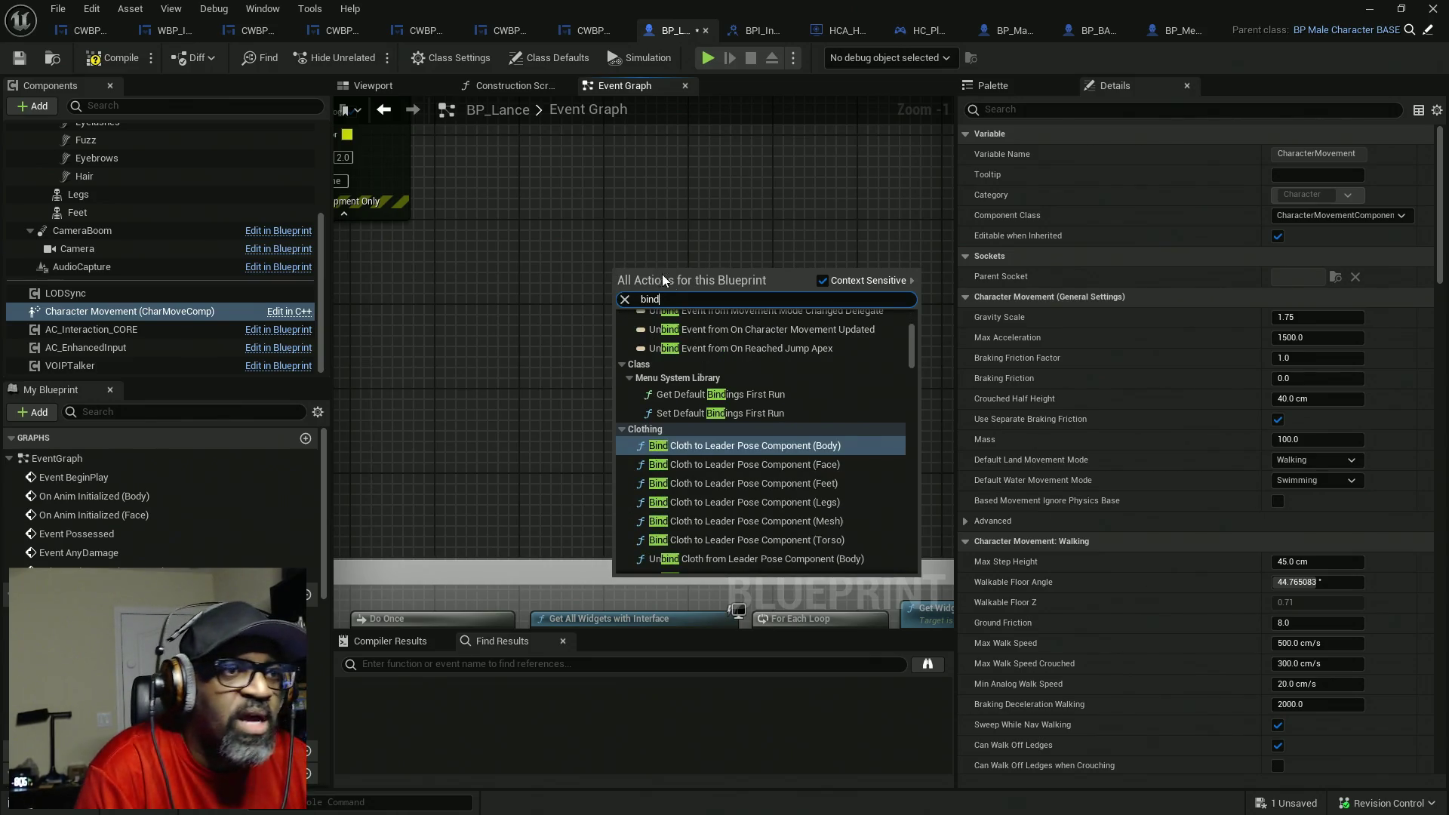
pyautogui.scroll(5, 815, 370)
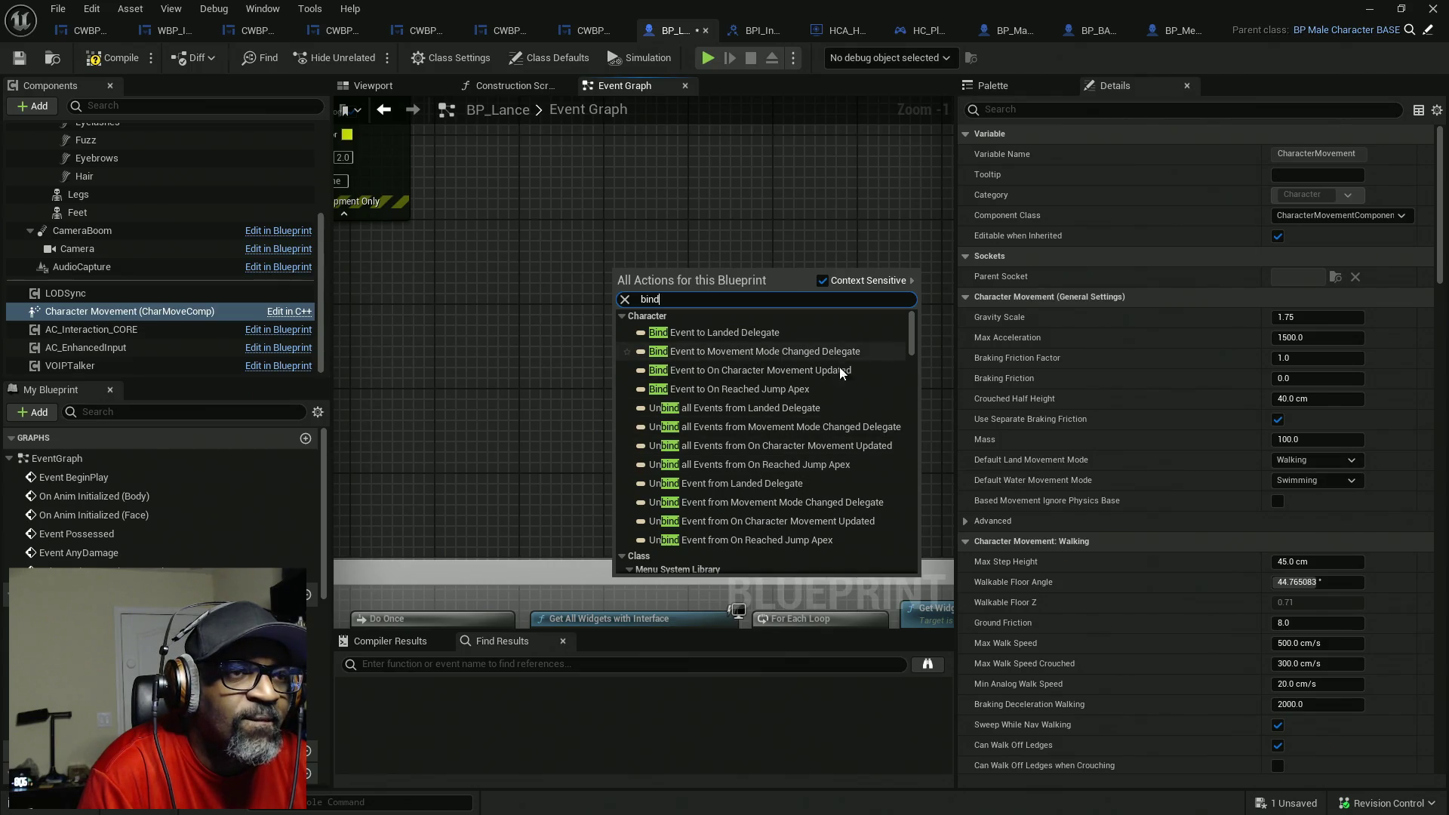
pyautogui.scroll(-3, 796, 418)
pyautogui.scroll(3, 795, 415)
pyautogui.scroll(-3, 795, 415)
pyautogui.scroll(-3, 795, 415)
pyautogui.scroll(2, 800, 419)
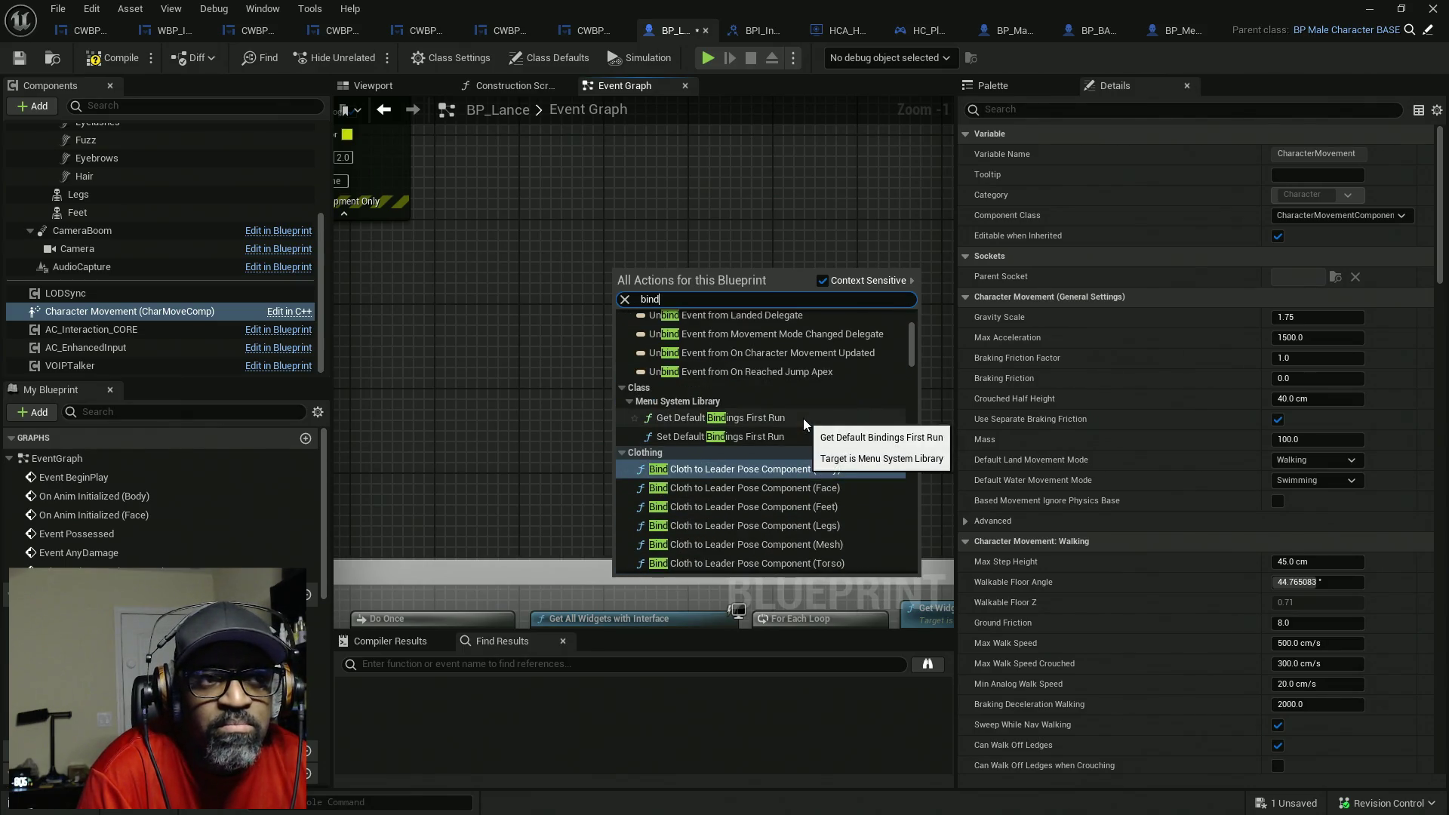
pyautogui.scroll(-2, 803, 419)
pyautogui.scroll(-3, 804, 419)
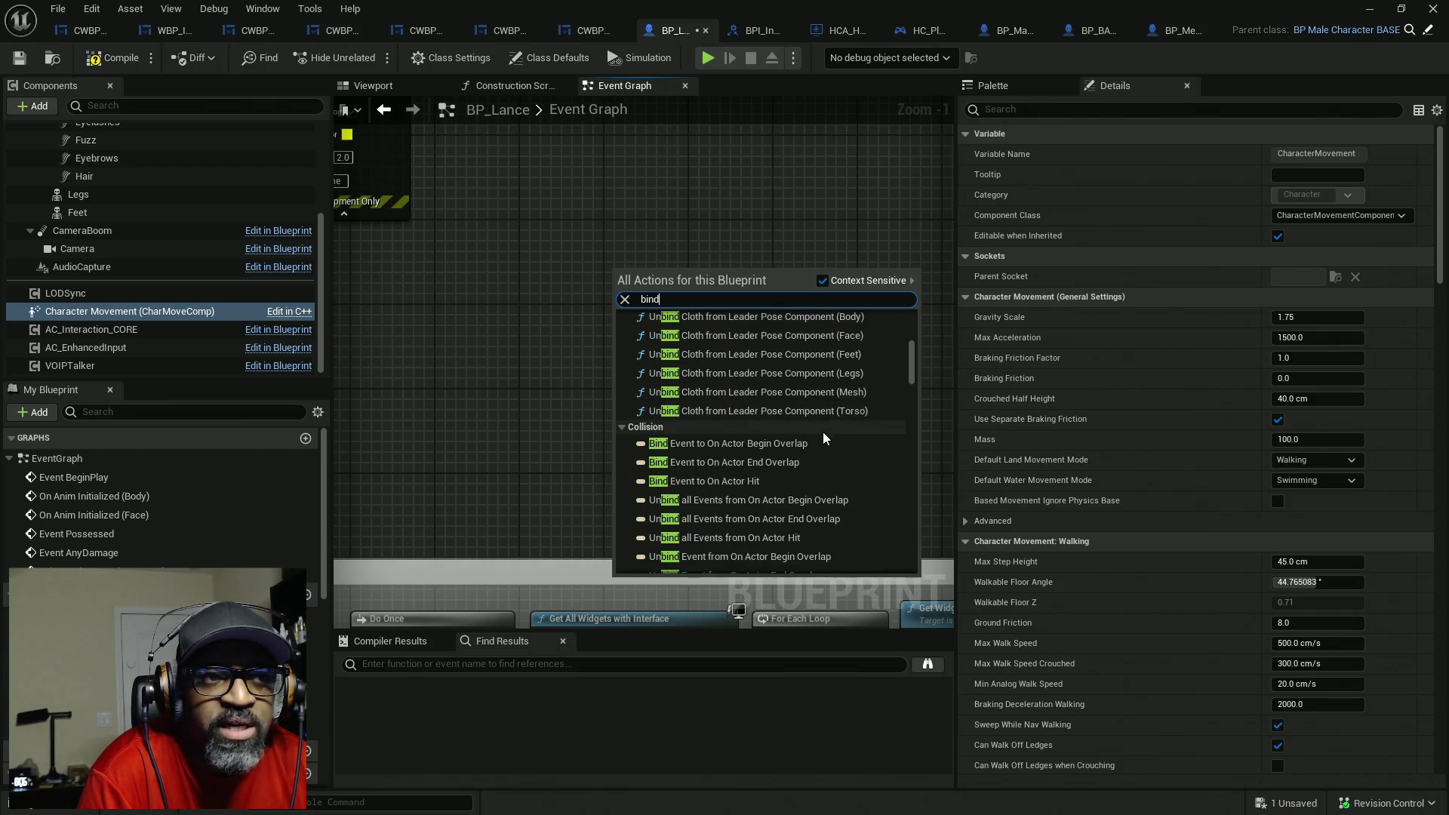
pyautogui.scroll(-2, 716, 450)
# - Collapse the Collision, Damage and Groom action categories, then close the list without adding anything
pyautogui.click(623, 354)
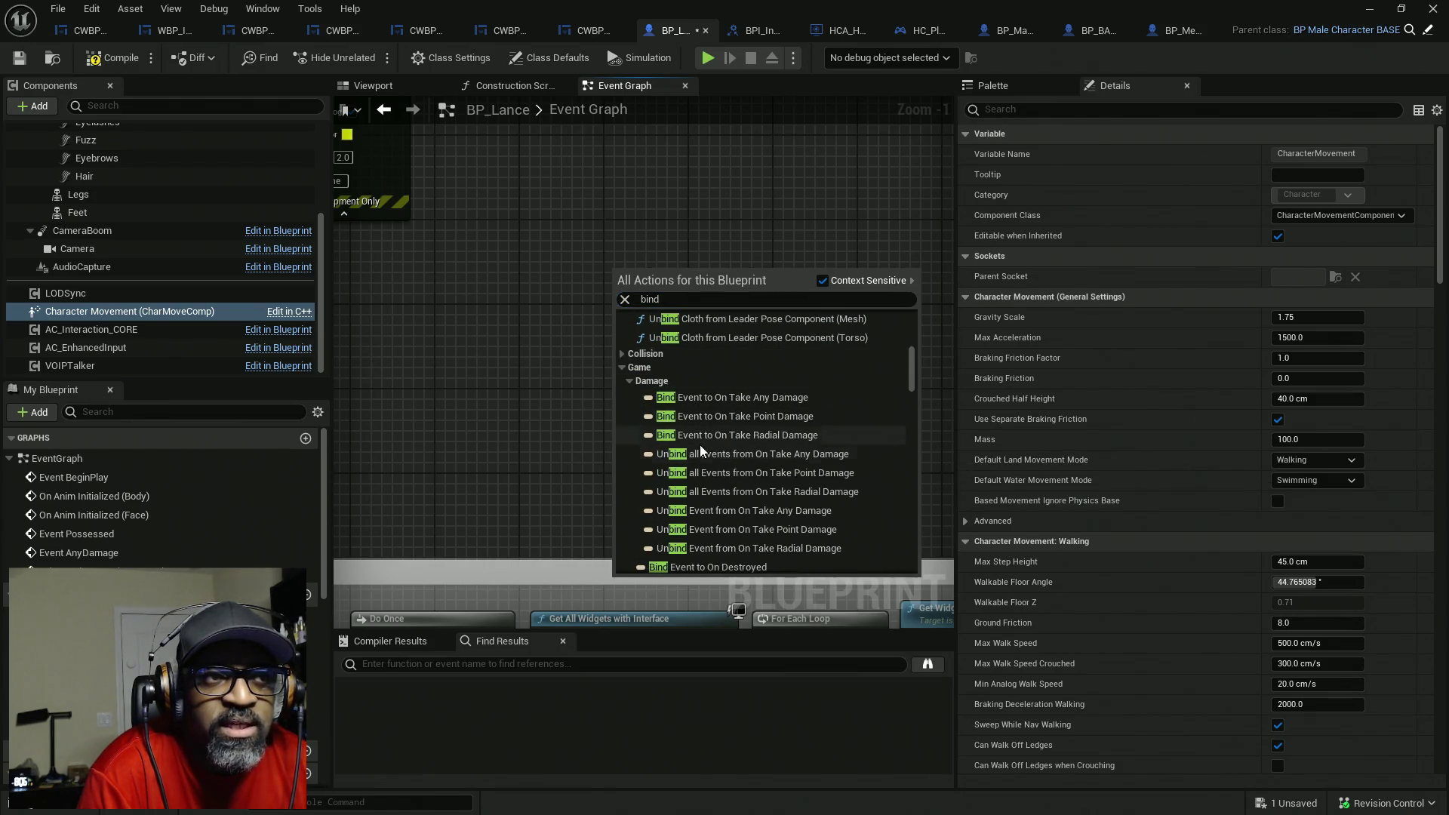
pyautogui.click(631, 382)
pyautogui.scroll(-2, 778, 409)
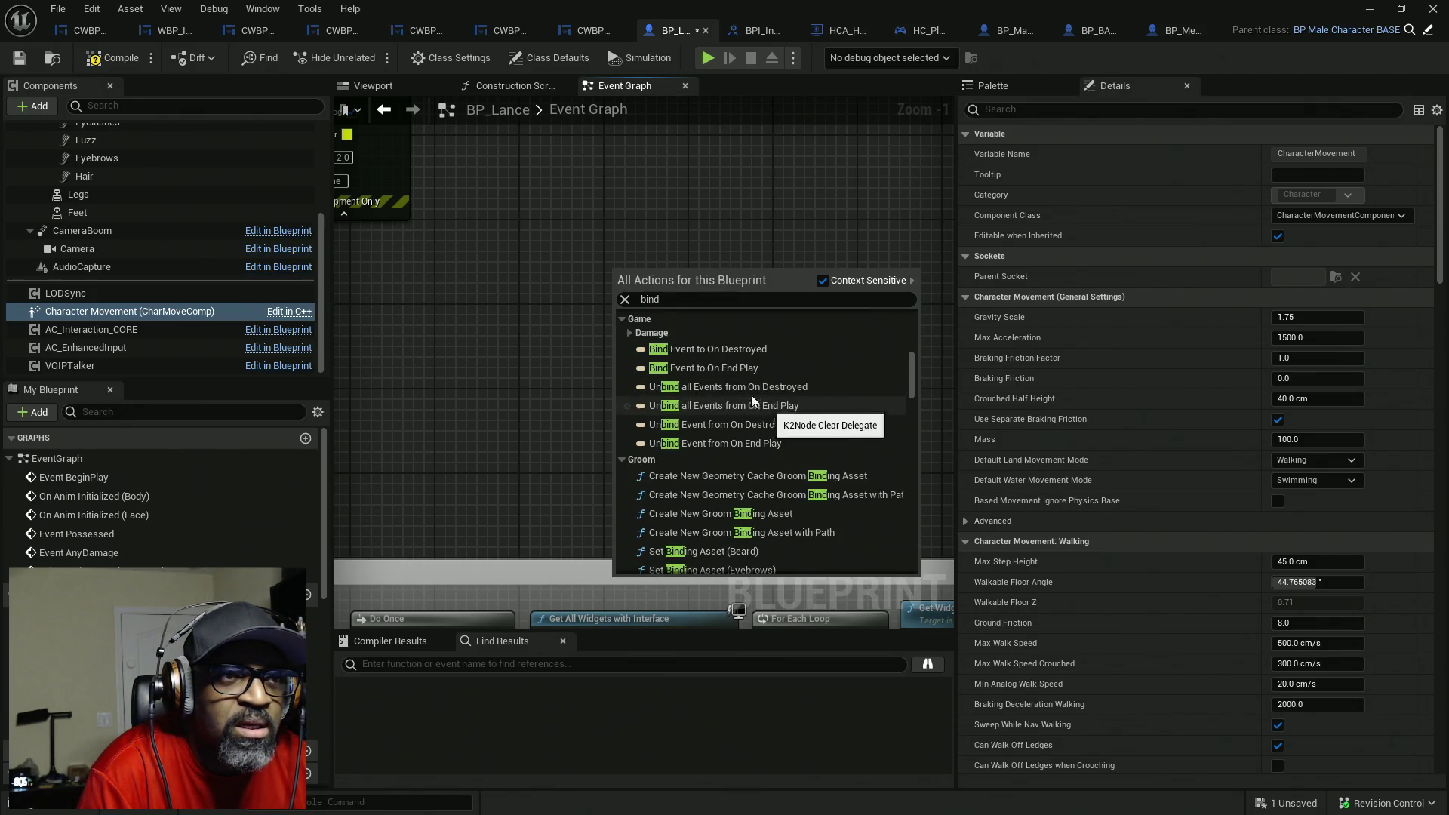
pyautogui.scroll(-2, 723, 428)
pyautogui.click(623, 388)
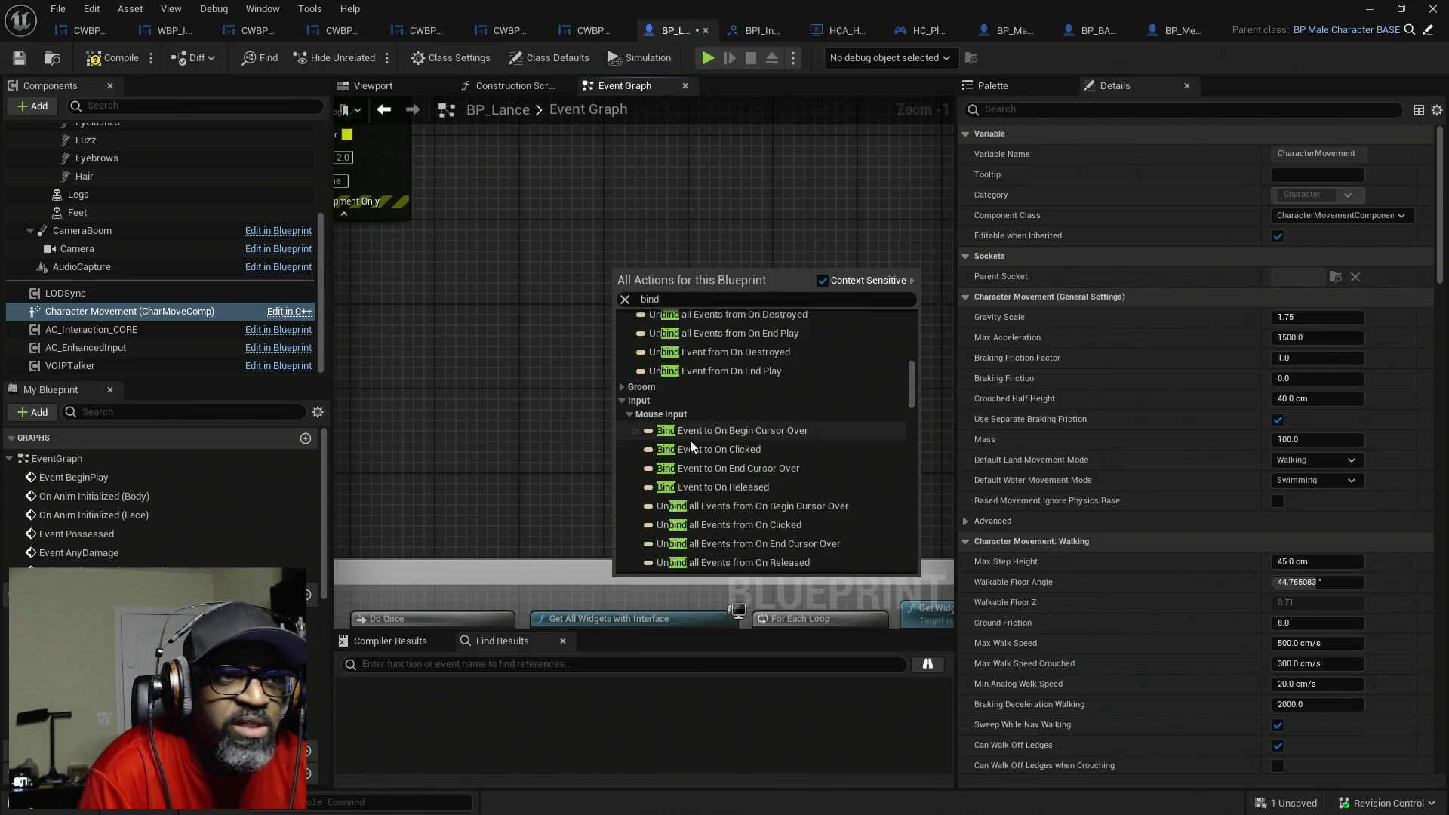
pyautogui.scroll(-2, 779, 422)
pyautogui.scroll(-12, 794, 453)
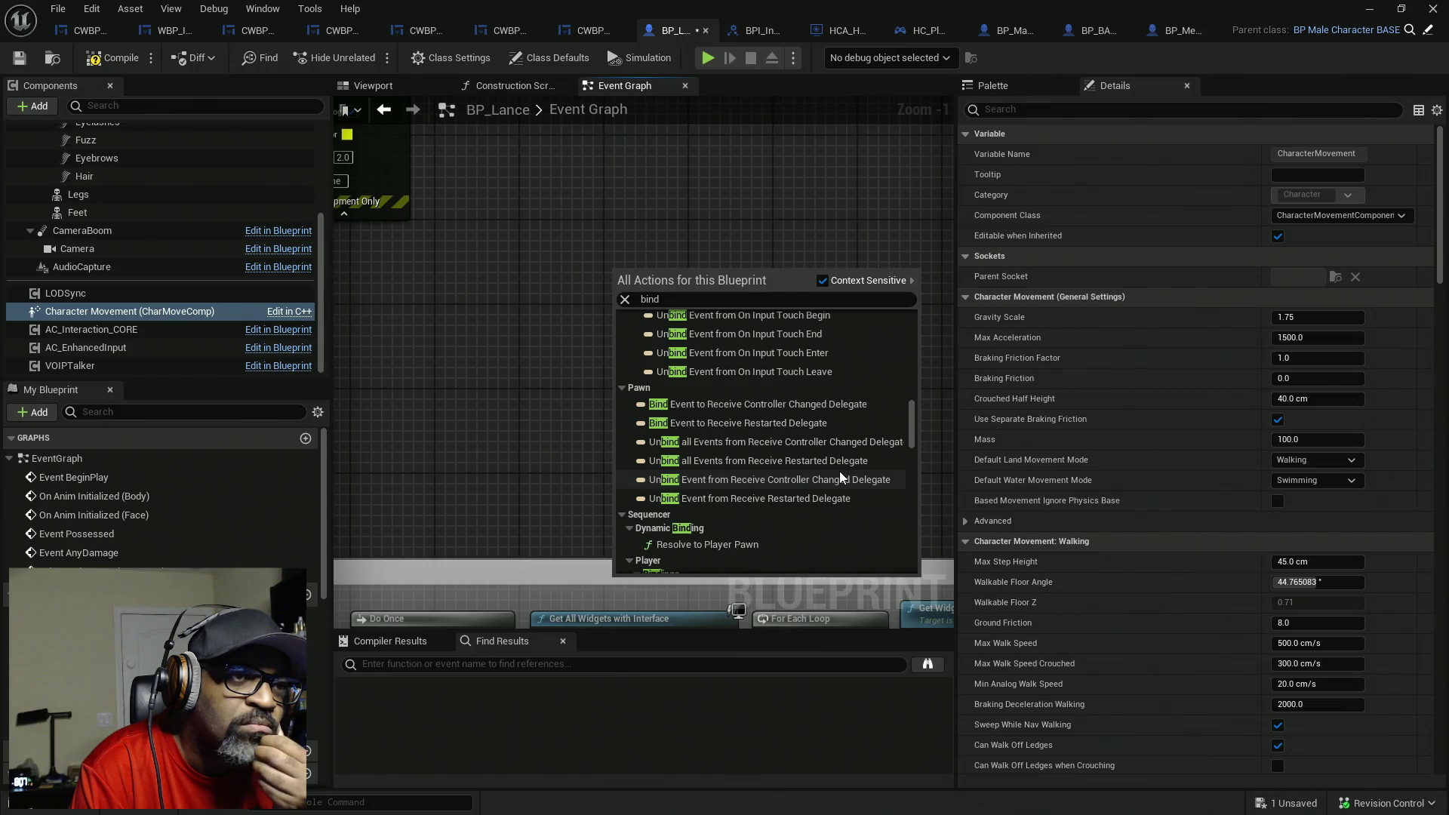
pyautogui.click(481, 229)
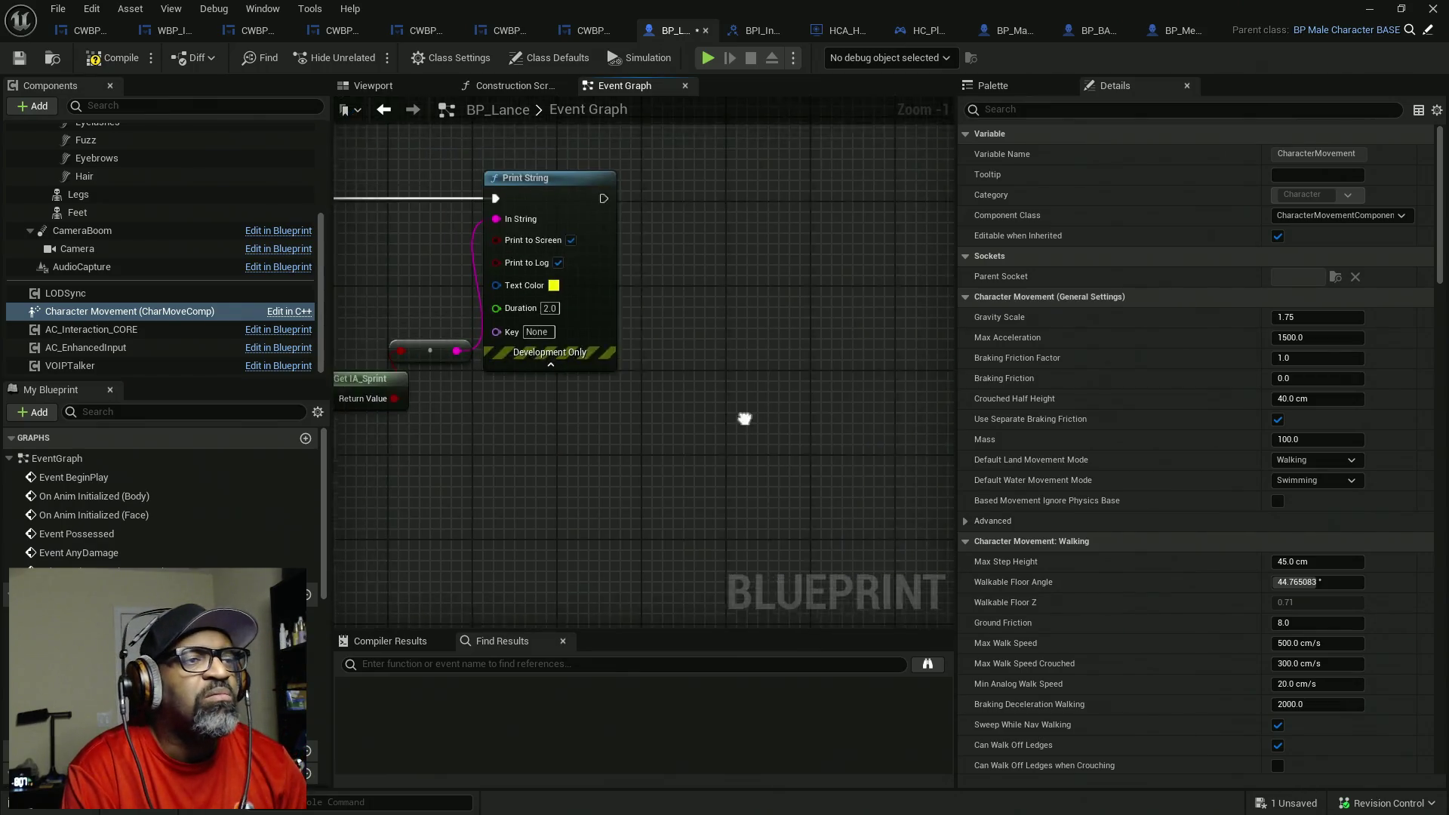
# - Delete the Print String, reroute and Get IA_Sprint debug nodes from the IA_Sprint event
pyautogui.scroll(-4, 564, 378)
pyautogui.scroll(3, 496, 383)
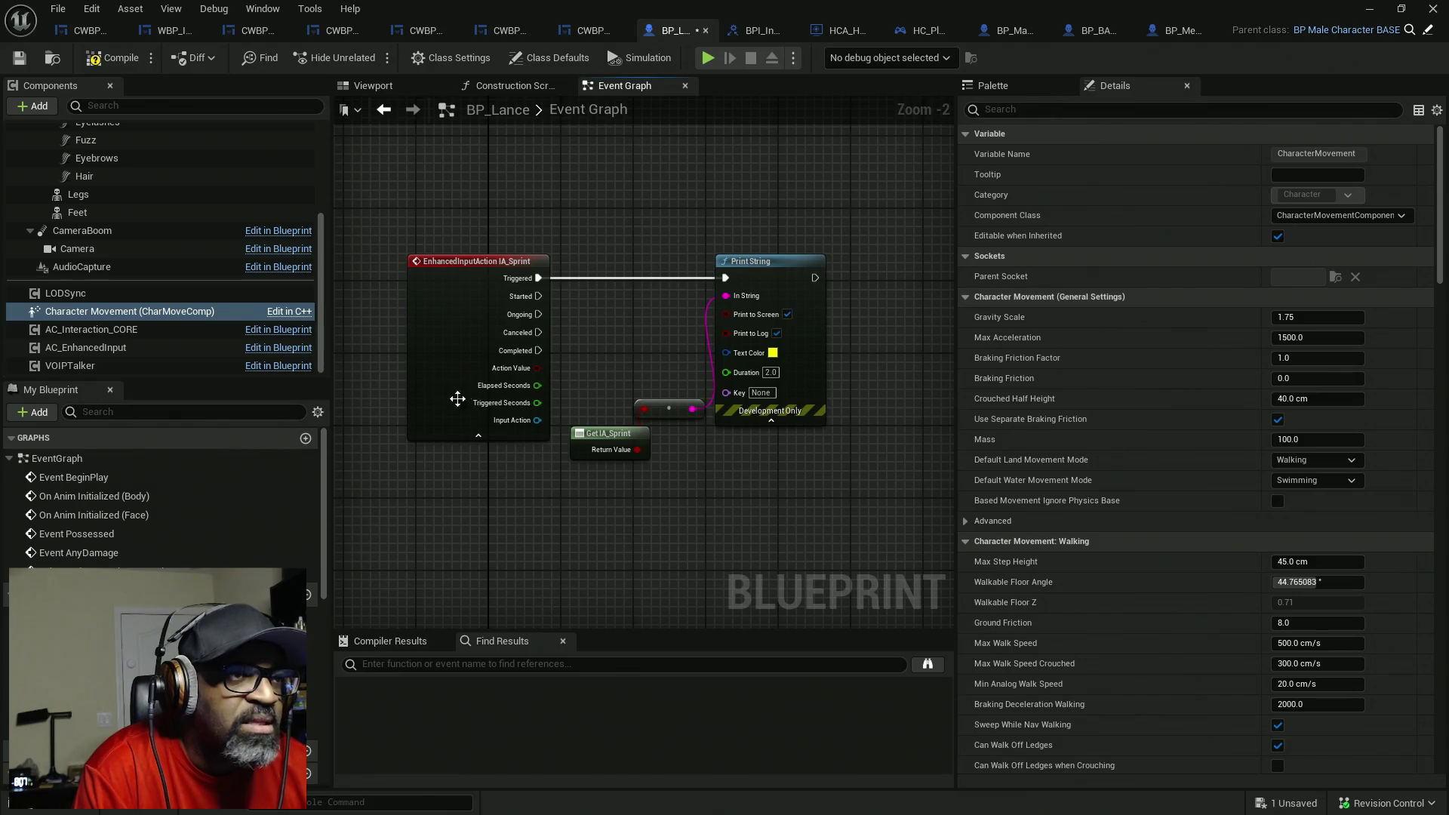
pyautogui.moveTo(597, 224); pyautogui.dragTo(788, 503)
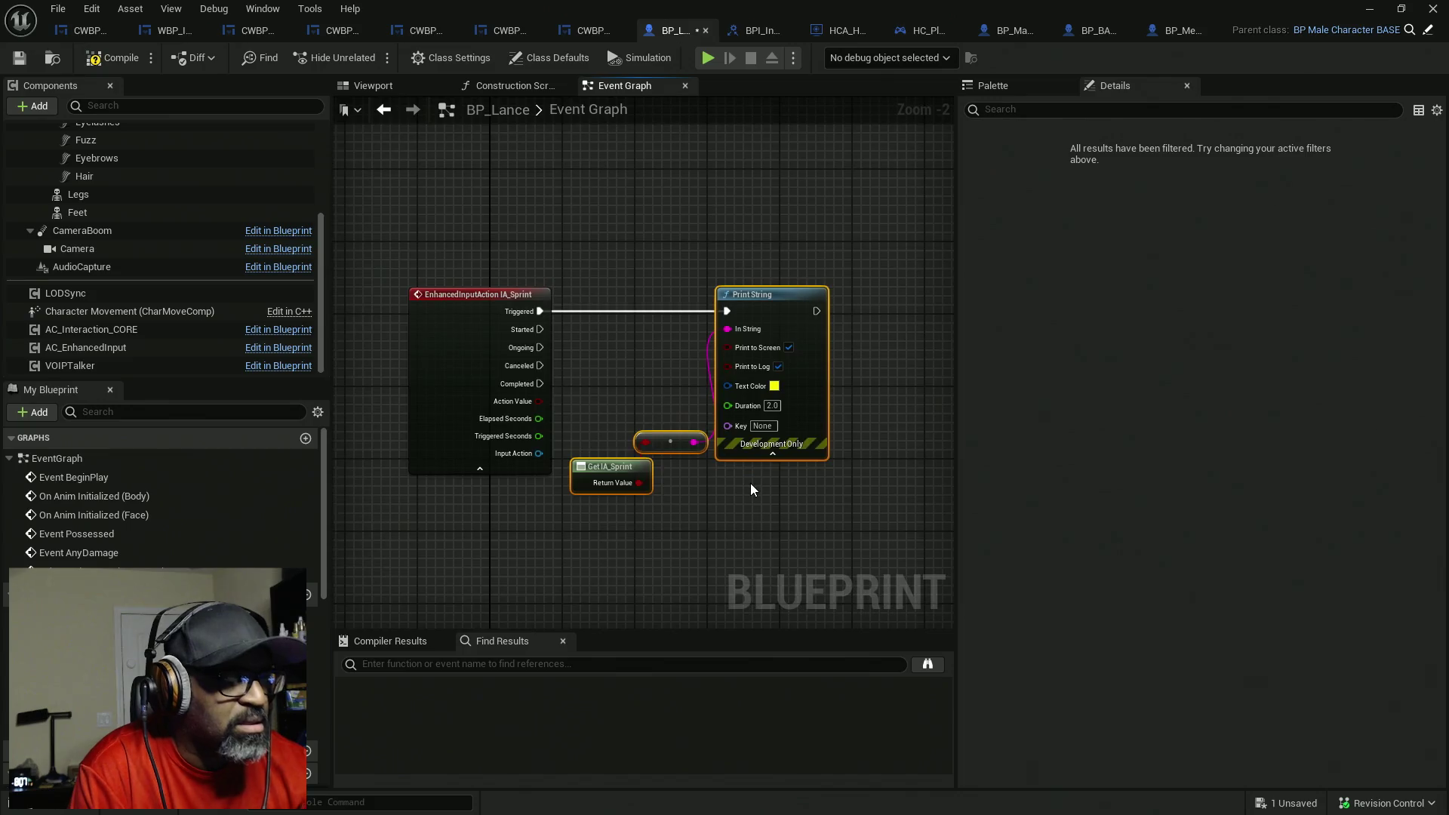
pyautogui.scroll(1, 747, 486)
pyautogui.press('Delete')
pyautogui.scroll(1, 596, 387)
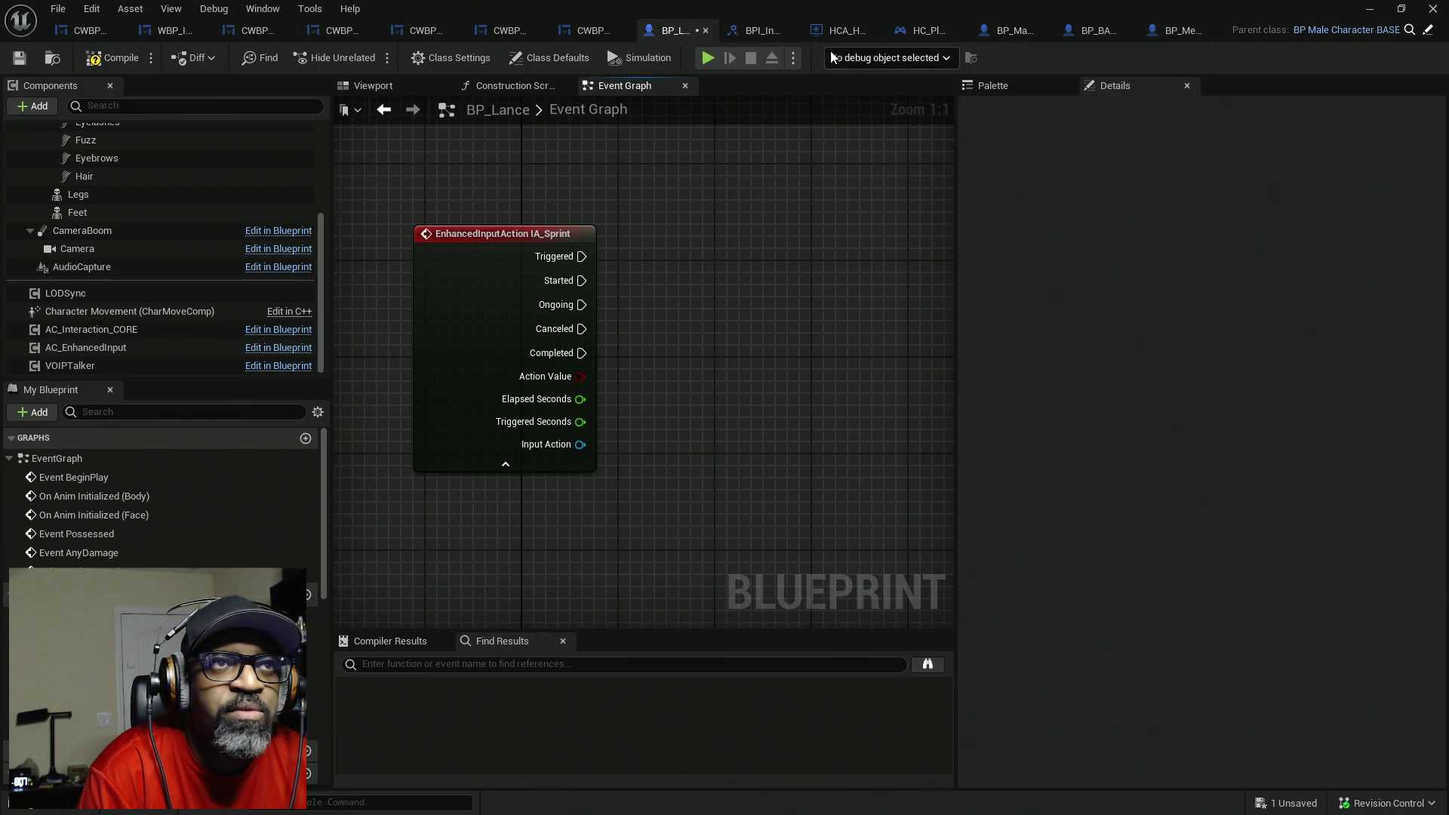
pyautogui.click(751, 32)
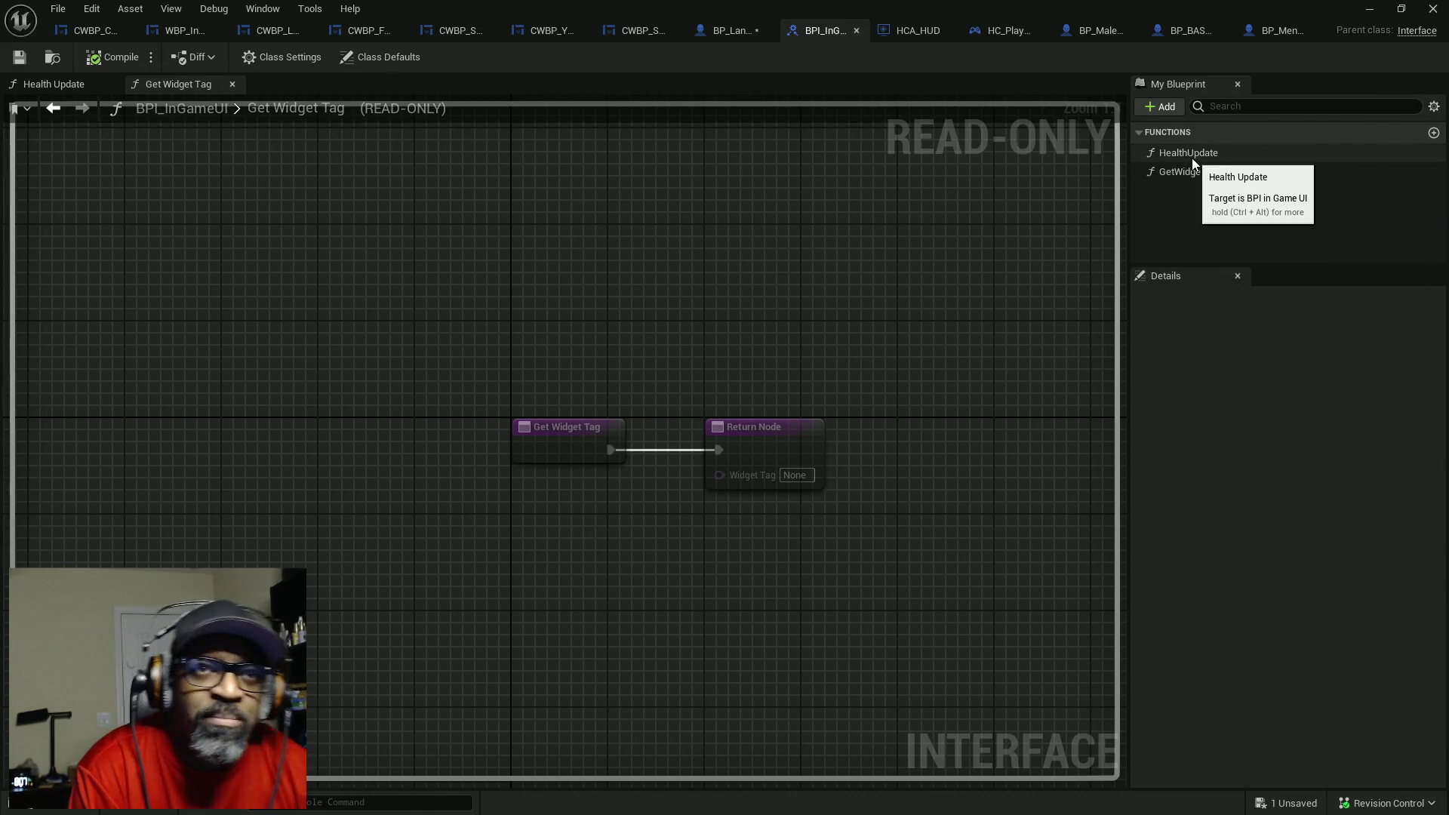
# - Add a new function, NewFunction, to the BPI_InGameUI interface through + Add
pyautogui.click(1172, 111)
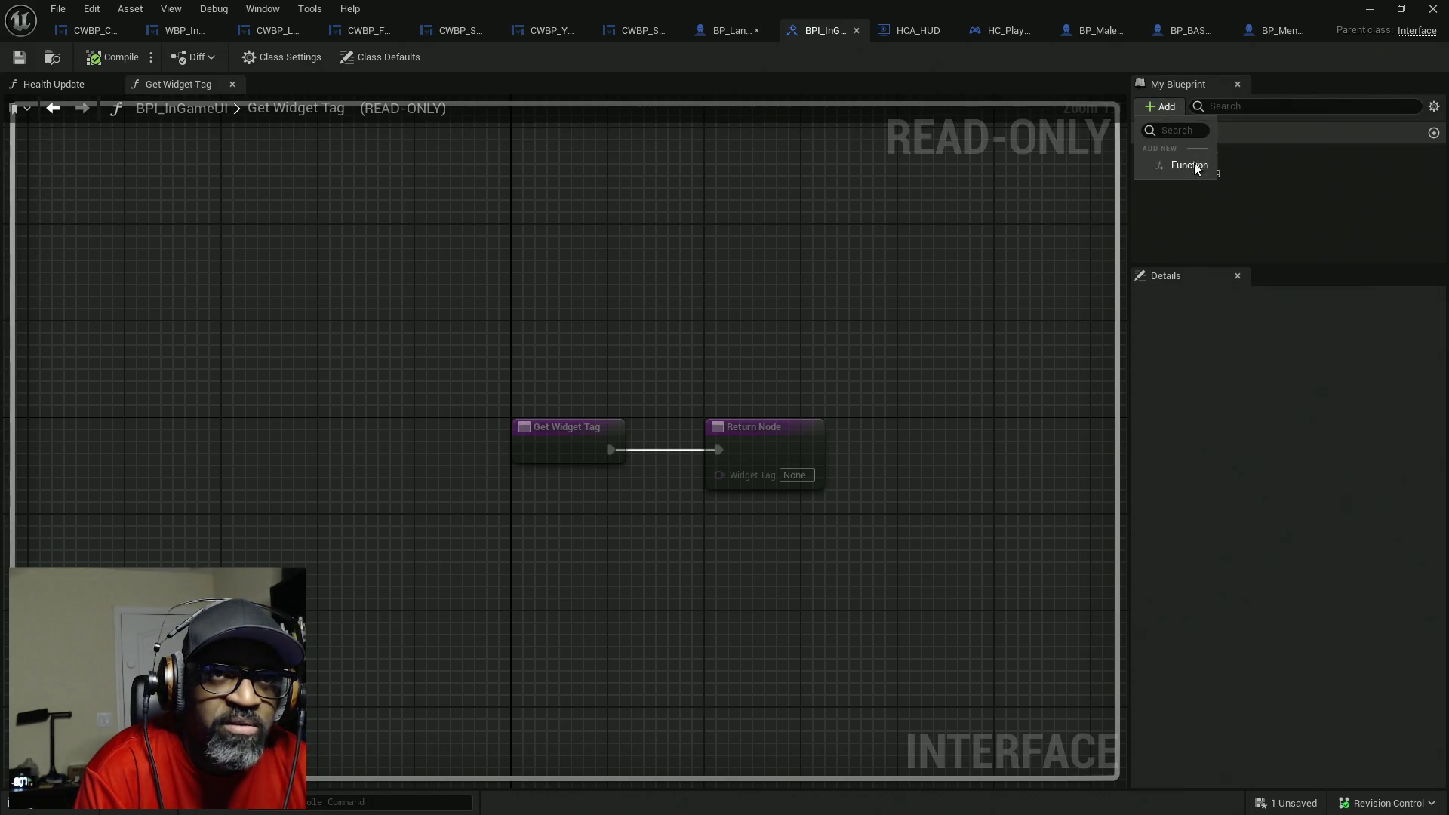
pyautogui.click(1197, 167)
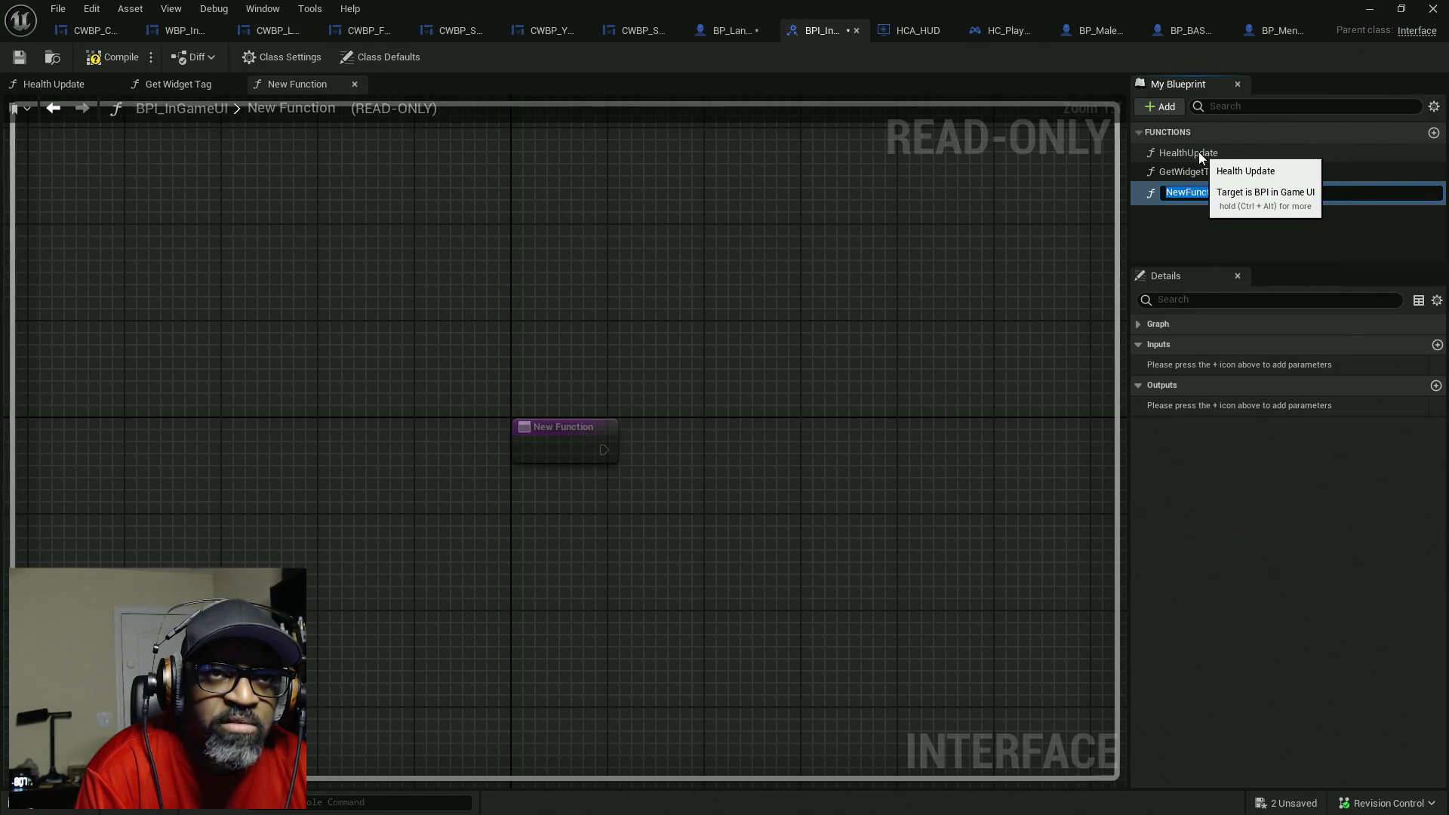
# - Add a Boolean input named bDamage? to HealthUpdate, next to its Float dmgAmount input
pyautogui.click(1199, 152)
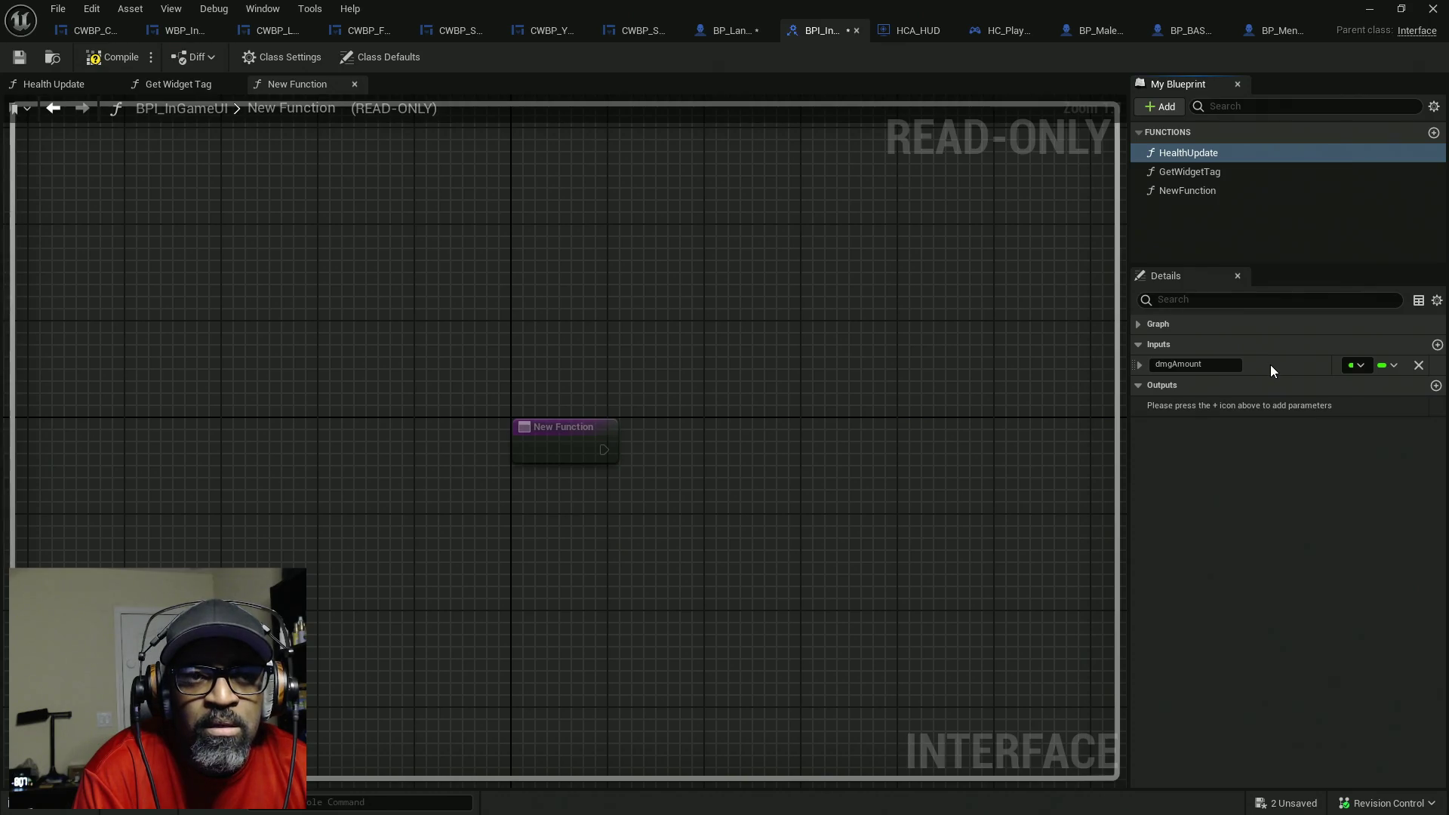
pyautogui.click(1437, 344)
pyautogui.write('bDamage?')
pyautogui.press('Return')
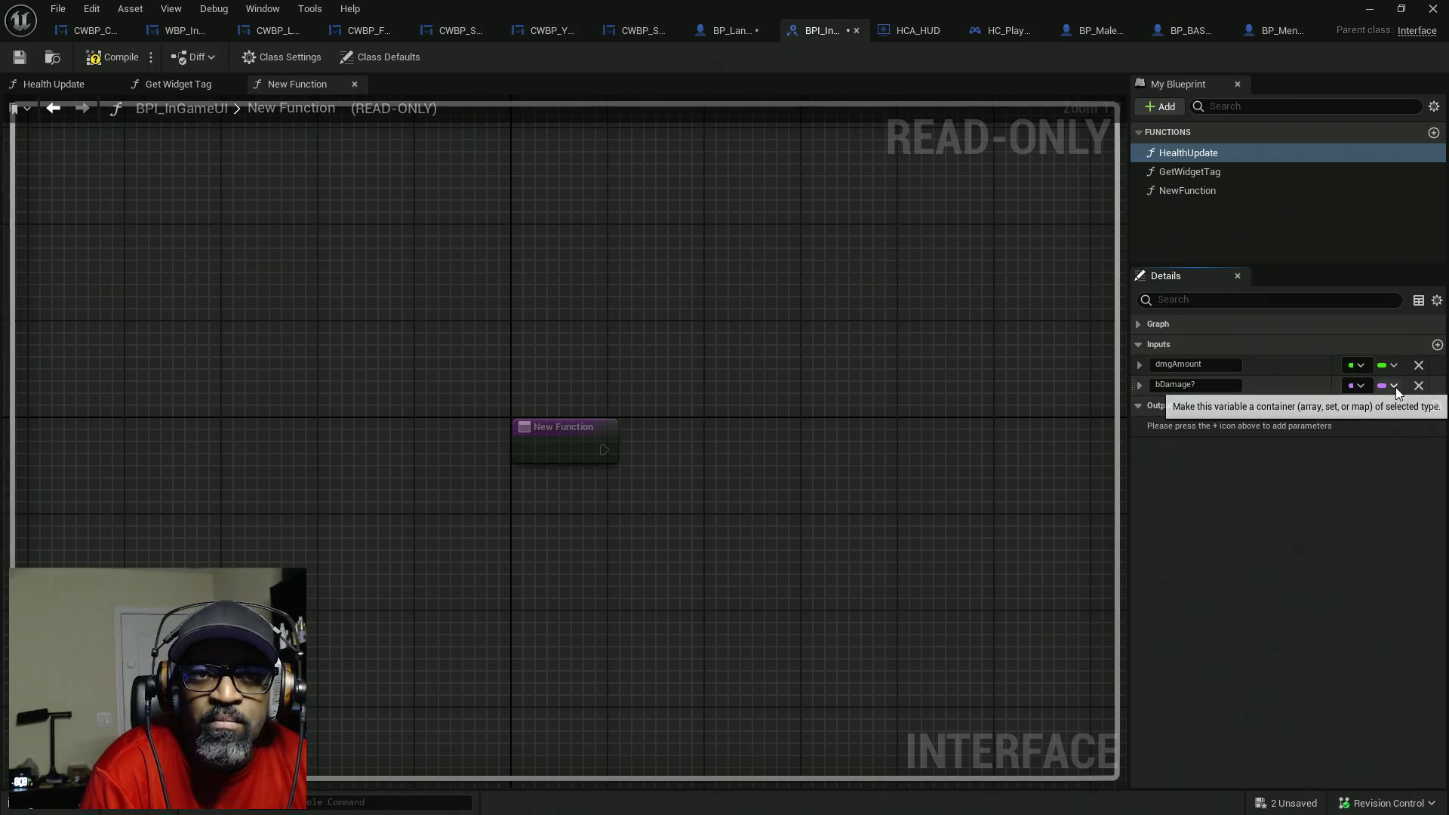
pyautogui.click(1354, 385)
pyautogui.click(1287, 424)
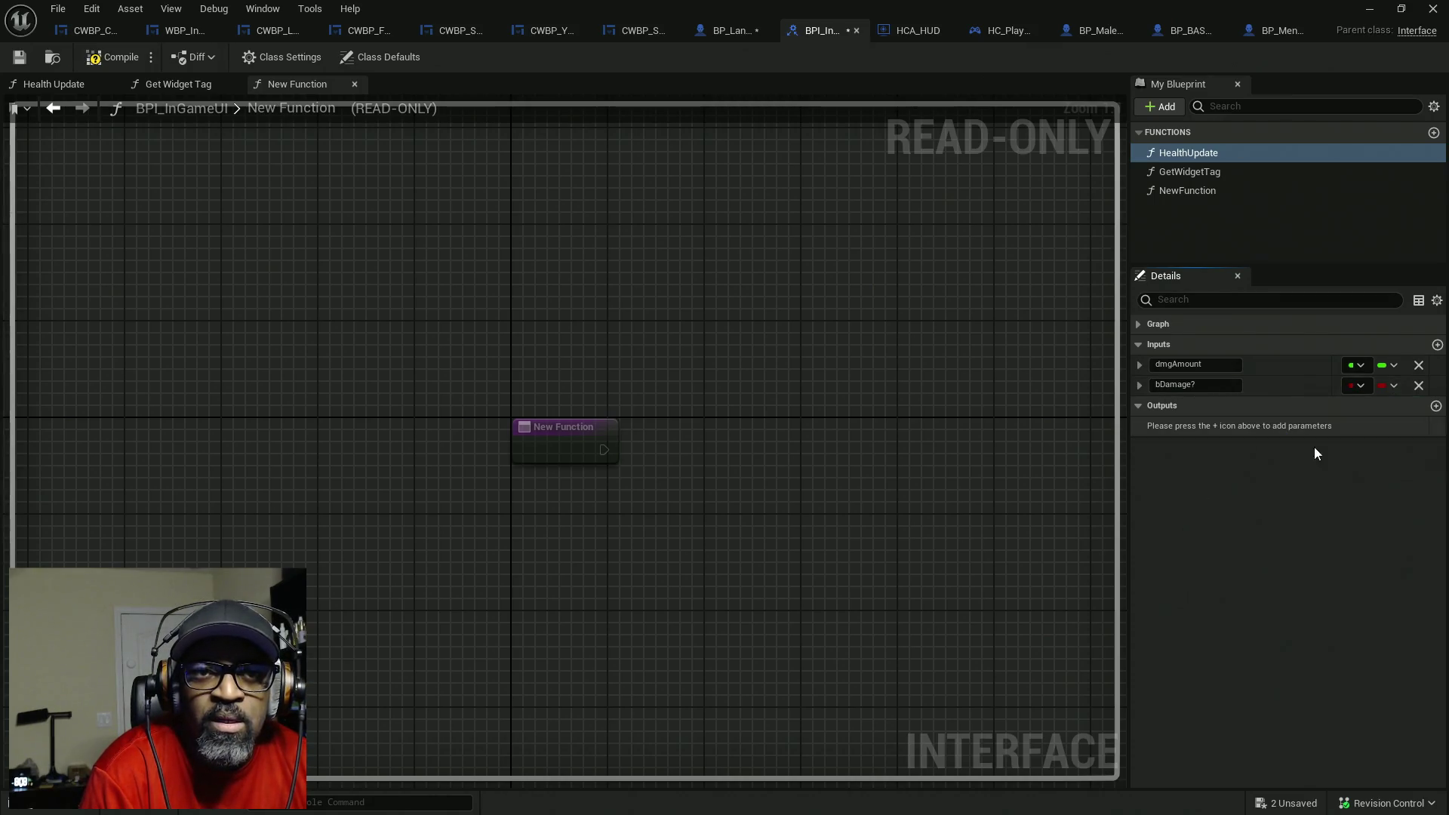
pyautogui.moveTo(1330, 383); pyautogui.dragTo(1271, 383)
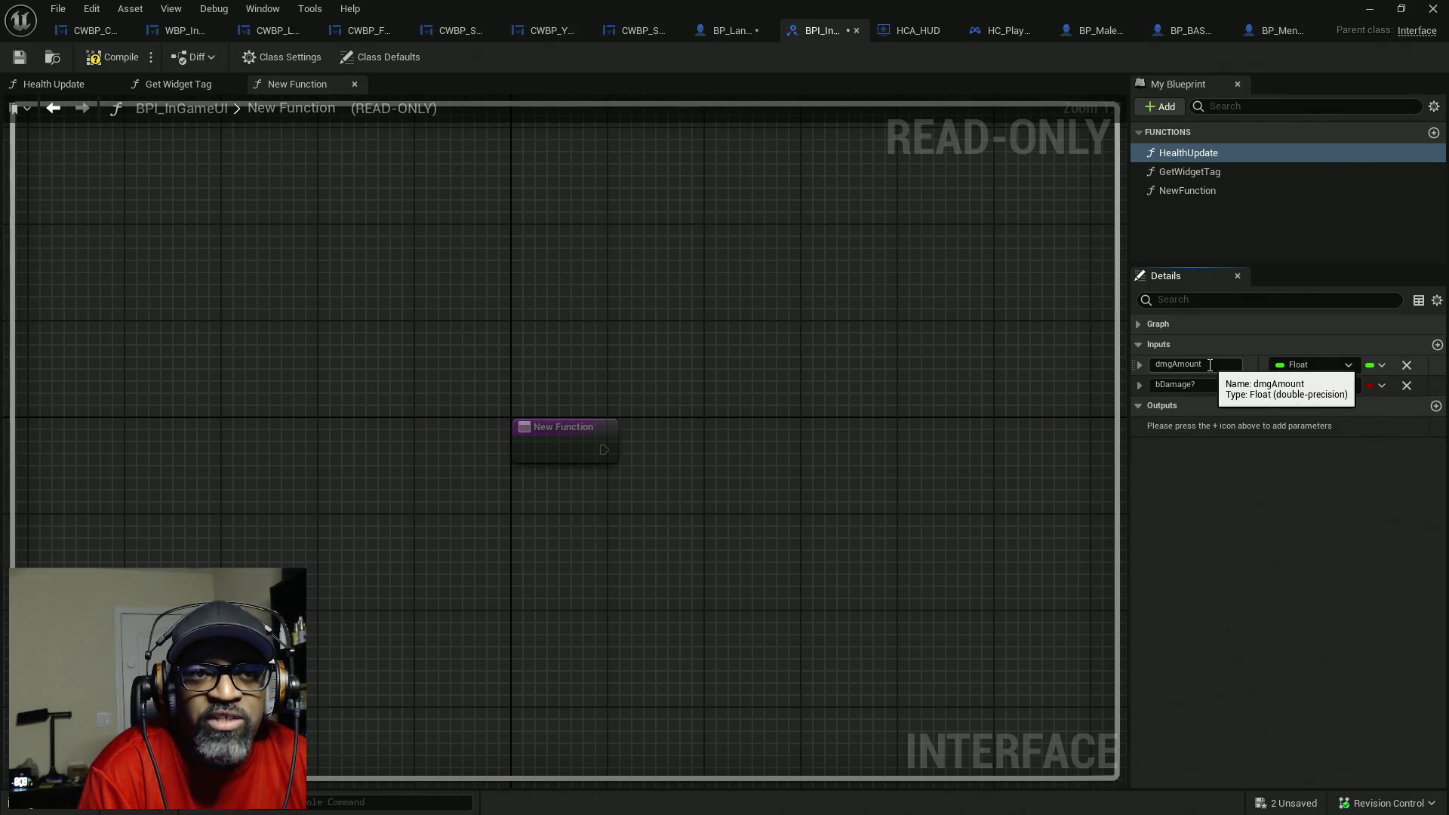
pyautogui.moveTo(1210, 366); pyautogui.dragTo(1137, 365)
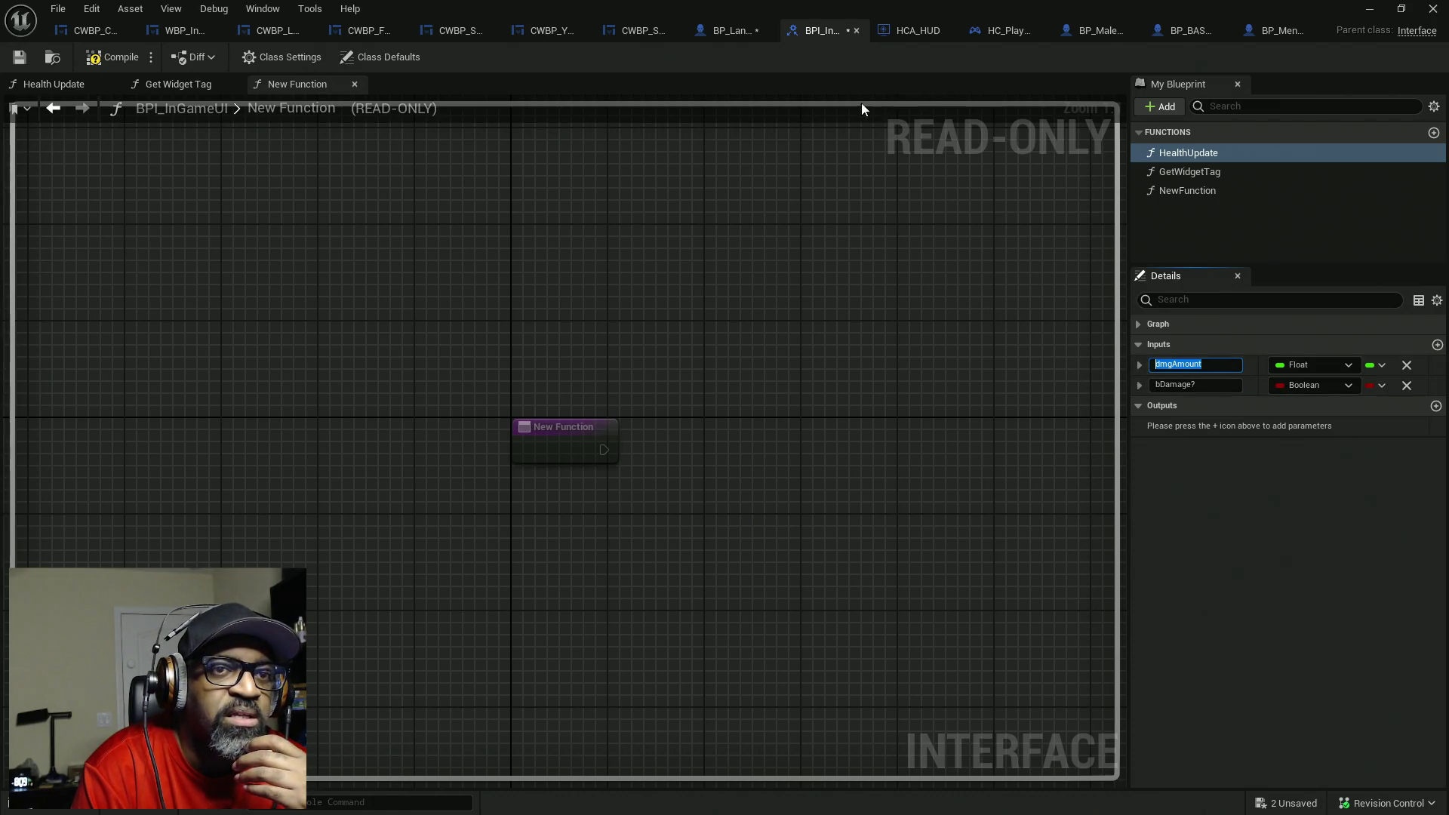
# - Review BP_Lance's damage-to-Health Update nodes, then delete the bDamage? input from HealthUpdate
pyautogui.click(731, 34)
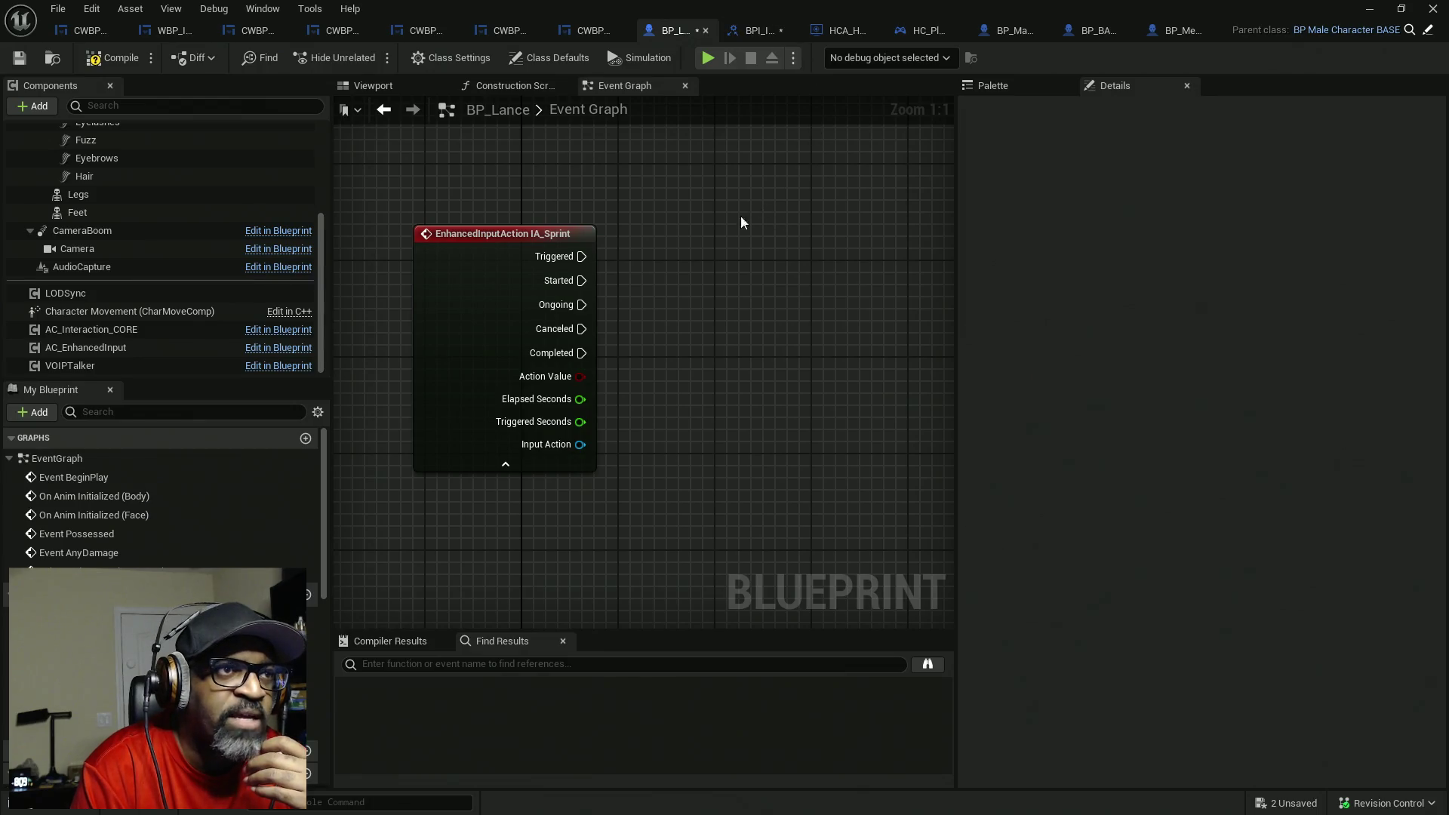
pyautogui.scroll(-5, 741, 222)
pyautogui.scroll(7, 708, 273)
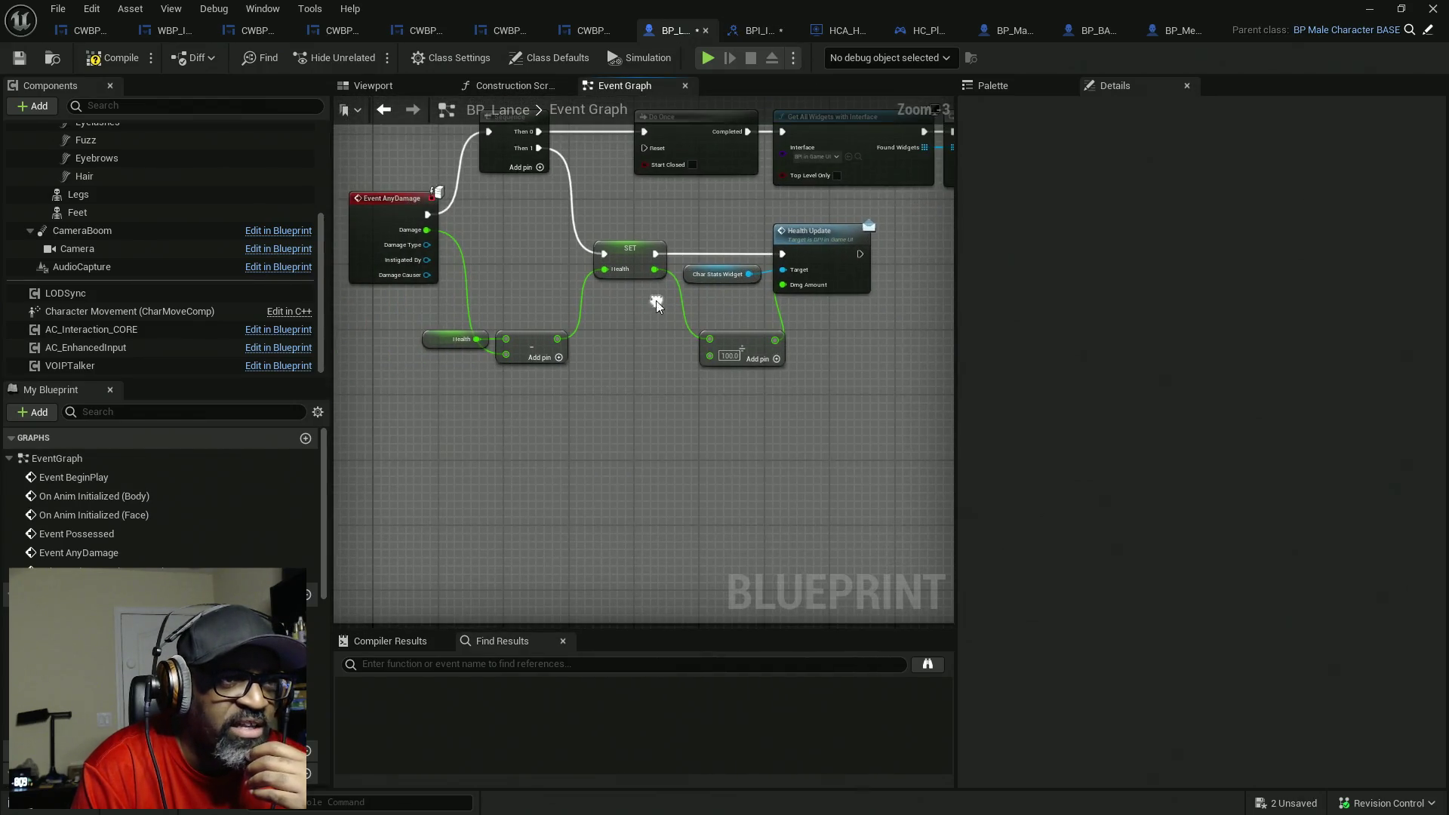
pyautogui.moveTo(803, 404)
pyautogui.mouseDown()
pyautogui.moveTo(543, 280)
pyautogui.moveTo(444, 261)
pyautogui.mouseUp()
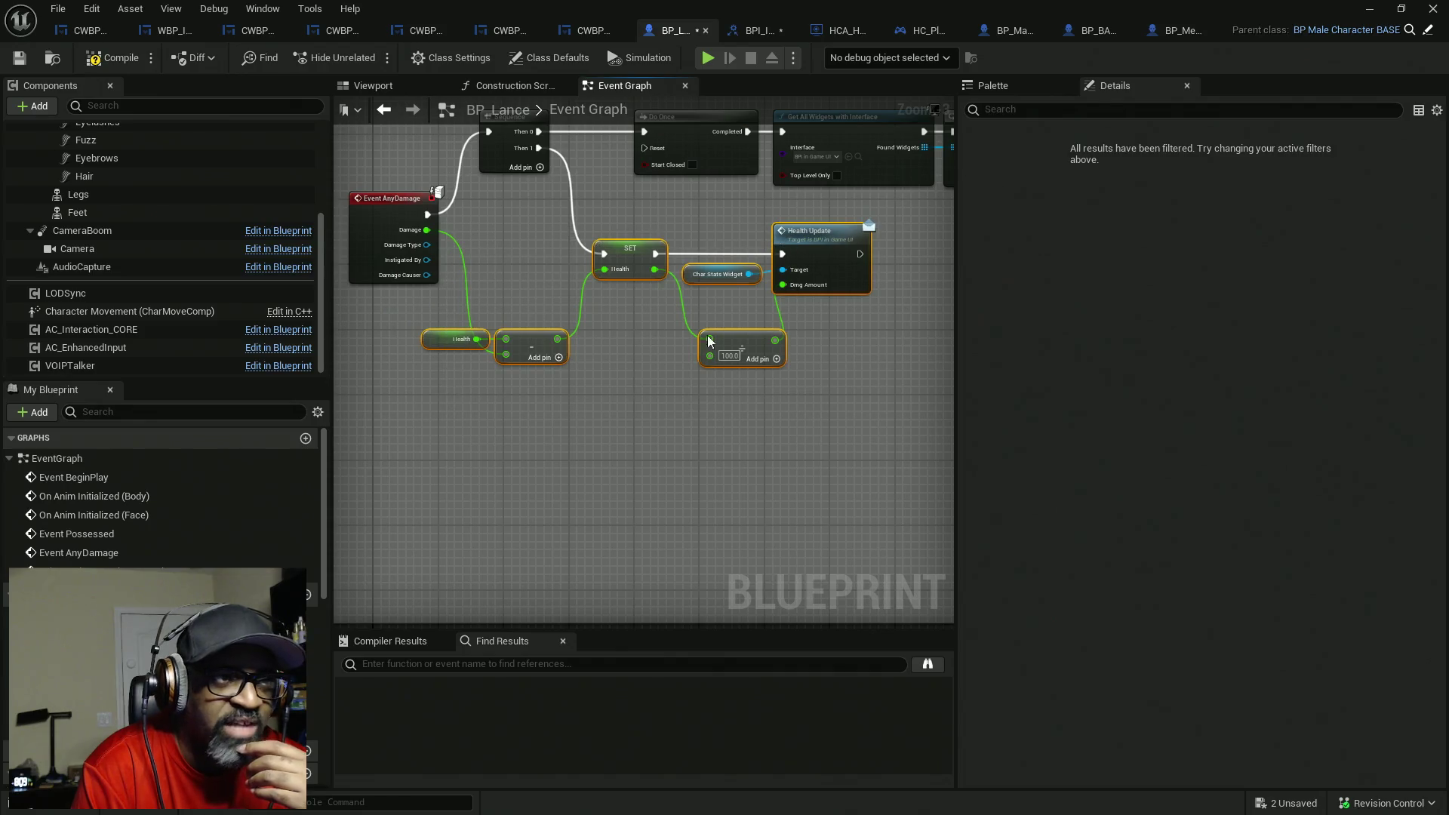
pyautogui.moveTo(820, 353)
pyautogui.mouseDown()
pyautogui.moveTo(627, 346)
pyautogui.moveTo(737, 330)
pyautogui.mouseUp()
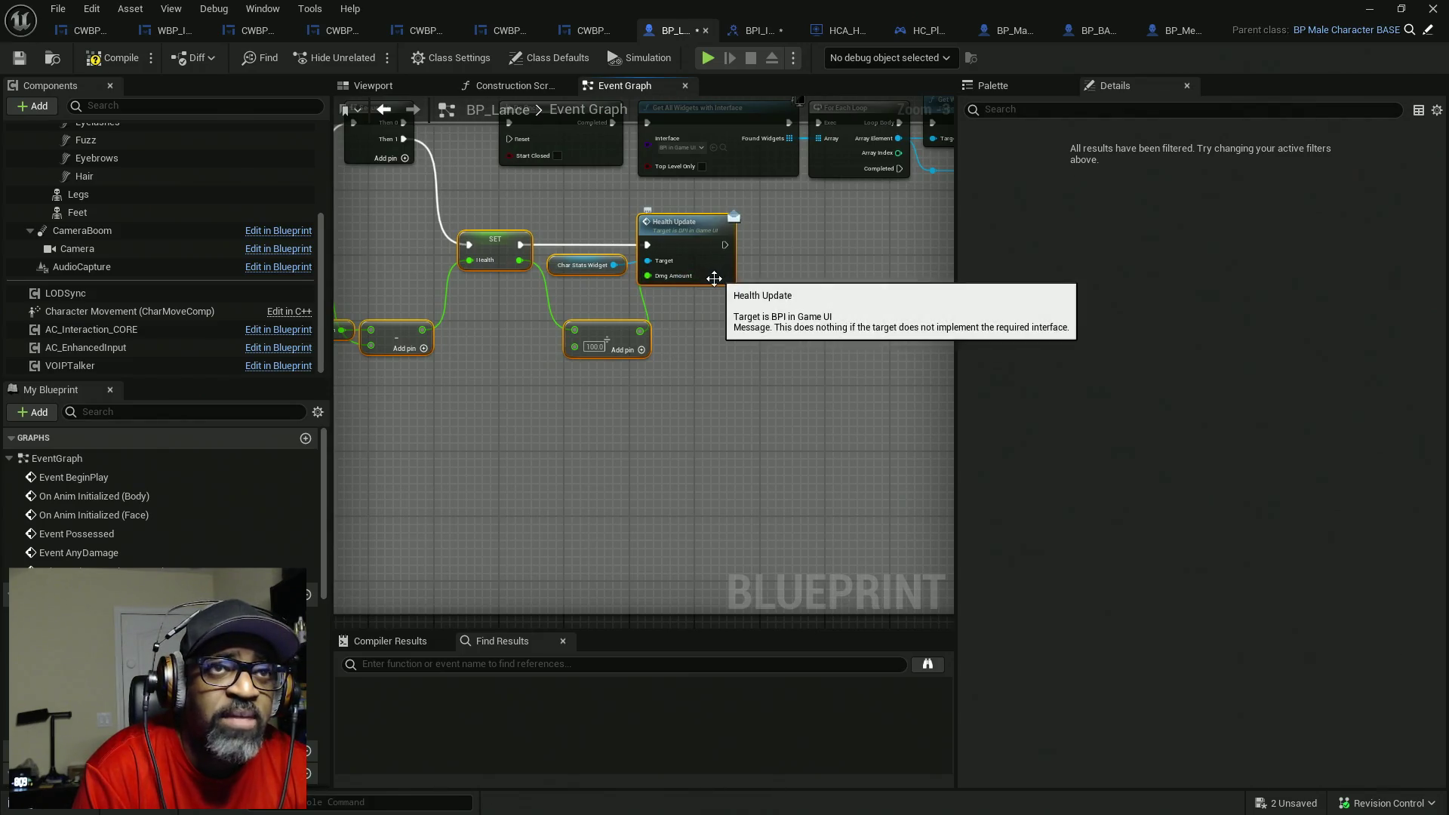
pyautogui.click(755, 31)
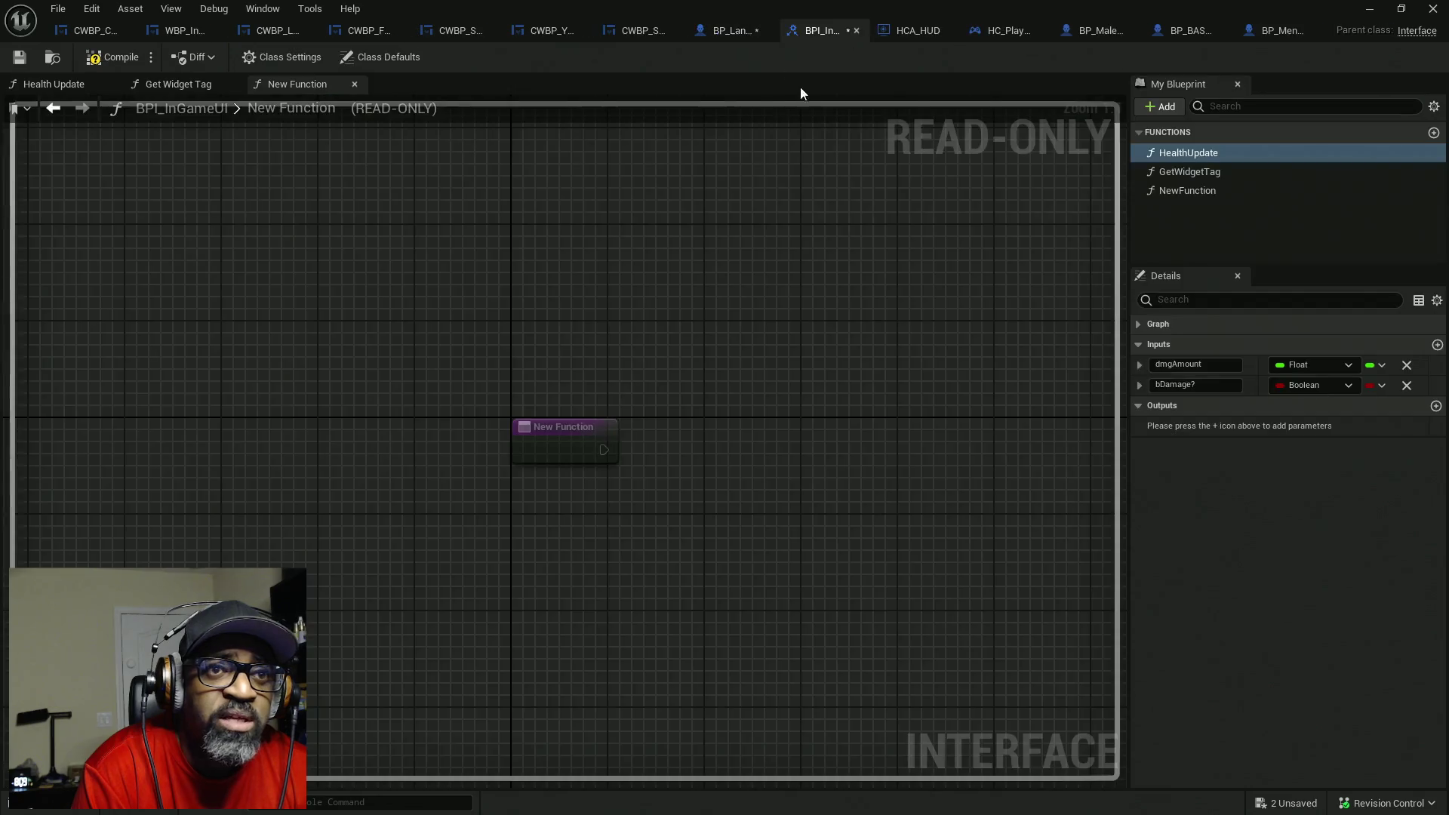
pyautogui.click(1405, 387)
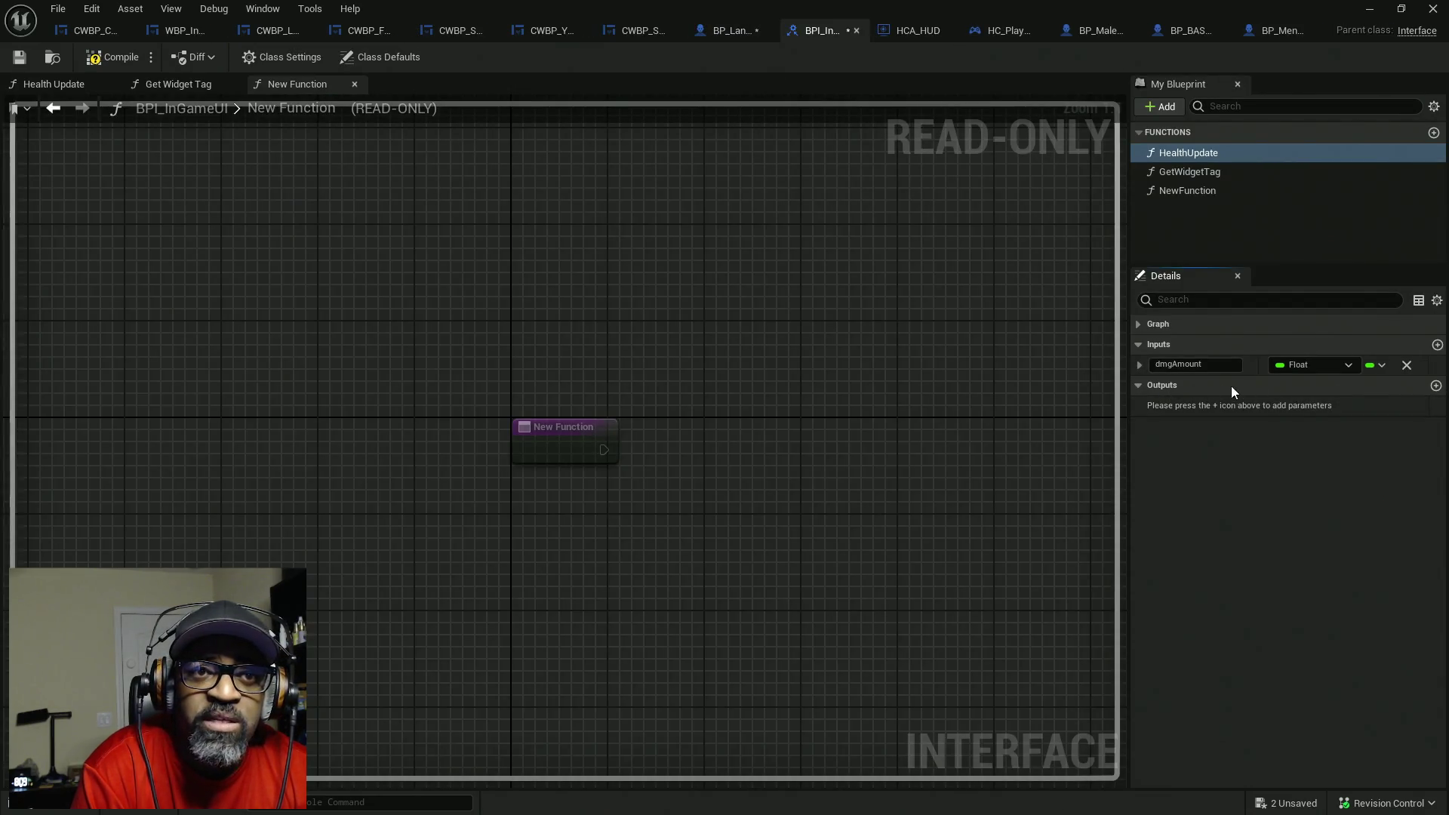
# - Recheck BP_Lance's Event AnyDamage to Health Update wiring, then go to CWBP_CharUIGamePlay's Health Update graph
pyautogui.click(731, 31)
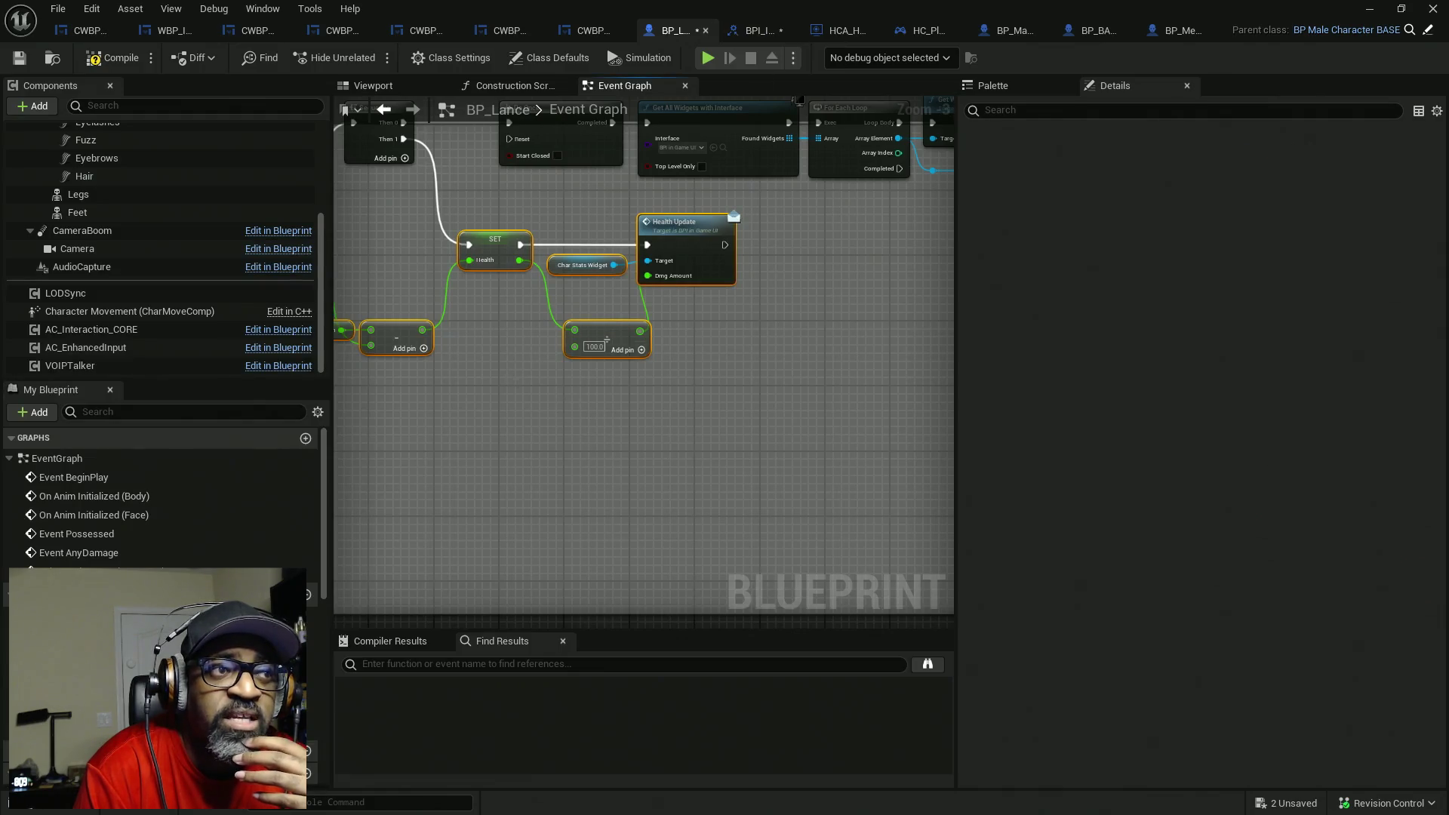
pyautogui.moveTo(515, 218)
pyautogui.mouseDown()
pyautogui.moveTo(859, 447)
pyautogui.moveTo(744, 435)
pyautogui.mouseUp()
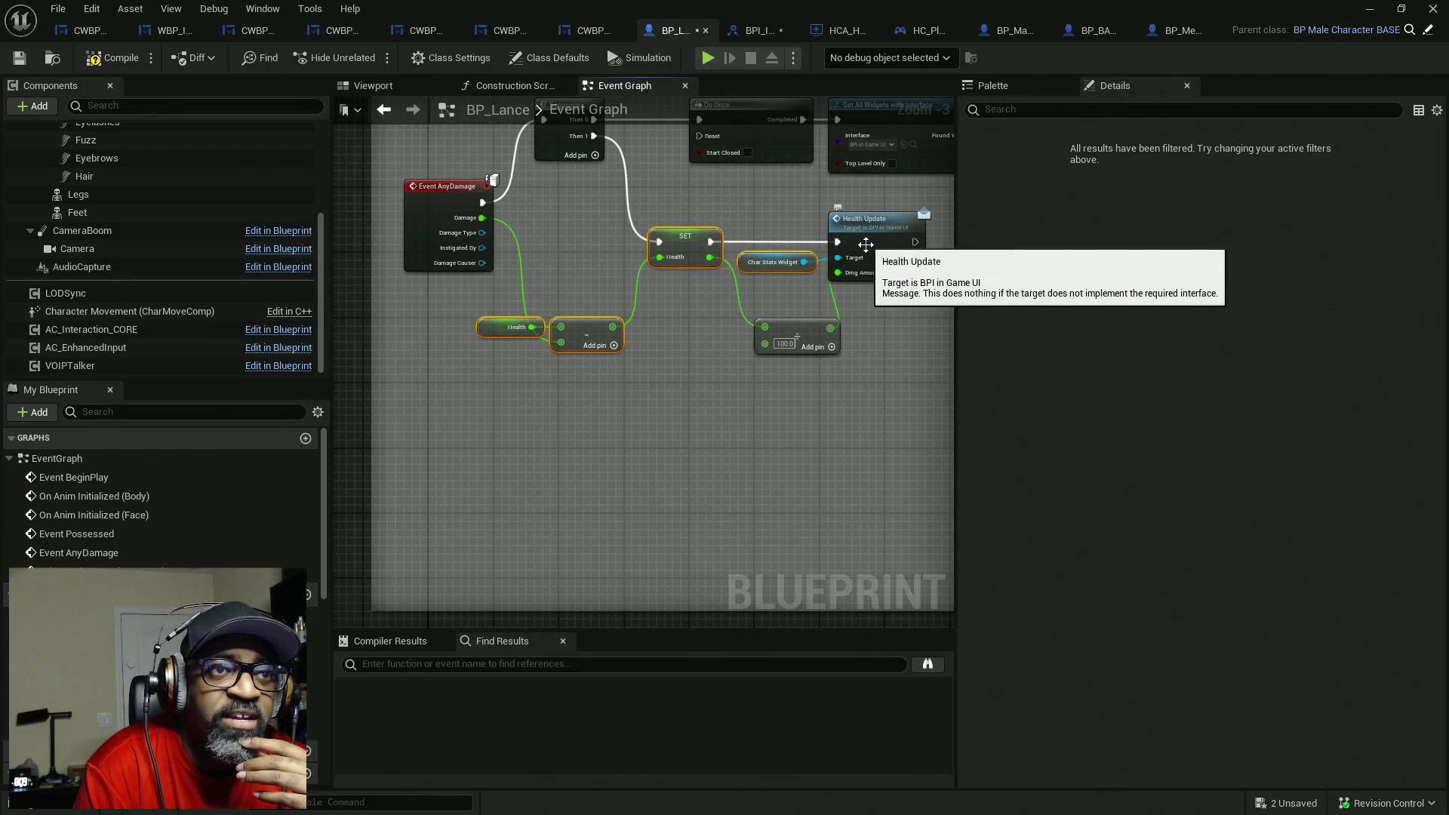
pyautogui.moveTo(883, 317); pyautogui.dragTo(699, 362)
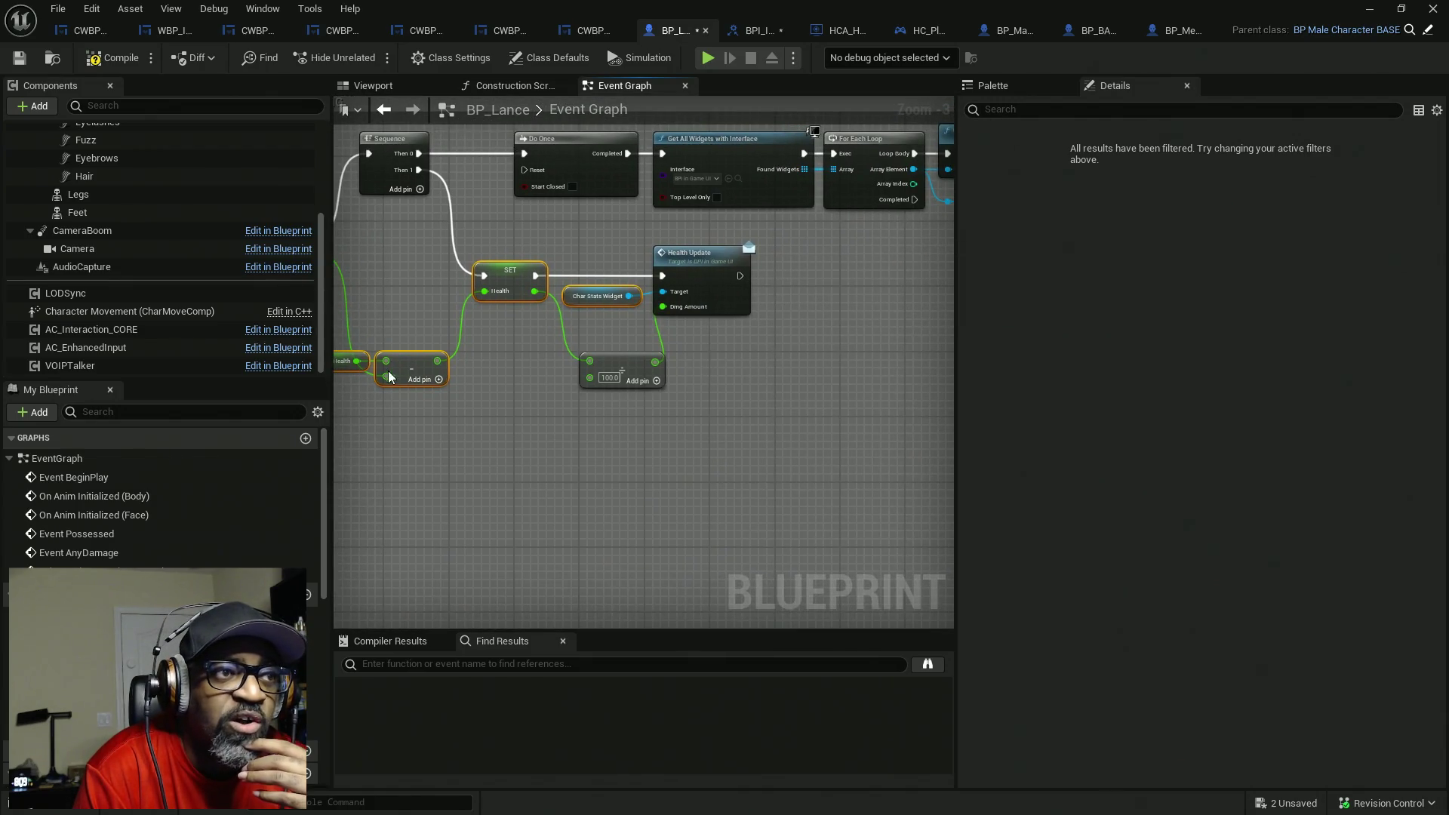
pyautogui.moveTo(389, 377); pyautogui.dragTo(483, 384)
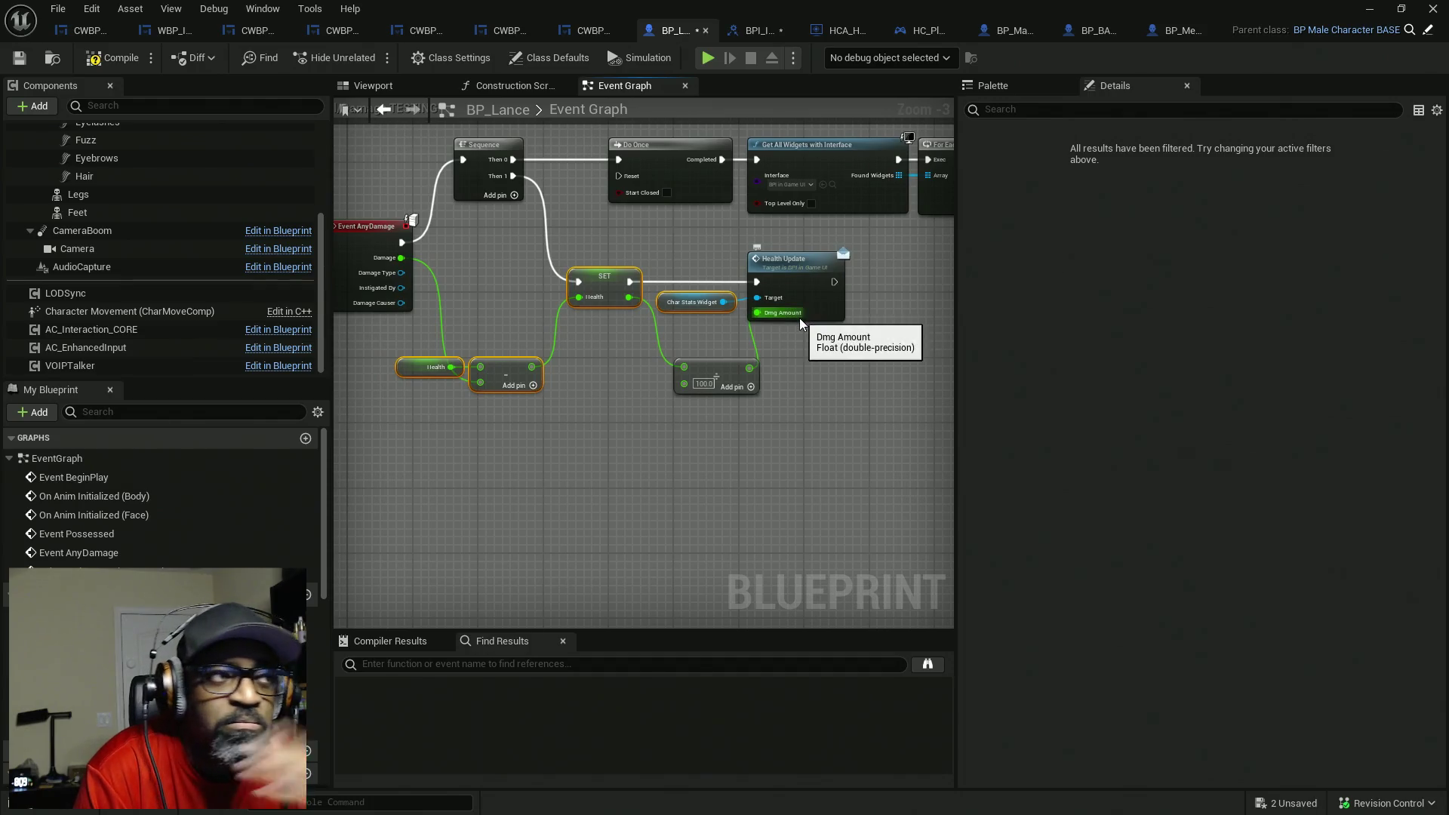
pyautogui.moveTo(831, 366); pyautogui.dragTo(683, 378)
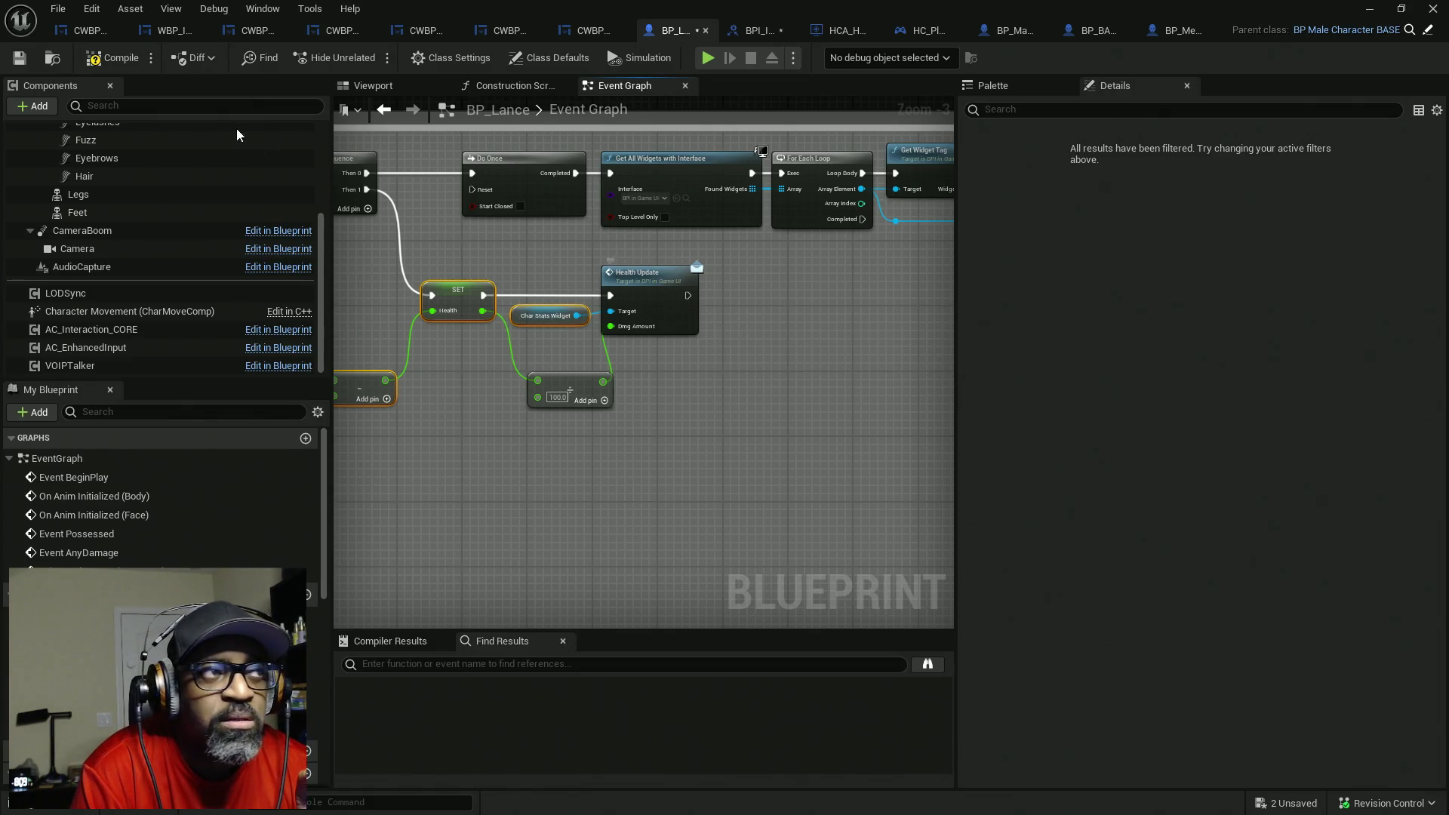
pyautogui.click(79, 31)
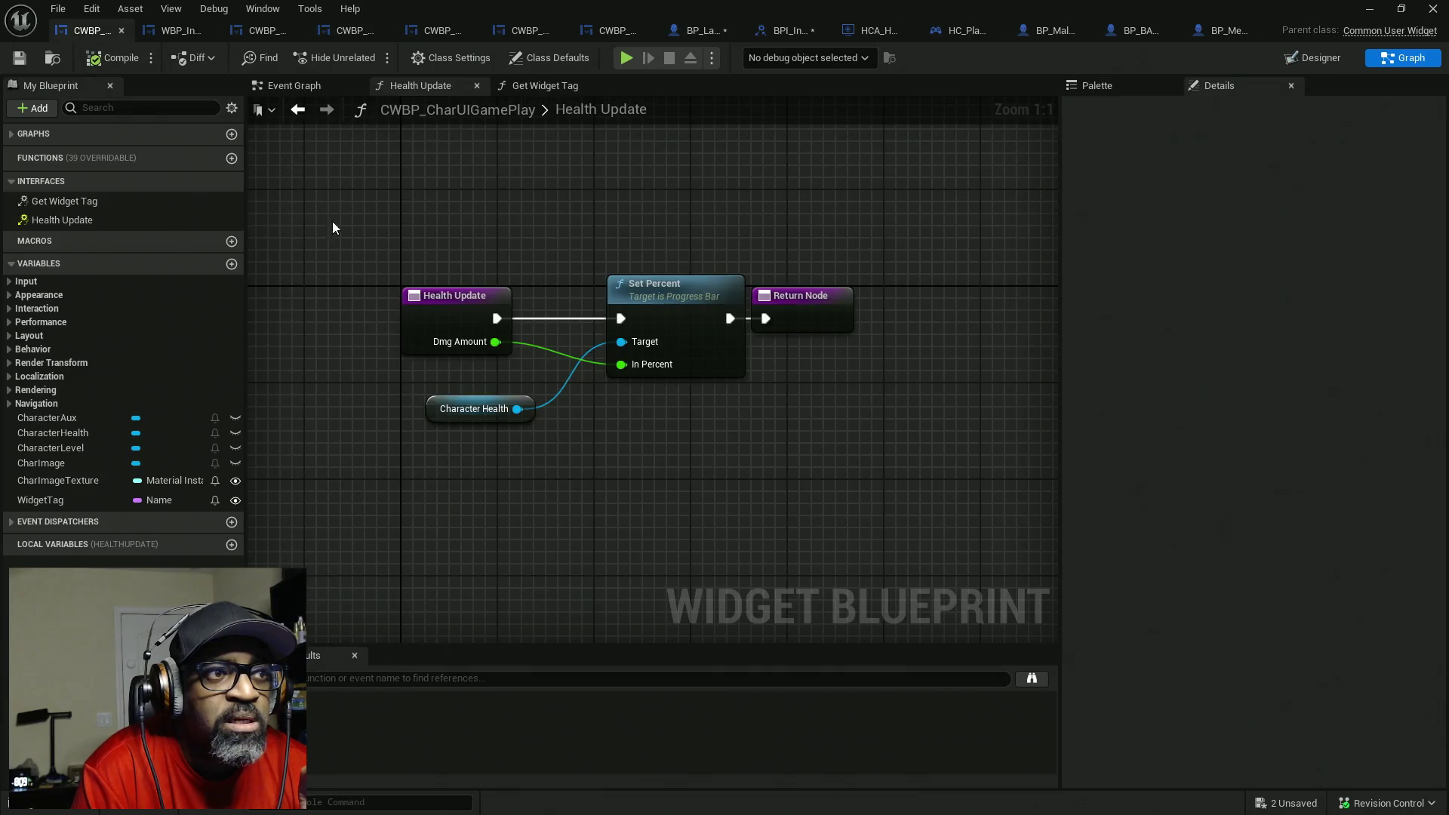
# - Reconnect Dmg Amount to In Percent in Health Update, then return to BPI_InGameUI's new function
pyautogui.moveTo(445, 190); pyautogui.dragTo(845, 581)
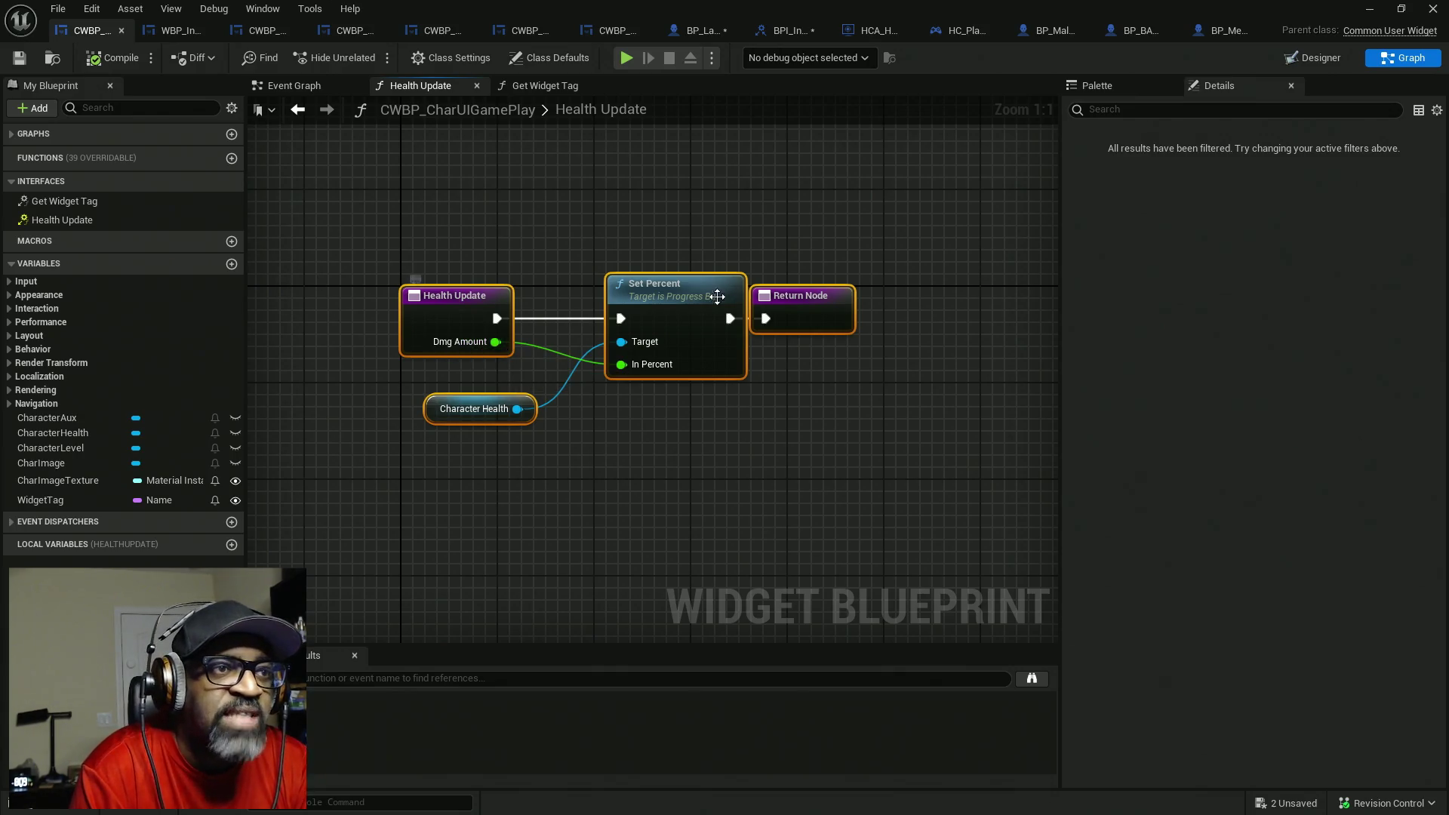
pyautogui.click(623, 240)
pyautogui.moveTo(496, 342)
pyautogui.mouseDown()
pyautogui.moveTo(668, 408)
pyautogui.moveTo(649, 378)
pyautogui.mouseUp()
pyautogui.click(455, 205)
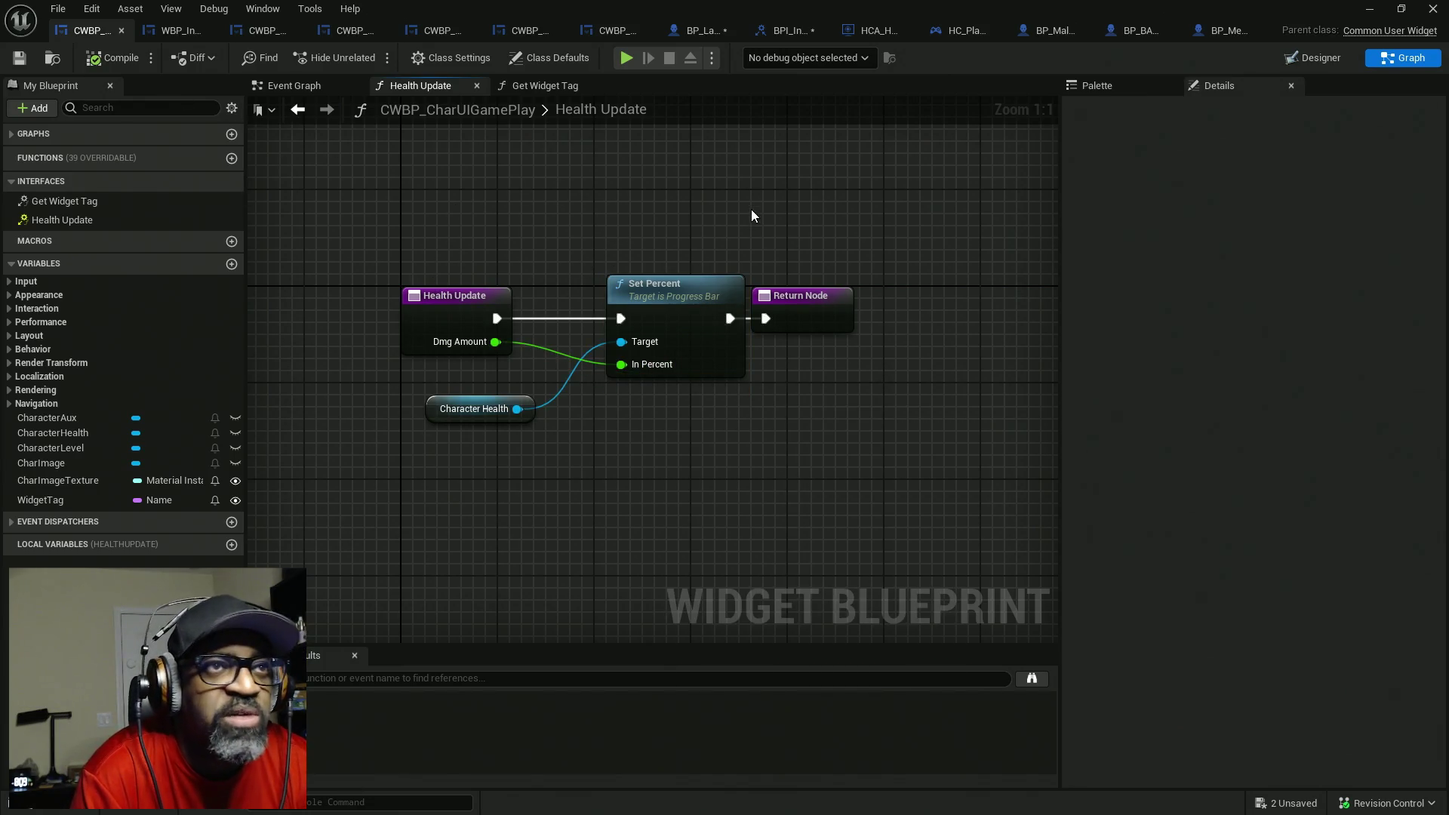
pyautogui.click(785, 32)
pyautogui.click(1198, 193)
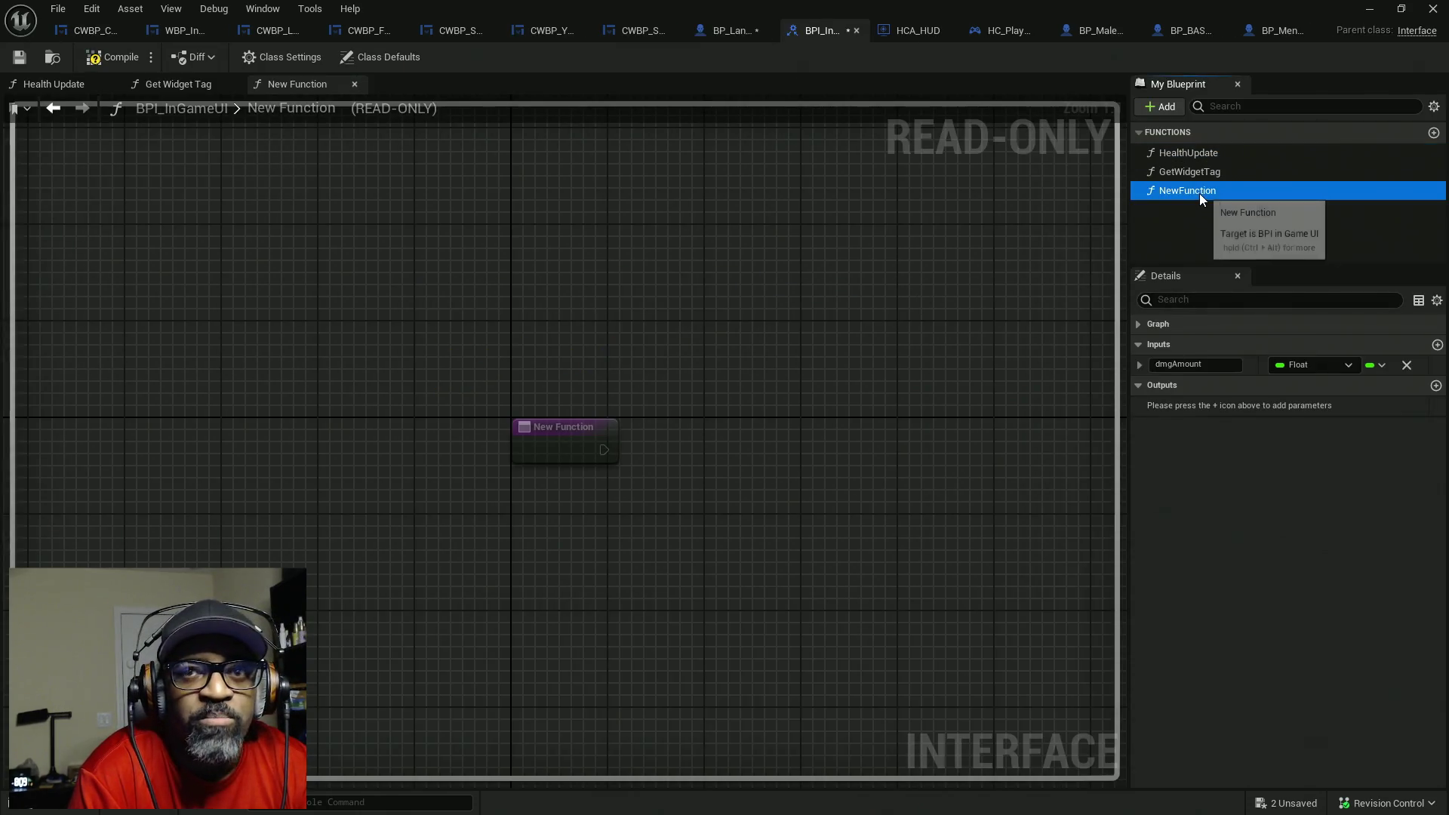
# - Rename the interface's NewFunction to SprintFatigue
pyautogui.click(1198, 192)
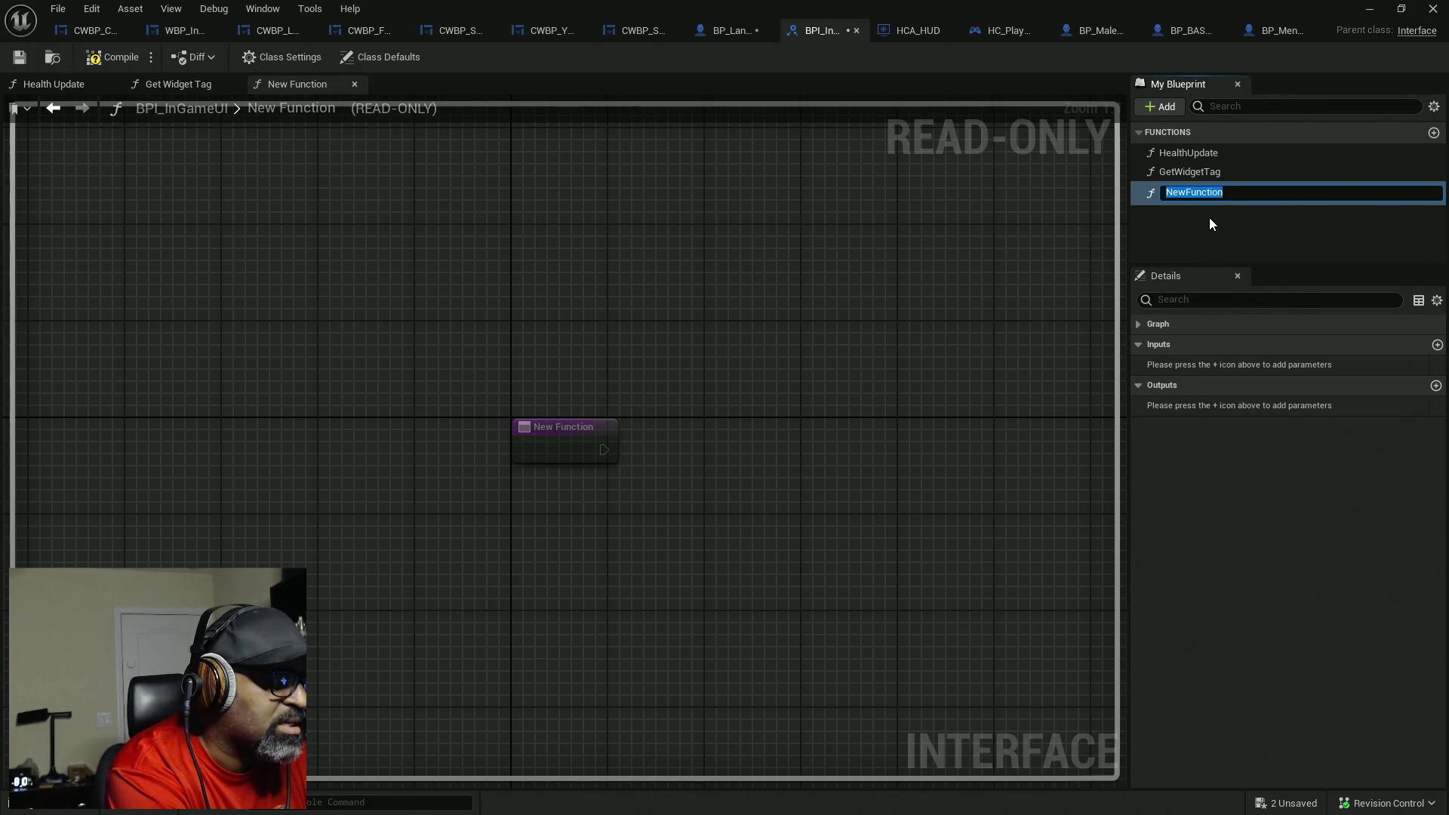
pyautogui.write('SprintFatigue')
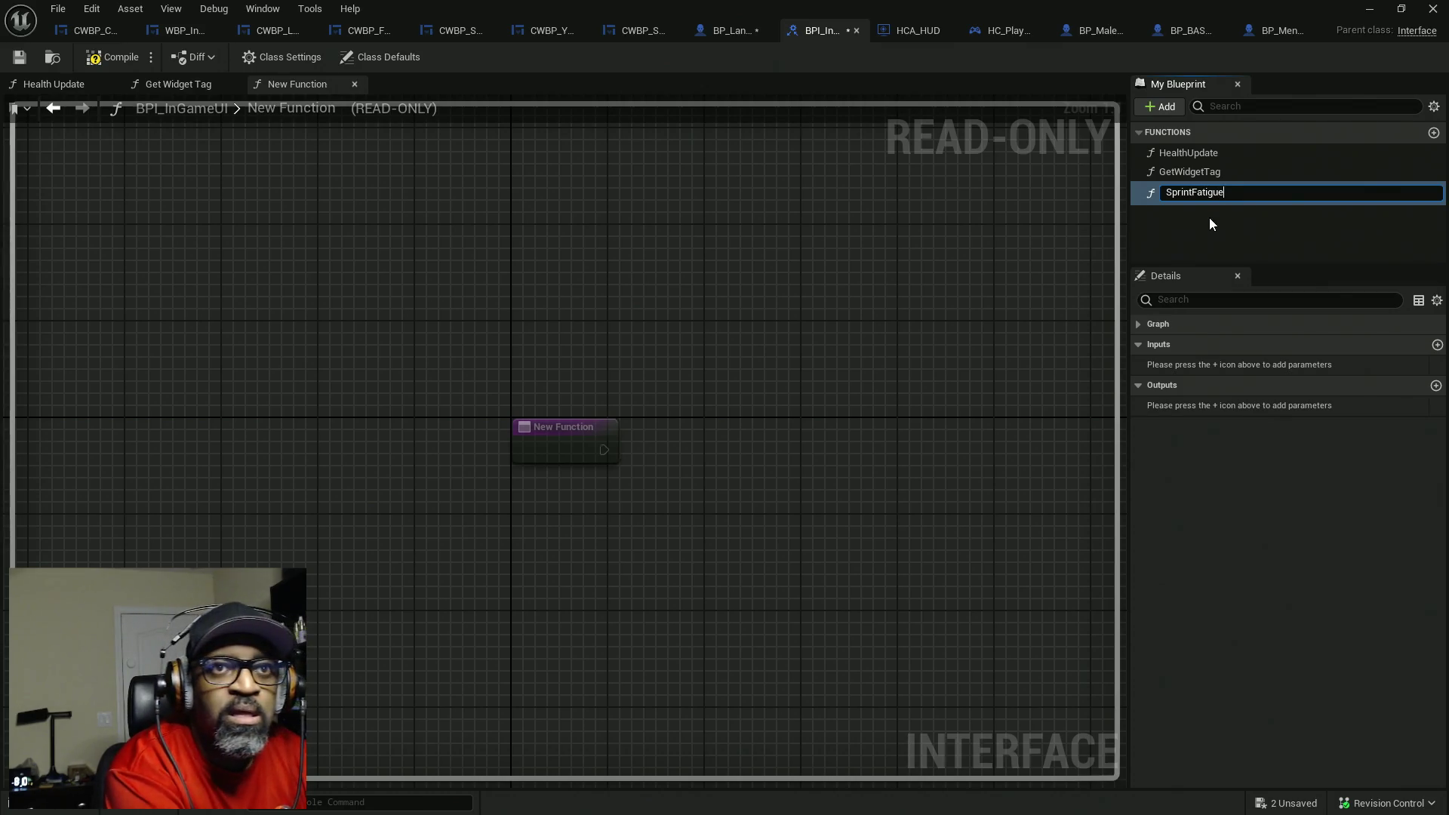
pyautogui.press('Return')
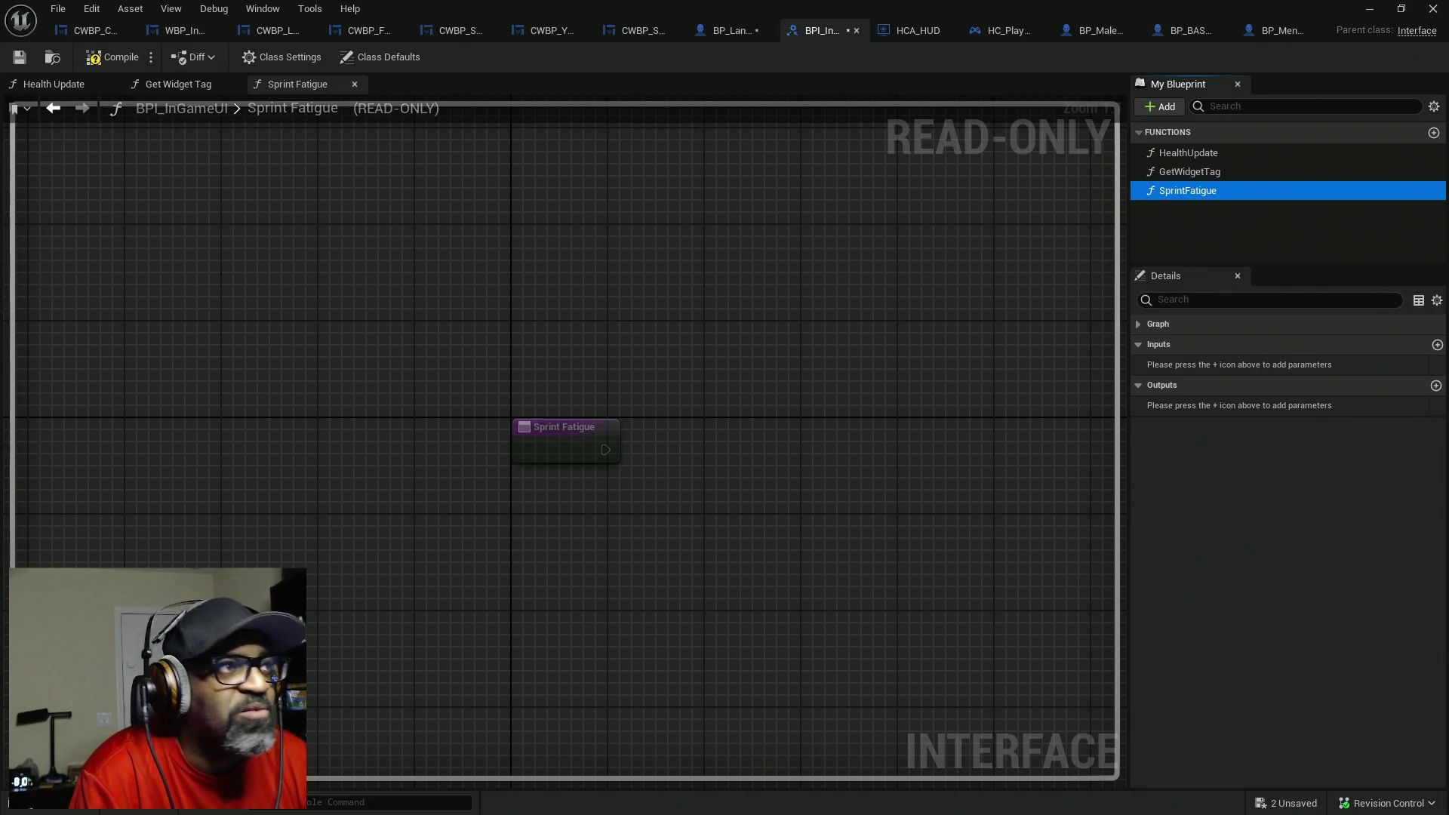
# - Compile BPI_InGameUI, save all assets and dismiss the validation warning
pyautogui.click(114, 58)
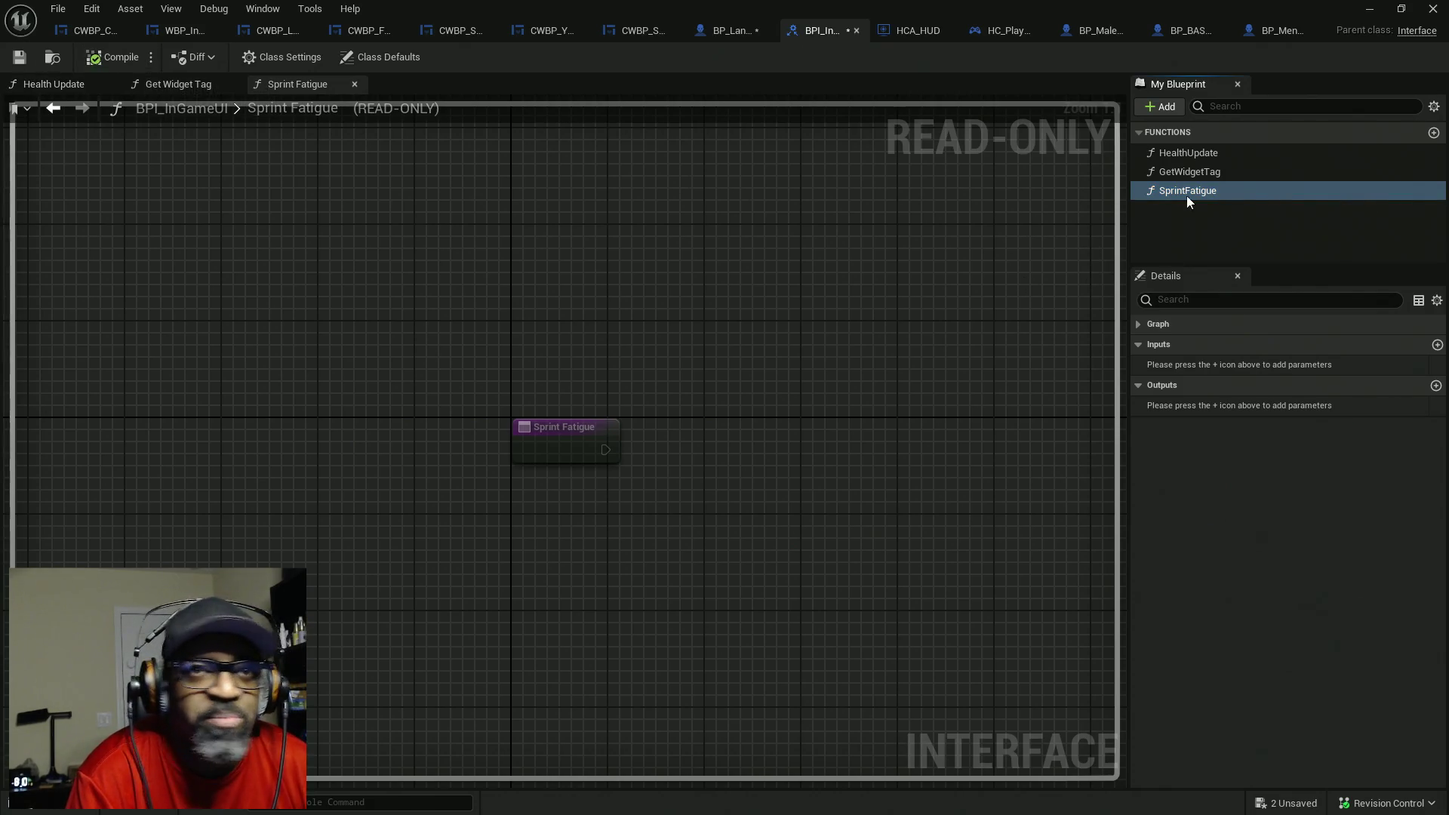
pyautogui.hotkey('ctrl', 'shift', 's')
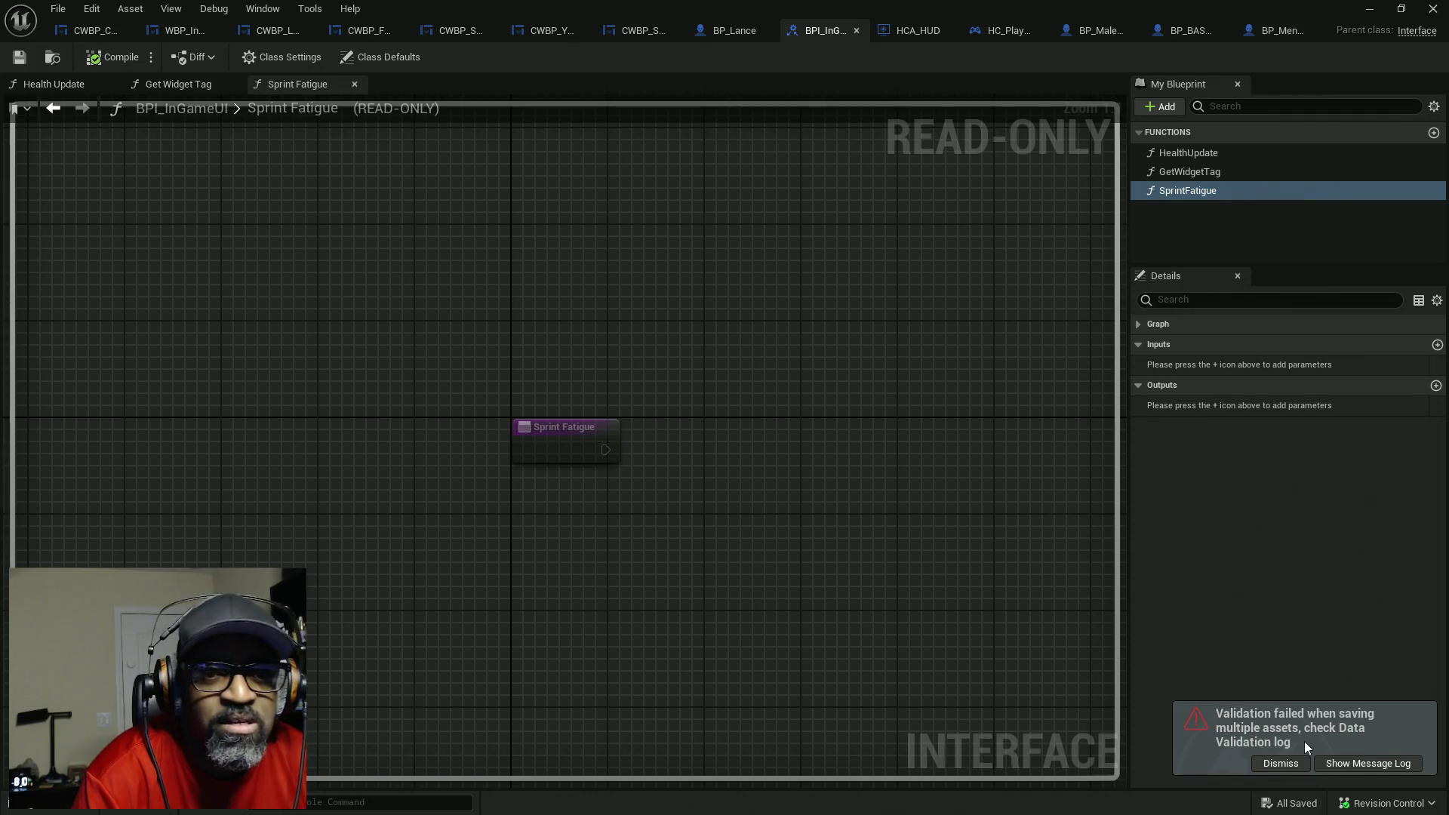
pyautogui.click(1294, 763)
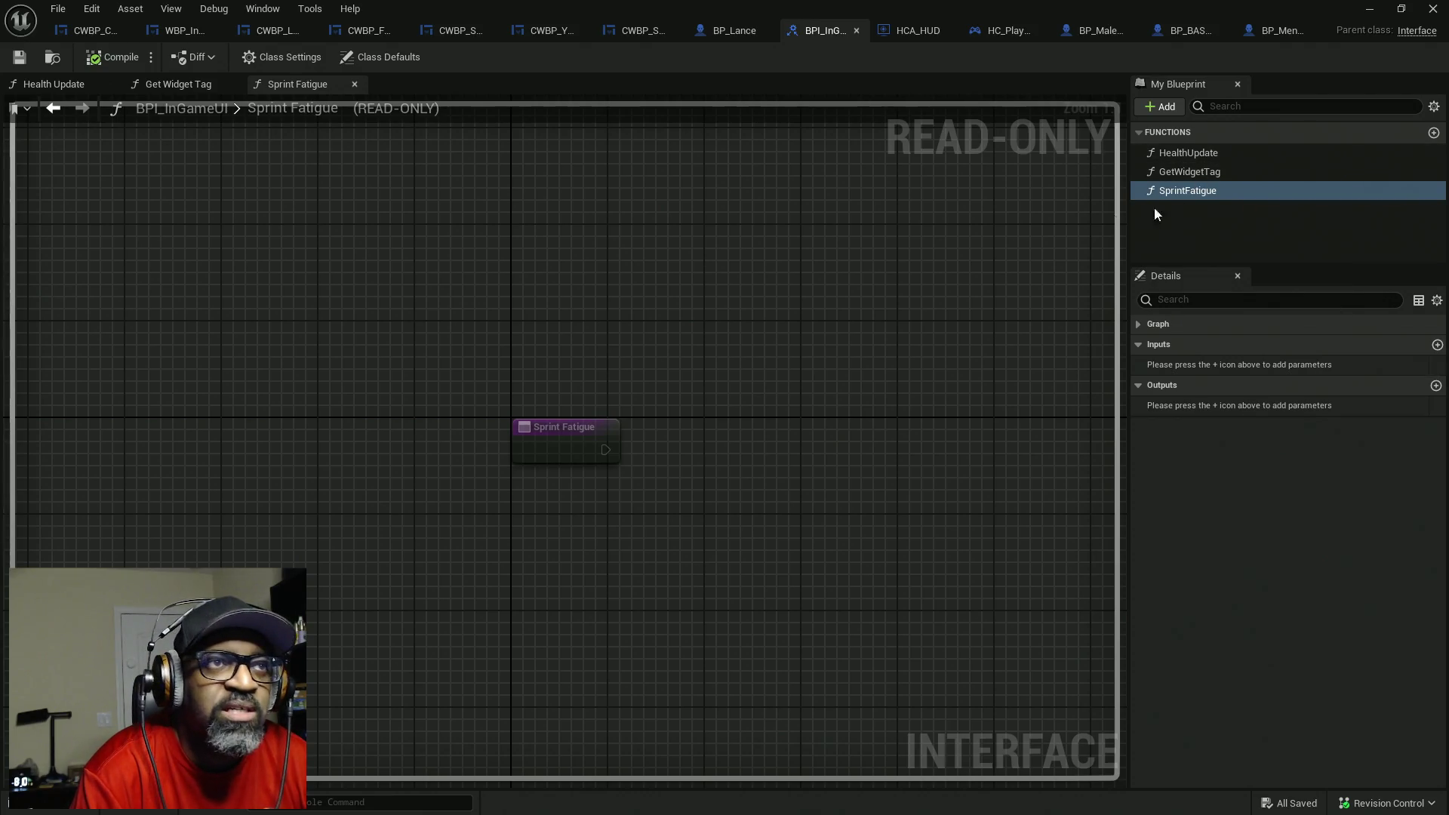
# - Add a new input to SprintFatigue and name it staminaOffset
pyautogui.click(1205, 156)
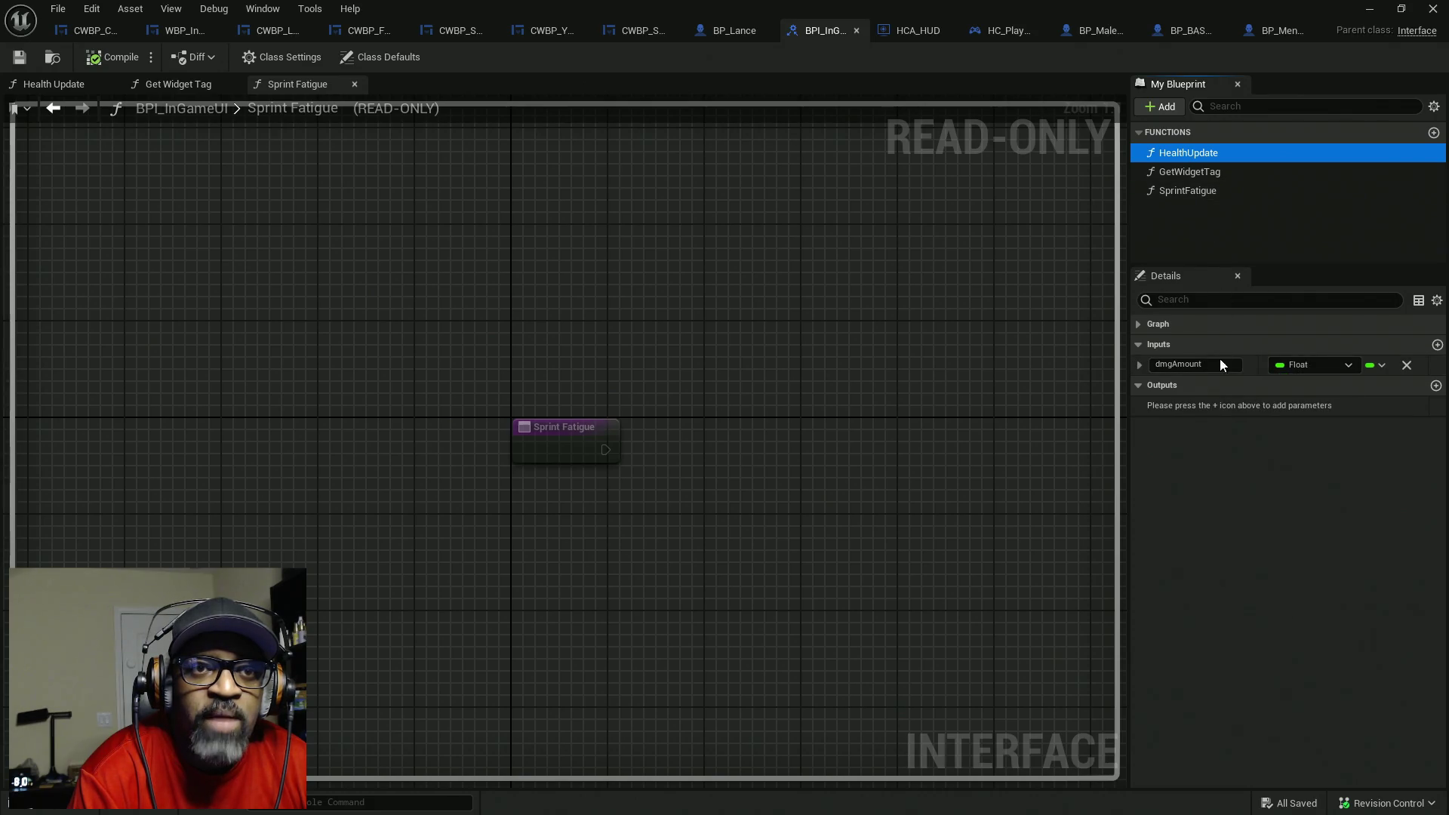
pyautogui.click(1185, 190)
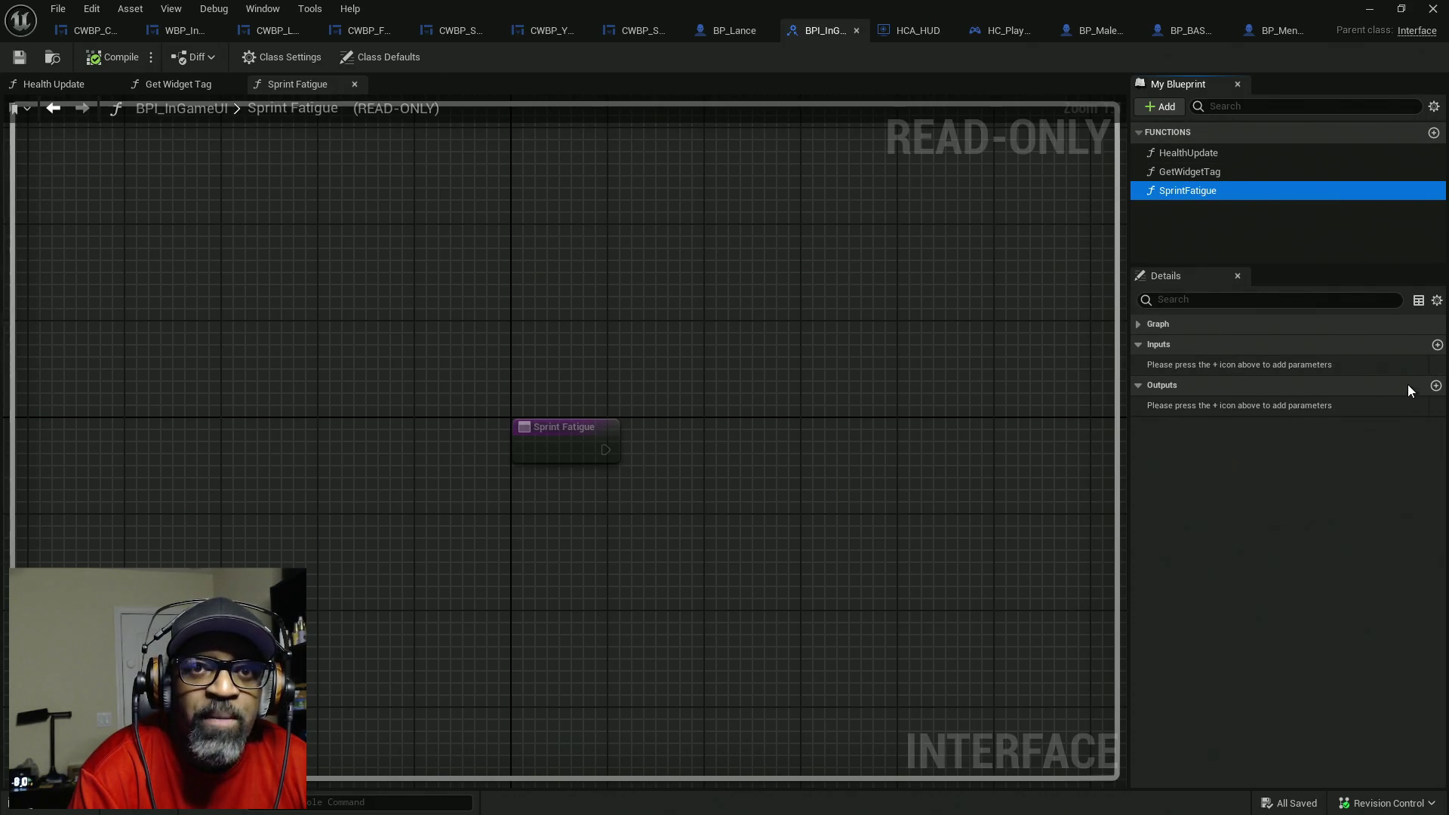
pyautogui.click(1436, 344)
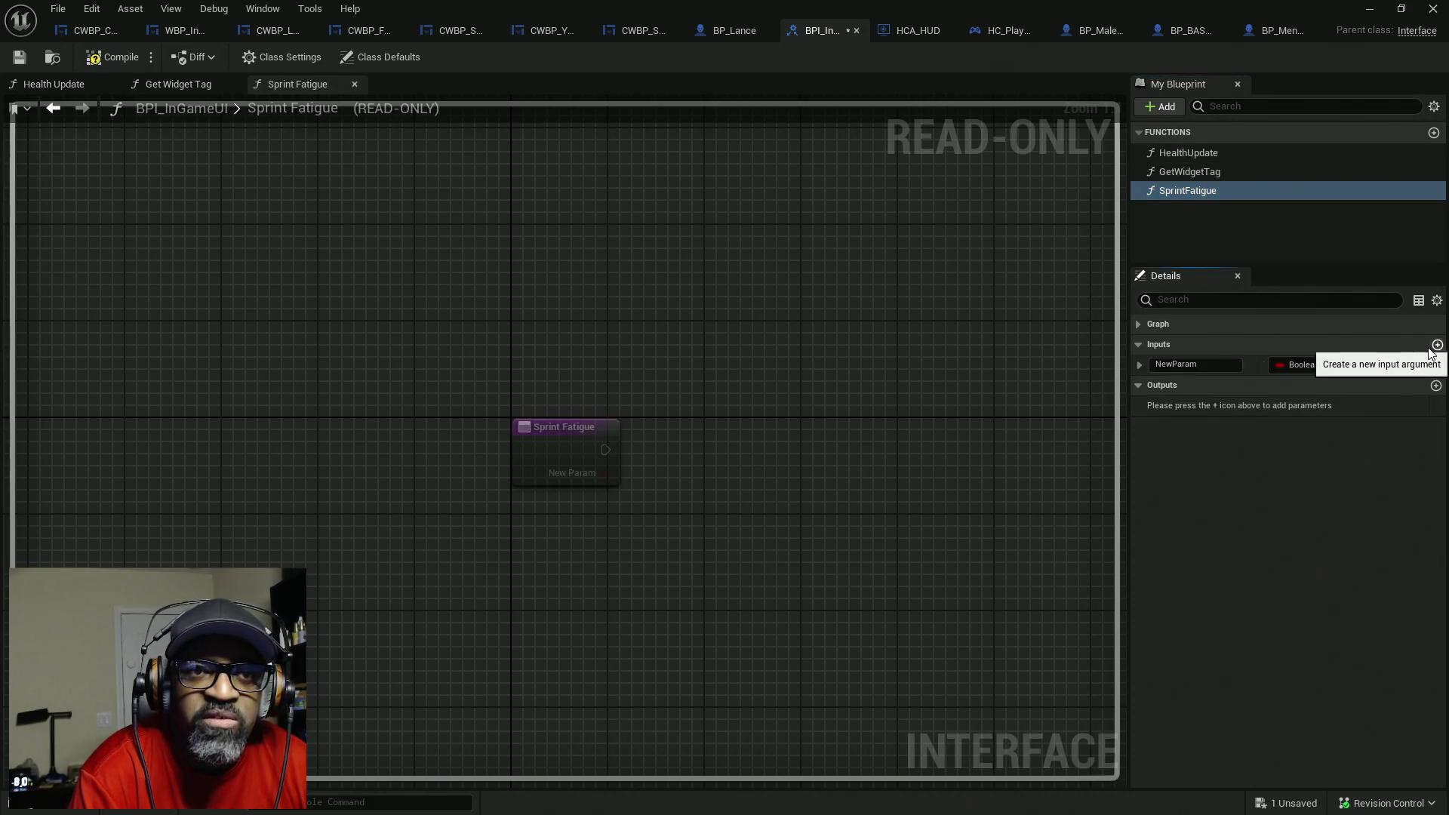
pyautogui.click(1232, 365)
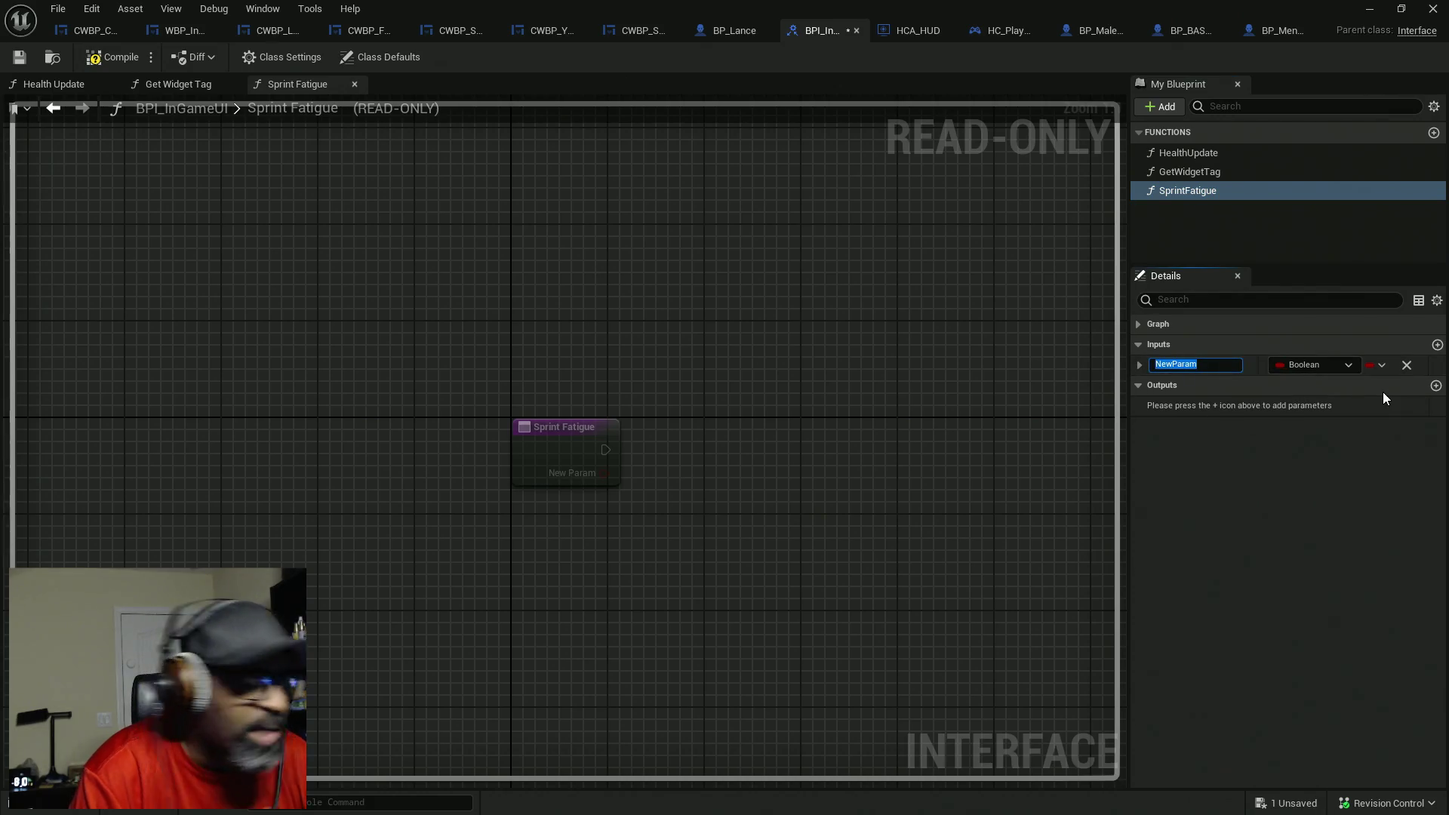
pyautogui.write('Fa')
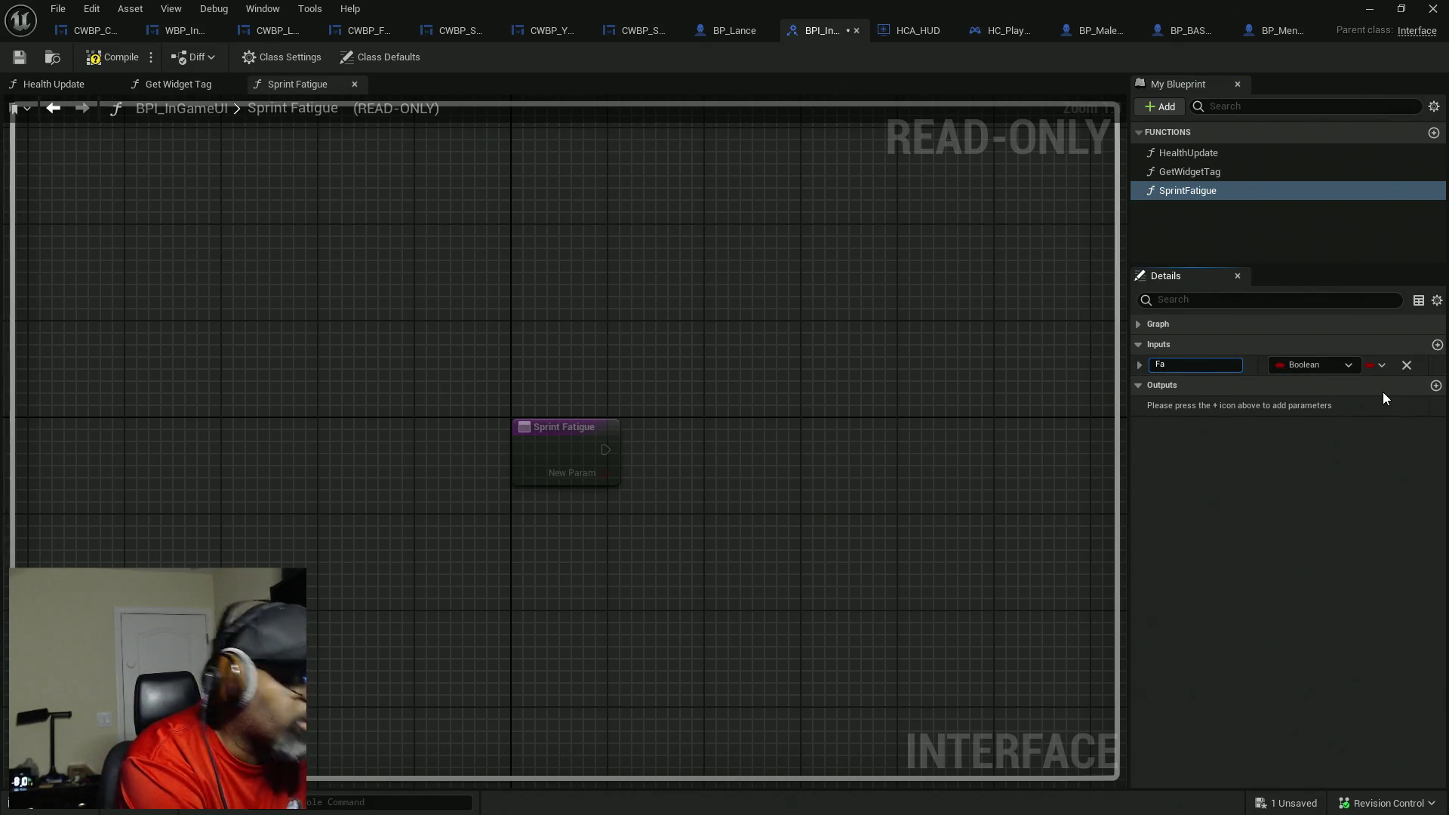
pyautogui.press('BackSpace')
pyautogui.press('BackSpace')
pyautogui.write('Stamina')
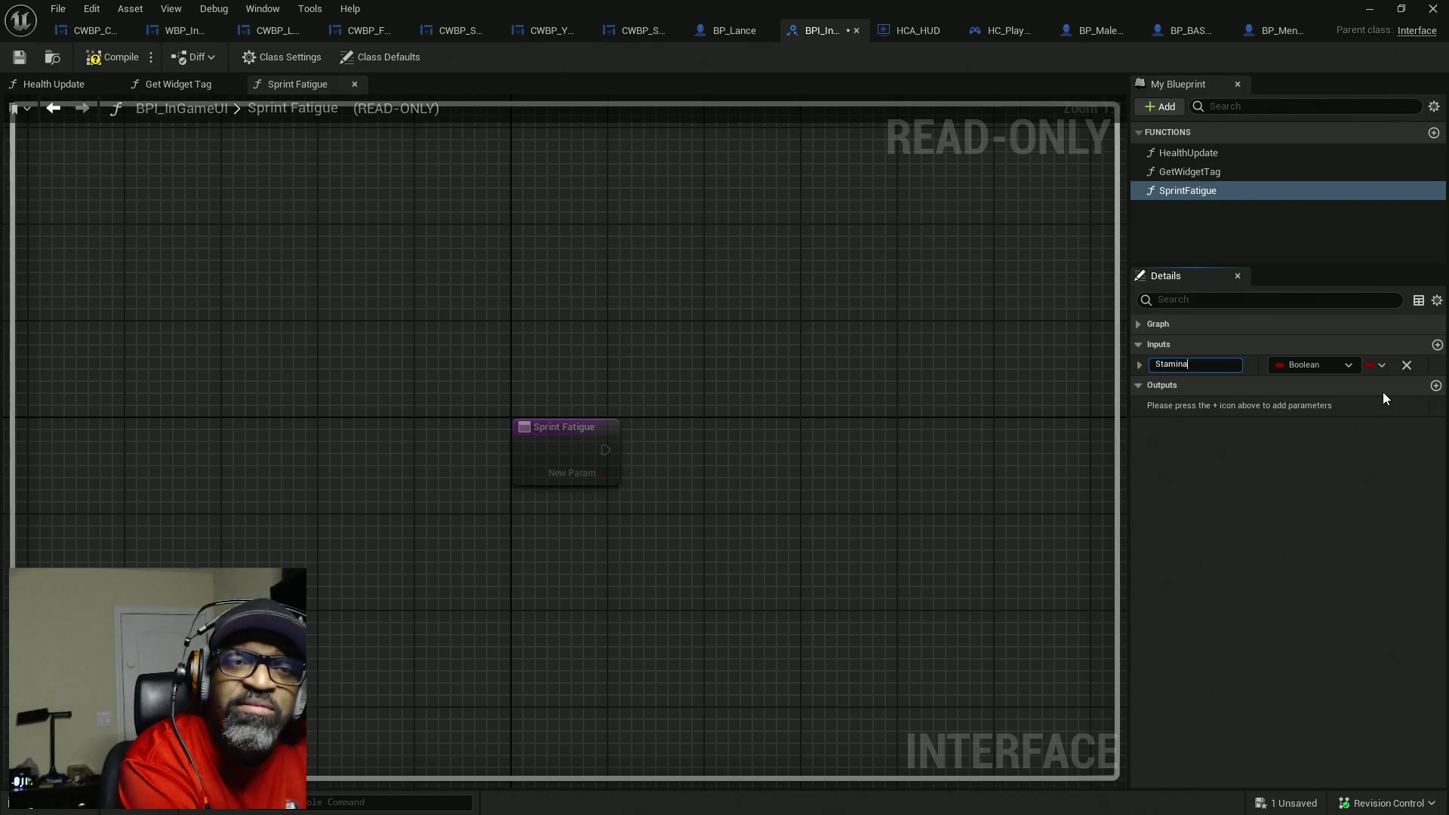
pyautogui.write('Offset')
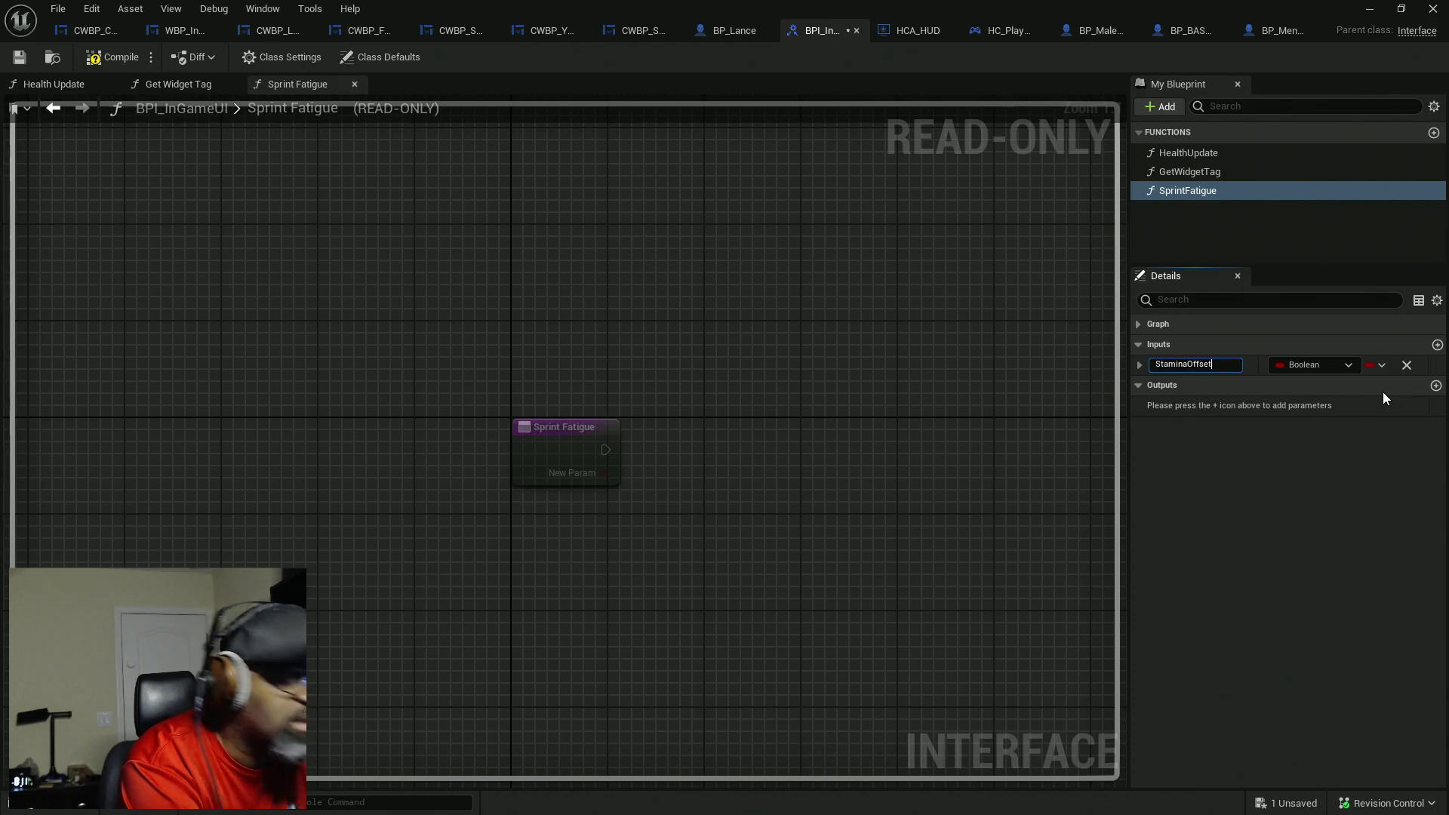
pyautogui.press('Home')
pyautogui.press('Delete')
pyautogui.write('s')
pyautogui.press('Return')
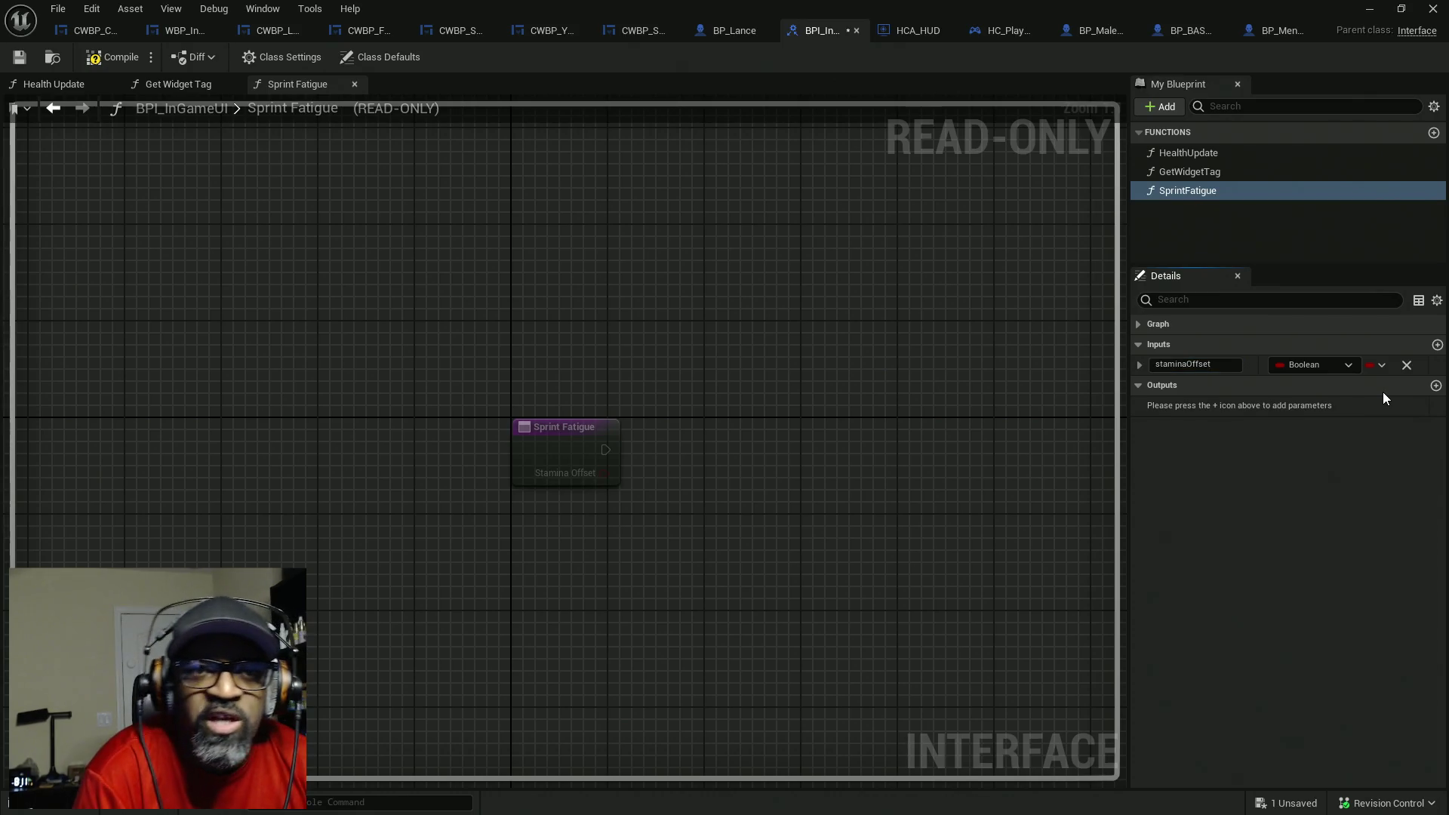
# - Make staminaOffset a Float, then compile and save the interface
pyautogui.click(1327, 365)
pyautogui.click(1258, 467)
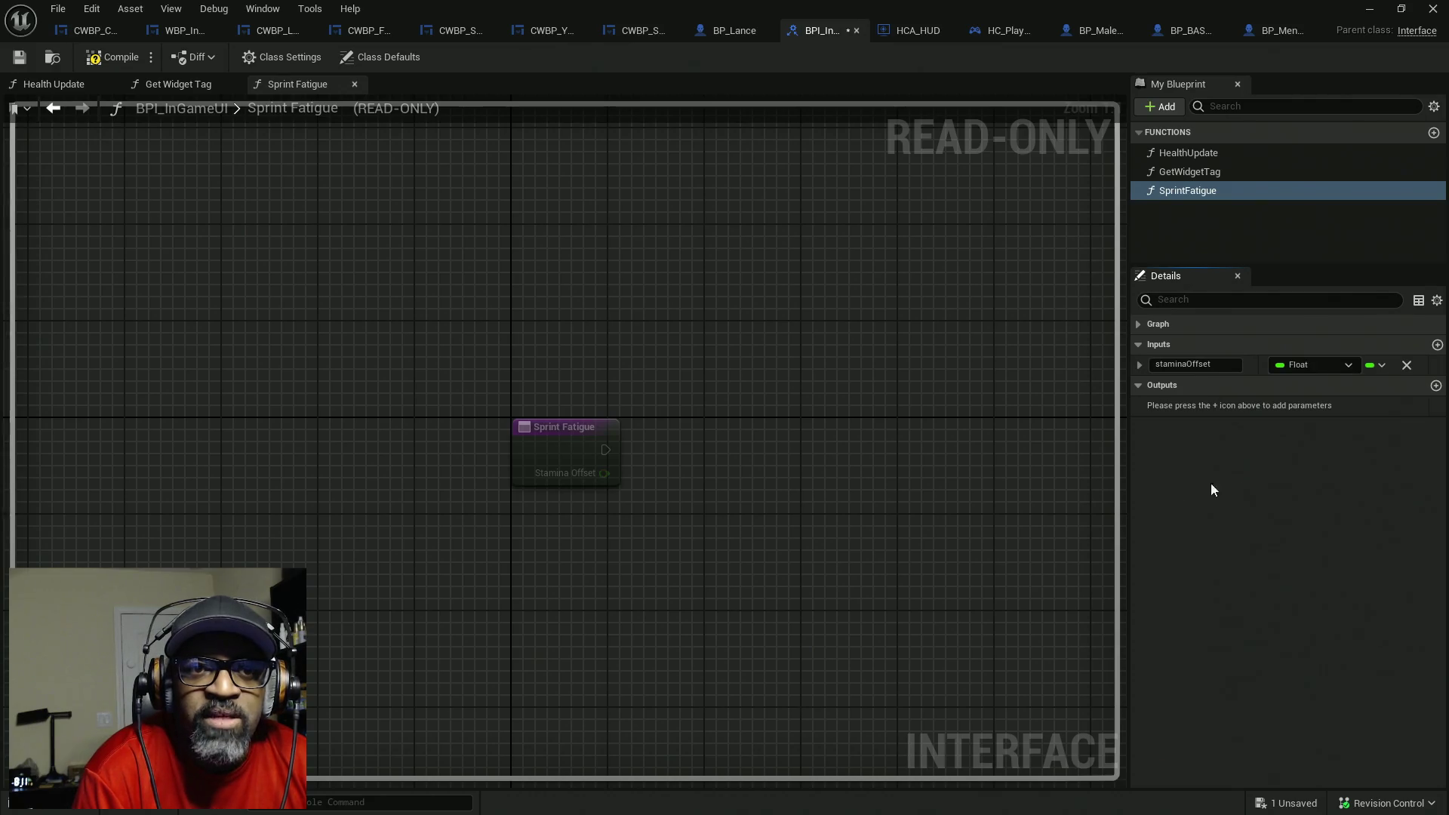
pyautogui.click(101, 65)
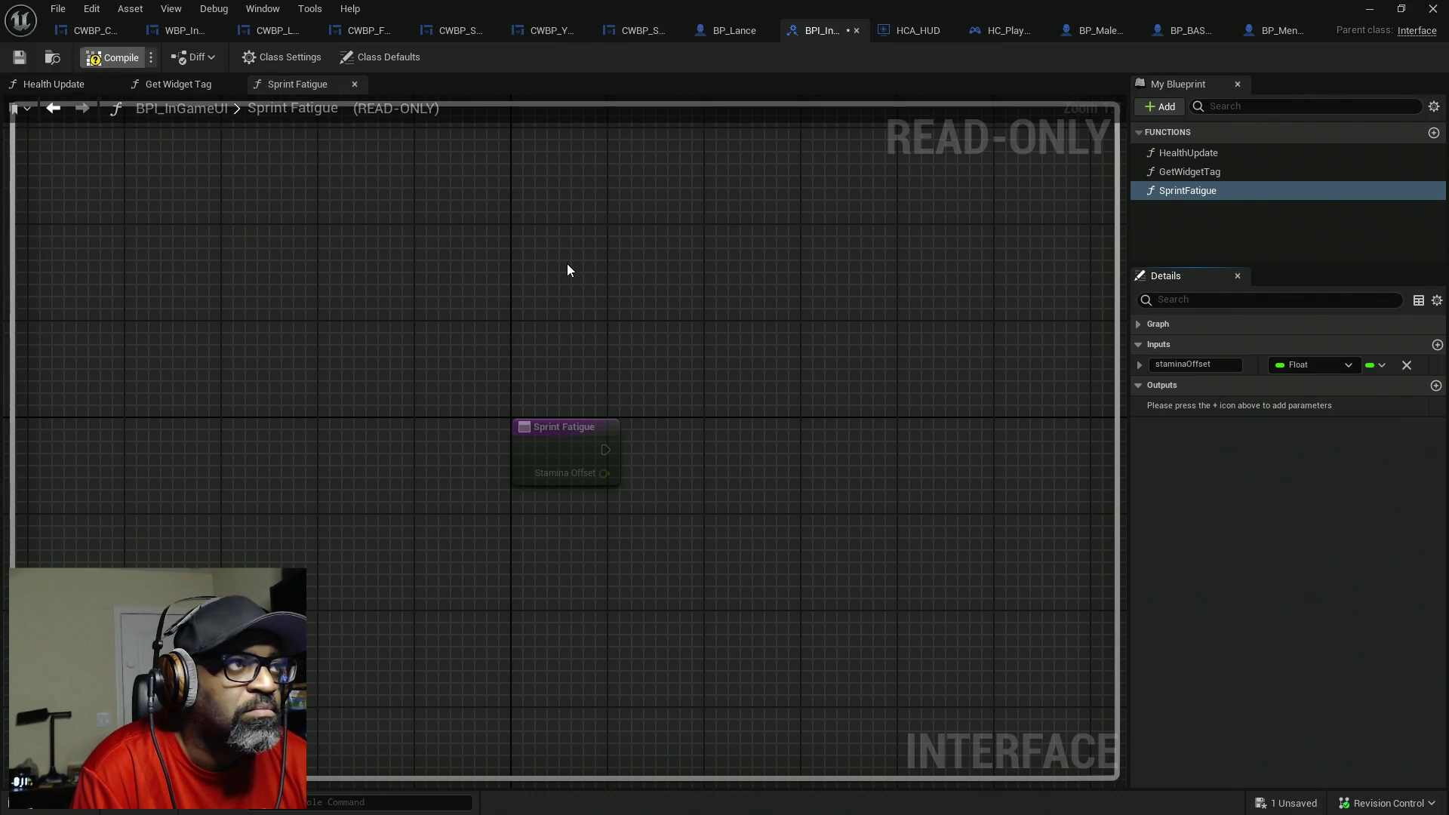
pyautogui.hotkey('ctrl', 's')
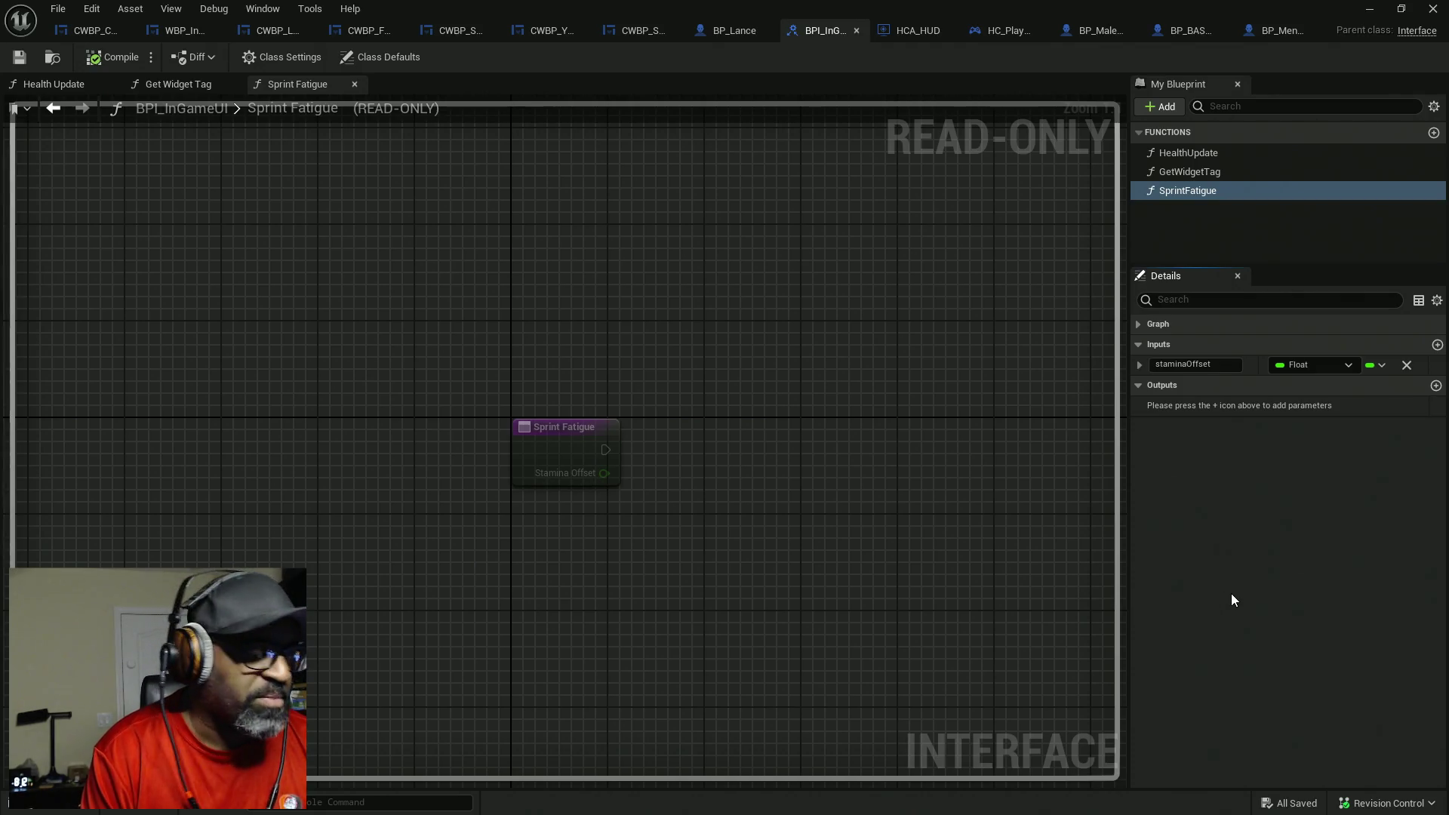
pyautogui.press('super')
pyautogui.press('super')
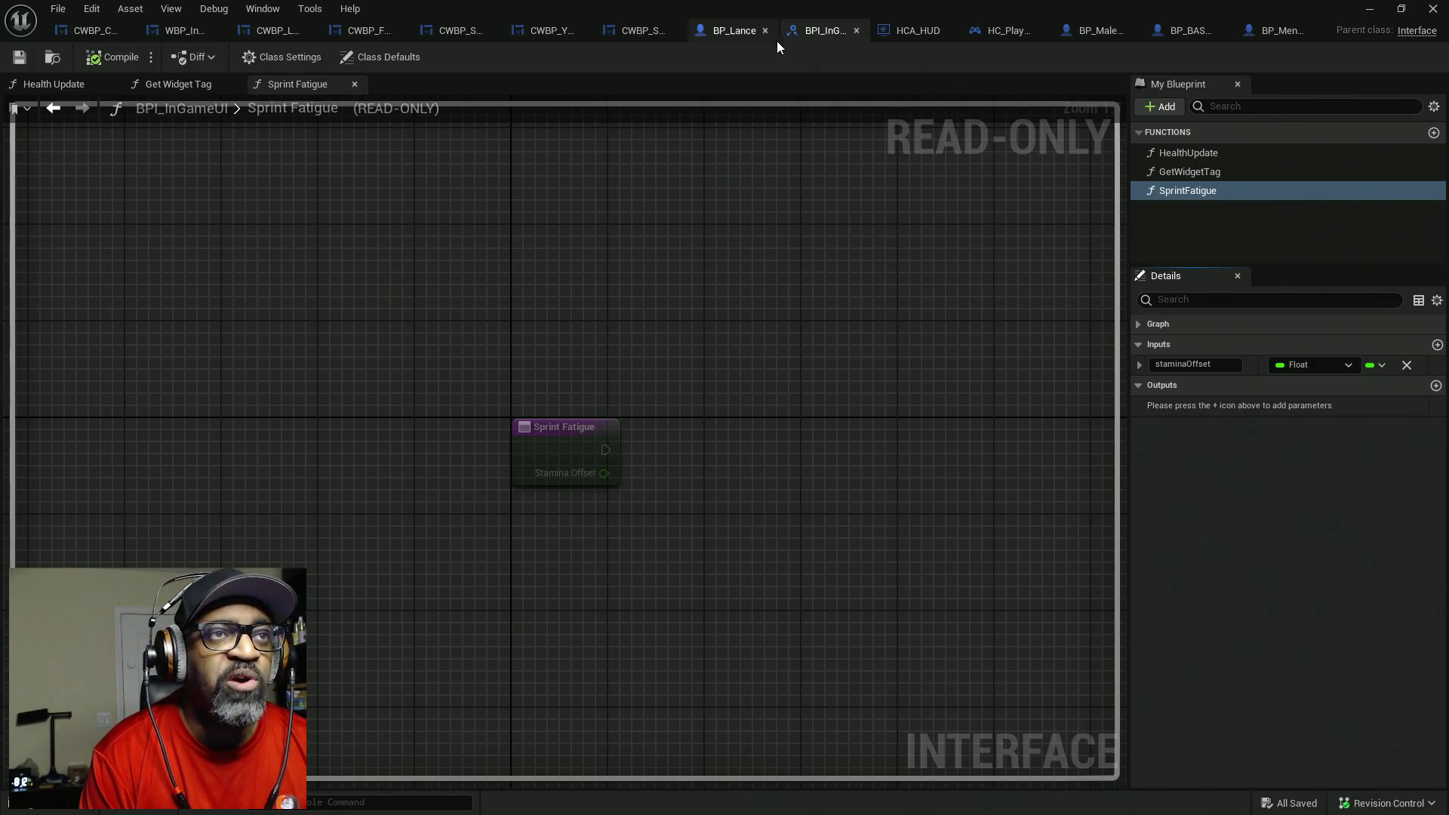
# - Review BP_Lance's Event Graph, widening the graph area
pyautogui.click(725, 33)
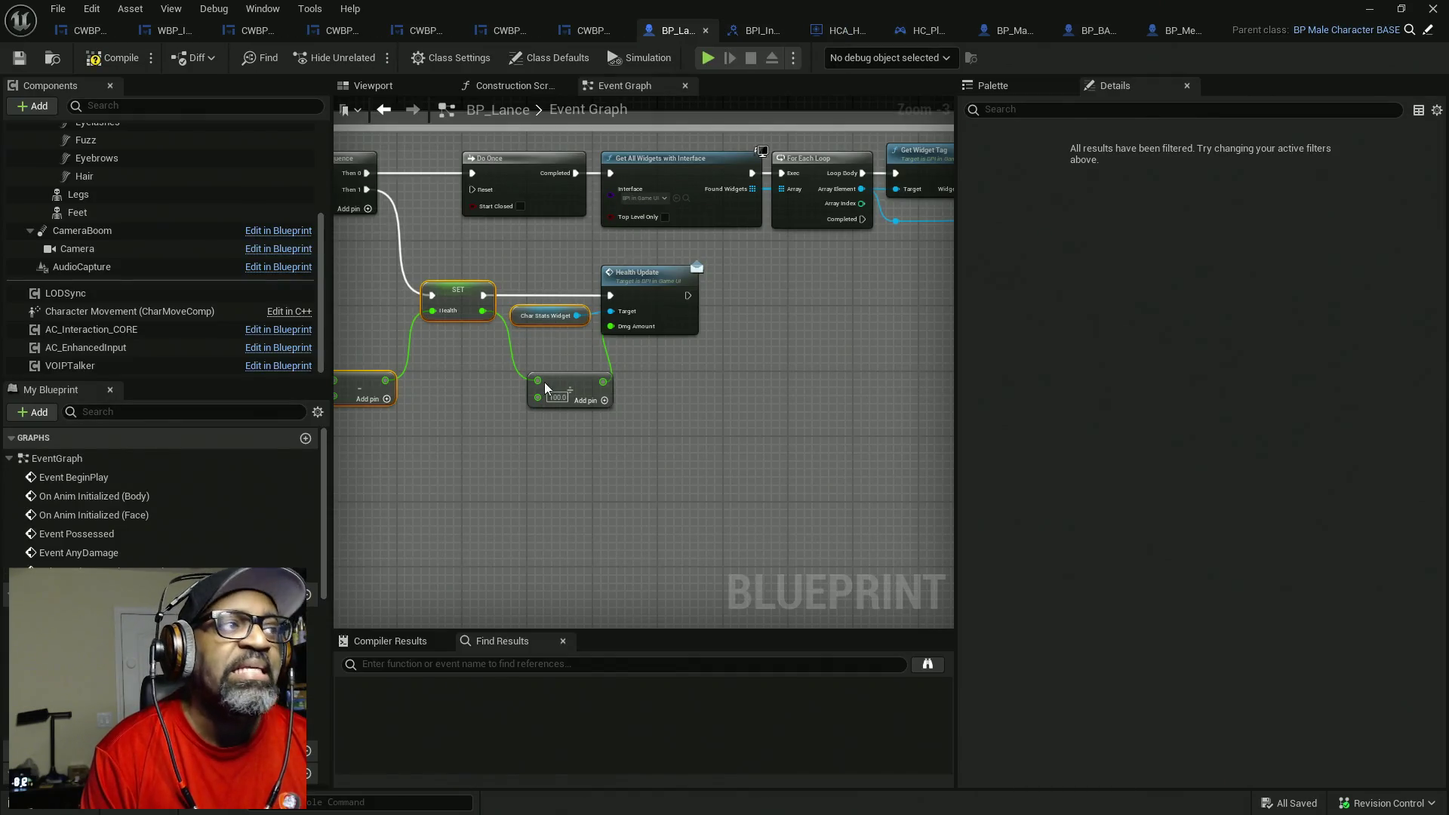
pyautogui.moveTo(589, 486); pyautogui.dragTo(681, 613)
pyautogui.moveTo(956, 261)
pyautogui.mouseDown()
pyautogui.moveTo(1278, 259)
pyautogui.moveTo(1266, 259)
pyautogui.mouseUp()
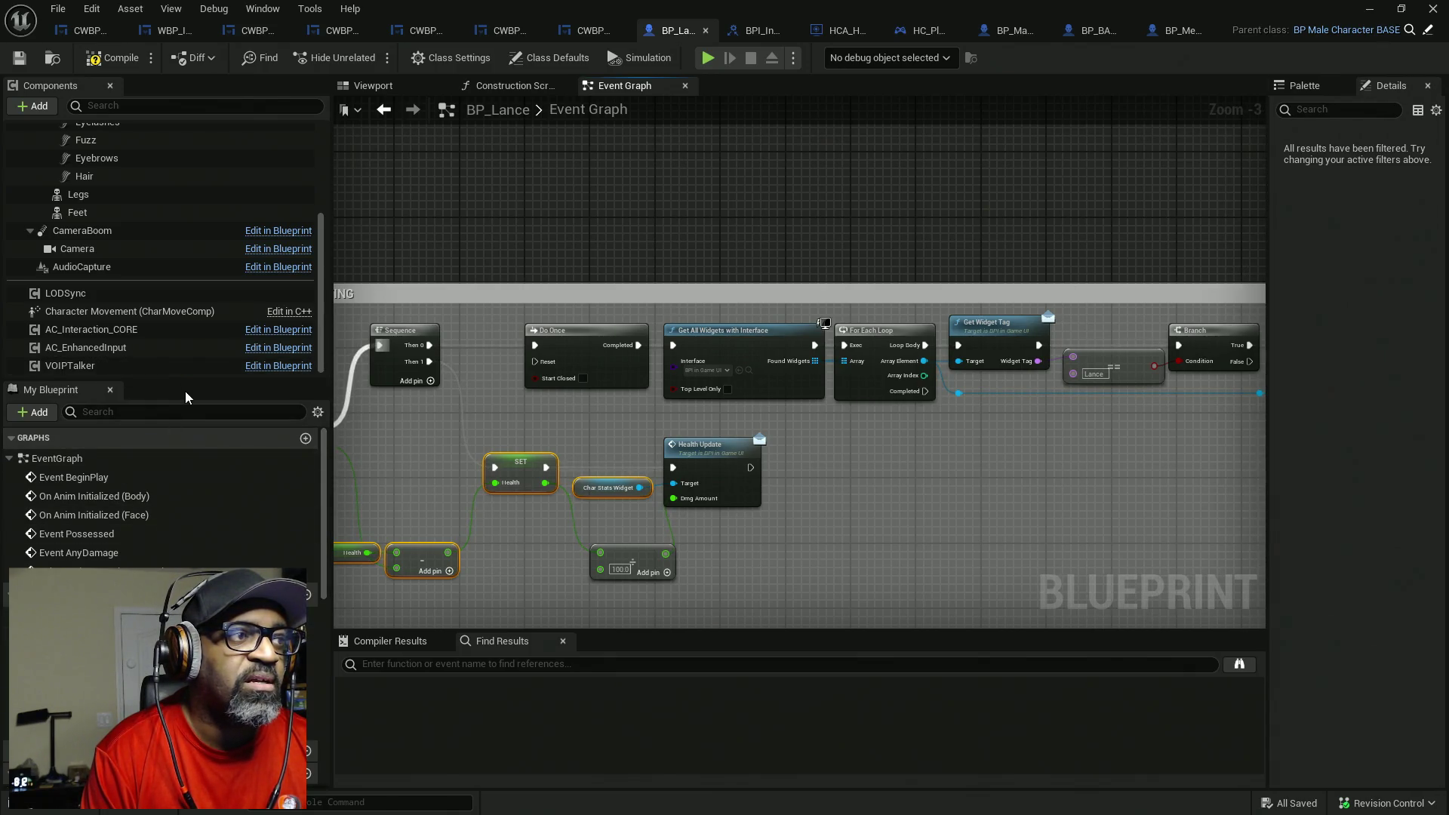
pyautogui.scroll(5, 196, 336)
pyautogui.scroll(-3, 197, 339)
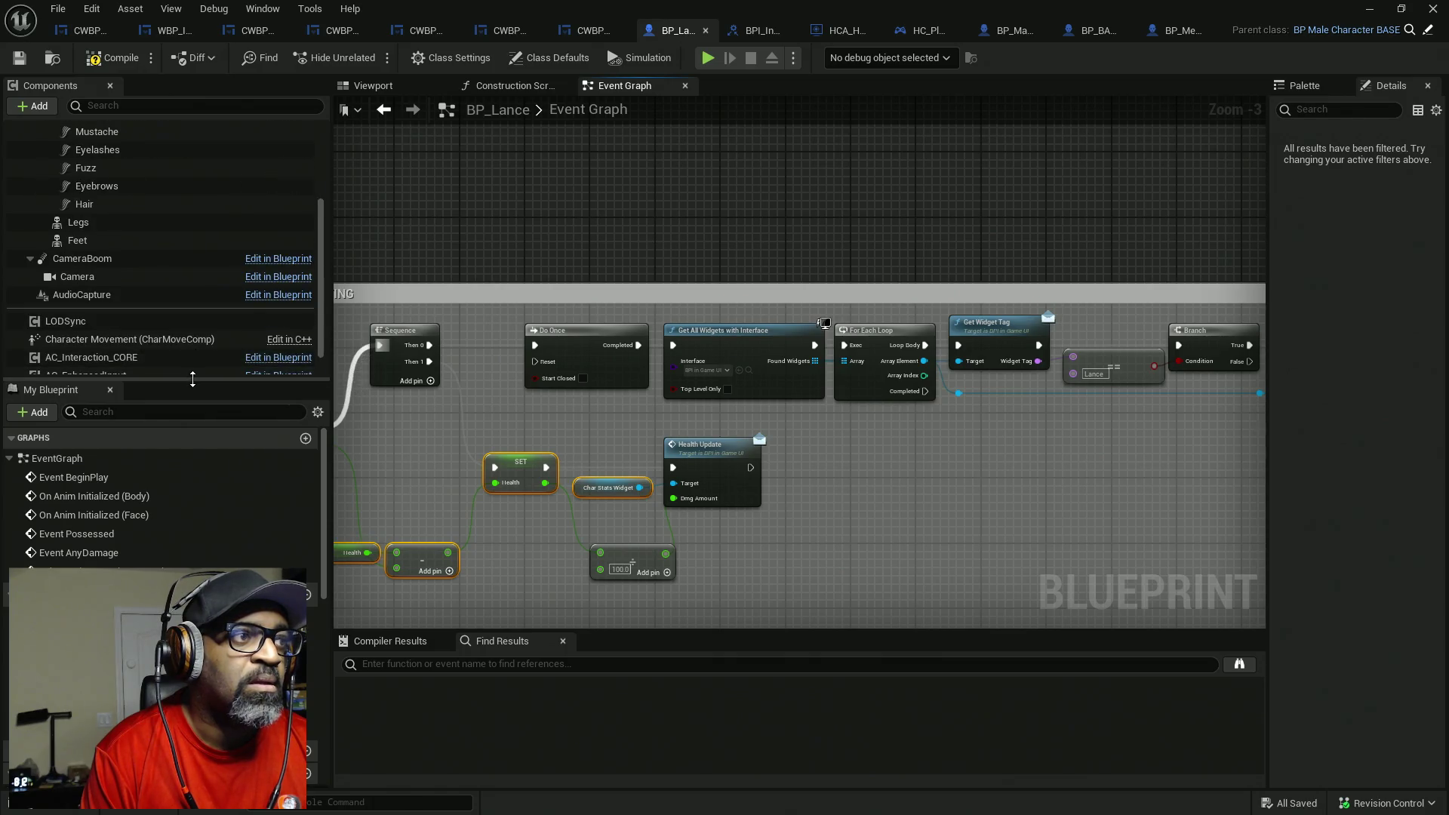
pyautogui.moveTo(199, 381); pyautogui.dragTo(200, 228)
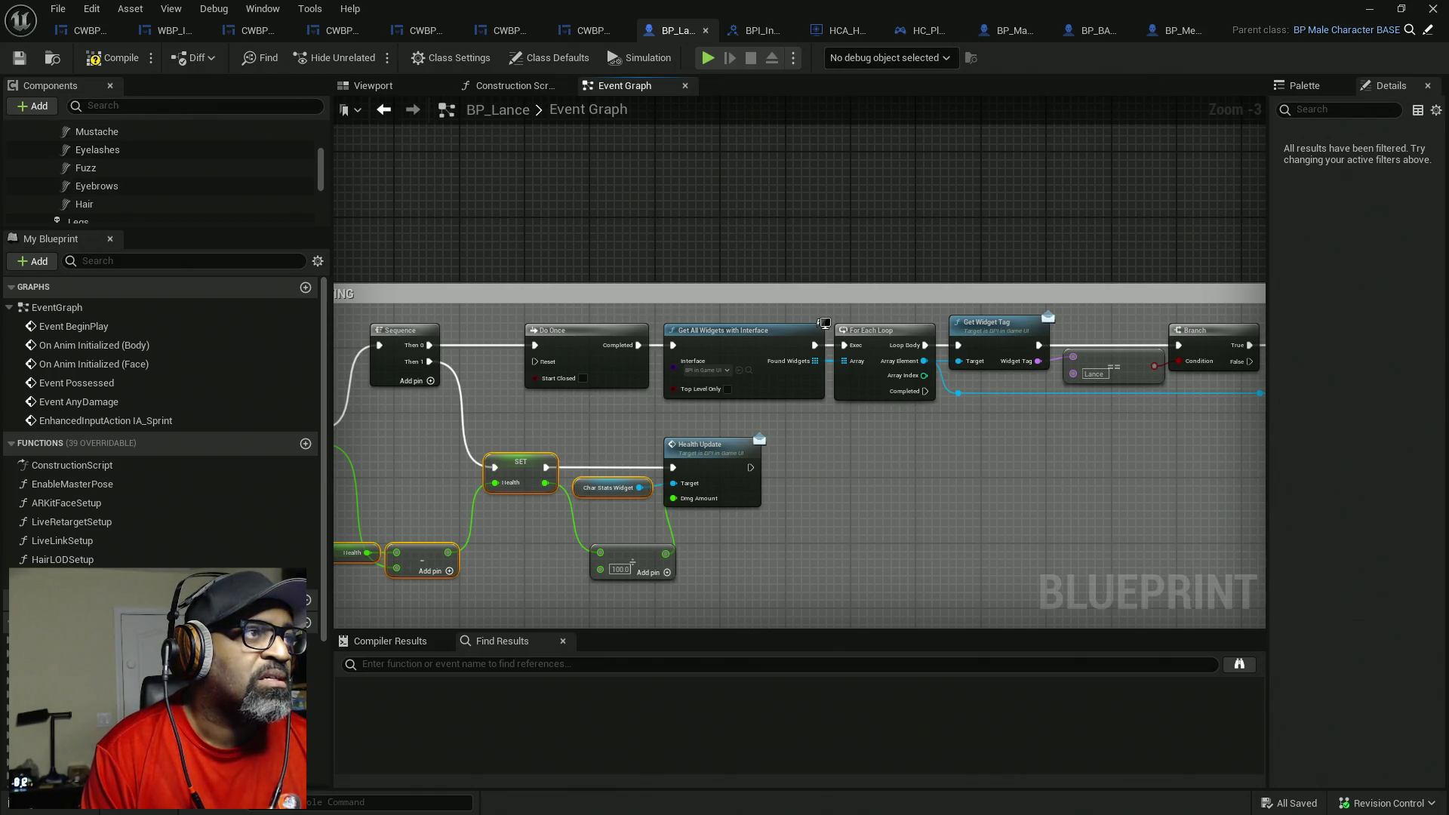
pyautogui.click(113, 58)
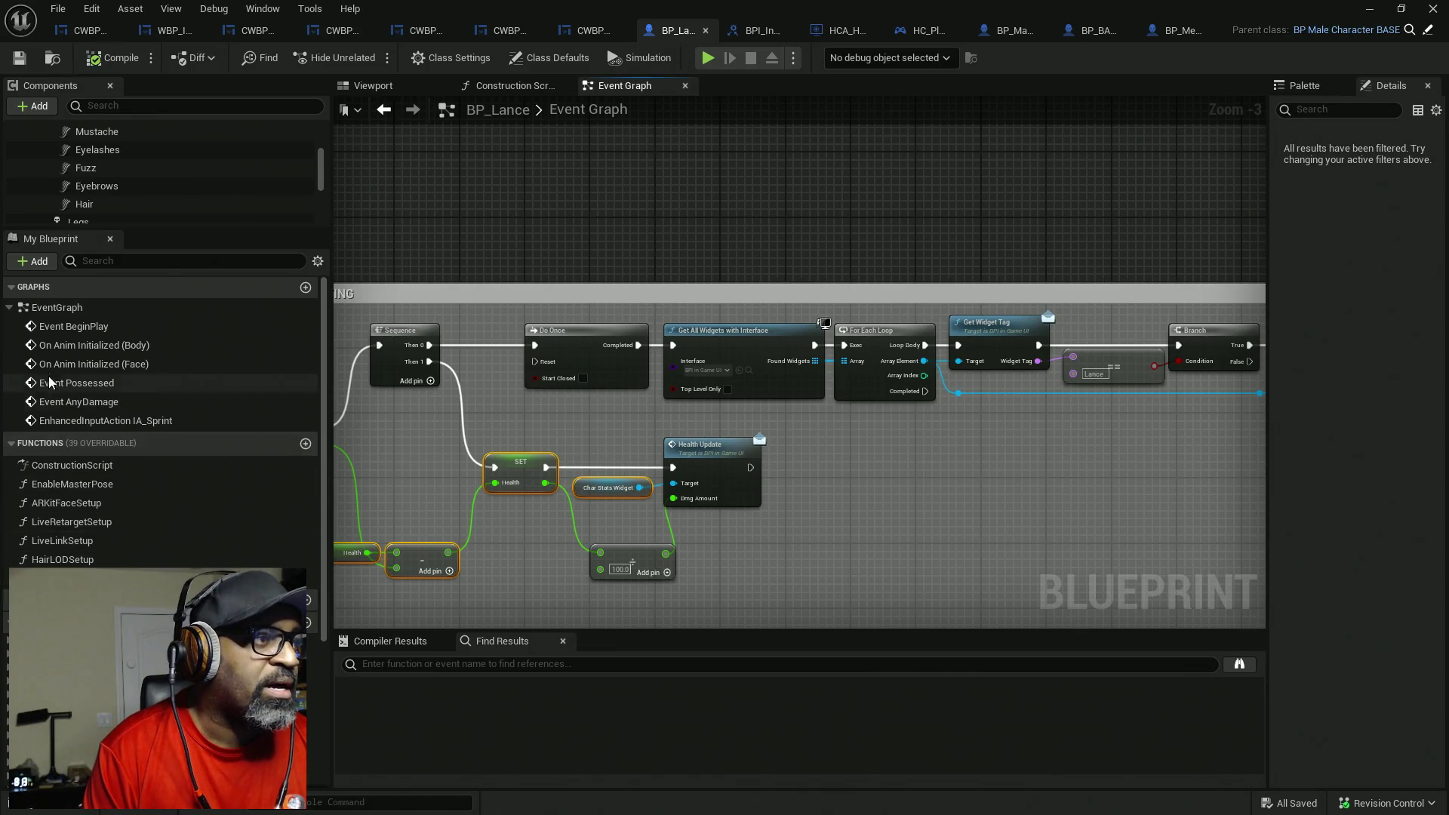
# - Collapse the Graphs and Functions lists, expand Variables, and go to CWBP_CharUIGamePlay
pyautogui.click(22, 445)
pyautogui.click(38, 489)
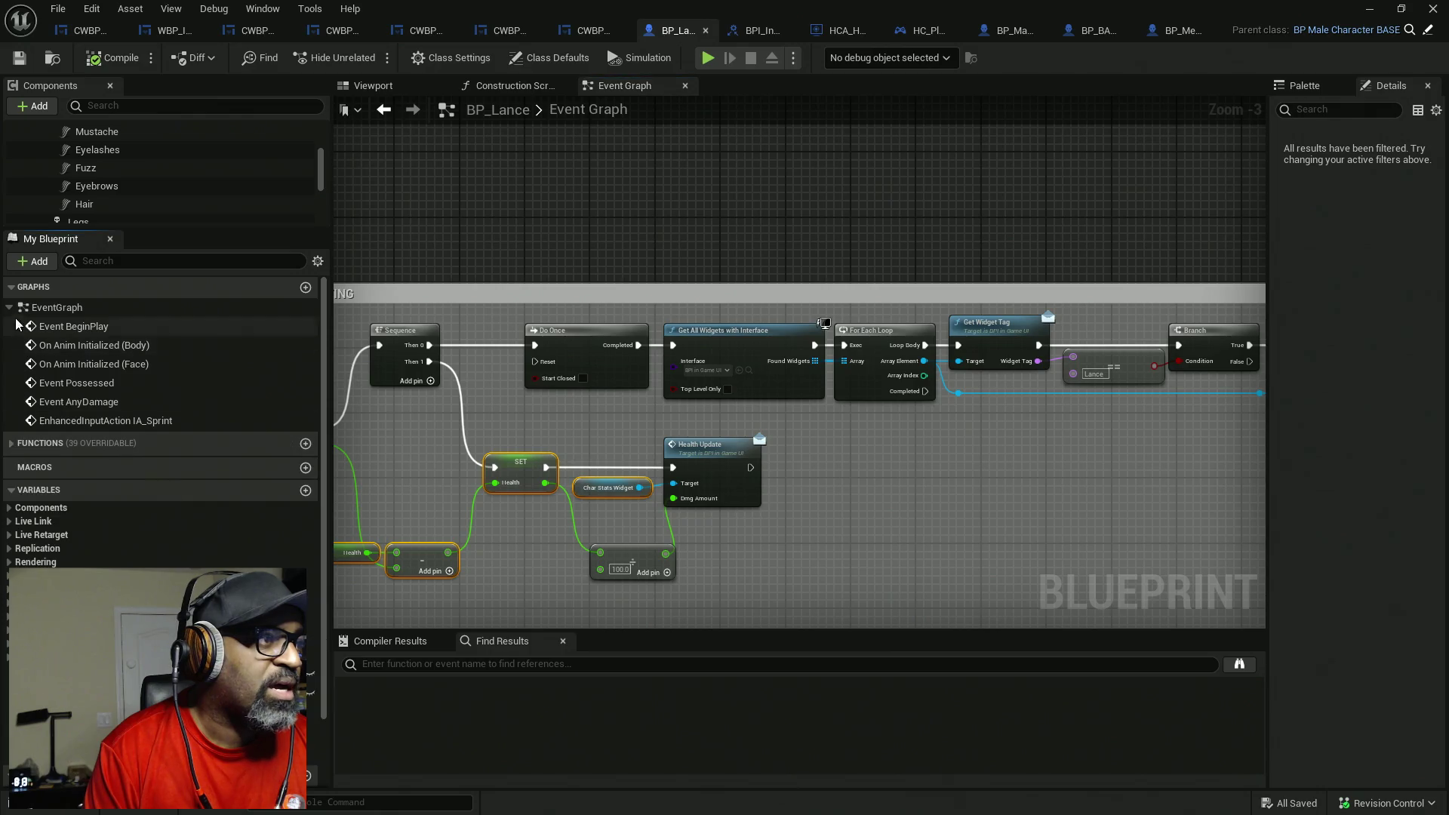
pyautogui.click(33, 287)
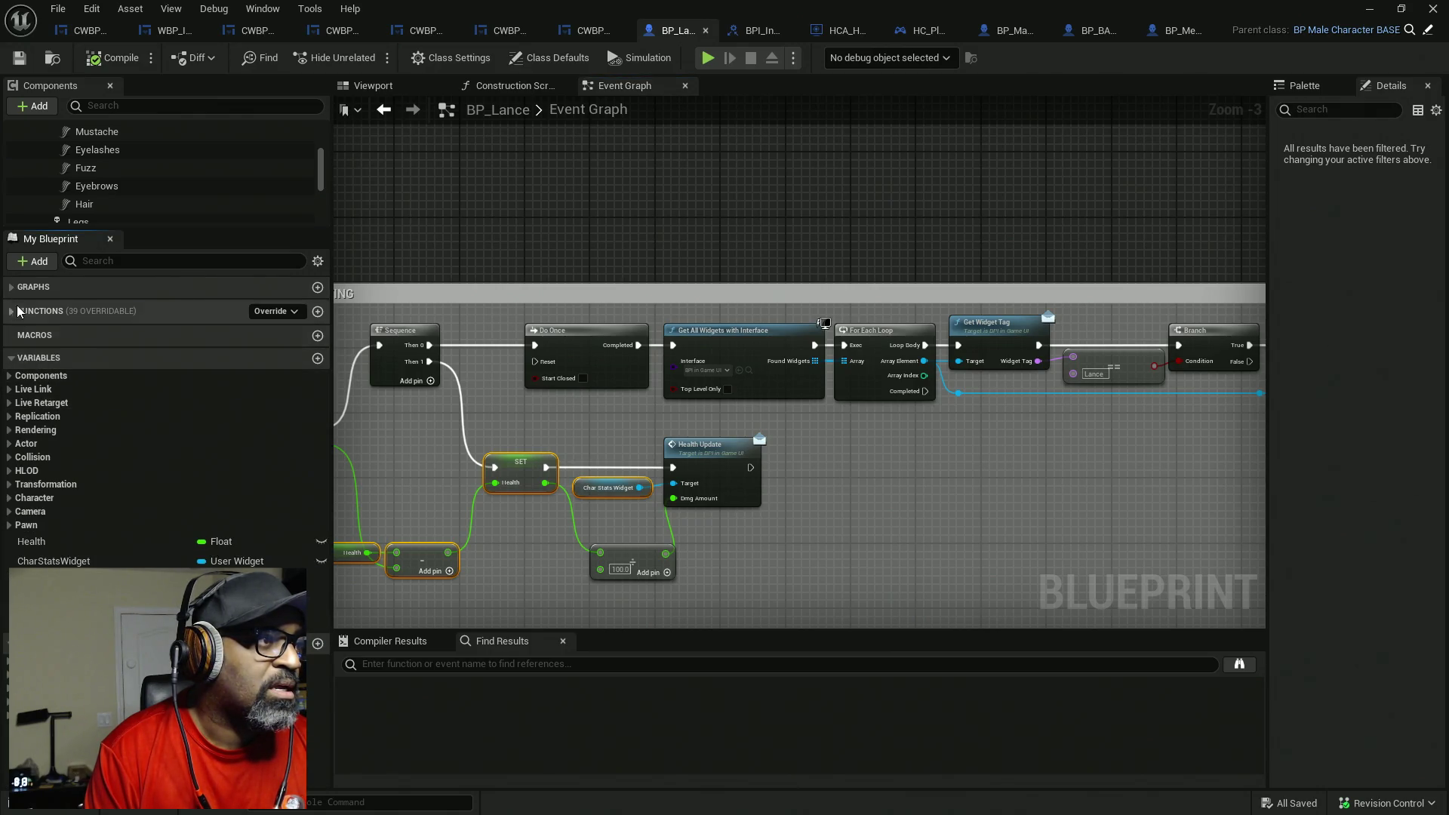
pyautogui.click(89, 30)
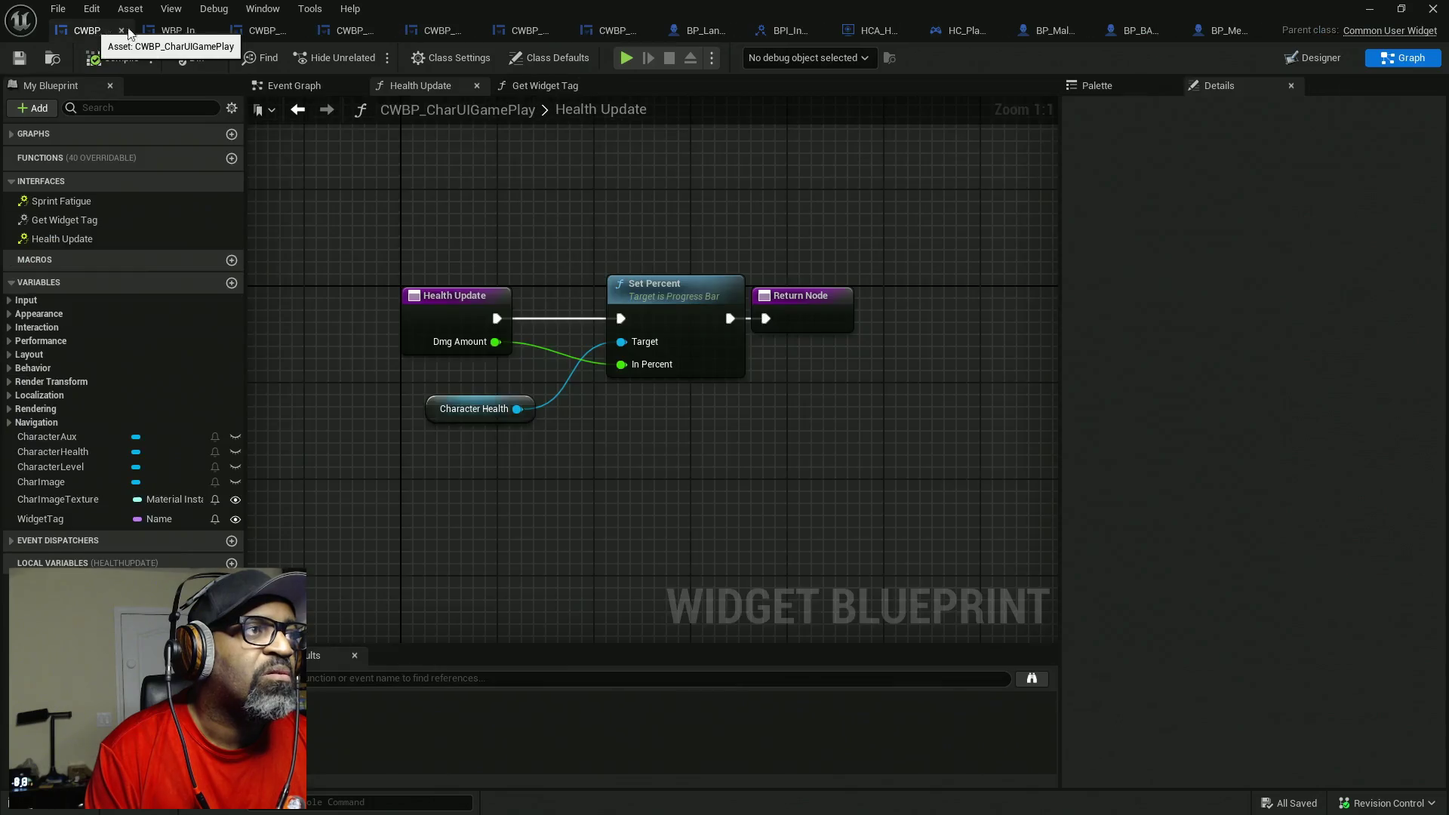
# - Create the Event Sprint Fatigue node, inspect CharacterAux, and switch to the Designer
pyautogui.doubleClick(61, 200)
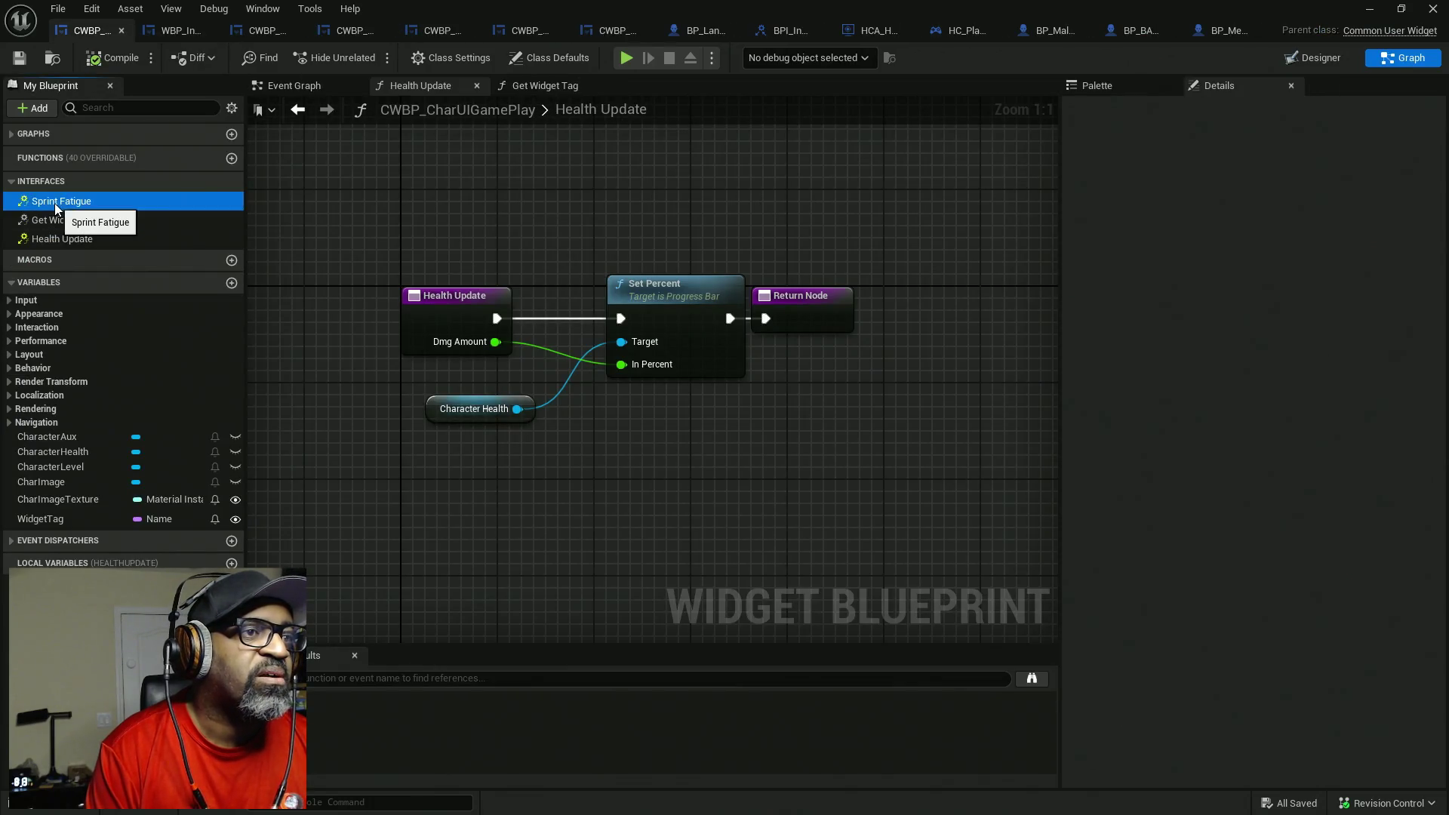
pyautogui.moveTo(511, 252); pyautogui.dragTo(883, 556)
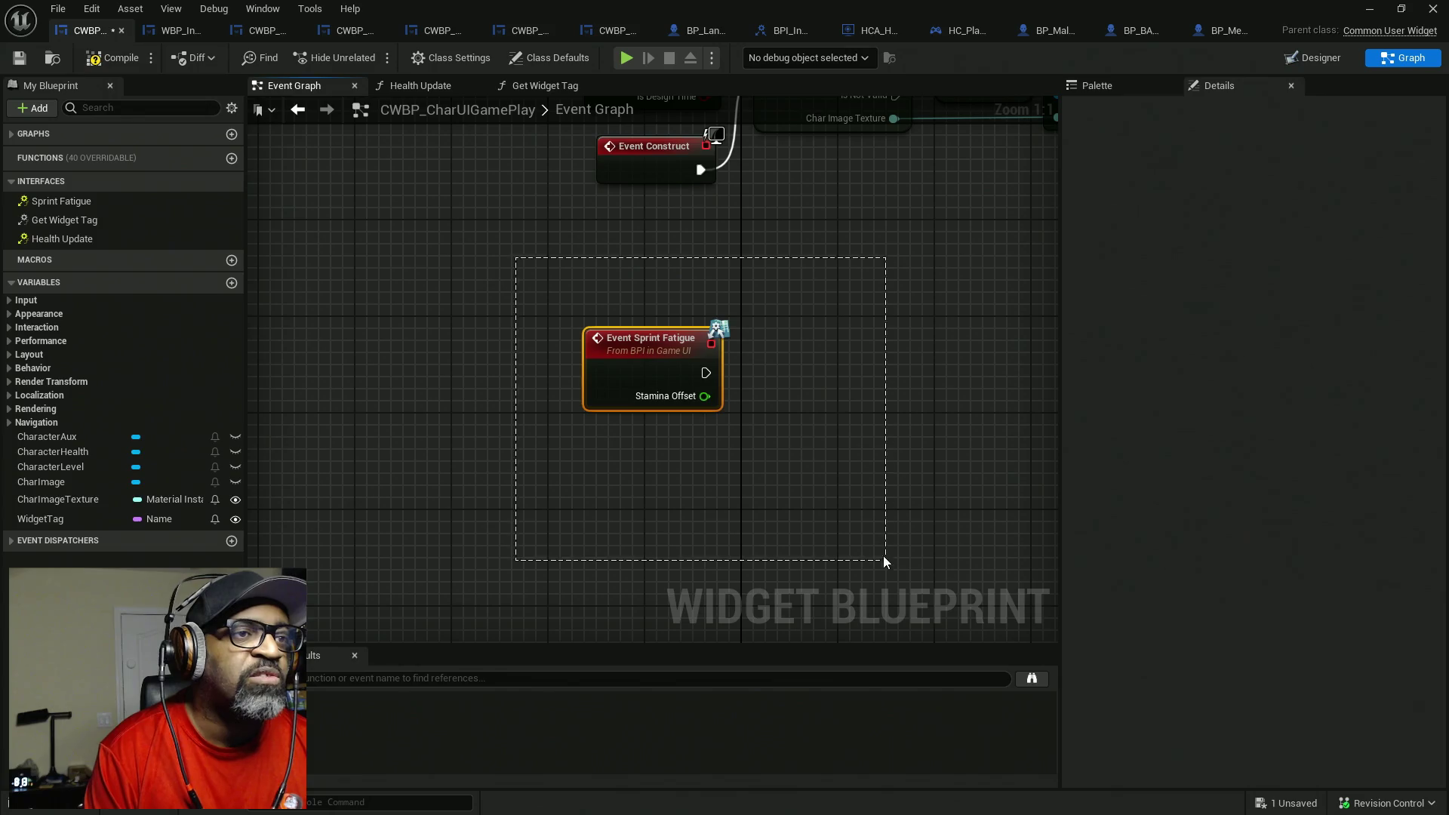
pyautogui.moveTo(437, 259); pyautogui.dragTo(873, 501)
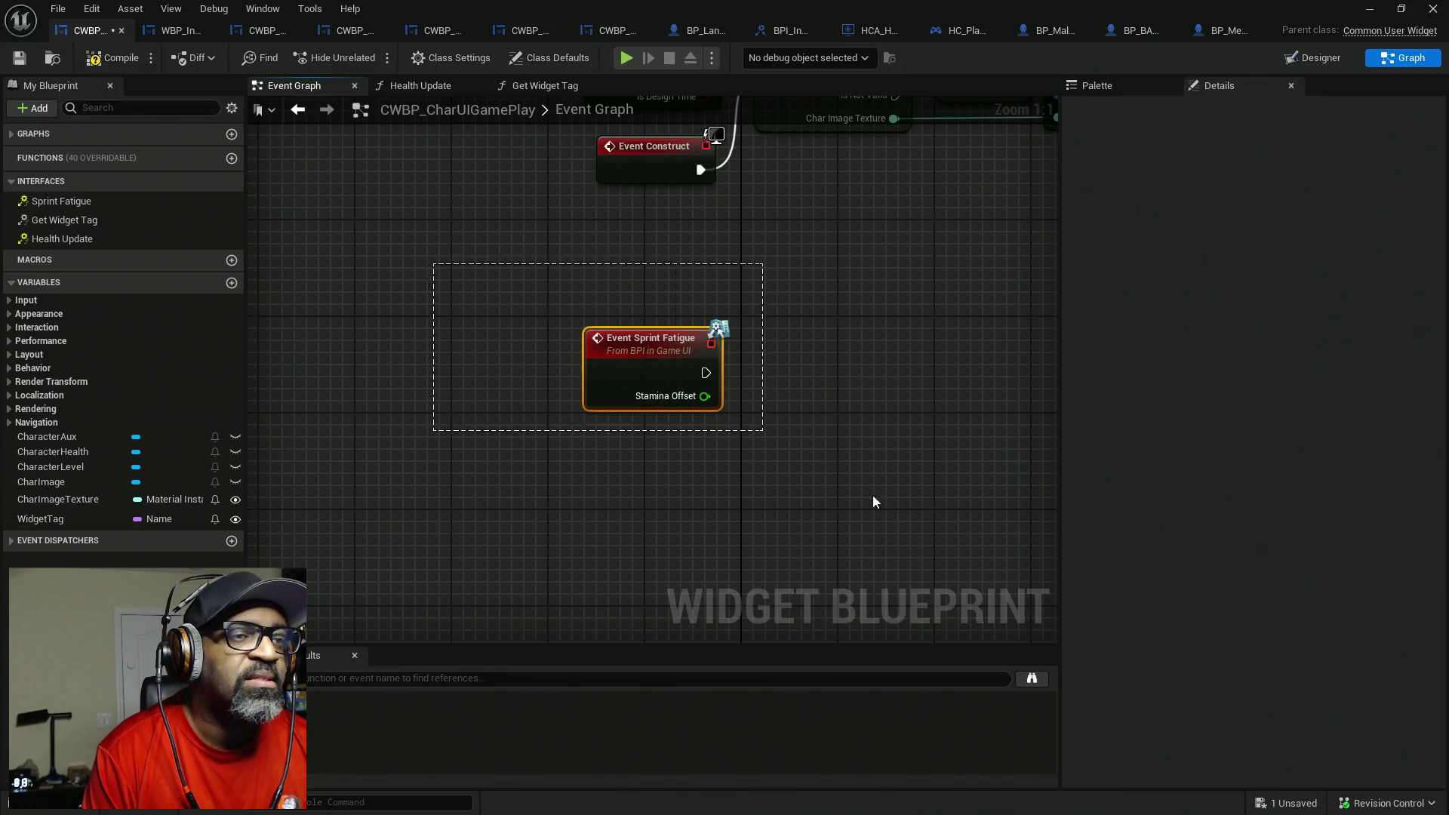
pyautogui.moveTo(503, 297); pyautogui.dragTo(828, 491)
pyautogui.click(701, 422)
pyautogui.moveTo(701, 422)
pyautogui.mouseDown()
pyautogui.moveTo(491, 291)
pyautogui.moveTo(928, 524)
pyautogui.moveTo(868, 508)
pyautogui.mouseUp()
pyautogui.moveTo(769, 446); pyautogui.dragTo(622, 481)
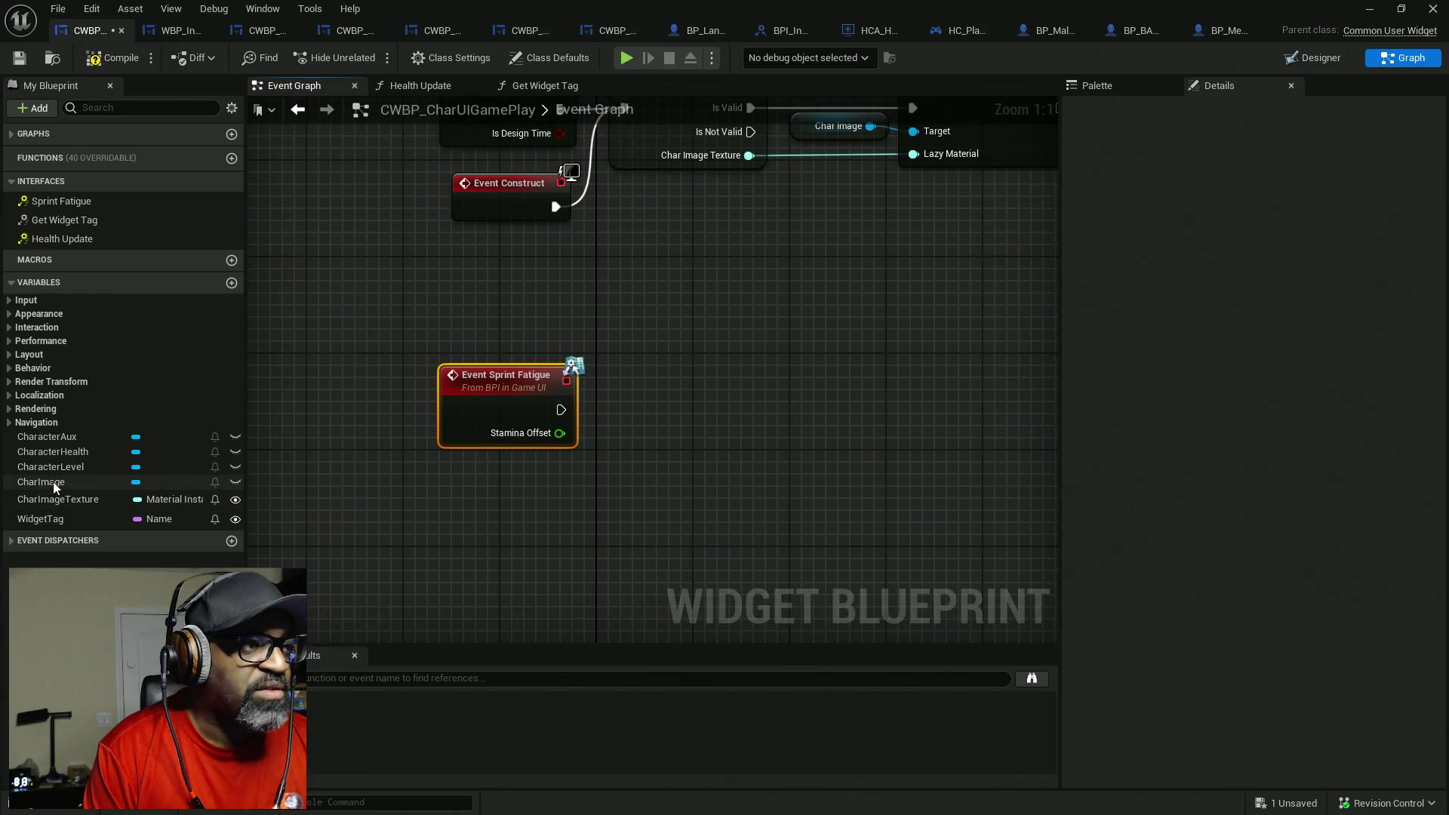
pyautogui.click(56, 438)
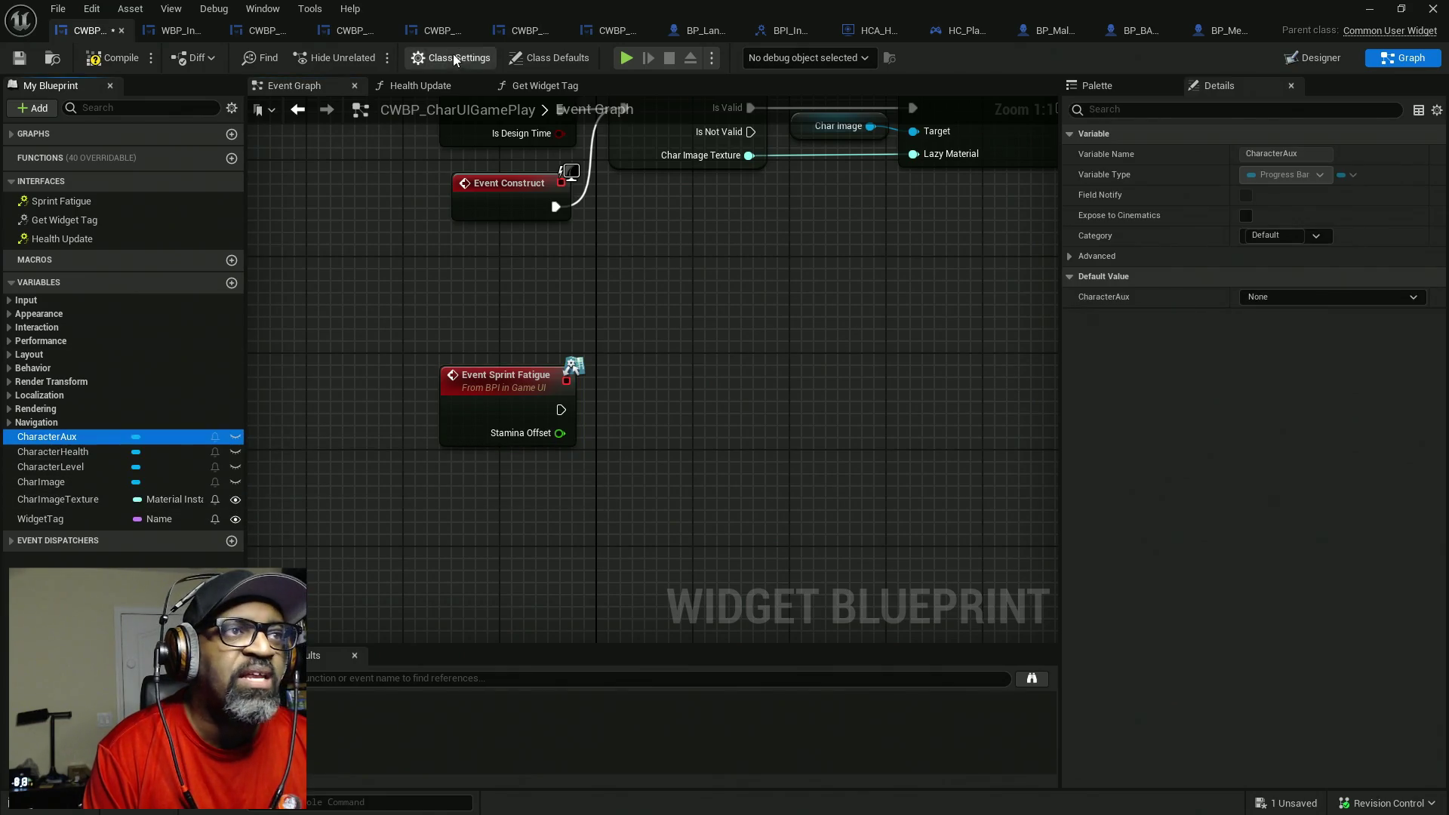
pyautogui.click(1311, 61)
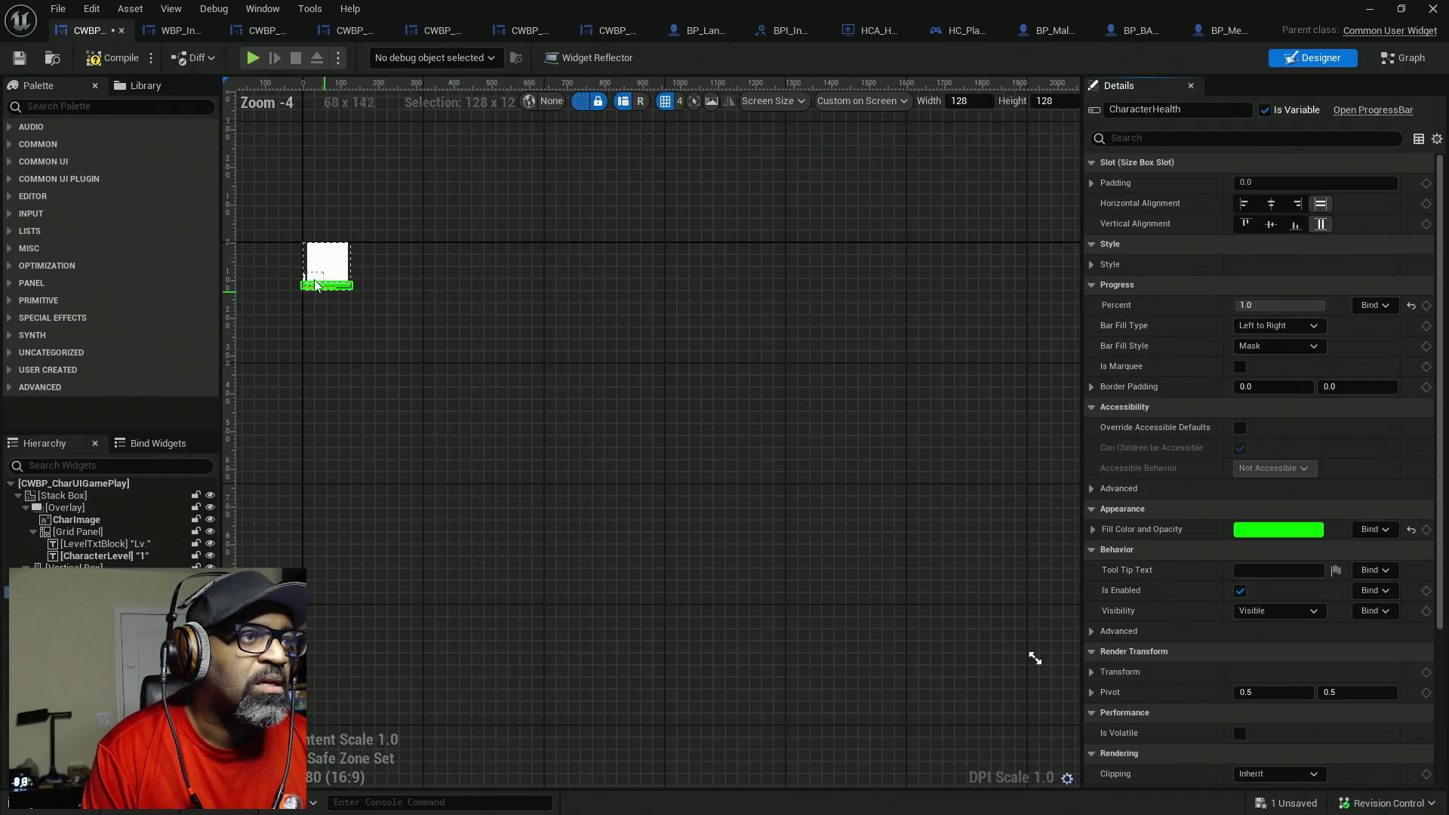
# - Inspect the yellow CharacterAux and green CharacterHealth bars, compile, and return to Graph
pyautogui.scroll(10, 311, 277)
pyautogui.scroll(5, 595, 323)
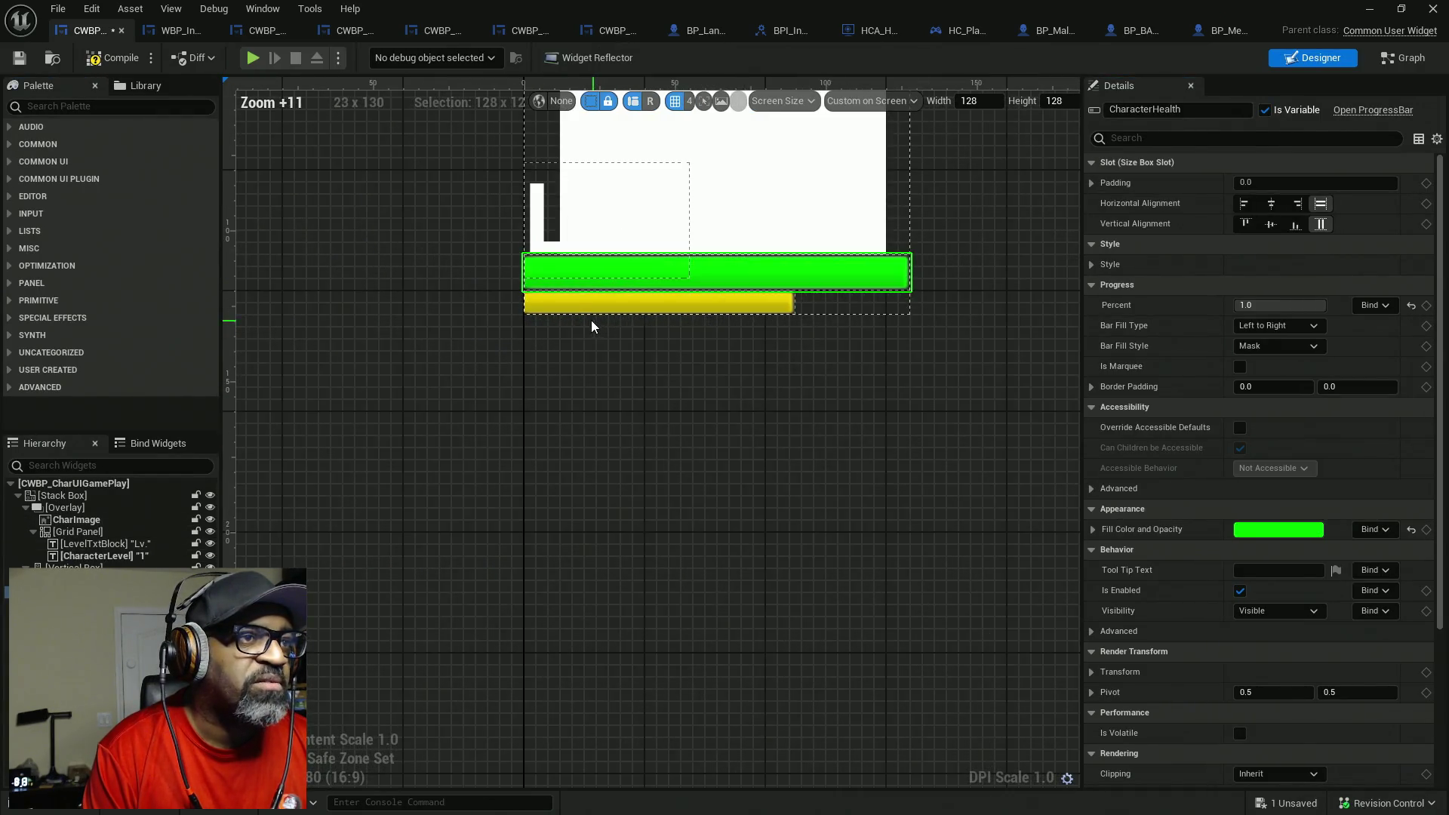
pyautogui.click(571, 305)
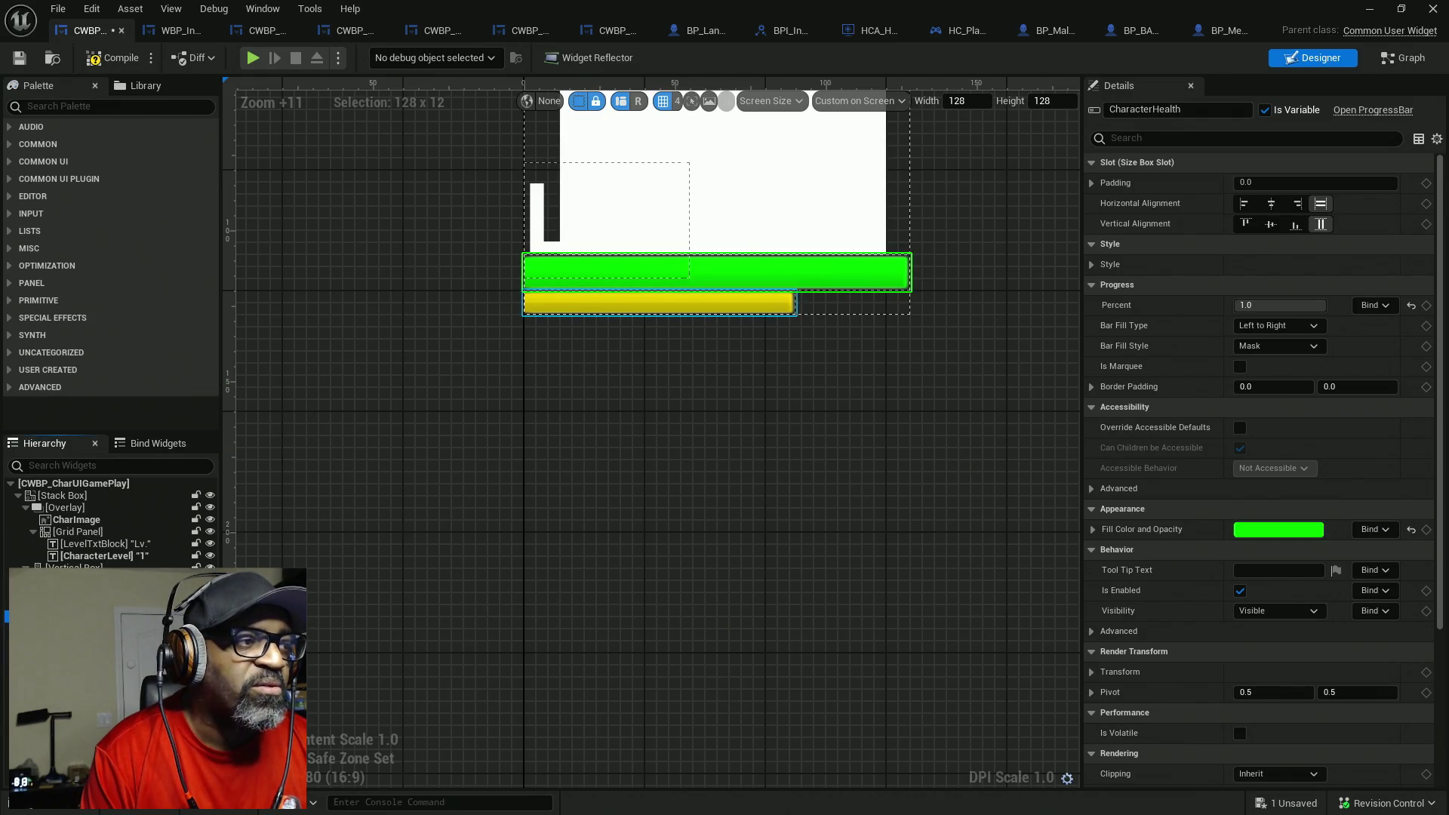
pyautogui.click(715, 271)
pyautogui.click(709, 302)
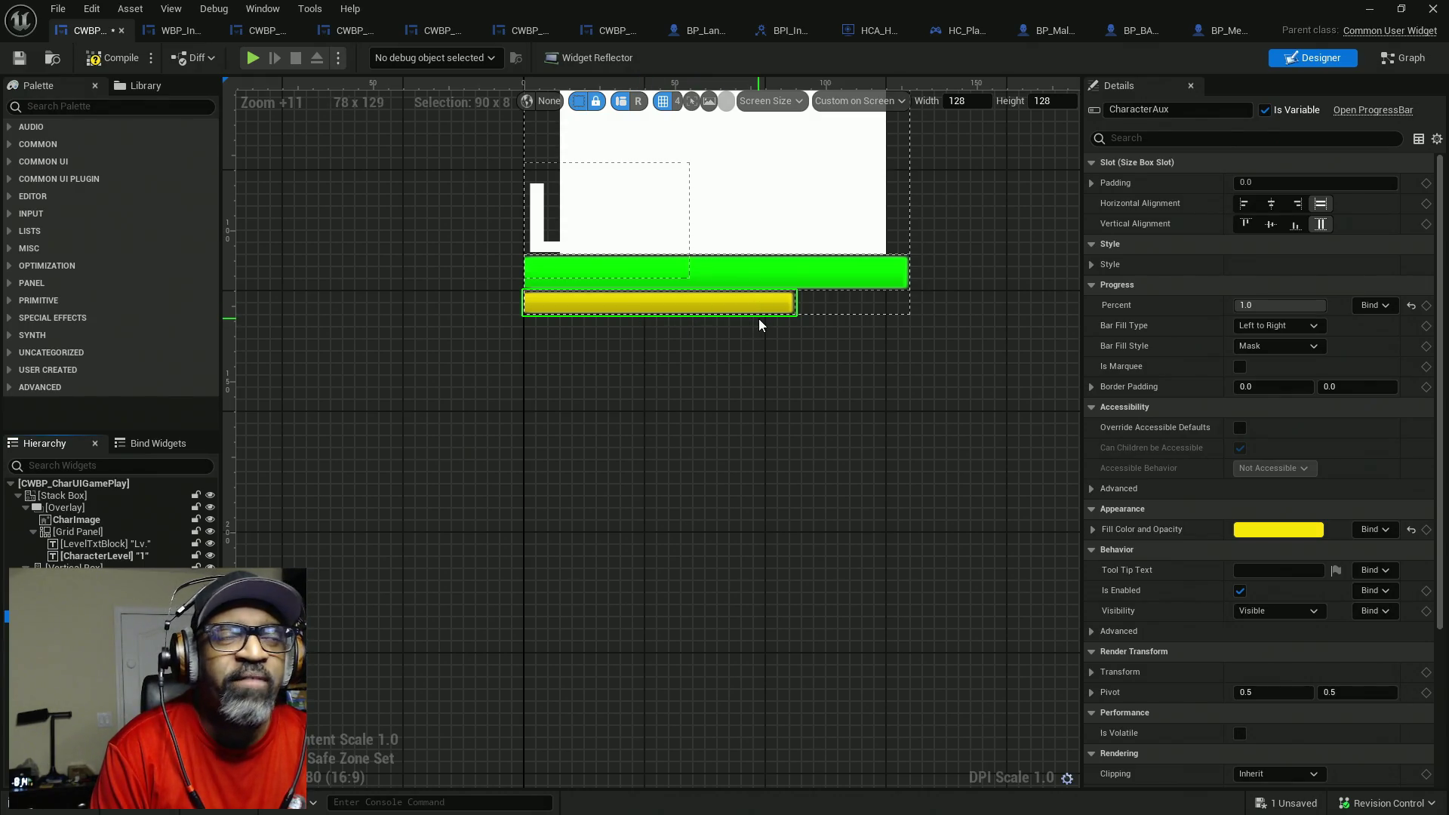
pyautogui.moveTo(785, 388); pyautogui.dragTo(767, 440)
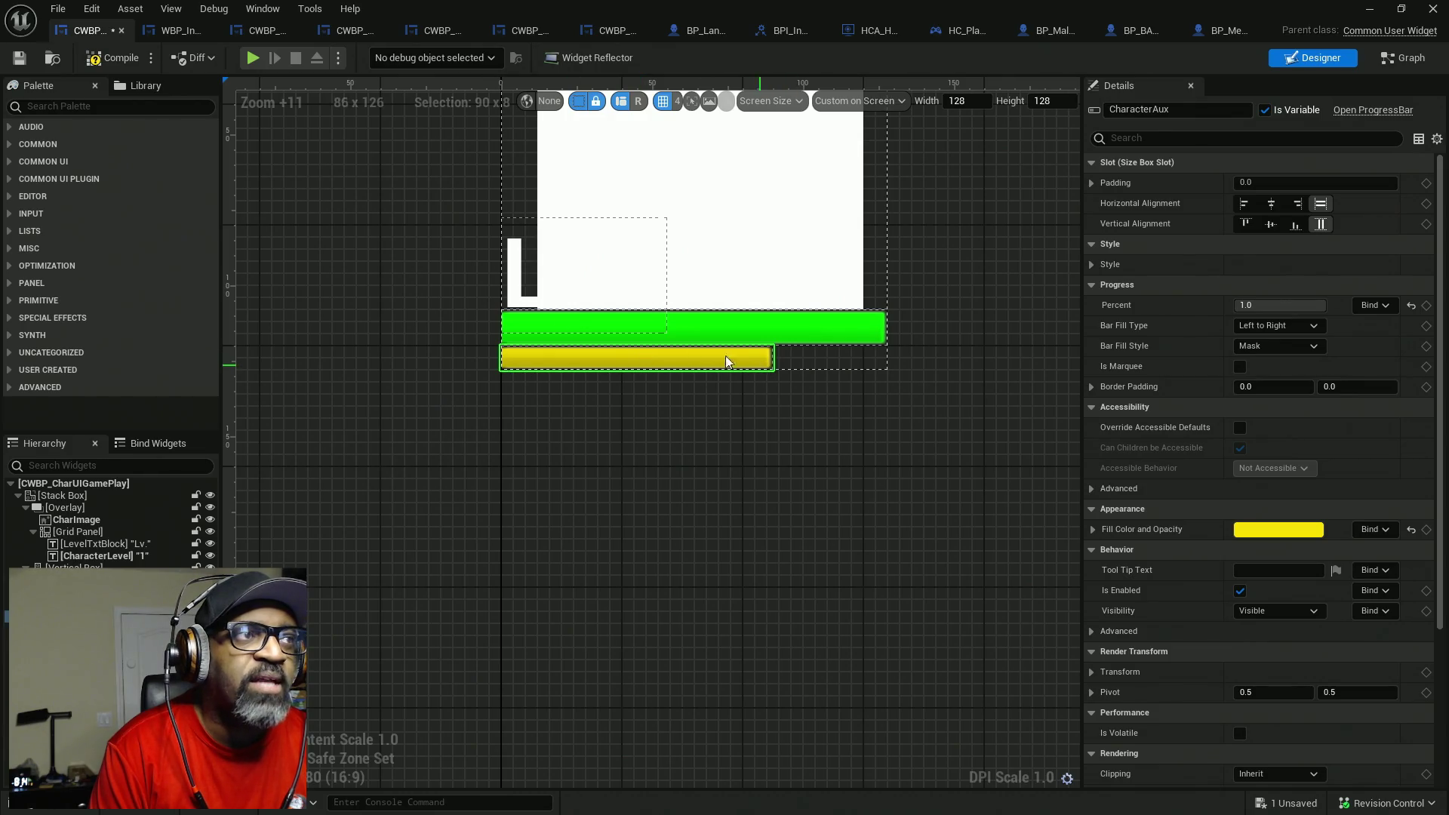
pyautogui.click(118, 67)
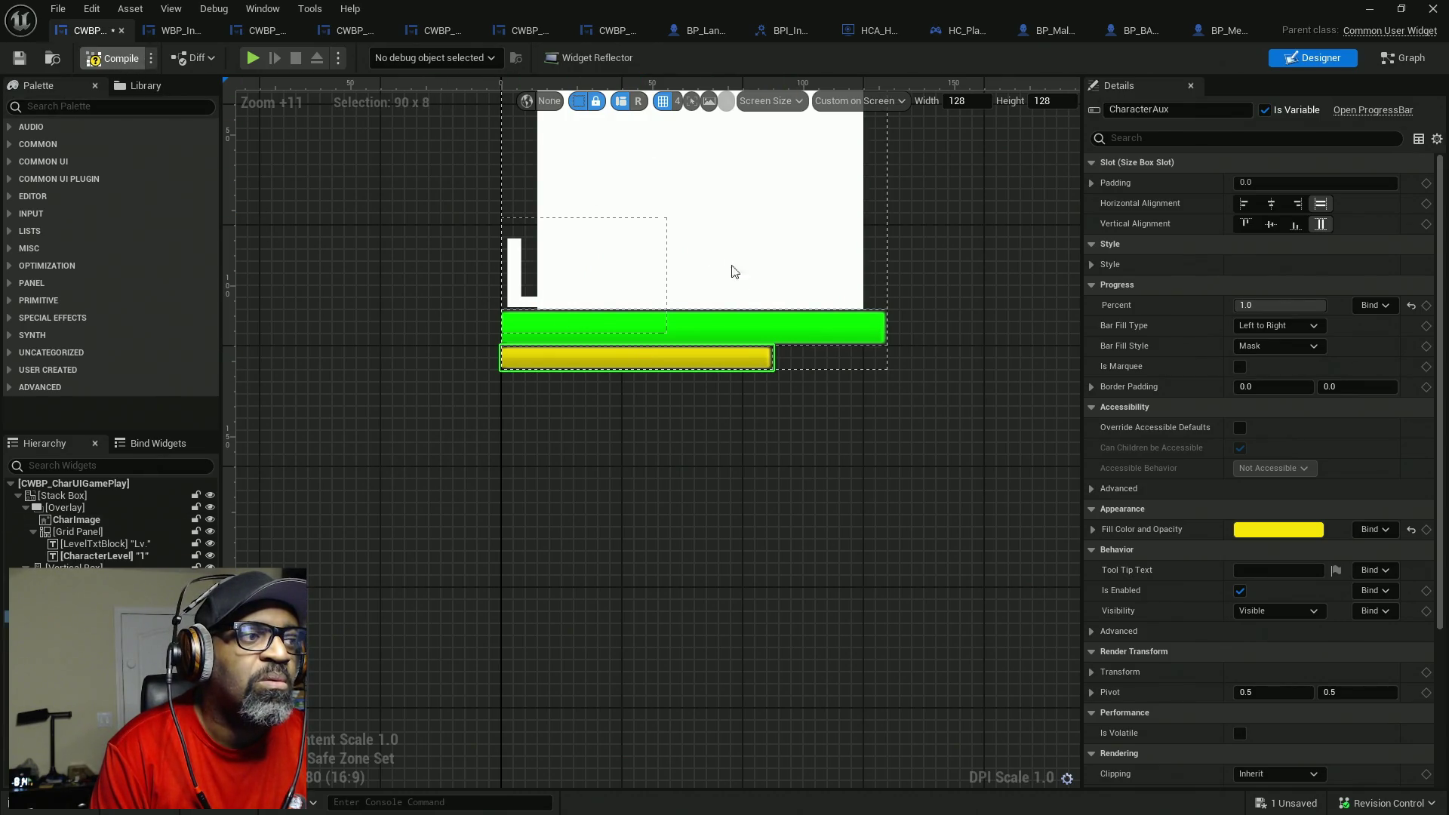
pyautogui.click(1404, 58)
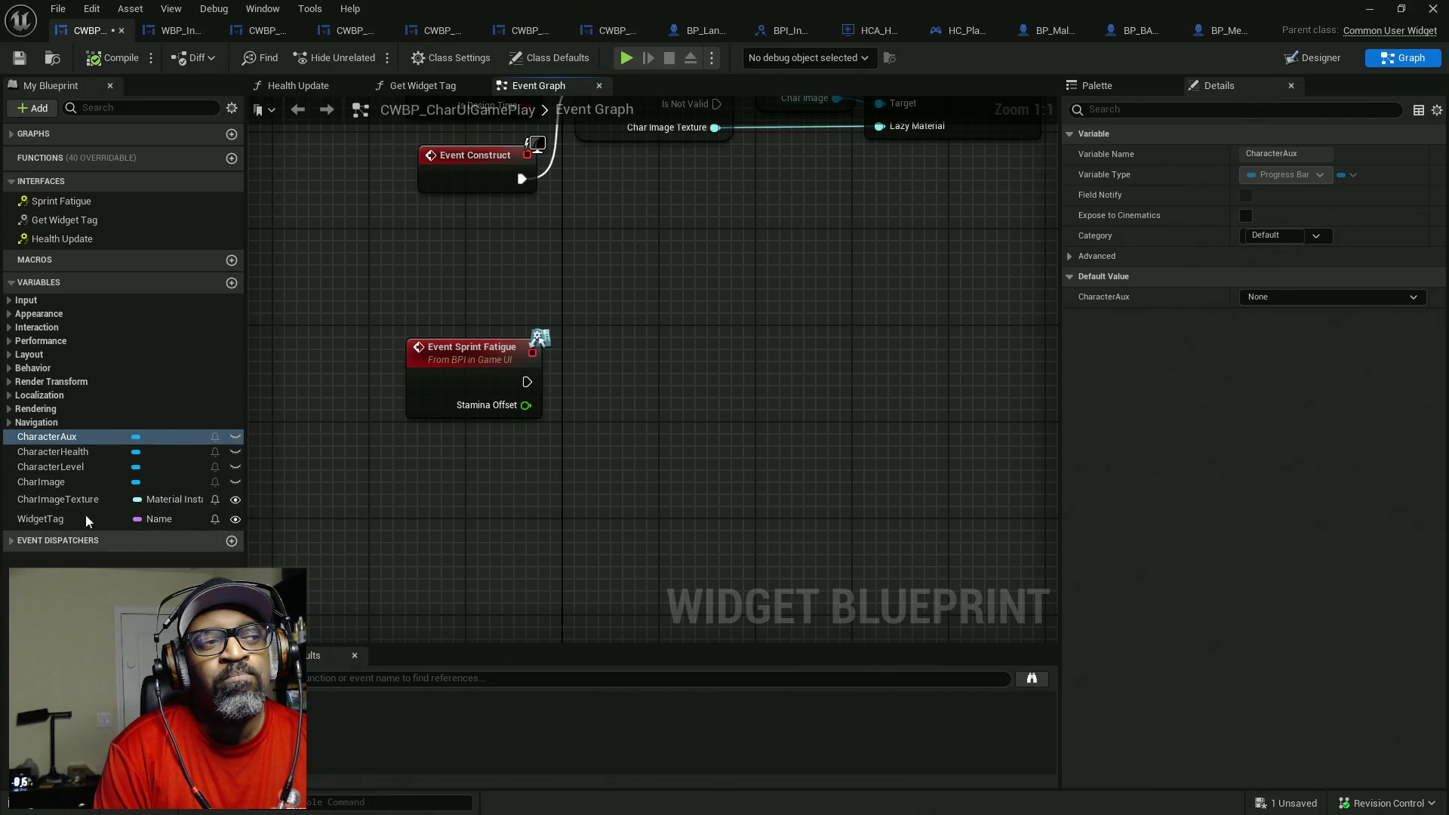
# - Drop a CharacterAux getter beside Event Sprint Fatigue, then switch to BP_Lance
pyautogui.moveTo(66, 436); pyautogui.dragTo(582, 444)
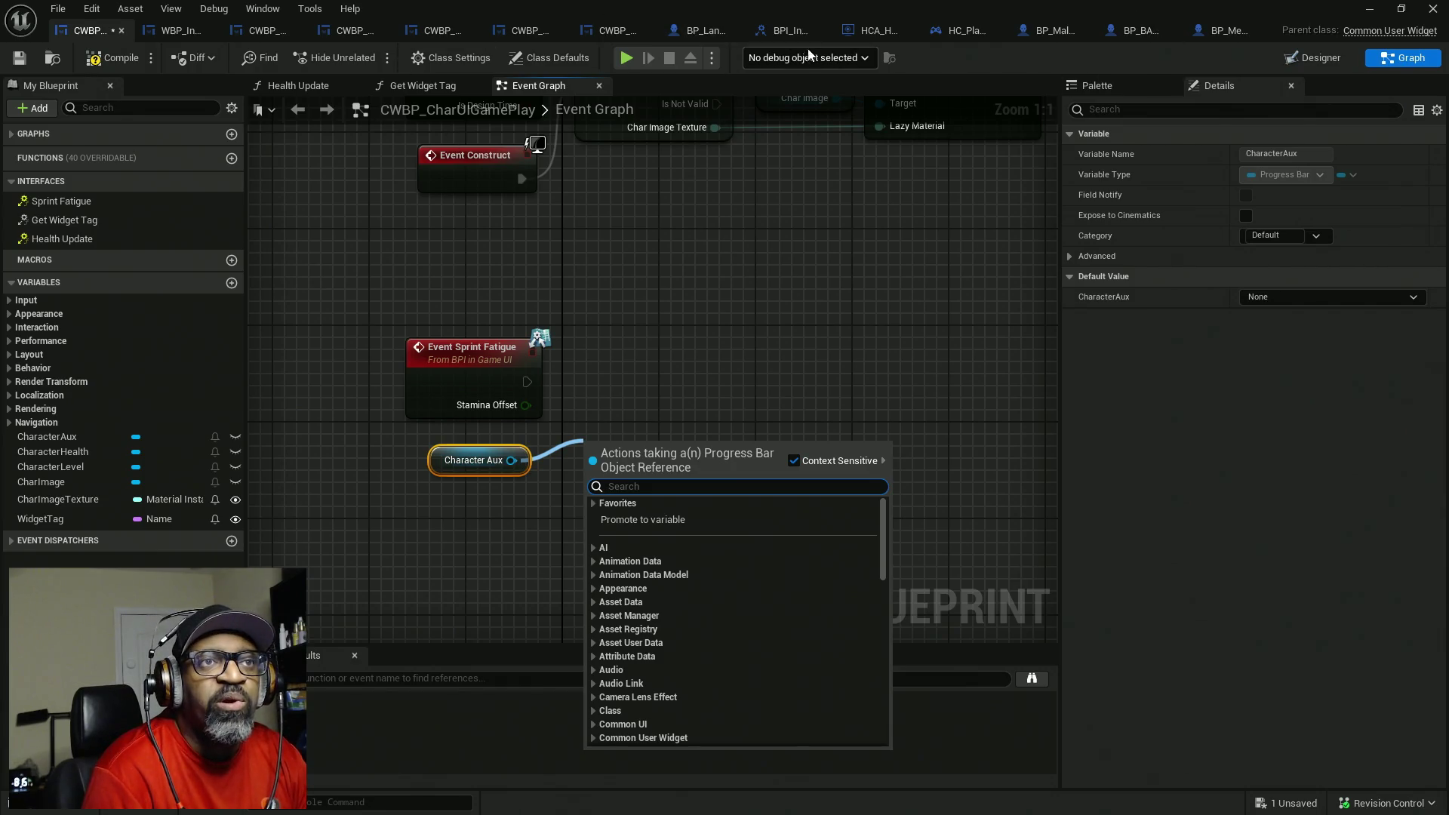
pyautogui.click(705, 30)
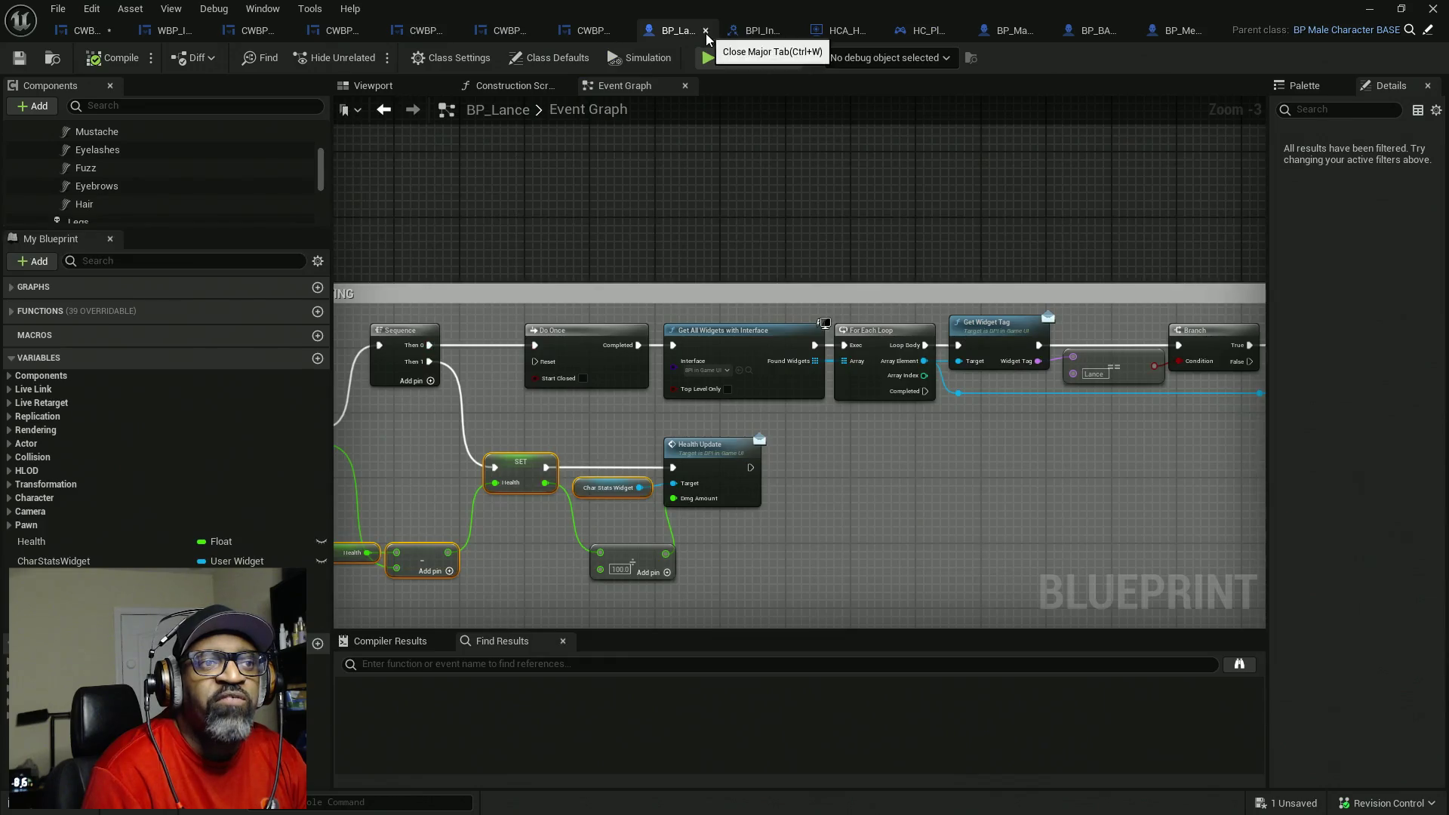
# - Zoom and pan BP_Lance's Event Graph to centre on the IA_Sprint event
pyautogui.scroll(-4, 690, 273)
pyautogui.scroll(7, 754, 317)
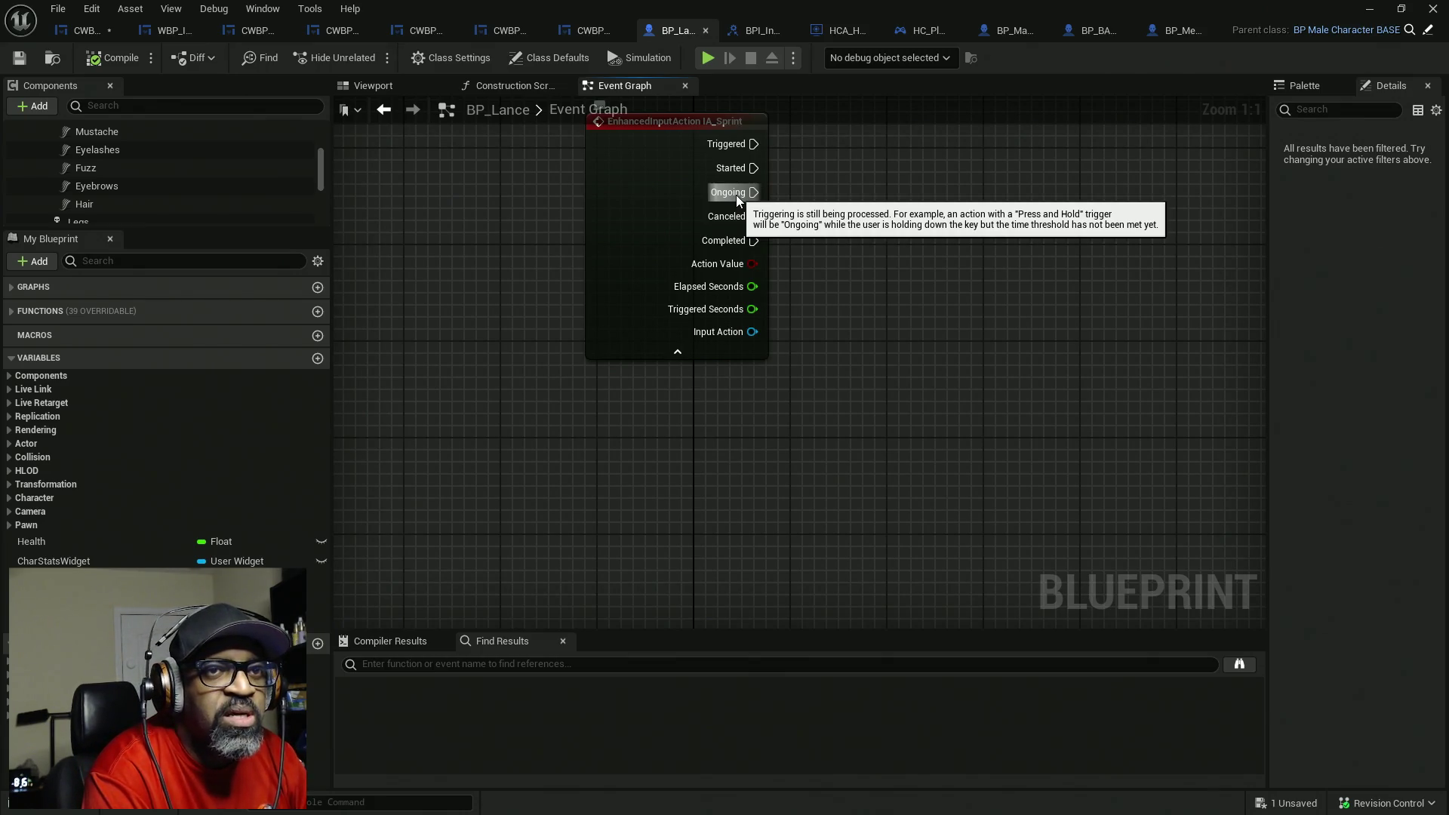
pyautogui.moveTo(802, 209); pyautogui.dragTo(702, 258)
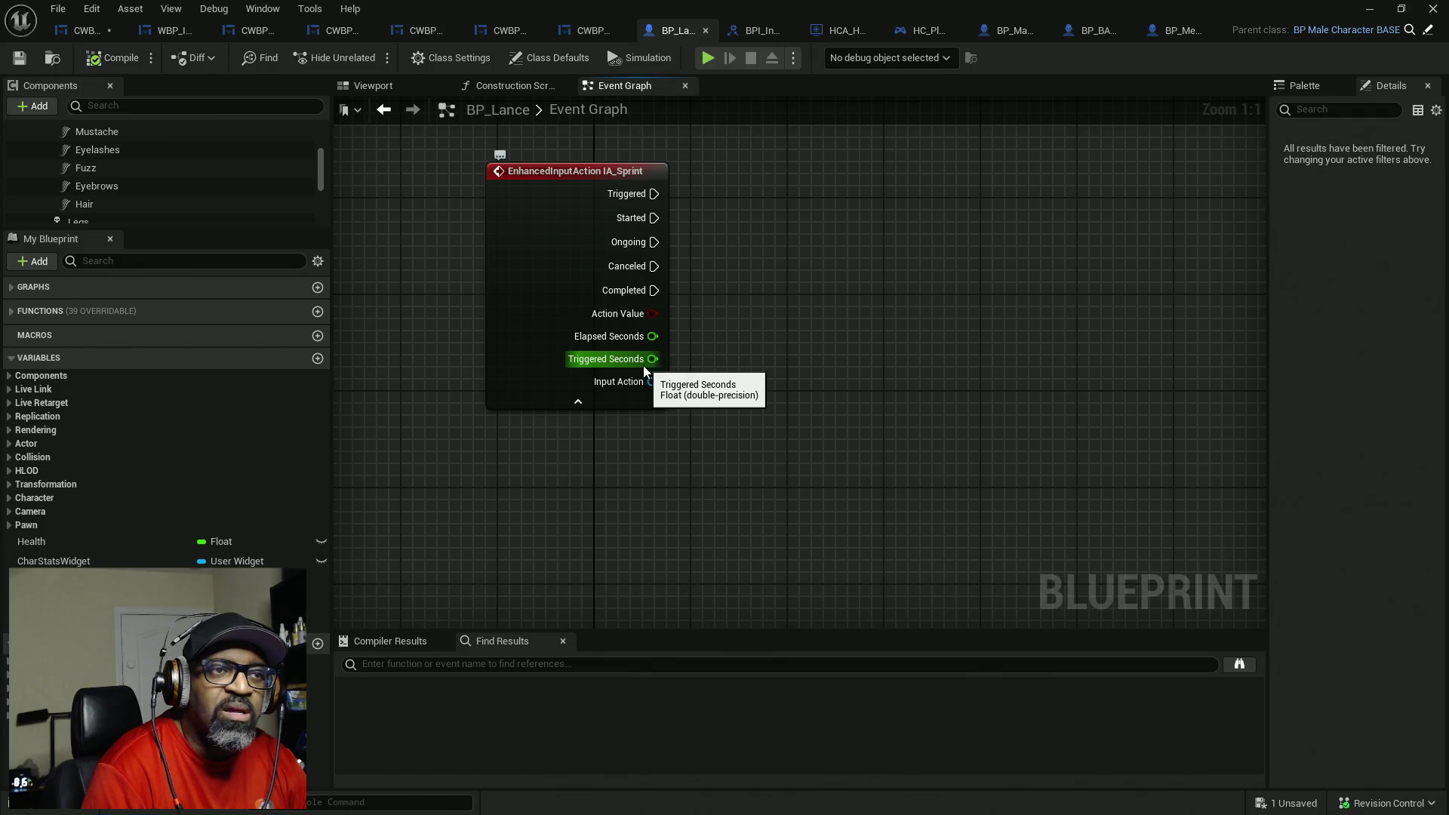
# - Copy the Heal/Damage widget-lookup chain and paste it beside IA_Sprint
pyautogui.scroll(-6, 695, 359)
pyautogui.moveTo(695, 359)
pyautogui.mouseDown()
pyautogui.moveTo(689, 517)
pyautogui.moveTo(633, 217)
pyautogui.mouseUp()
pyautogui.scroll(2, 657, 343)
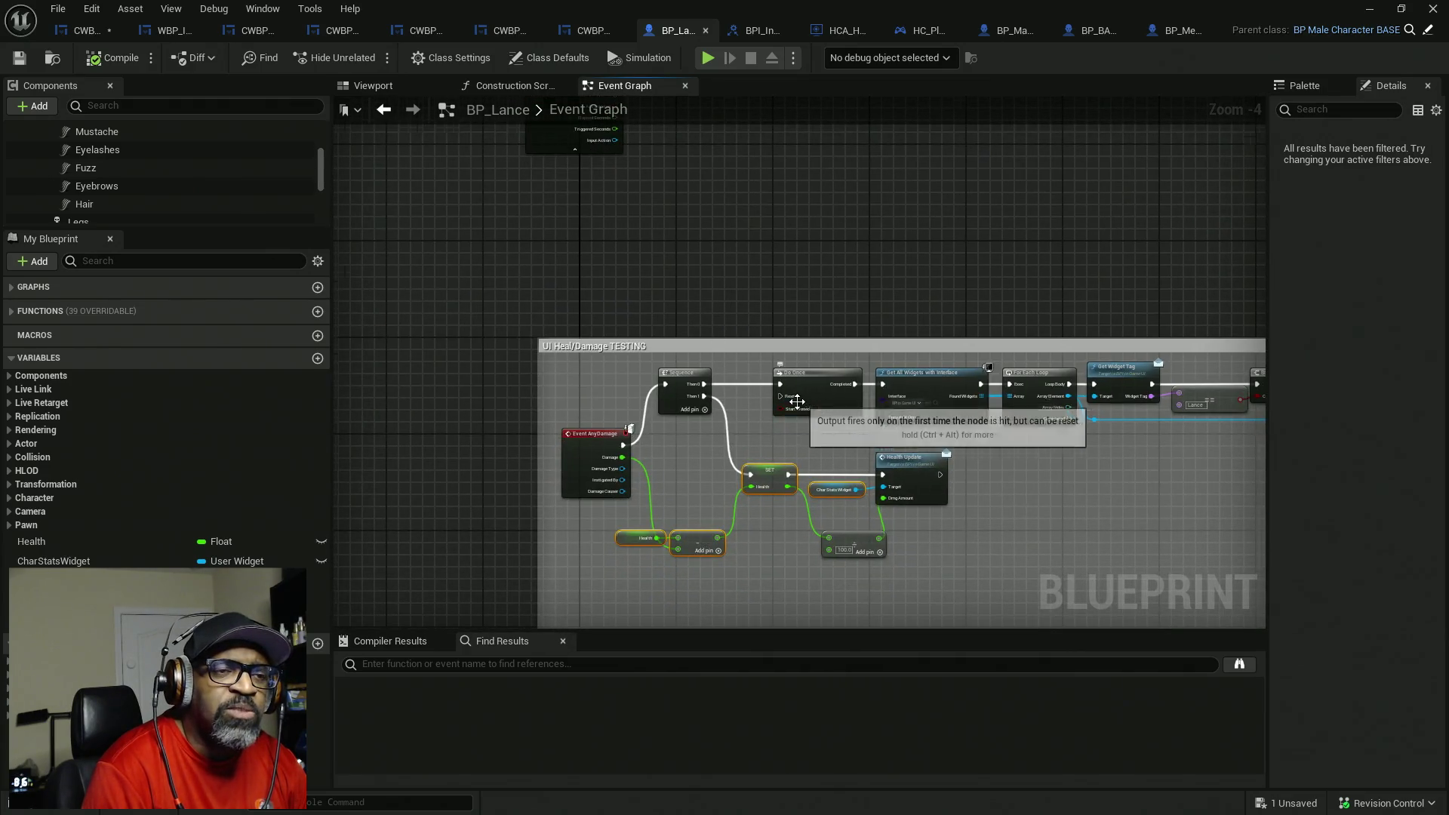
pyautogui.scroll(-1, 659, 384)
pyautogui.scroll(1, 658, 384)
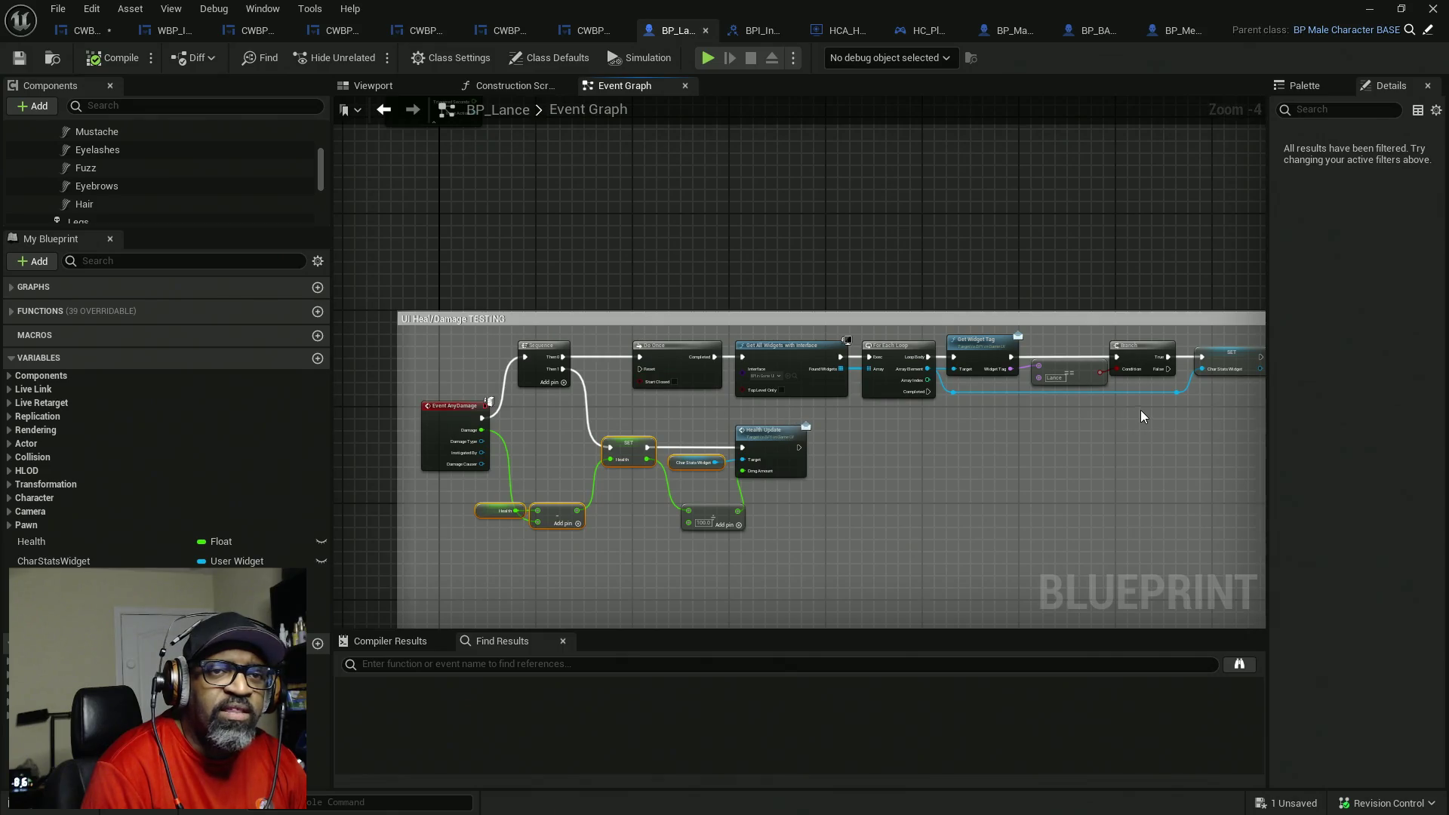
pyautogui.moveTo(1142, 416); pyautogui.dragTo(1079, 408)
pyautogui.moveTo(1235, 335)
pyautogui.mouseDown()
pyautogui.moveTo(1170, 355)
pyautogui.moveTo(480, 406)
pyautogui.mouseUp()
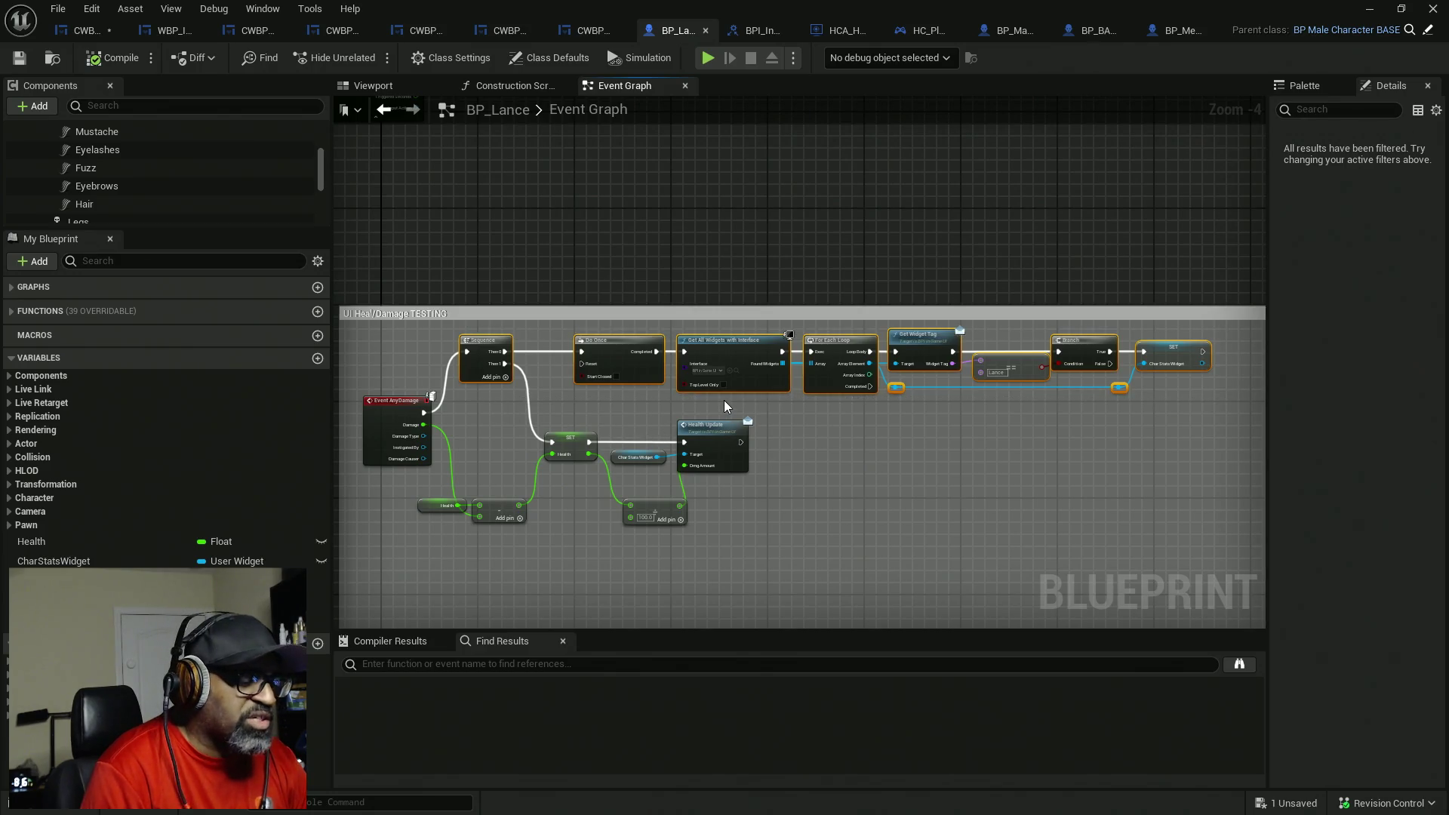
pyautogui.moveTo(746, 414)
pyautogui.mouseDown()
pyautogui.moveTo(760, 508)
pyautogui.moveTo(744, 387)
pyautogui.mouseUp()
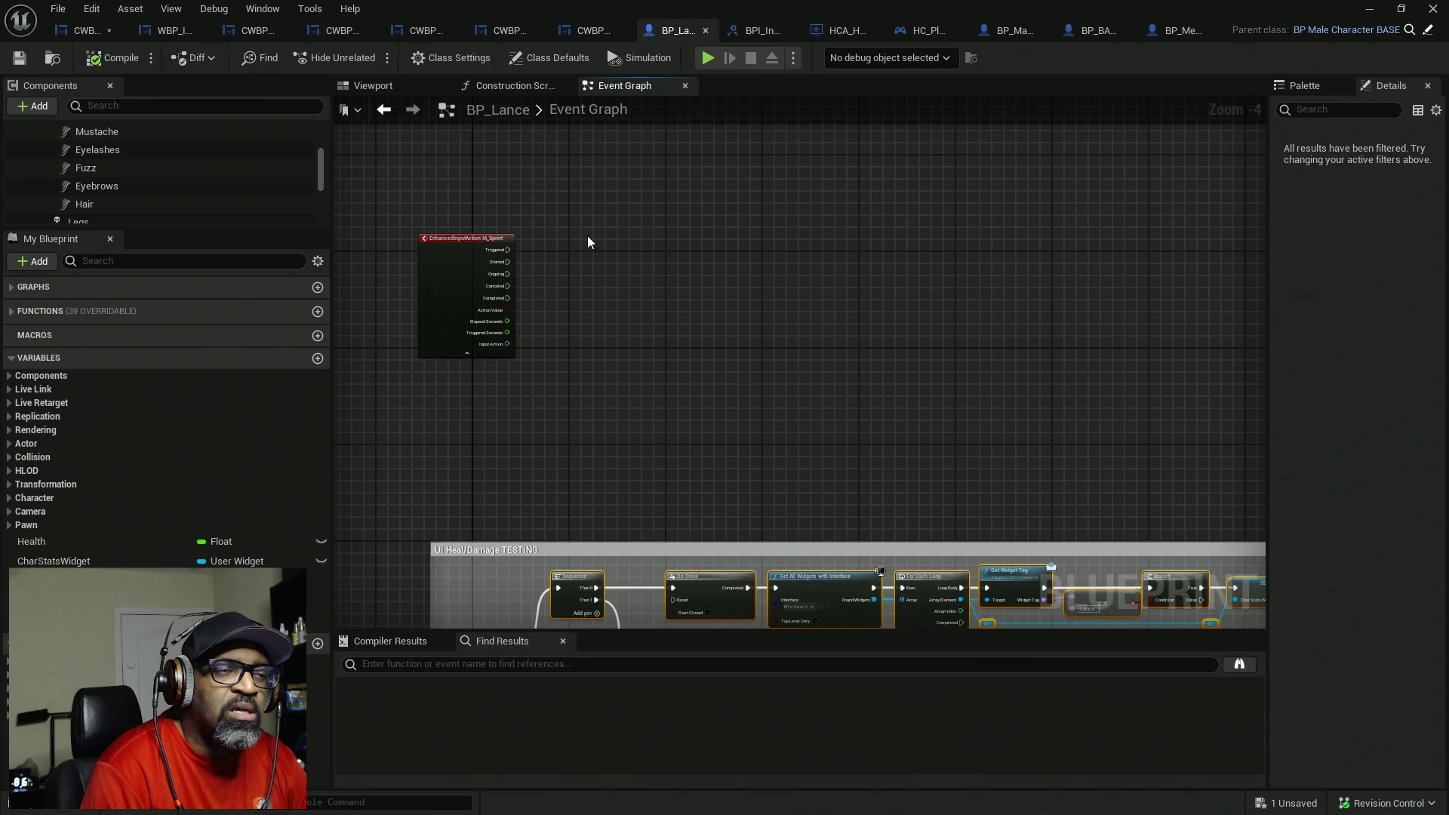
pyautogui.hotkey('ctrl', 'v')
pyautogui.moveTo(720, 252); pyautogui.dragTo(926, 258)
# - Wire IA_Sprint's Triggered into the copied chain and delete its Sequence node
pyautogui.scroll(2, 529, 260)
pyautogui.moveTo(558, 254); pyautogui.dragTo(482, 245)
pyautogui.scroll(-2, 664, 259)
pyautogui.moveTo(664, 259)
pyautogui.mouseDown()
pyautogui.moveTo(551, 262)
pyautogui.moveTo(588, 258)
pyautogui.mouseUp()
pyautogui.click(468, 207)
pyautogui.moveTo(495, 283); pyautogui.dragTo(530, 391)
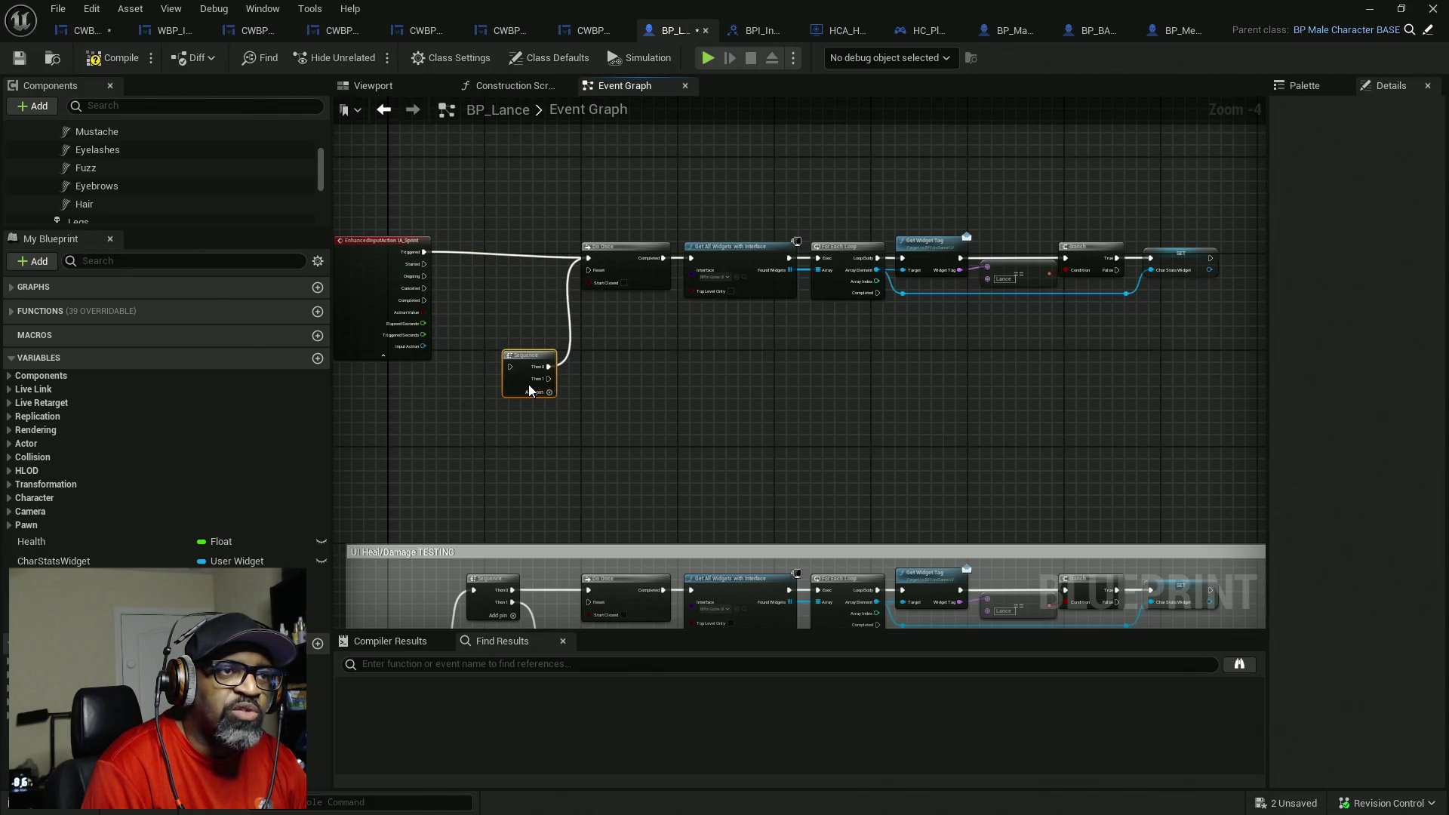
pyautogui.press('Delete')
# - Move the Do Once–SET chain up beside IA_Sprint and add a CharStatsWidget getter
pyautogui.moveTo(572, 183)
pyautogui.mouseDown()
pyautogui.moveTo(1043, 307)
pyautogui.moveTo(1068, 330)
pyautogui.mouseUp()
pyautogui.moveTo(634, 281)
pyautogui.mouseDown()
pyautogui.moveTo(610, 188)
pyautogui.moveTo(533, 194)
pyautogui.mouseUp()
pyautogui.scroll(2, 496, 294)
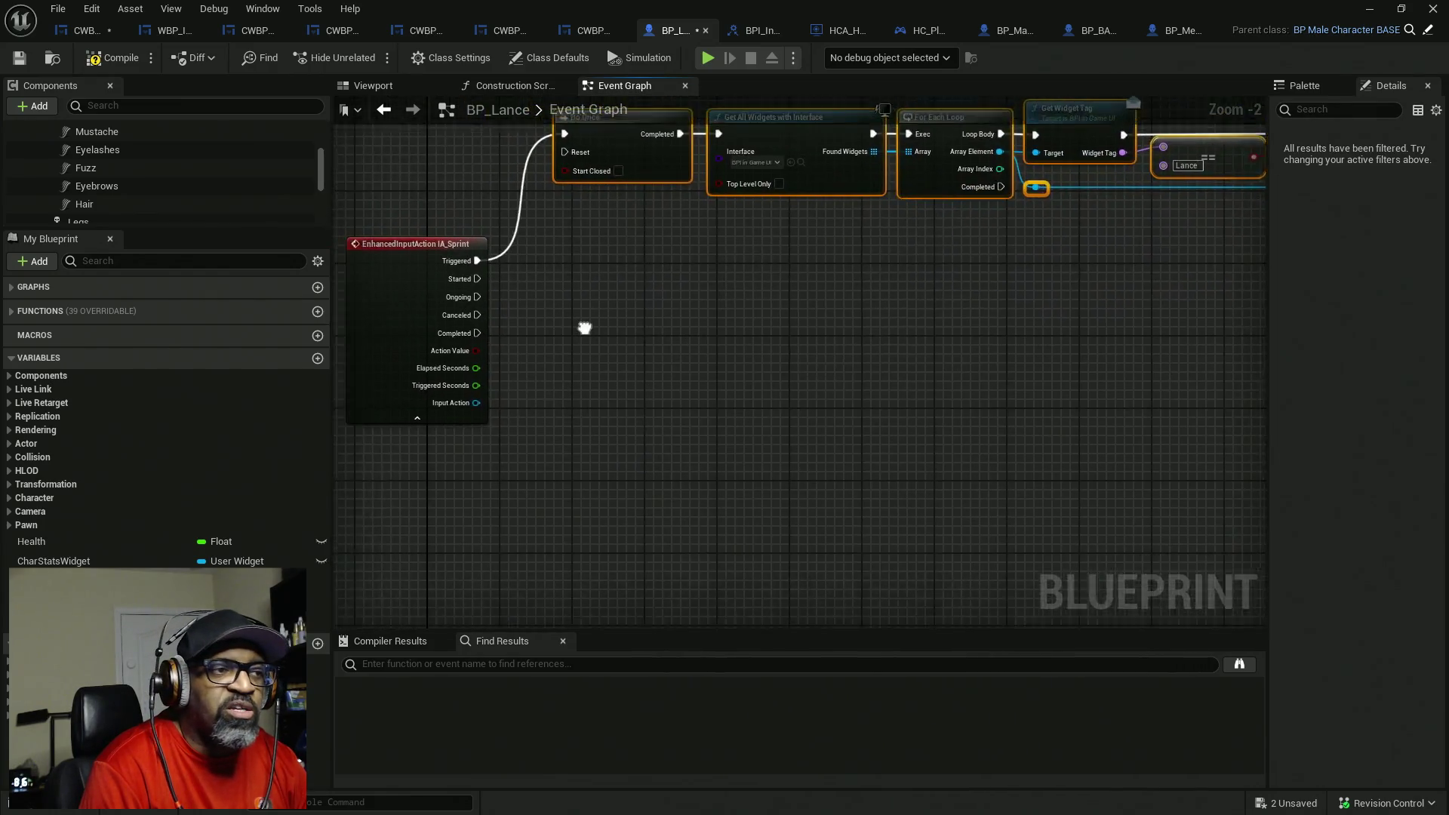
pyautogui.moveTo(585, 327); pyautogui.dragTo(603, 280)
pyautogui.moveTo(53, 560)
pyautogui.mouseDown()
pyautogui.moveTo(320, 511)
pyautogui.moveTo(533, 300)
pyautogui.moveTo(525, 402)
pyautogui.moveTo(513, 383)
pyautogui.mouseUp()
pyautogui.scroll(2, 537, 298)
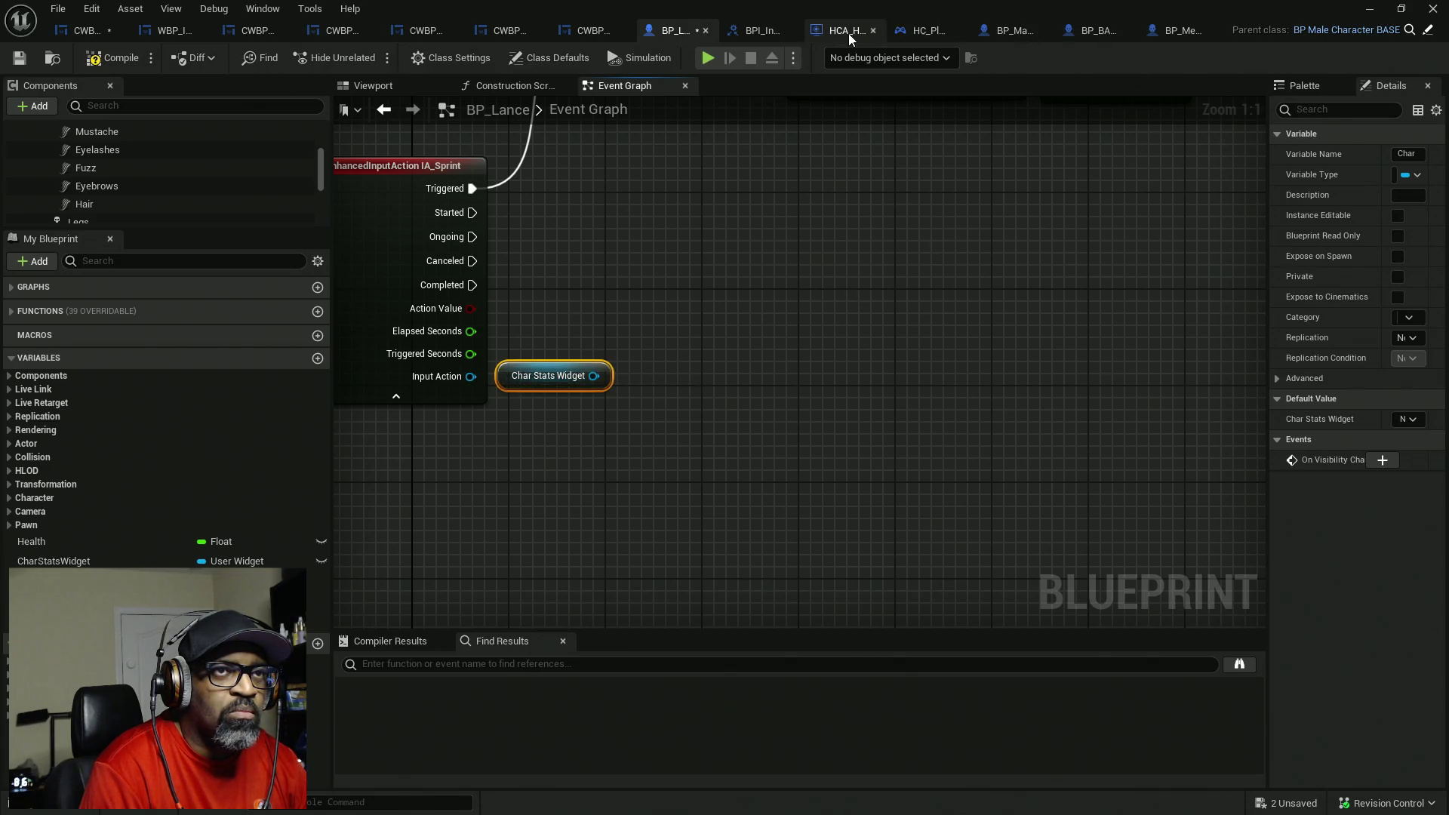
# - Try adding a Sprint Fatigue node from Char Stats Widget, then delete the wrong one
pyautogui.click(764, 30)
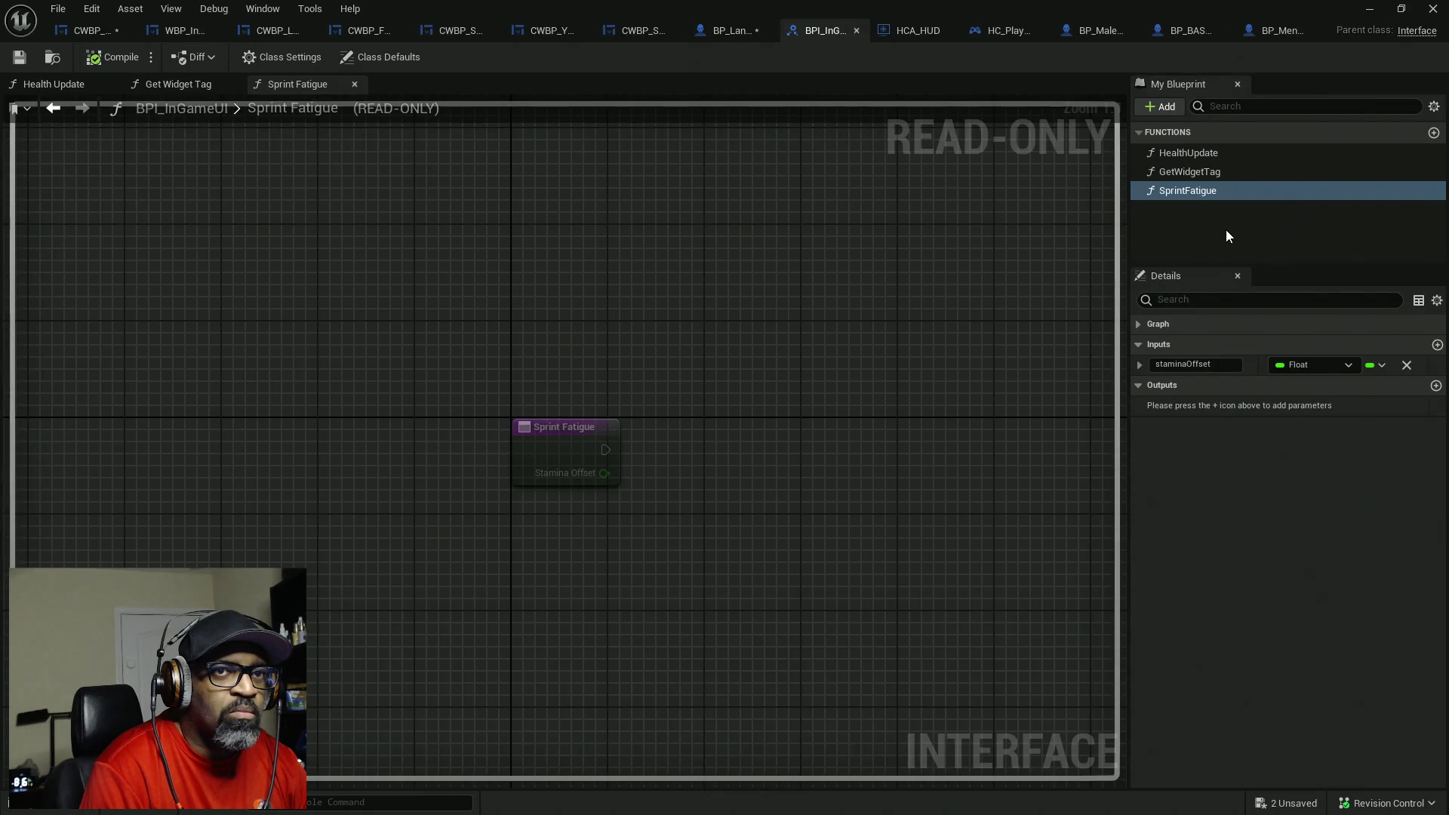
pyautogui.click(723, 30)
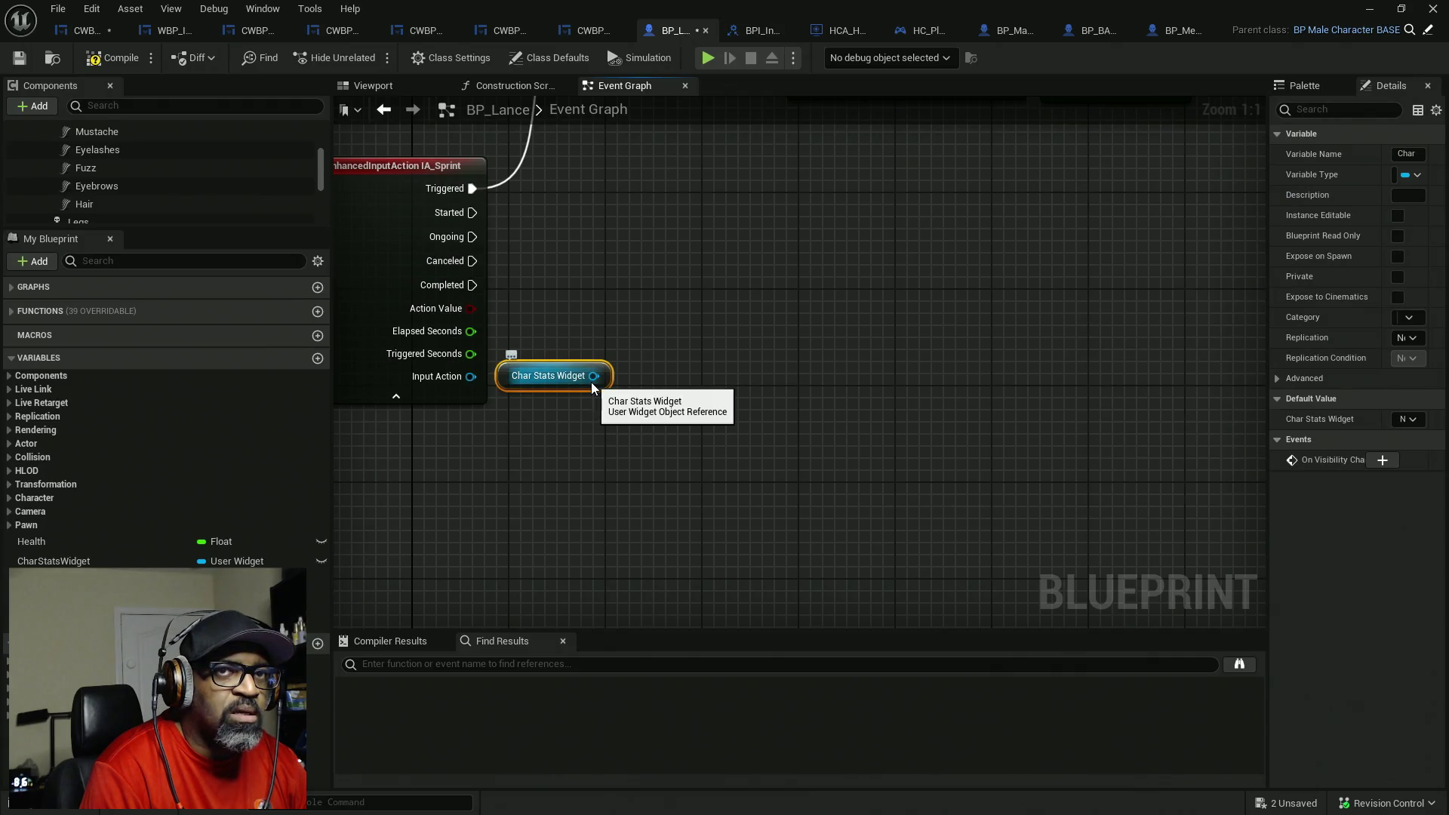
pyautogui.moveTo(592, 382); pyautogui.dragTo(733, 294)
pyautogui.write('sprint')
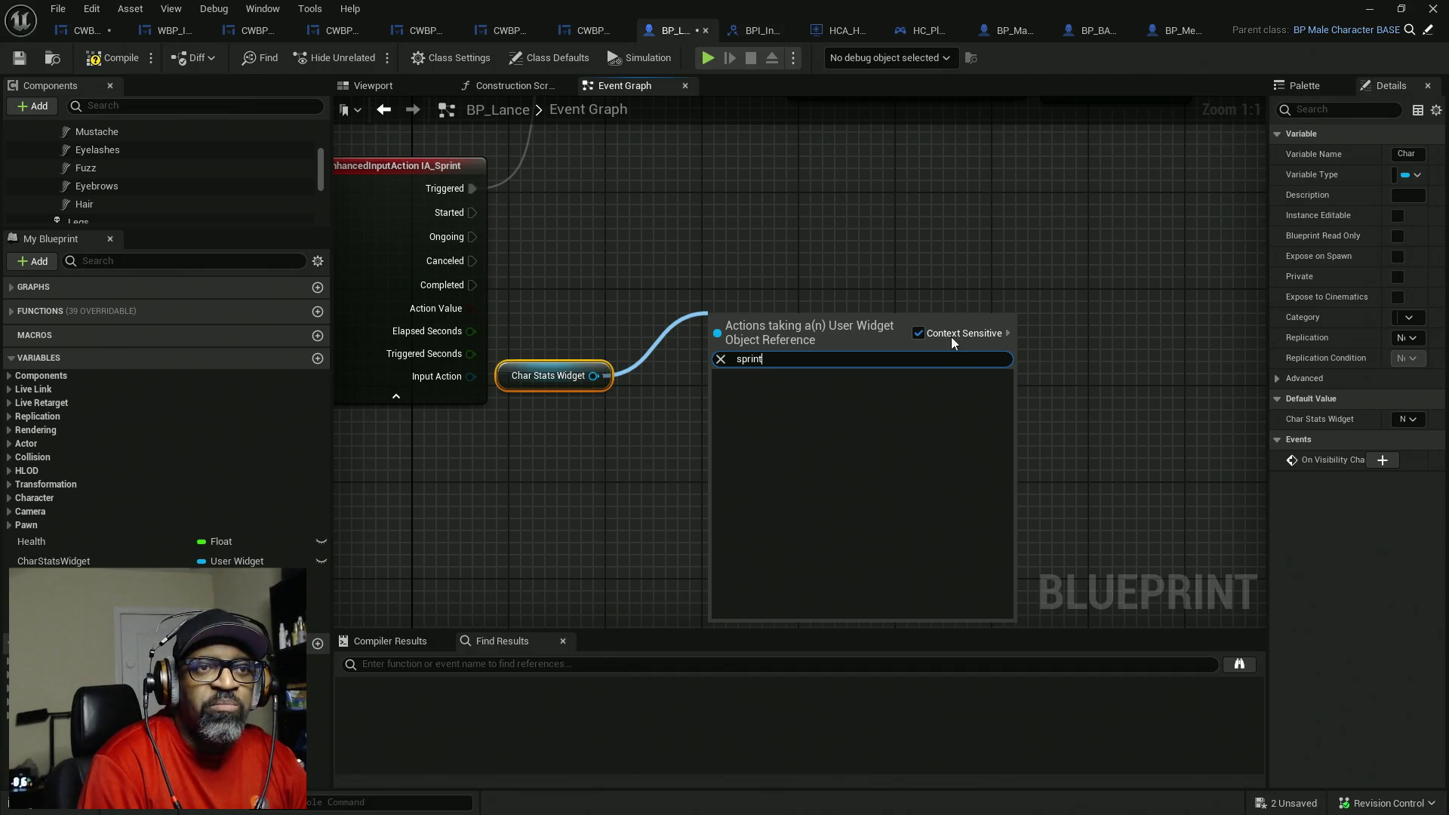
pyautogui.click(917, 333)
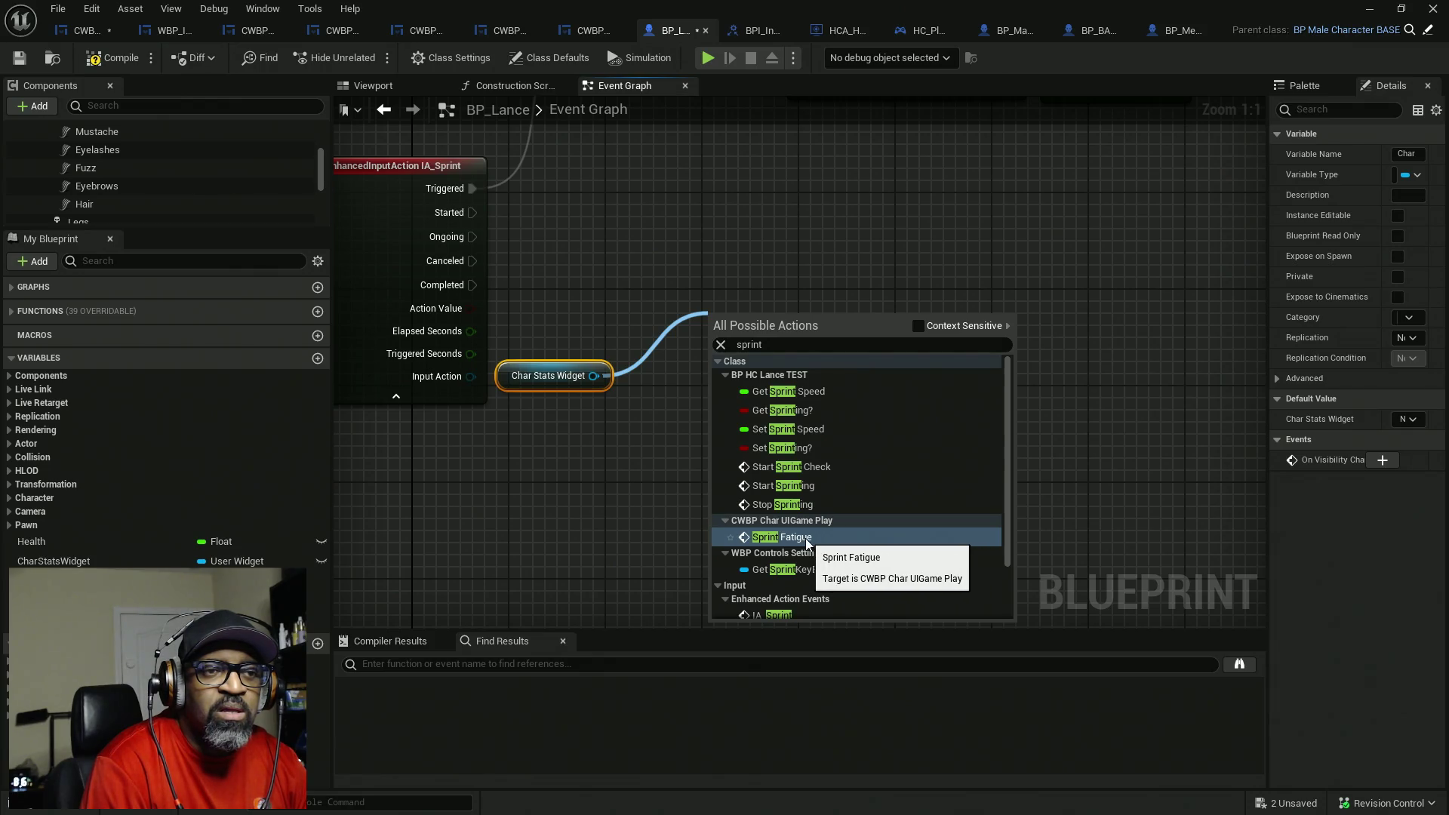
pyautogui.click(825, 540)
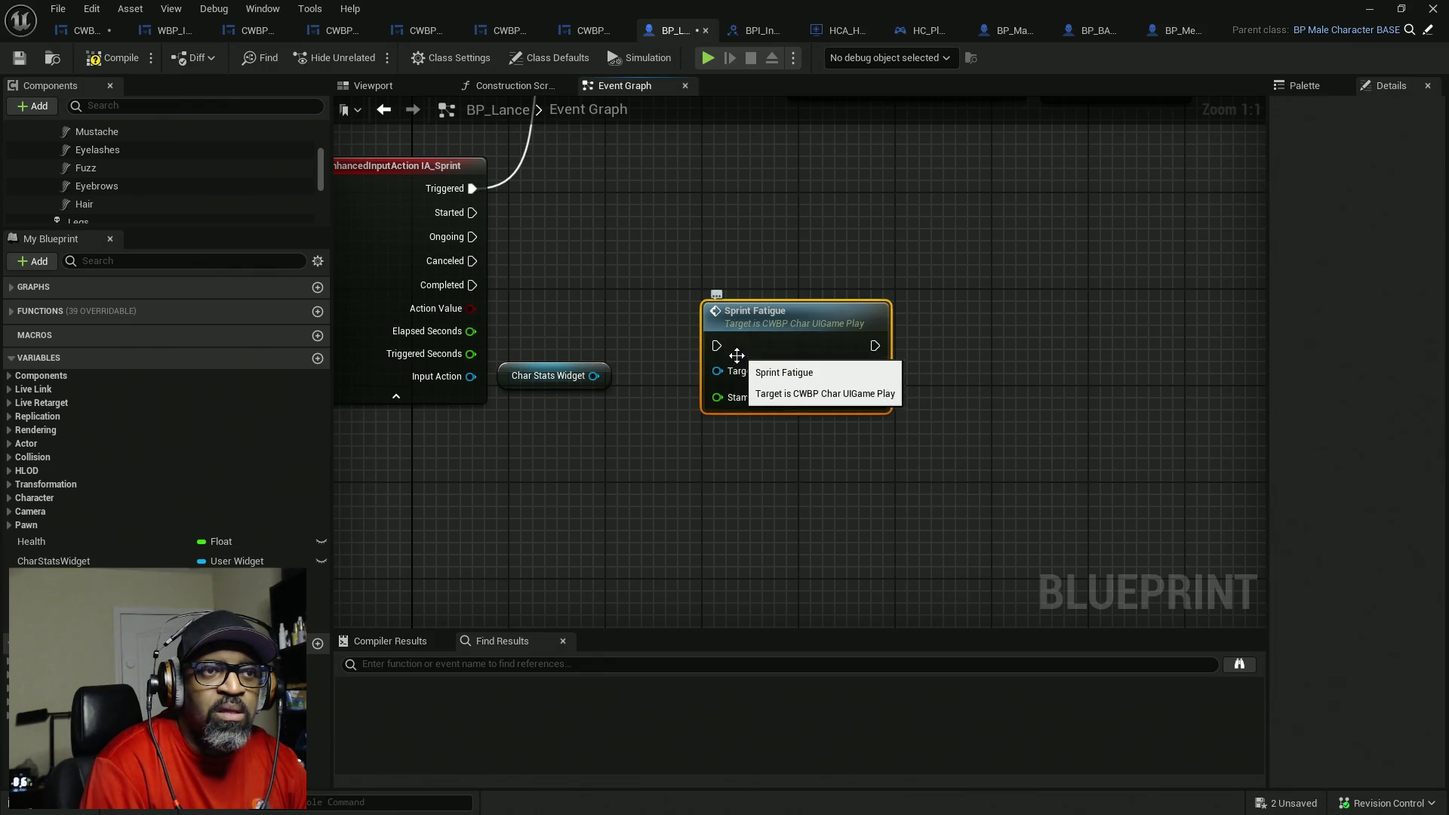
pyautogui.click(643, 368)
pyautogui.moveTo(647, 240); pyautogui.dragTo(812, 455)
pyautogui.press('Delete')
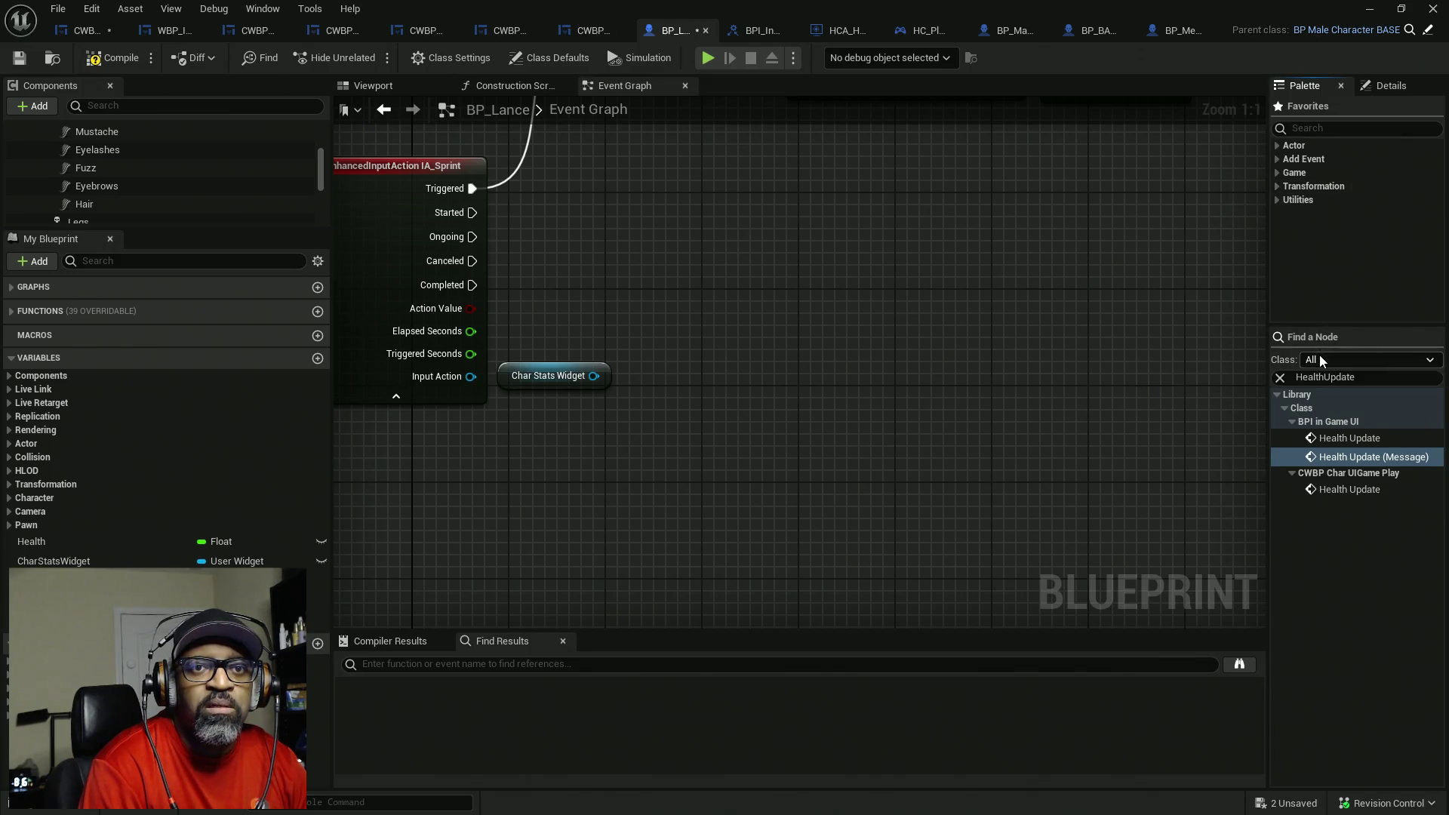
# - Place a Sprint Fatigue (Message) node from the 'Sprintfatigue' search, targeting Char Stats Widget
pyautogui.doubleClick(1339, 377)
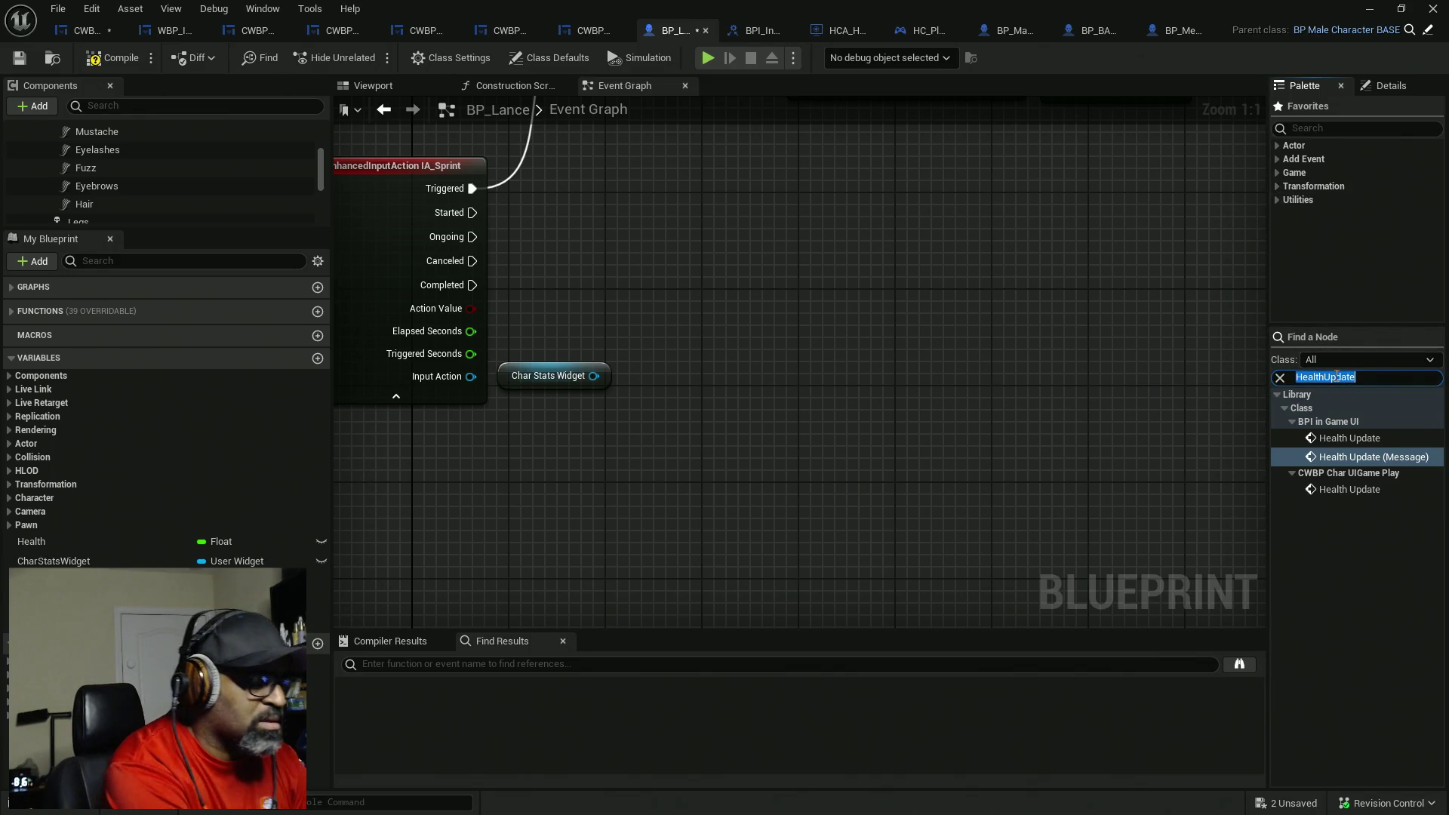
pyautogui.write('Sprintfat')
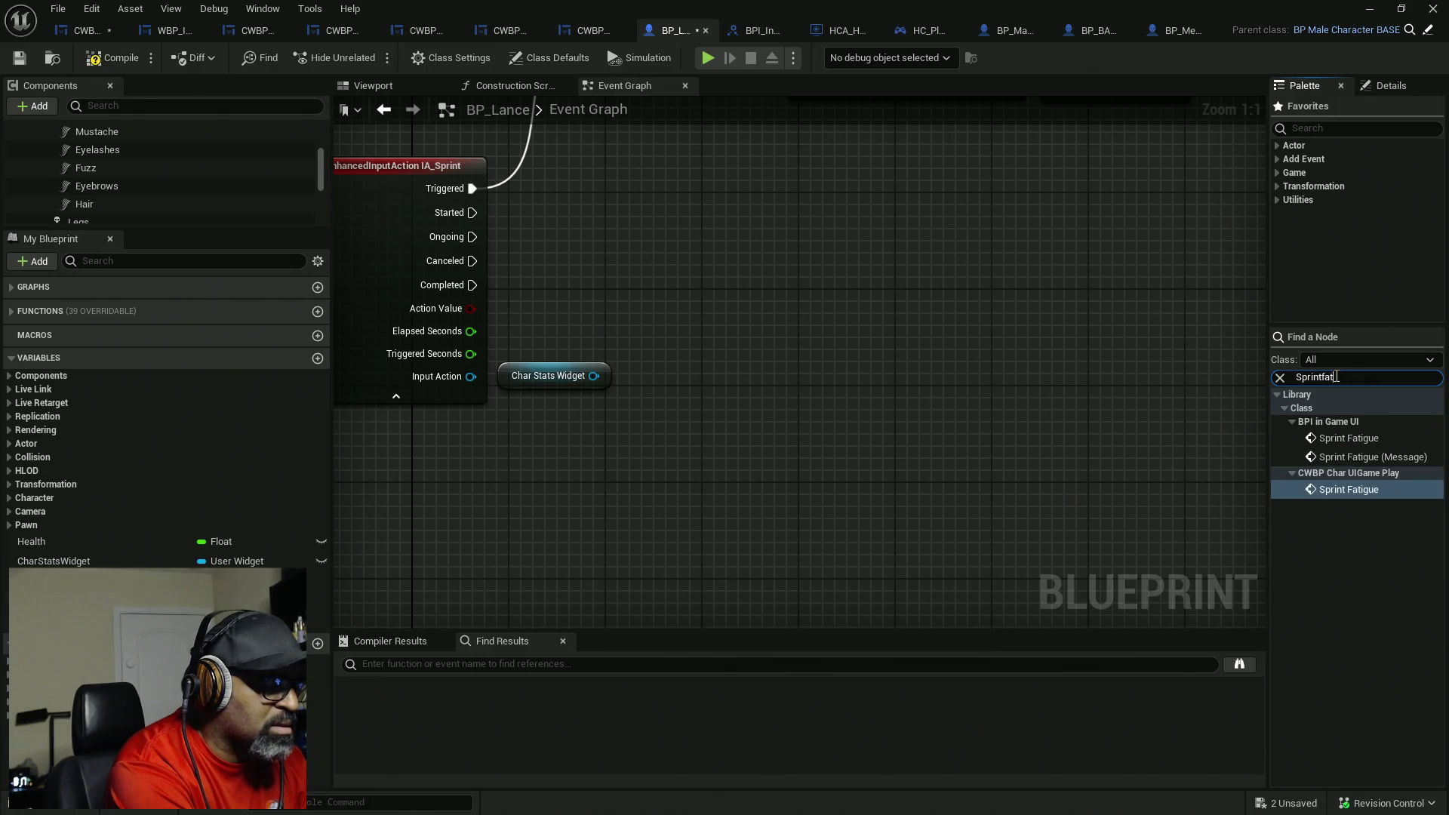
pyautogui.write('igue')
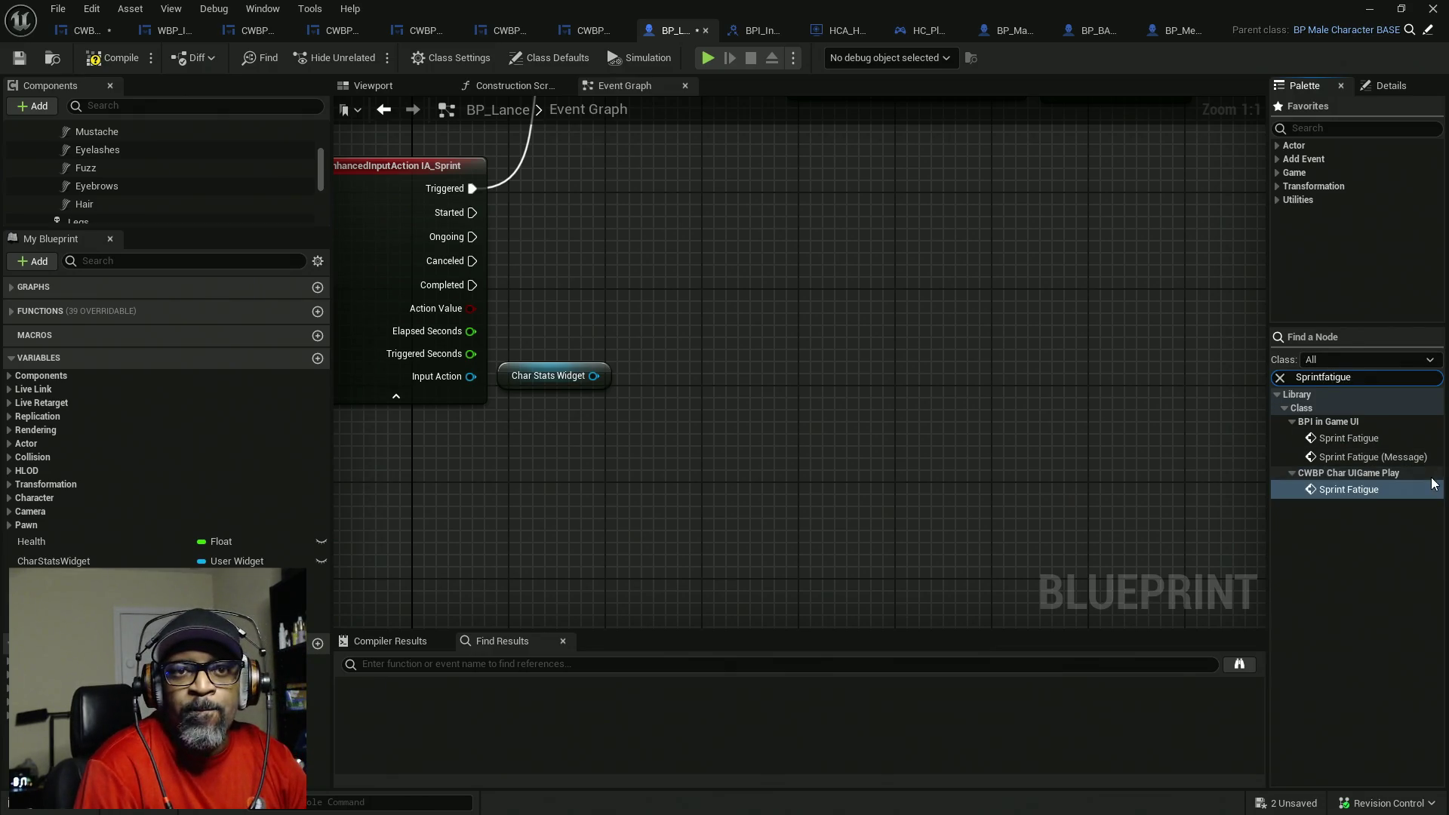
pyautogui.click(1343, 455)
pyautogui.moveTo(1343, 453); pyautogui.dragTo(727, 306)
pyautogui.moveTo(594, 376); pyautogui.dragTo(734, 370)
# - Run the Sprint Fatigue message from IA_Sprint's Ongoing output and tidy the nodes
pyautogui.moveTo(793, 329); pyautogui.dragTo(751, 414)
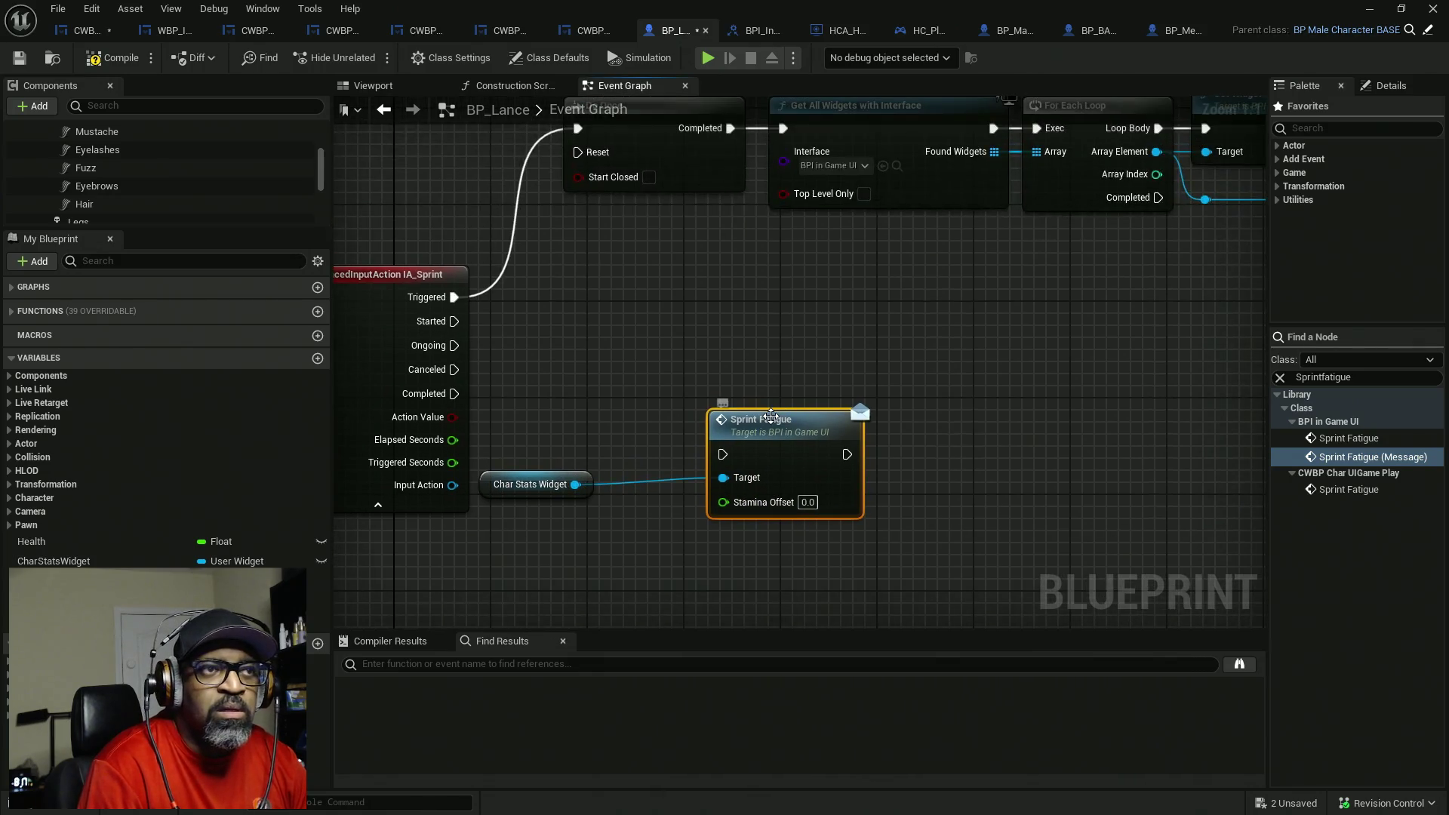
pyautogui.scroll(-1, 780, 408)
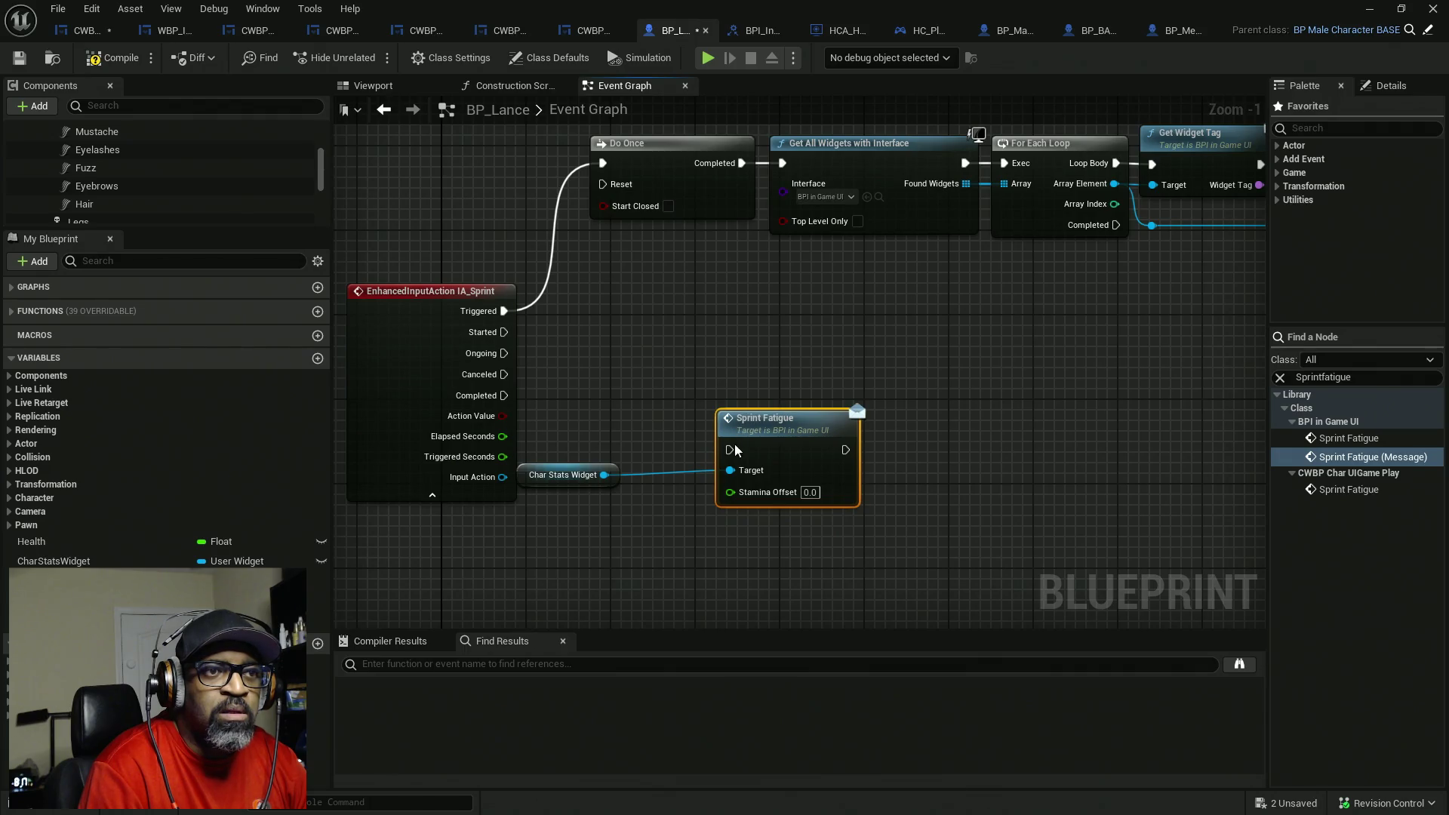
pyautogui.moveTo(656, 407)
pyautogui.mouseDown()
pyautogui.moveTo(566, 394)
pyautogui.moveTo(504, 353)
pyautogui.mouseUp()
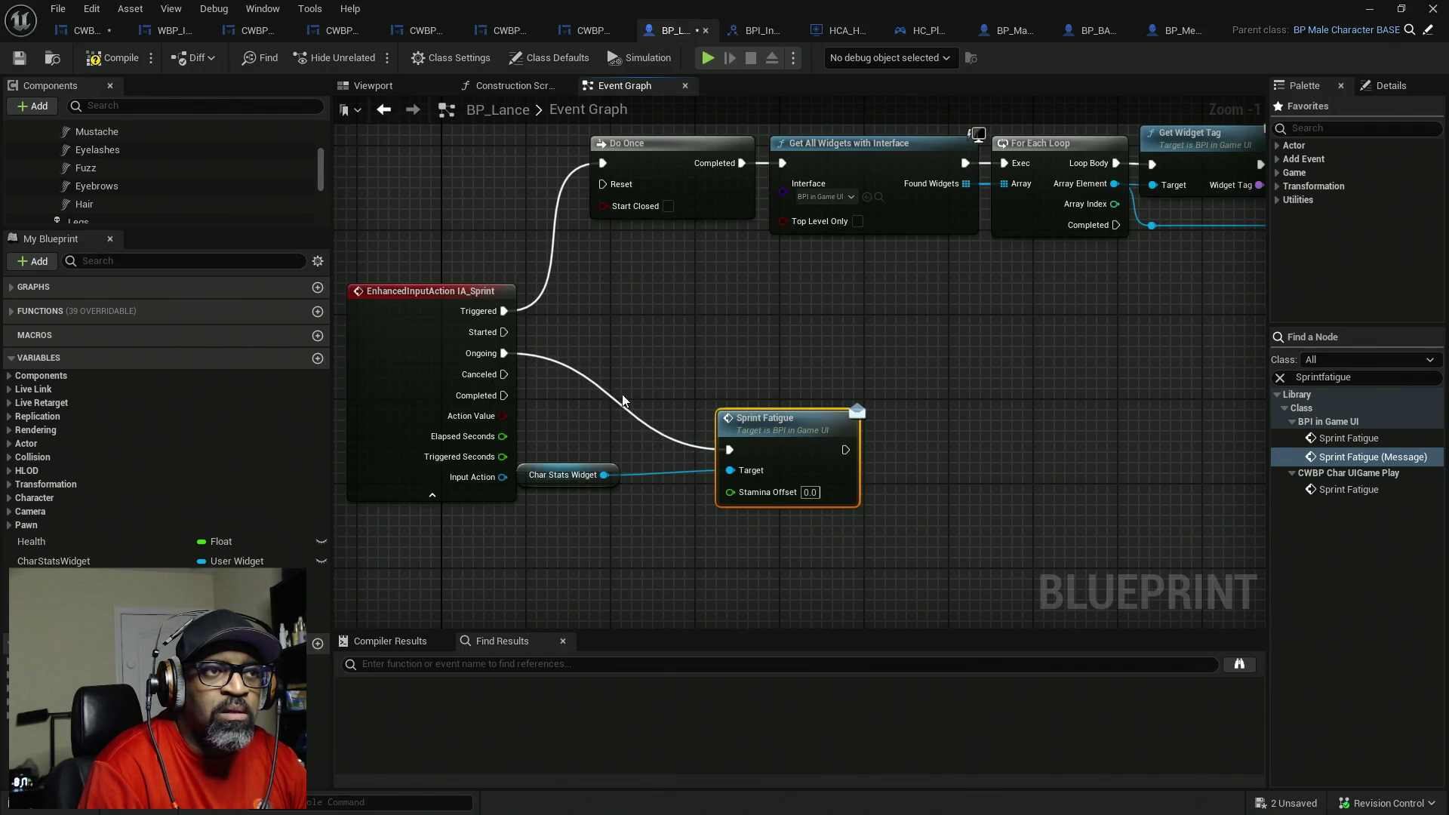
pyautogui.scroll(1, 696, 405)
pyautogui.moveTo(762, 302)
pyautogui.mouseDown()
pyautogui.moveTo(781, 181)
pyautogui.moveTo(724, 310)
pyautogui.mouseUp()
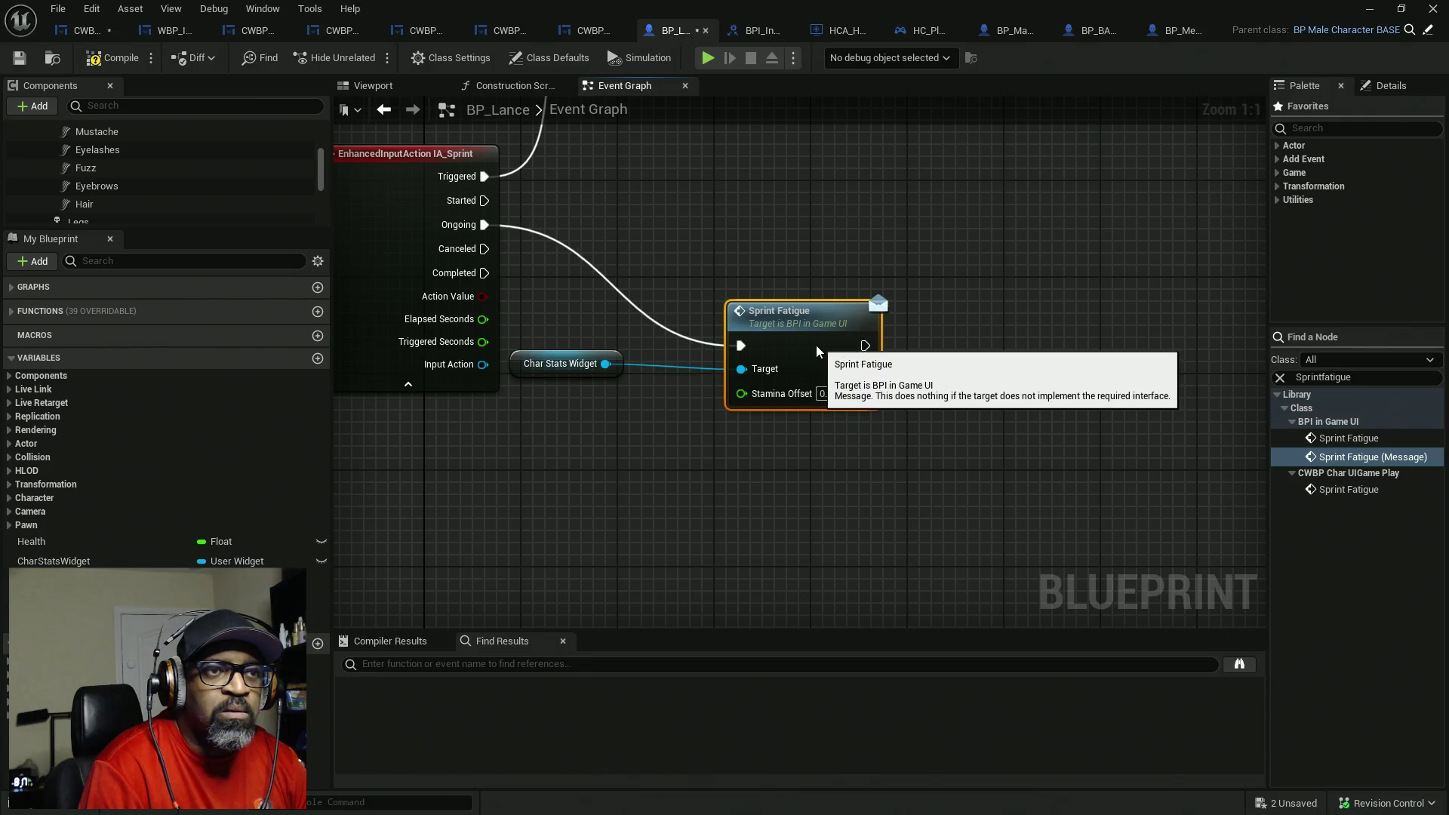
pyautogui.moveTo(783, 353)
pyautogui.mouseDown()
pyautogui.moveTo(880, 342)
pyautogui.moveTo(829, 325)
pyautogui.moveTo(889, 336)
pyautogui.mouseUp()
pyautogui.click(866, 332)
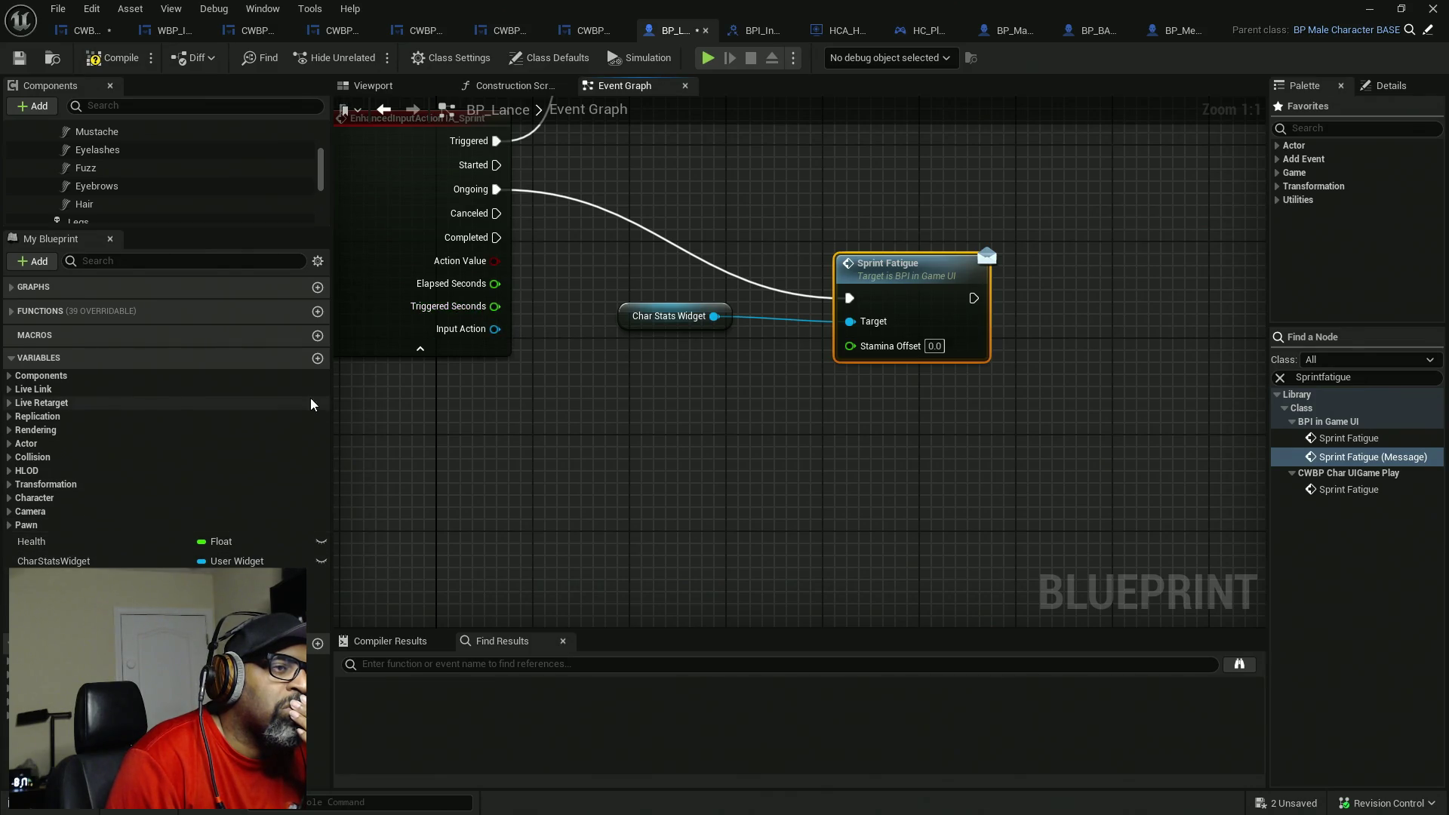
# - Place a SET Stamina node, defaulting to 0.0, beside the Sprint Fatigue message in BP_Lance's Event Graph
pyautogui.click(118, 537)
pyautogui.click(125, 547)
pyautogui.press('Escape')
pyautogui.click(151, 581)
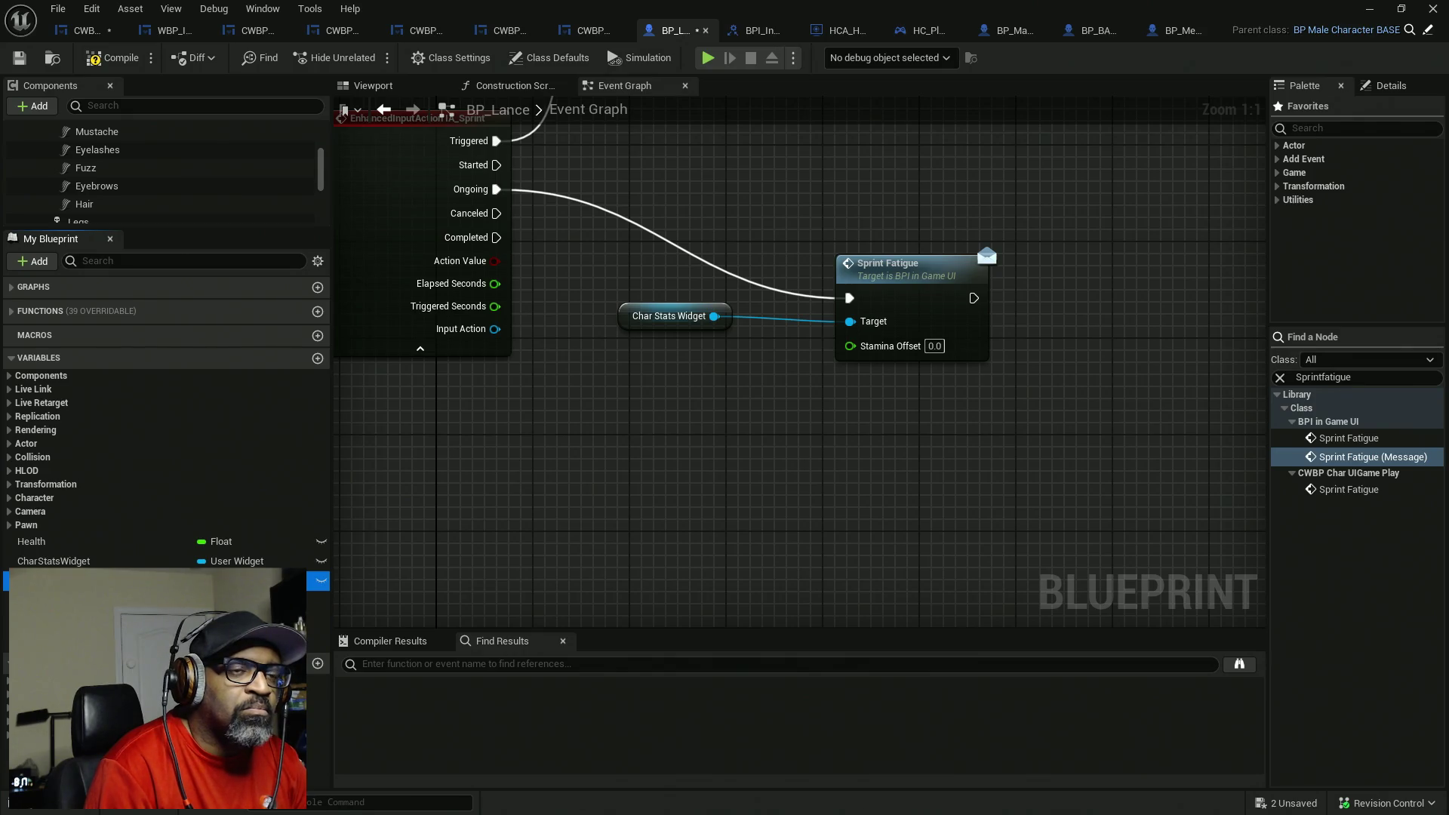
pyautogui.moveTo(76, 581)
pyautogui.mouseDown()
pyautogui.moveTo(445, 557)
pyautogui.moveTo(794, 456)
pyautogui.mouseUp()
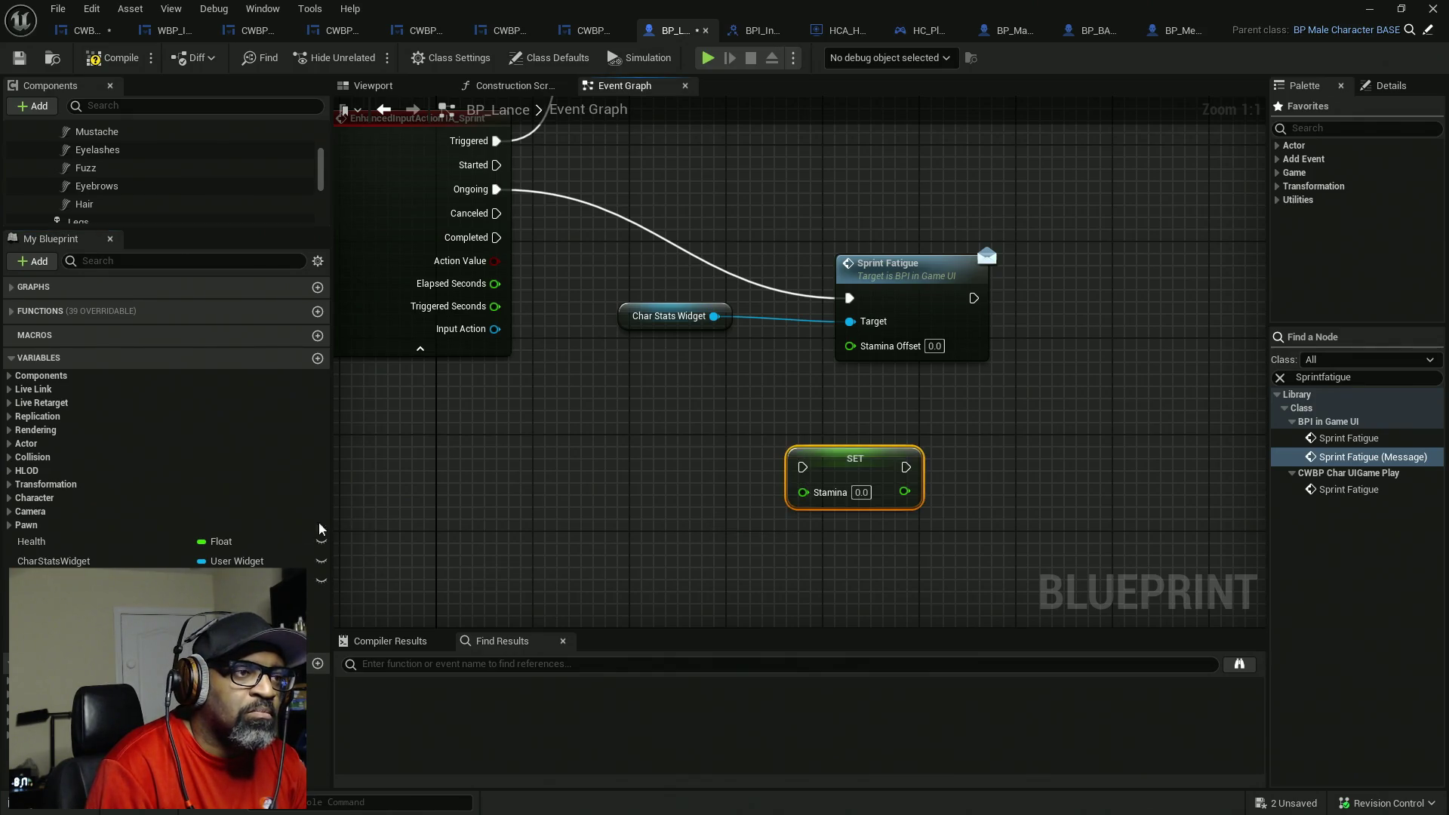